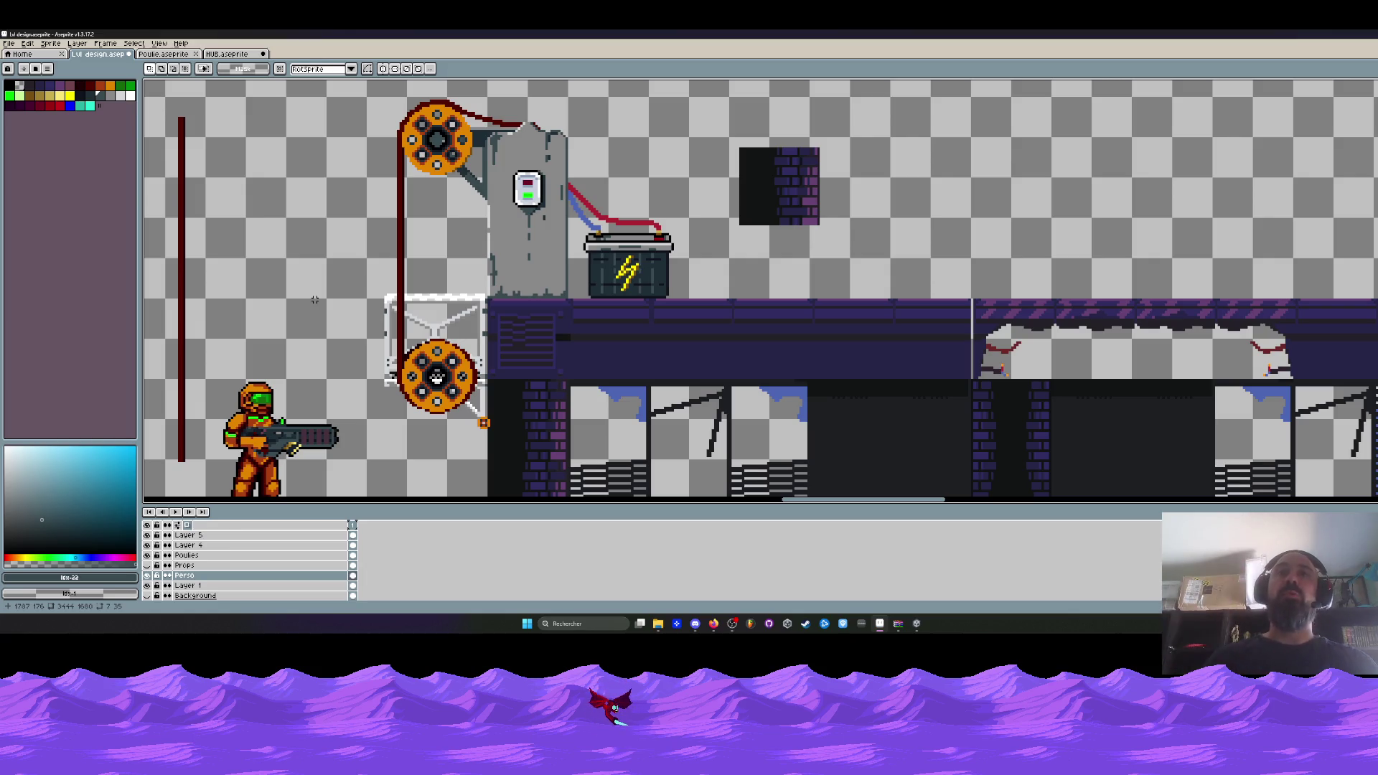
Select the dark window blocks and pan across to the right-hand tower's lower floors.
drag(730, 188, 865, 343)
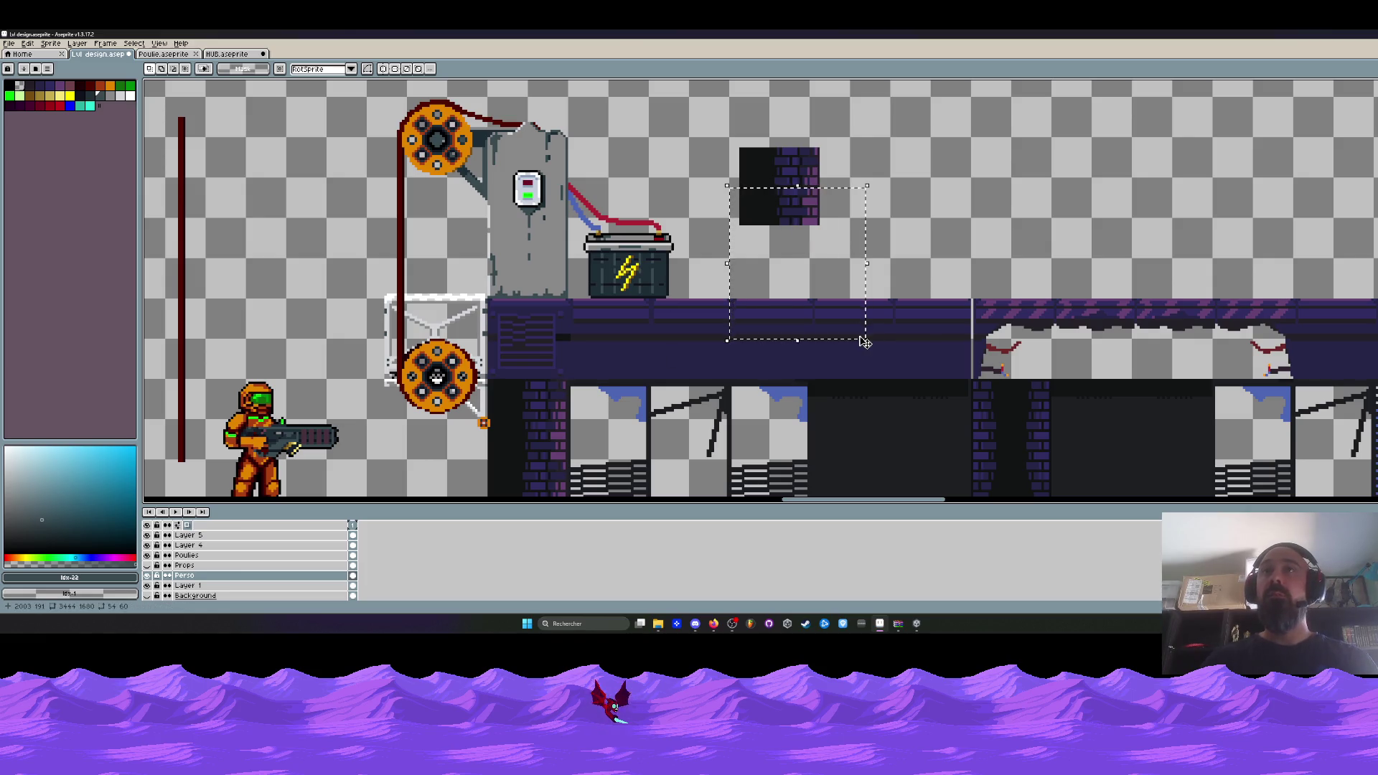
scroll(886, 264, down, 1)
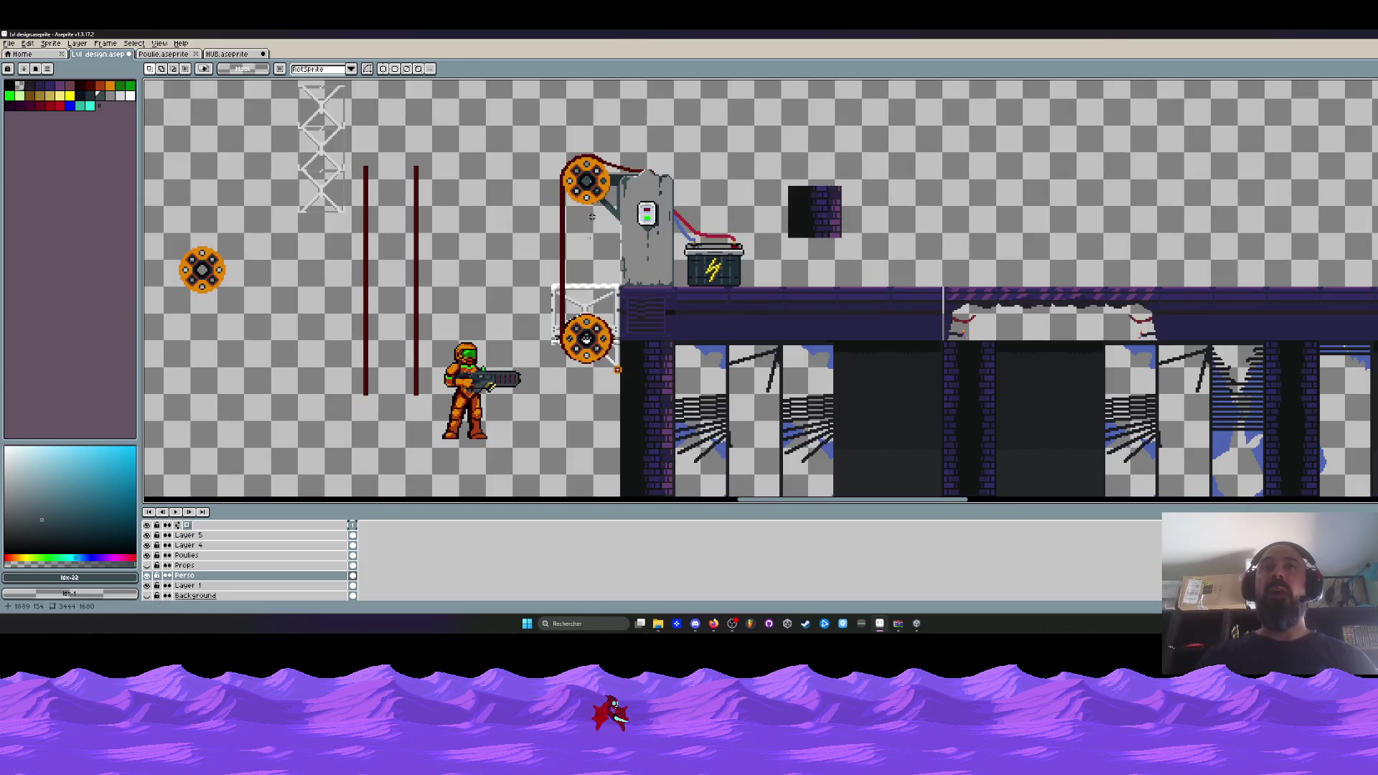
scroll(591, 216, down, 3)
mouse_move(592, 216)
mouse_down()
mouse_move(545, 140)
mouse_move(484, 216)
mouse_up()
scroll(564, 288, up, 3)
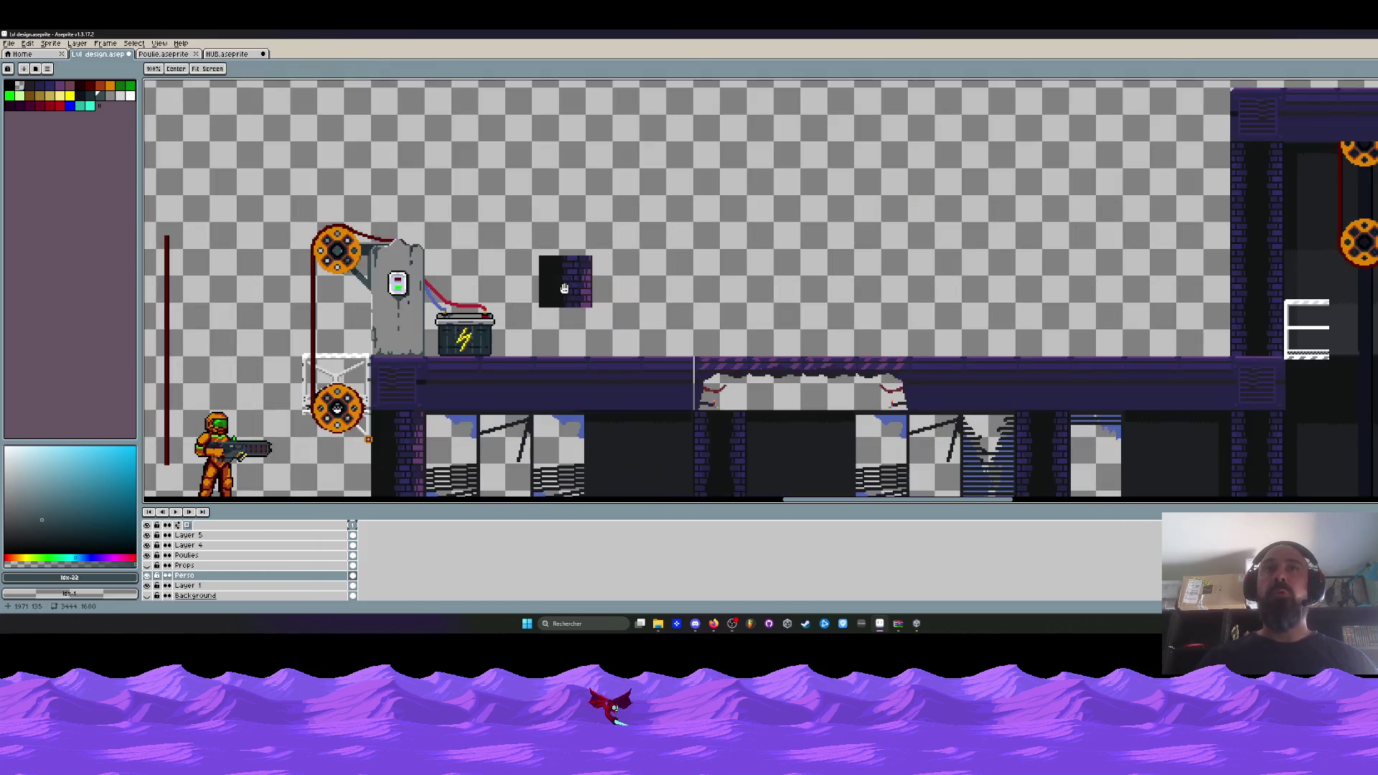
drag(537, 253, 574, 295)
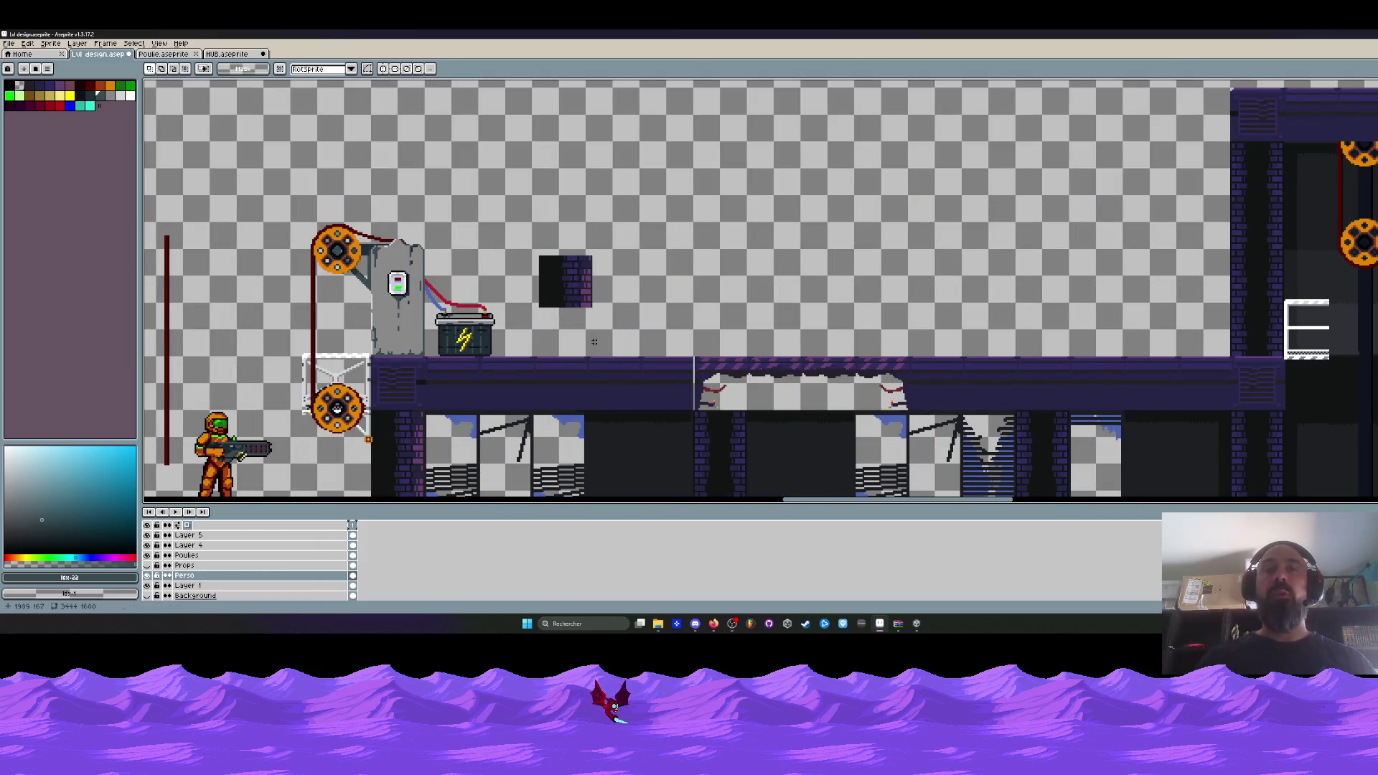
scroll(595, 342, down, 1)
mouse_move(1299, 302)
mouse_down()
mouse_move(819, 301)
mouse_move(897, 301)
mouse_up()
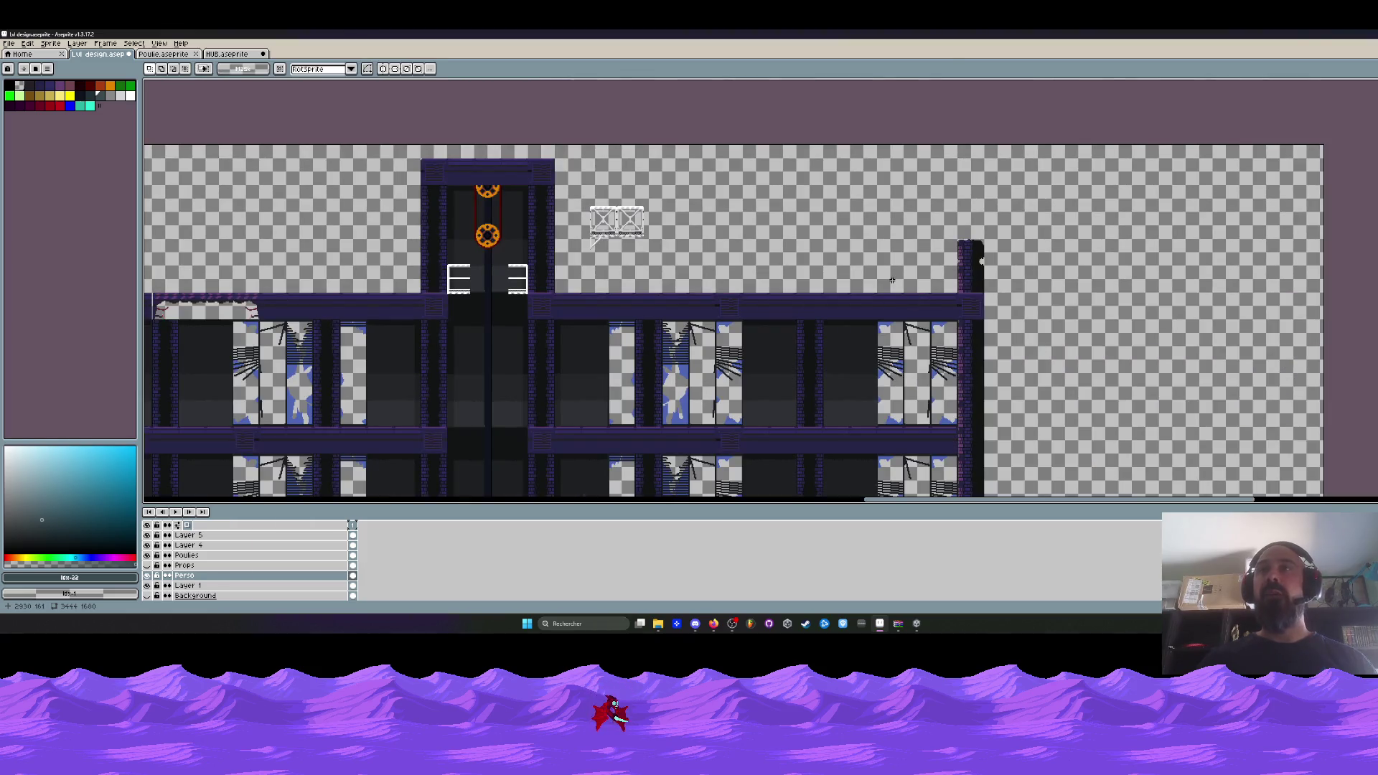
scroll(613, 266, down, 2)
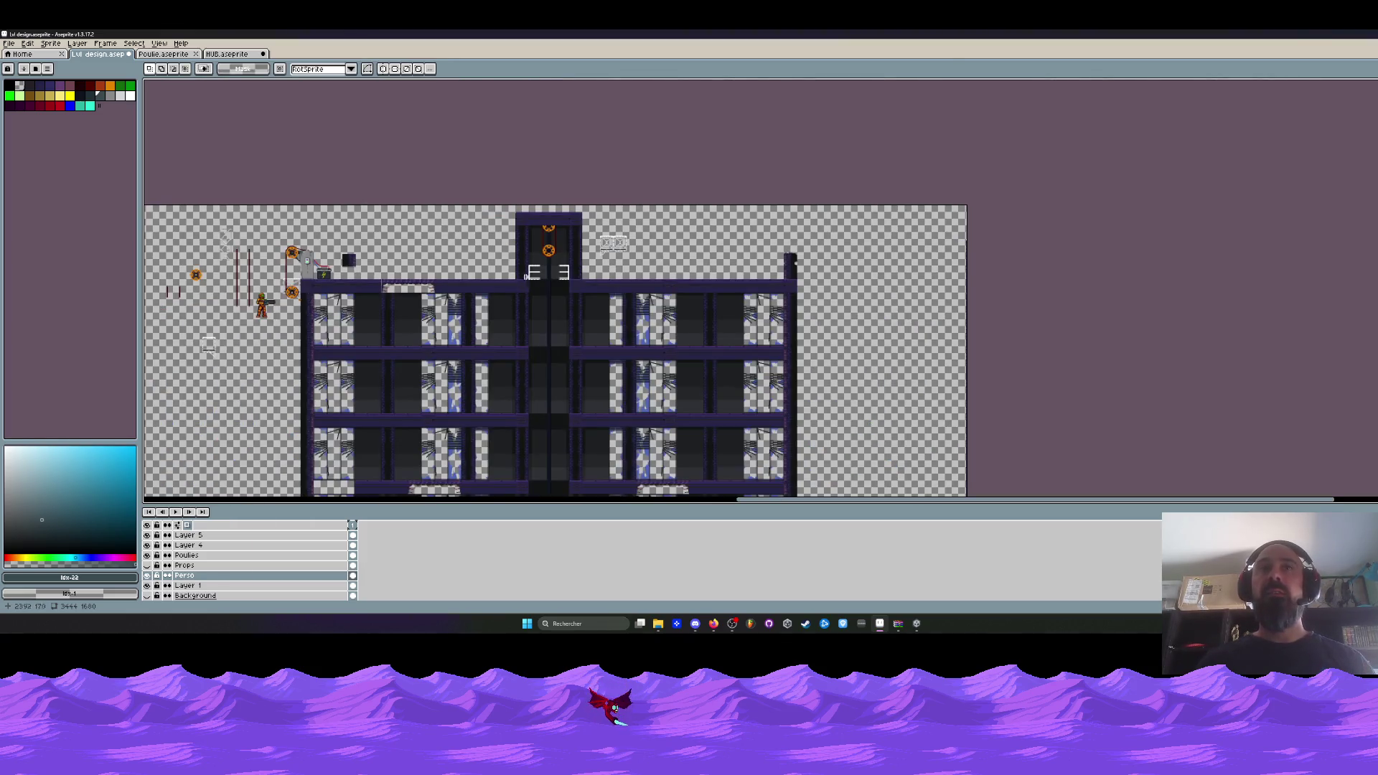
mouse_move(613, 267)
mouse_down()
mouse_move(460, 373)
mouse_move(413, 488)
mouse_move(399, 339)
mouse_move(227, 339)
mouse_up()
Select wide and tall sections of the building floors and pan to the elevator shaft.
scroll(399, 340, up, 2)
scroll(947, 273, up, 2)
drag(495, 246, 981, 385)
scroll(962, 384, down, 1)
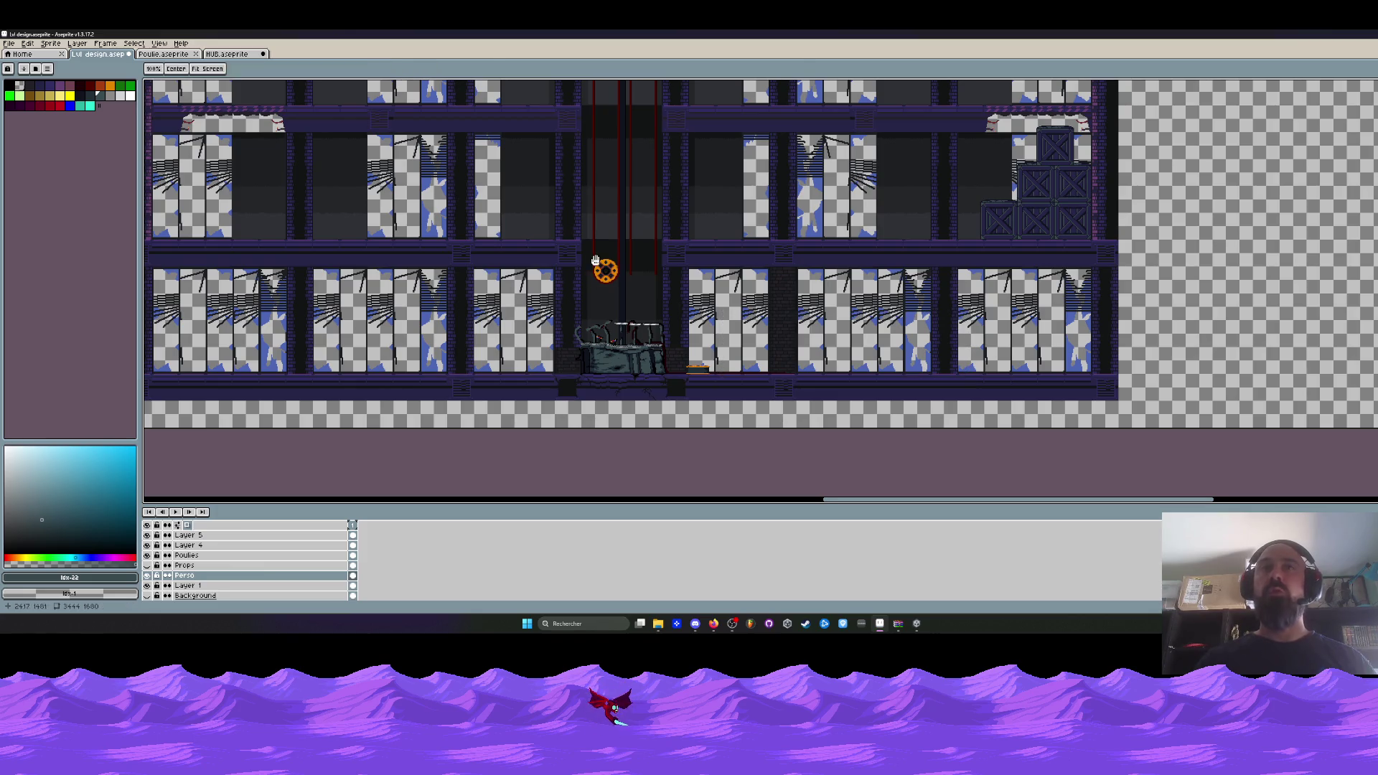
drag(596, 260, 615, 324)
mouse_move(585, 212)
mouse_down()
mouse_move(662, 410)
mouse_move(1071, 390)
mouse_up()
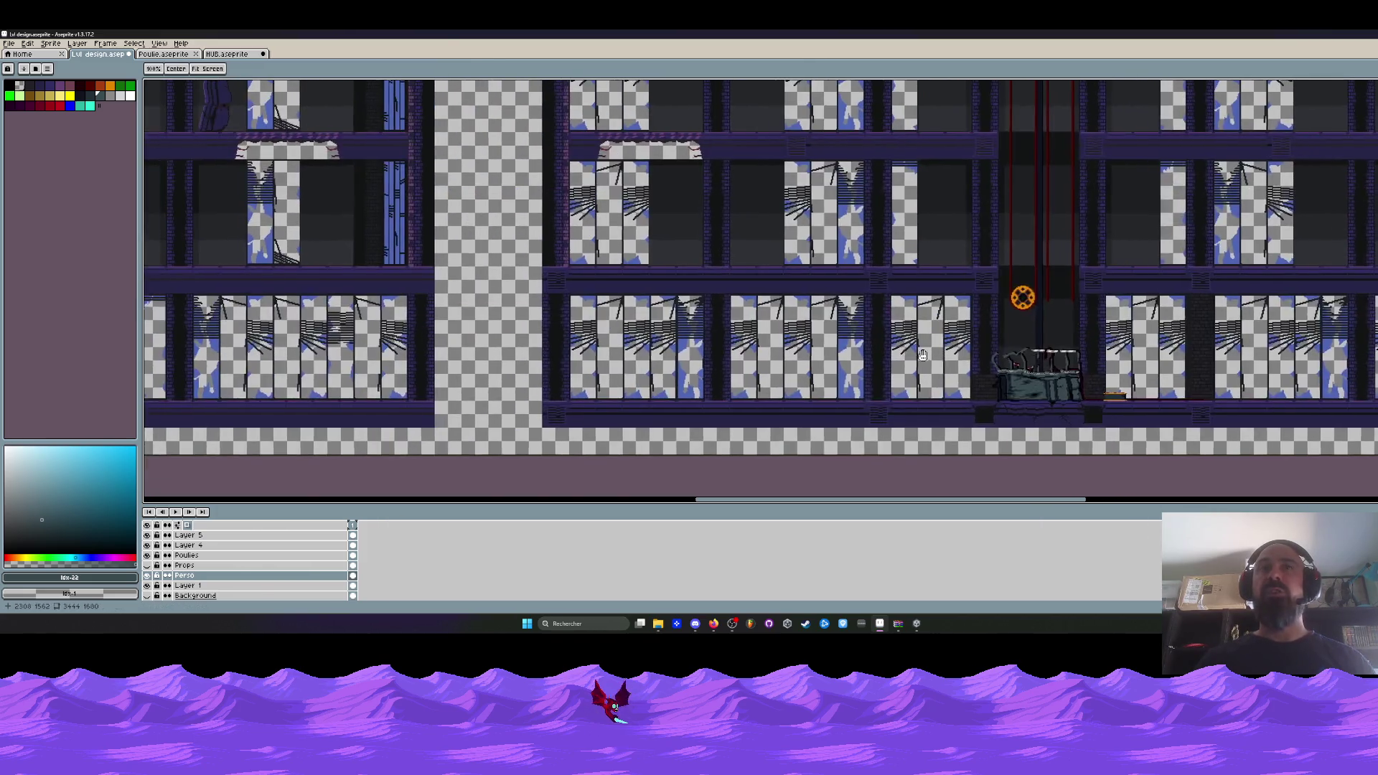
mouse_move(730, 430)
mouse_down()
mouse_move(615, 470)
mouse_move(673, 270)
mouse_up()
scroll(582, 121, down, 1)
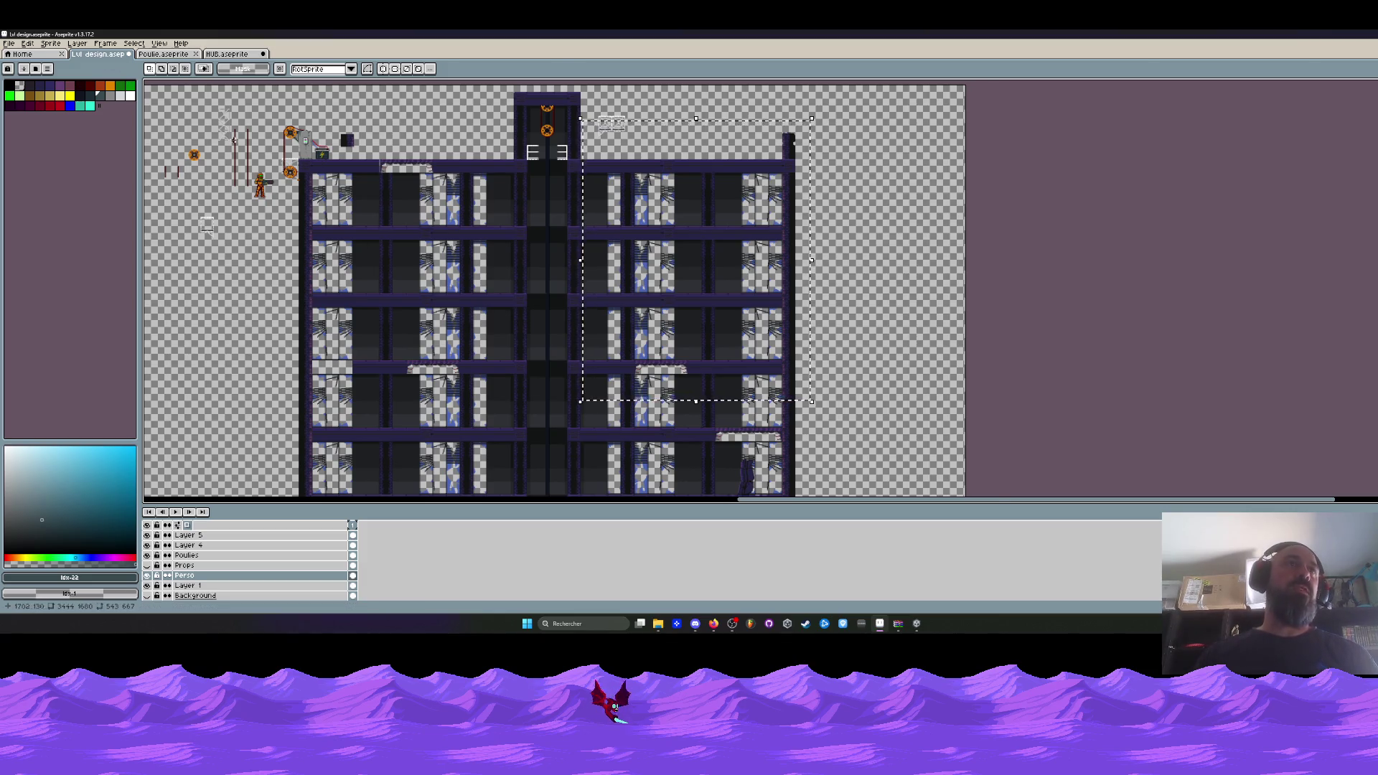
Zoom in on the upper pulley and upper floors, then switch to the game playtest build.
scroll(438, 253, up, 3)
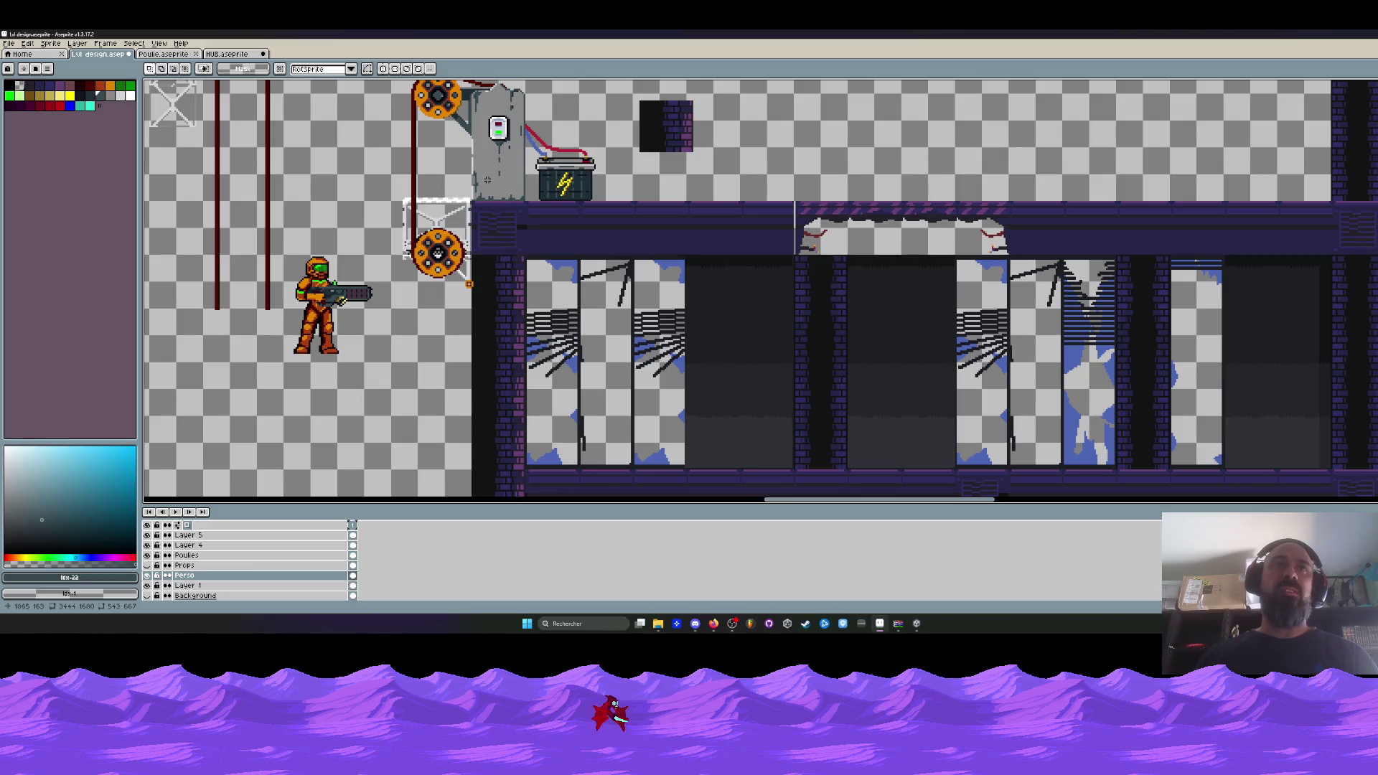
scroll(487, 180, up, 2)
scroll(431, 177, down, 1)
drag(431, 177, 452, 251)
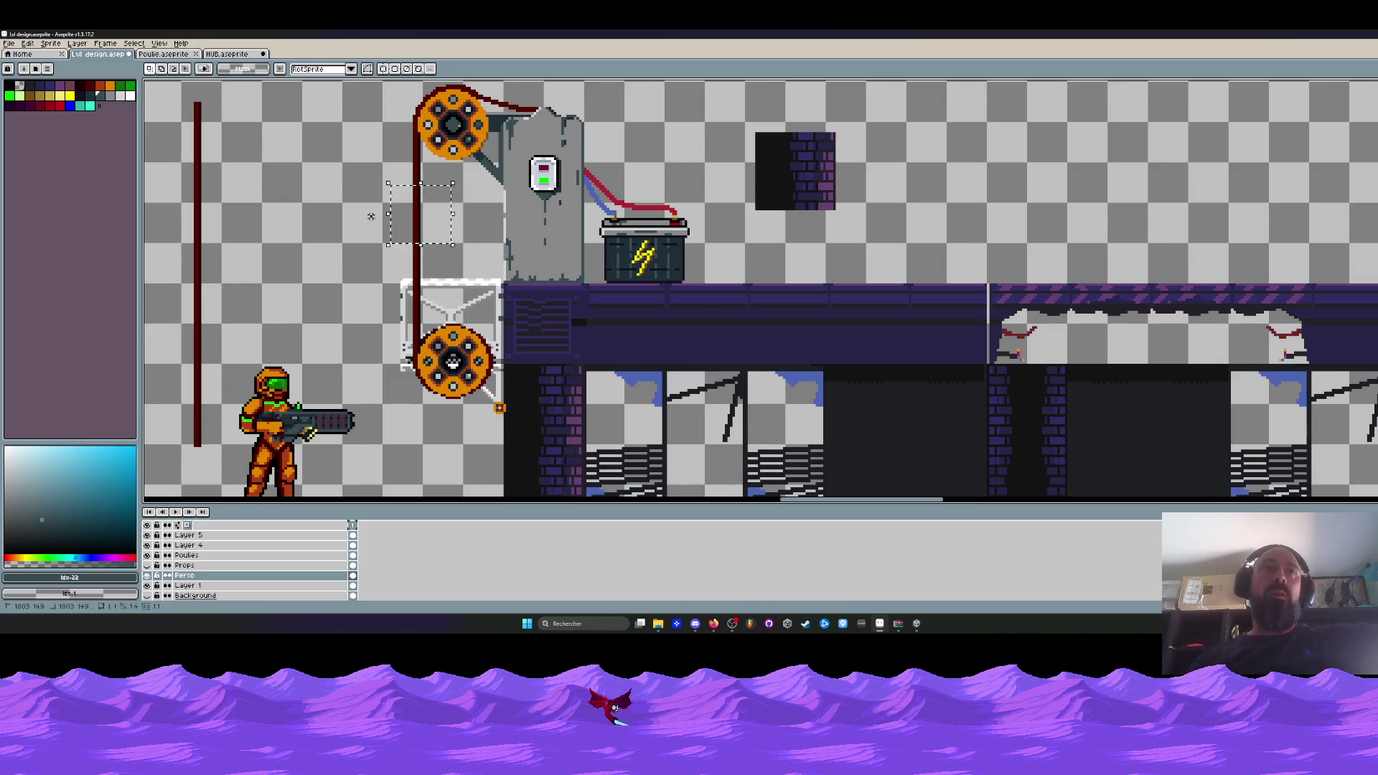
scroll(371, 216, down, 3)
scroll(367, 218, up, 2)
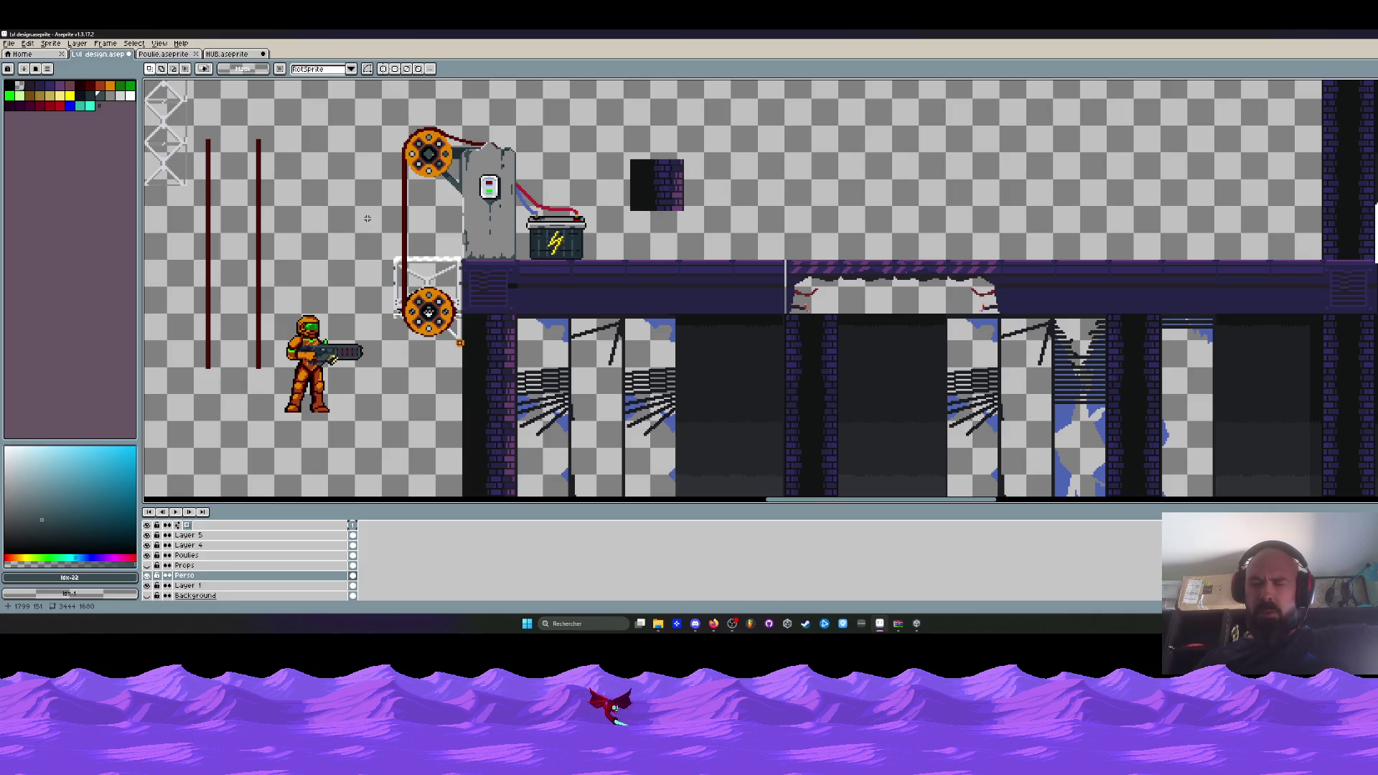
scroll(662, 382, down, 3)
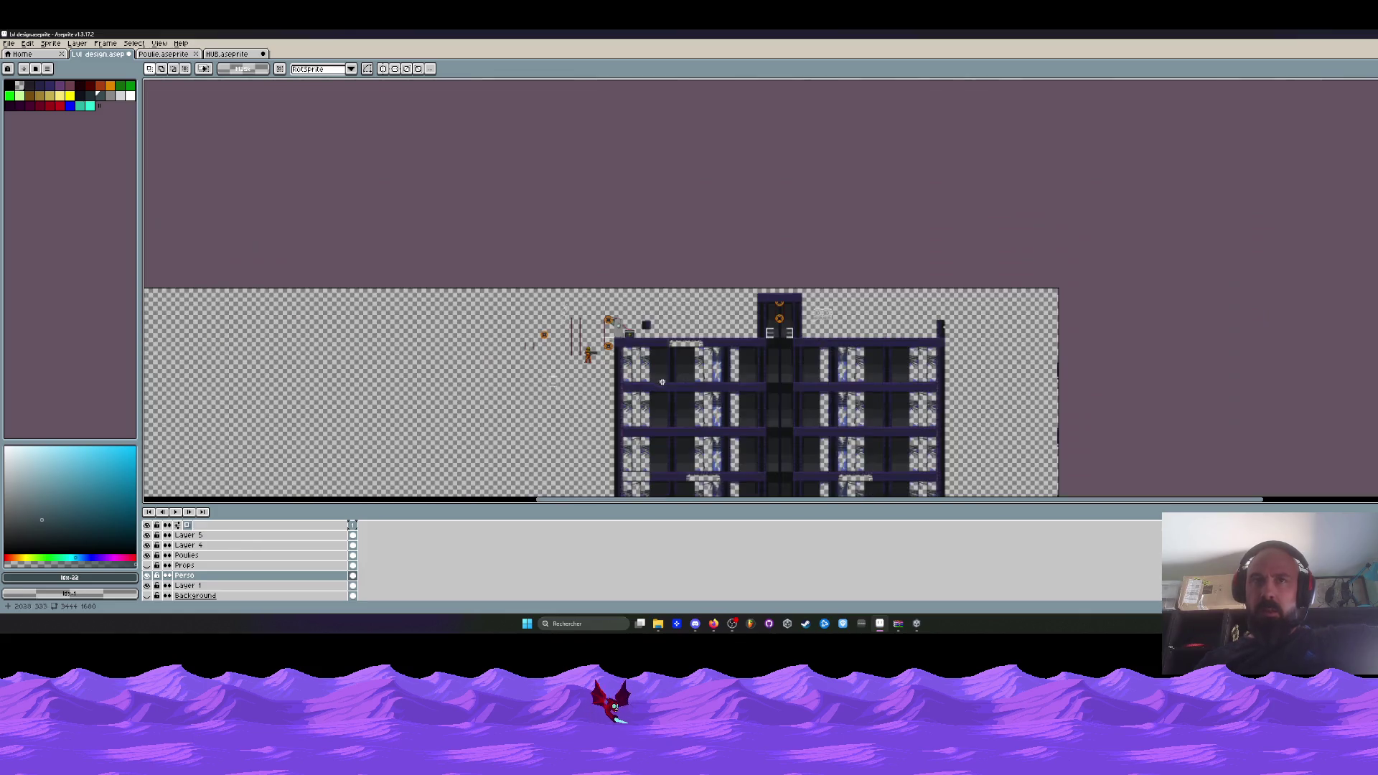
scroll(822, 441, up, 4)
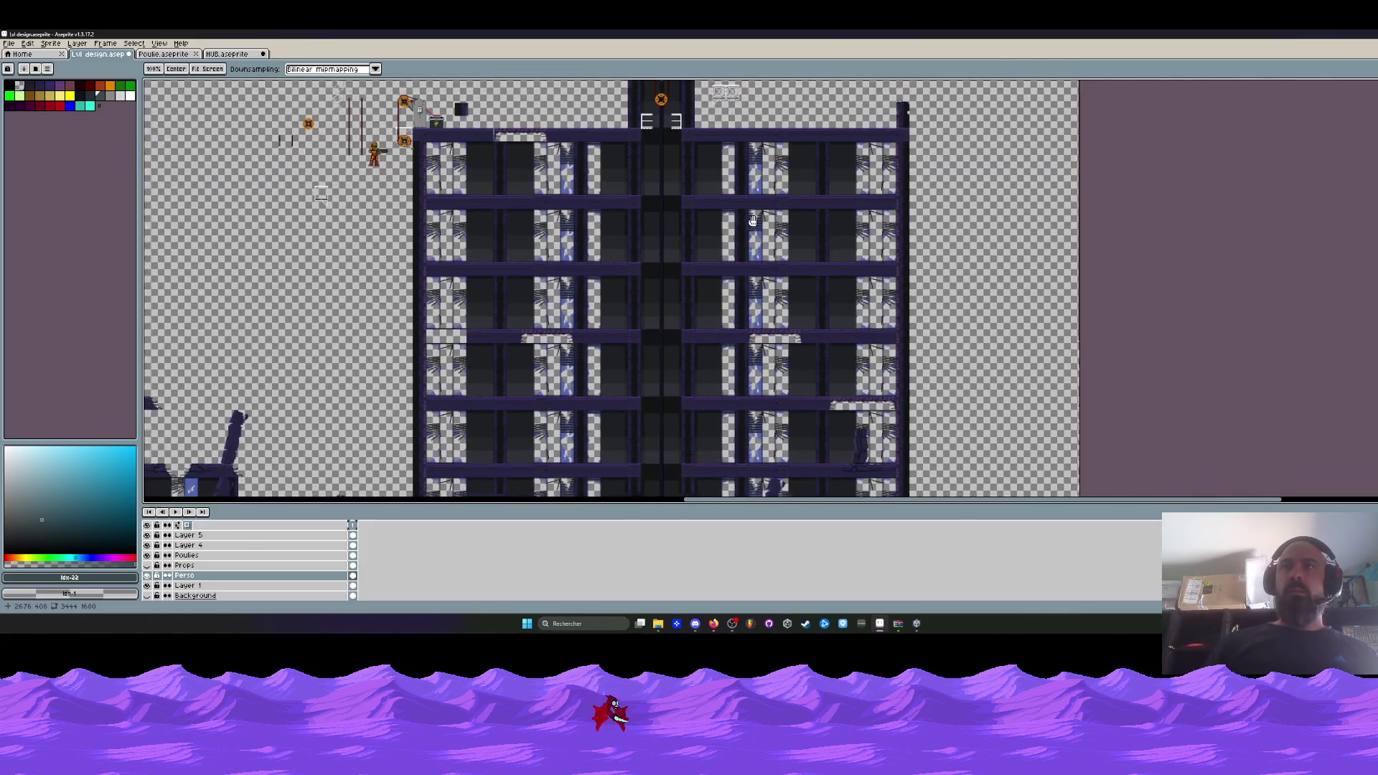
drag(899, 404, 794, 378)
scroll(794, 378, down, 3)
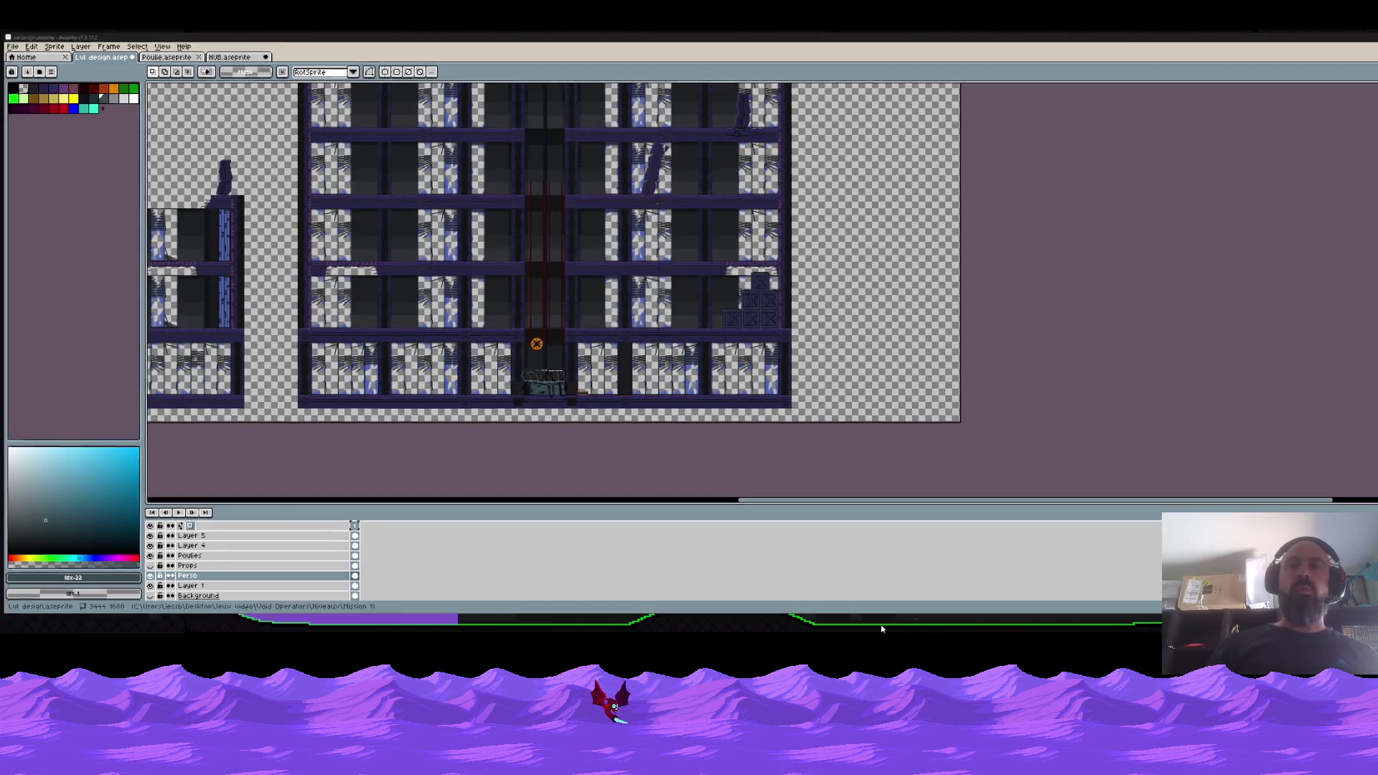
click(881, 625)
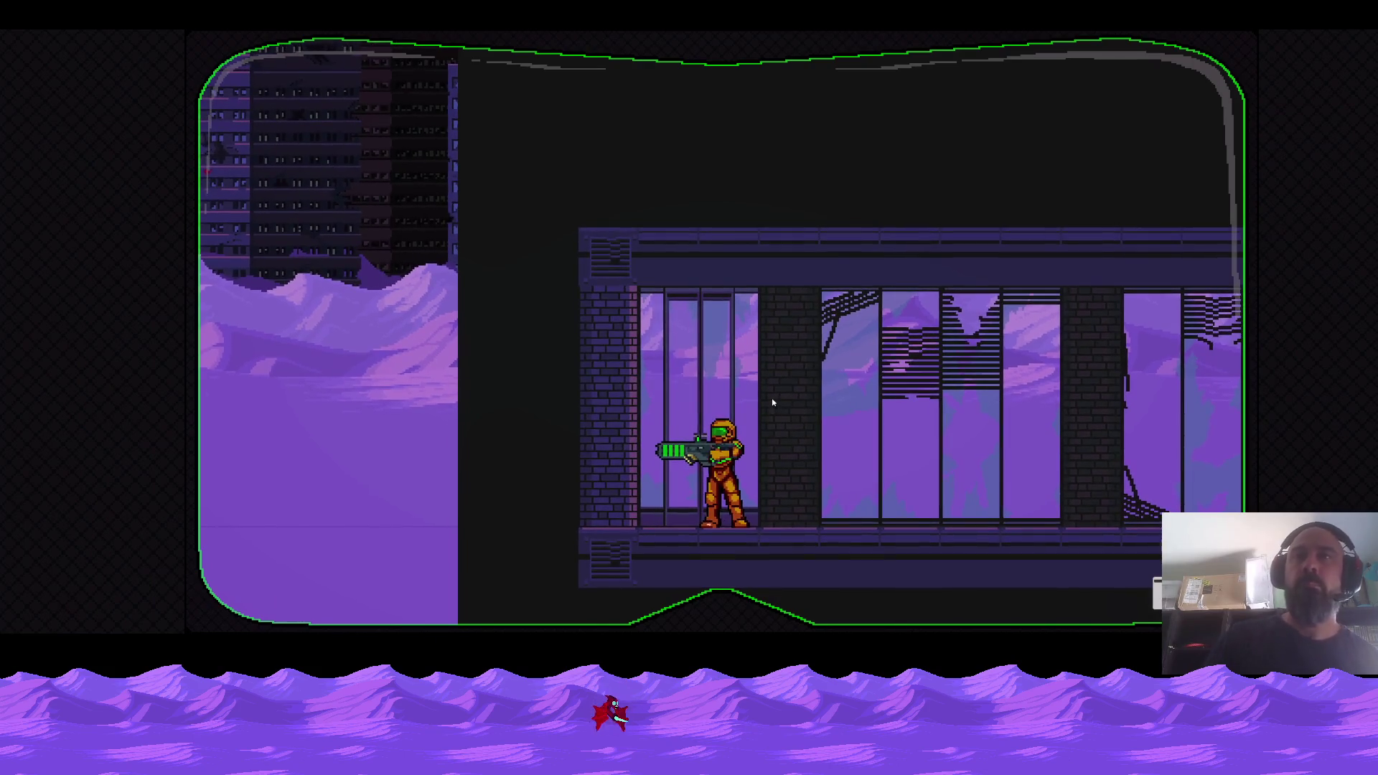
Walk onto the machinery platform and climb the red cables several floors up the shaft.
key(Right)
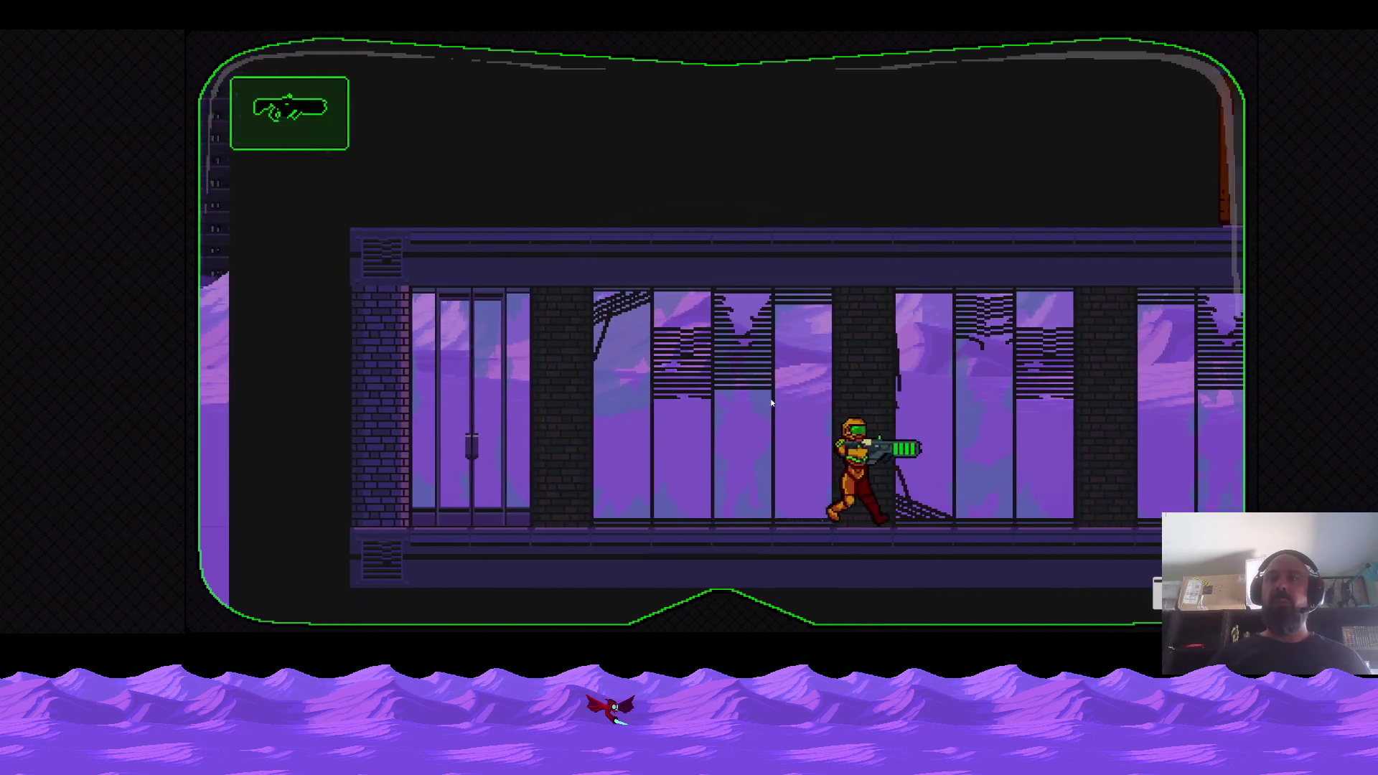
key(Right)
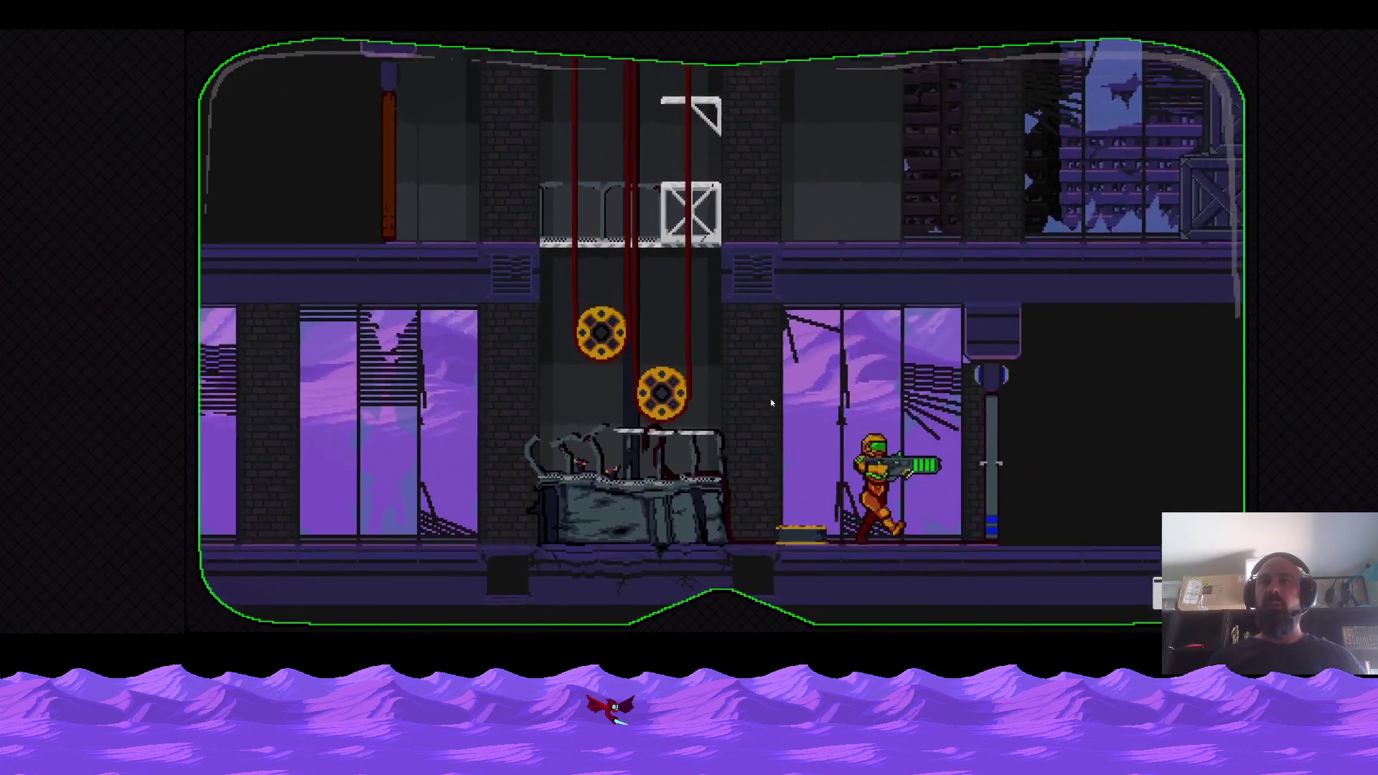
key(Left)
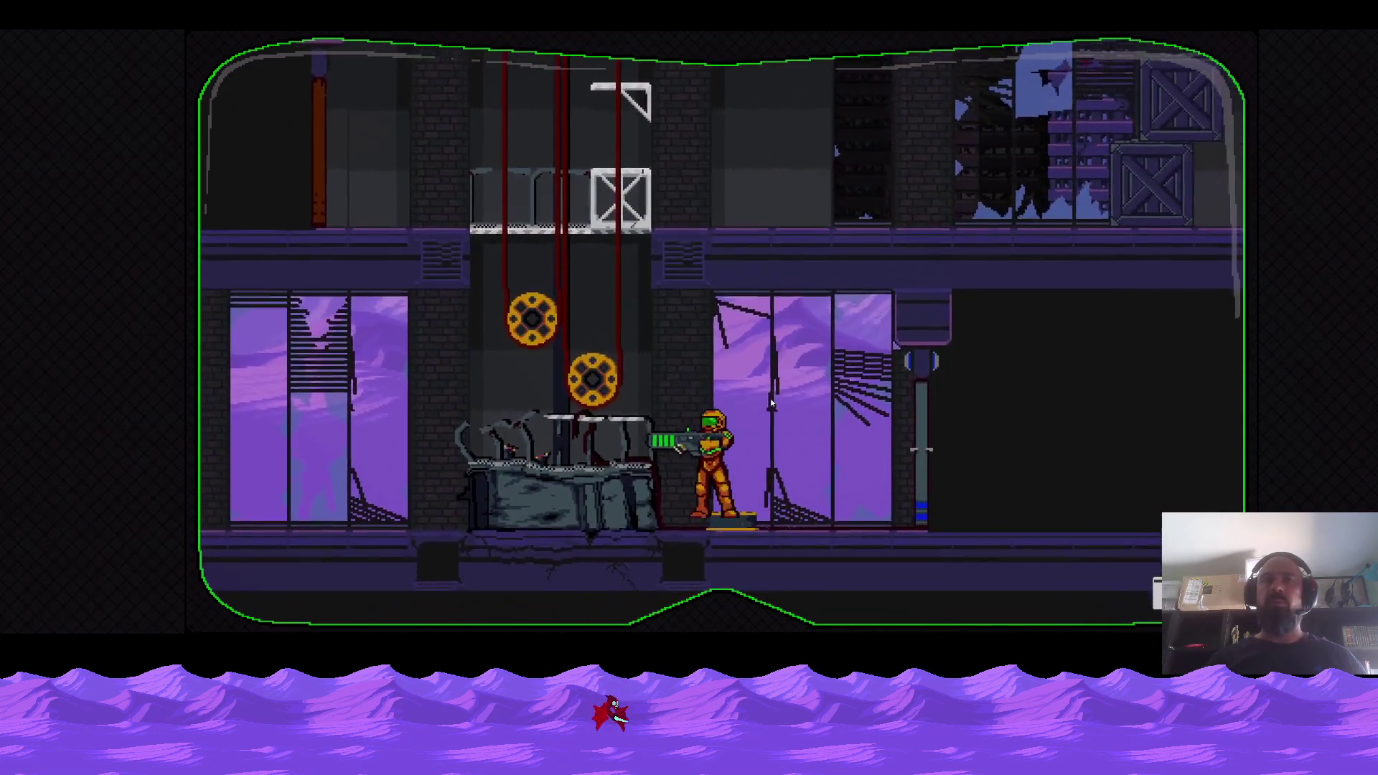
key(Up)
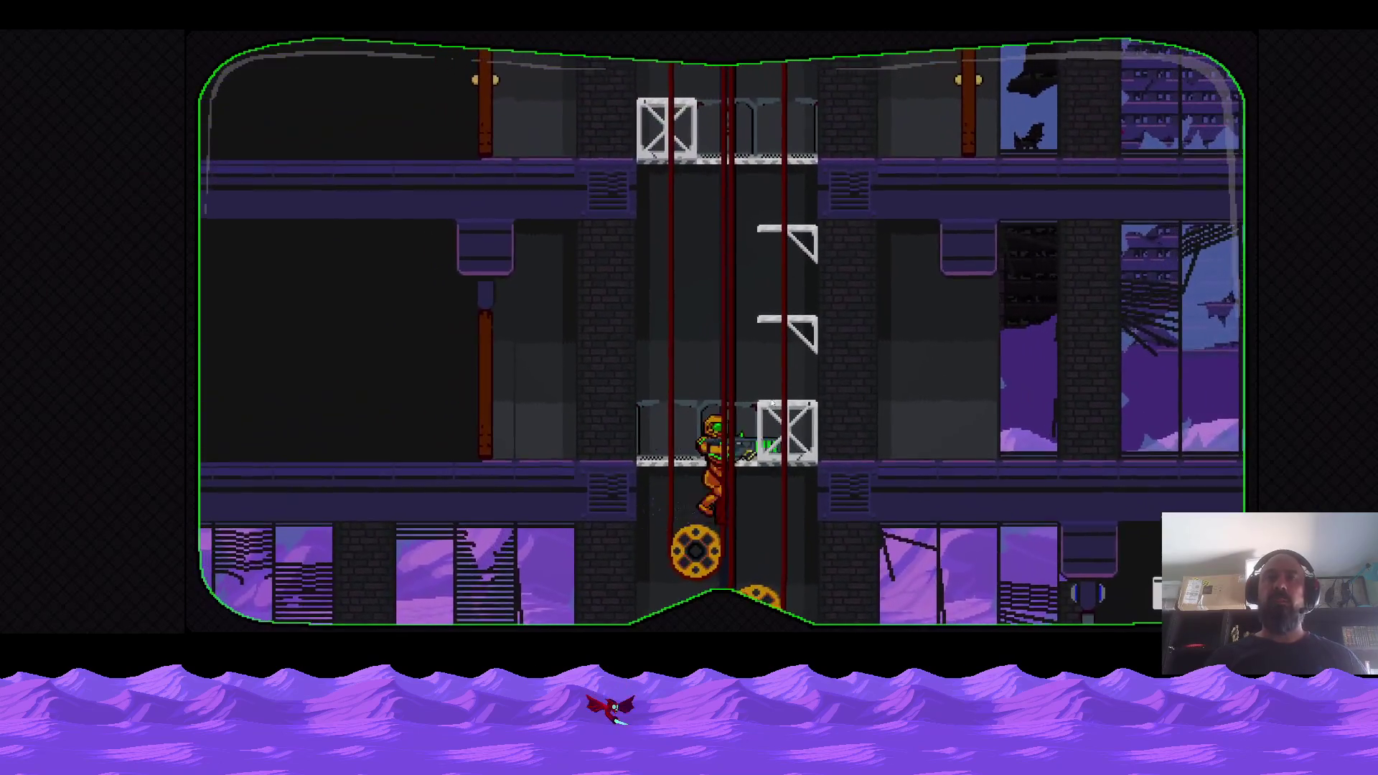
key(Up)
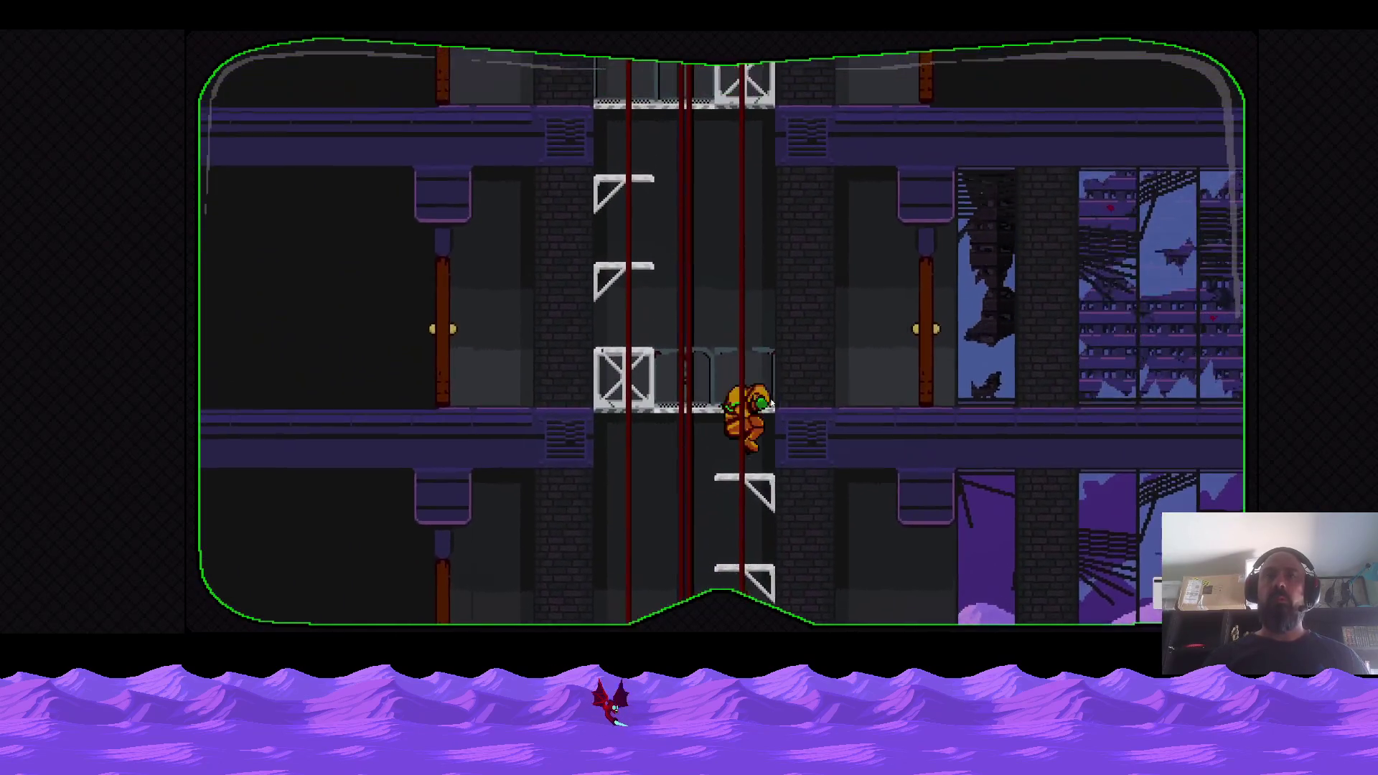
key(Up)
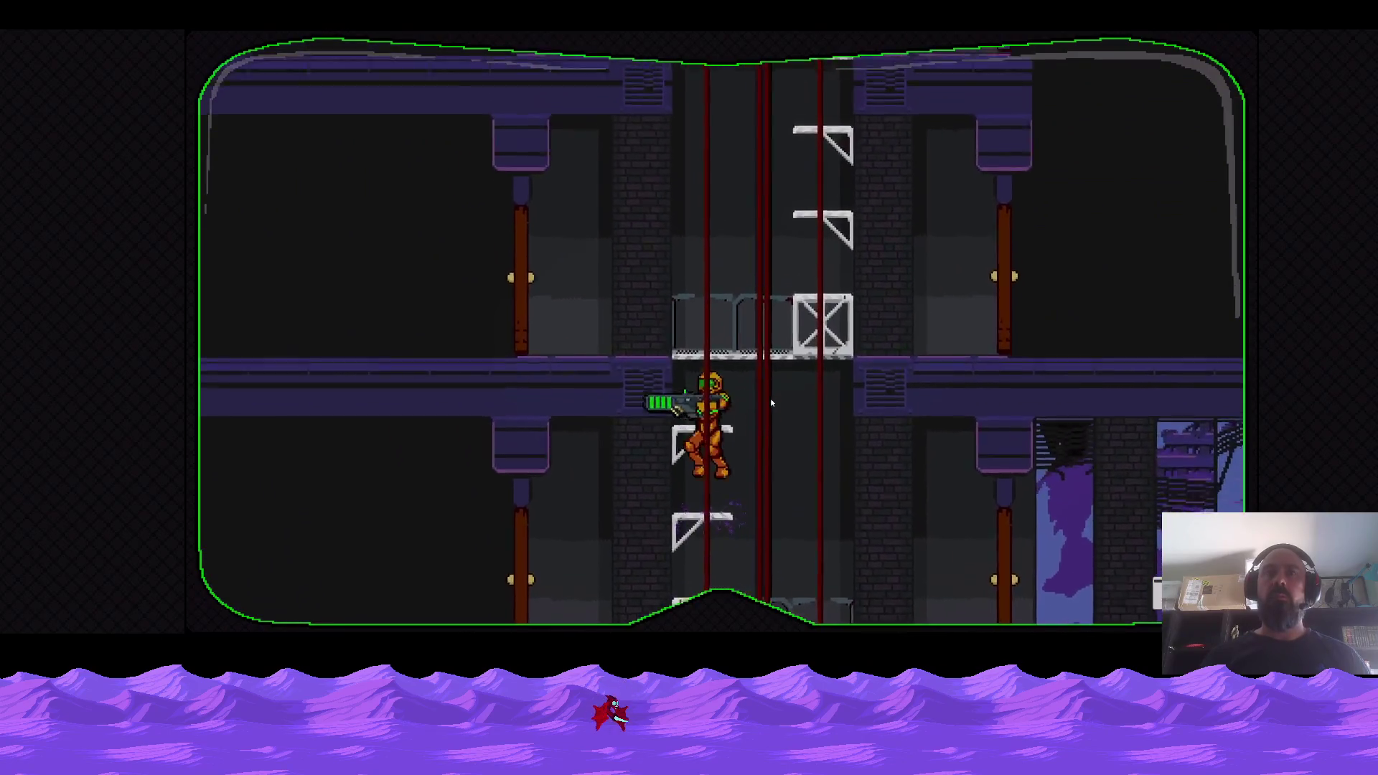
key(Up)
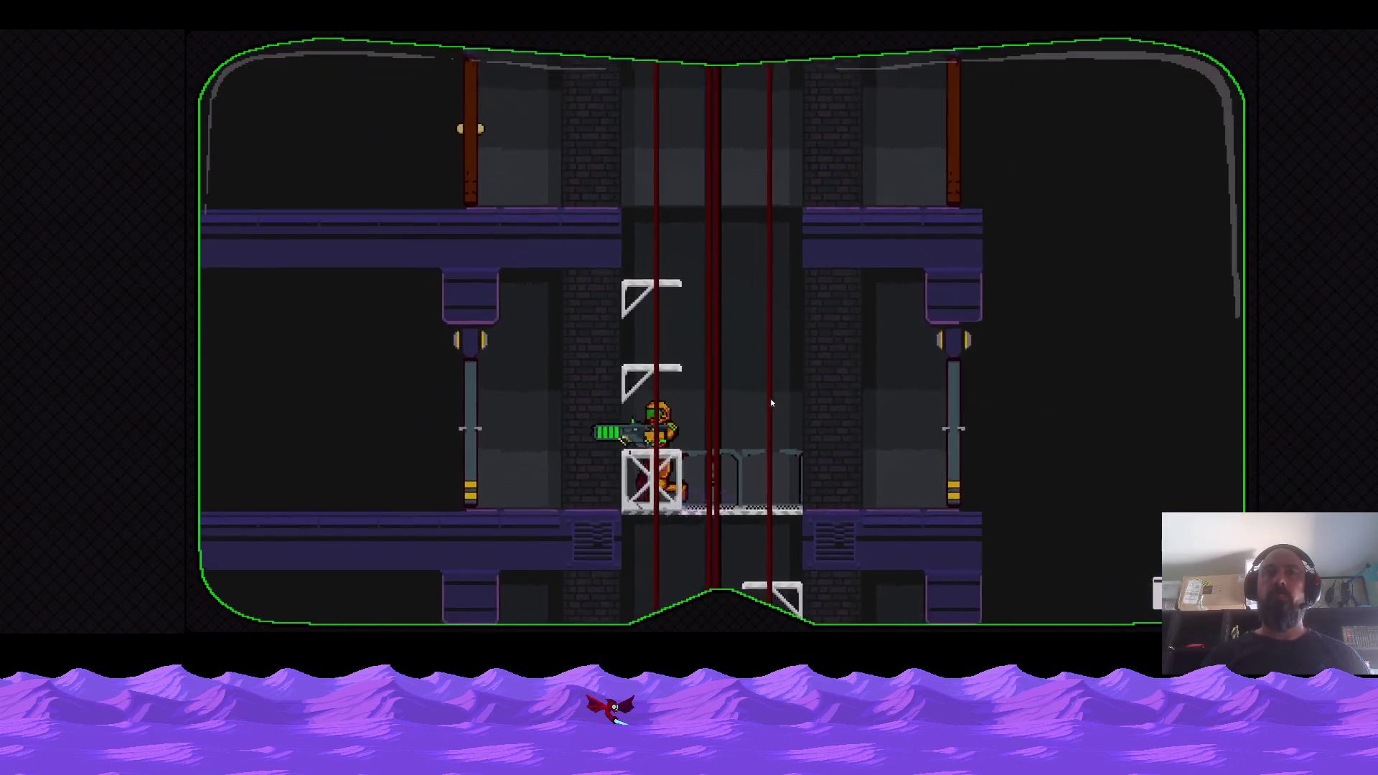
key(Up)
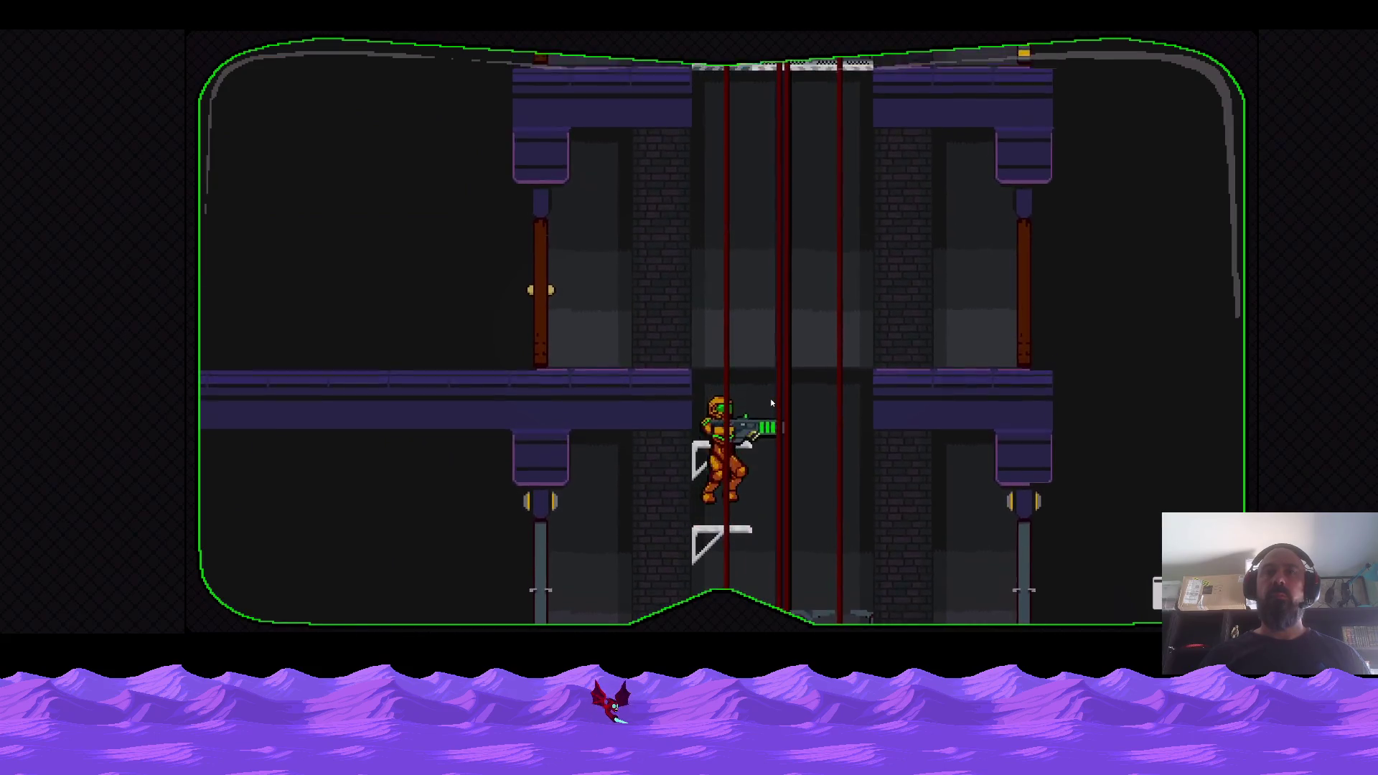
Climb the stepladder, confront the red monster, then bring up the level selection list.
key(Left)
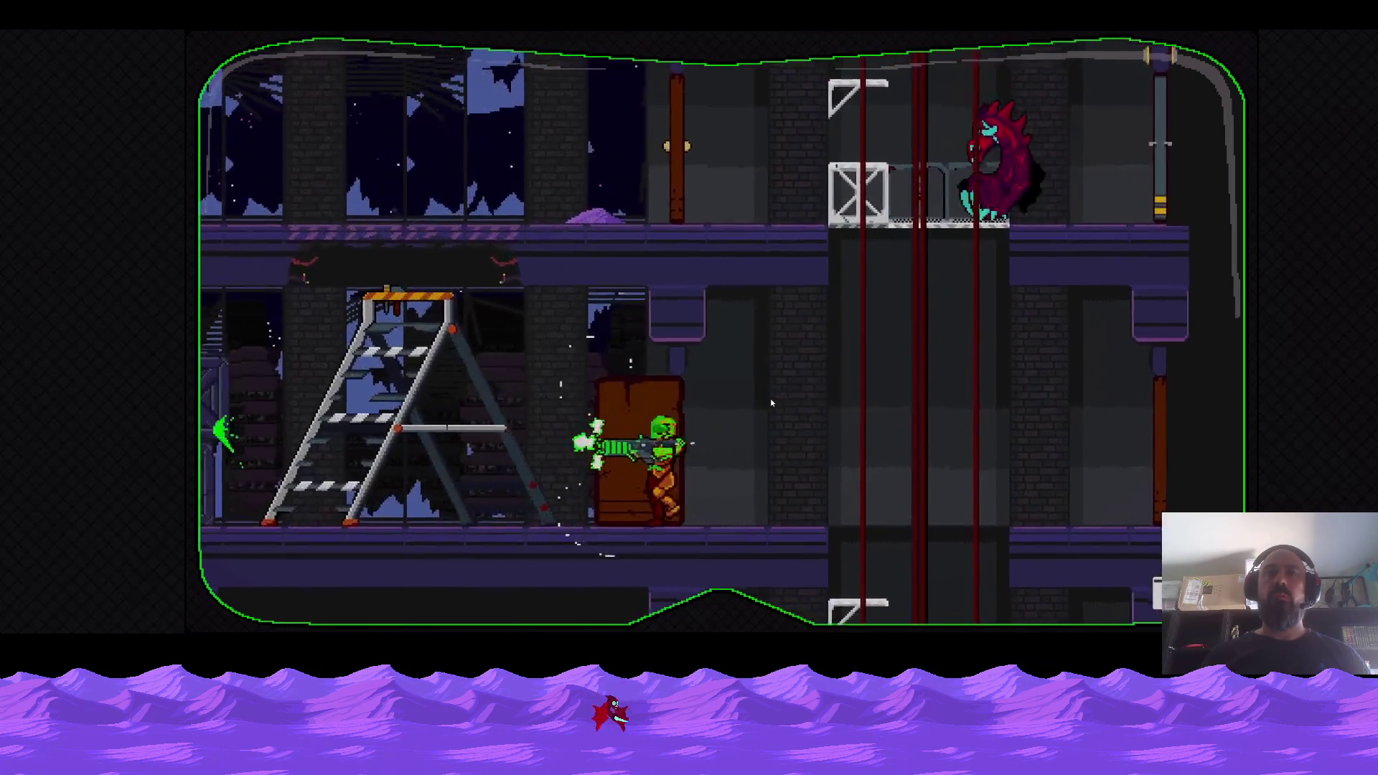
key(Up)
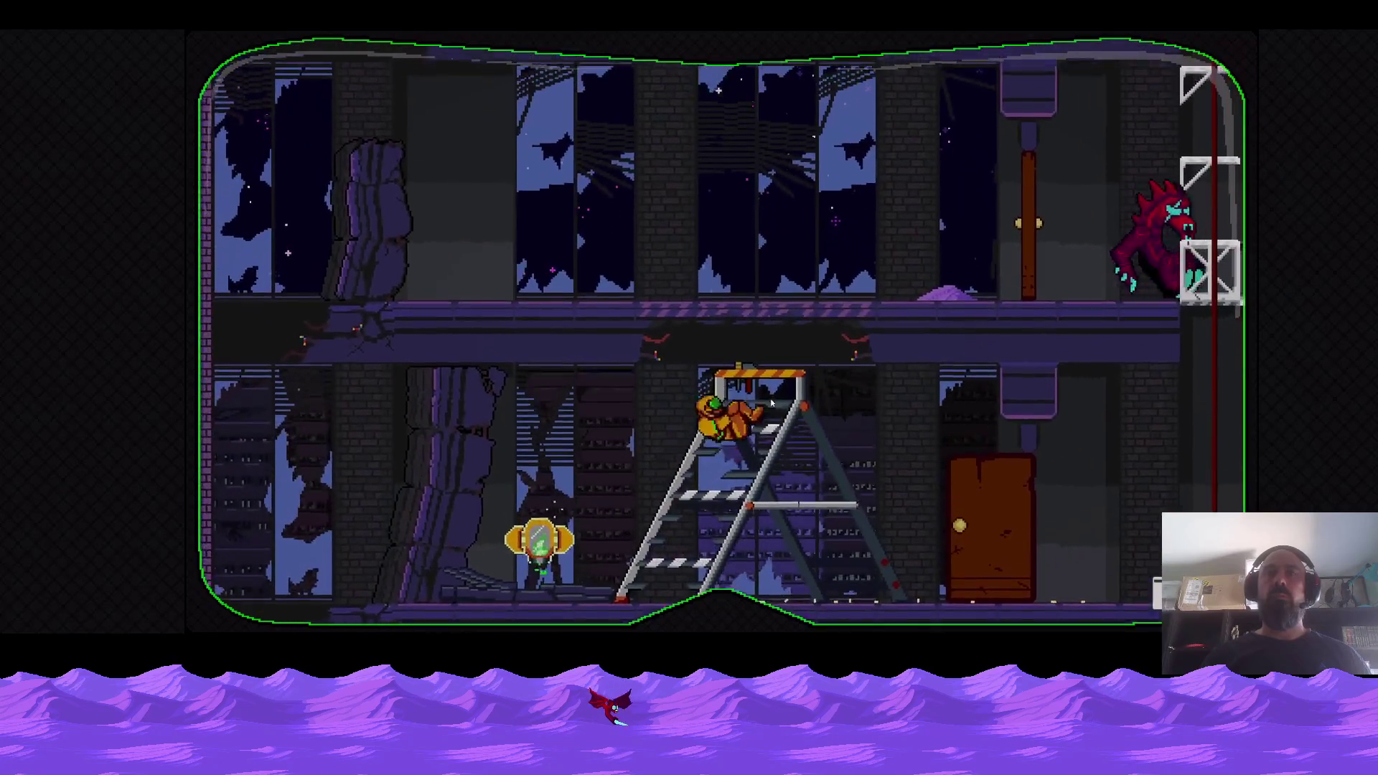
key(Up)
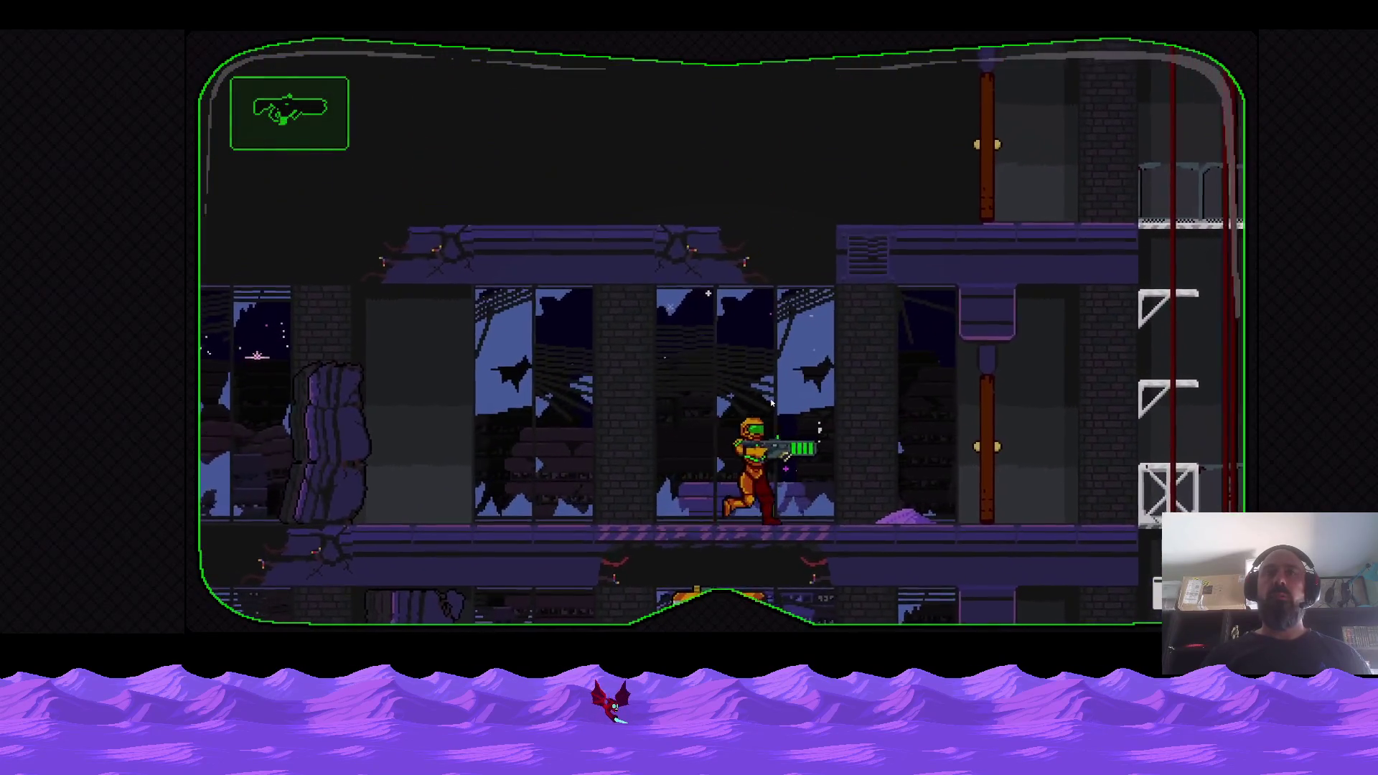
key(Right)
key(Right)
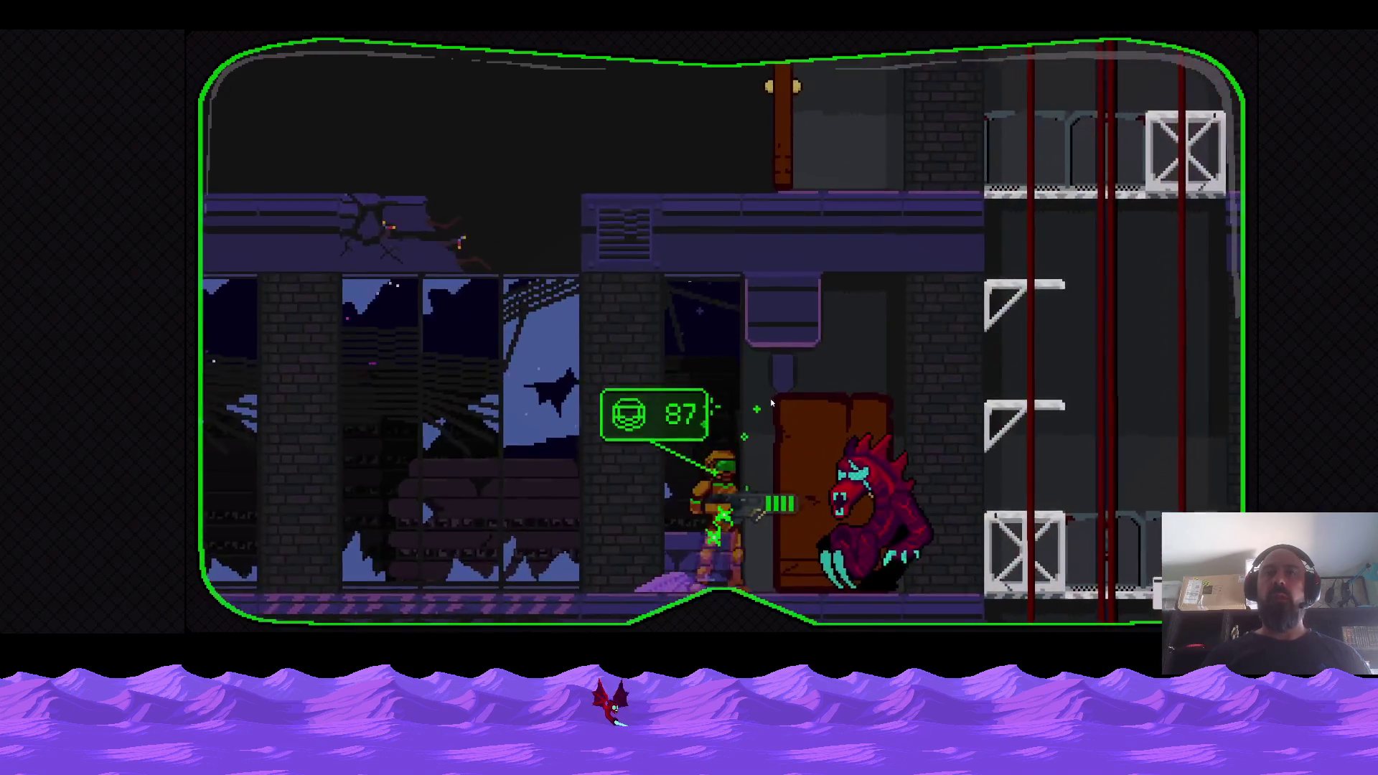
key(Left)
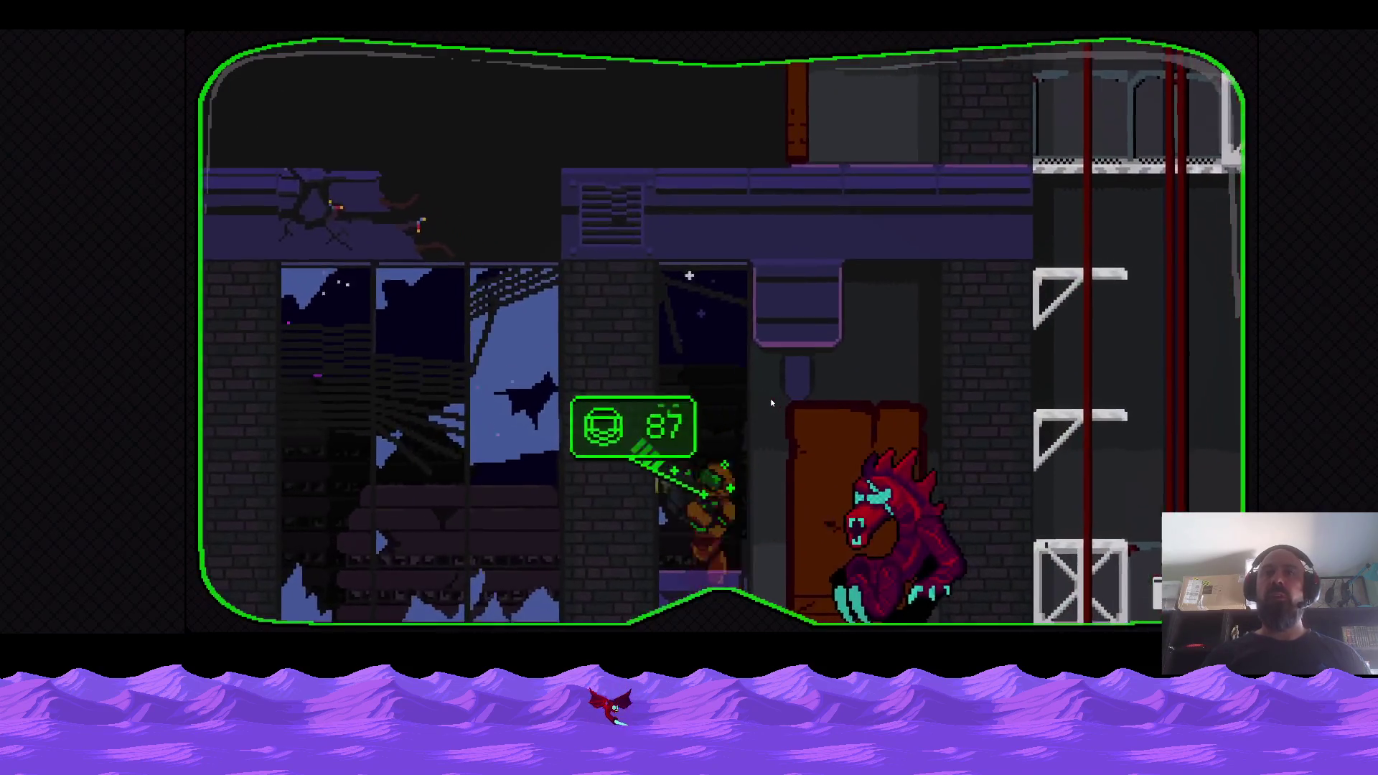
key(Right)
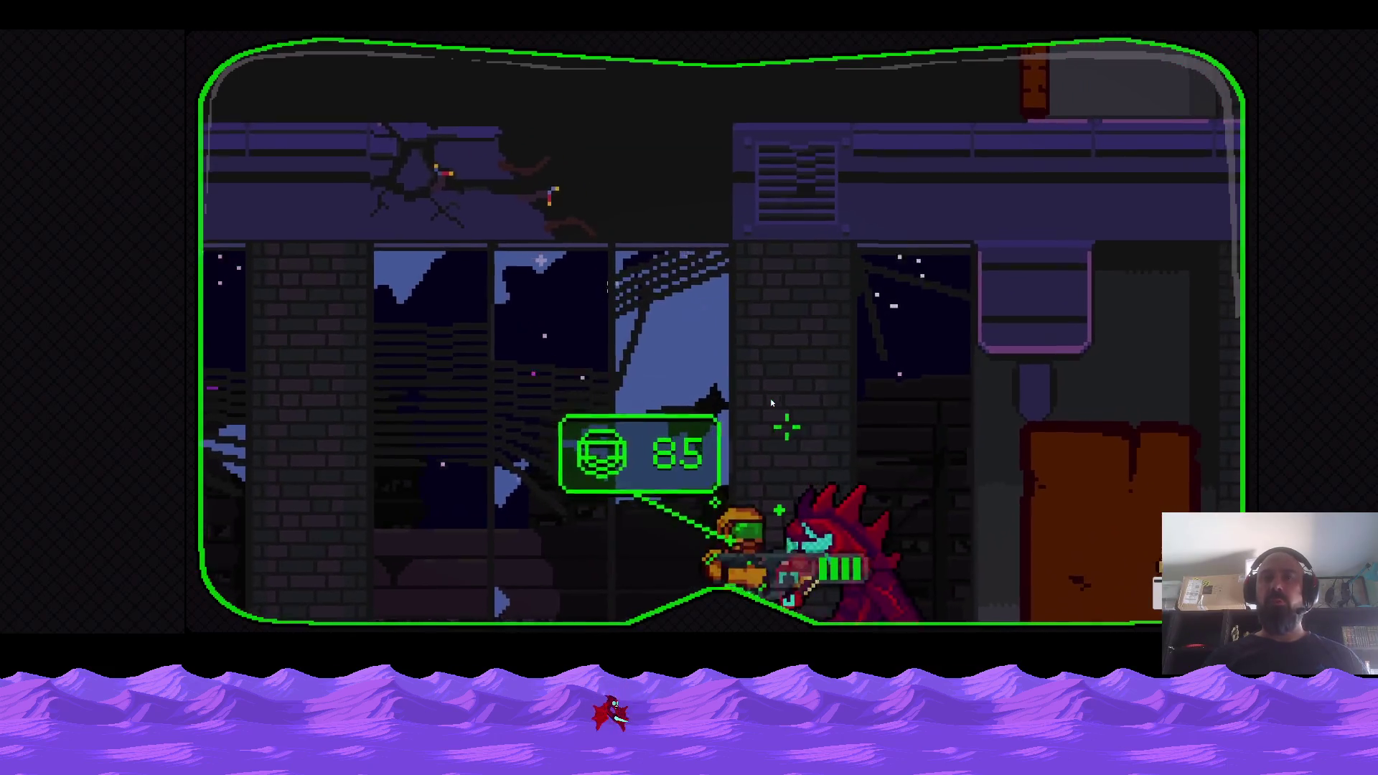
key(Left)
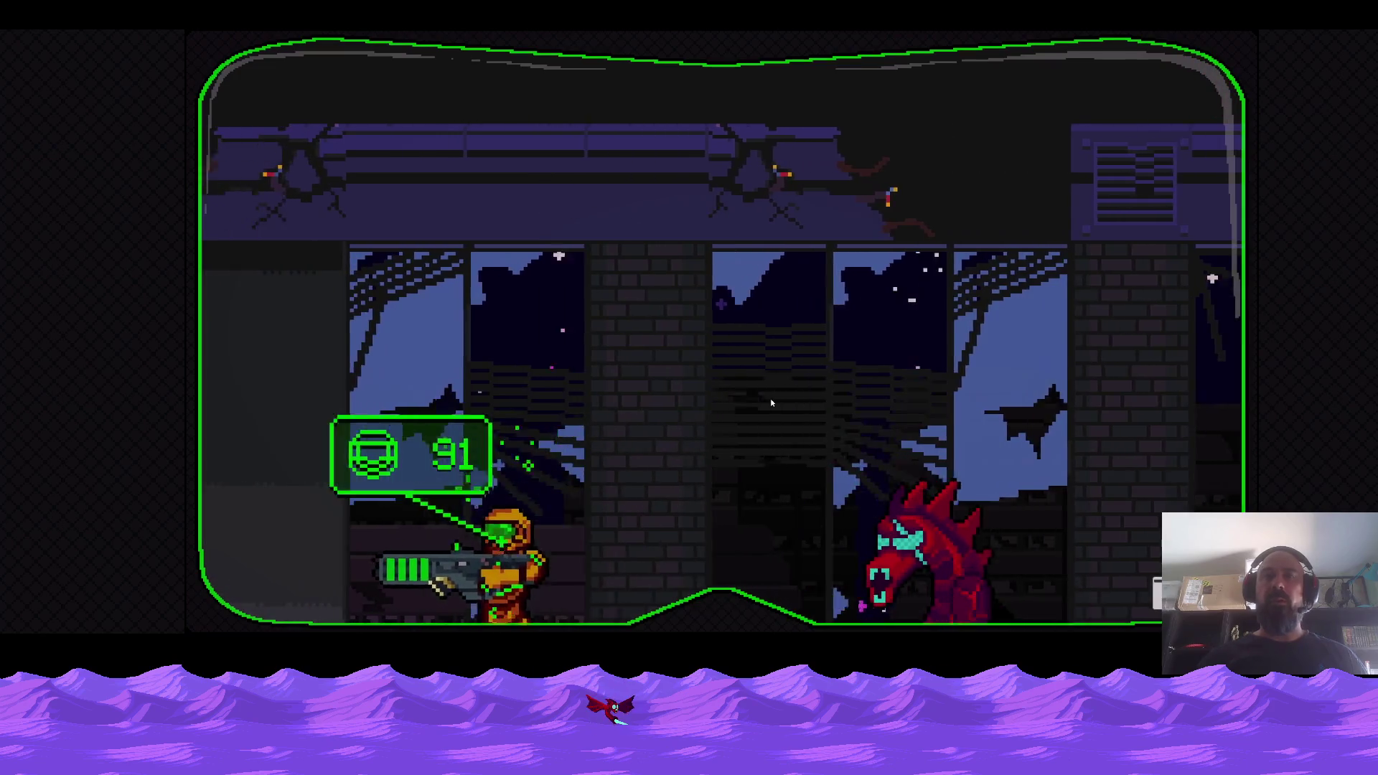
key(Right)
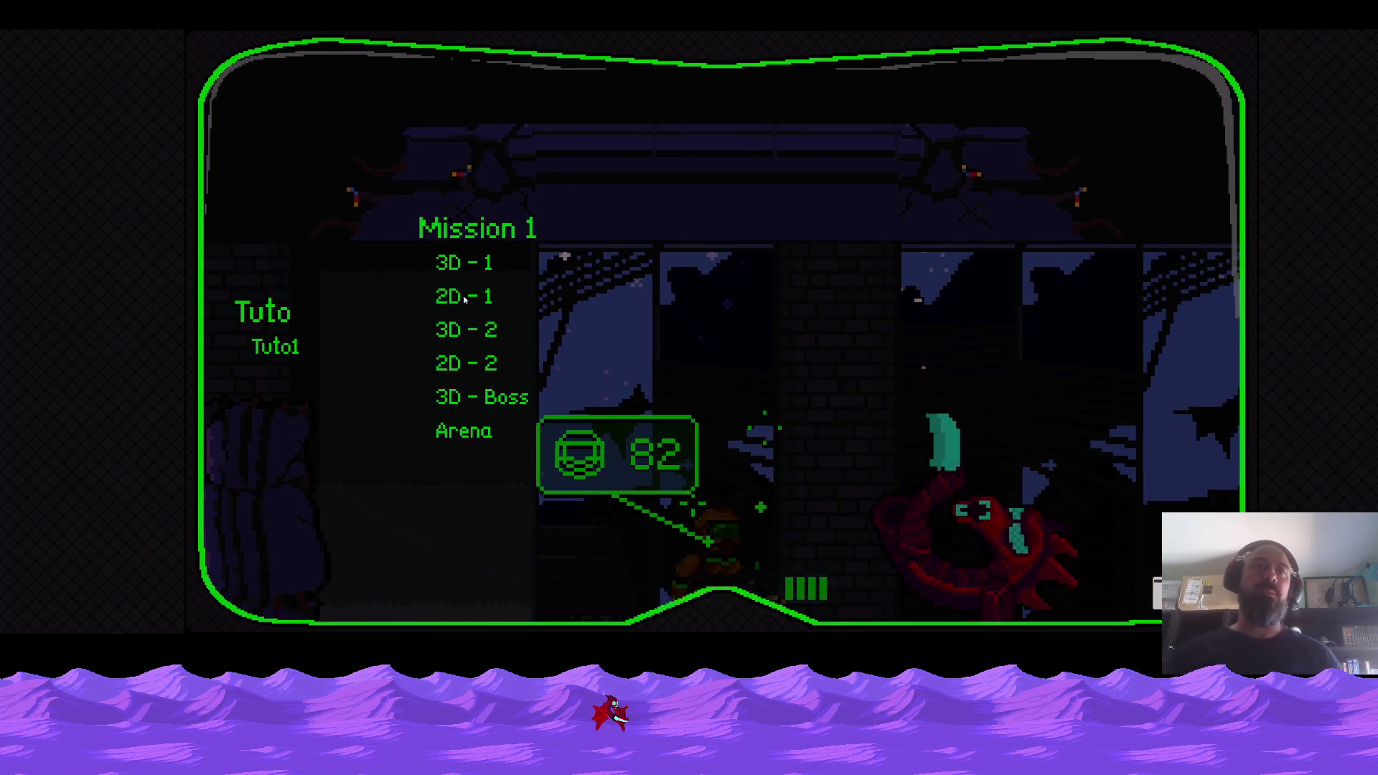
Load a 2D Mission 1 level and ride the gear lift up the elevator shaft.
click(473, 364)
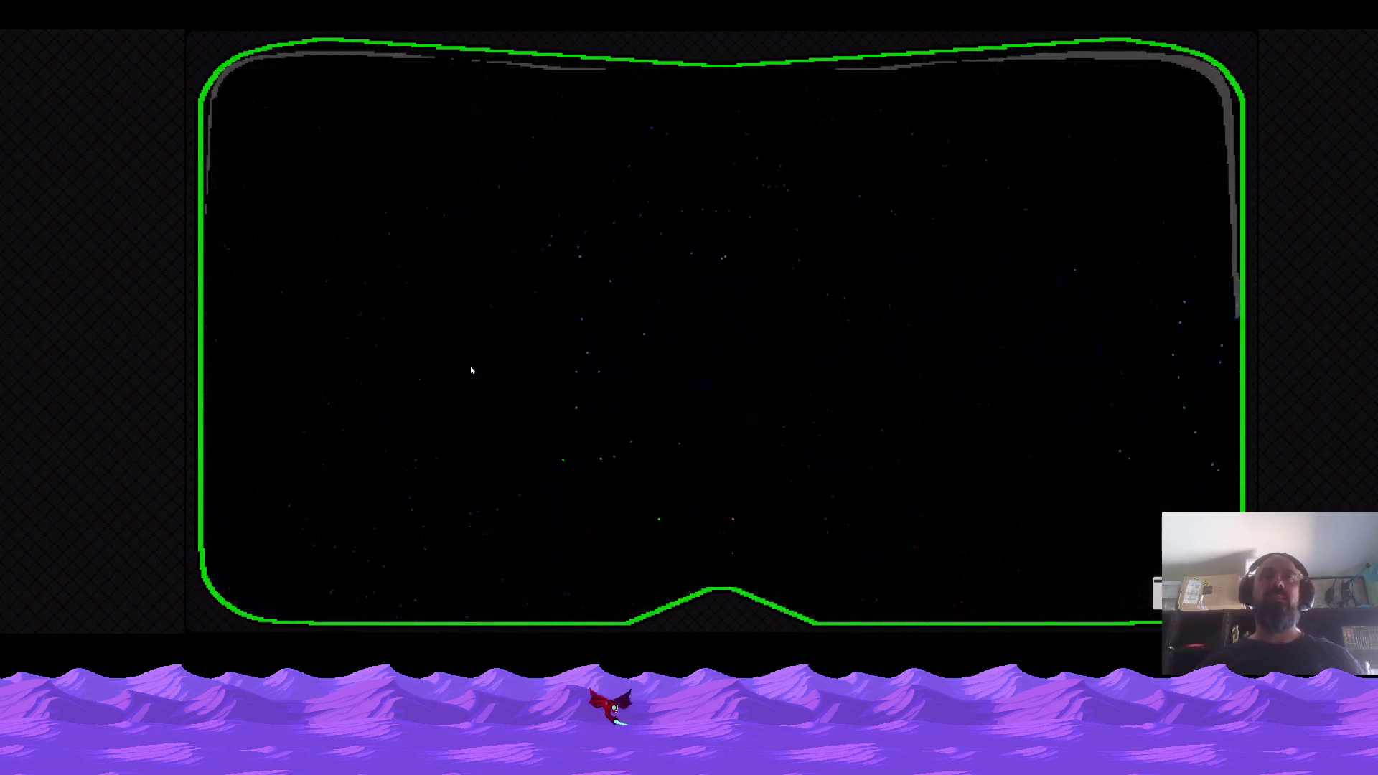
key(Right)
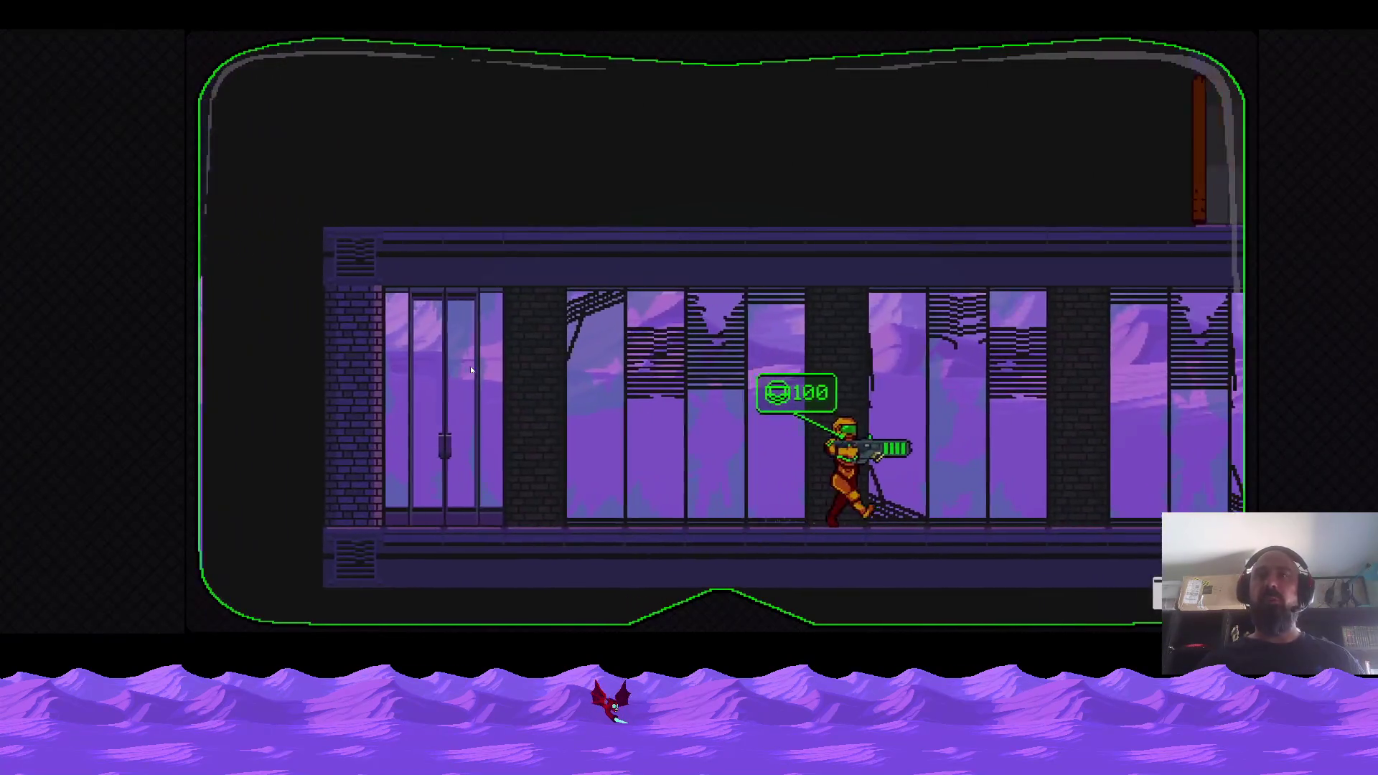
key(Right)
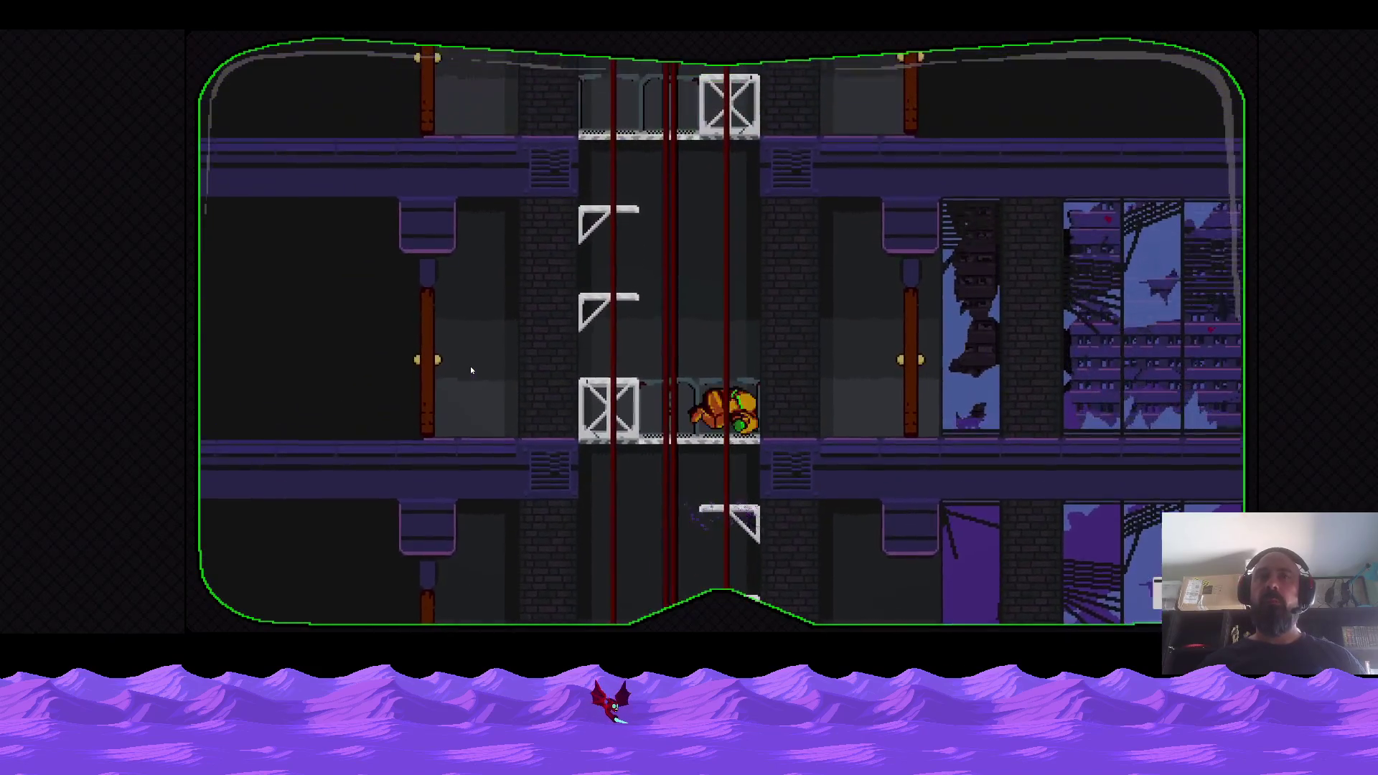
key(Left)
key(Right)
key(space)
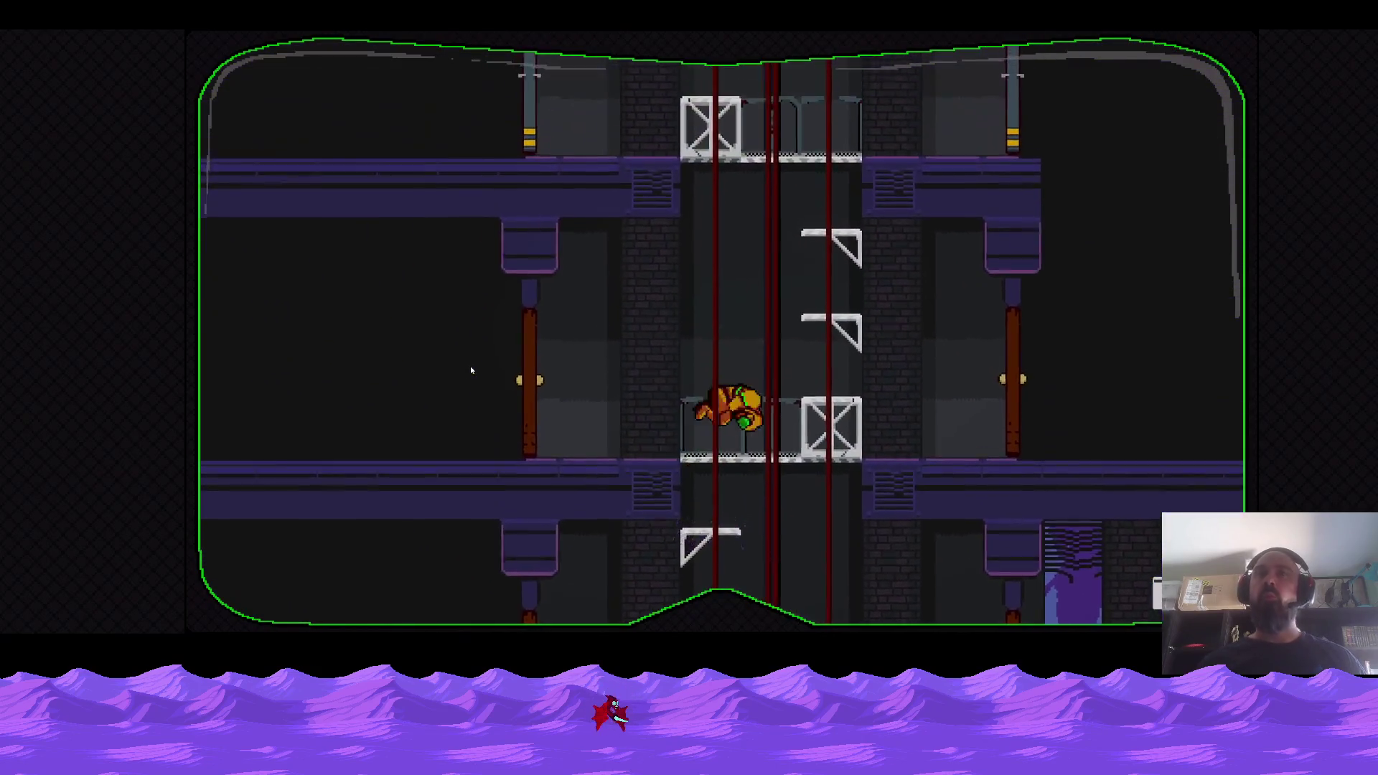
key(Left)
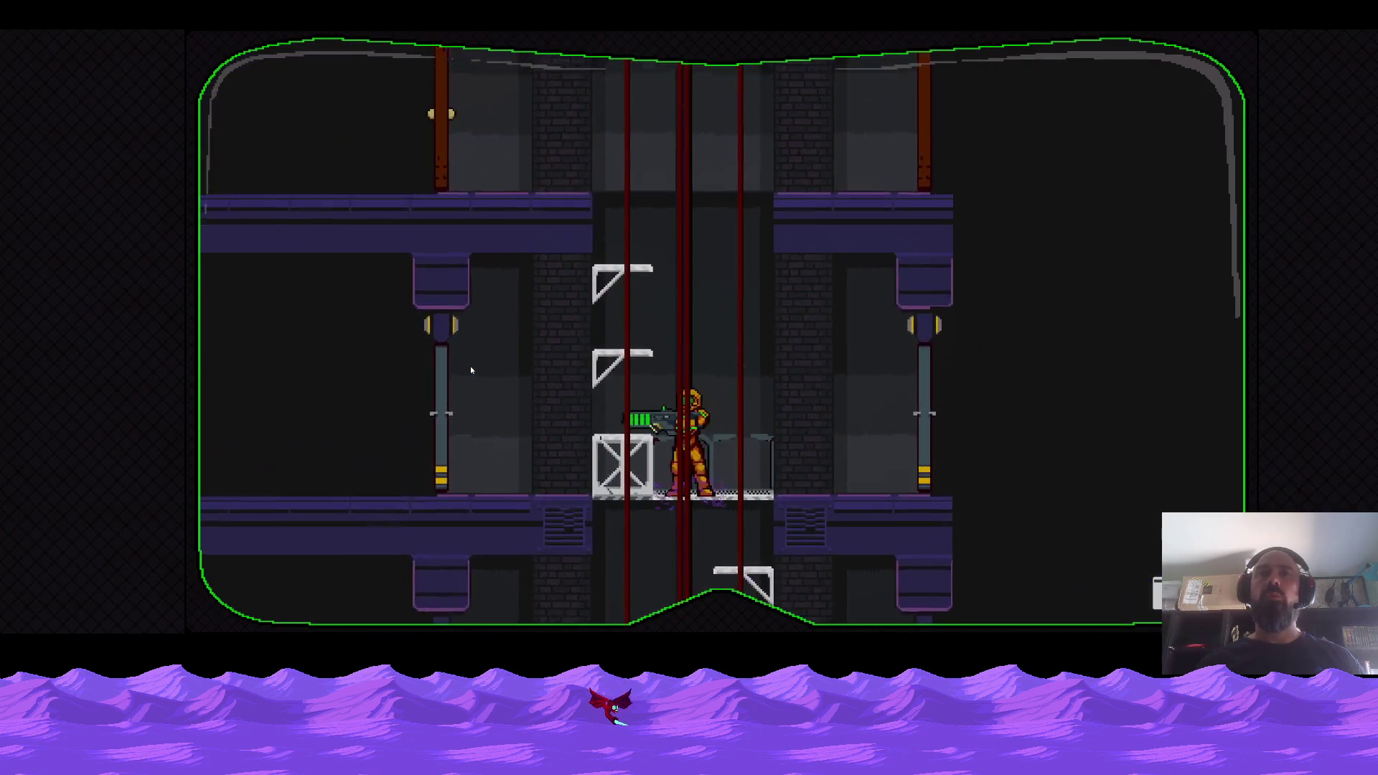
key(space)
key(space)
Shoot open the door and crate beside the ledge, then climb the ladder upstairs.
key(Left)
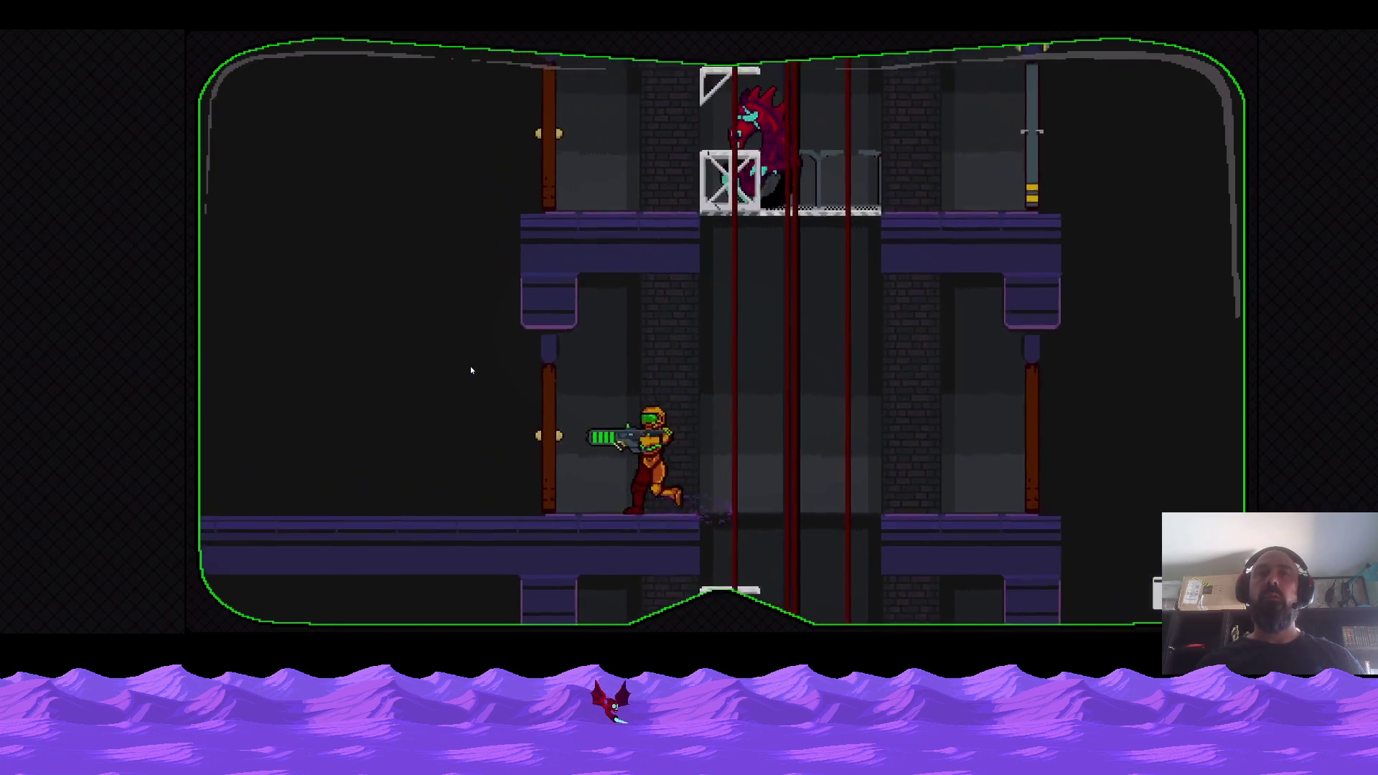
key(Up)
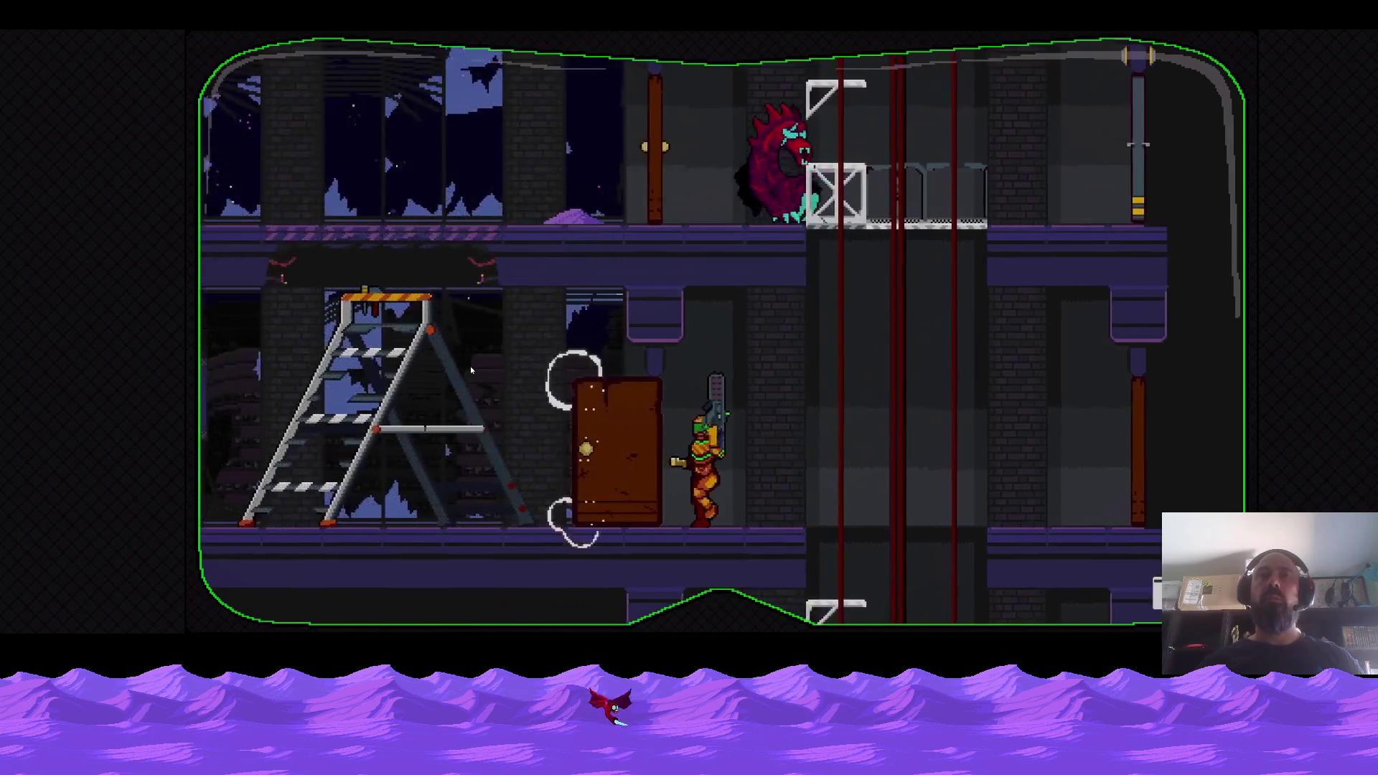
key(Left)
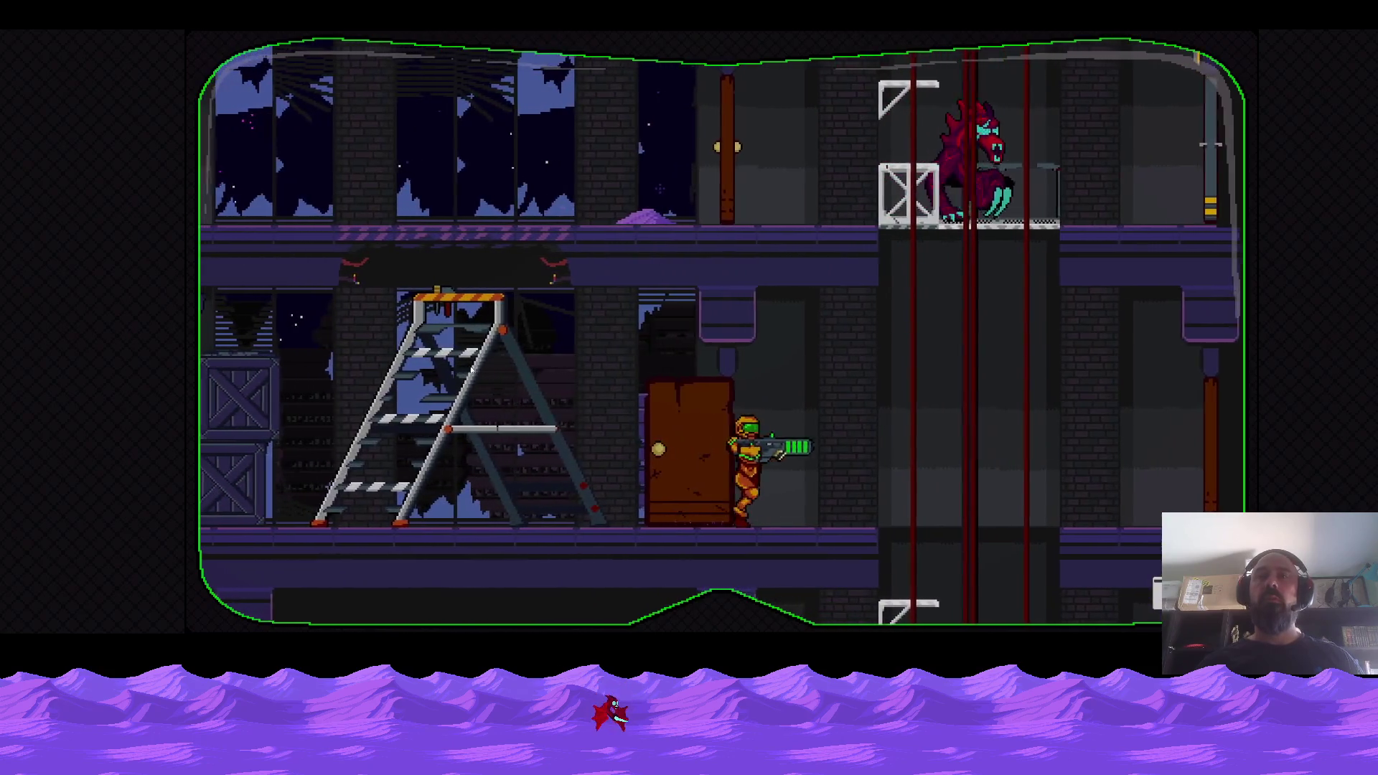
key(space)
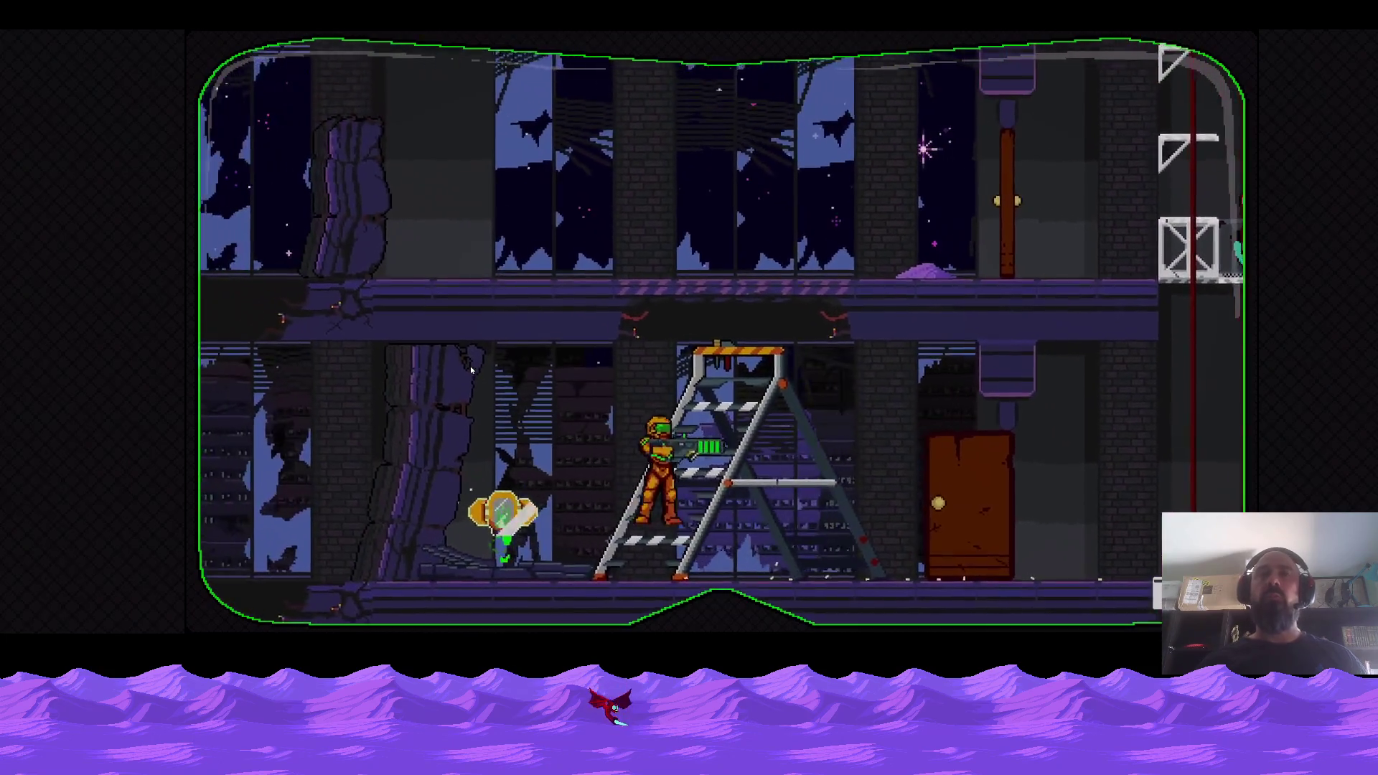
key(Right)
key(space)
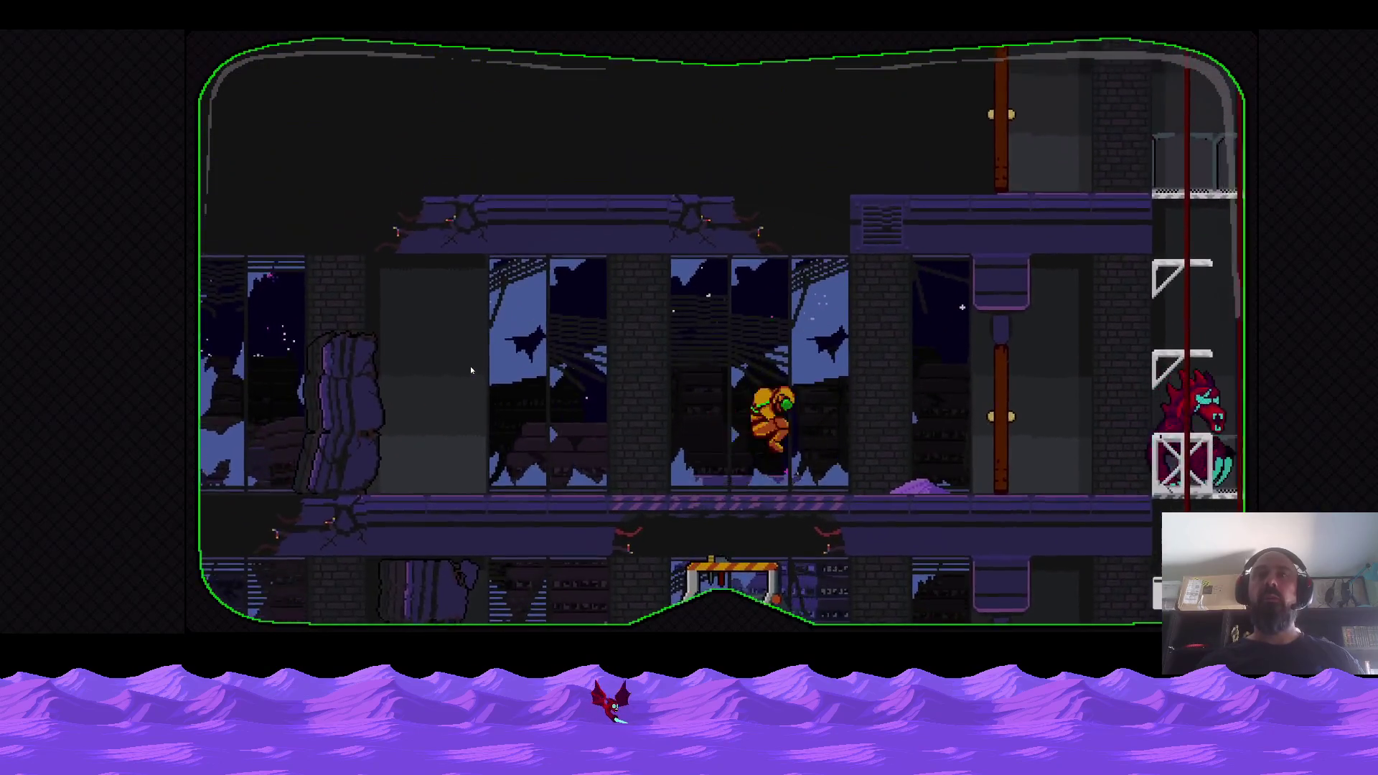
Shoot the red monster, collect its ammo, and climb the ladder two floors.
key(Right)
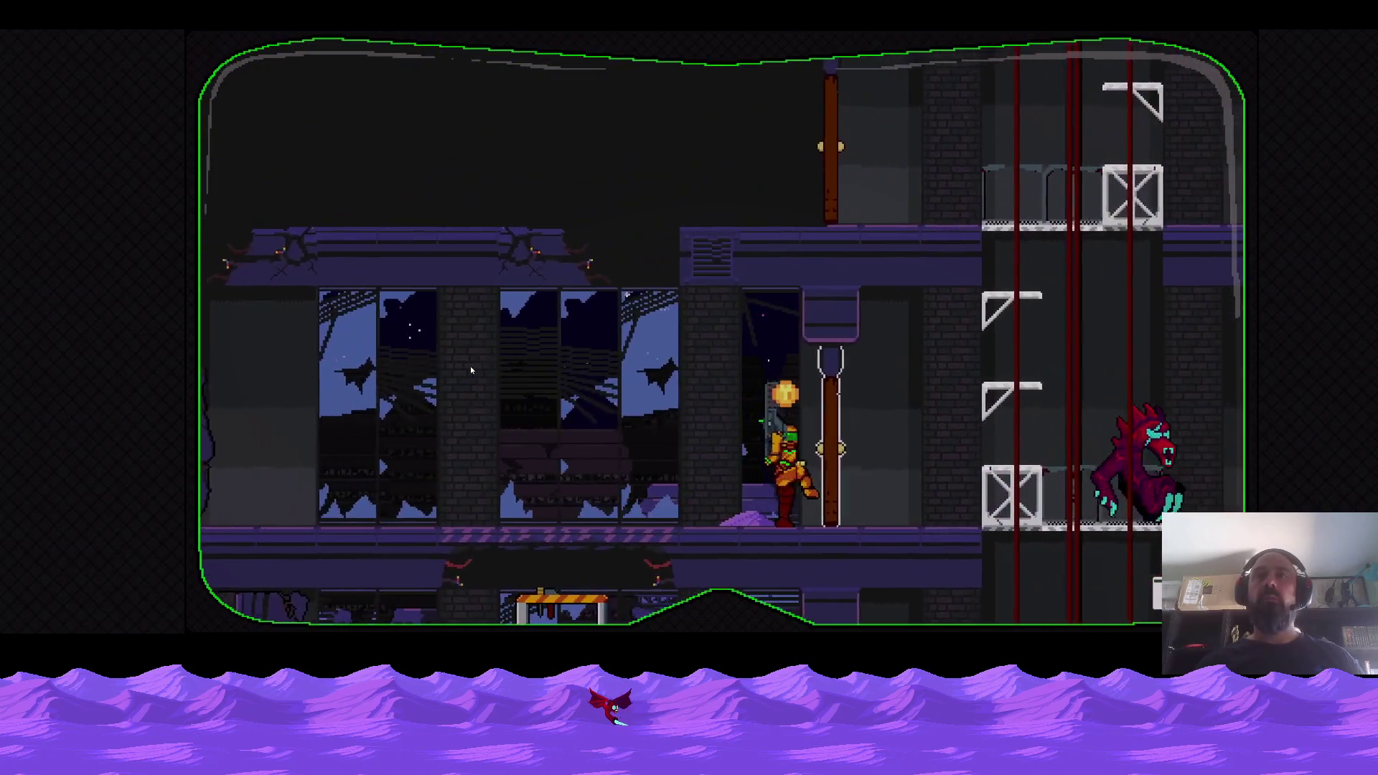
key(Left)
key(x)
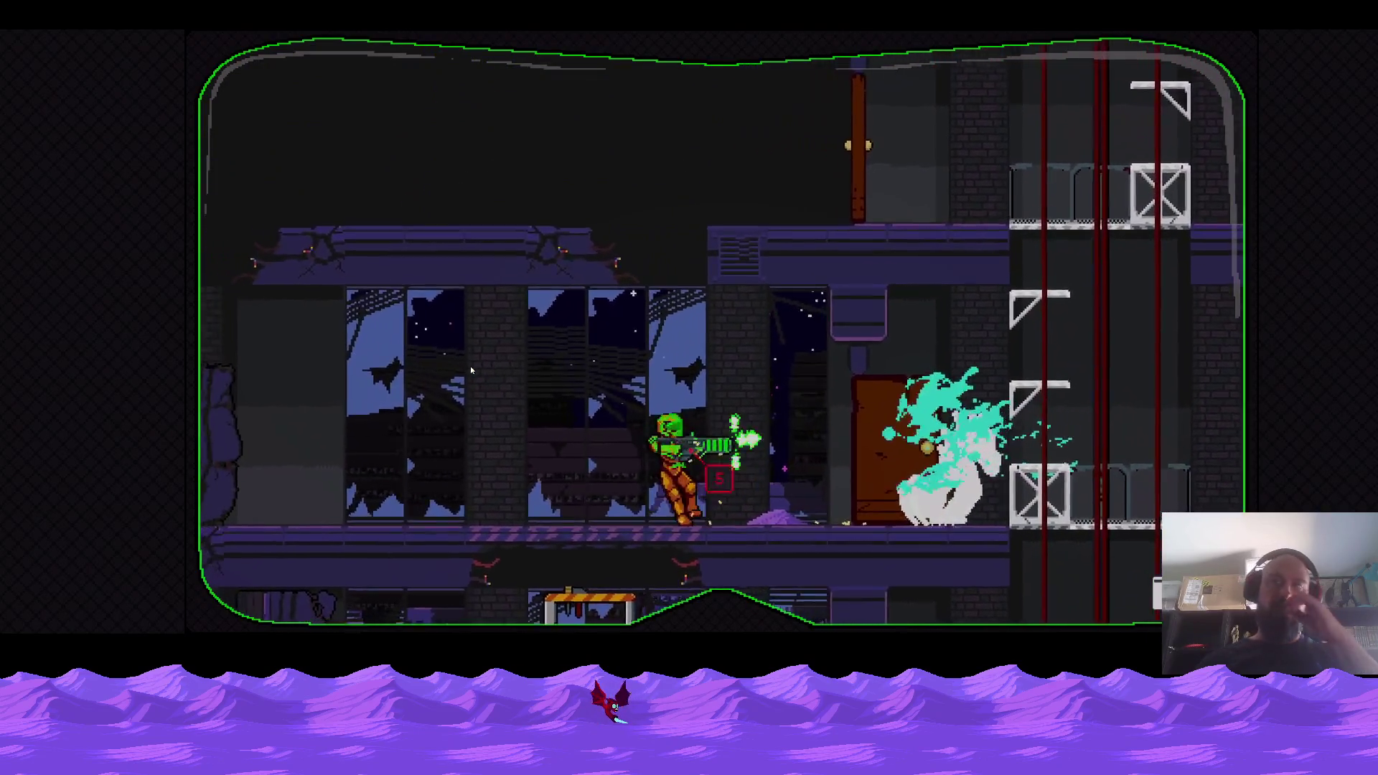
key(Right)
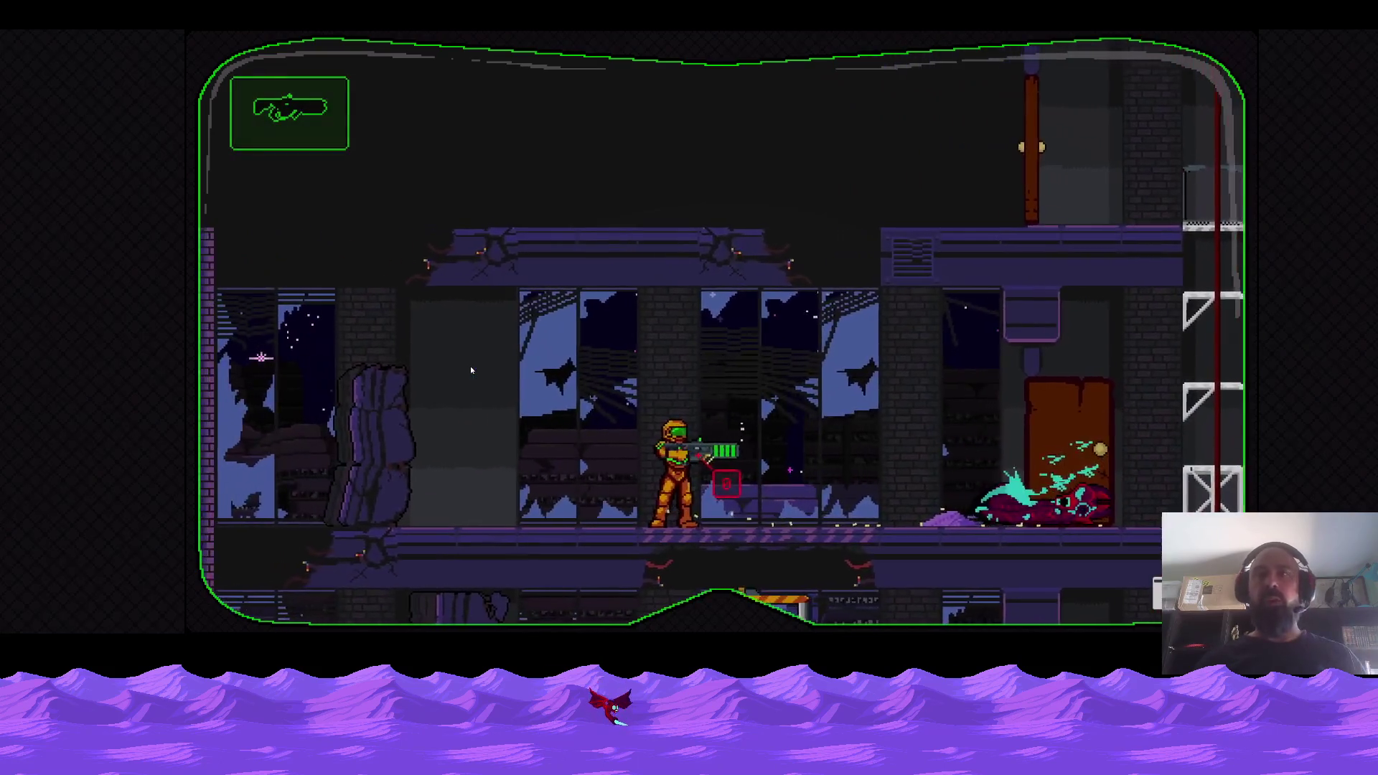
key(Right)
key(Up)
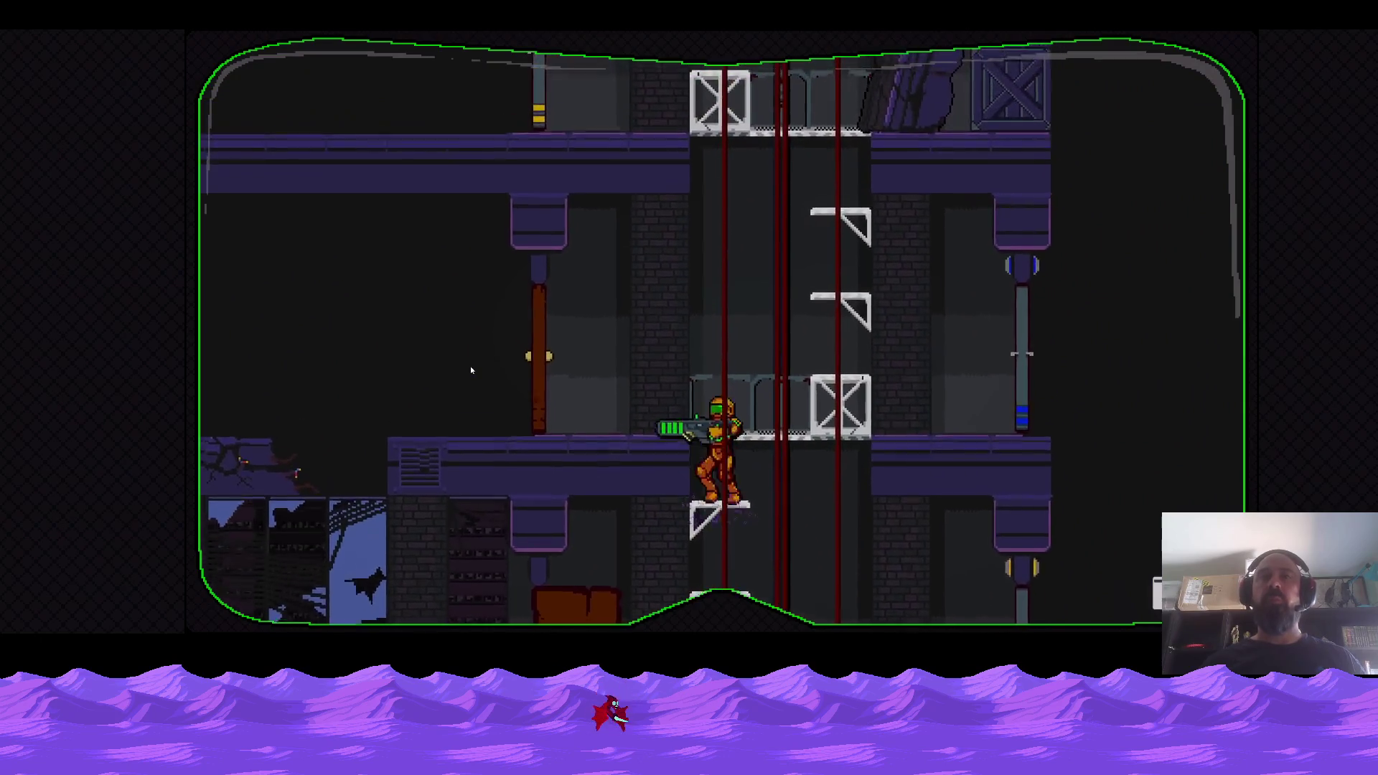
Cross the new room, drop down, climb the ledges and jump into the elevator shaft.
key(Left)
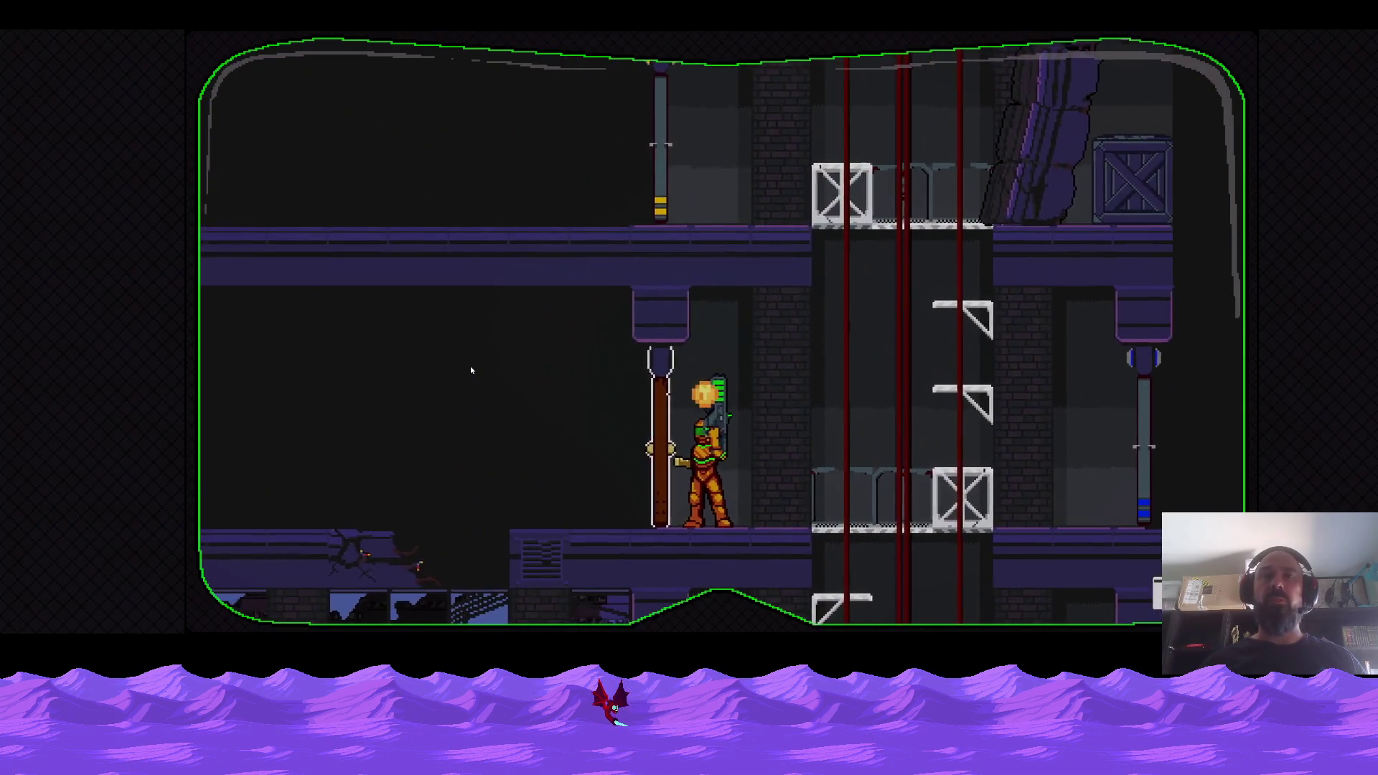
key(Left)
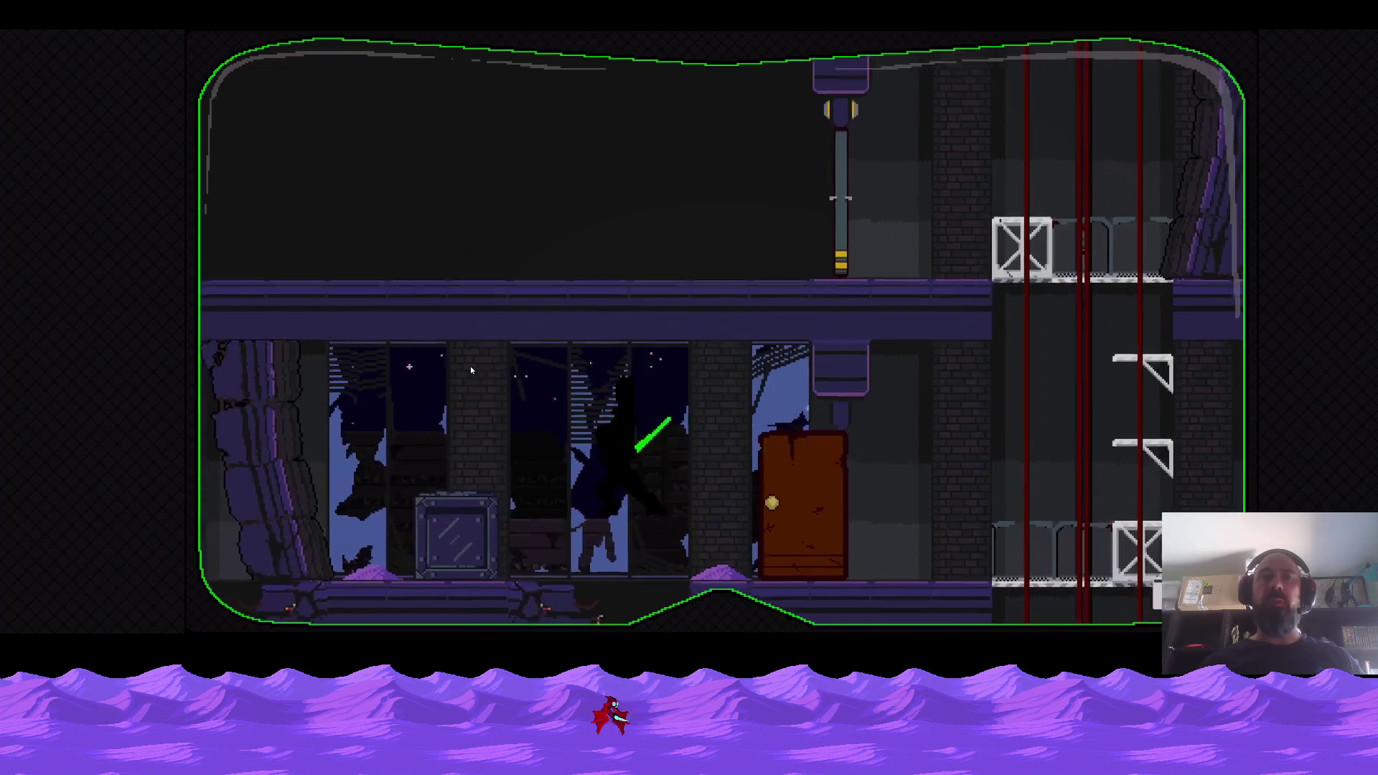
key(Right)
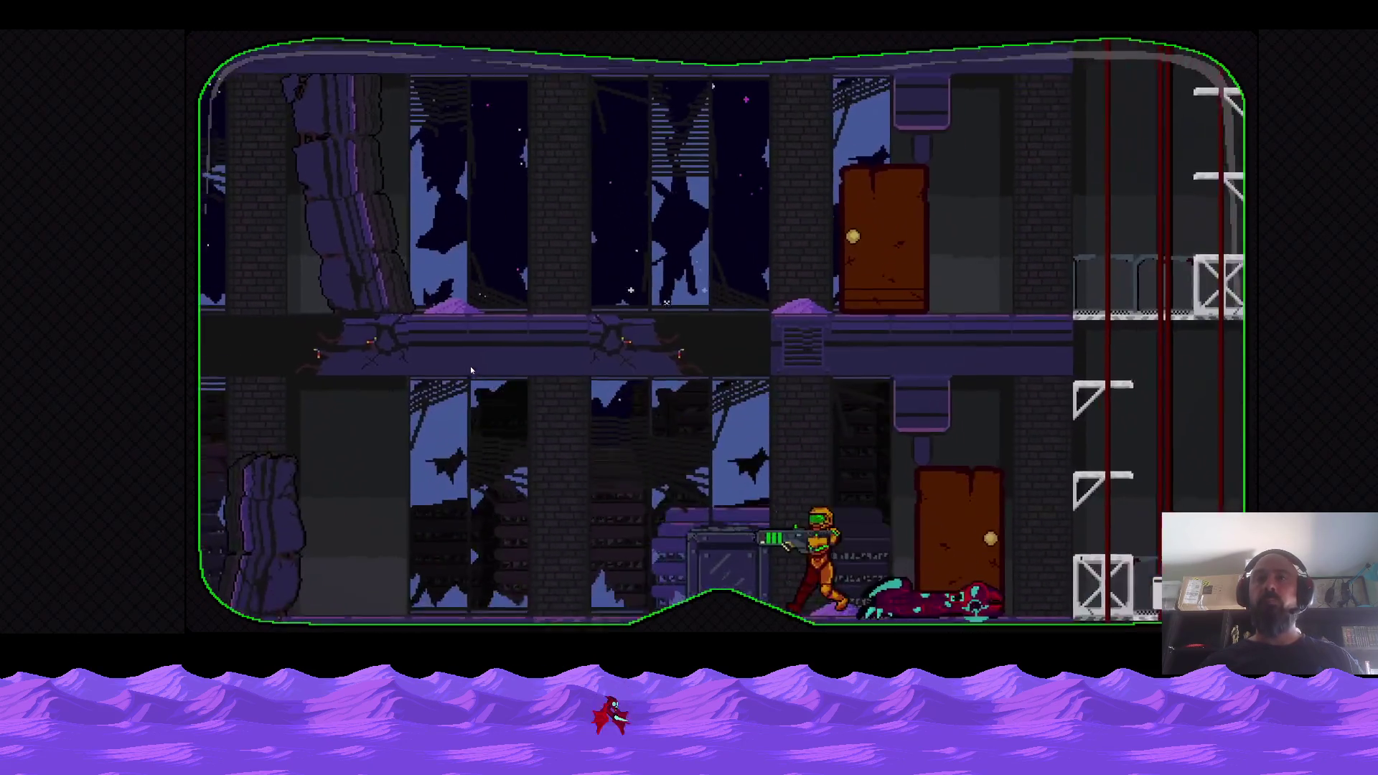
key(Left)
key(Left)
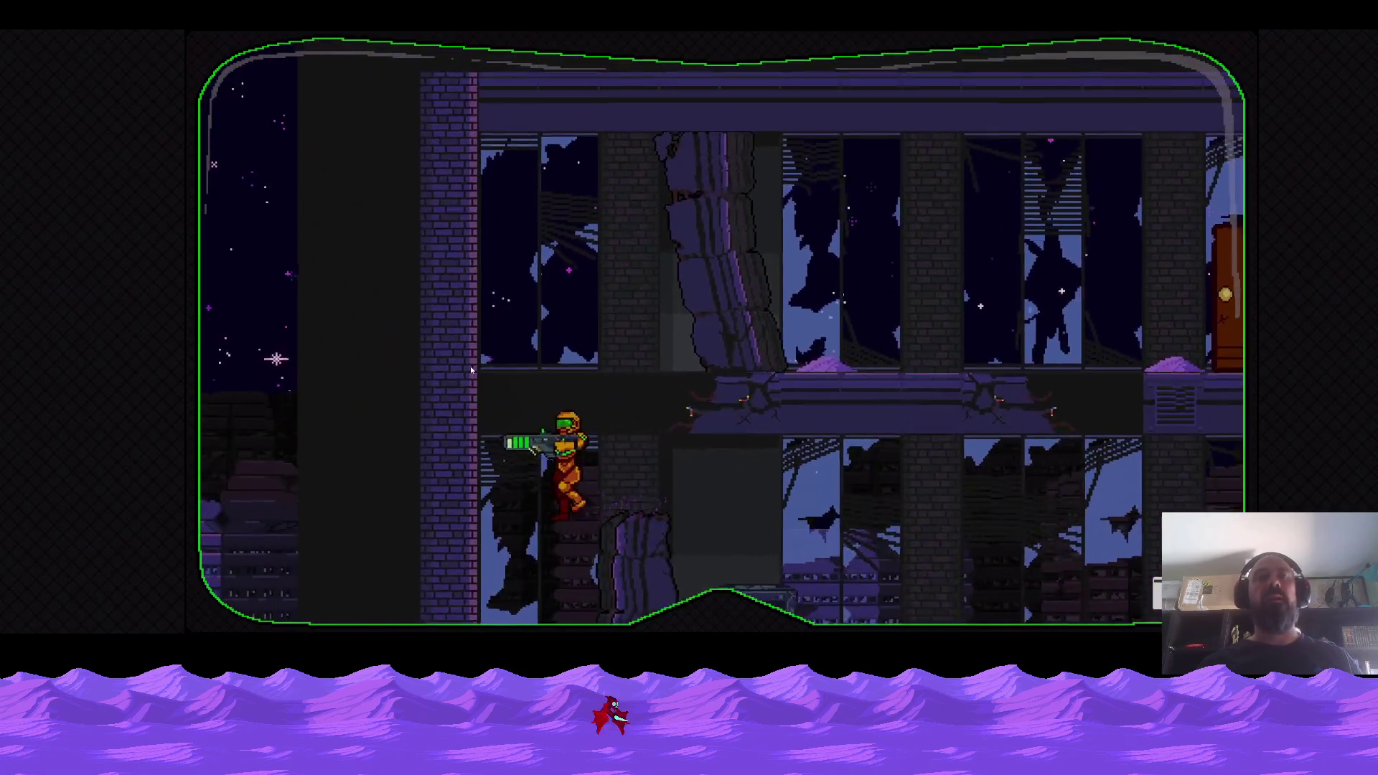
key(Right)
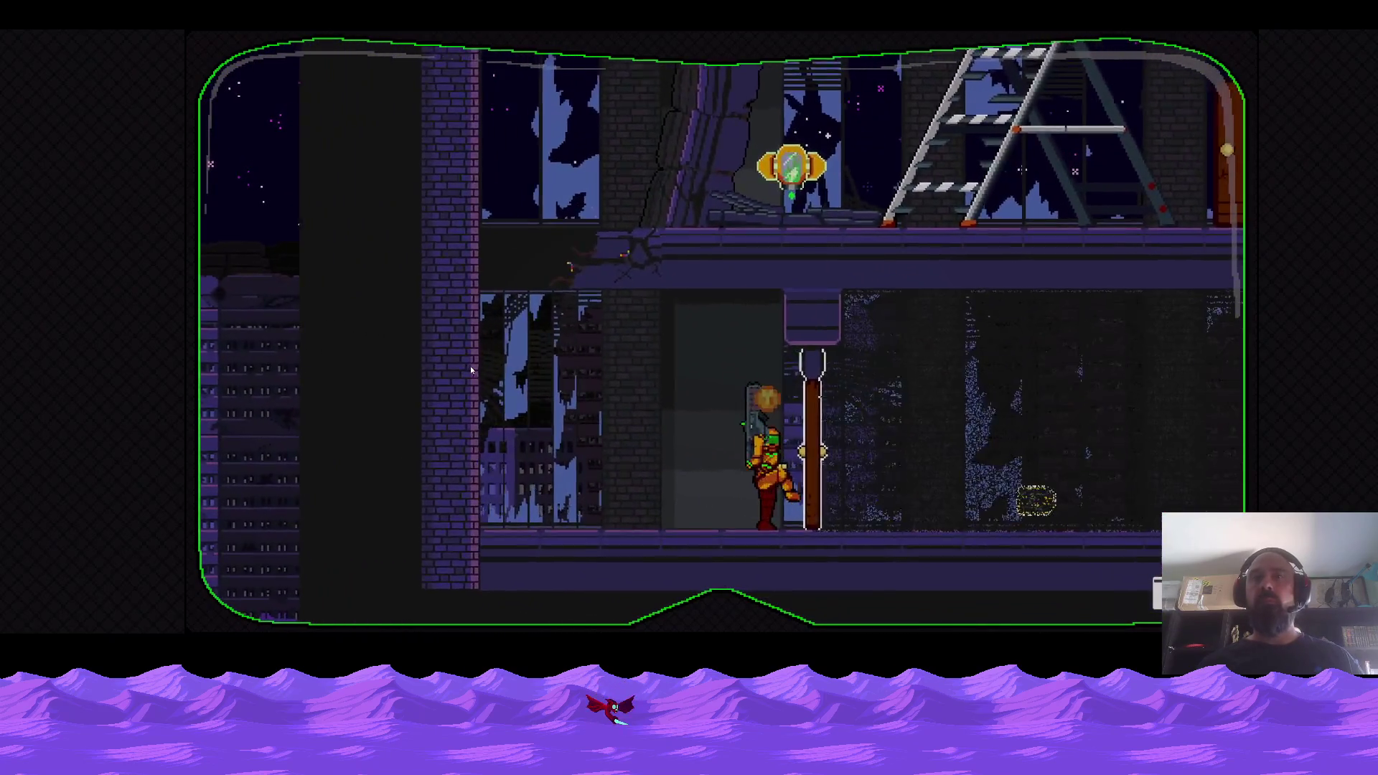
key(Right)
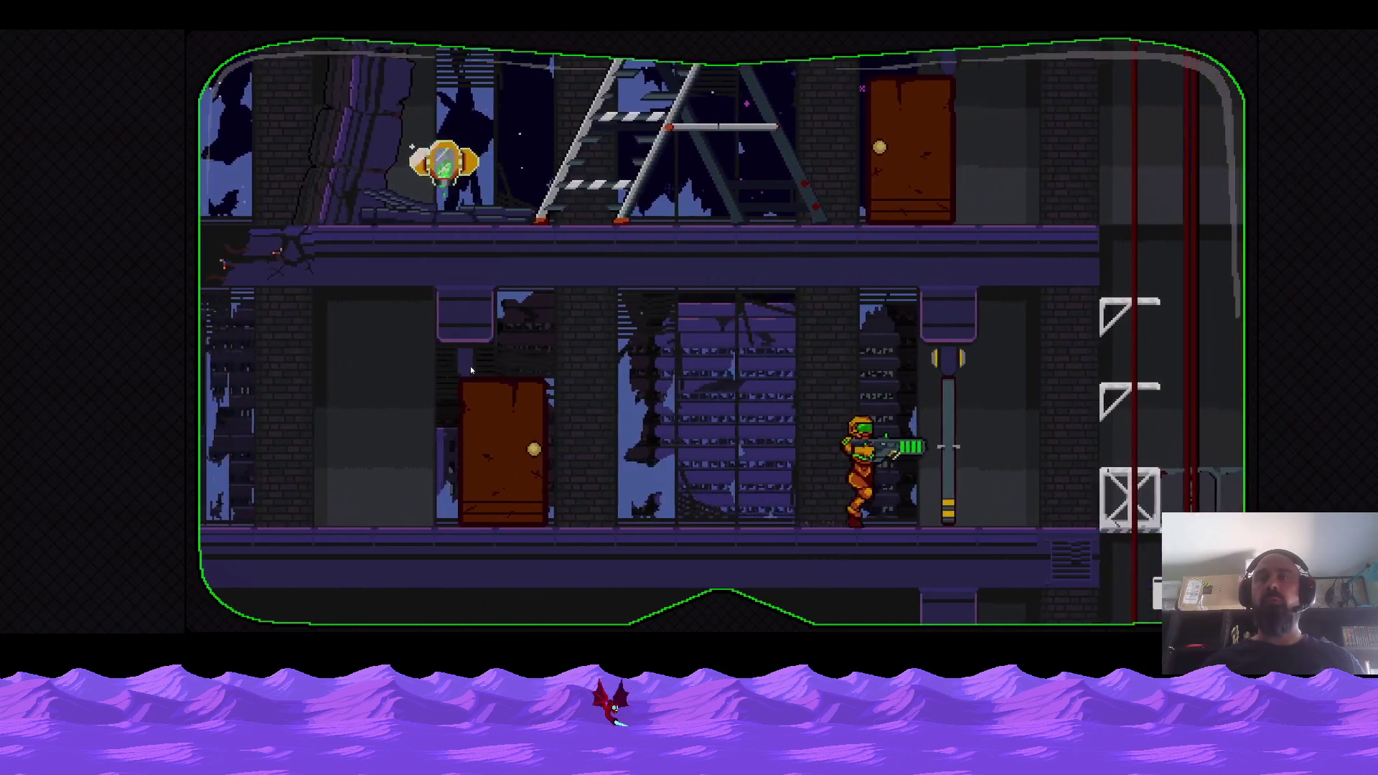
key(Right)
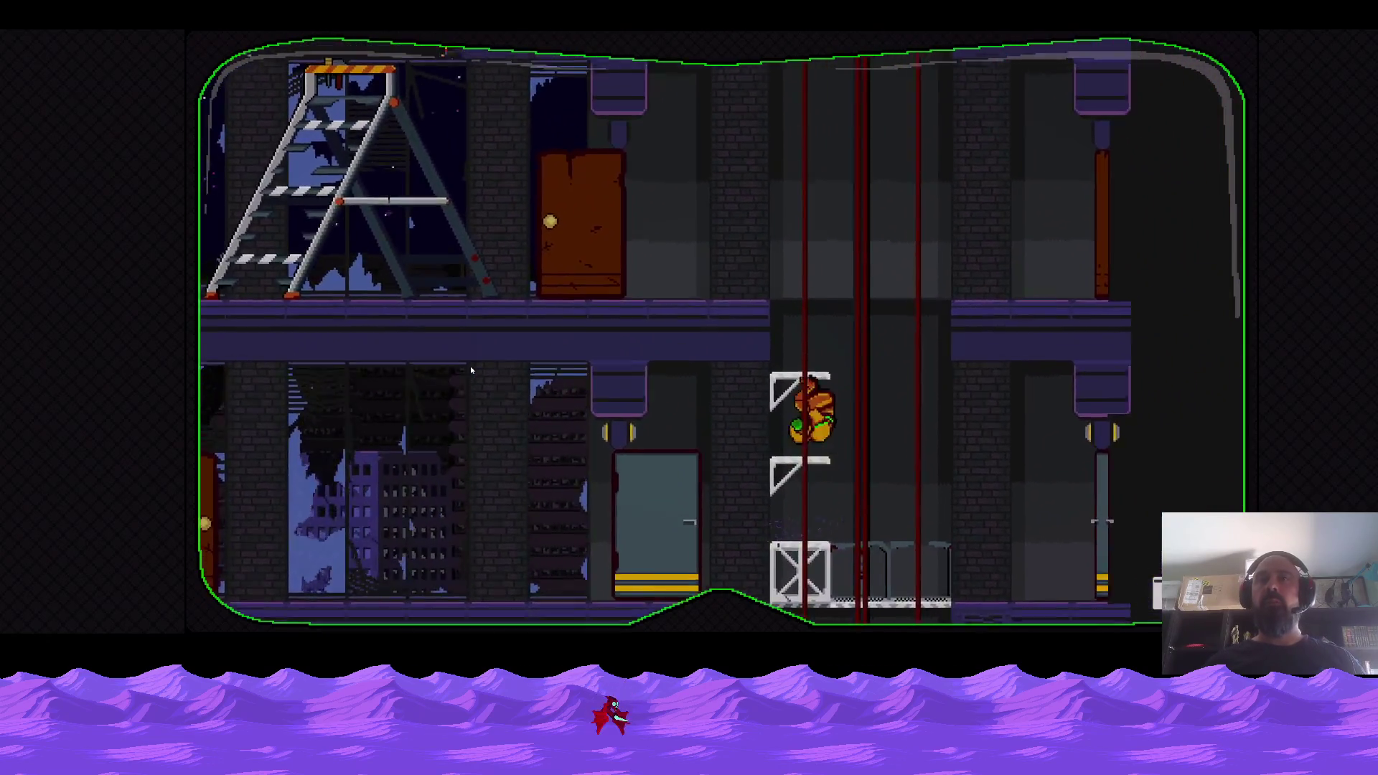
Break the crates right of the shaft, grab the pickup, and drop to the lower floor.
key(Right)
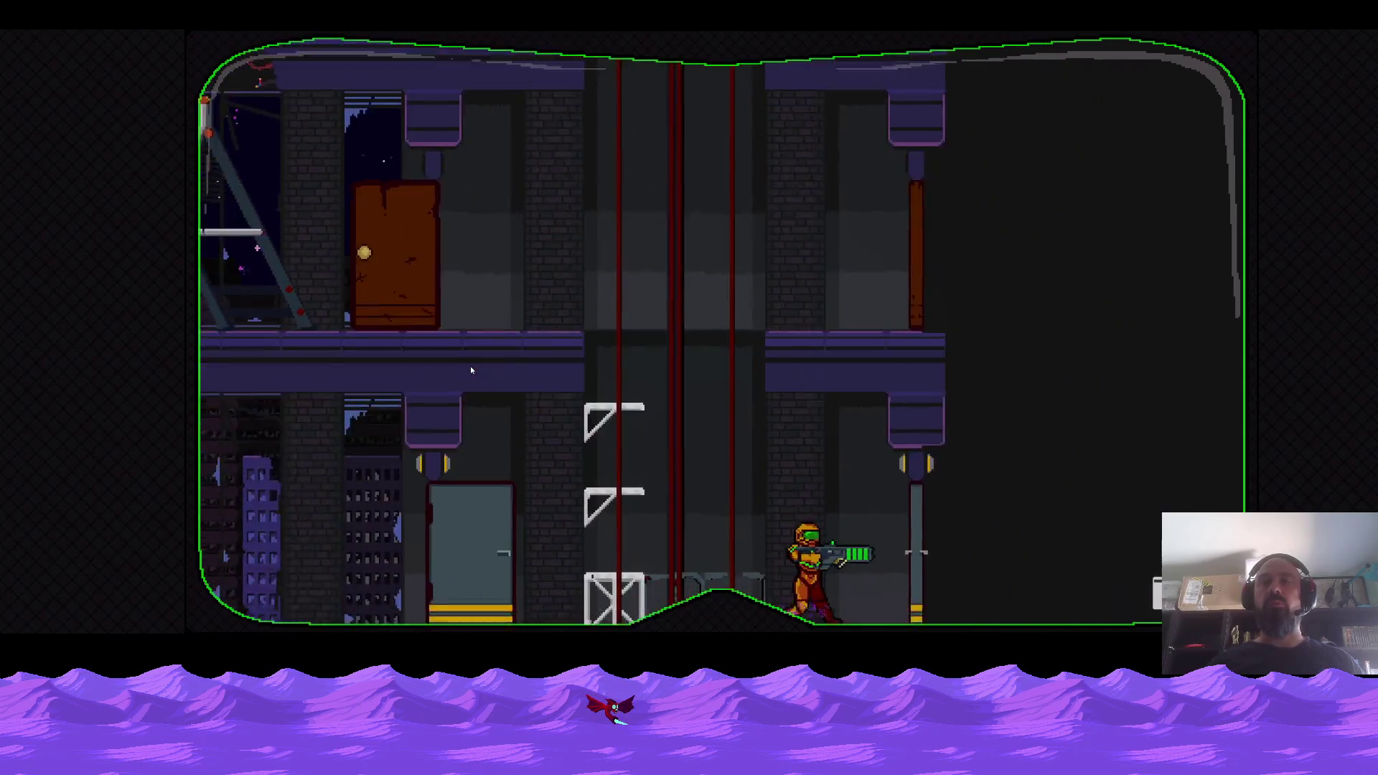
key(Right)
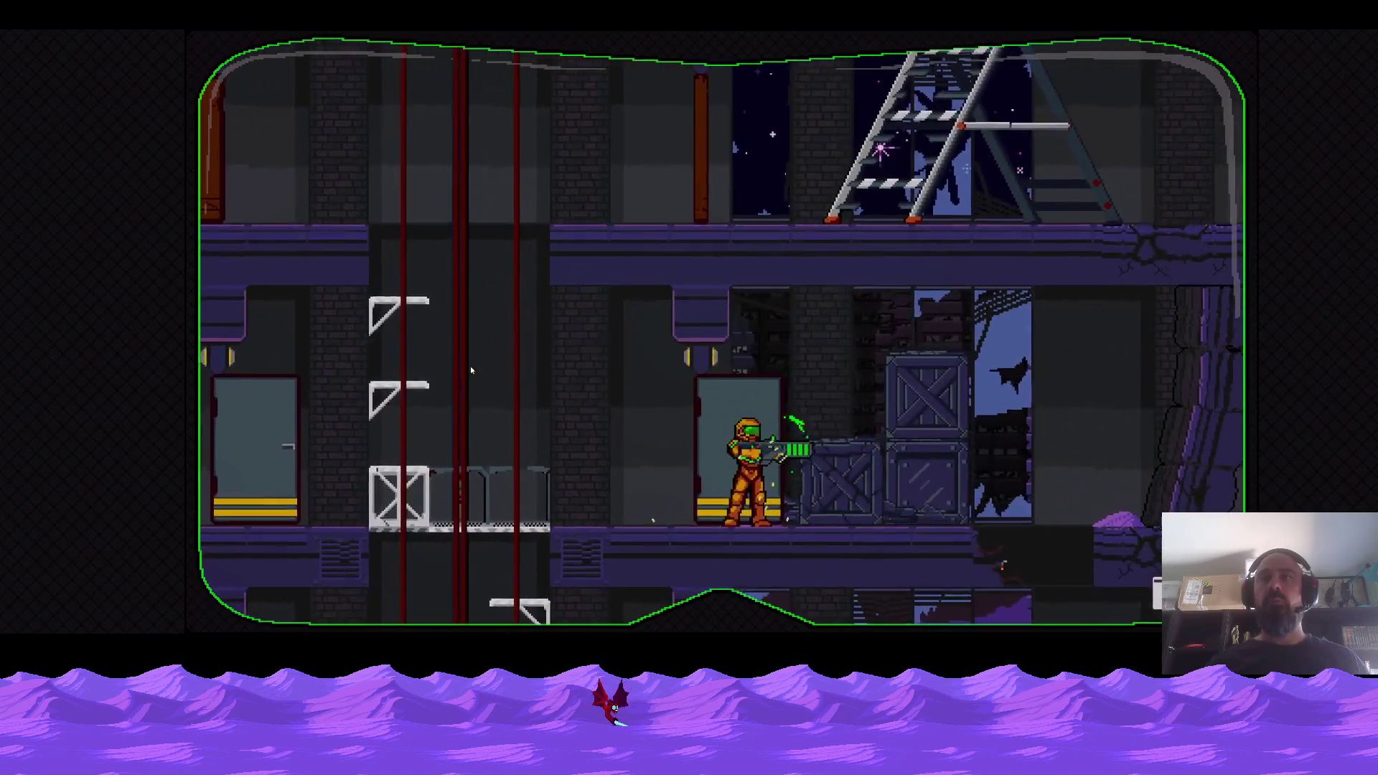
key(Right)
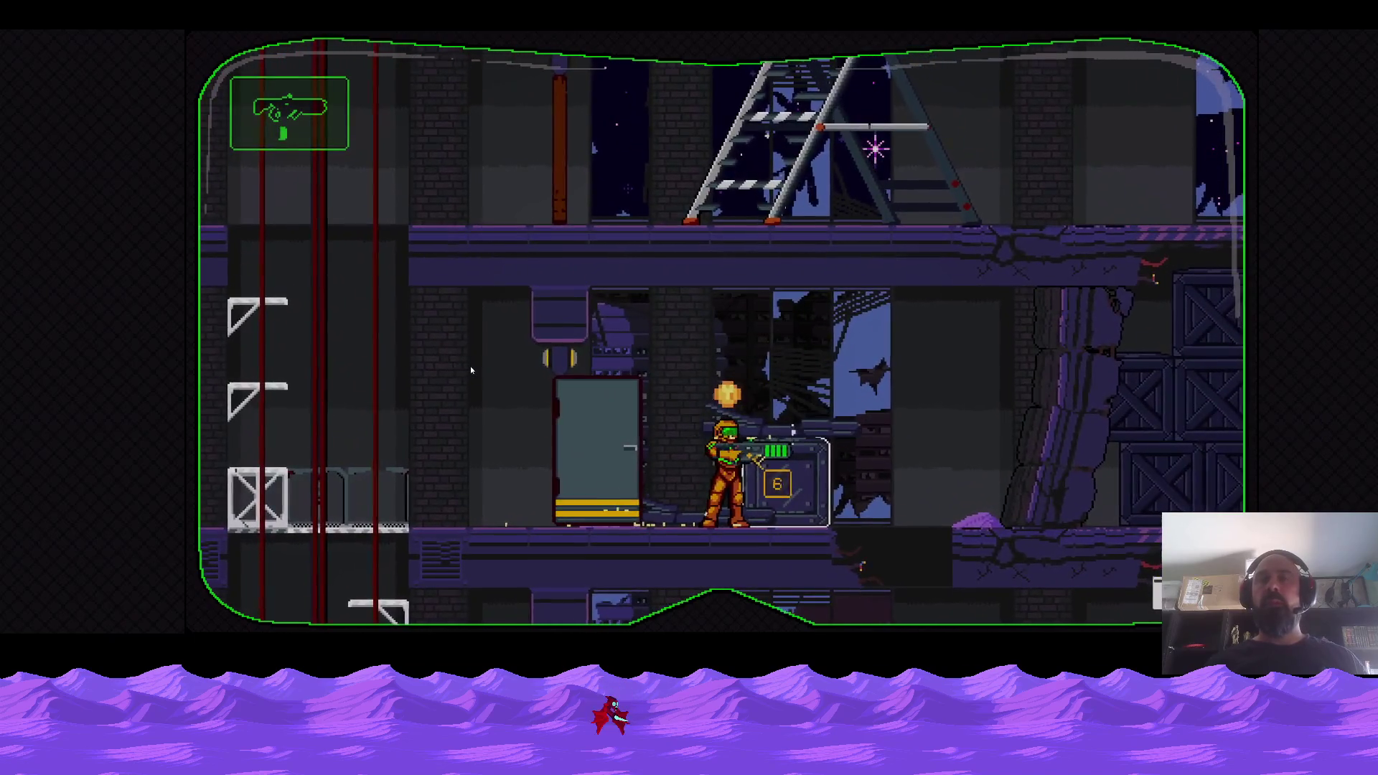
key(Left)
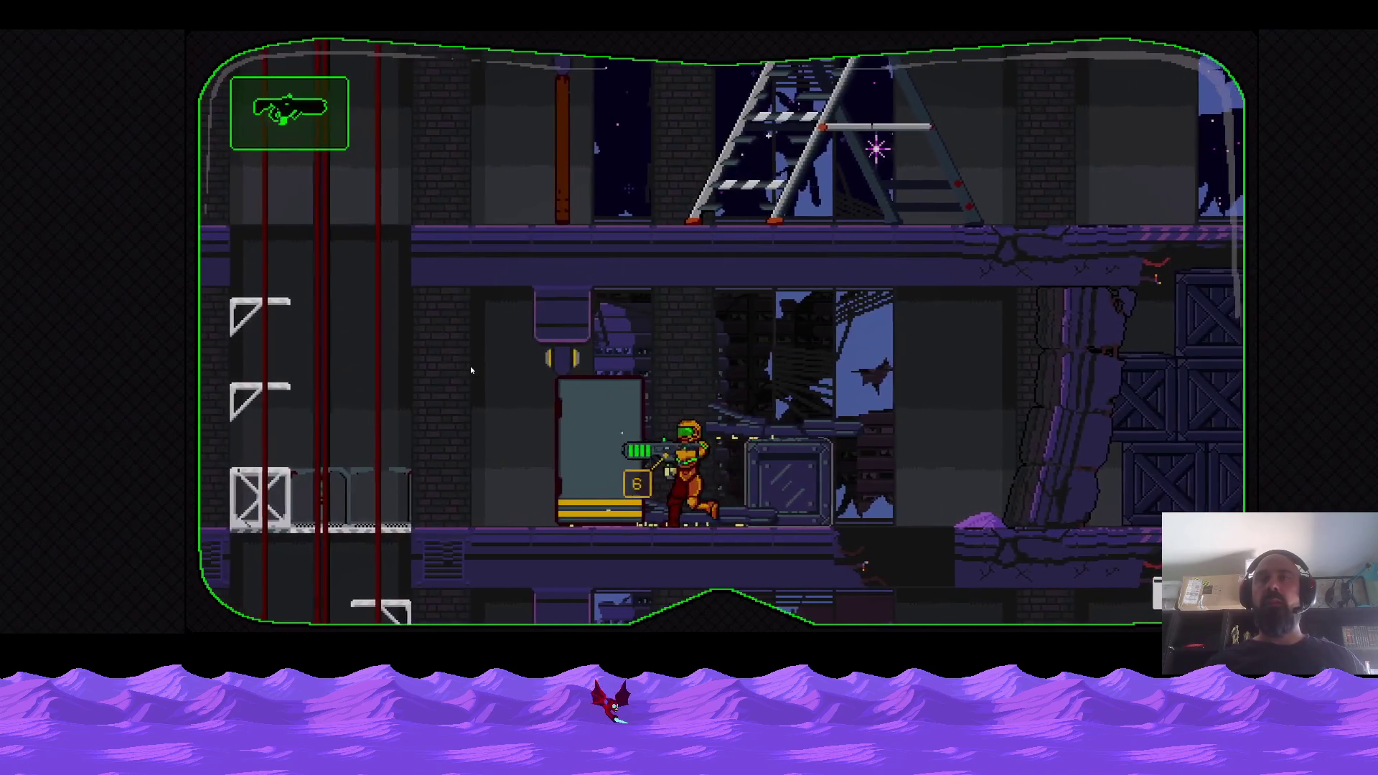
key(Right)
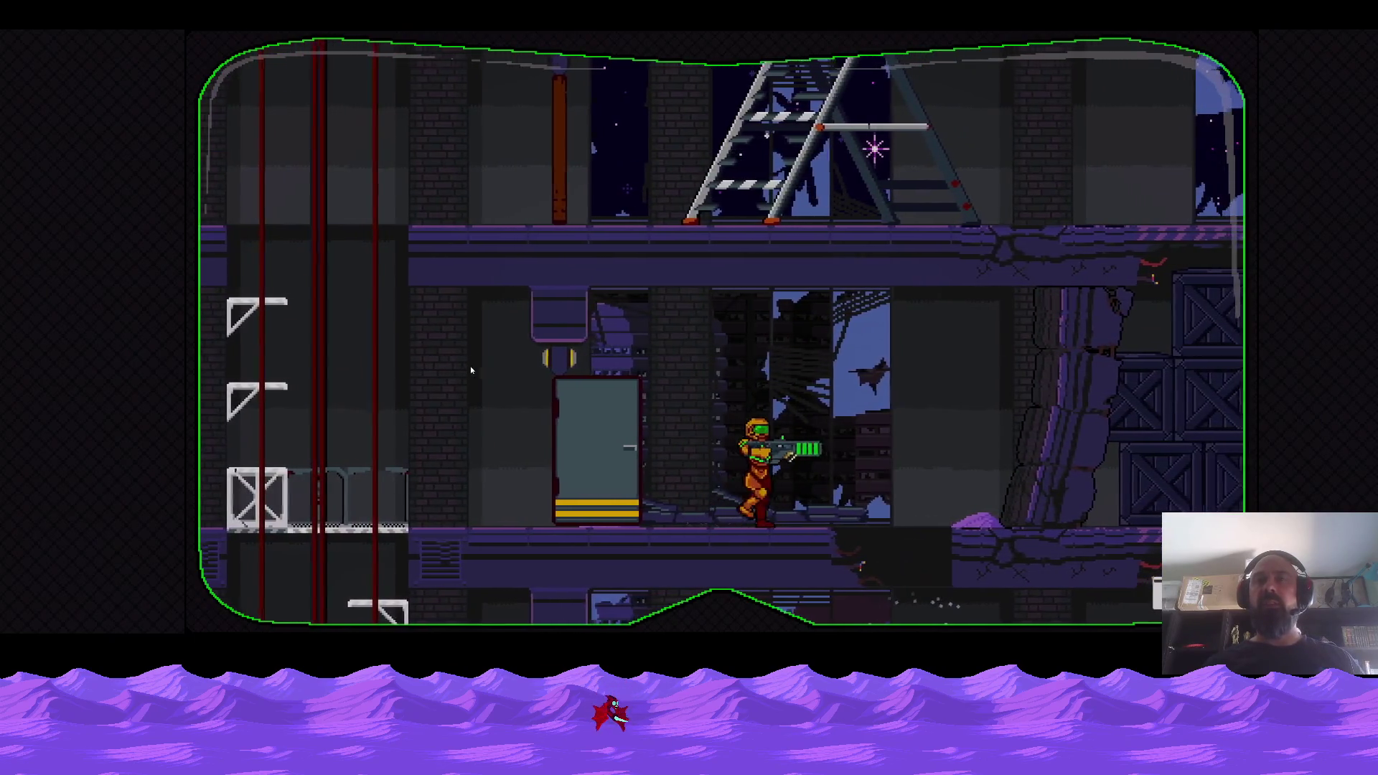
Jump up beside the crate and shoot down the enemy next to it.
key(Left)
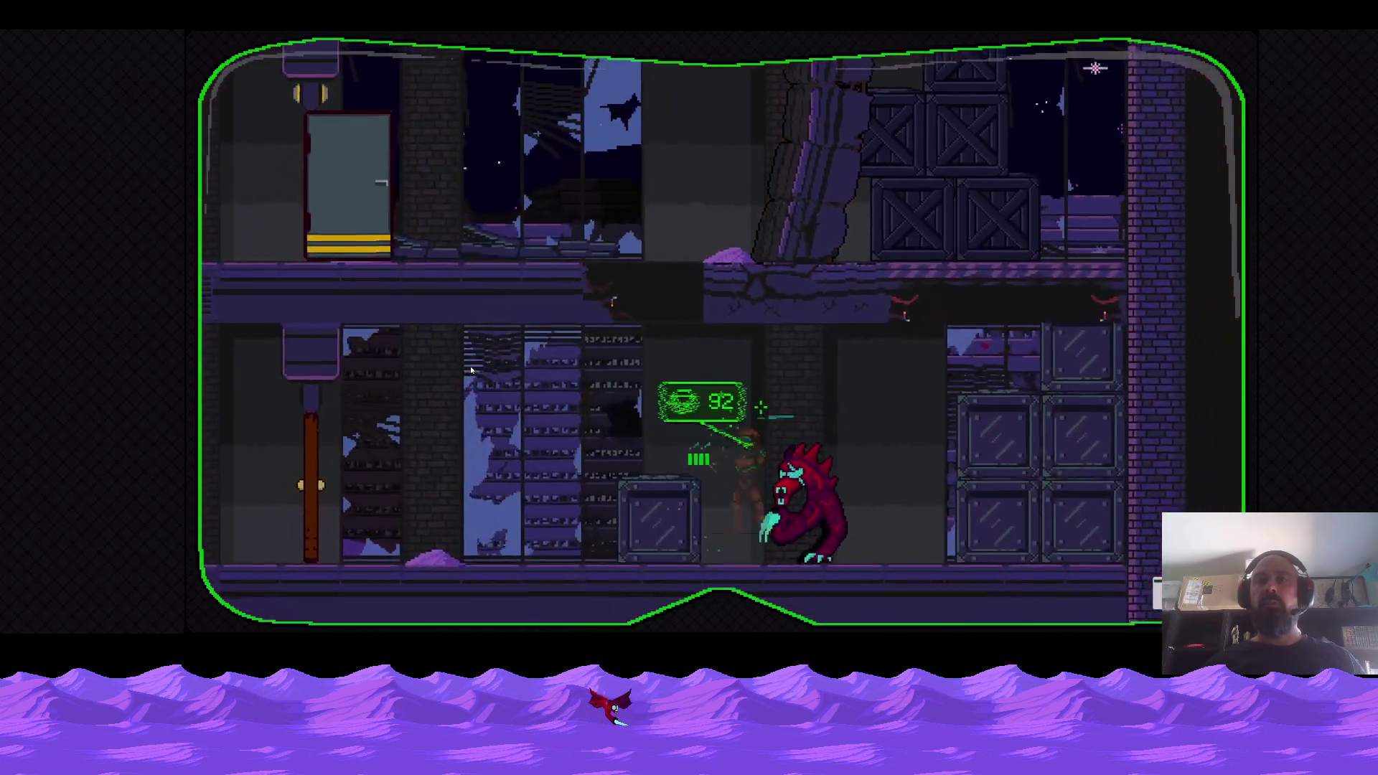
key(Right)
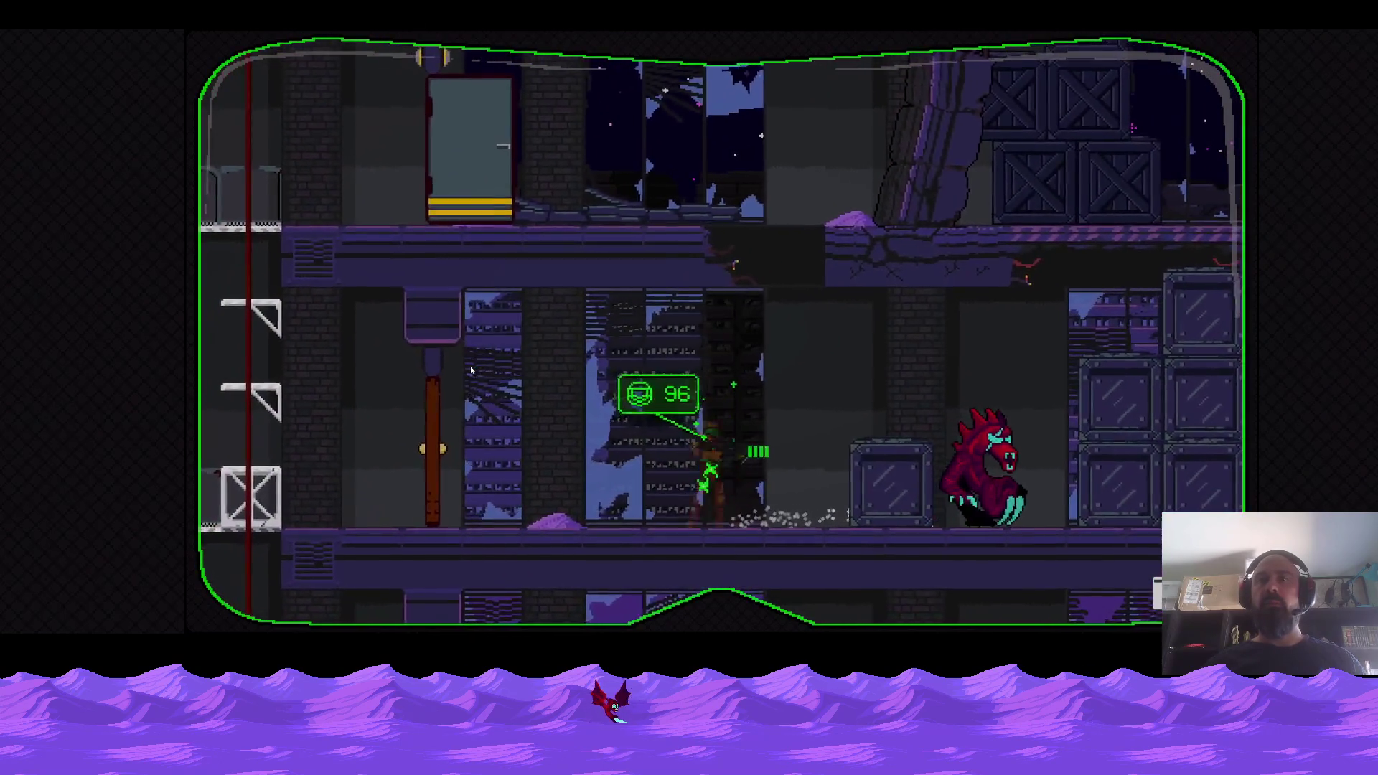
key(Right)
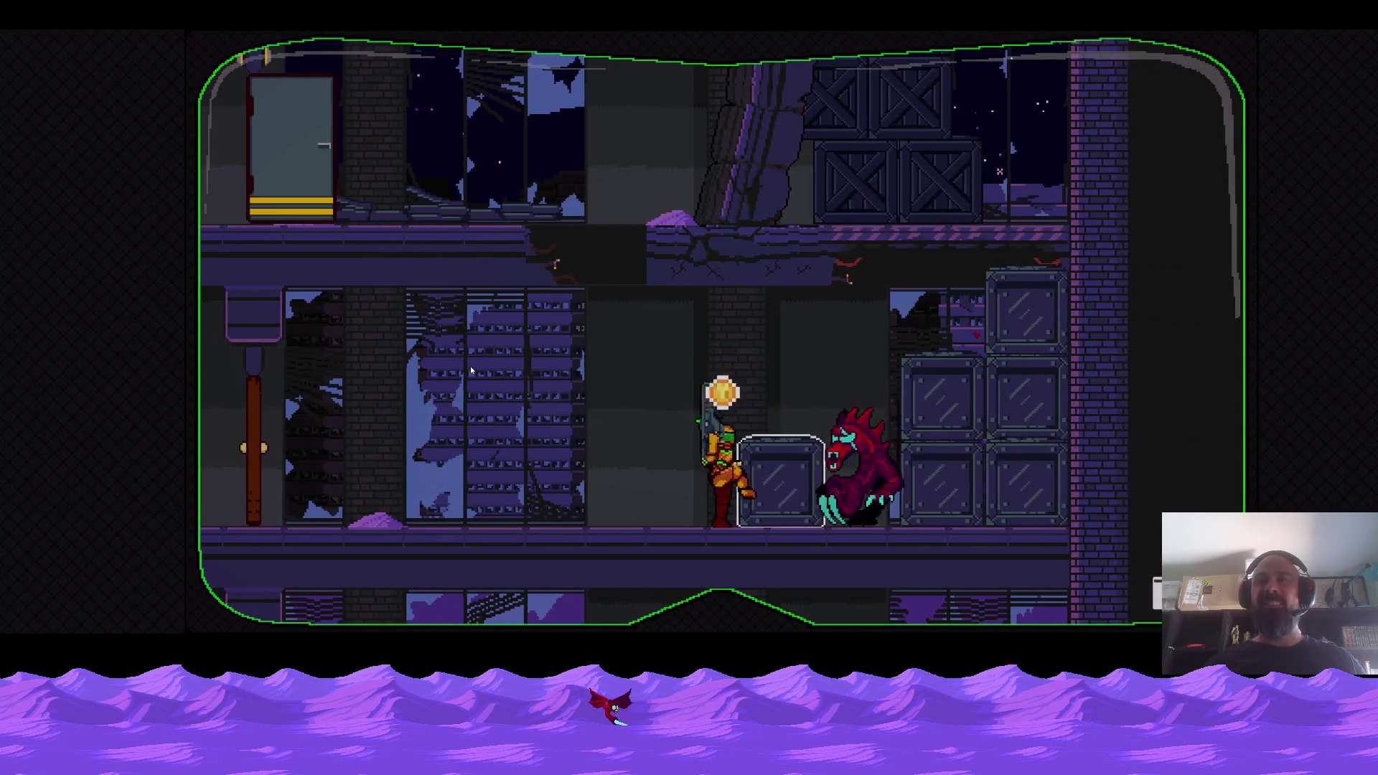
key(space)
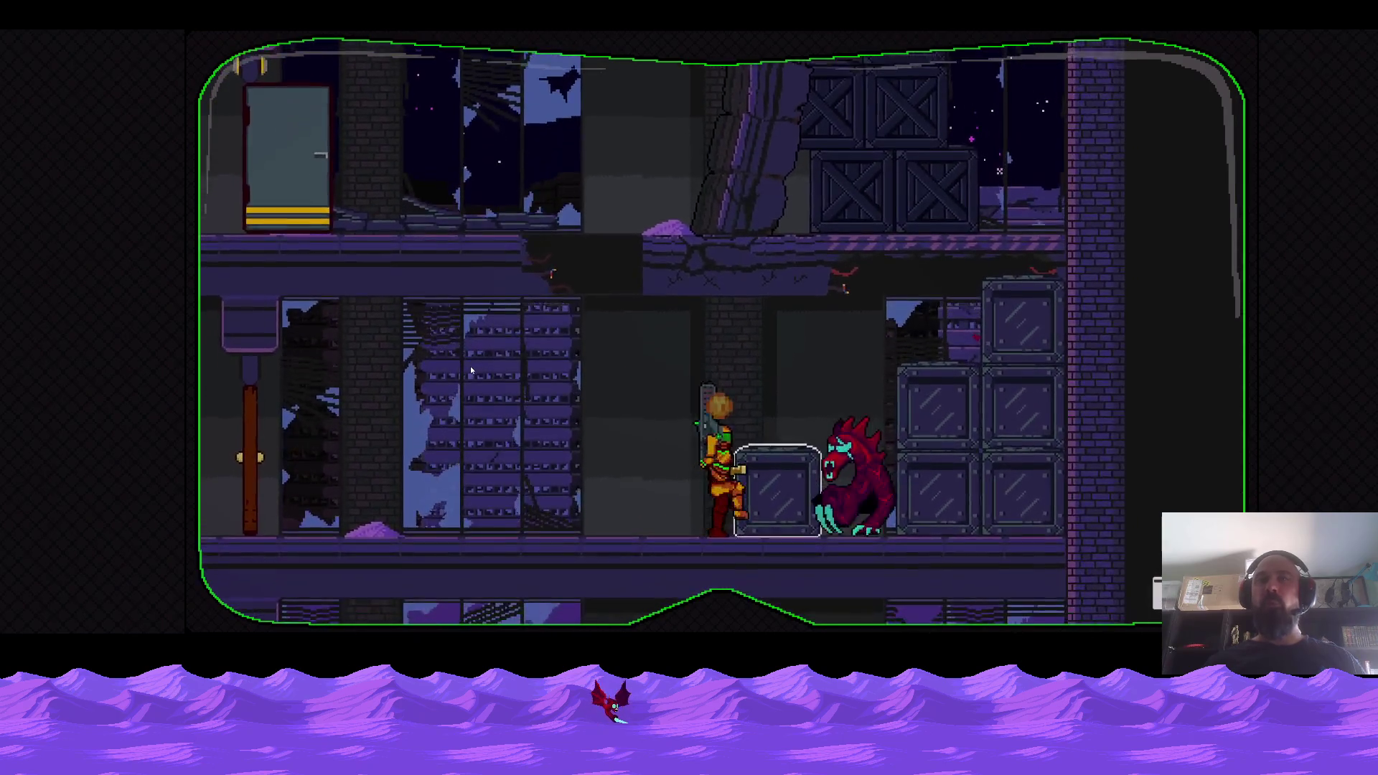
key(Up)
key(x)
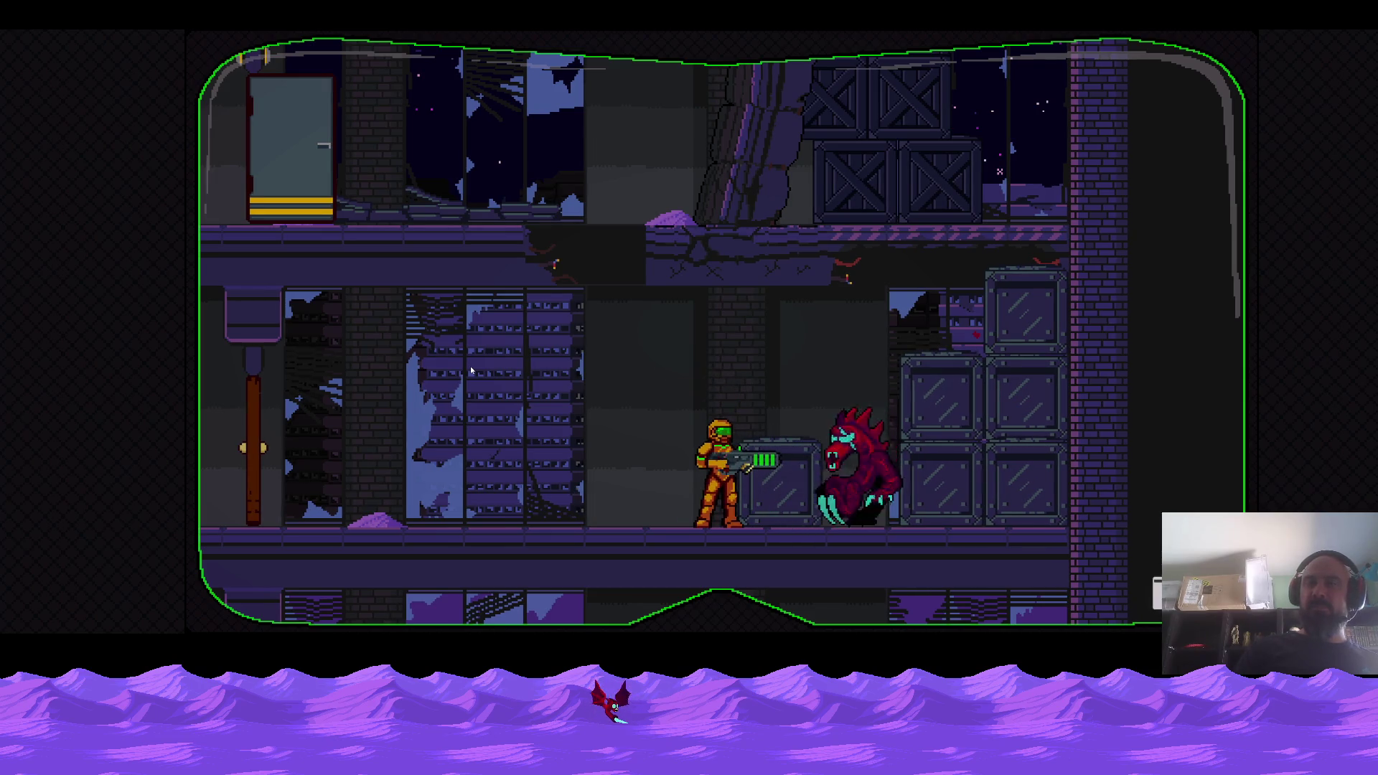
key(Up)
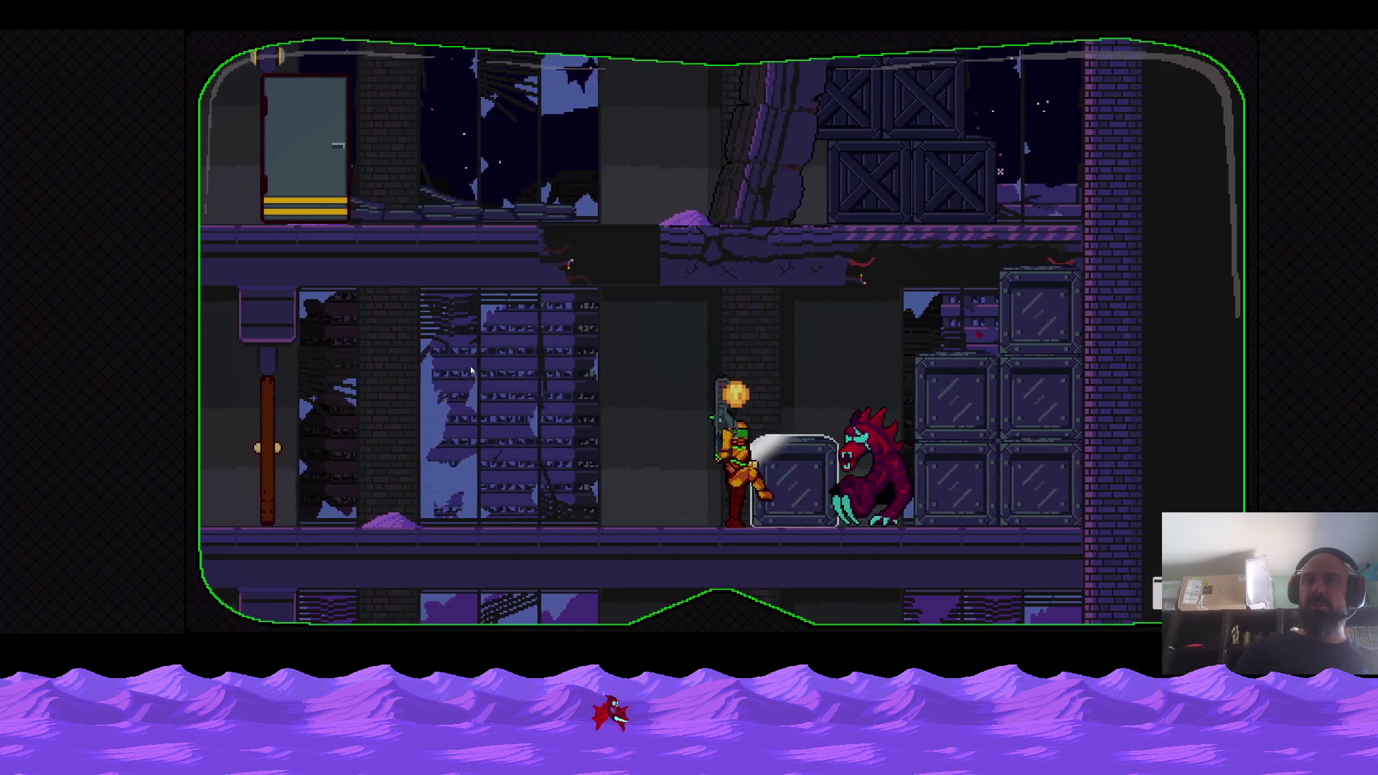
Jump up two floors, climb the stepladder, and move left to the door.
key(z)
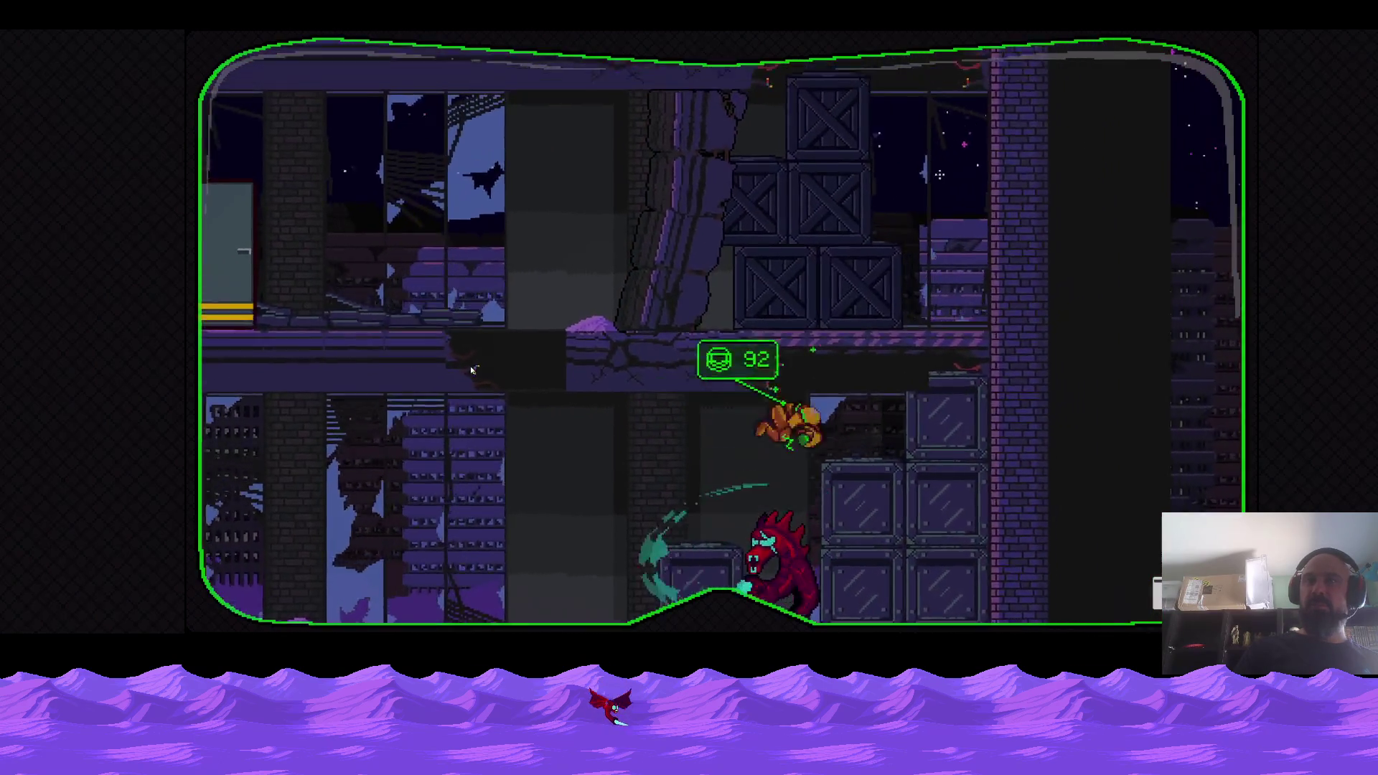
key(z)
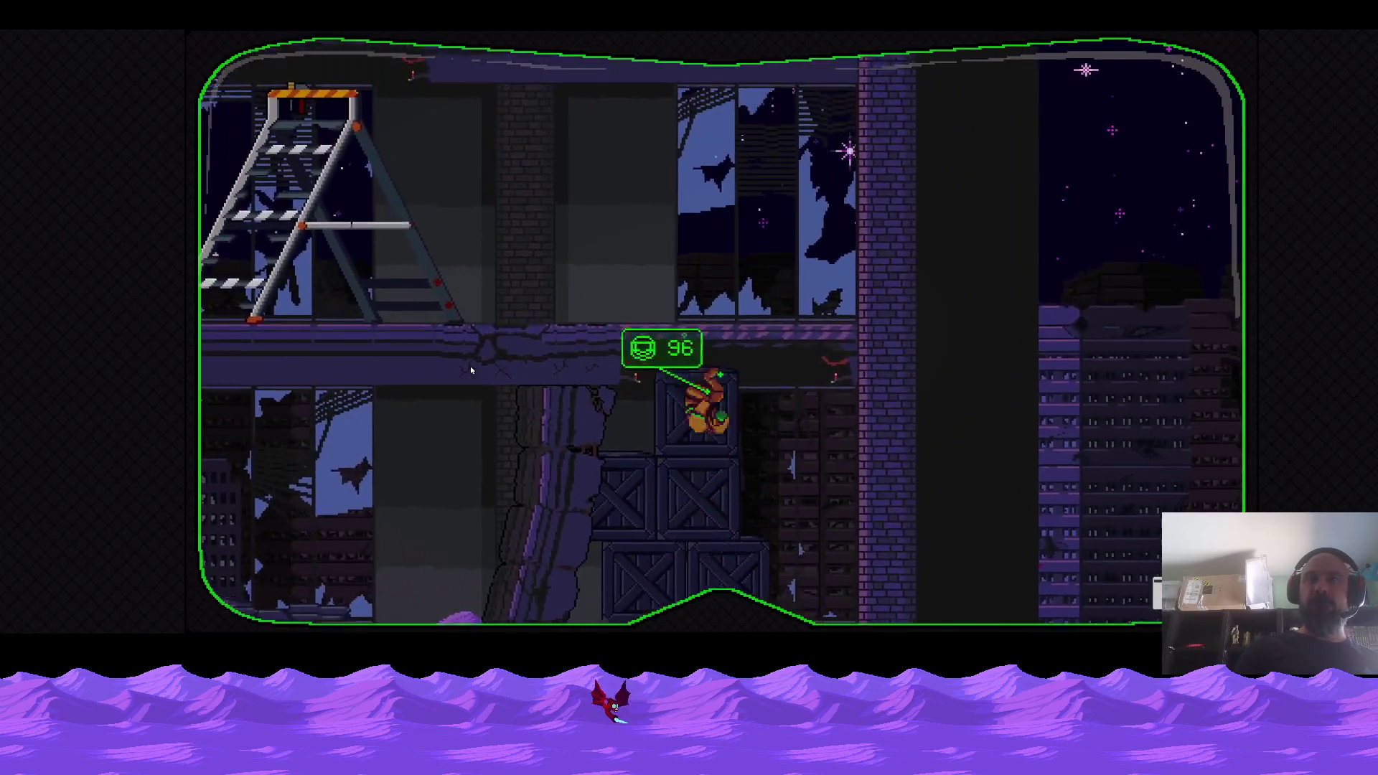
key(Left)
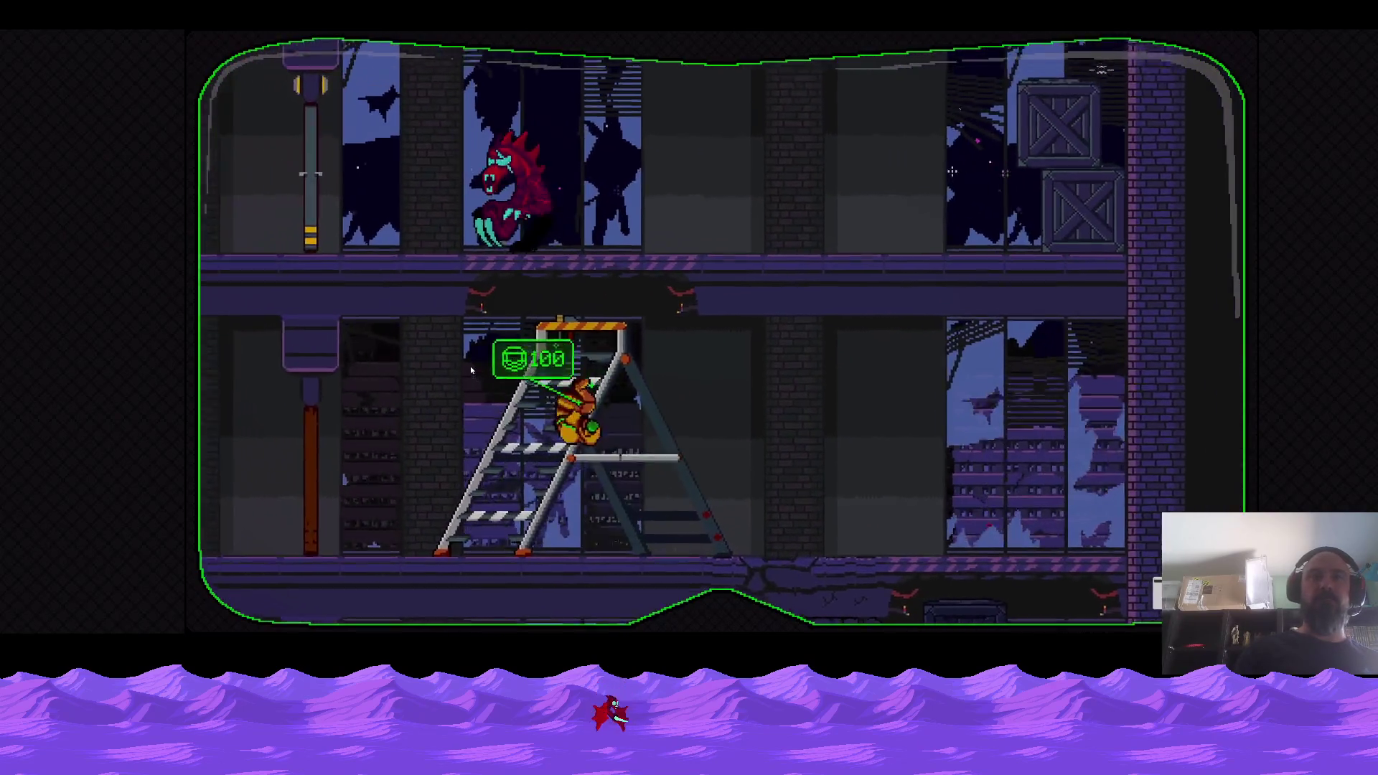
key(Up)
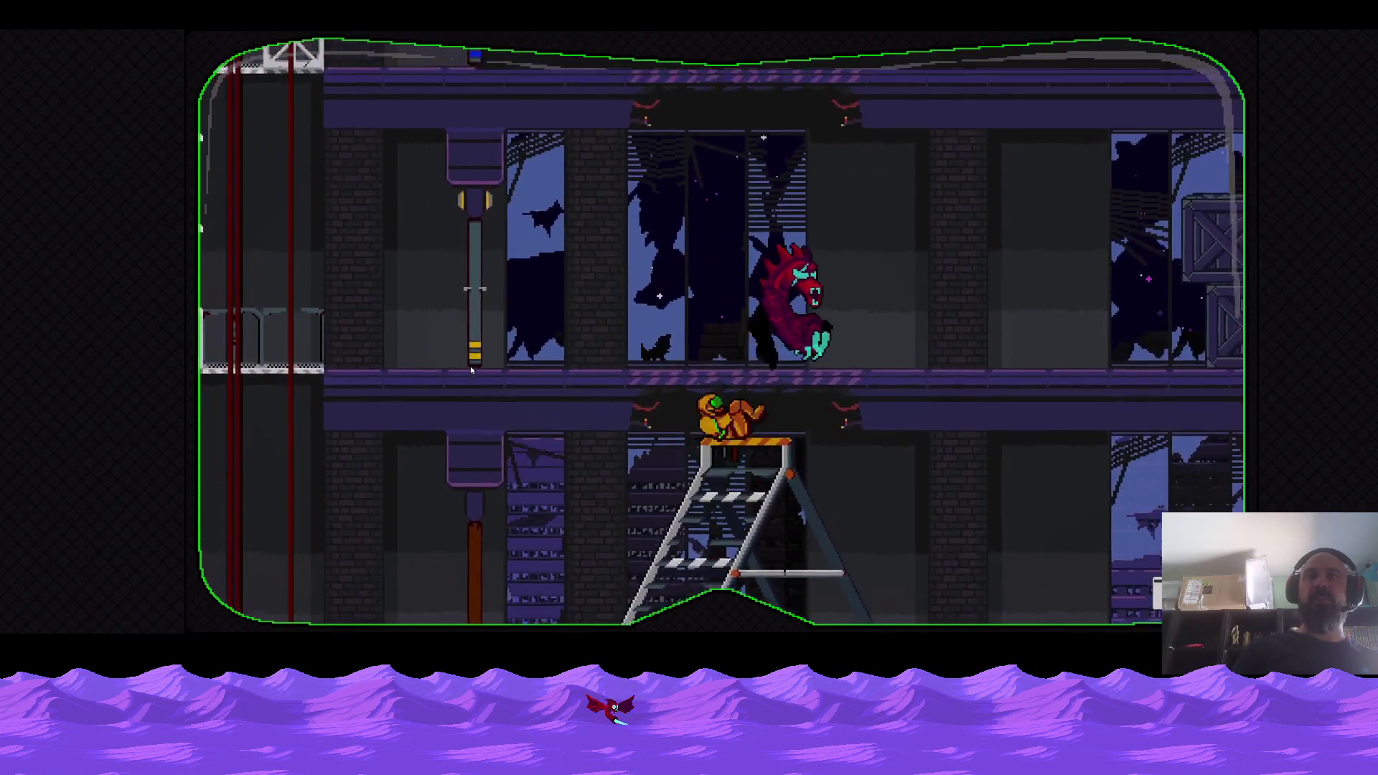
key(z)
key(Left)
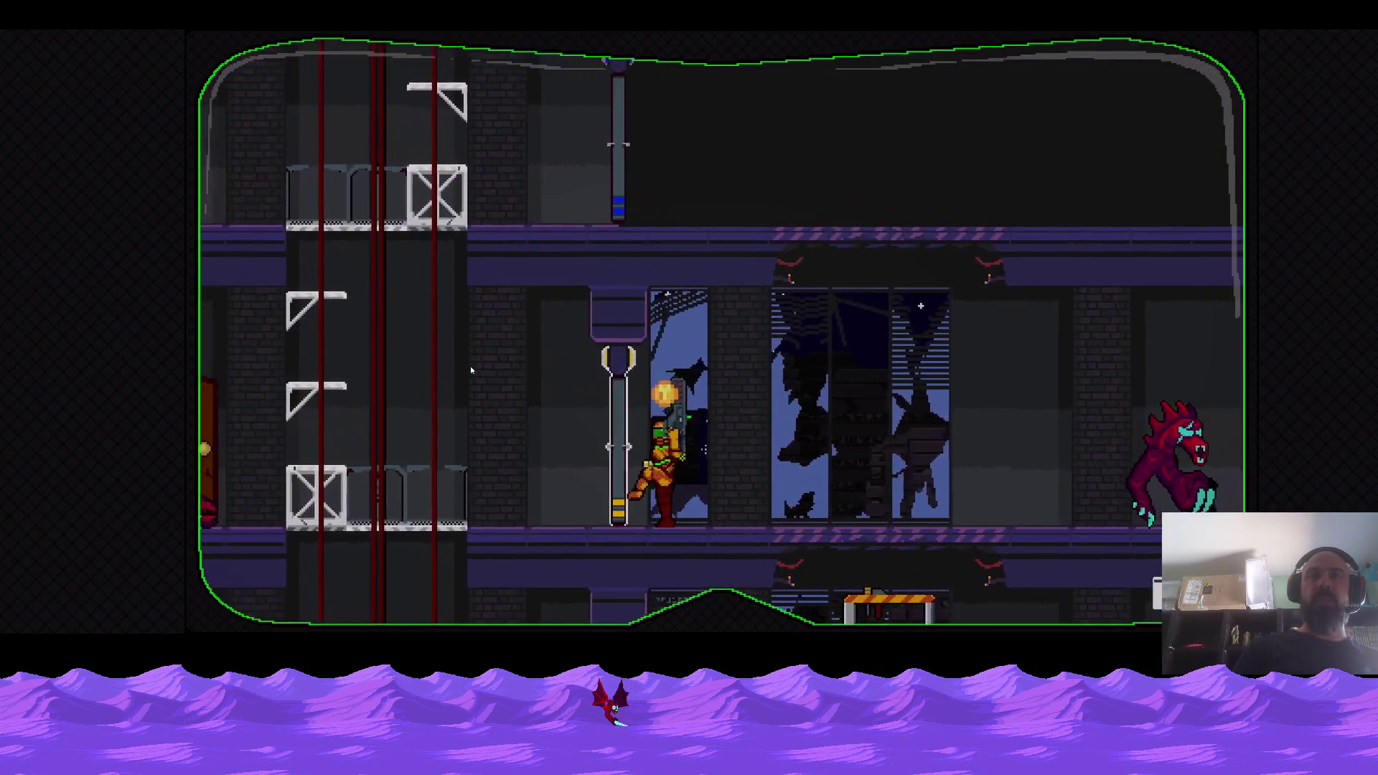
key(Left)
Leap up the elevator shaft to the upper floor and shoot the ghost.
key(Left)
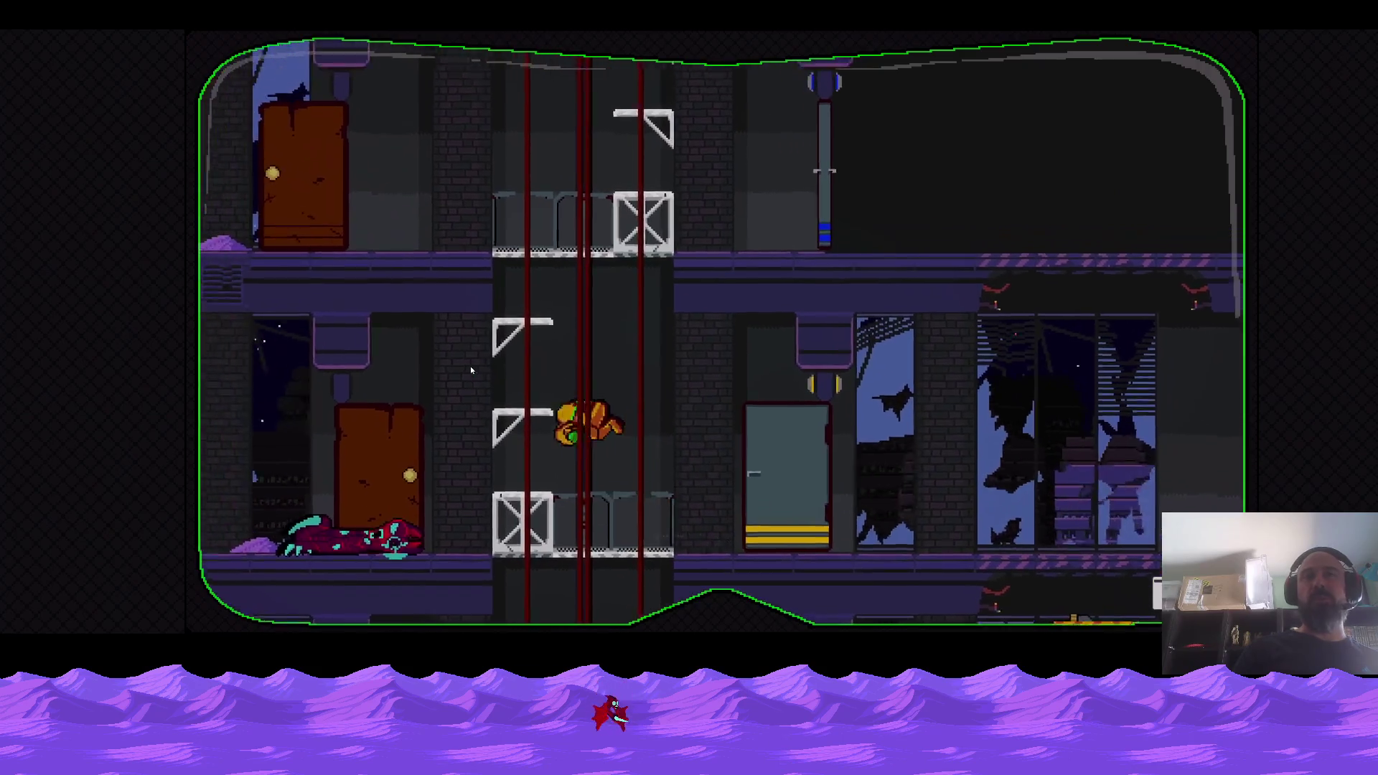
key(Left)
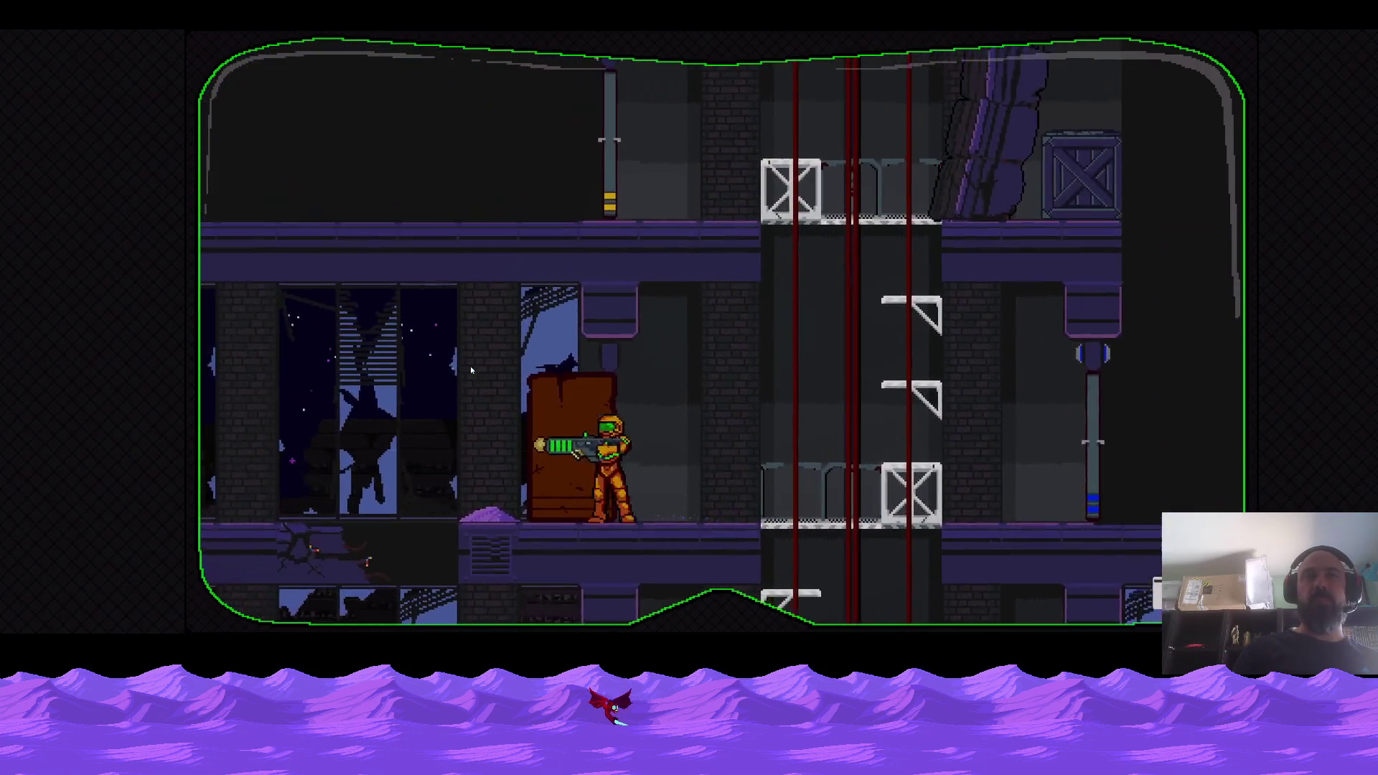
key(Right)
key(Up)
key(Up)
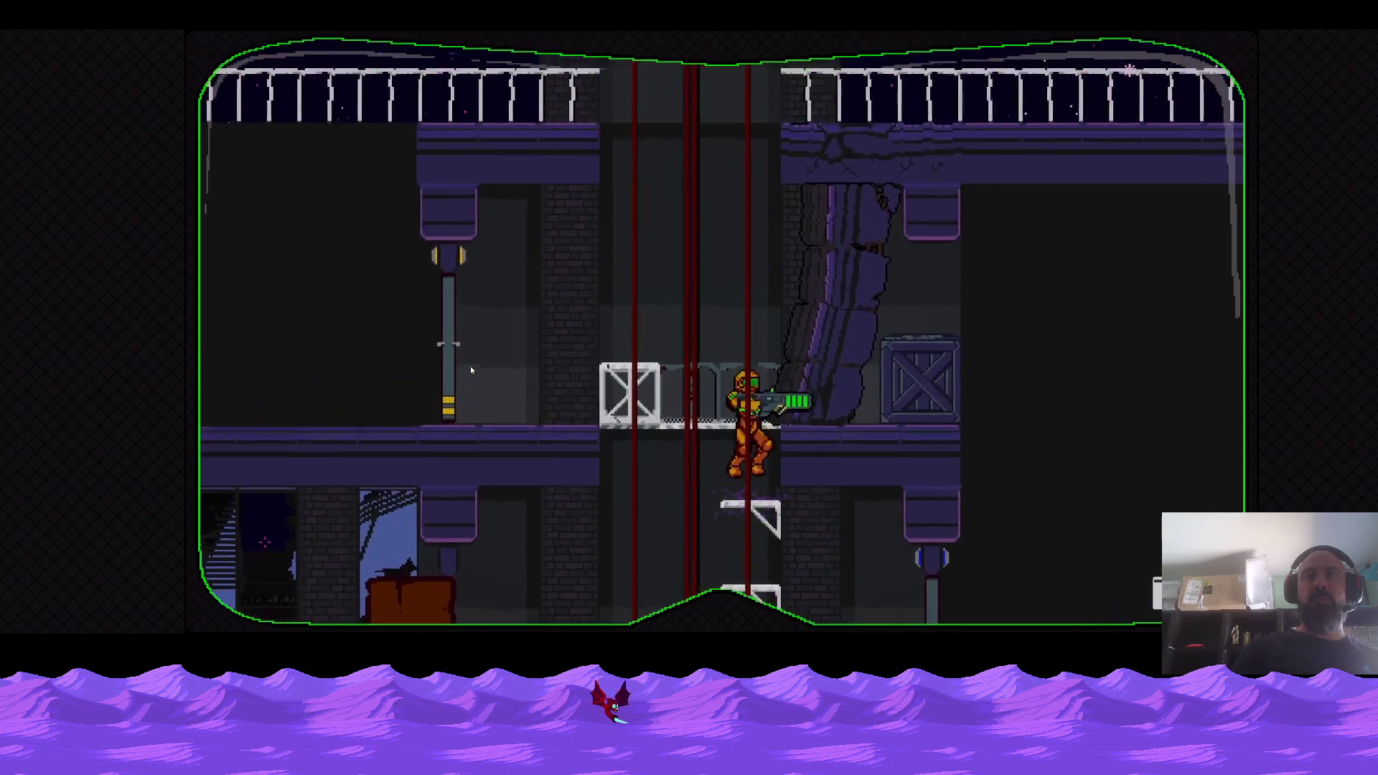
key(Left)
key(Left)
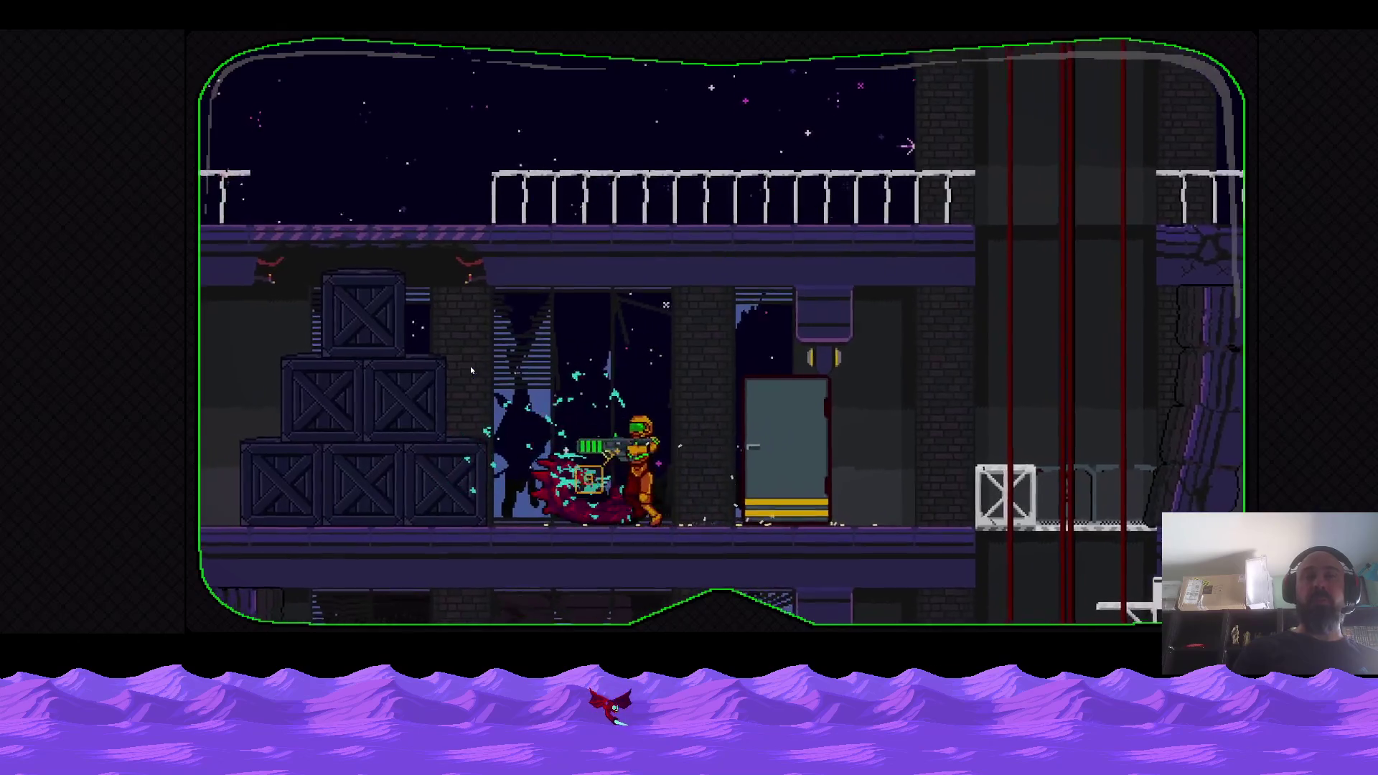
key(Left)
Climb the crates to the rooftop deck, run left to the brick wall, then right onto the elevator.
key(Up)
key(Down)
key(Up)
key(Left)
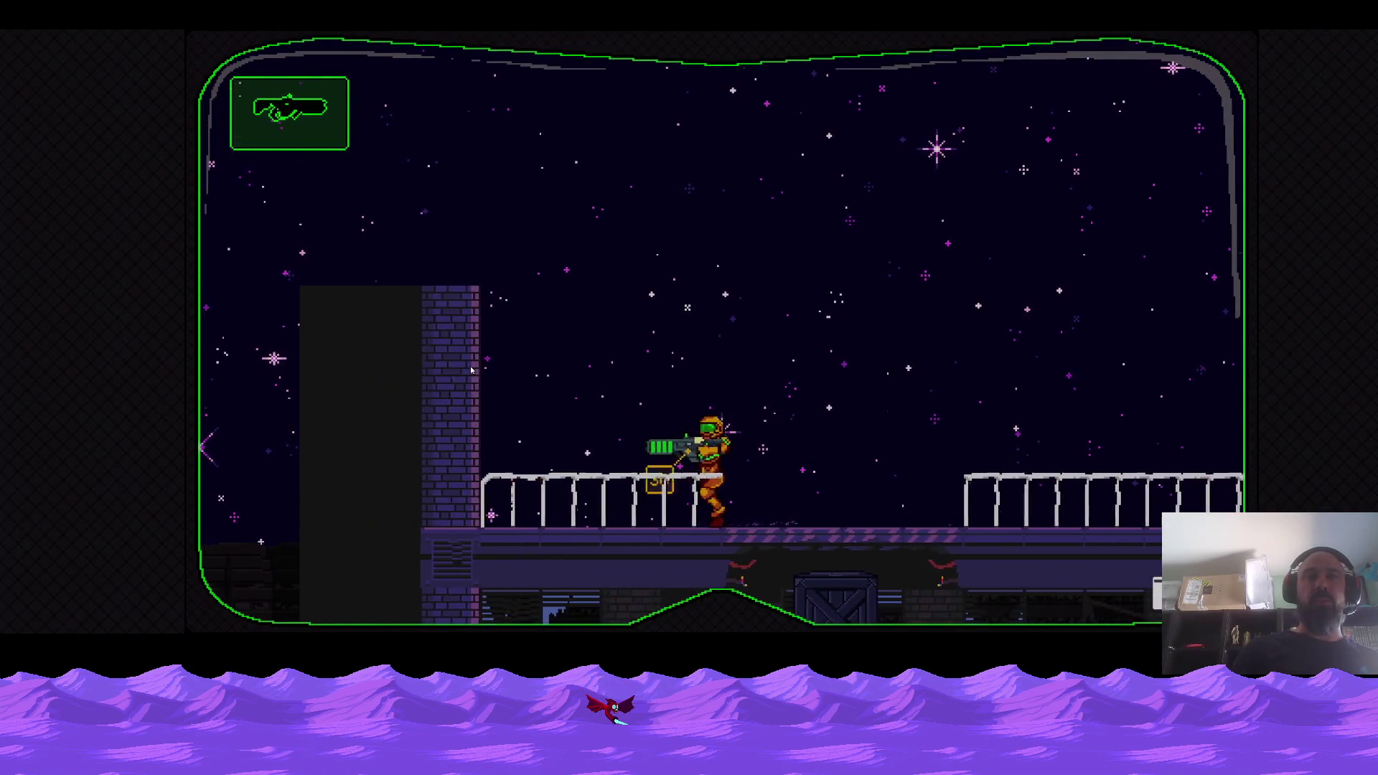
key(Left)
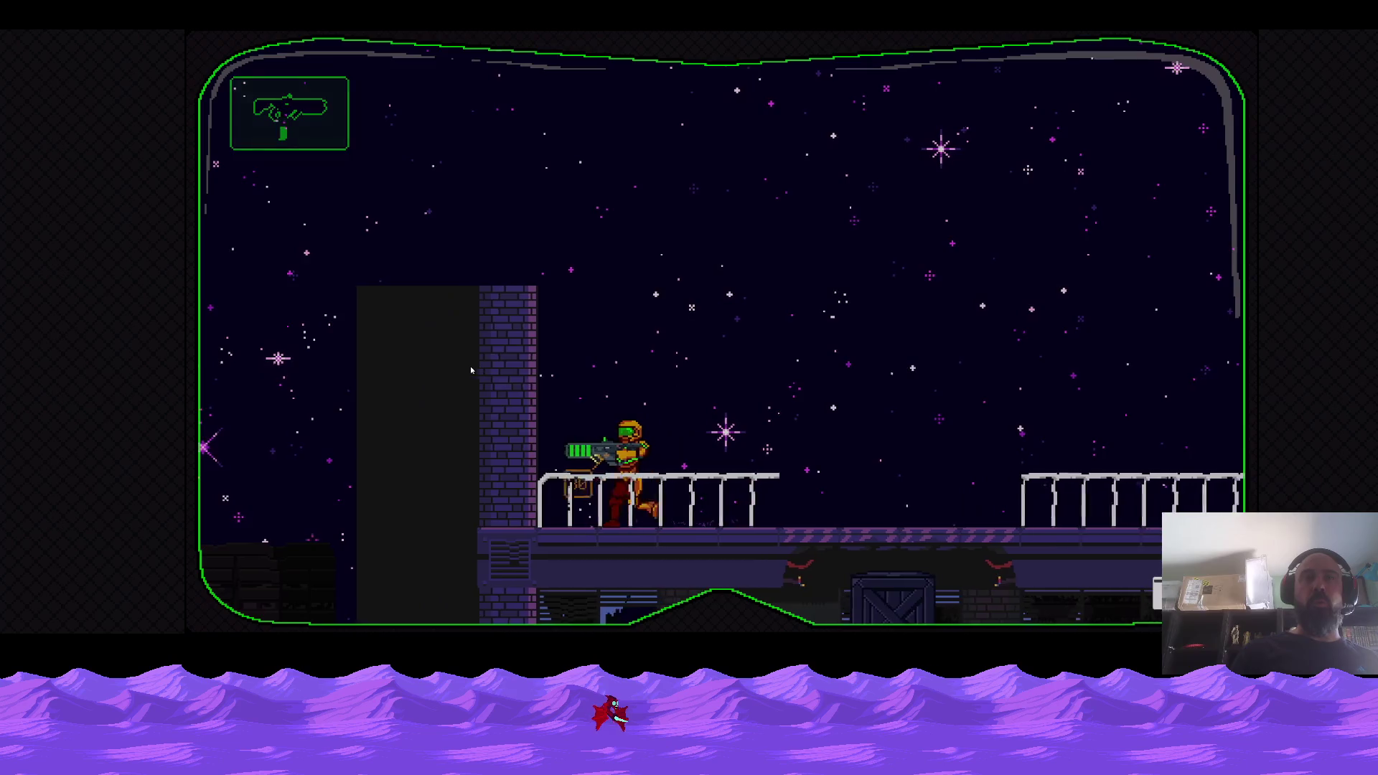
key(Up)
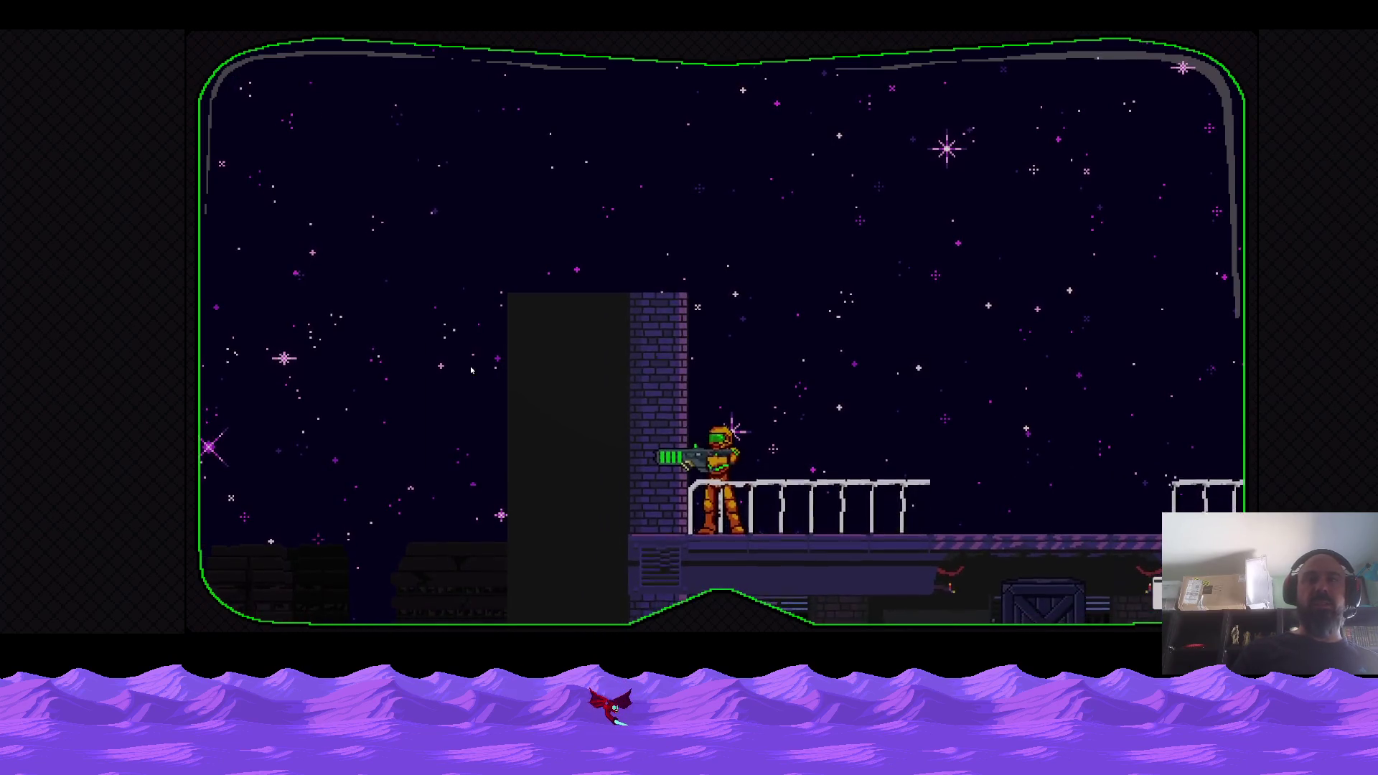
key(Right)
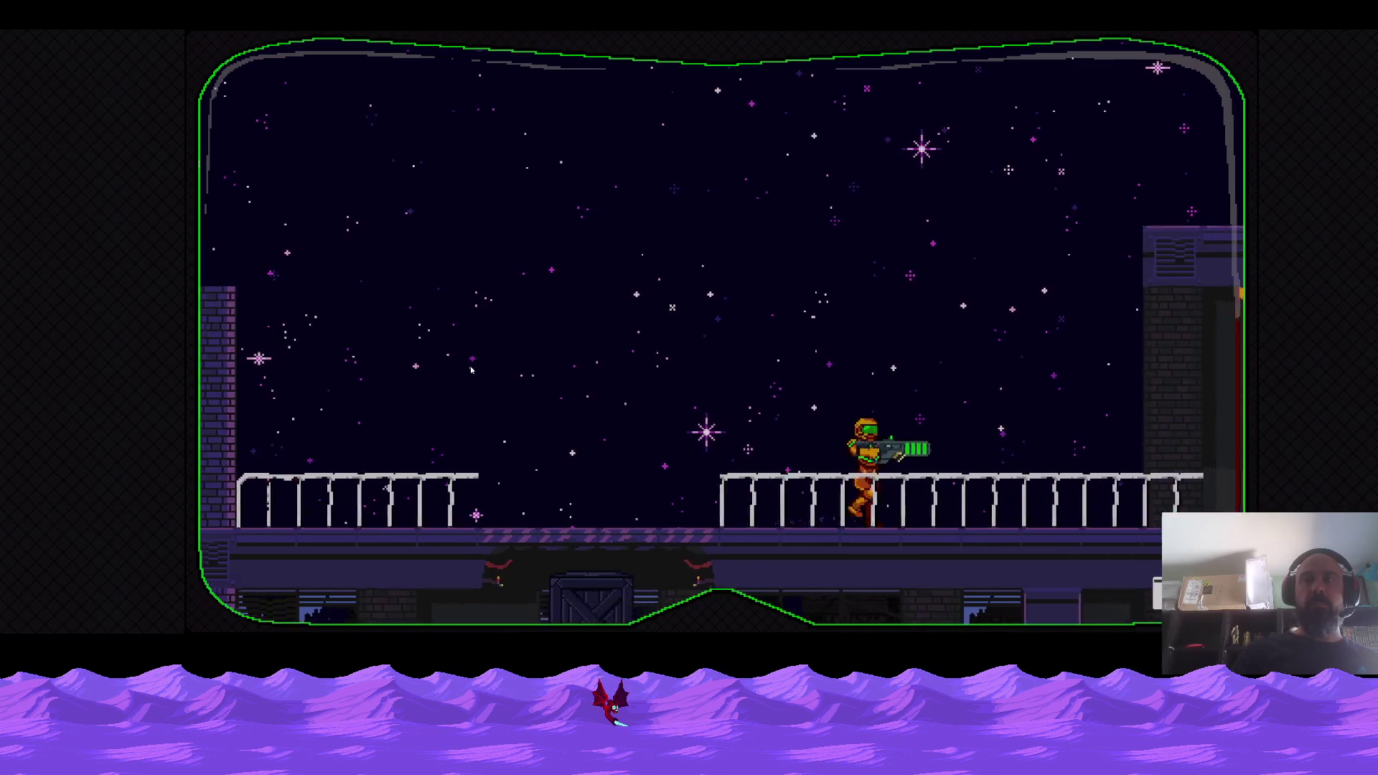
key(Right)
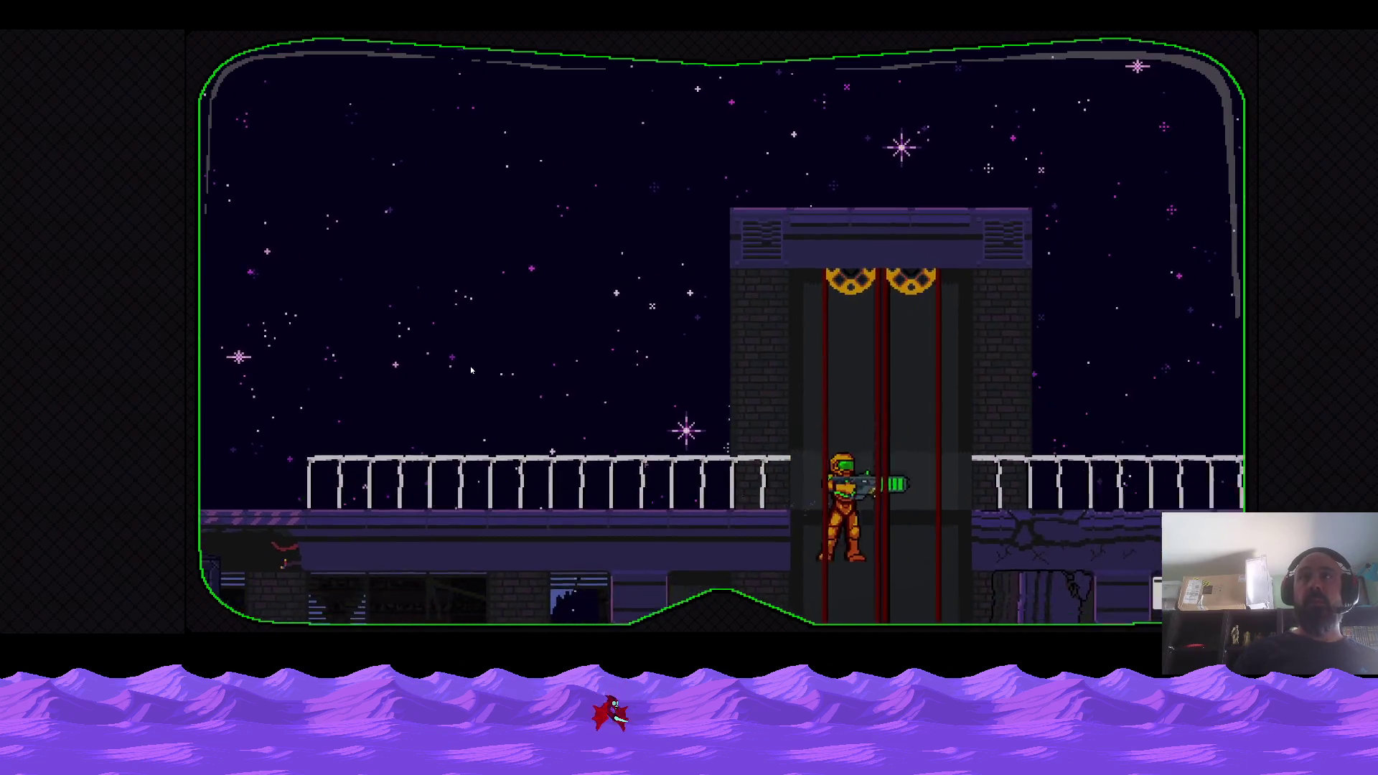
Ride the elevator platform down from the rooftop while turning to face left.
key(Down)
key(Left)
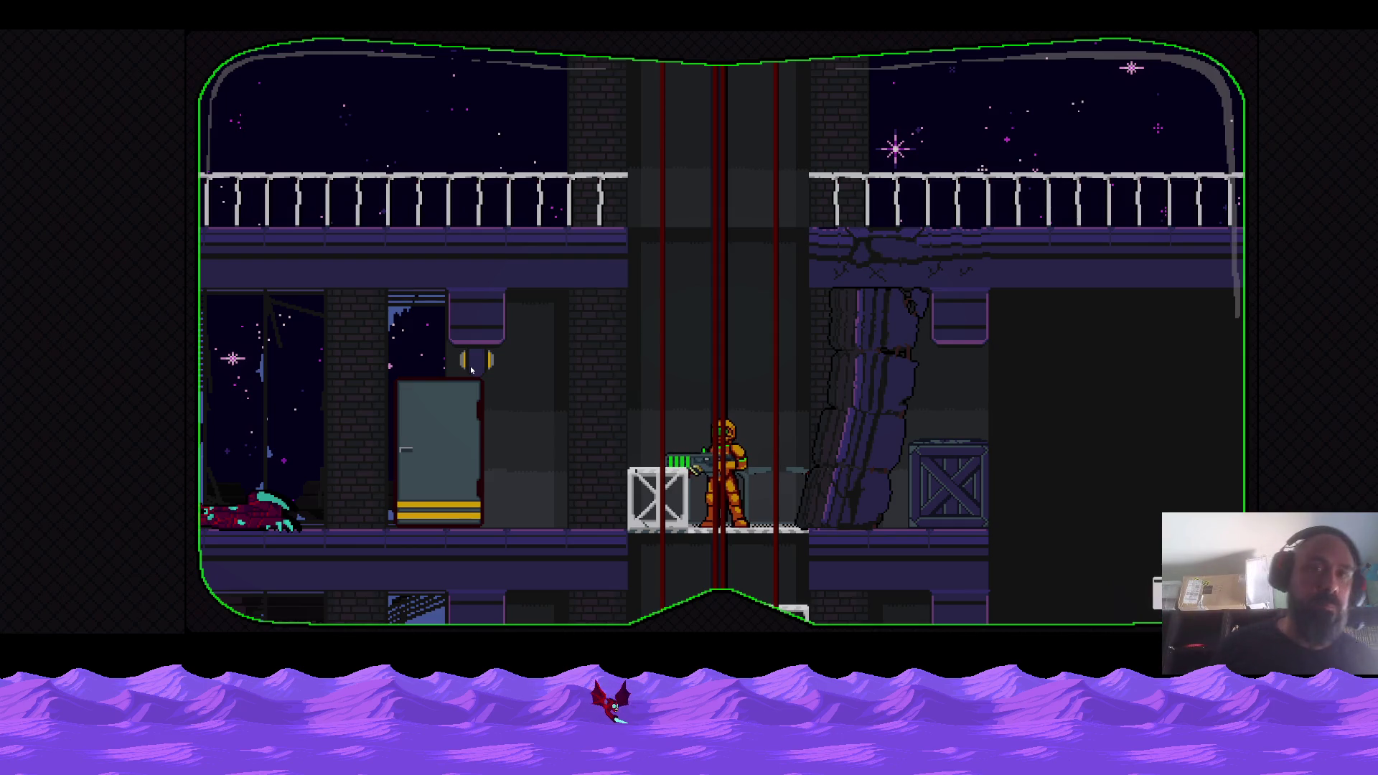
Ride the elevator down, walk left to the pulleys, and hop over the rubble platform.
key(Down)
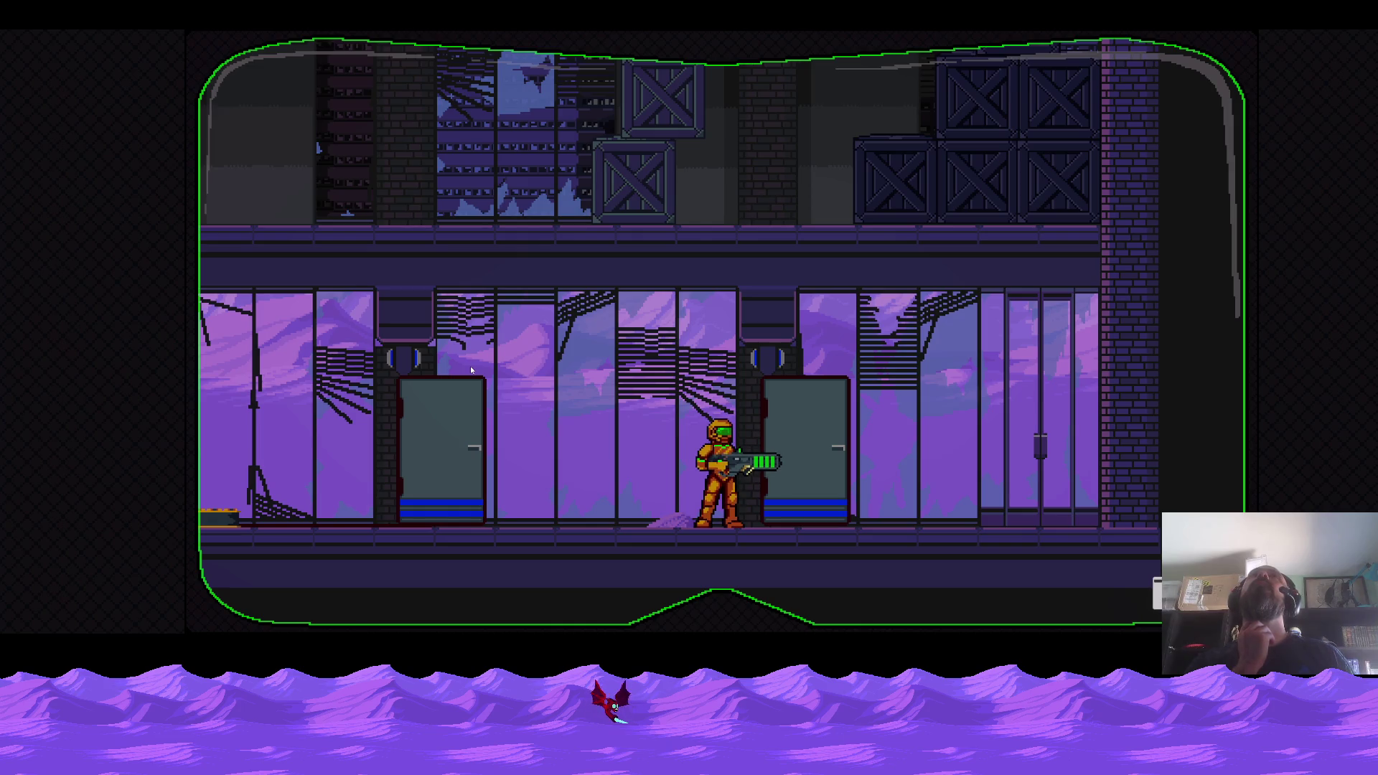
key(Left)
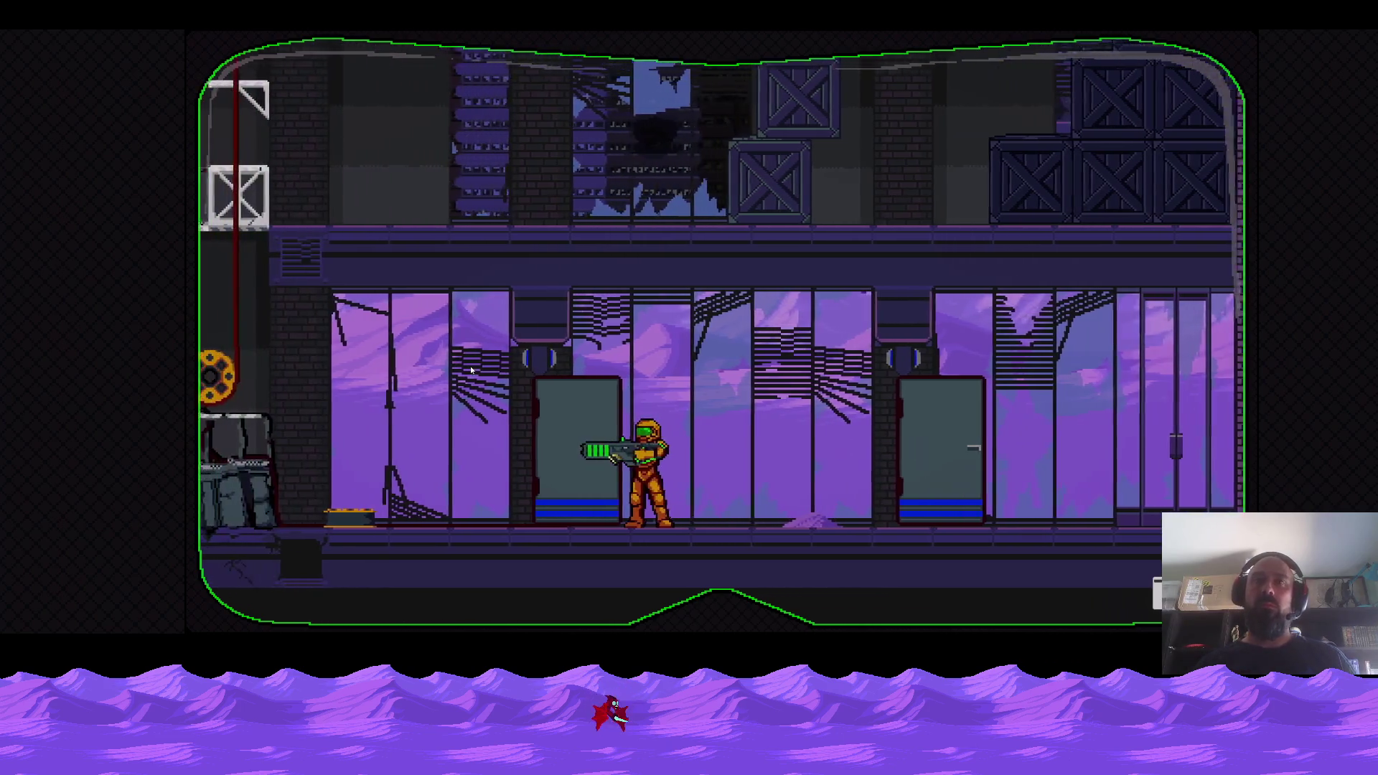
key(Right)
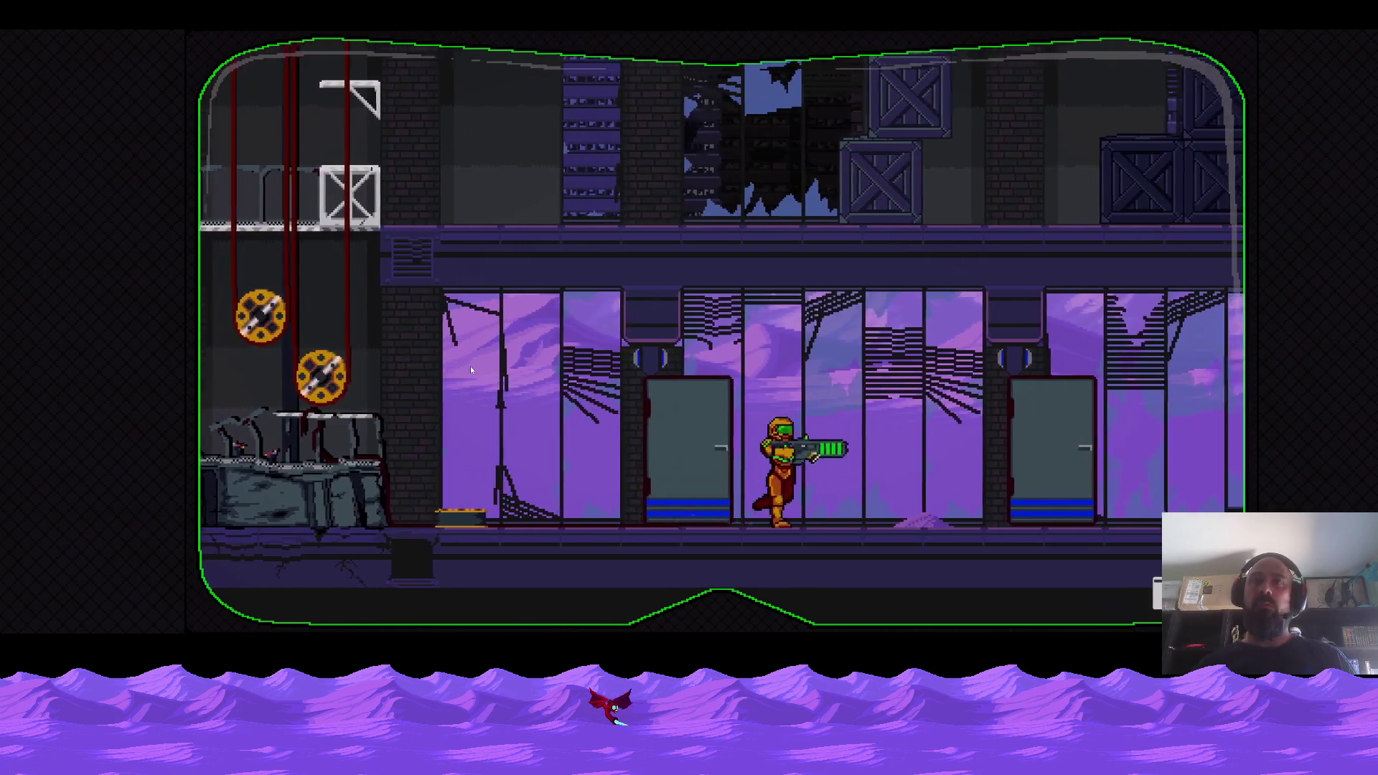
key(Left)
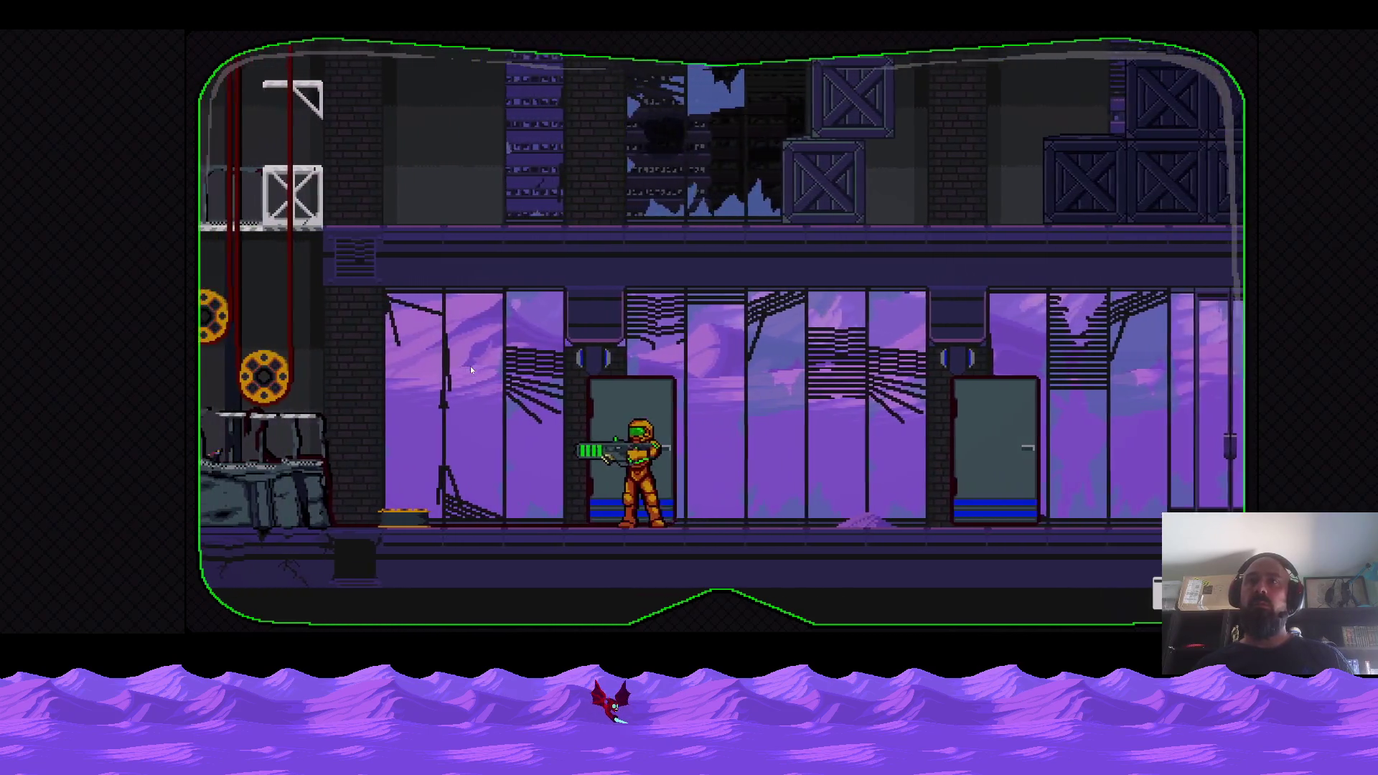
key(space)
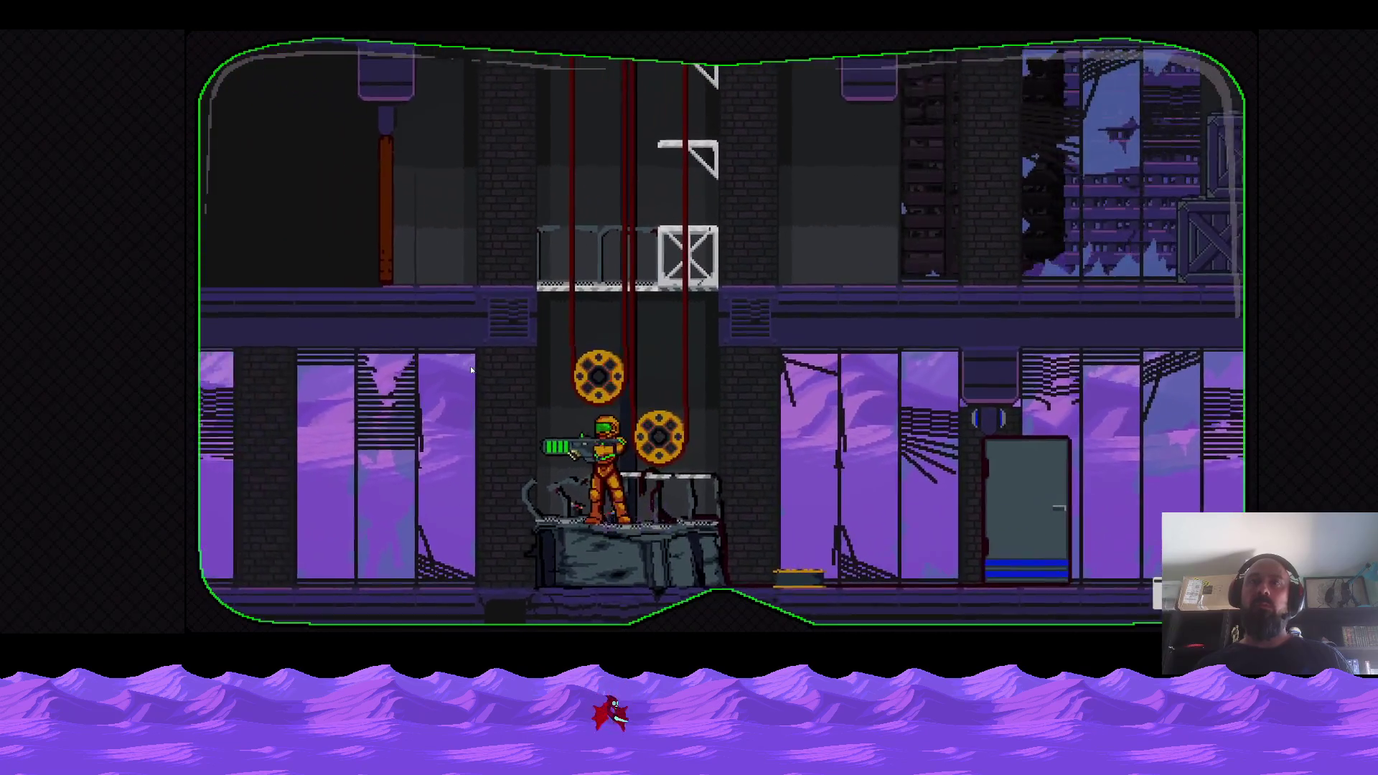
key(Left)
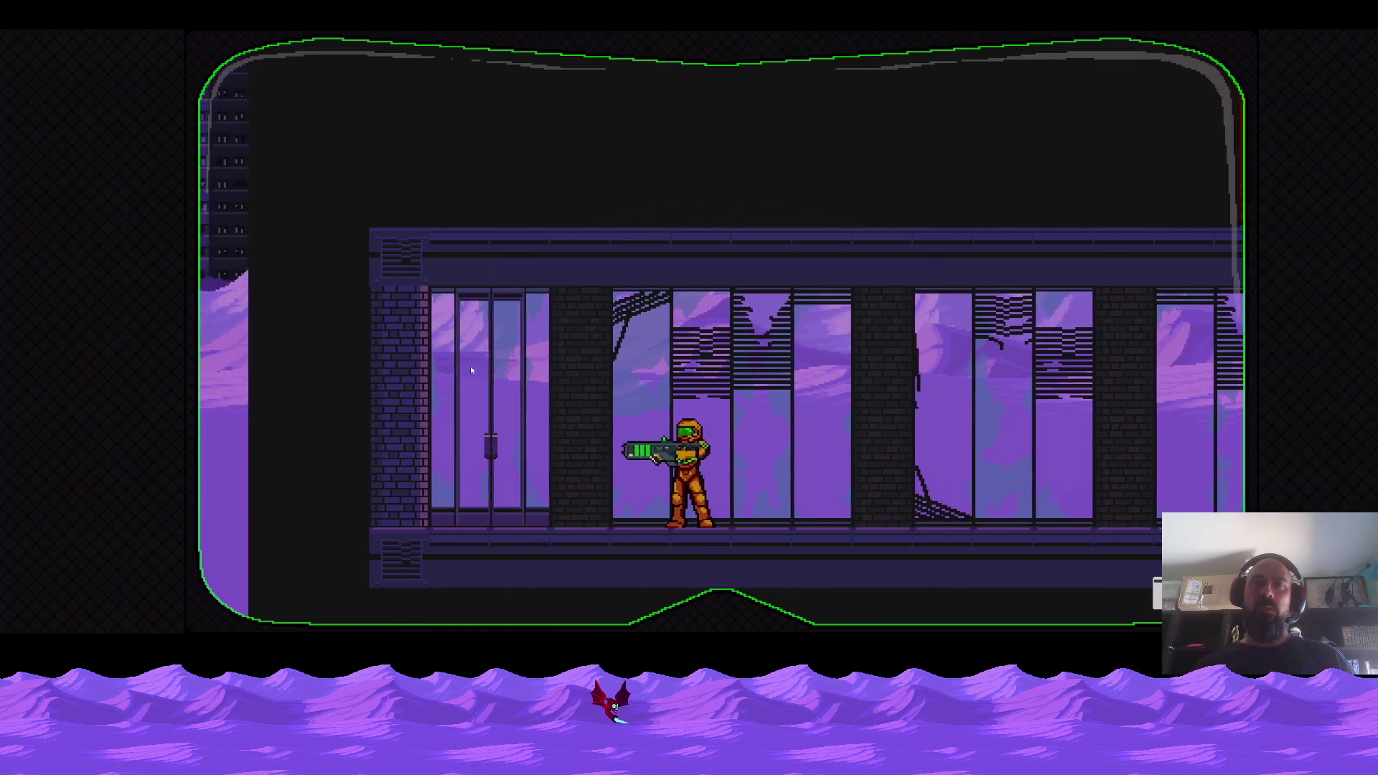
Jump the rubble heap, run right past the pulleys toward the doors, and pace back and forth.
key(Right)
key(Right)
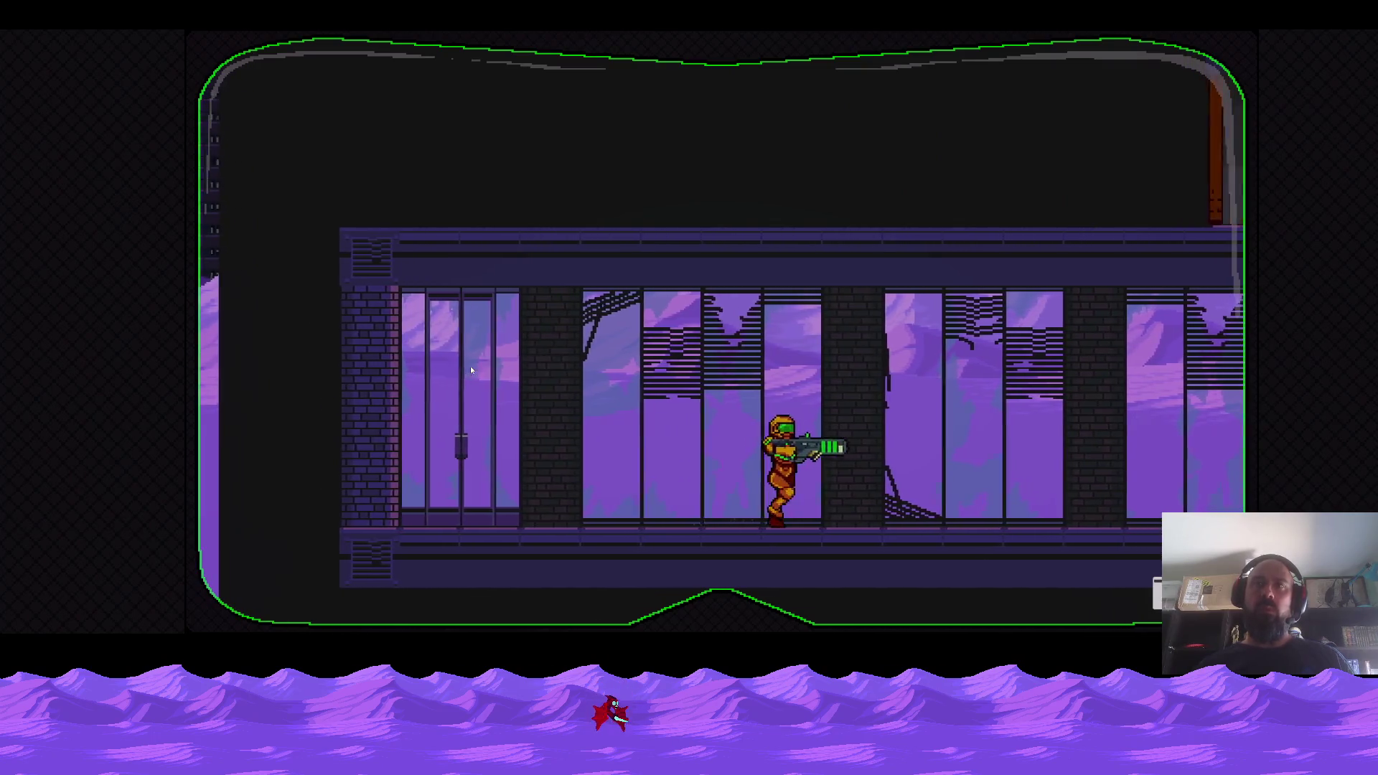
key(space)
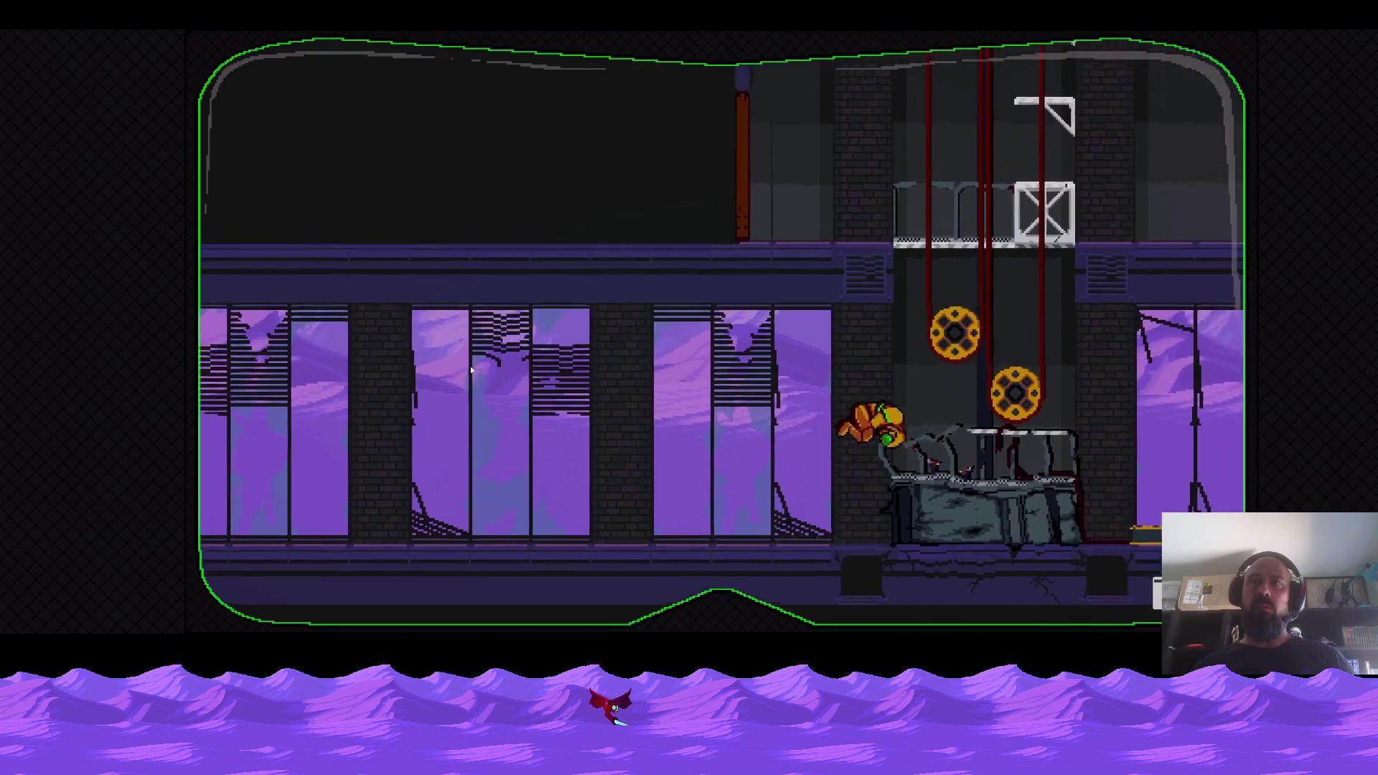
key(Right)
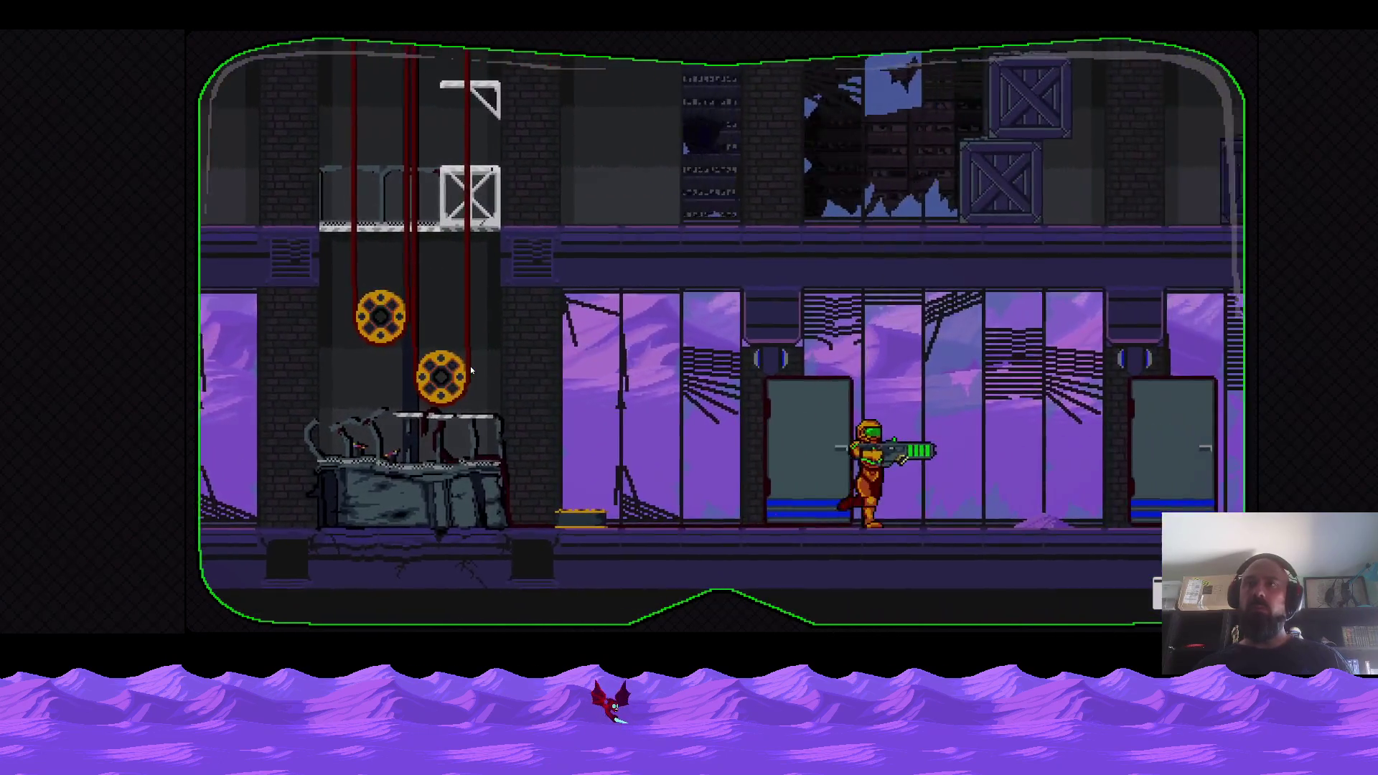
key(Left)
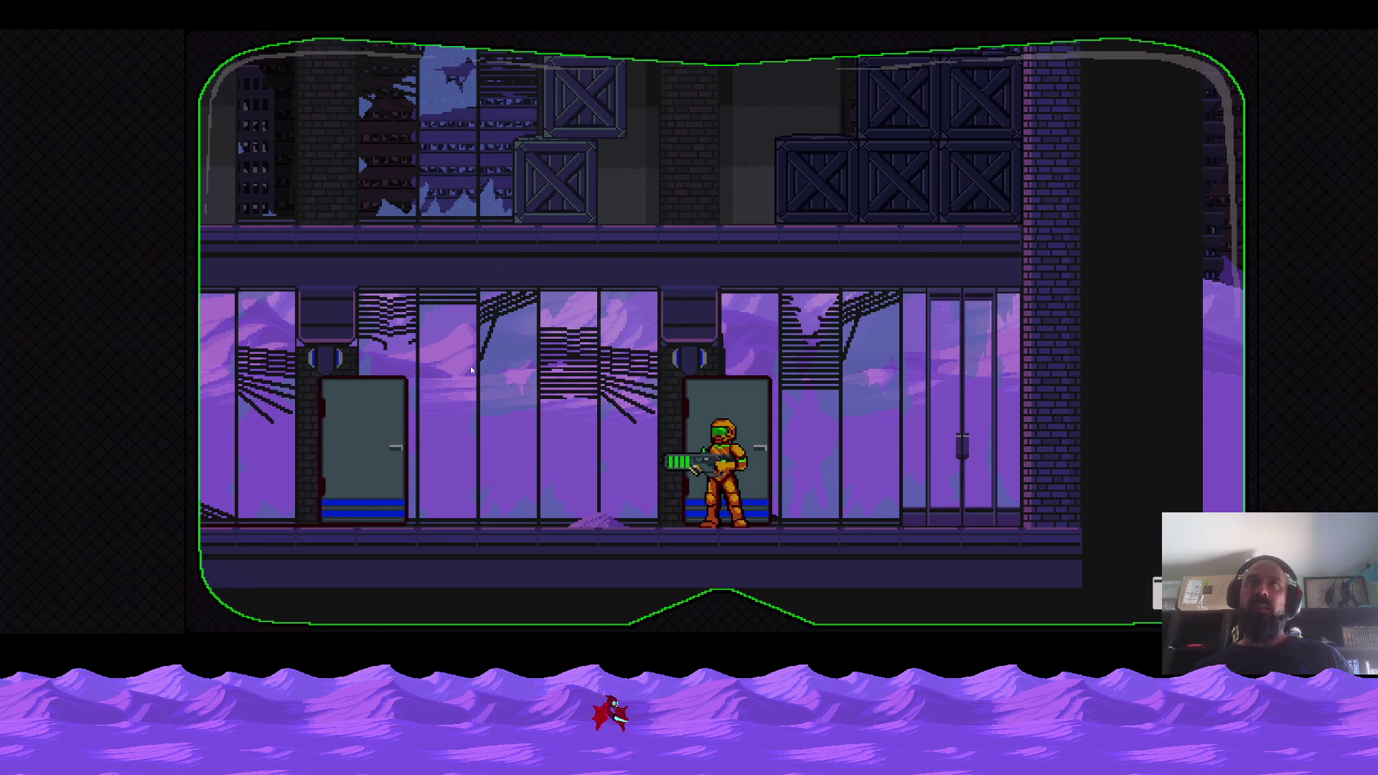
key(Right)
key(Left)
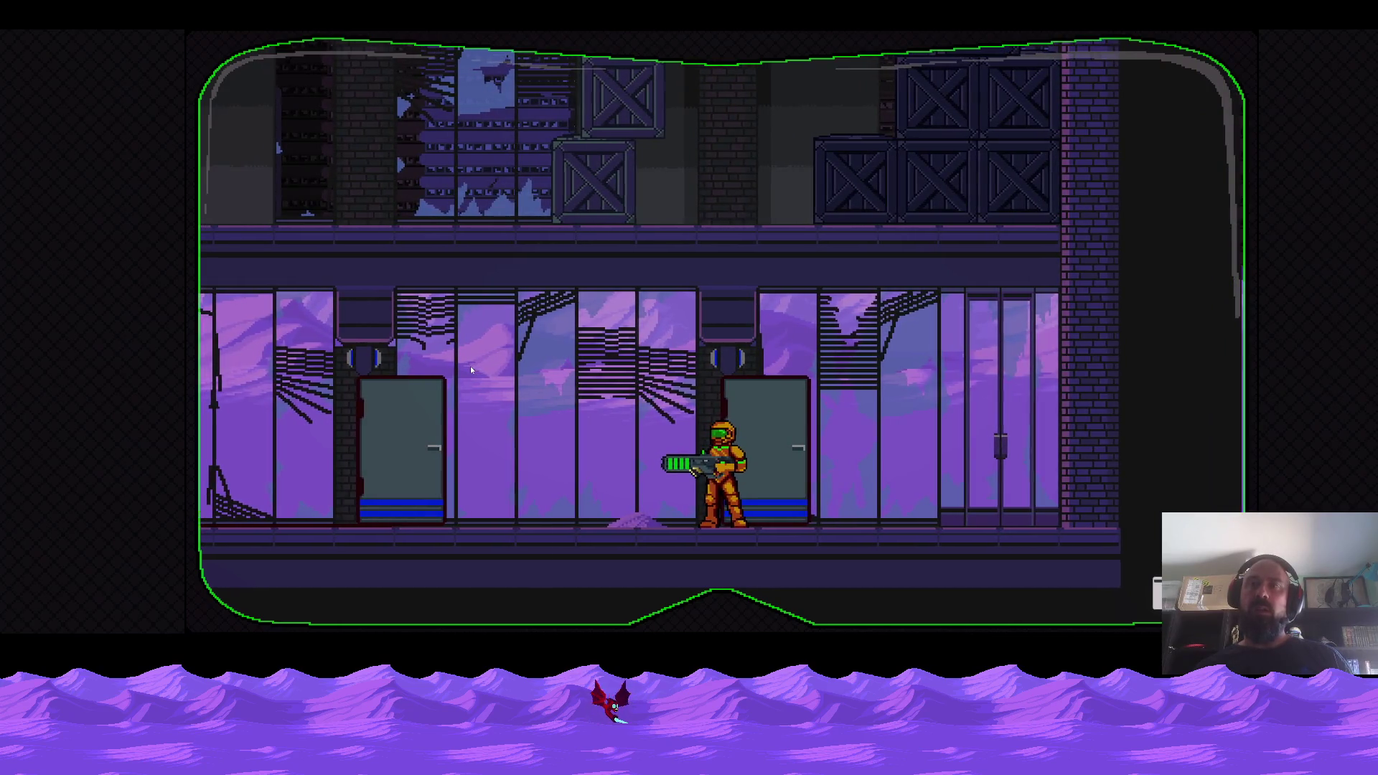
key(Right)
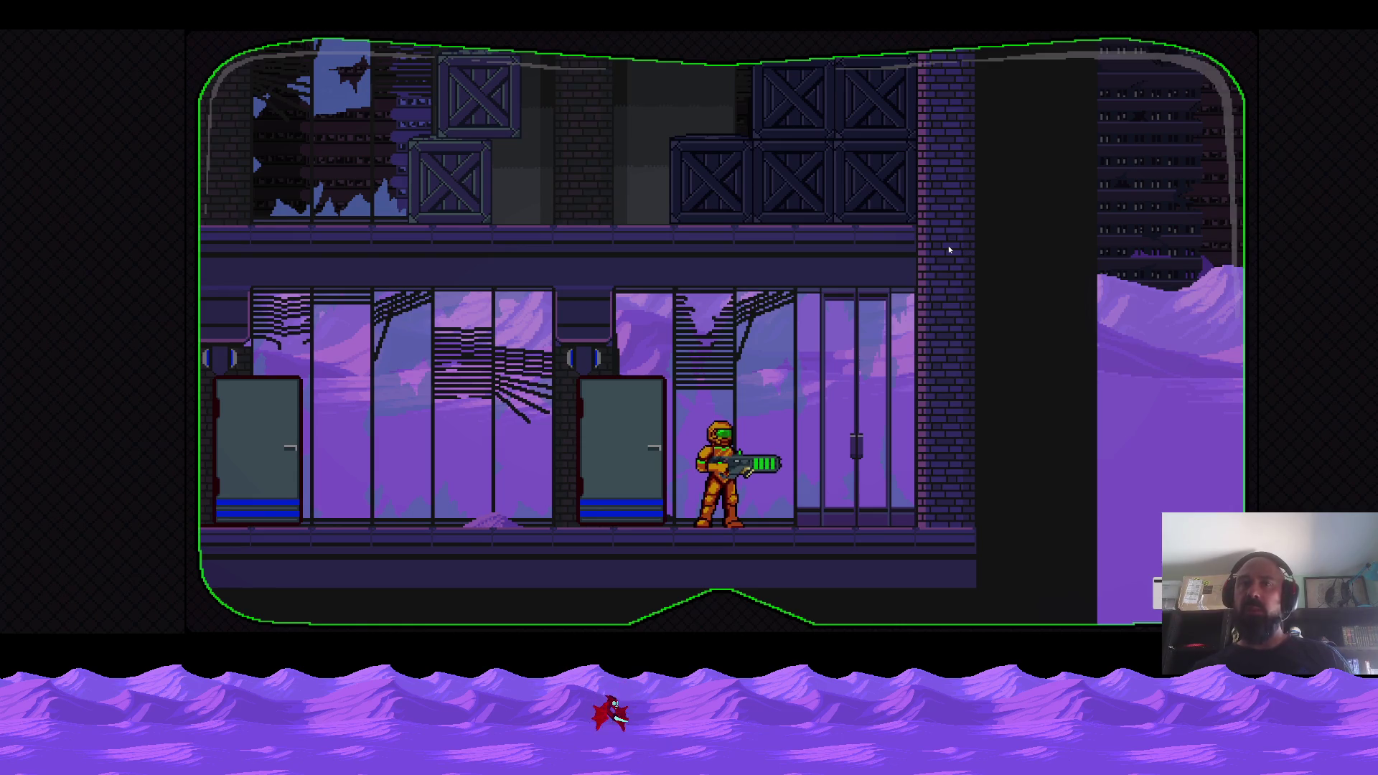
key(Left)
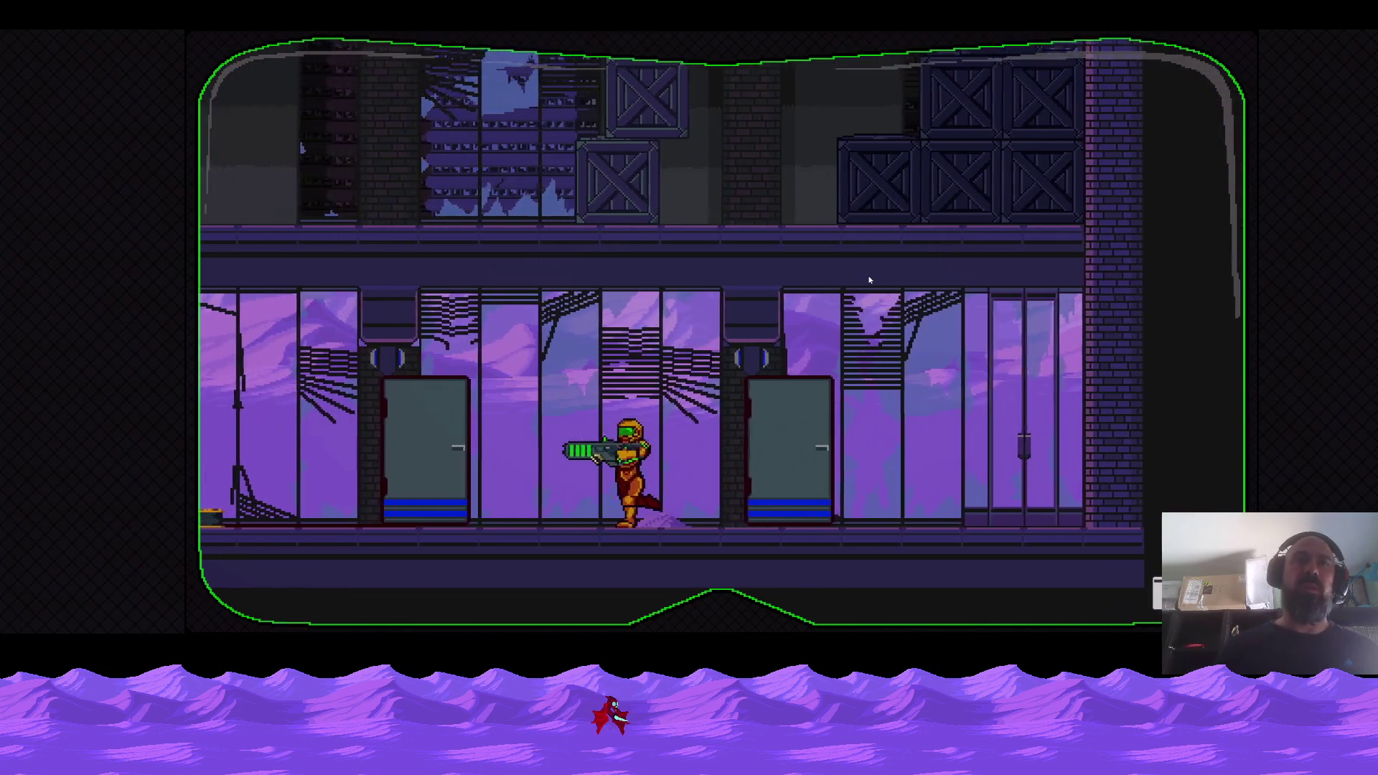
Walk left past the elevator shaft to the building's edge, then back right to the doors.
key(Left)
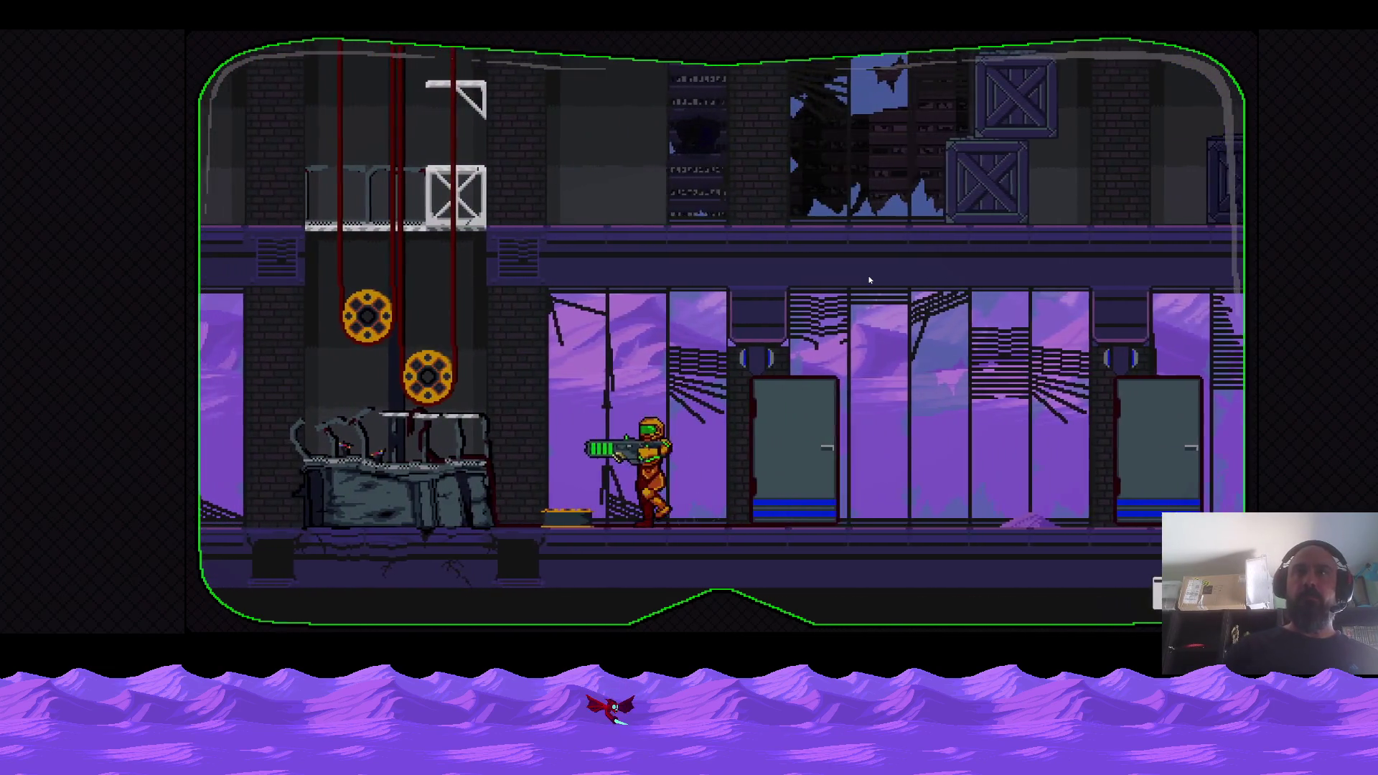
key(Left)
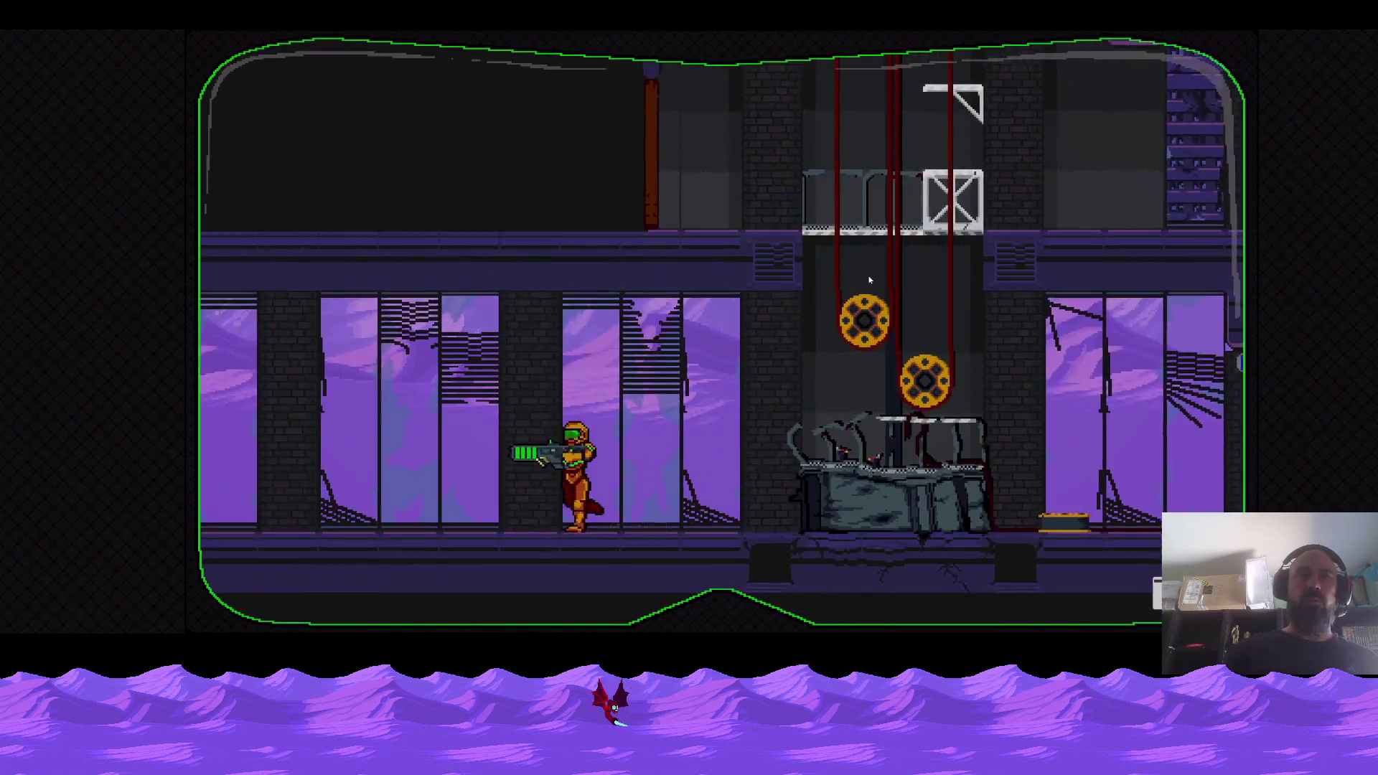
key(Left)
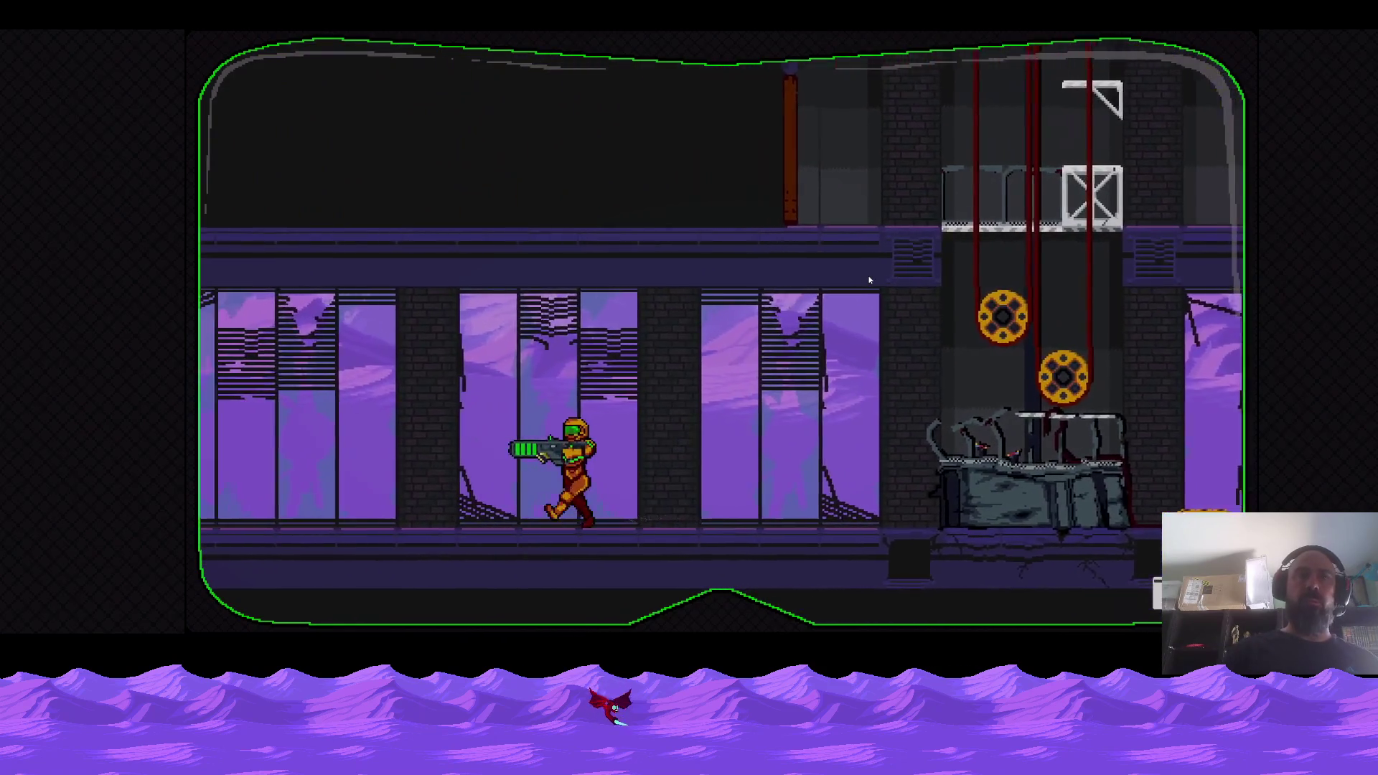
key(Right)
key(Right)
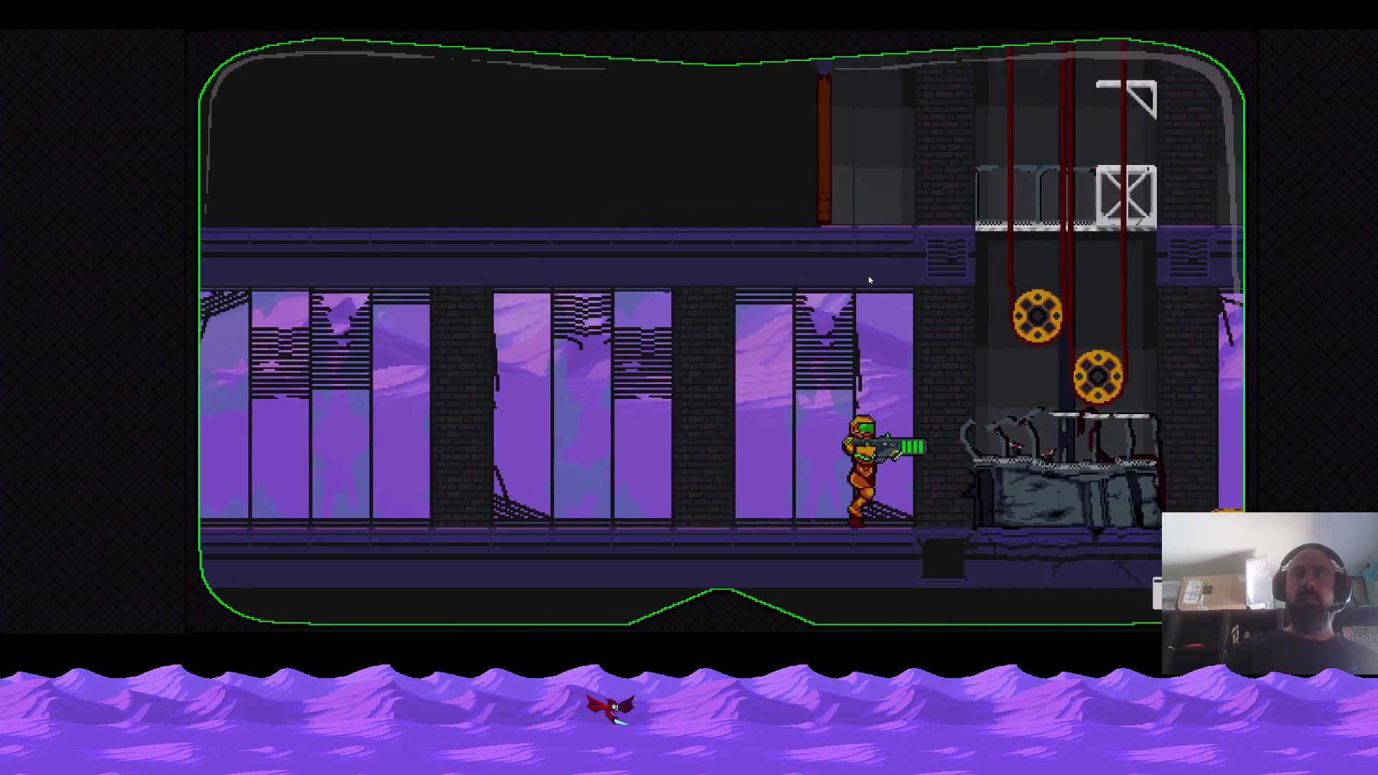
key(Right)
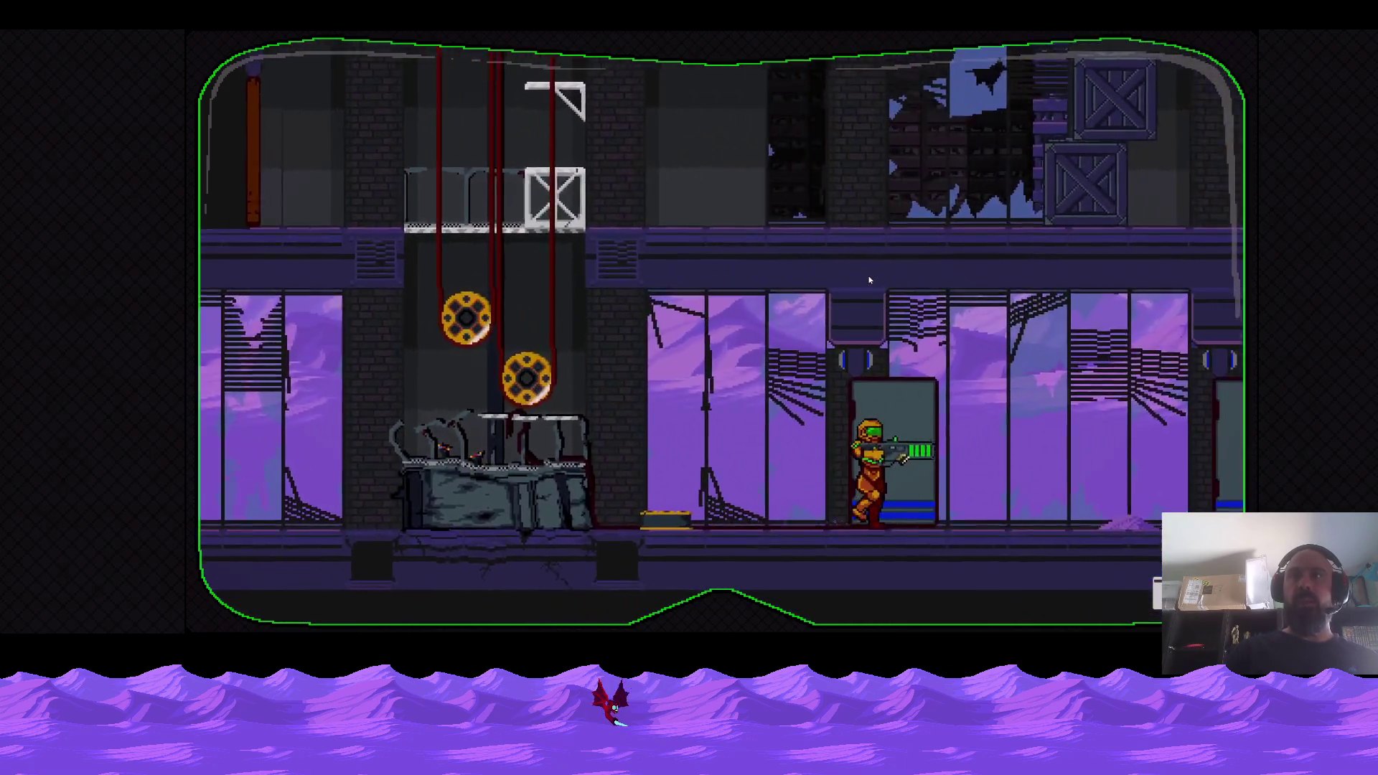
key(Right)
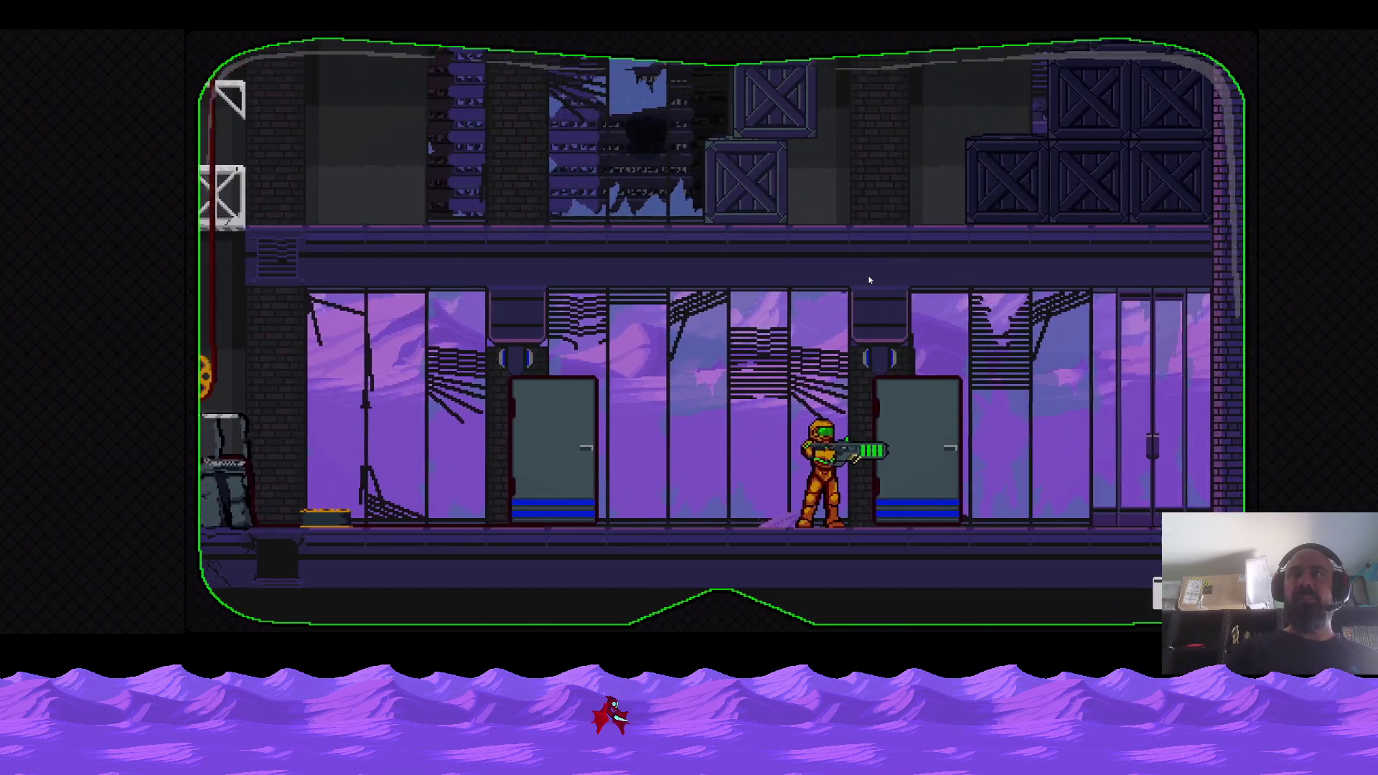
key(Right)
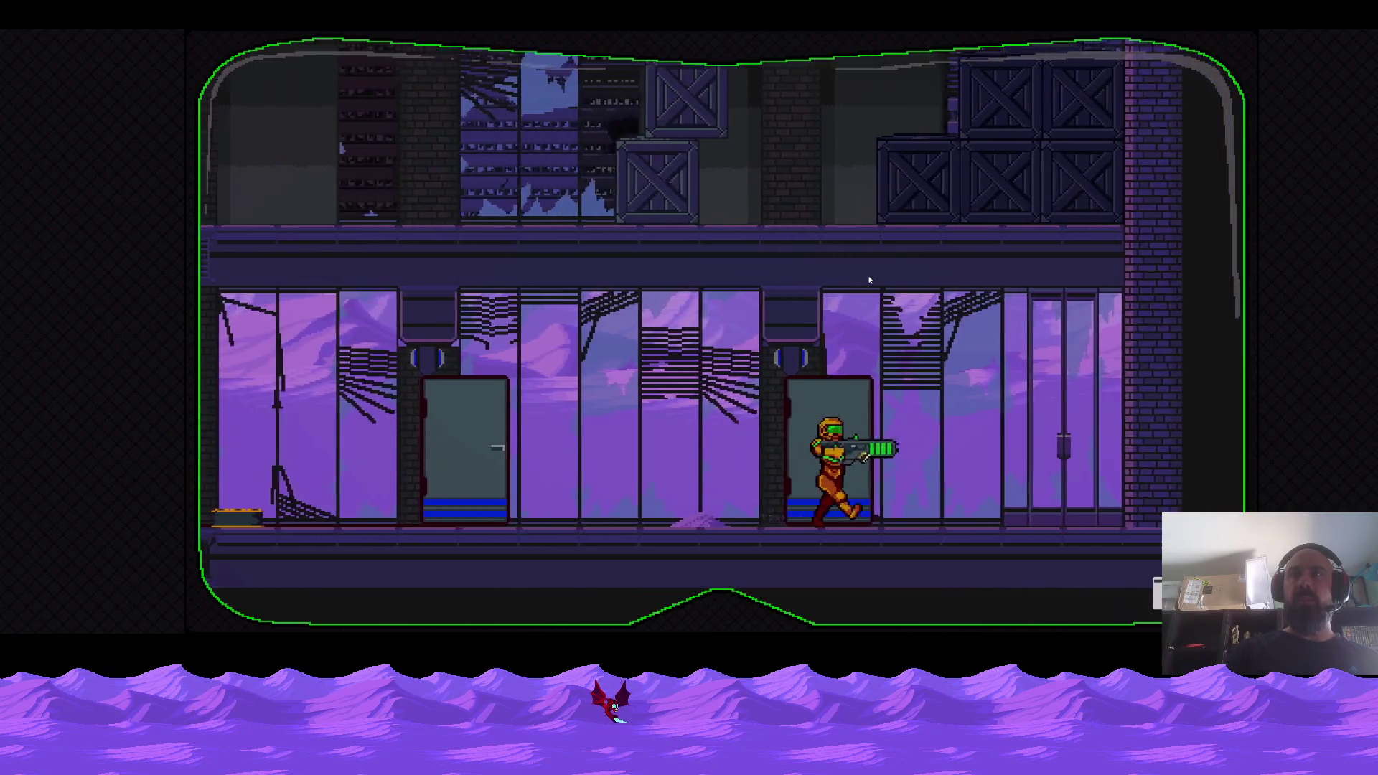
Walk left along the corridor, then run right and spin jump near the door.
key(Left)
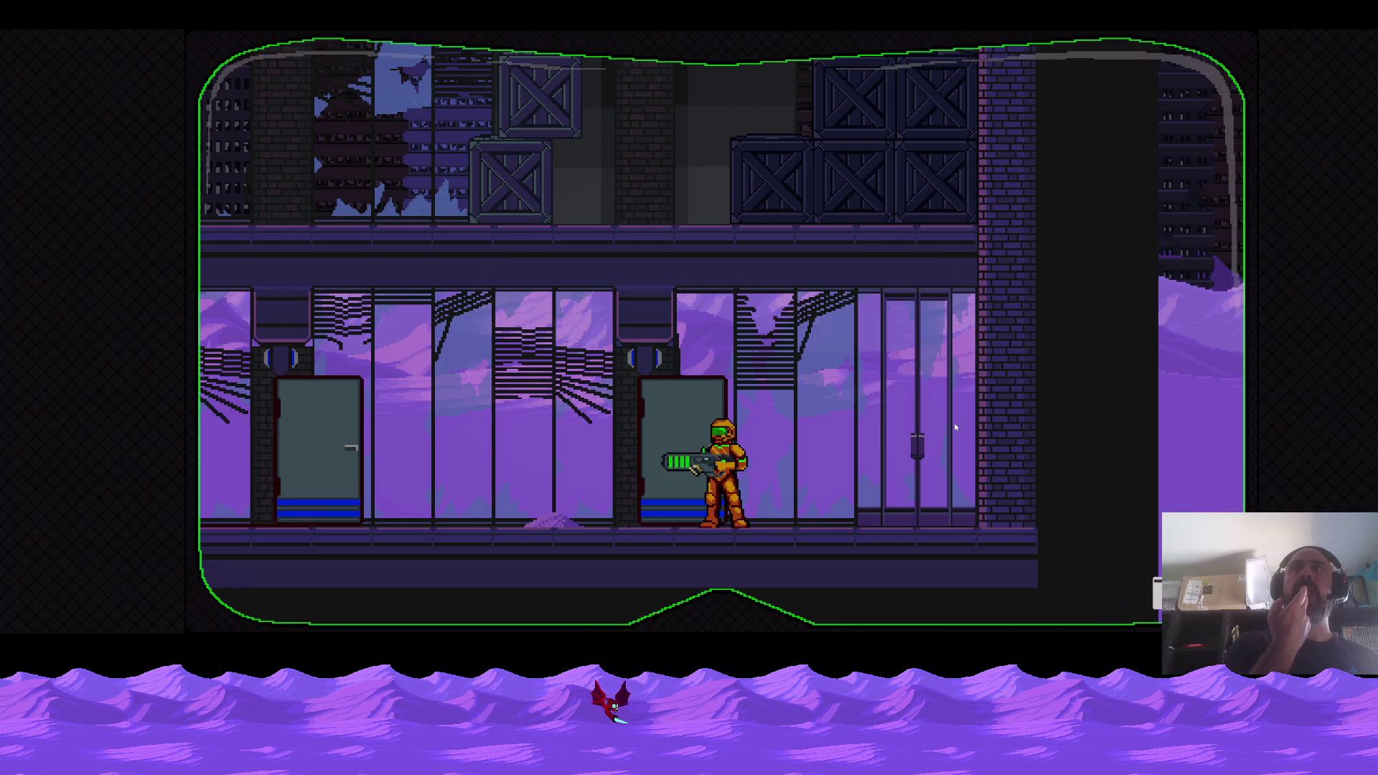
key(Left)
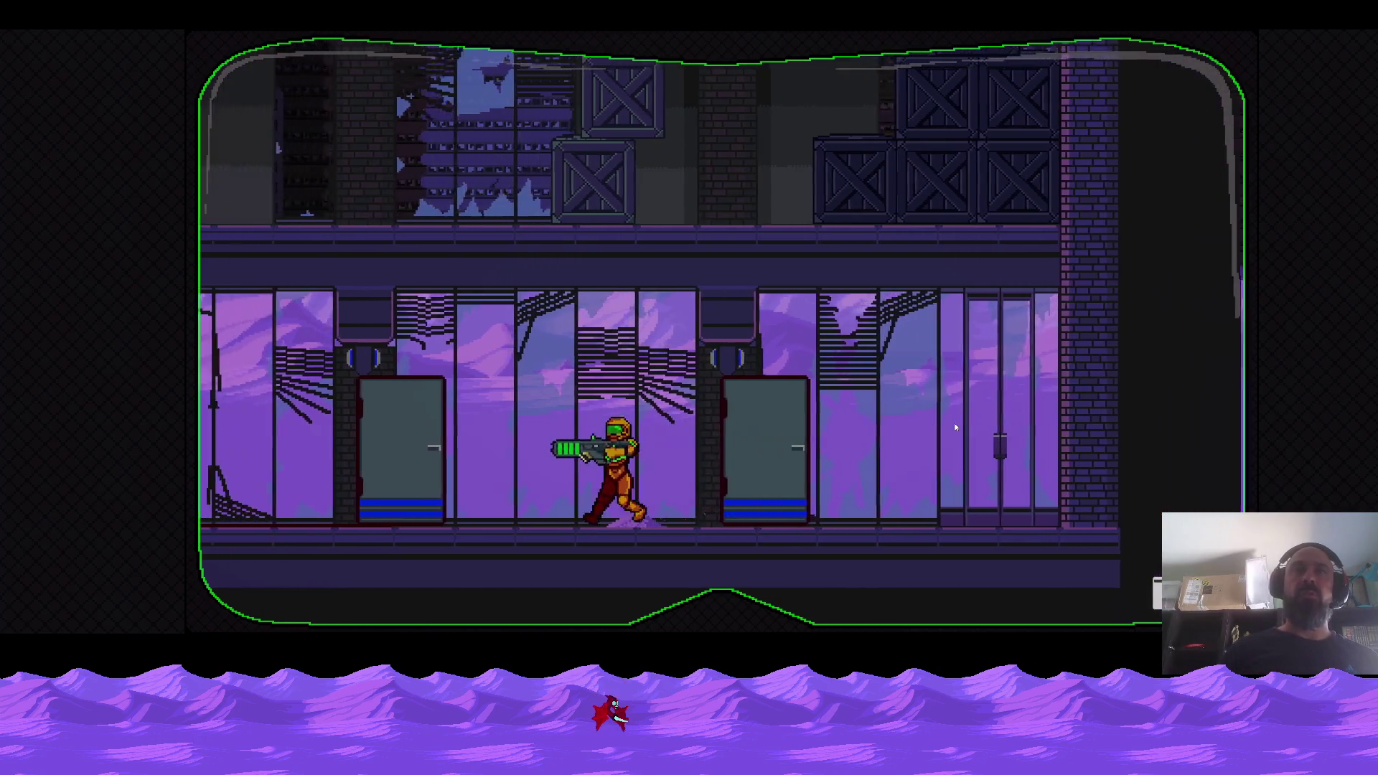
key(Left)
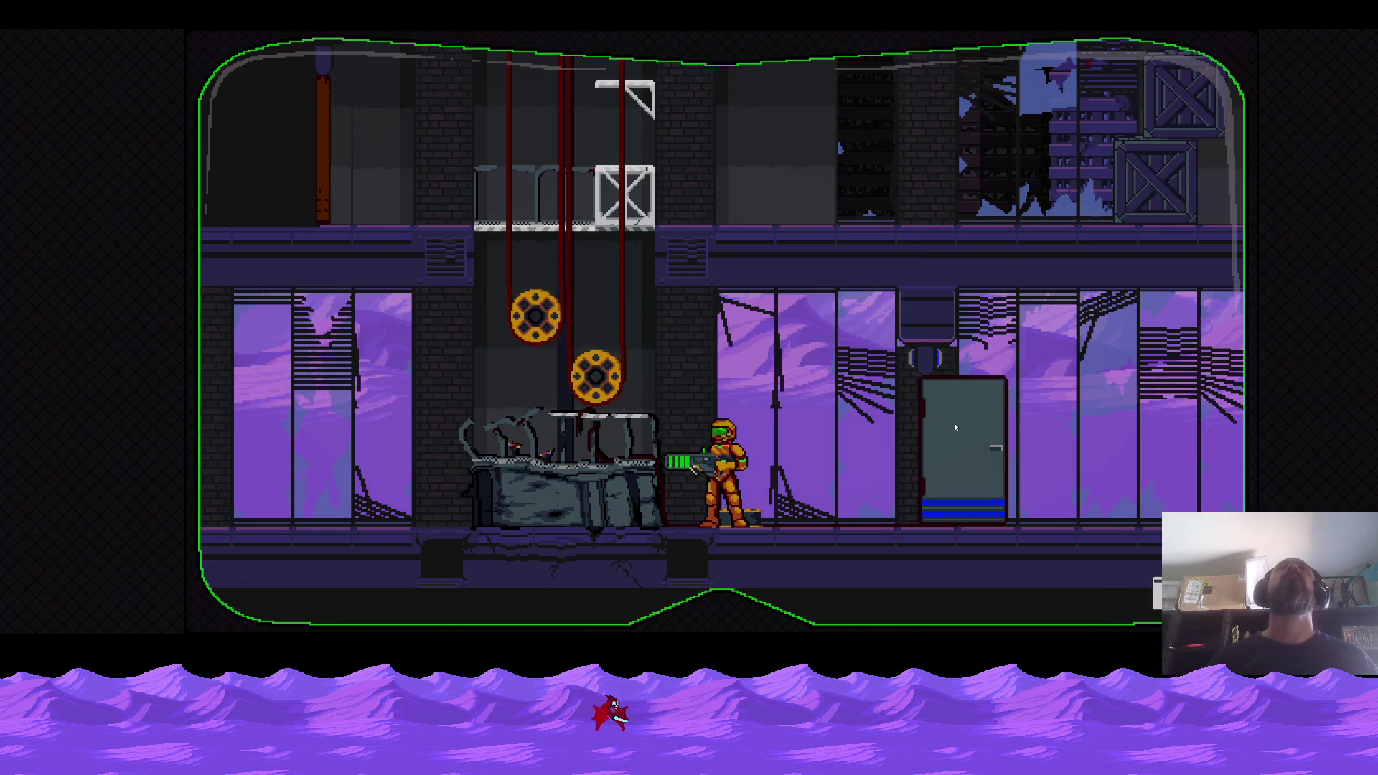
key(Right)
key(space)
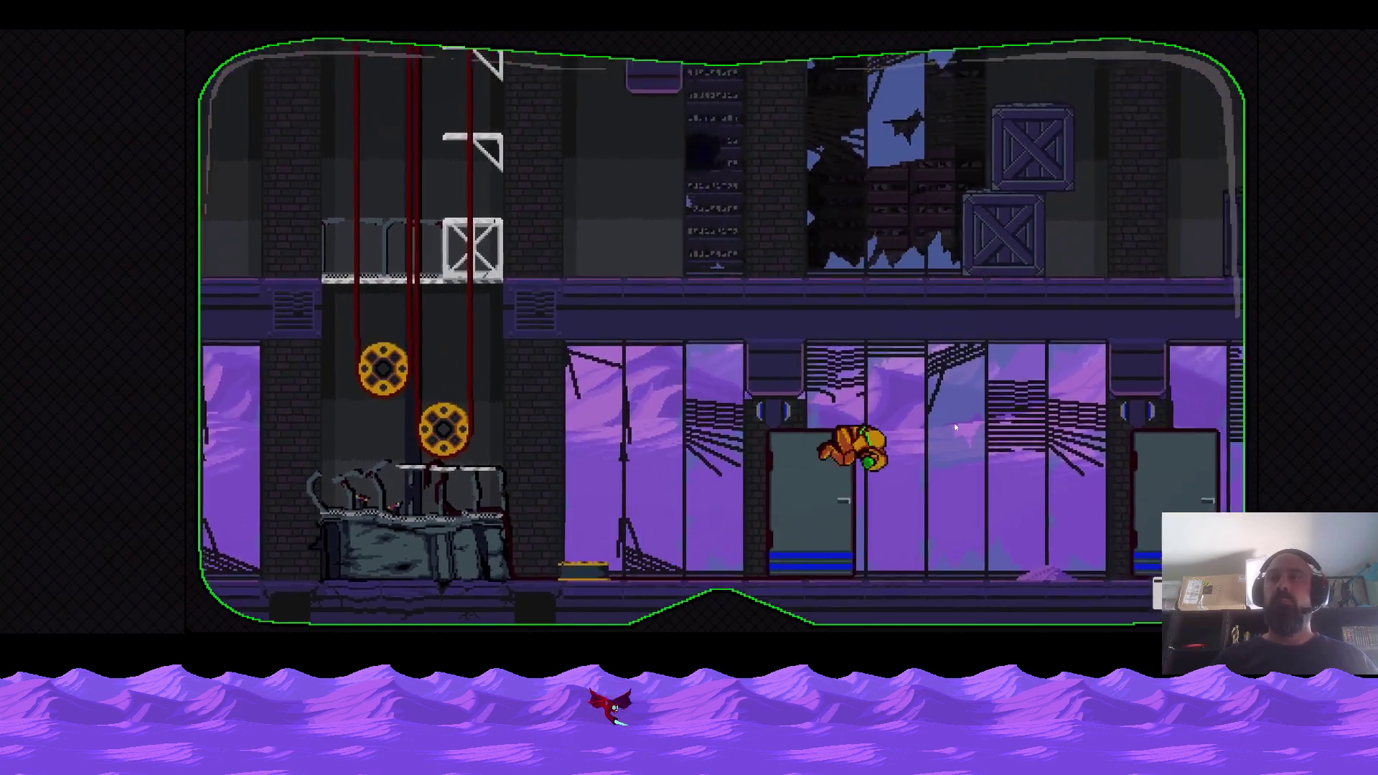
key(Right)
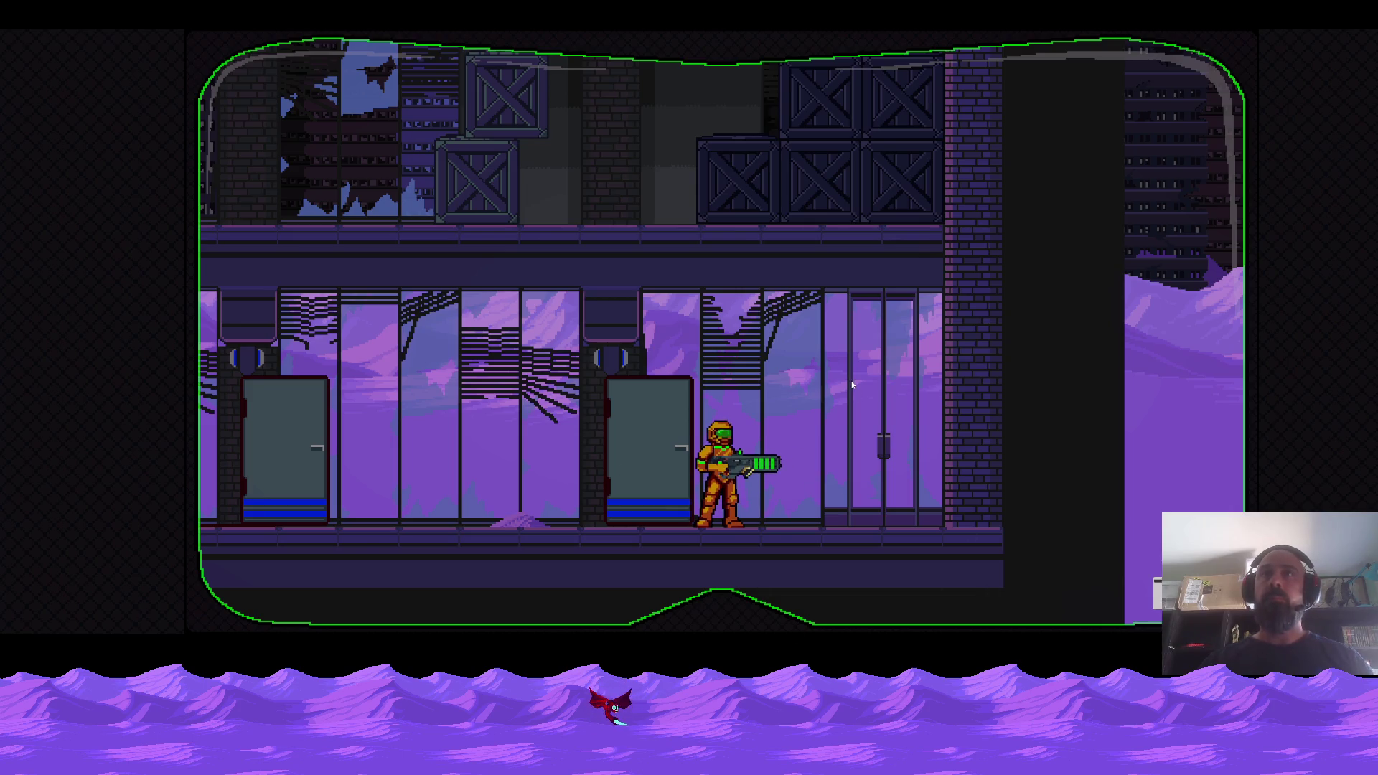
Walk left past the pulleys and rubble to the next room, then run back right into a spin jump.
key(Left)
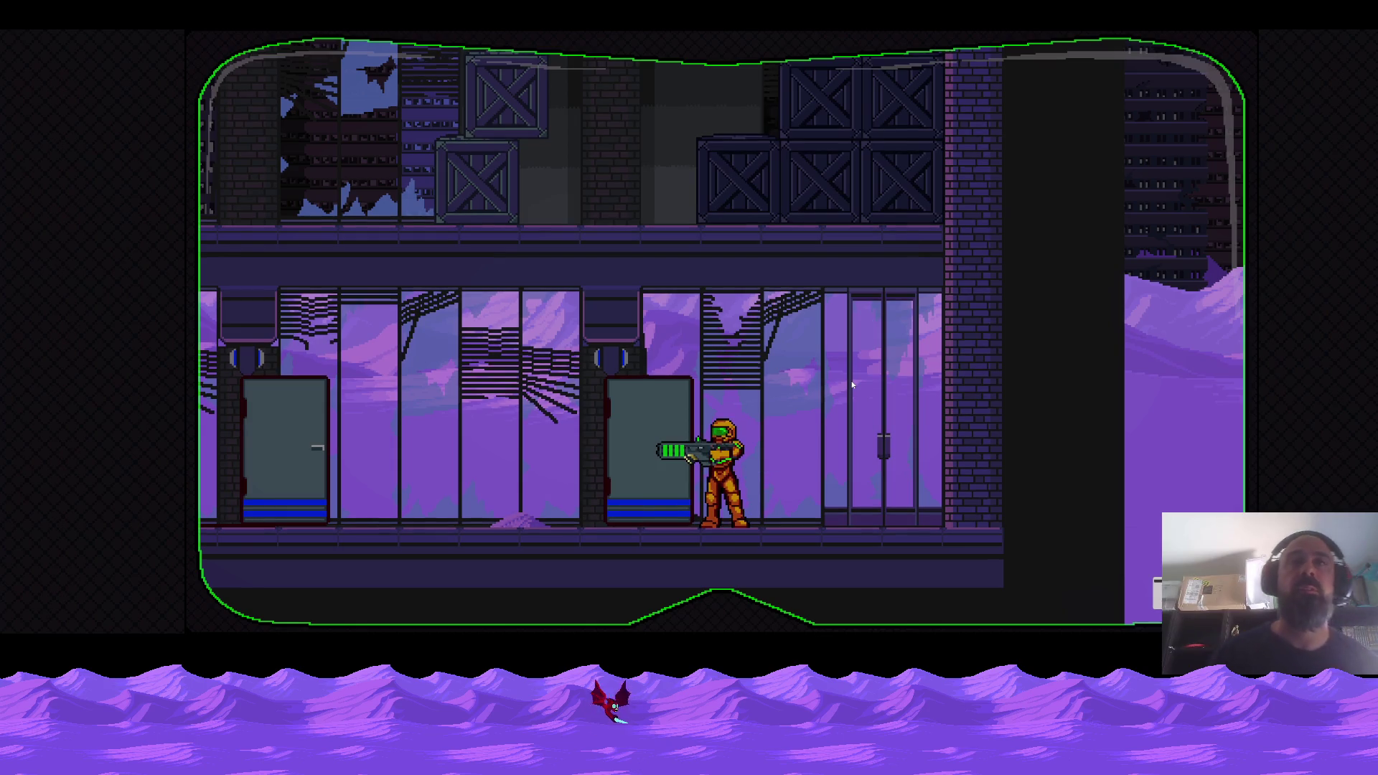
key(Left)
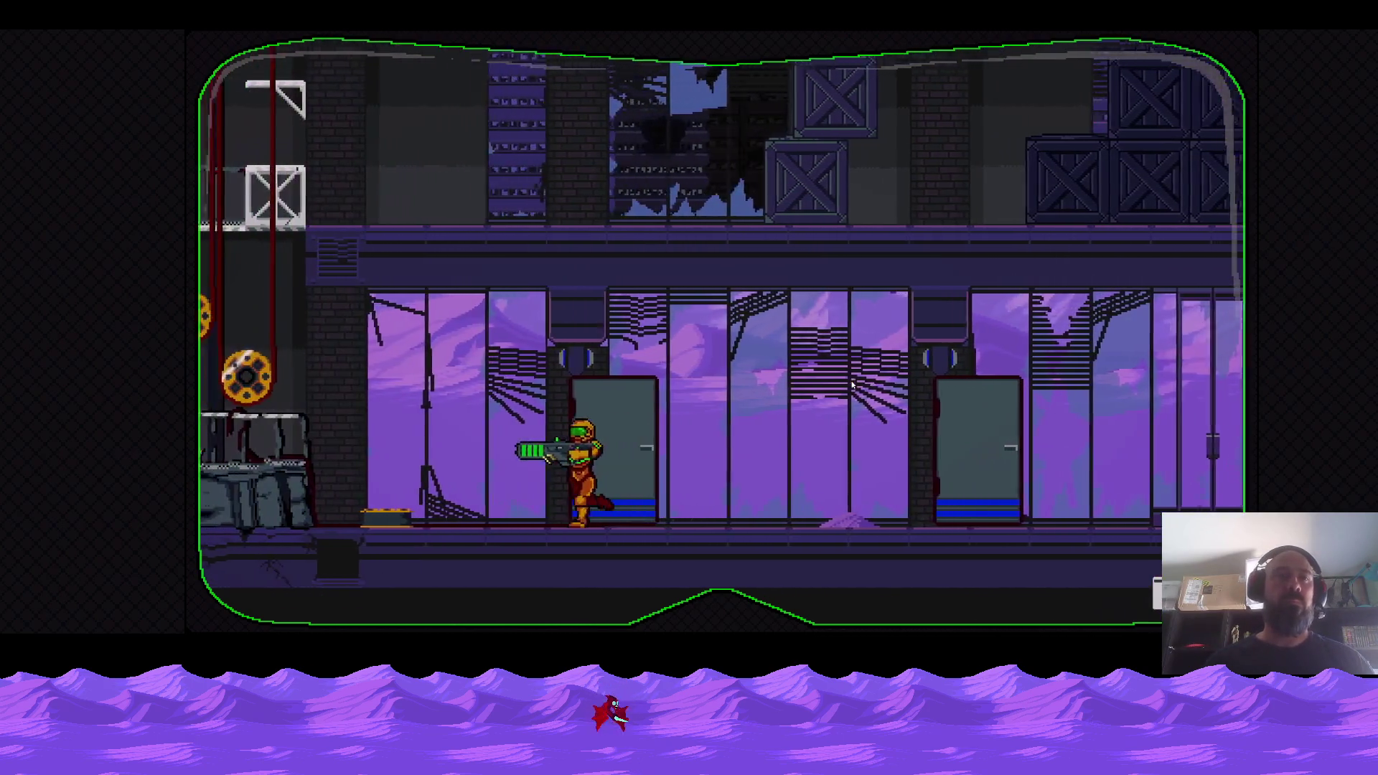
key(Left)
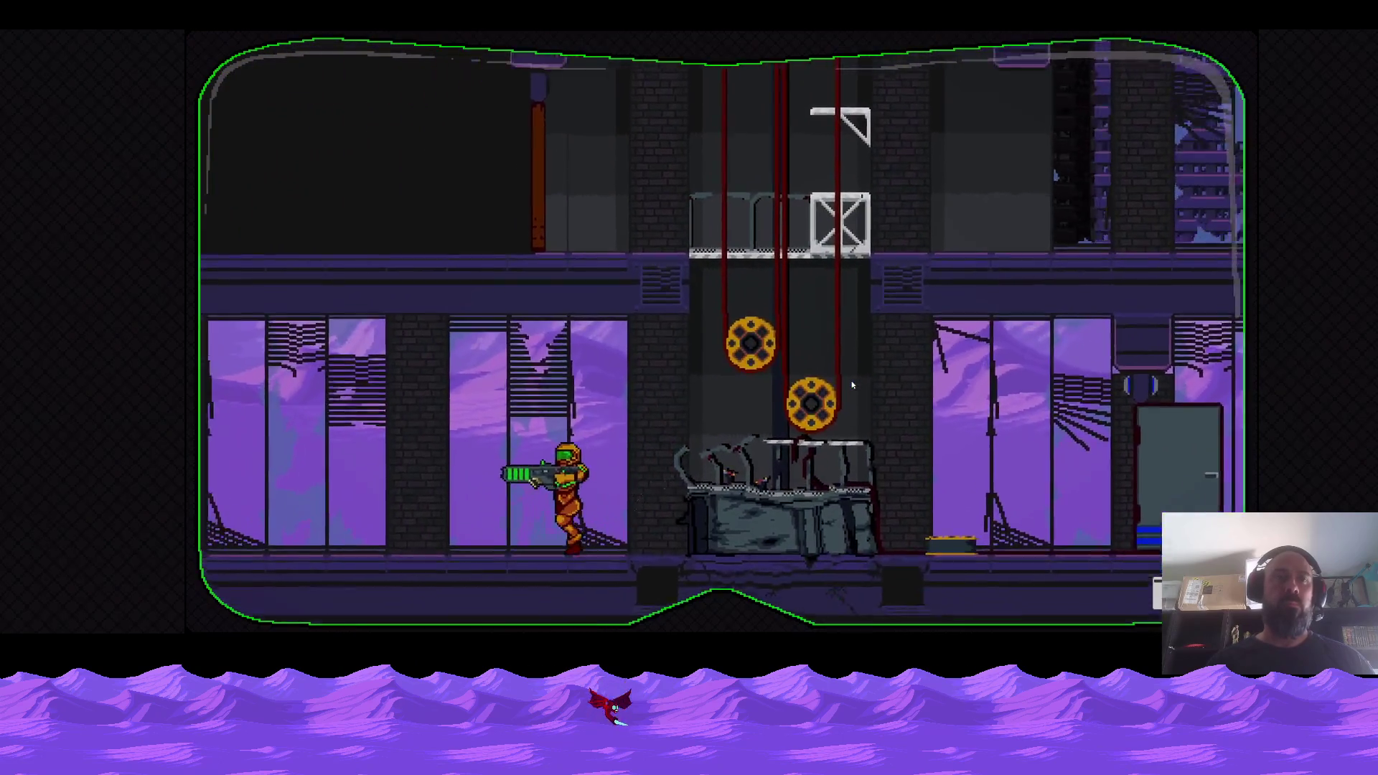
key(Left)
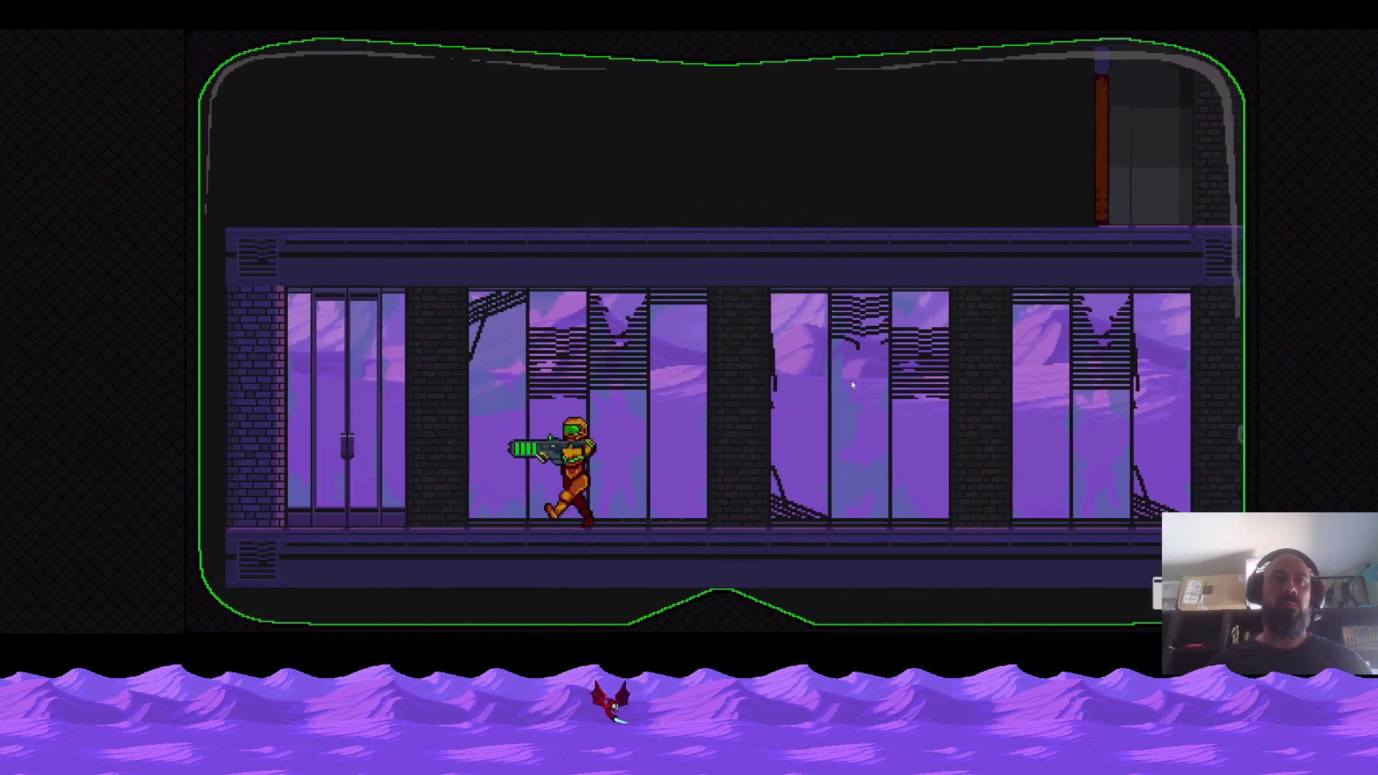
key(Left)
key(Right)
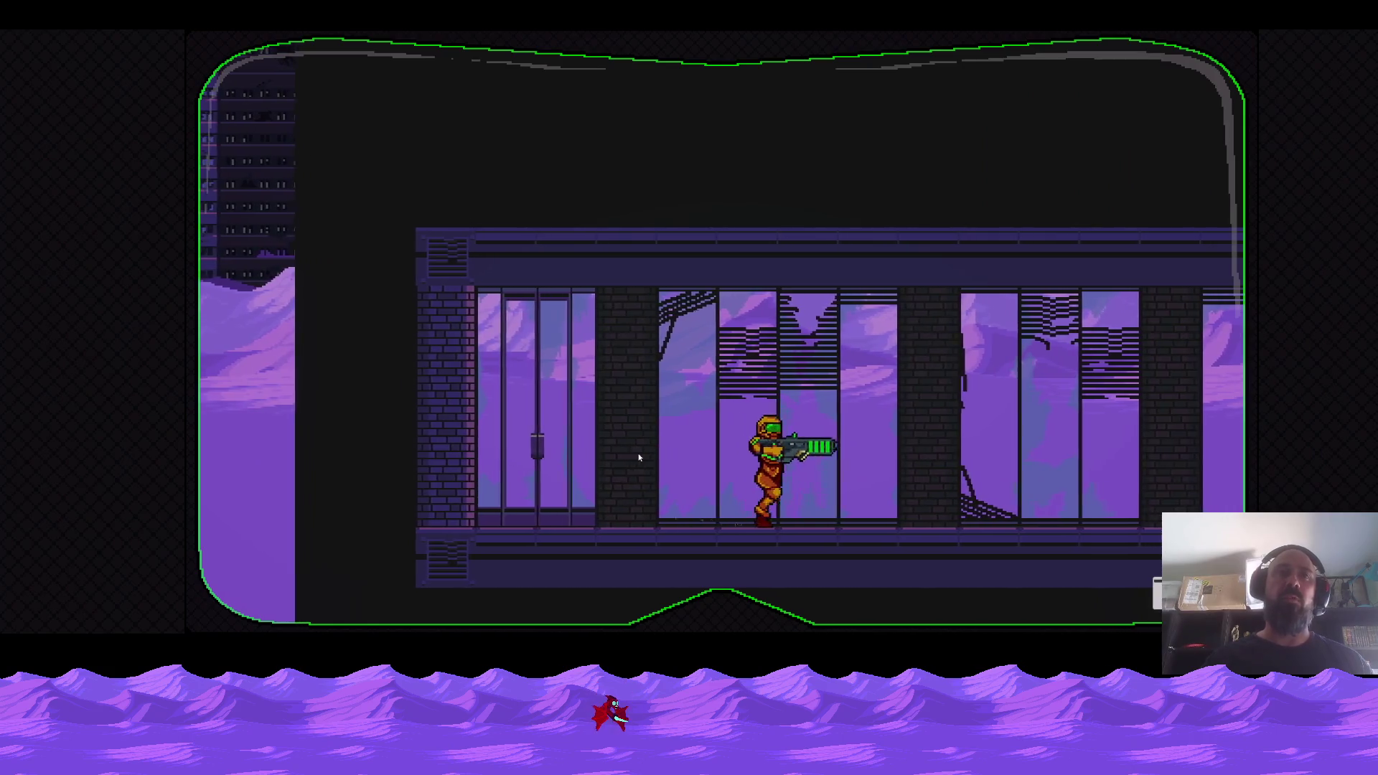
key(Right)
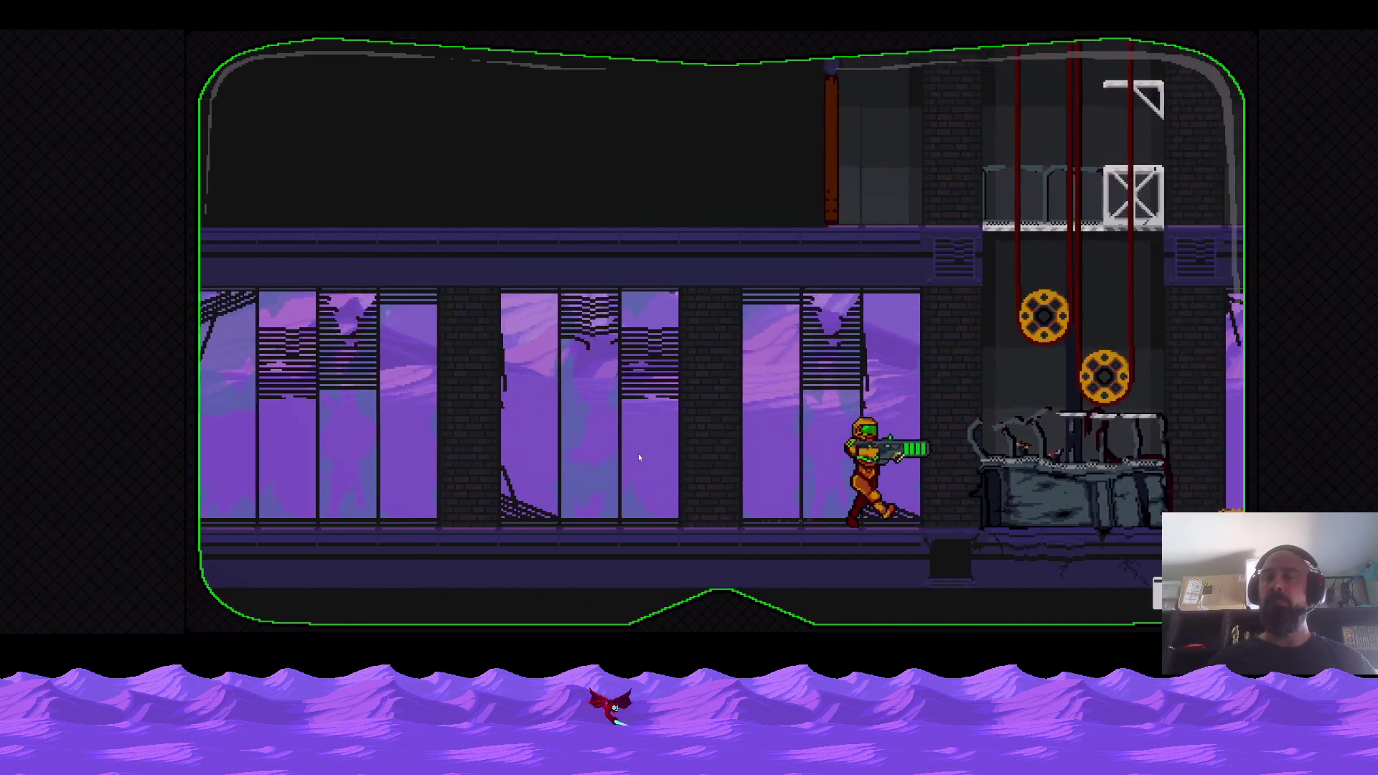
key(Right)
Run right past the pulleys into the desert, grab the gun and jump over the scorpion boss.
key(space)
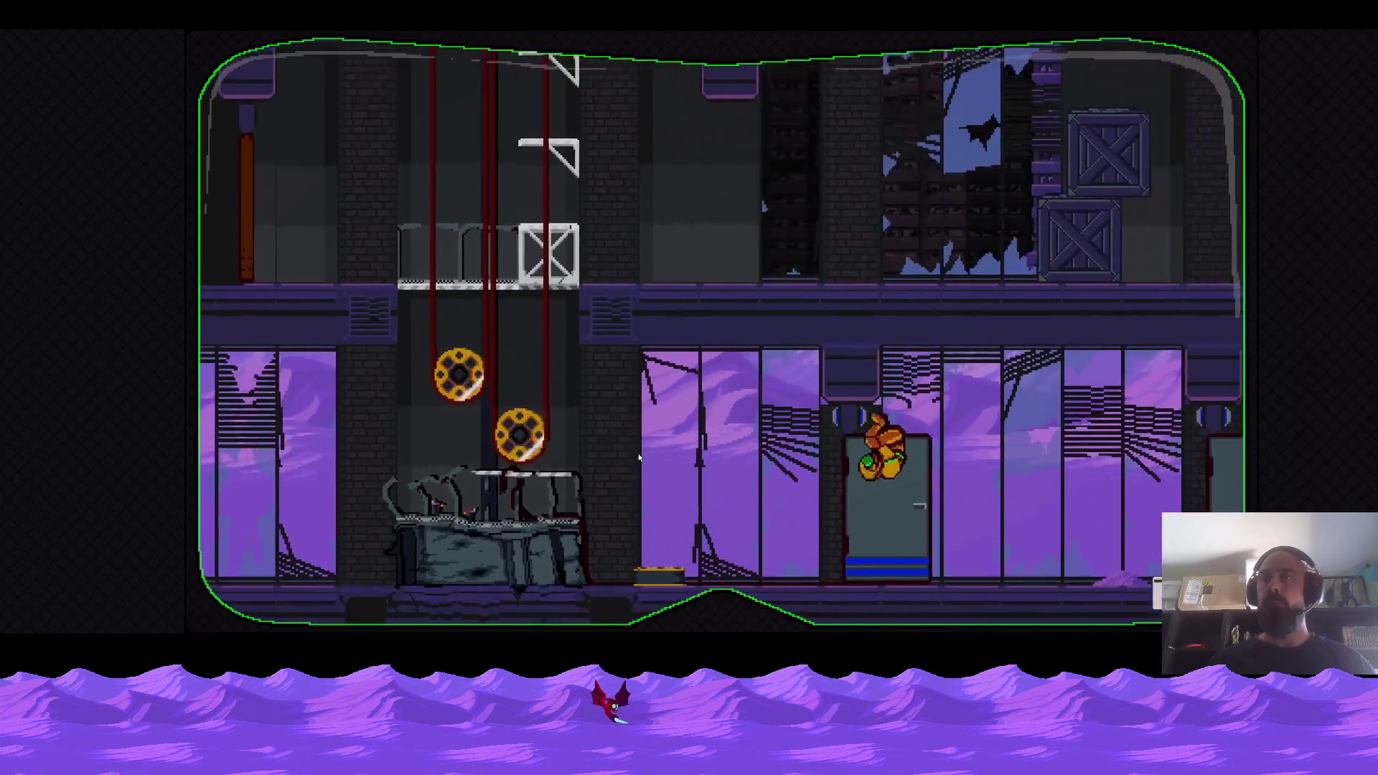
key(Right)
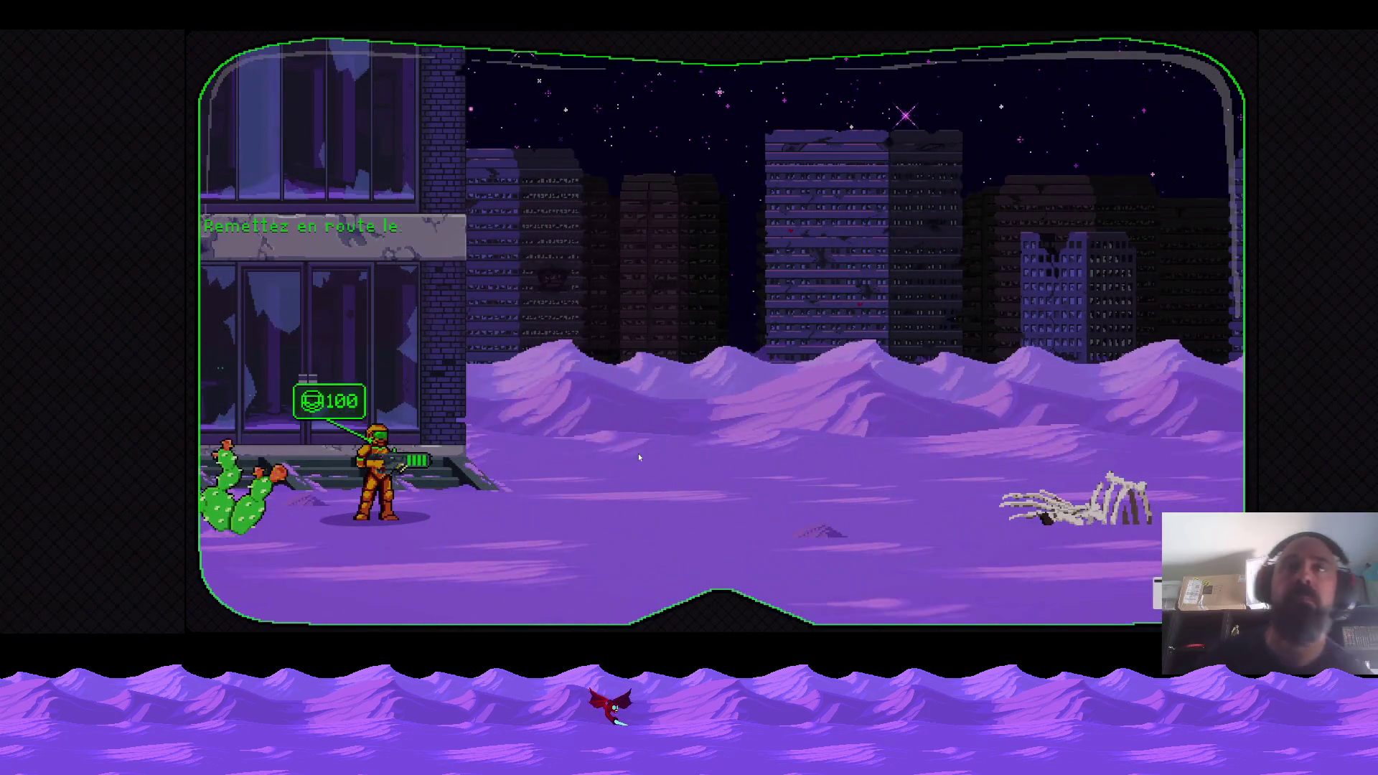
key(Right)
key(space)
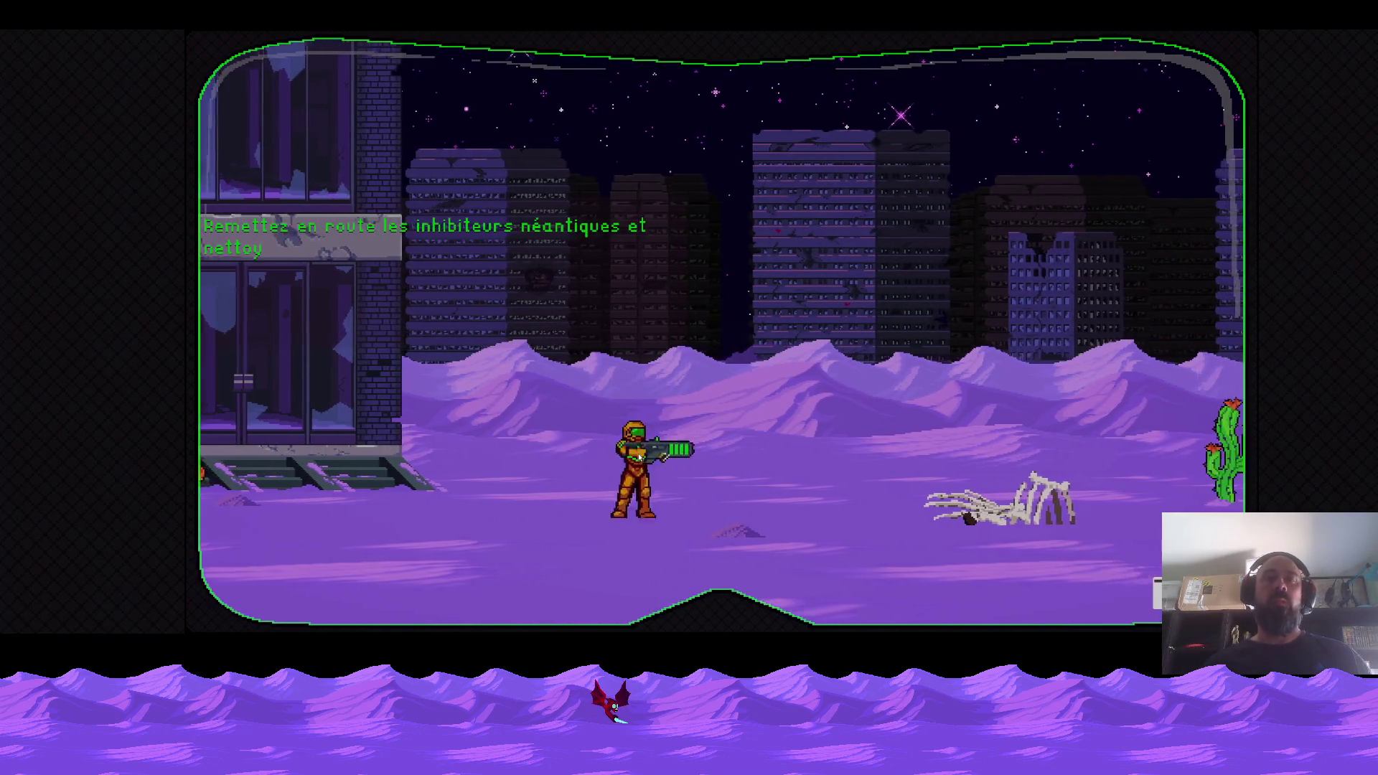
key(space)
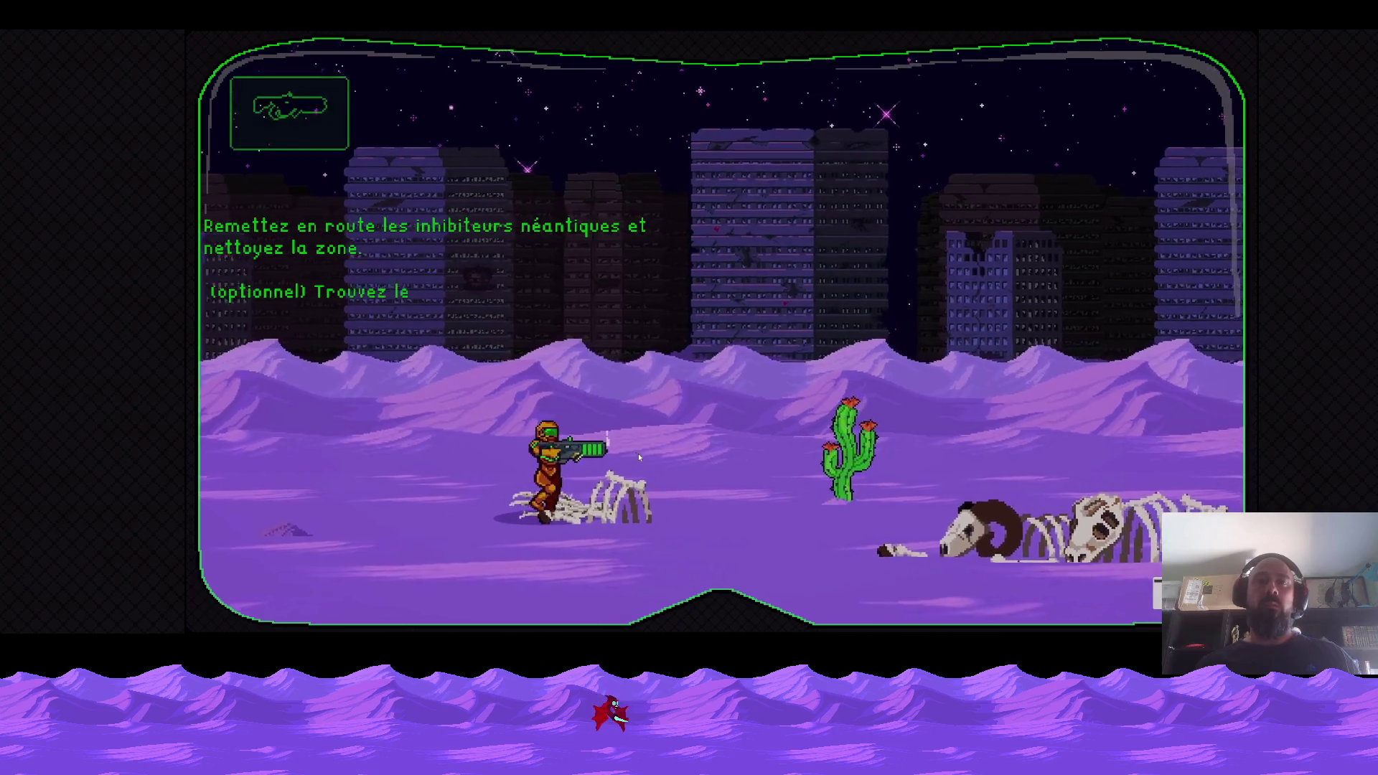
key(space)
key(space)
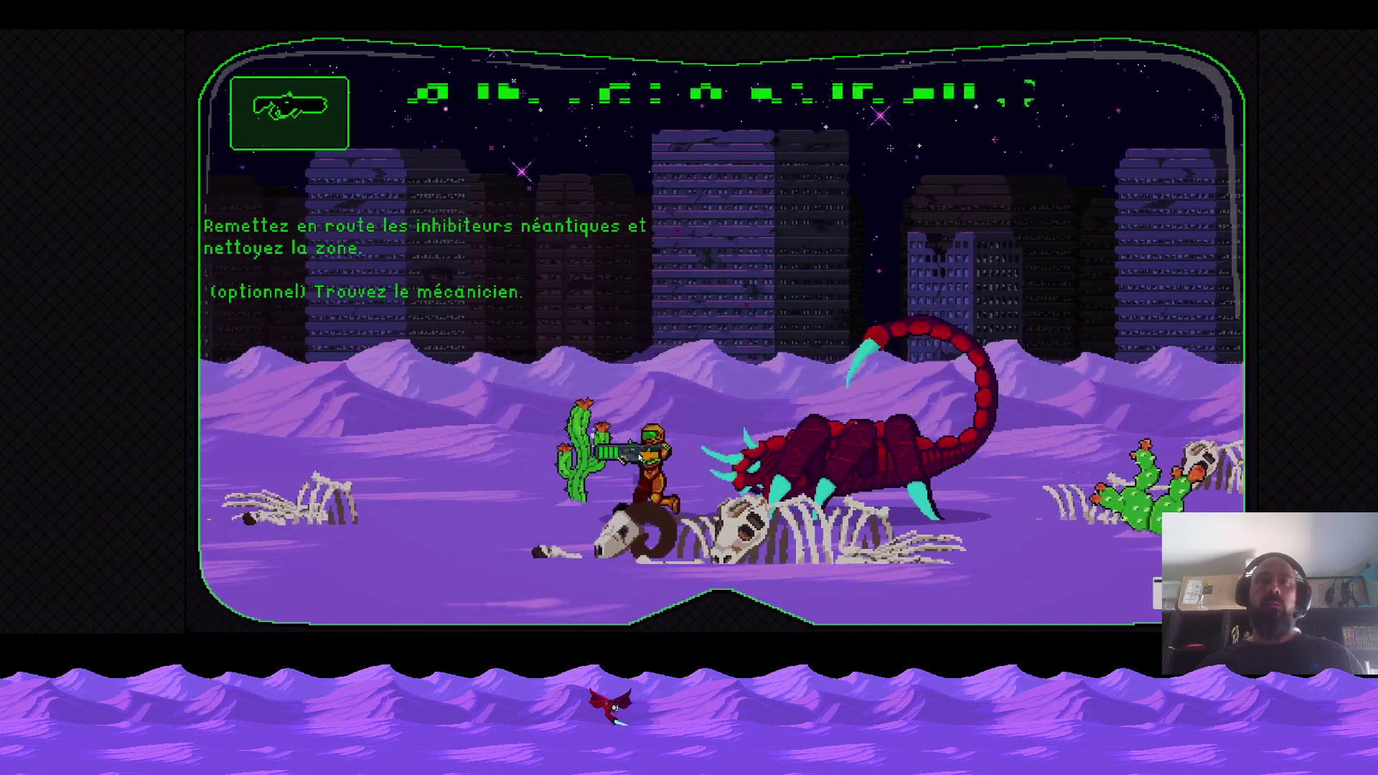
key(Left)
key(Right)
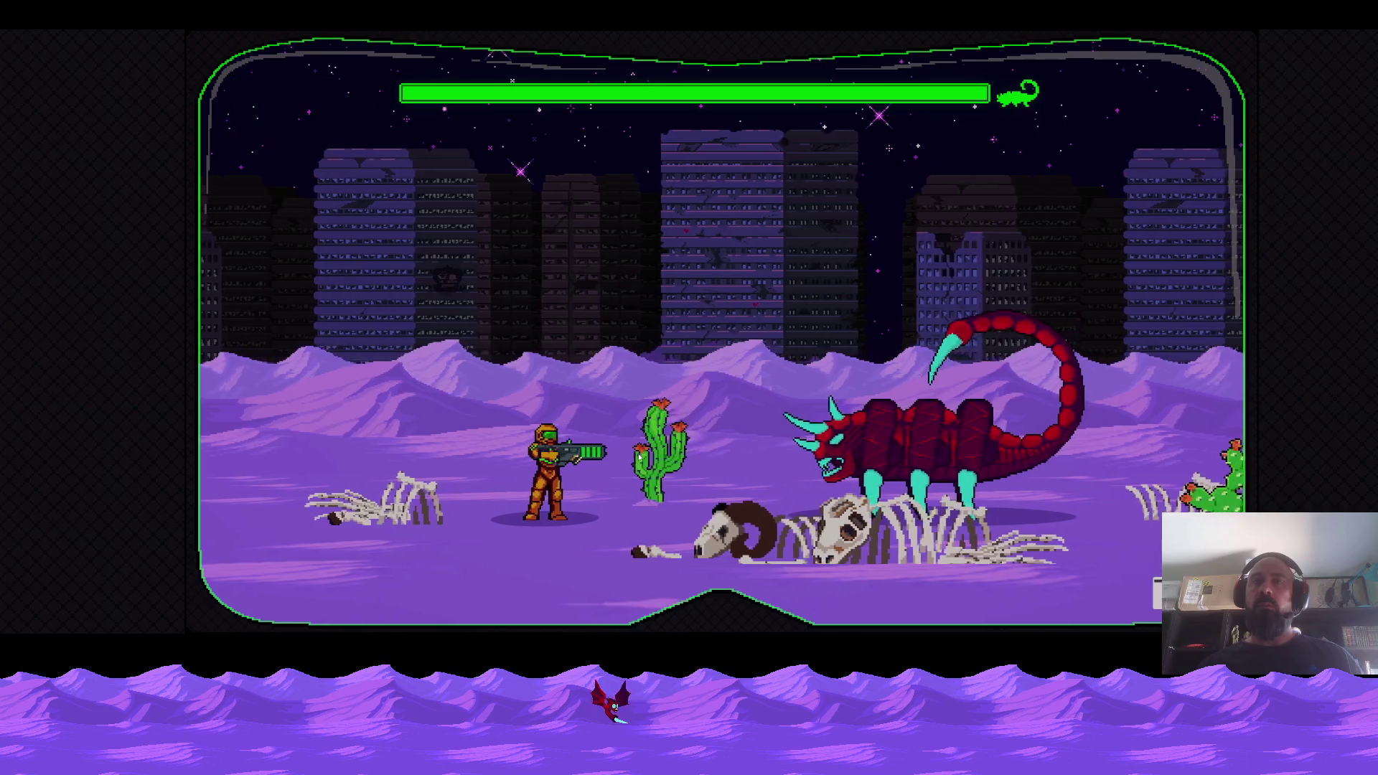
key(Right)
key(space)
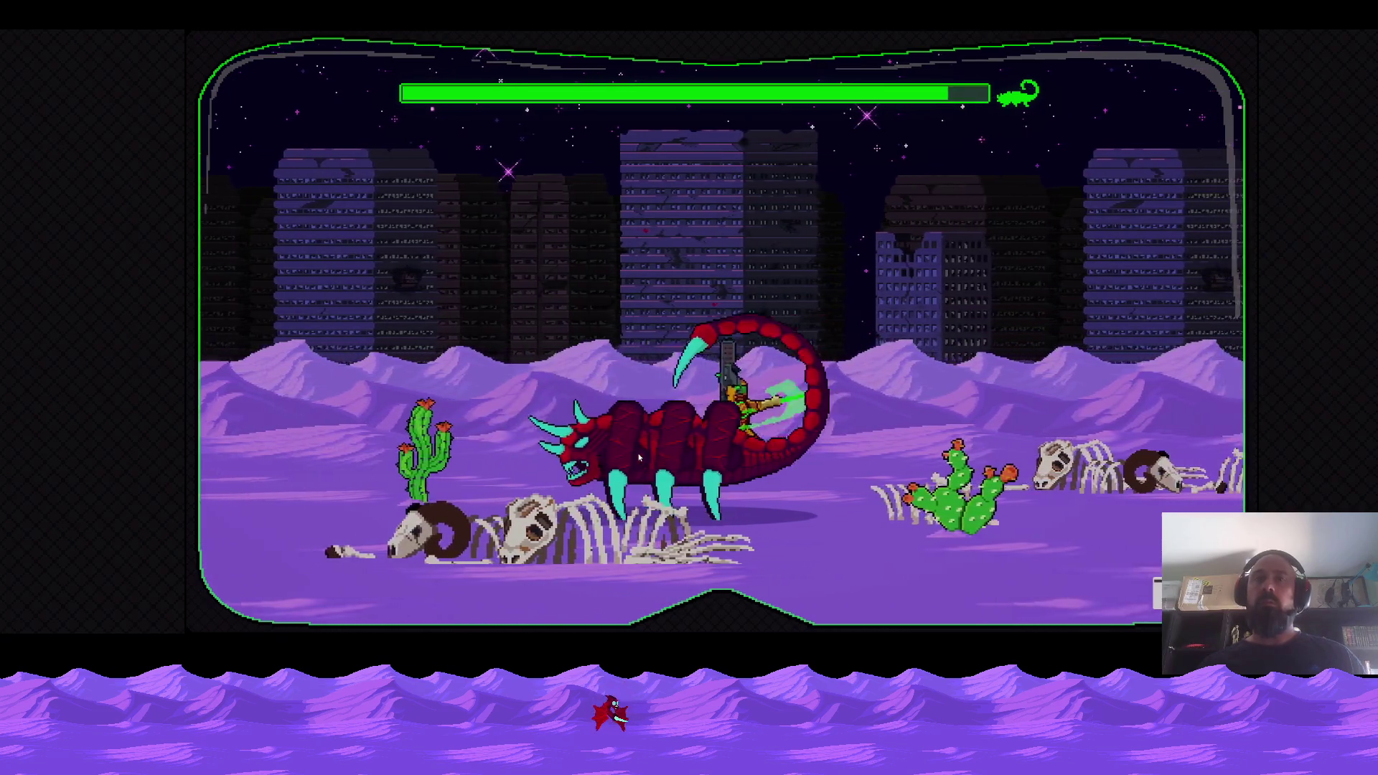
Switch weapons to 30 ammo and dodge the boss's charges around the cactus while firing.
key(Left)
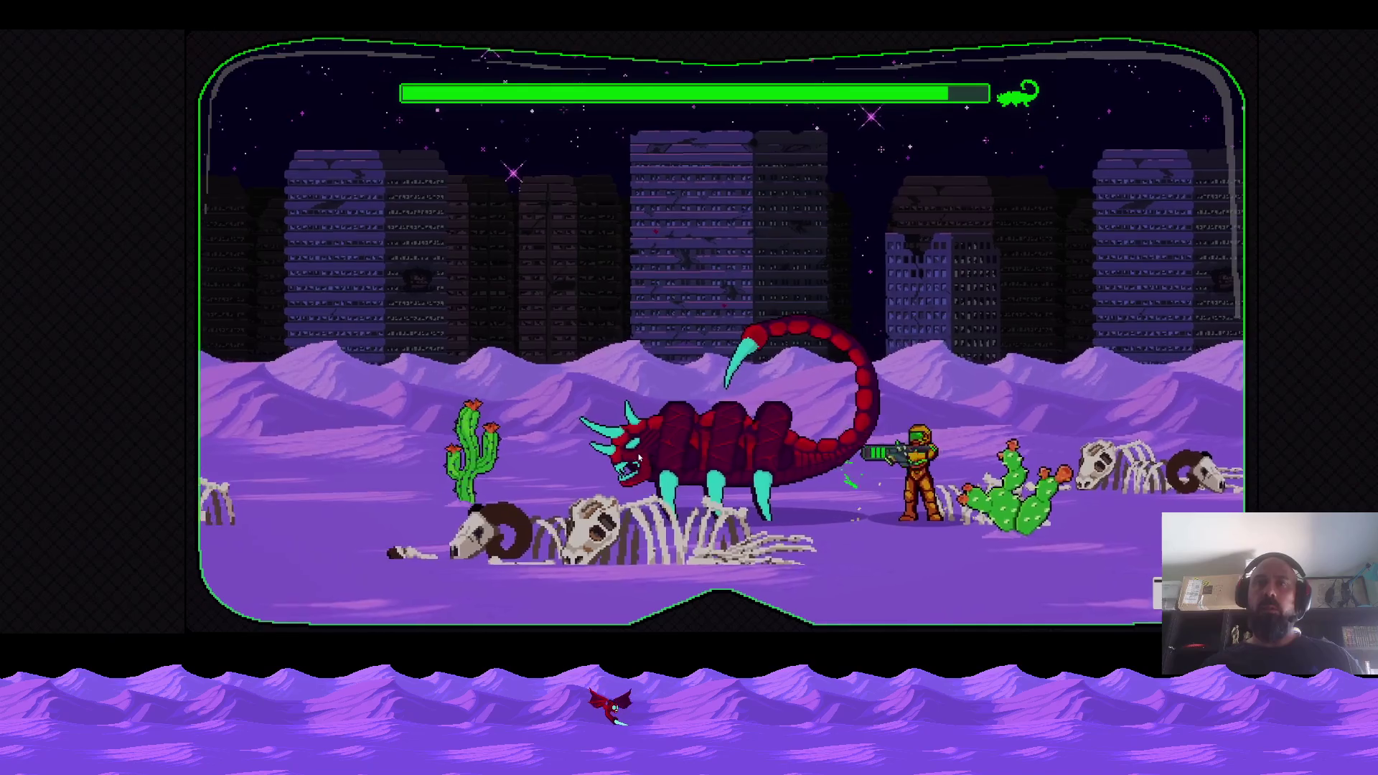
key(r)
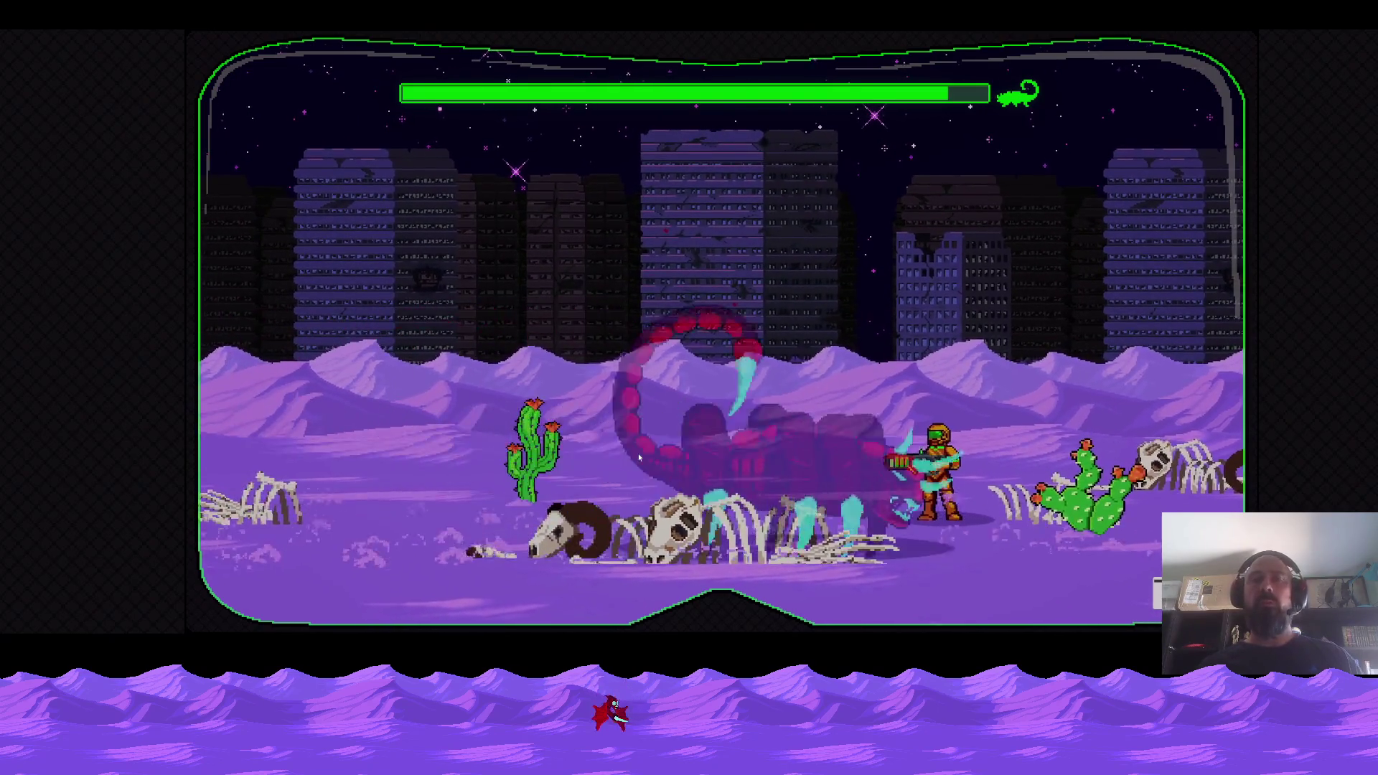
key(Left)
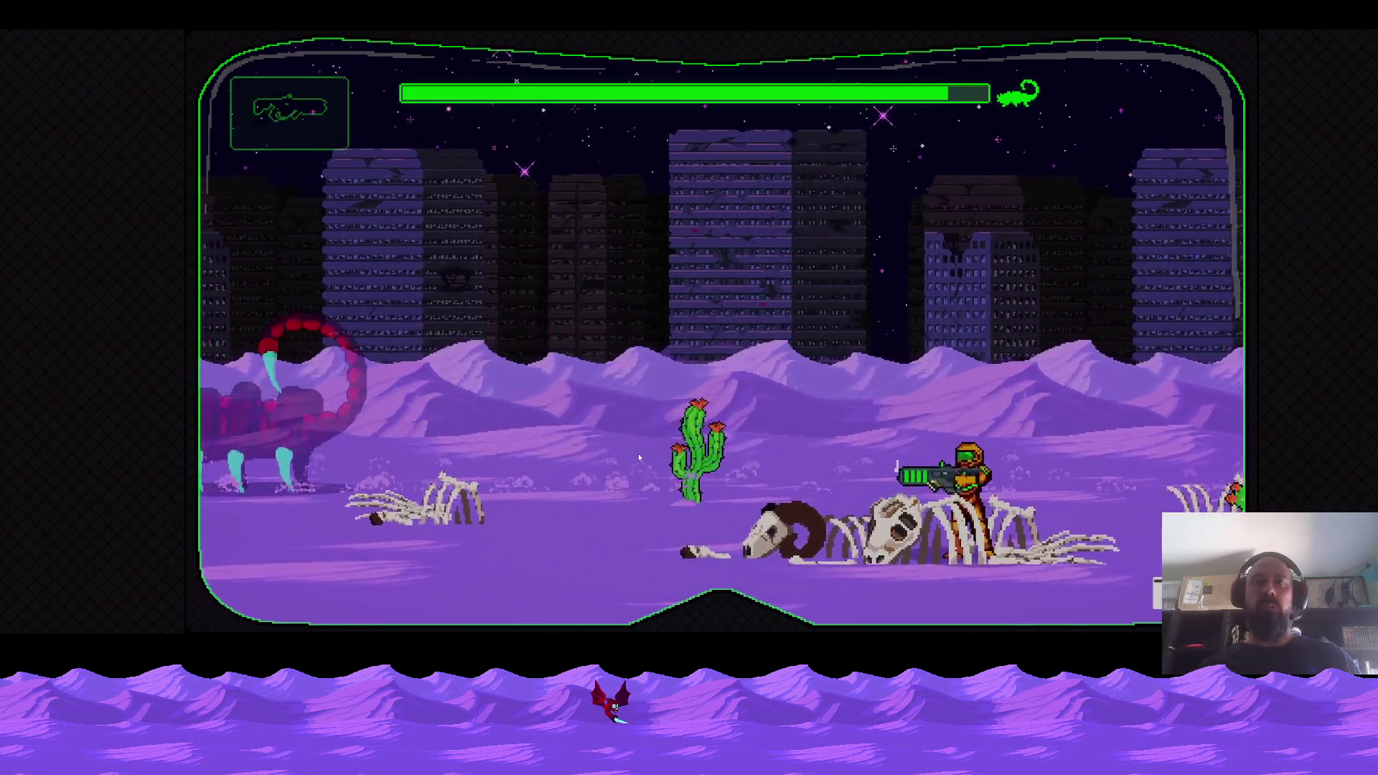
key(Left)
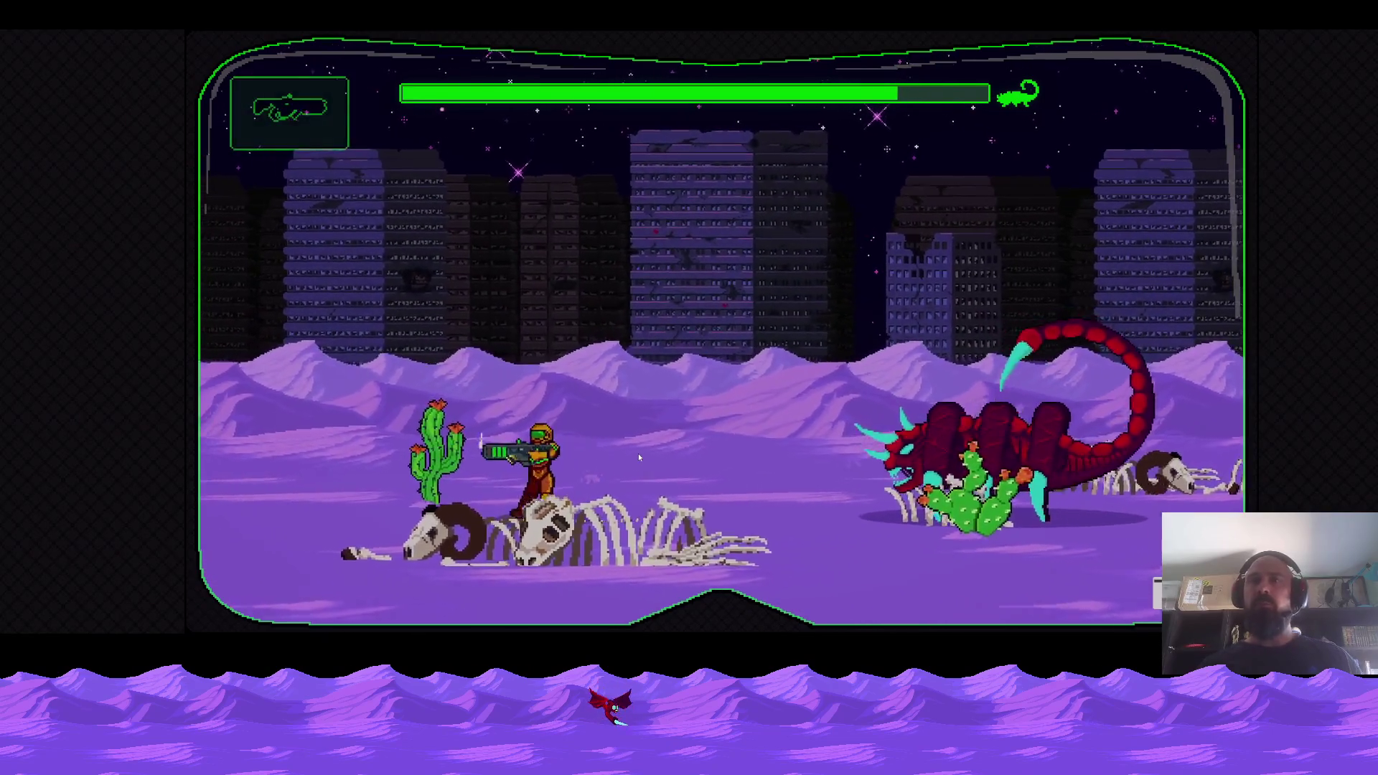
key(Left)
key(Right)
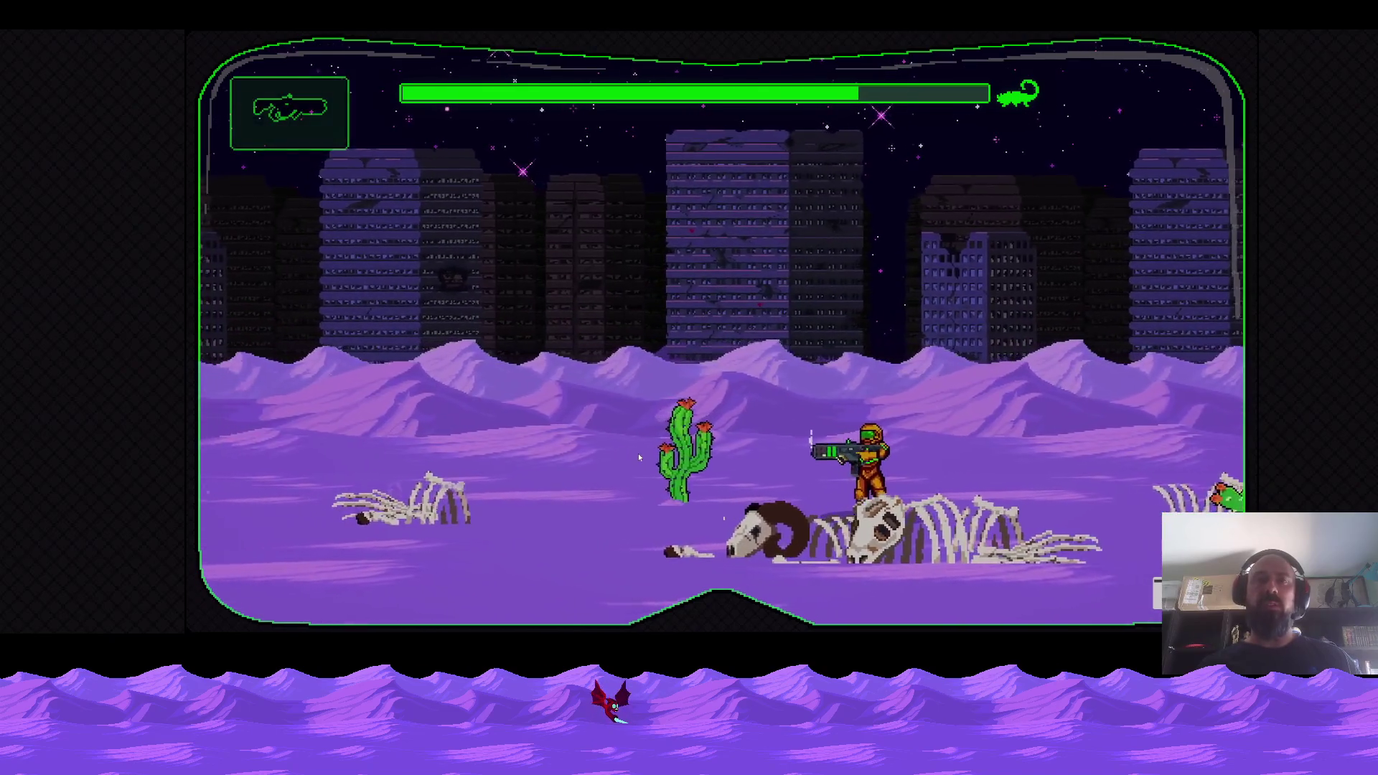
key(Right)
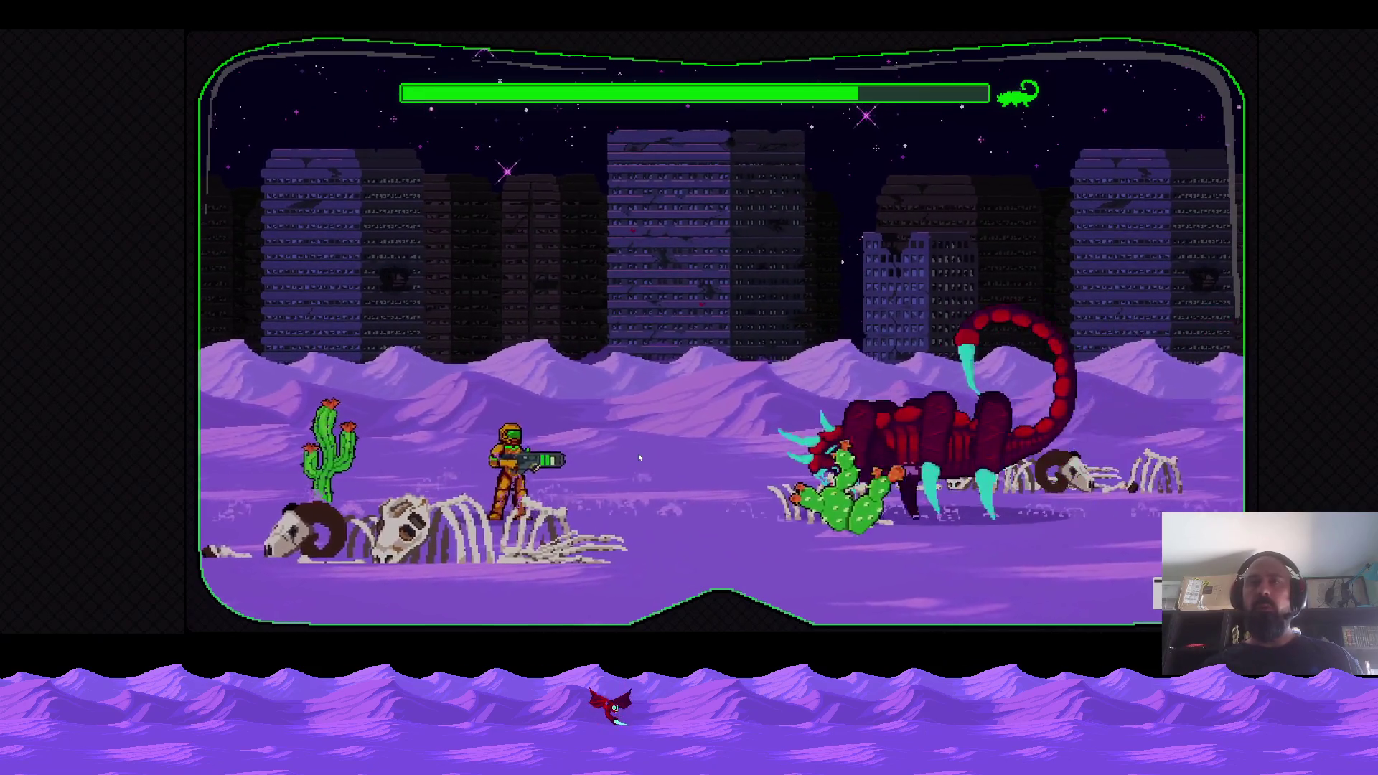
key(Right)
key(Left)
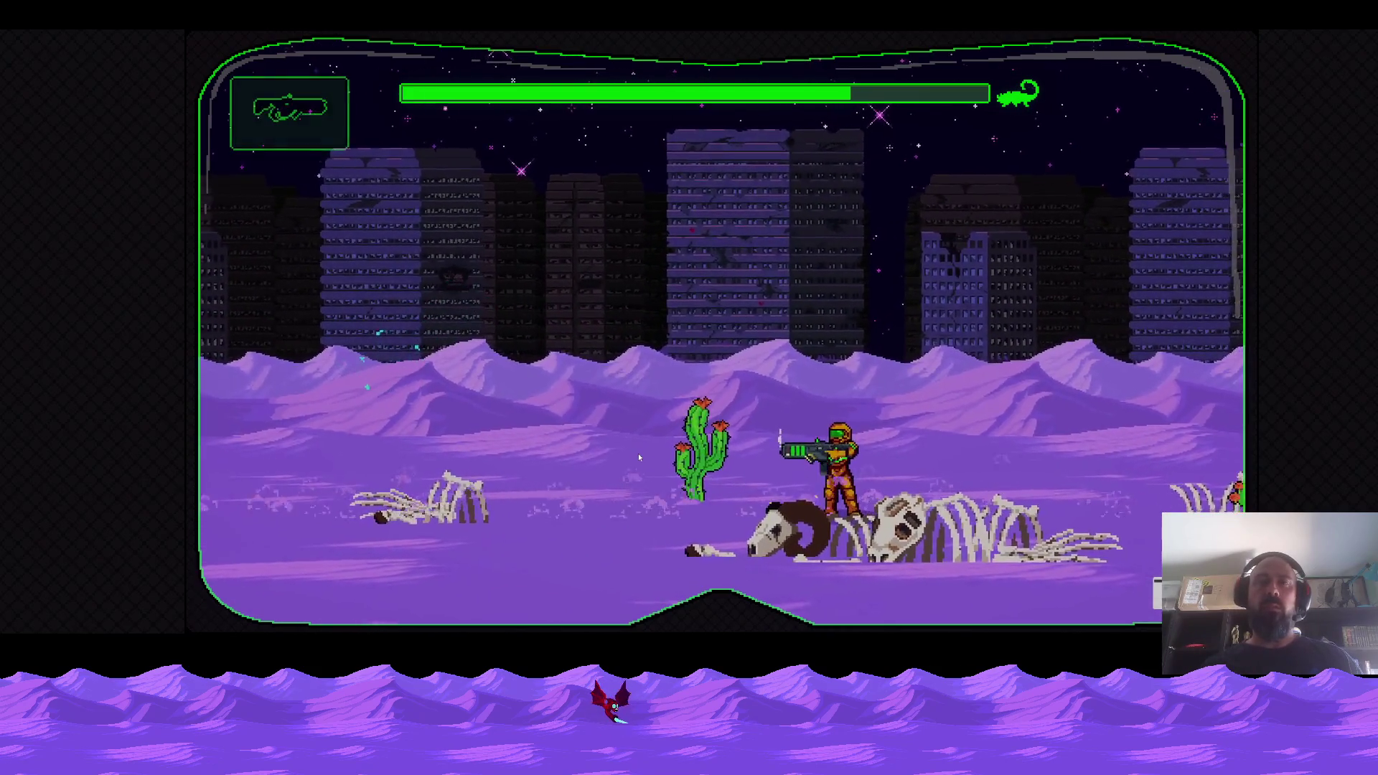
key(Right)
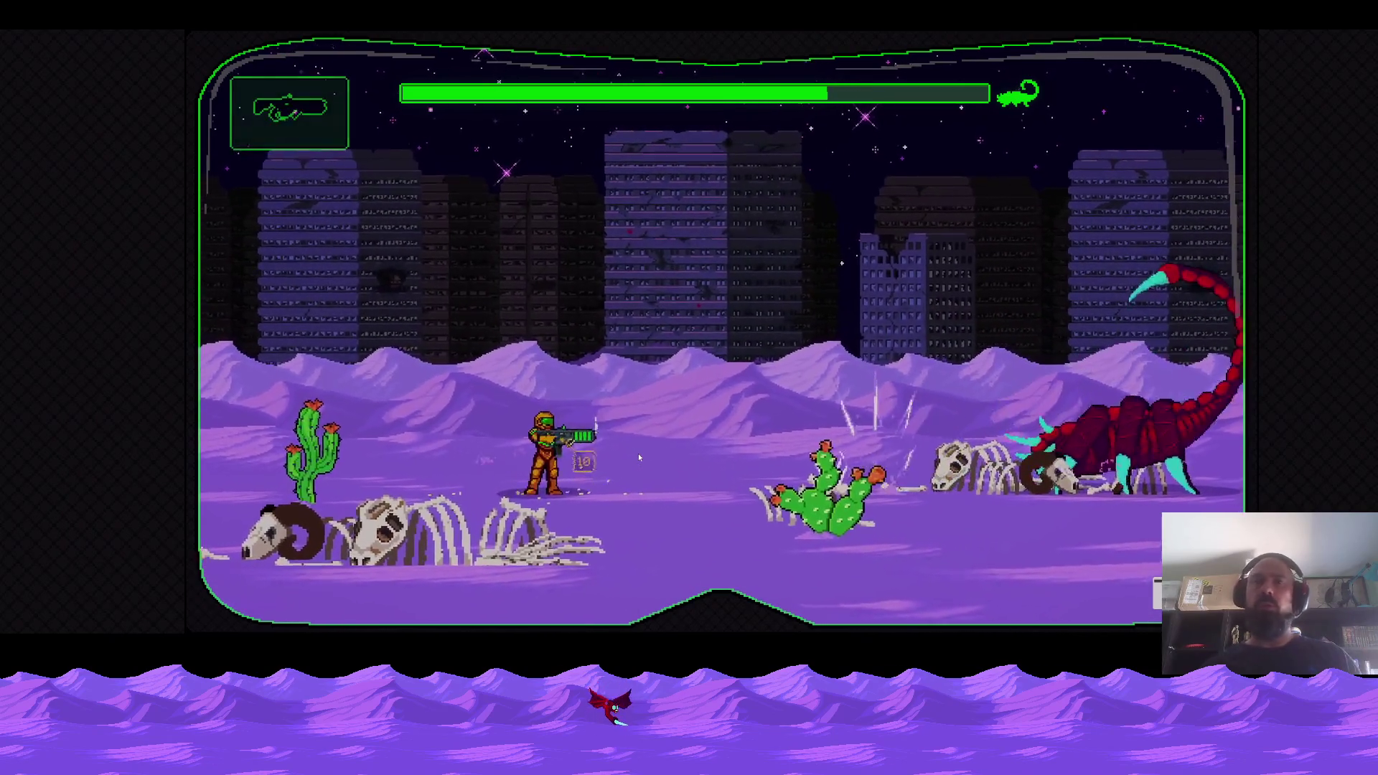
key(Right)
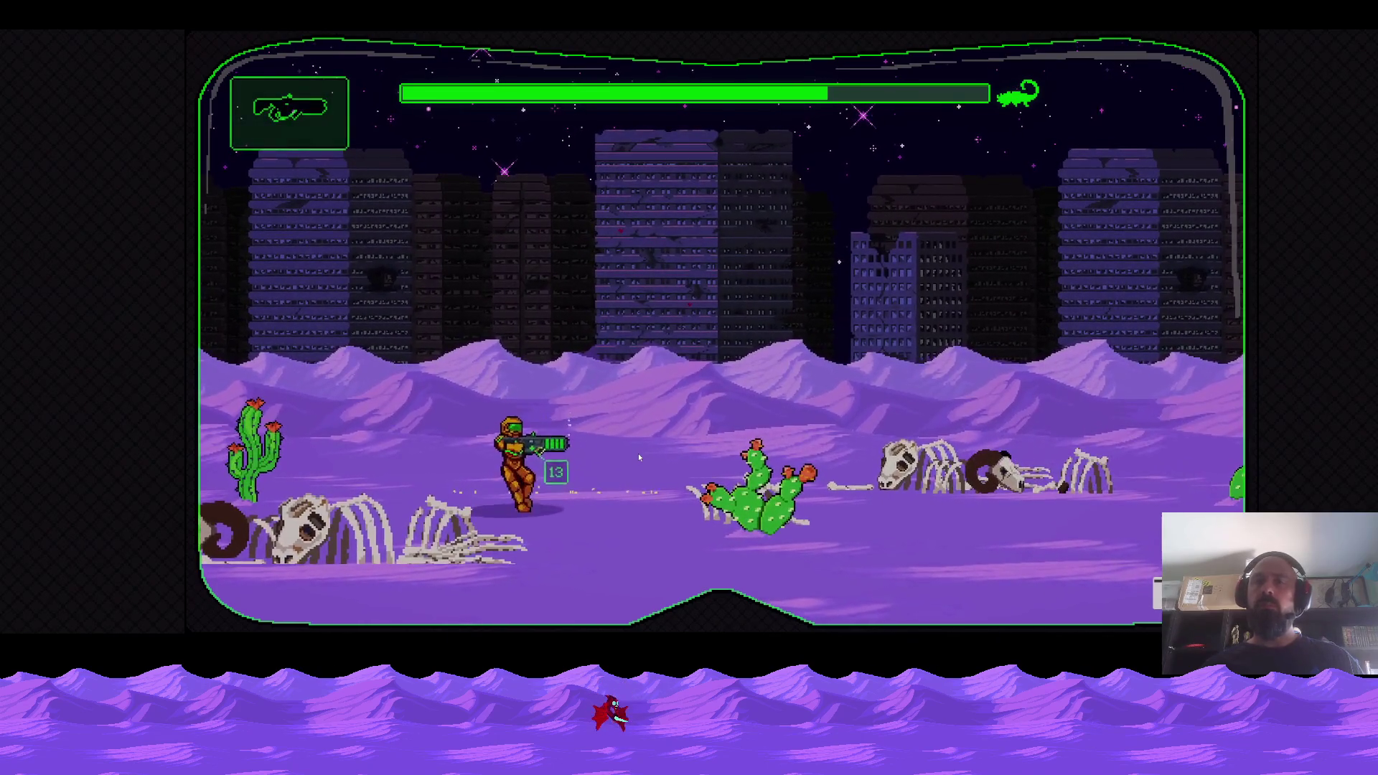
Keep shooting and jumping over the scorpion boss until a second scorpion spawns.
key(Left)
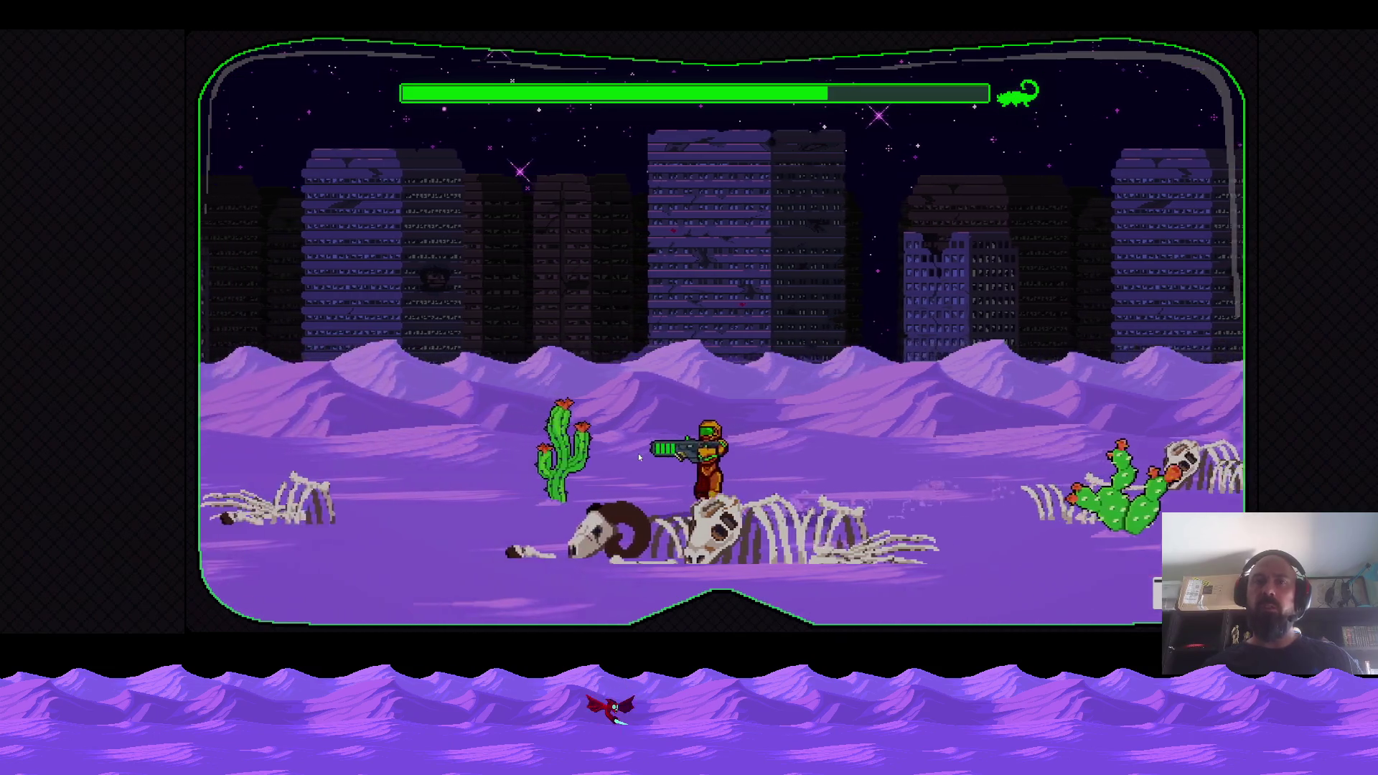
key(Left)
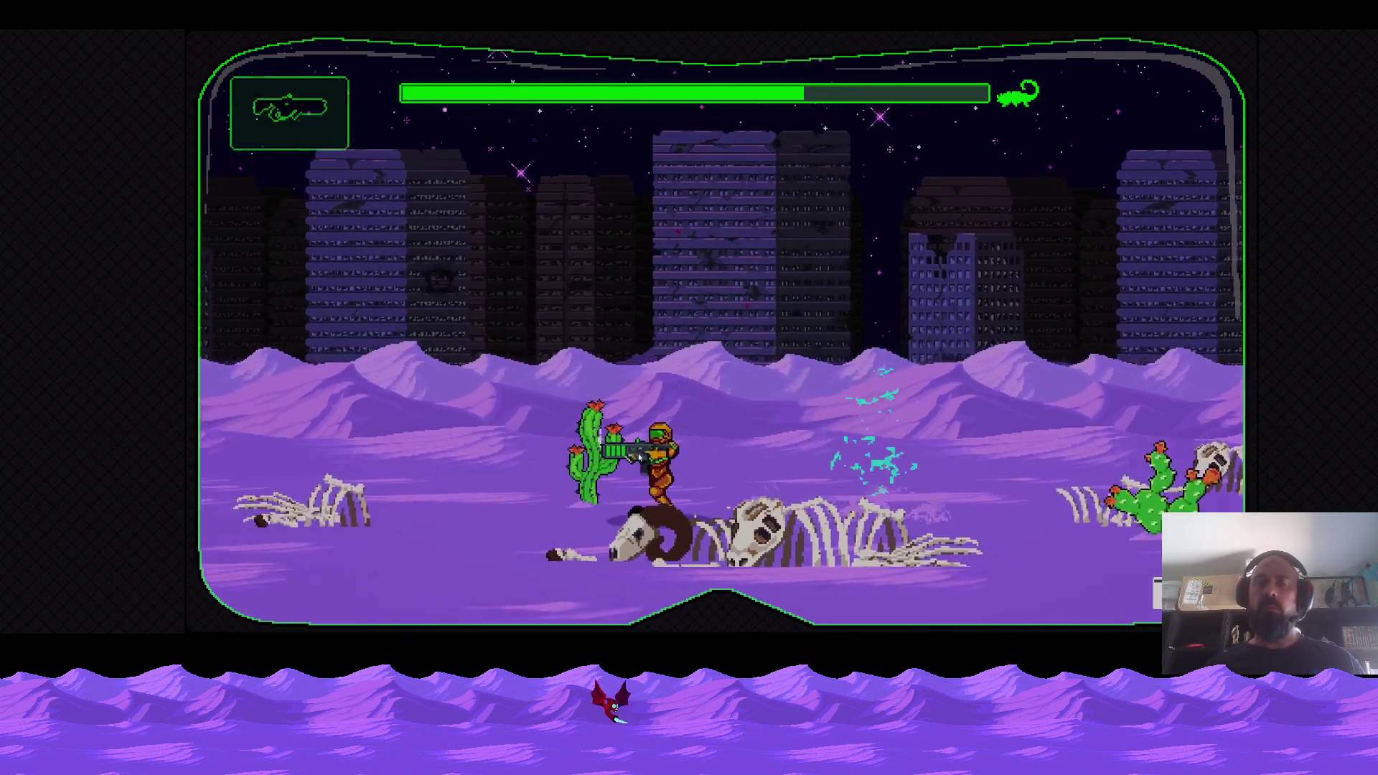
key(Right)
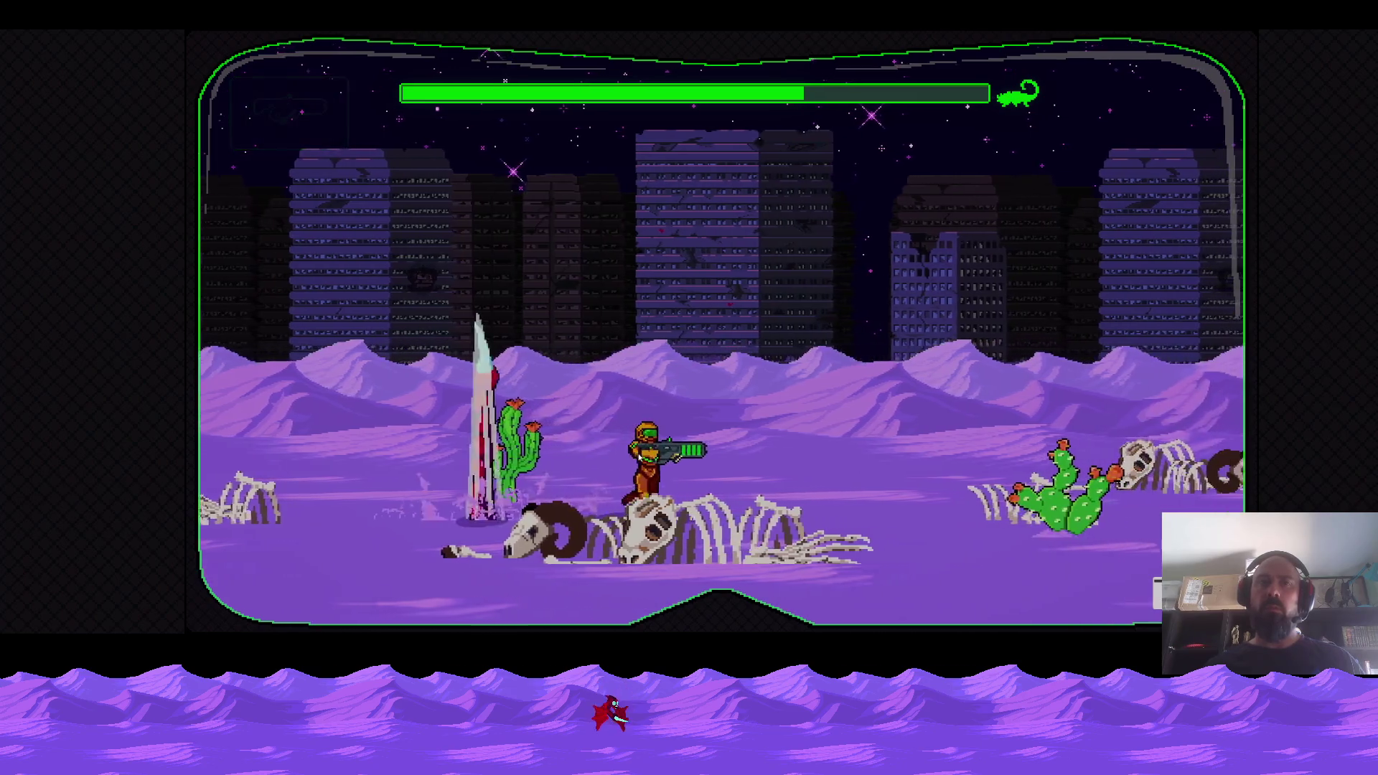
click(639, 457)
key(Right)
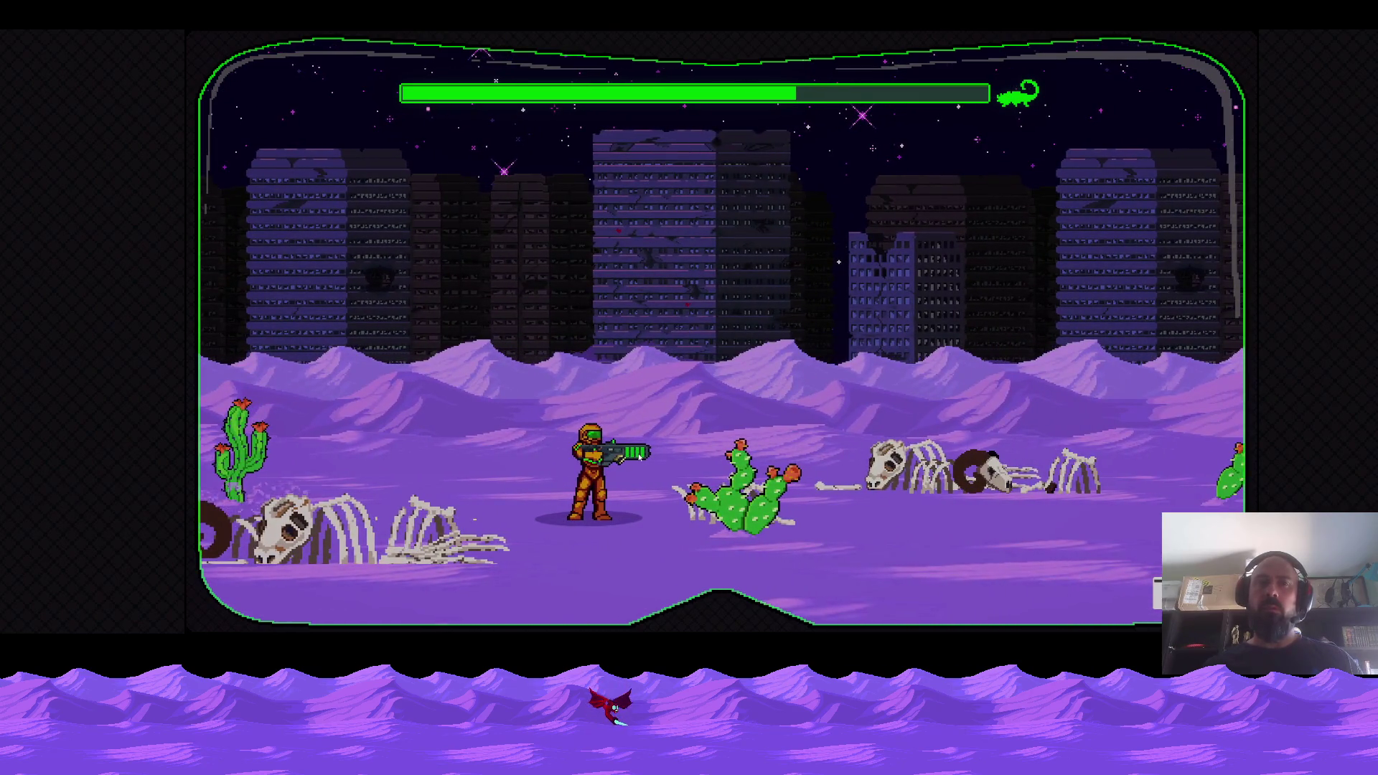
key(Left)
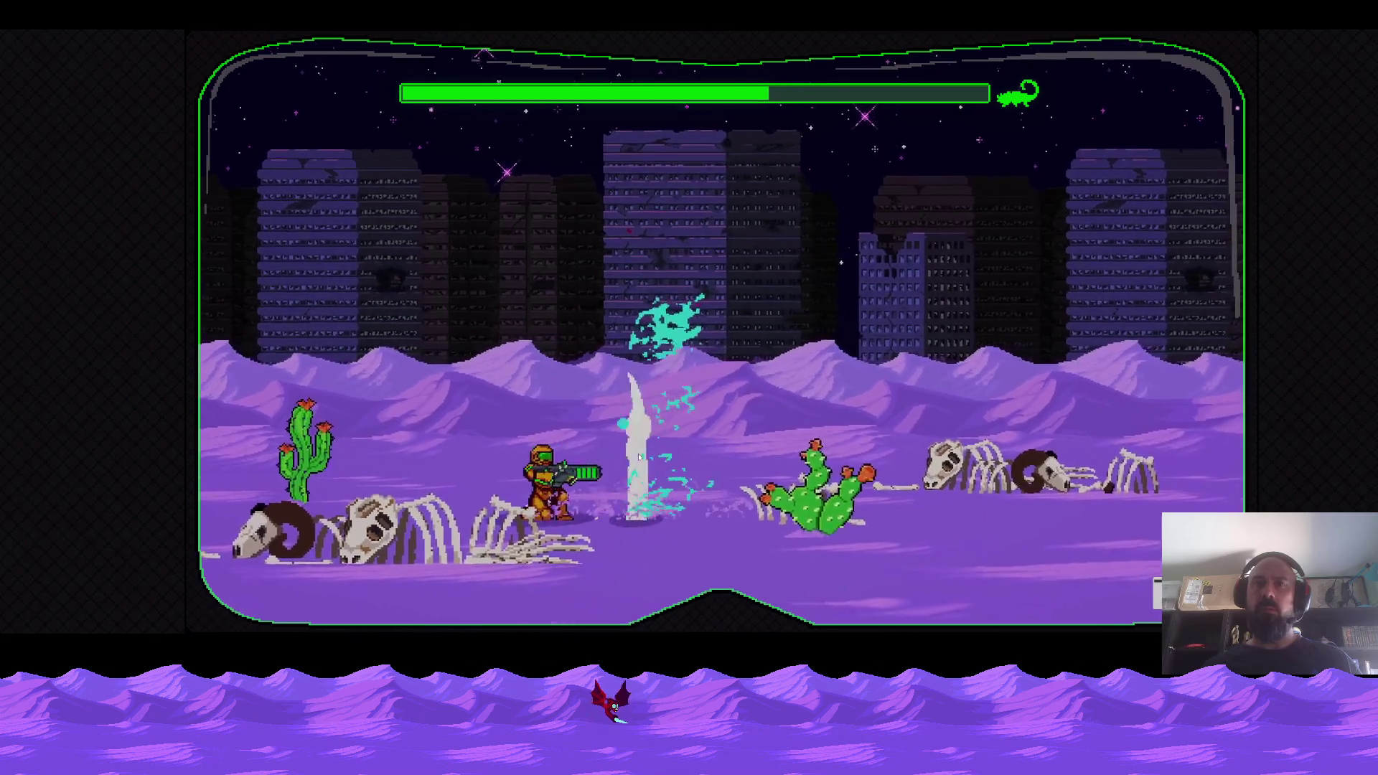
key(Left)
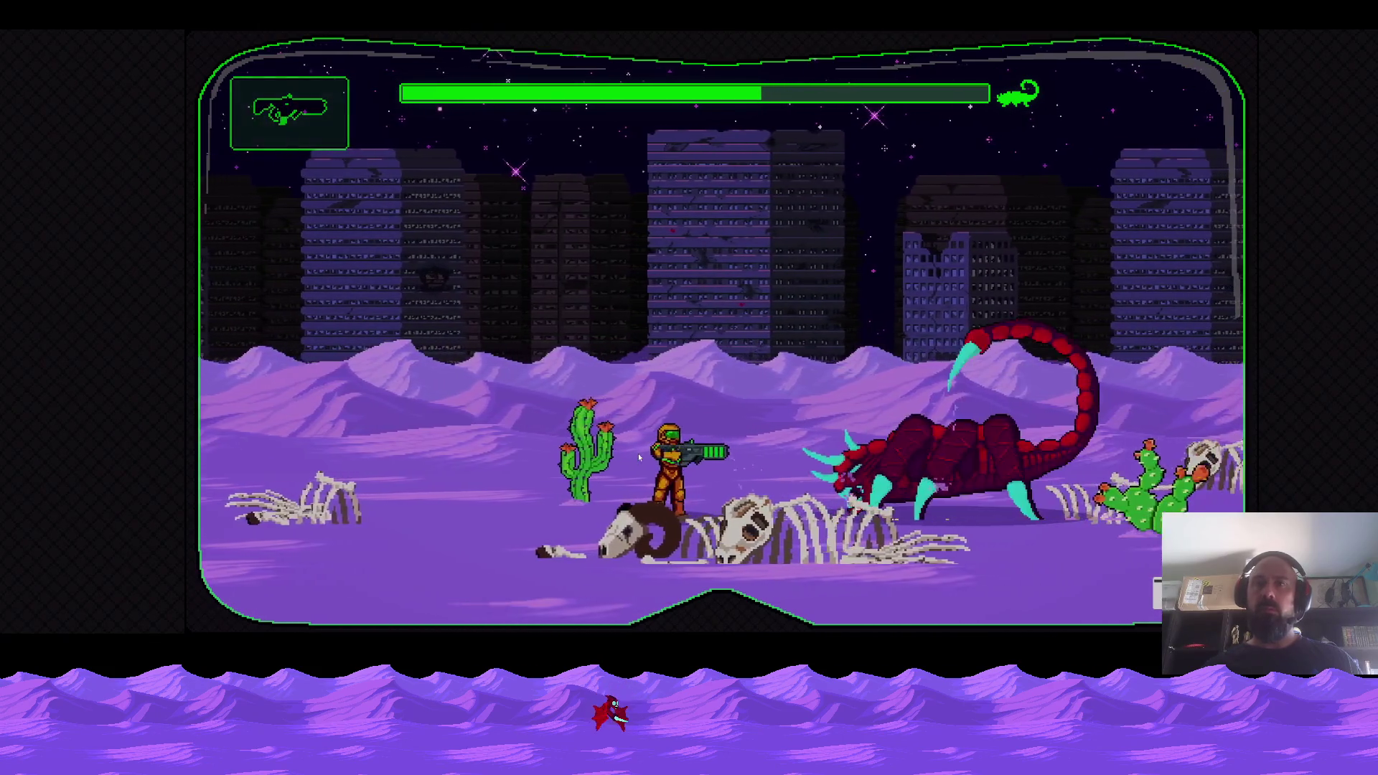
key(Right)
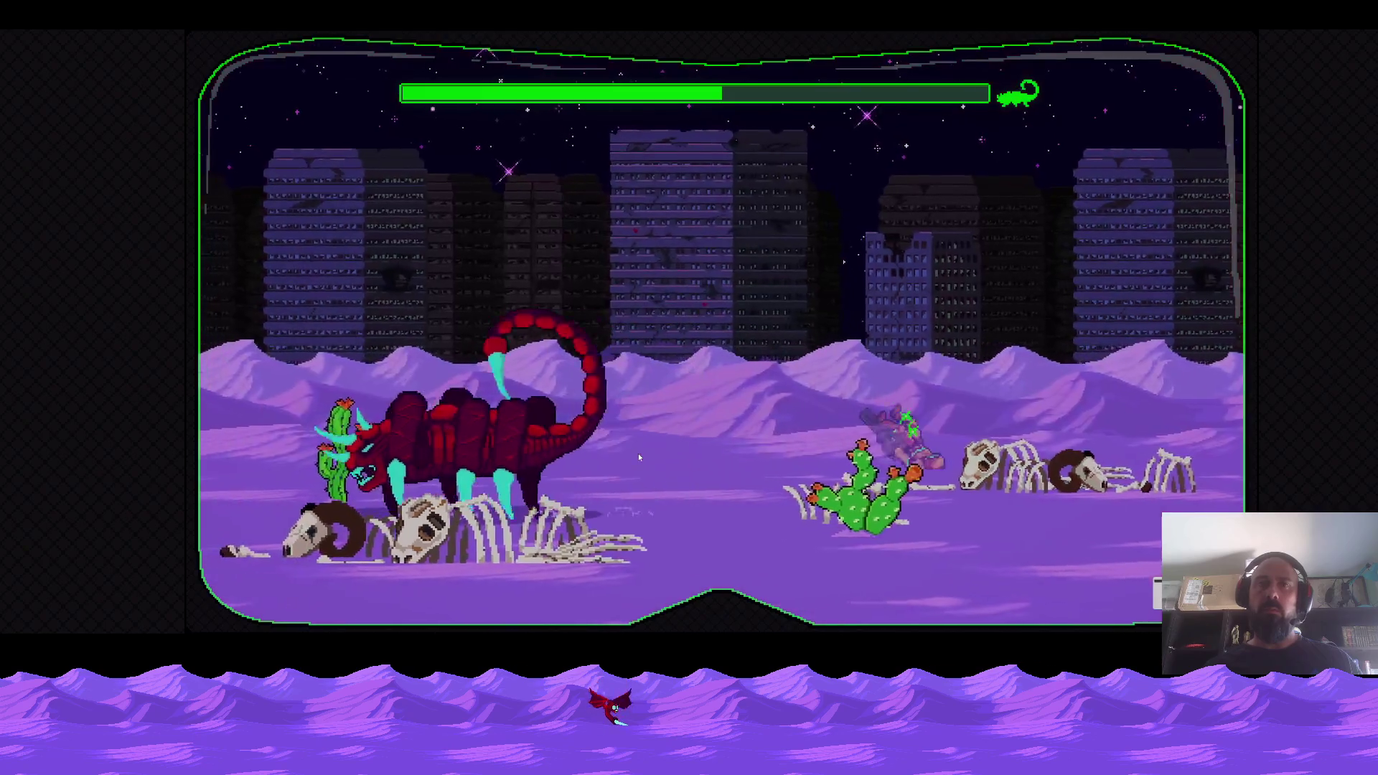
key(Left)
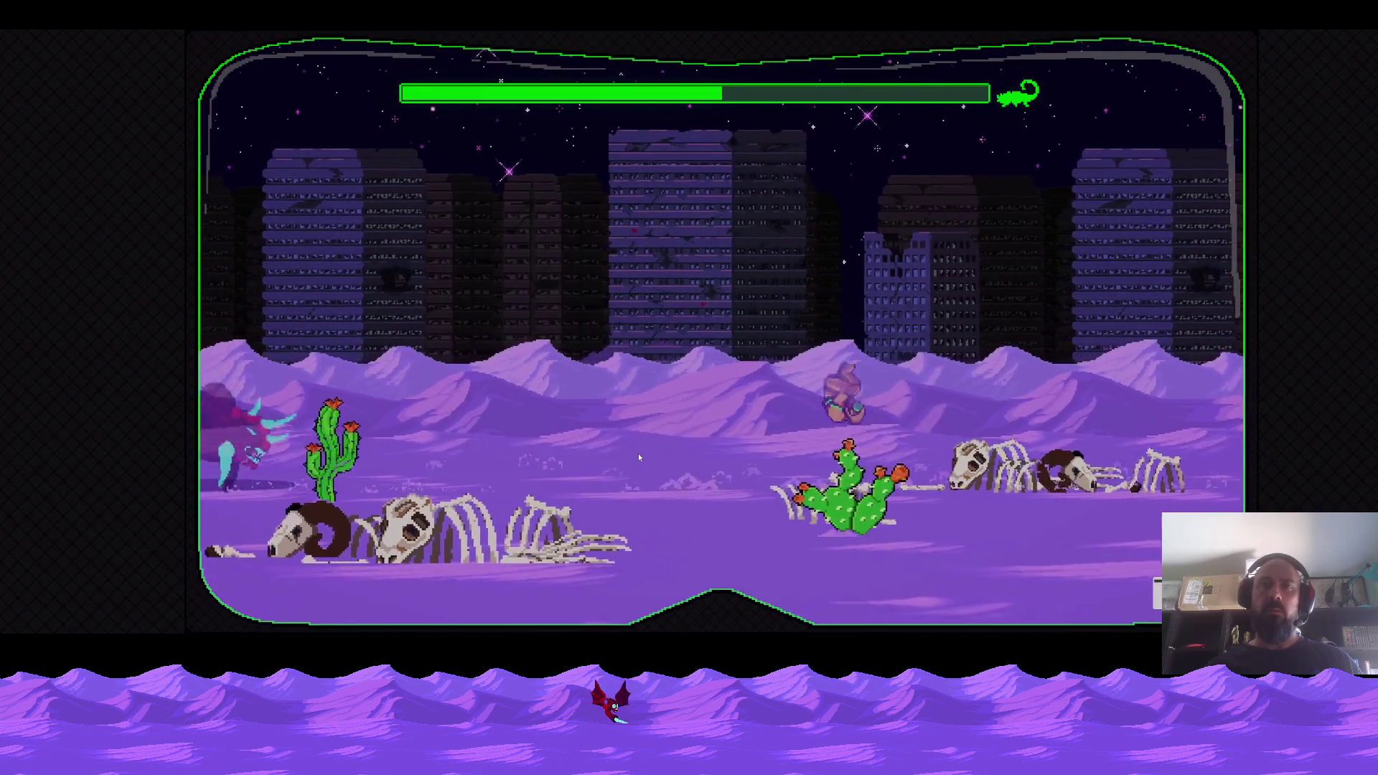
key(Right)
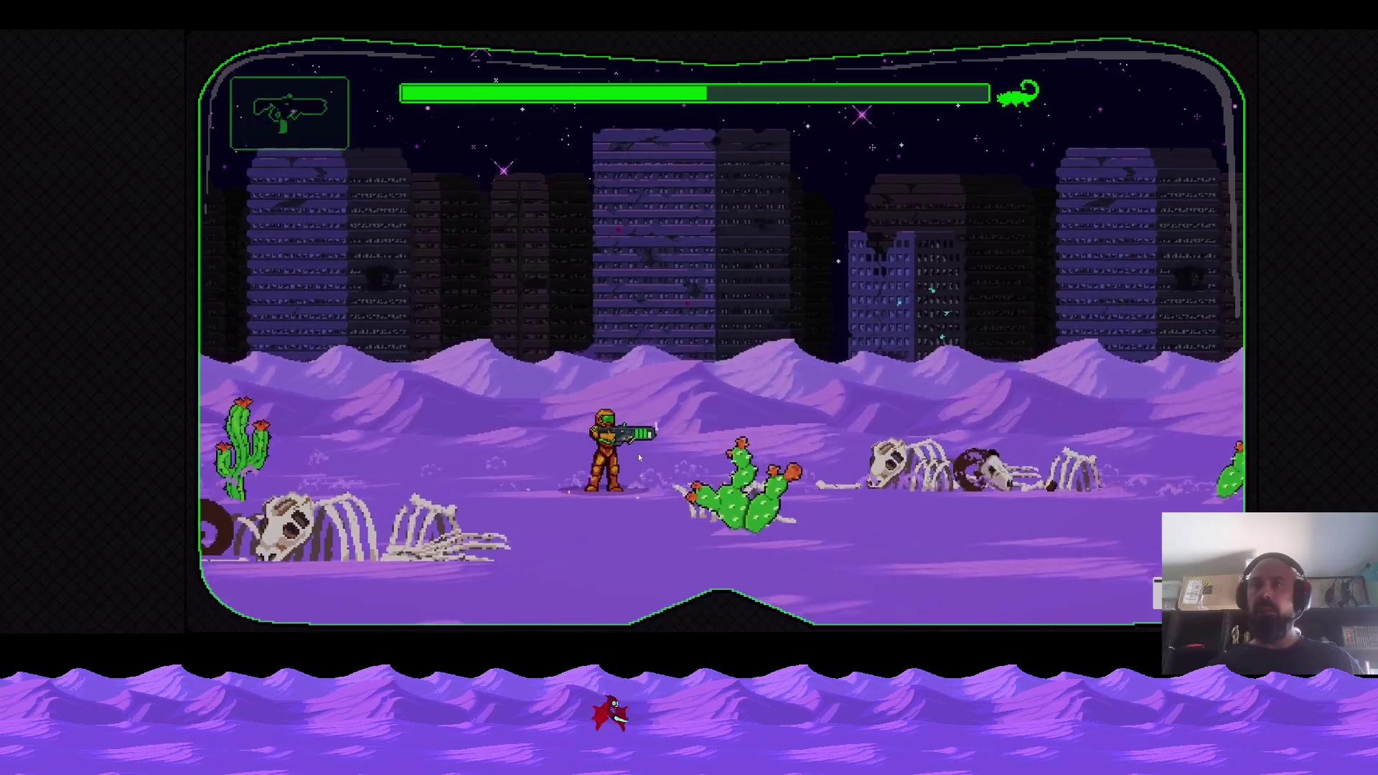
key(Left)
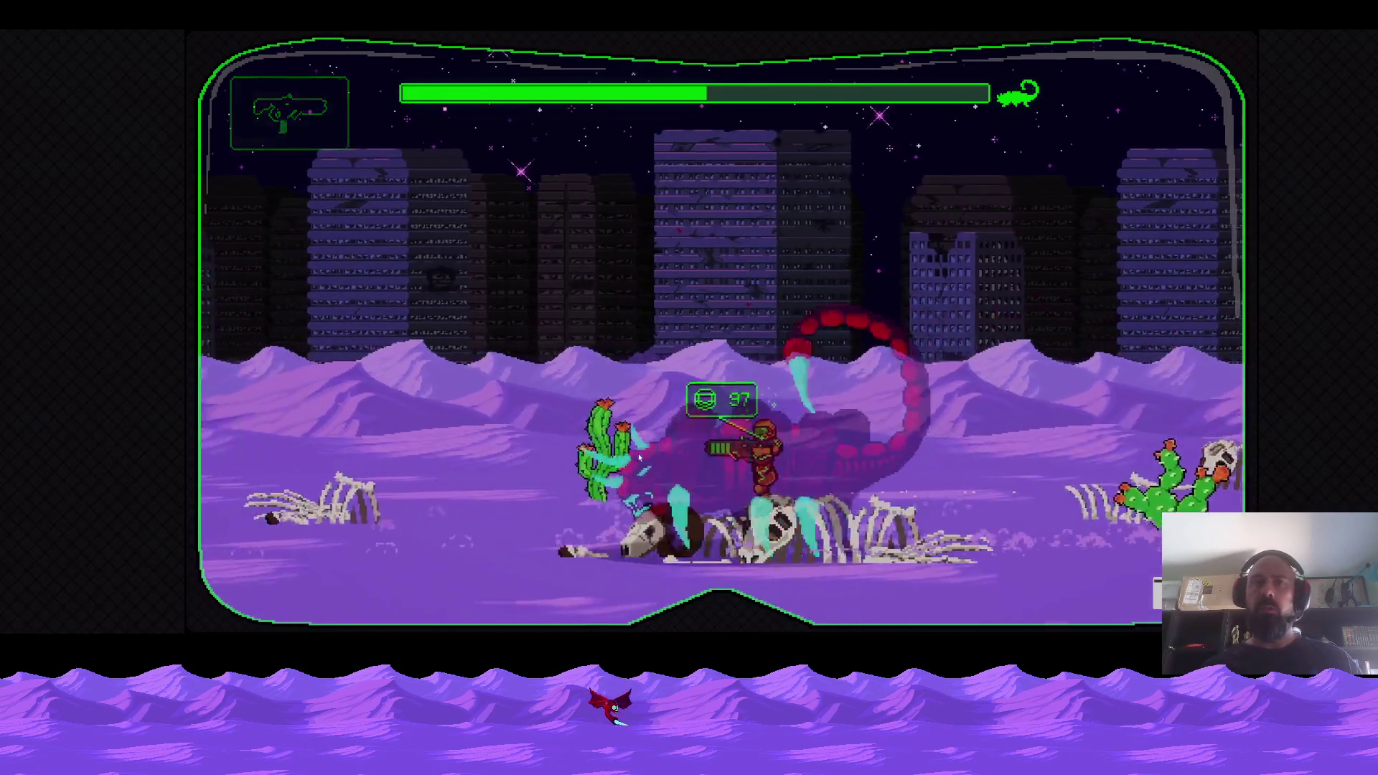
key(Left)
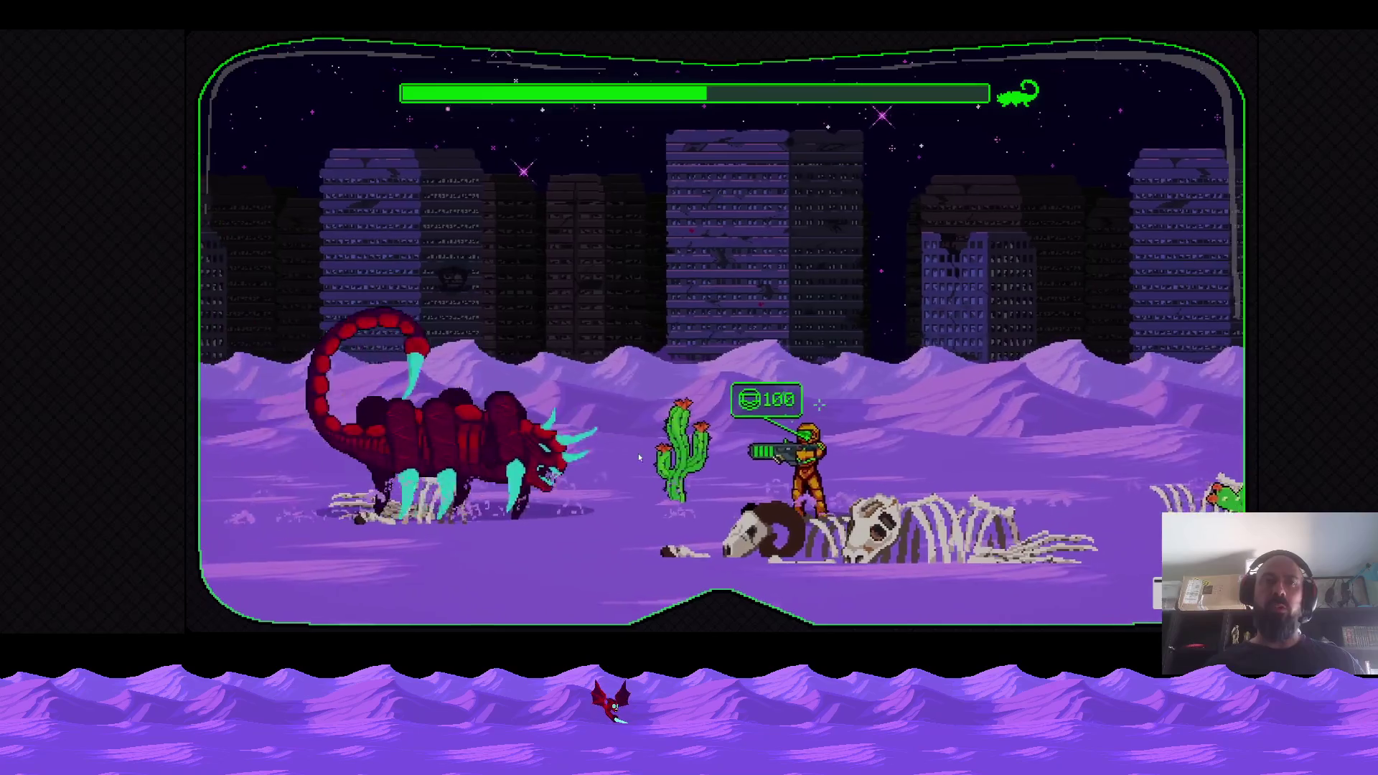
key(Right)
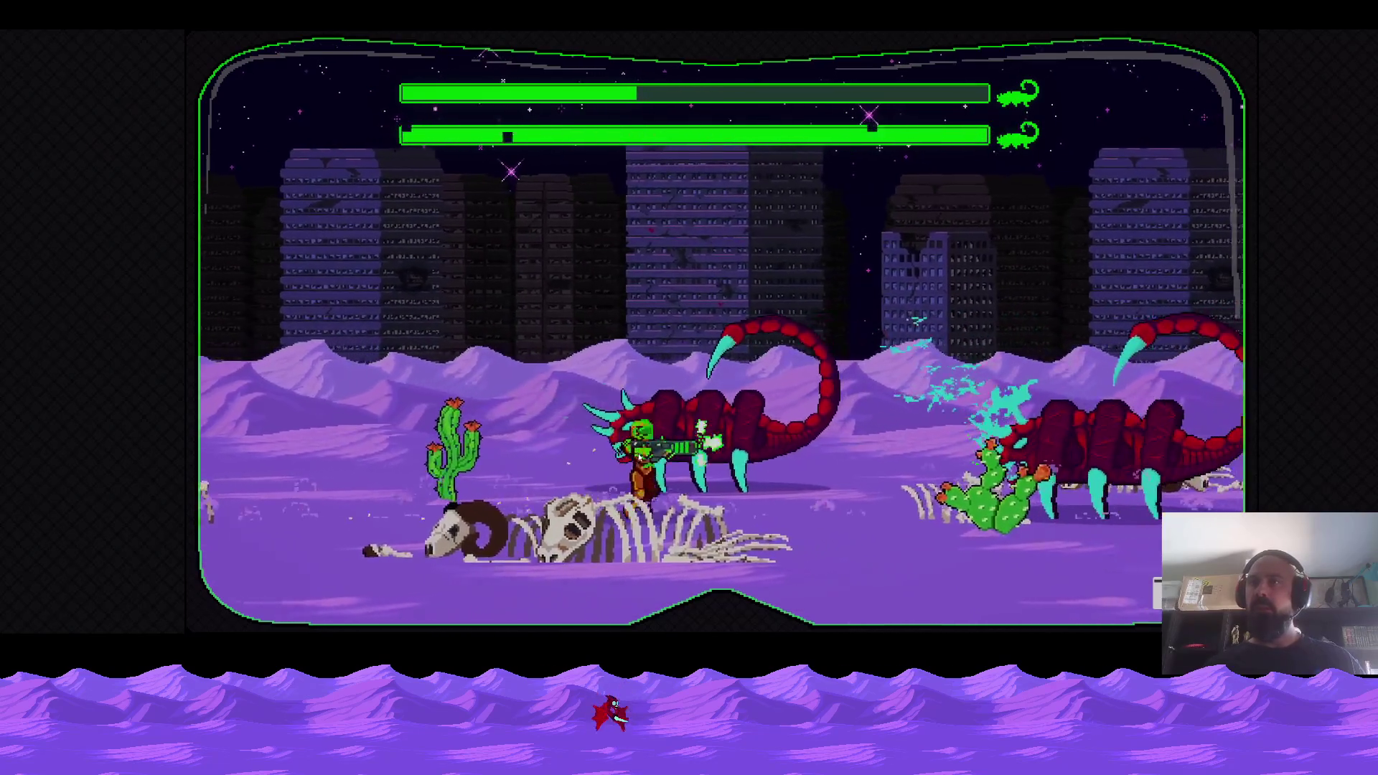
Run back and forth under the scorpion, shooting it from both sides of the cactus.
key(Left)
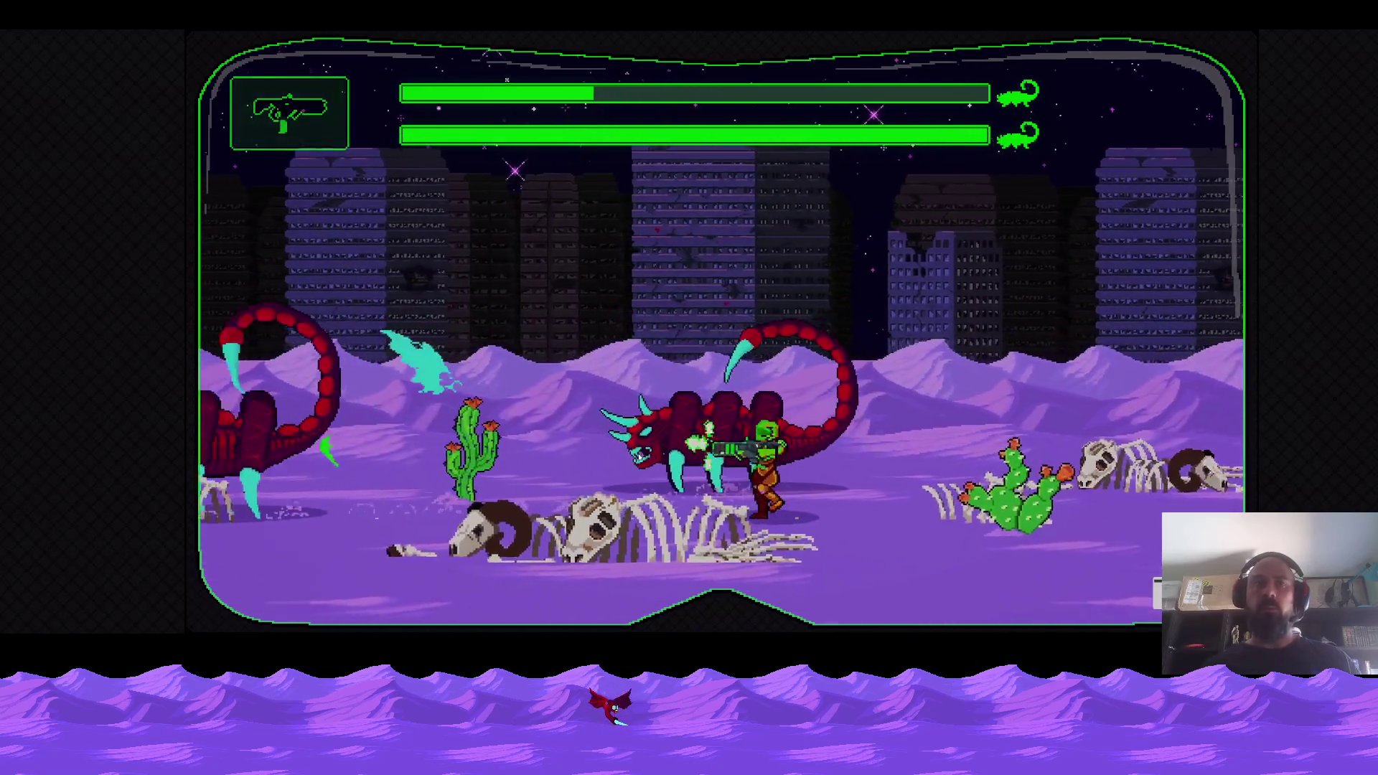
key(Right)
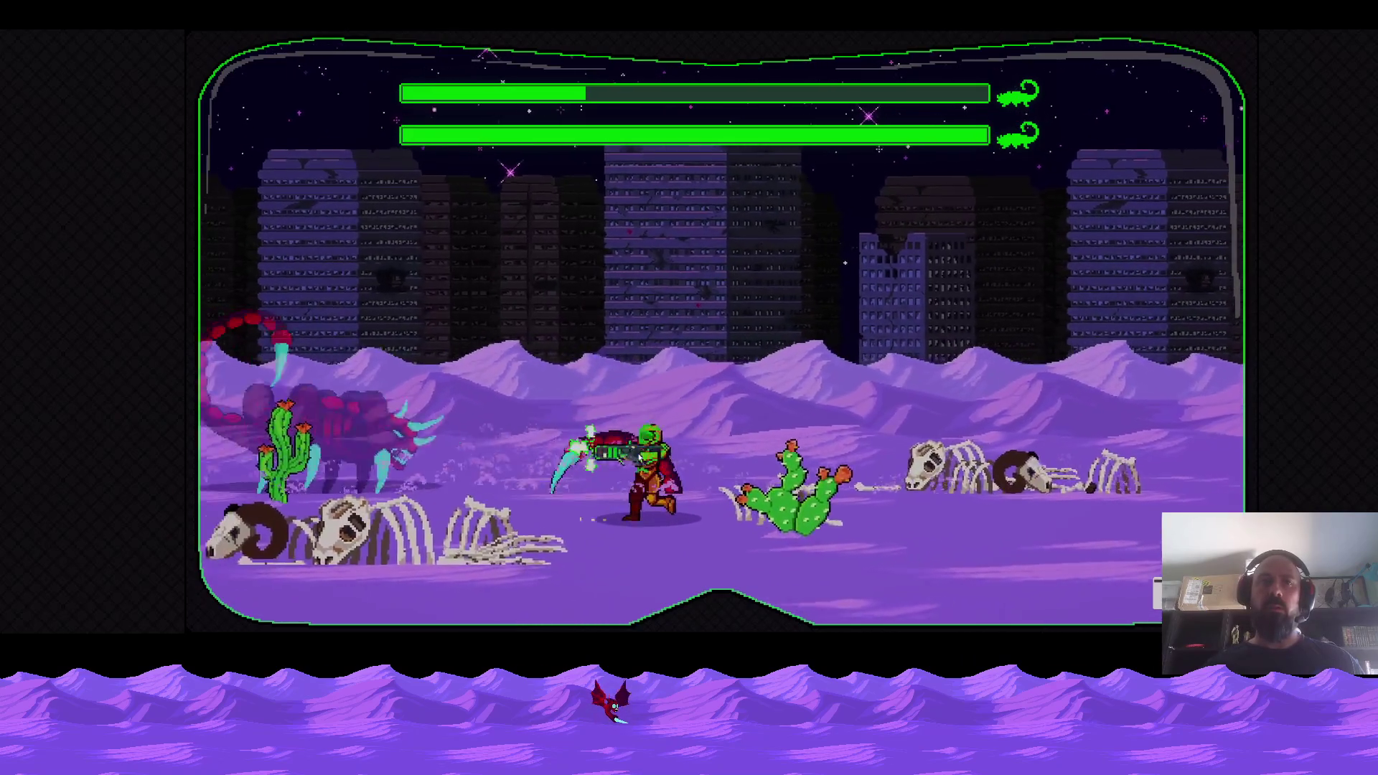
key(Right)
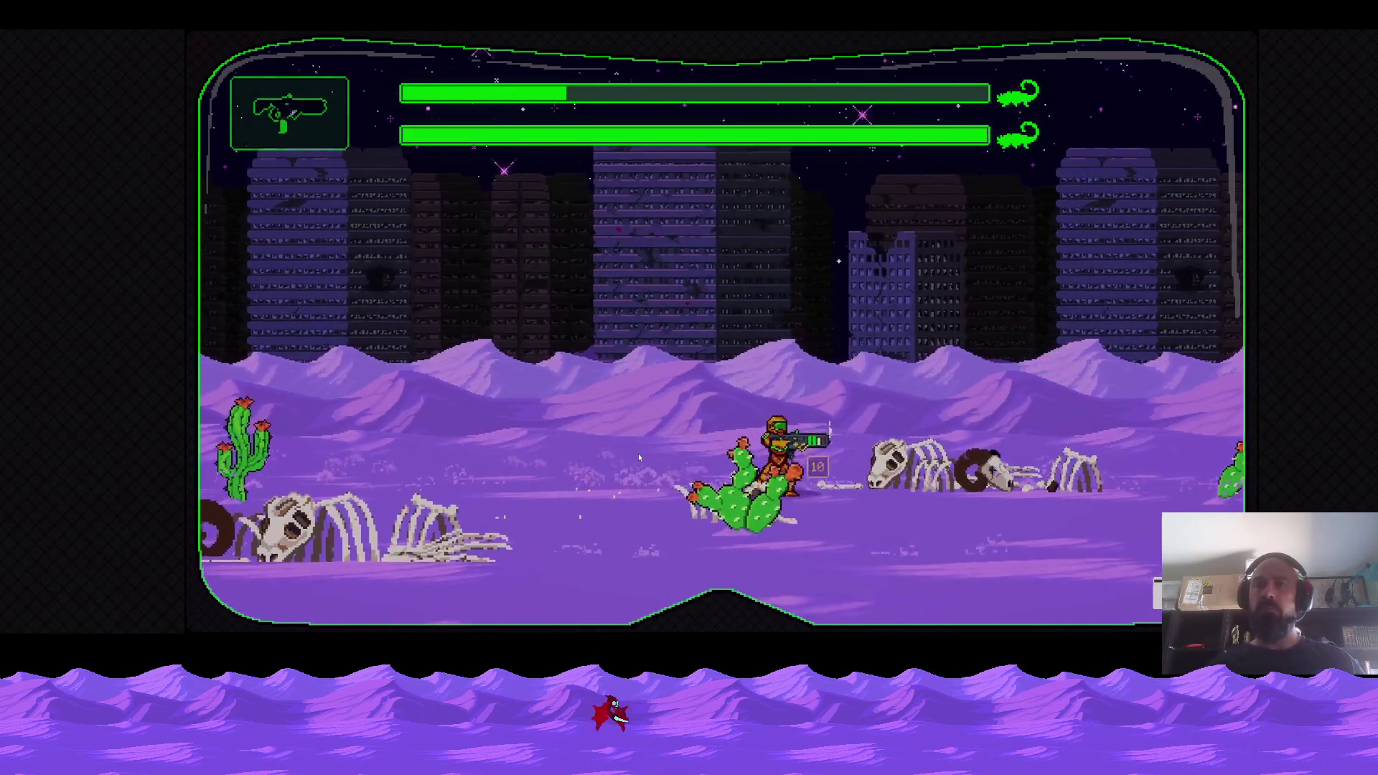
key(Left)
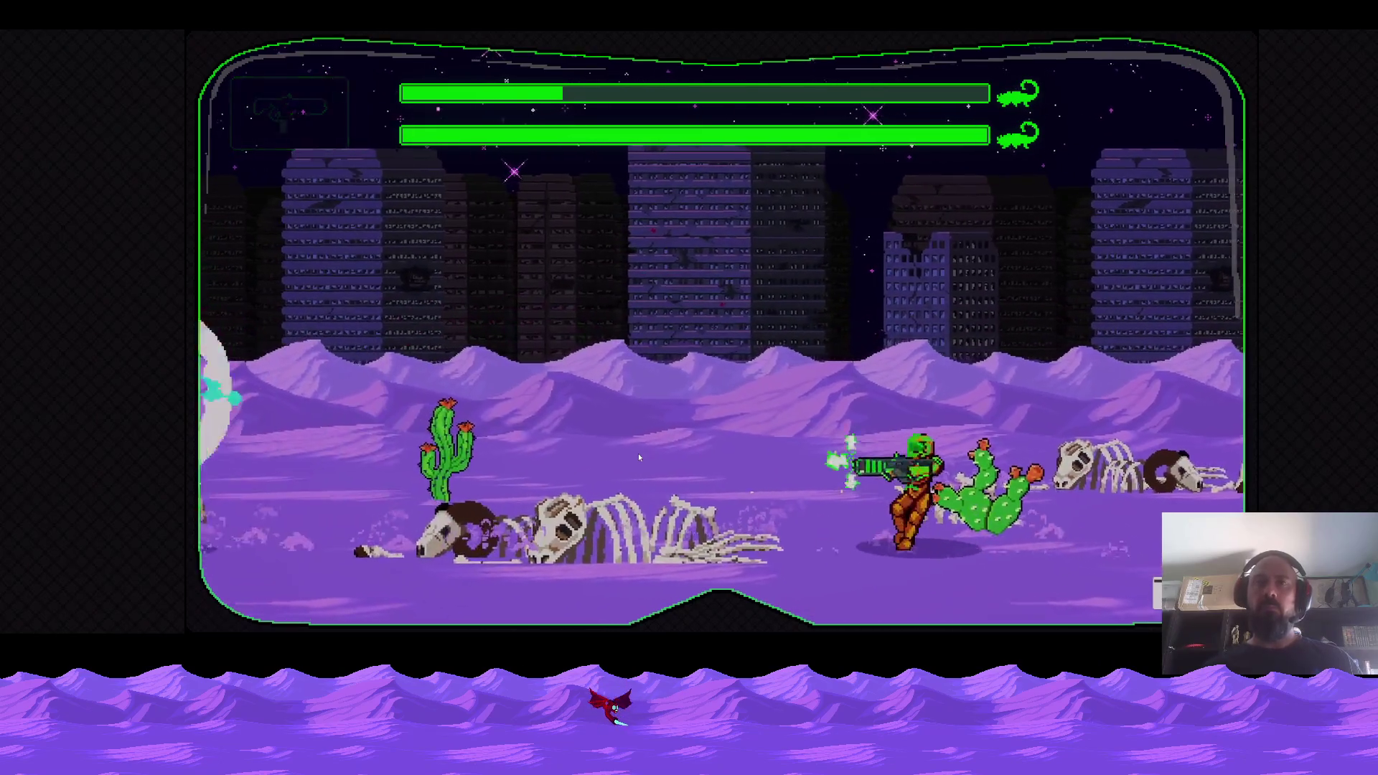
key(Right)
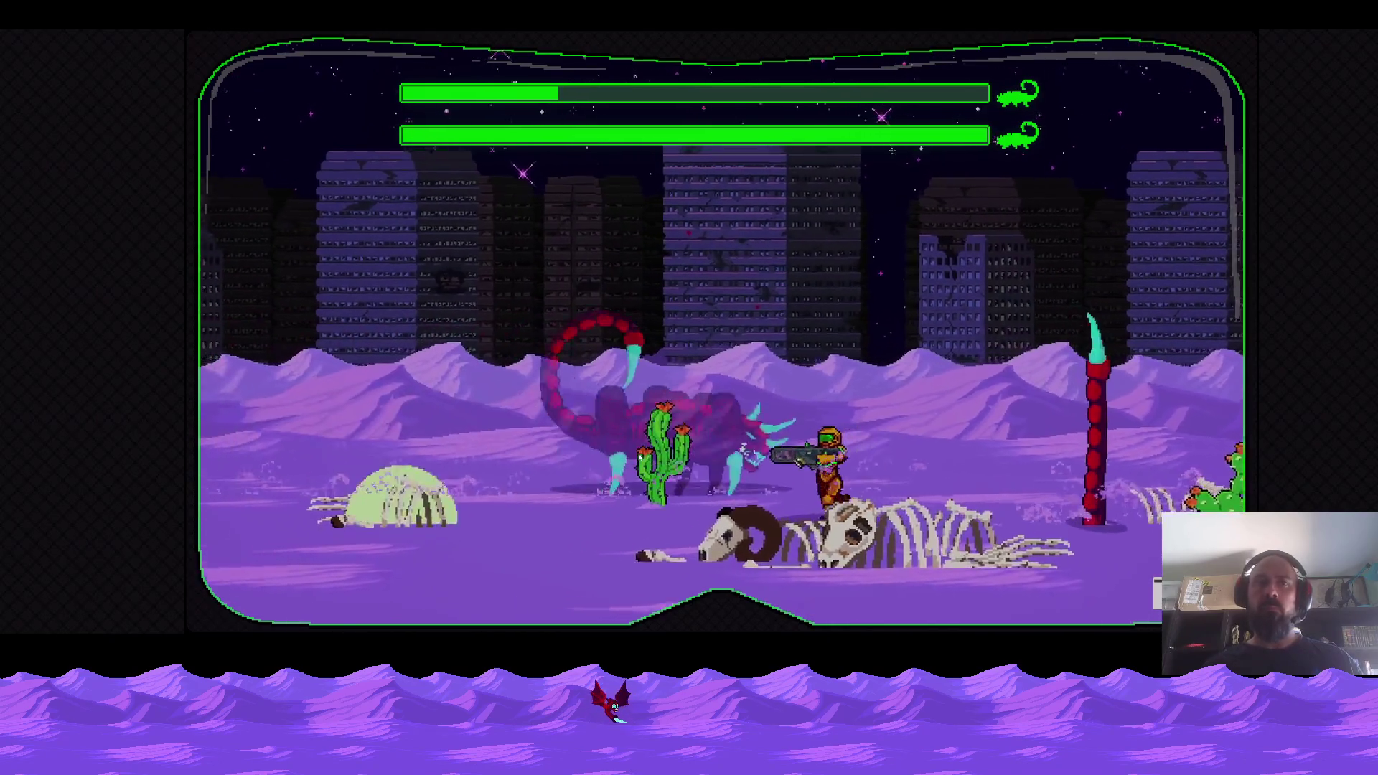
key(Right)
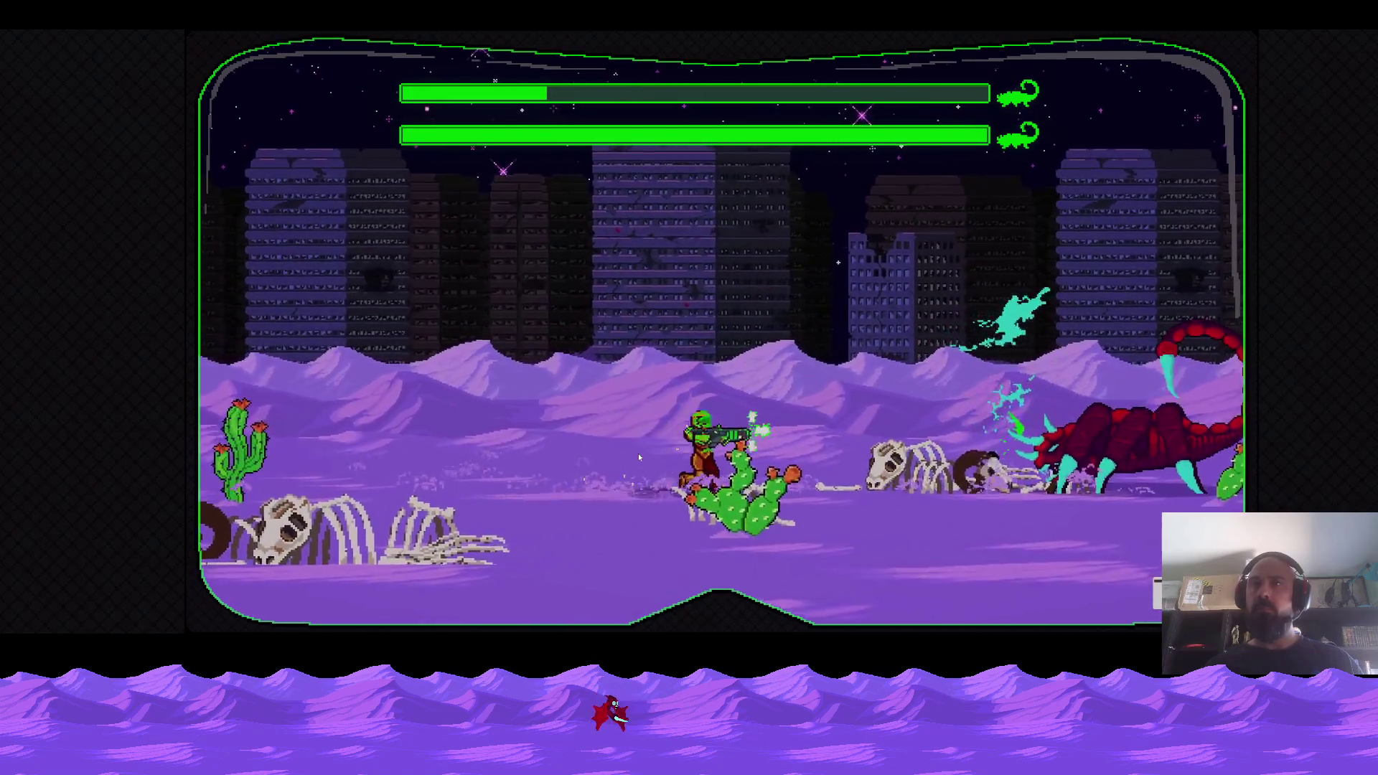
key(Left)
key(Right)
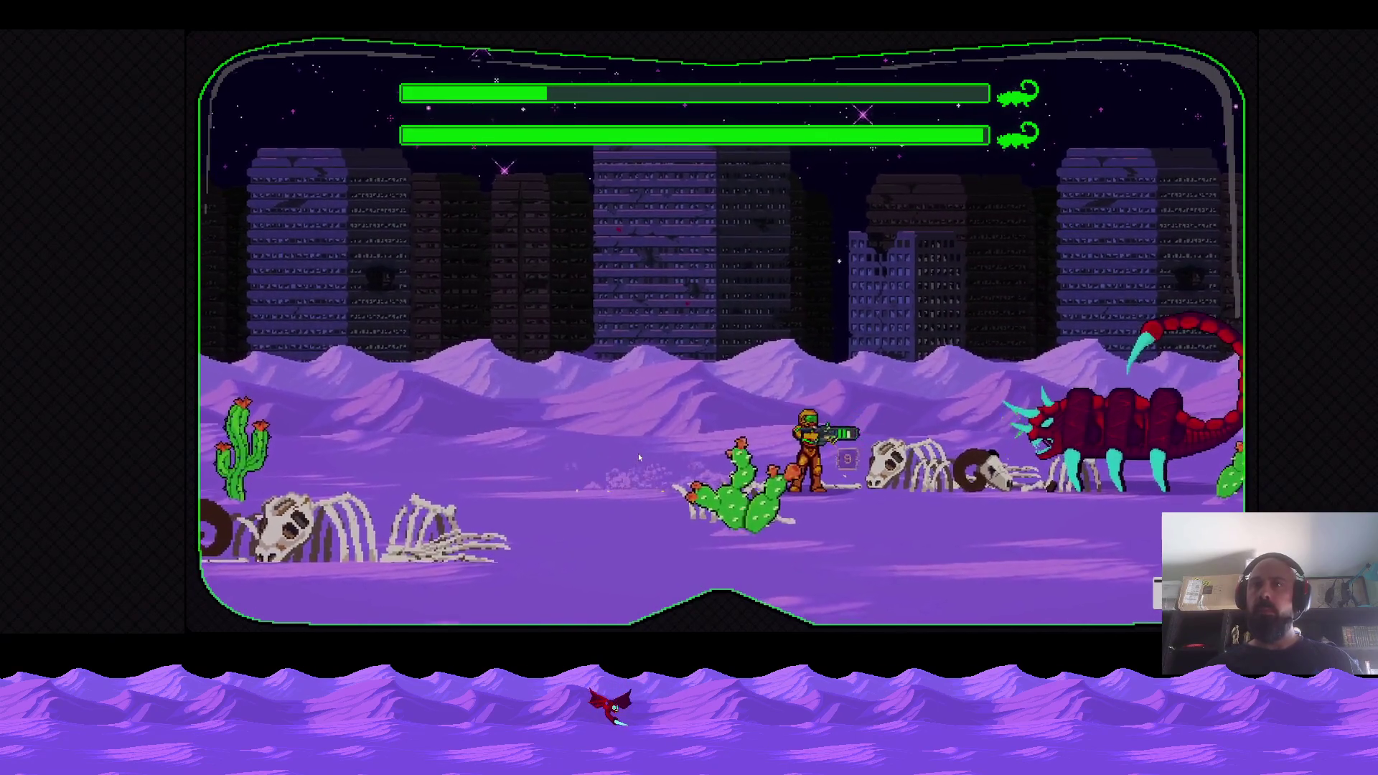
key(Left)
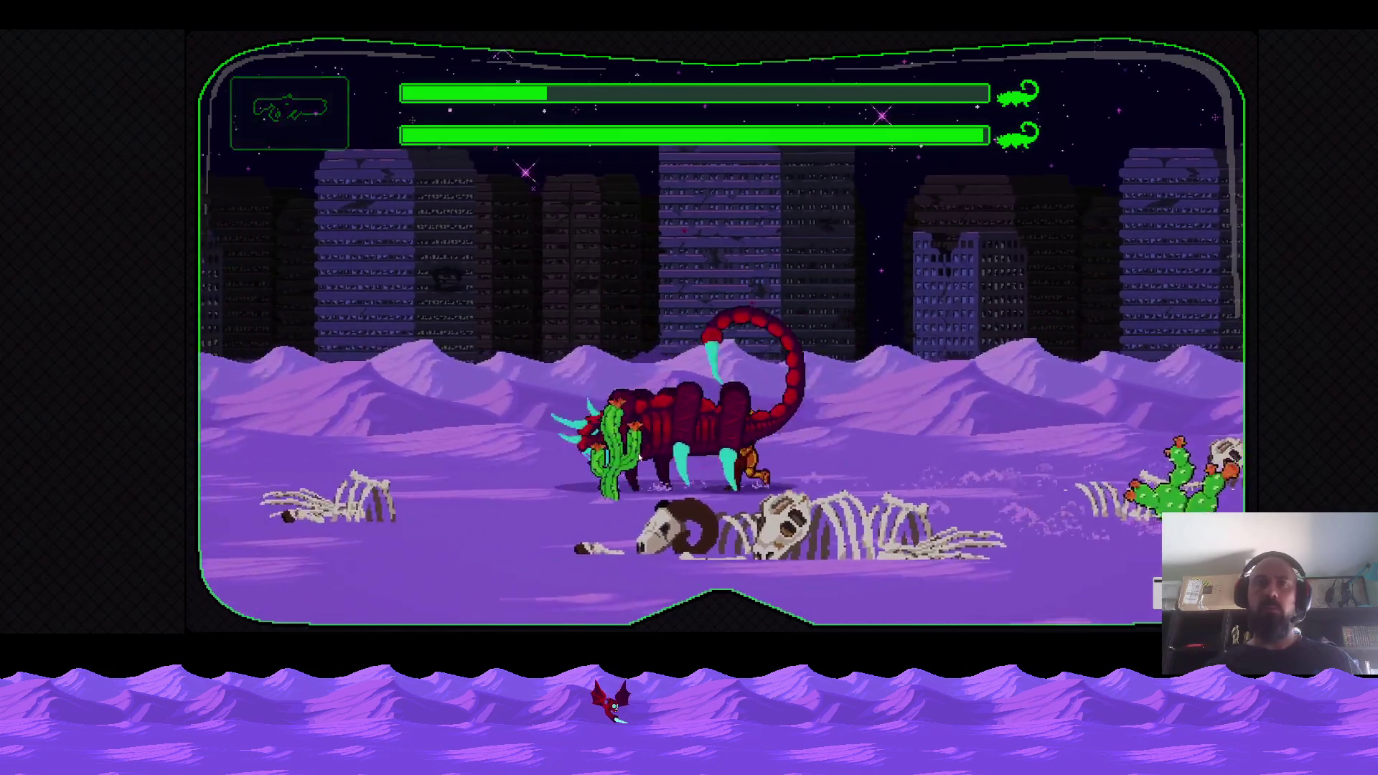
key(Left)
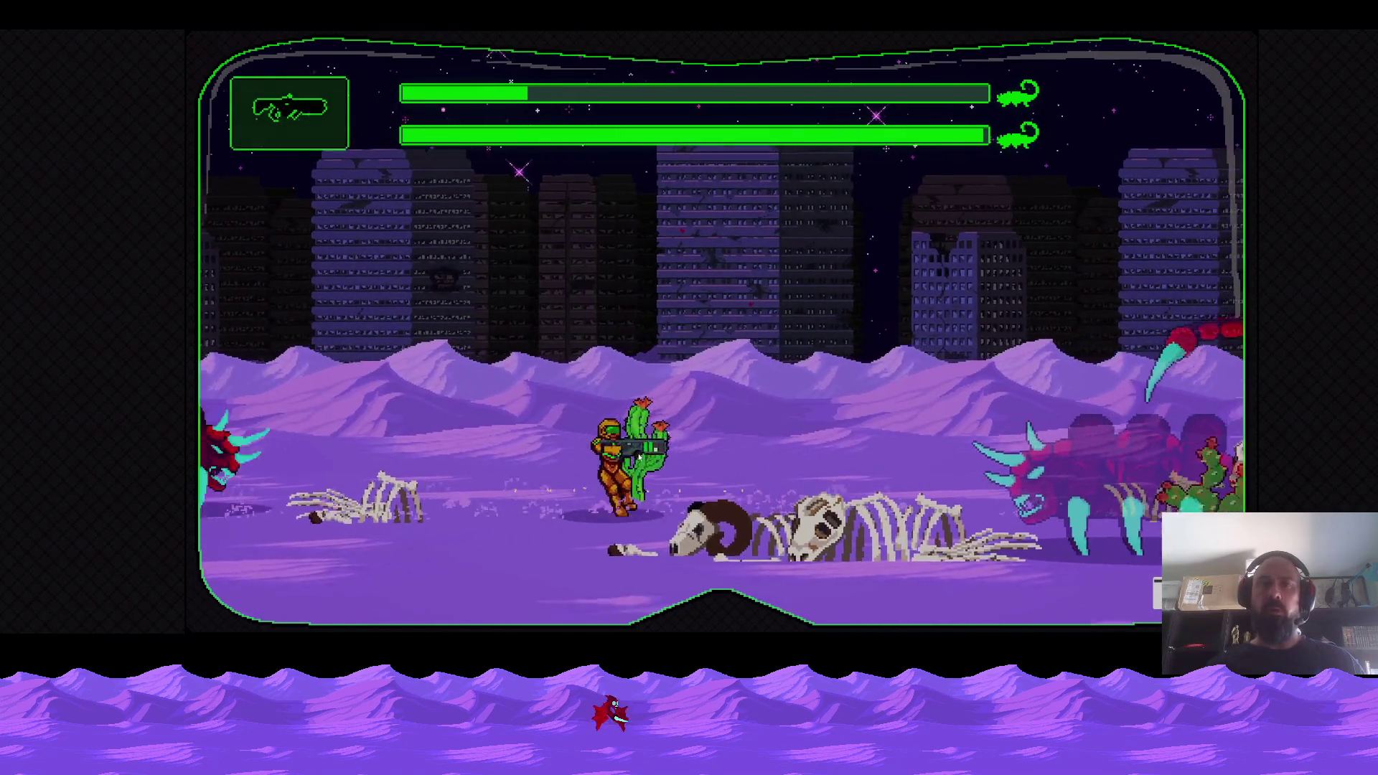
key(Right)
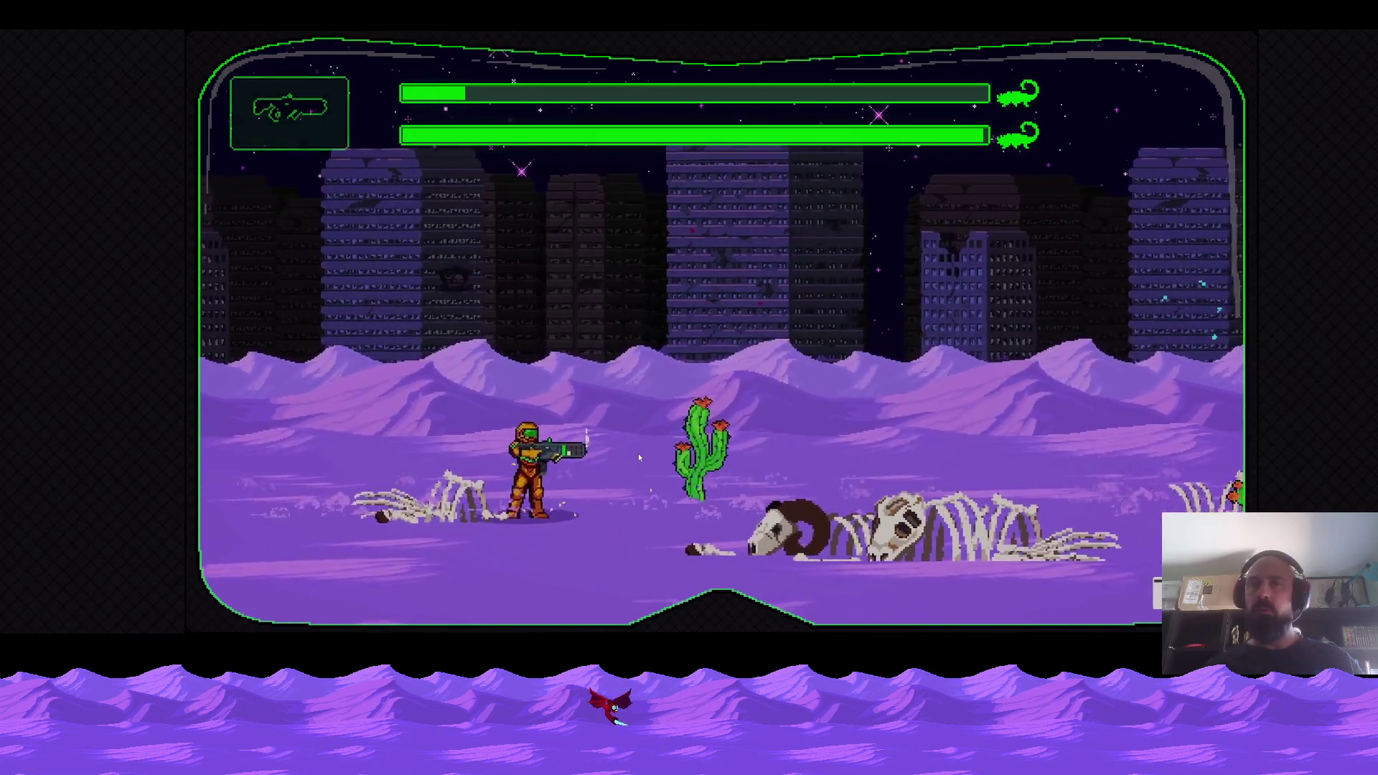
key(Right)
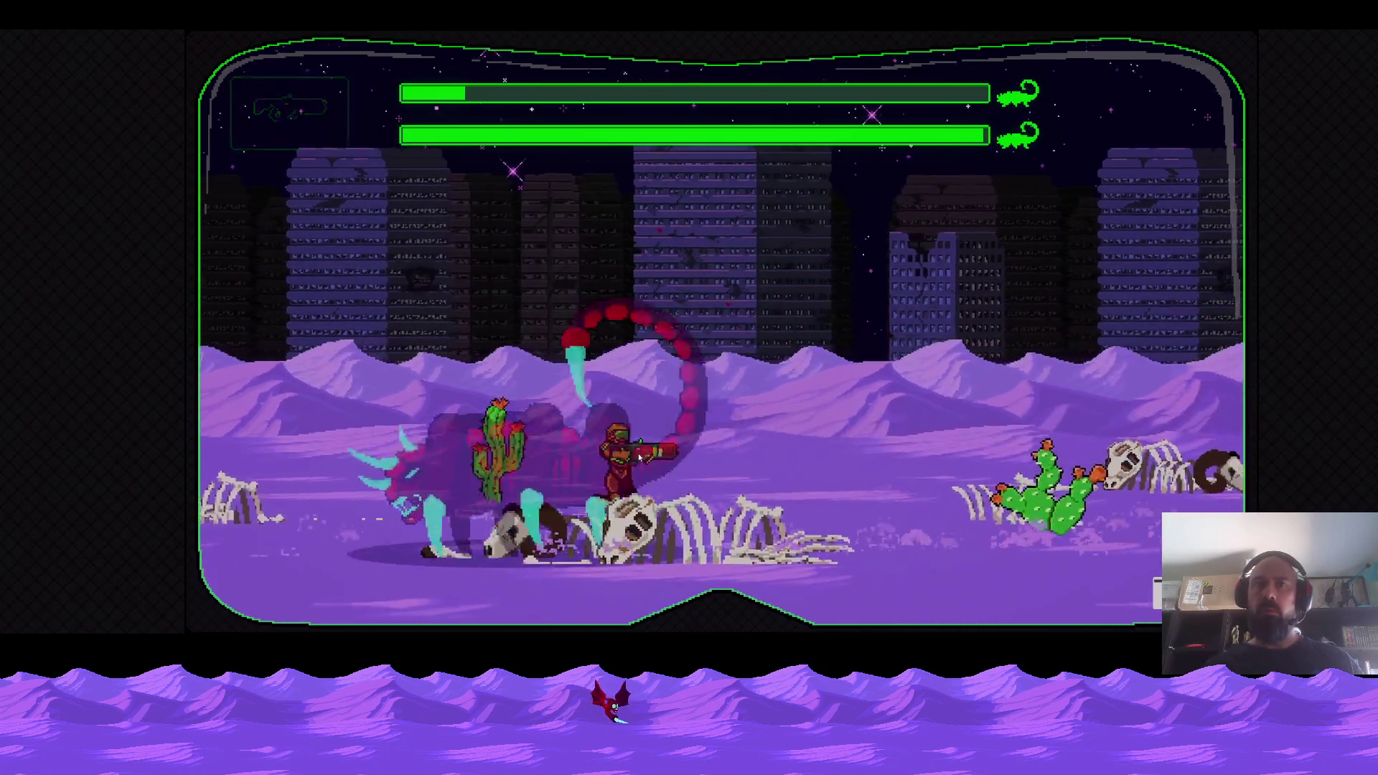
Jump clear of the tail strikes while running under the scorpion and firing.
key(Left)
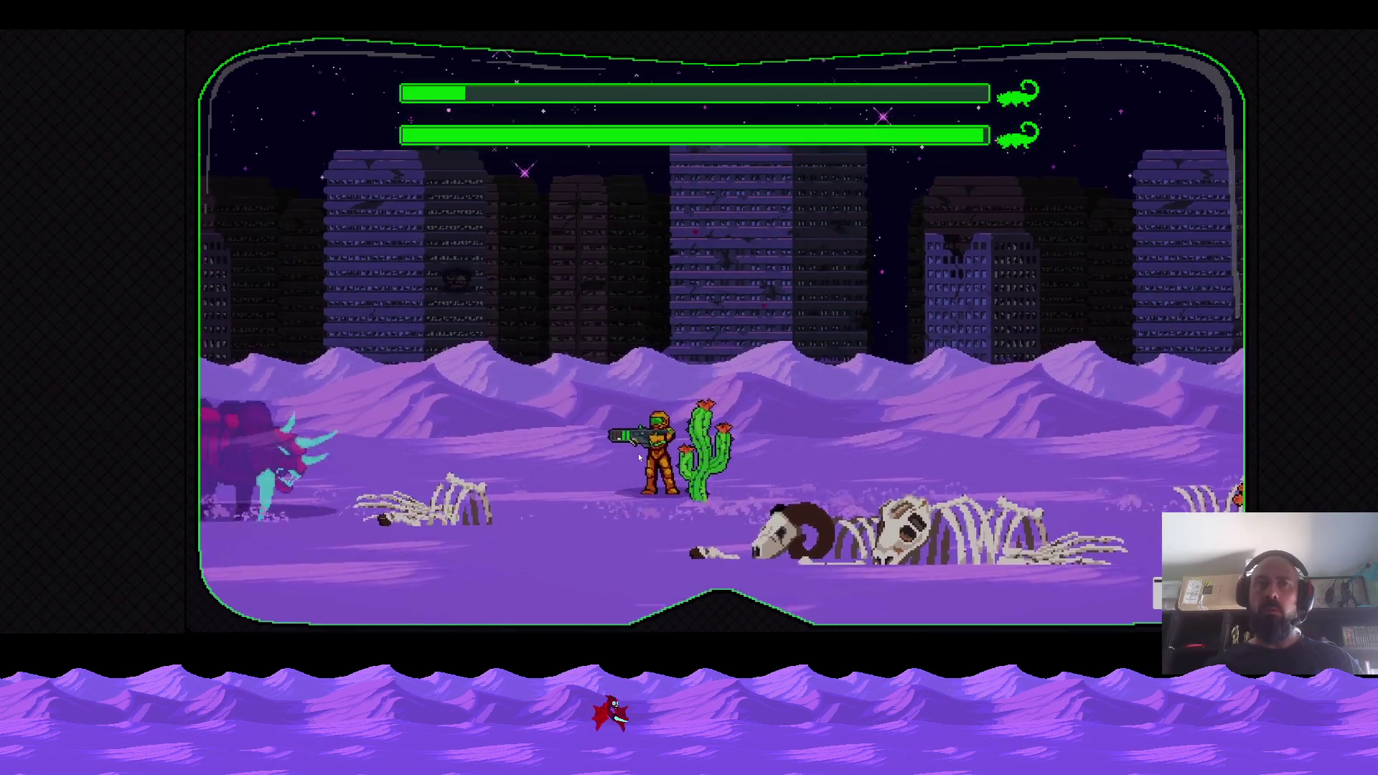
key(Right)
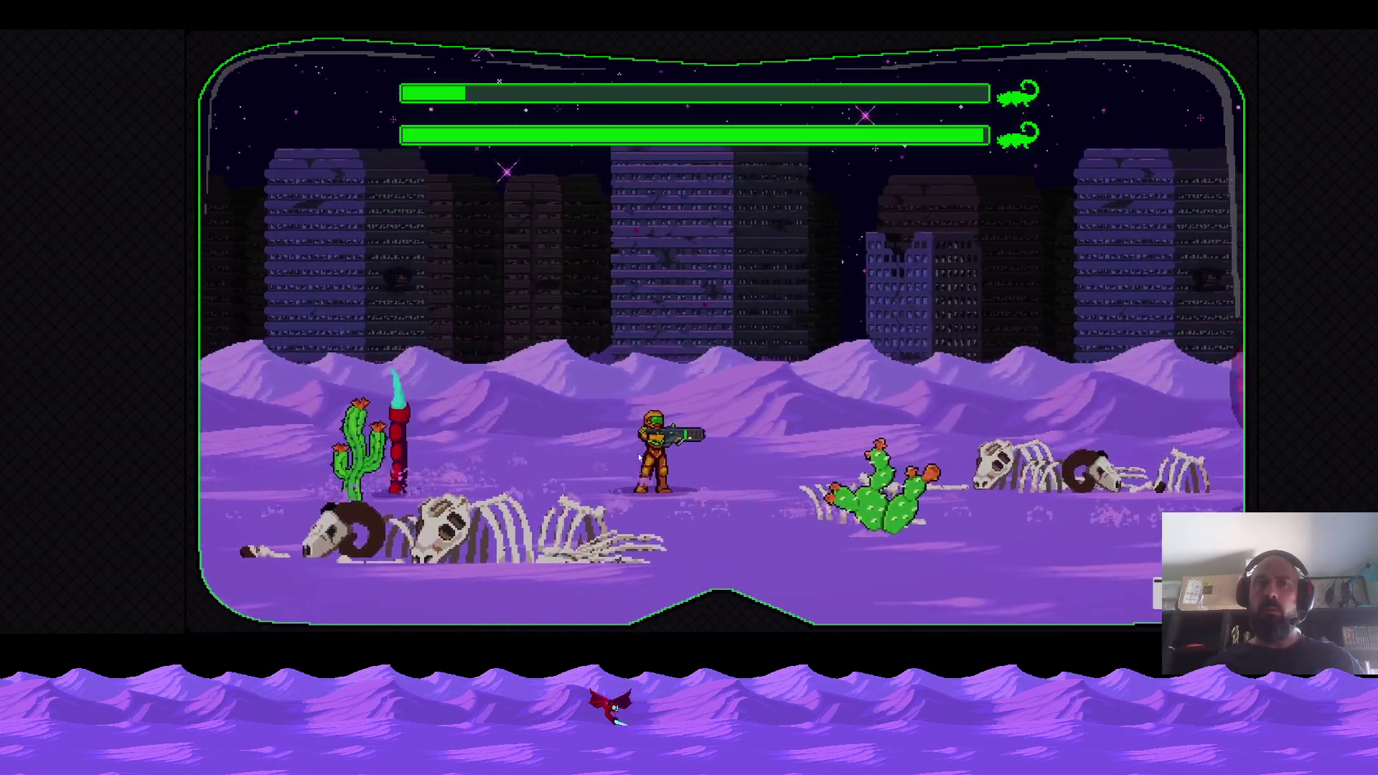
key(Left)
key(Right)
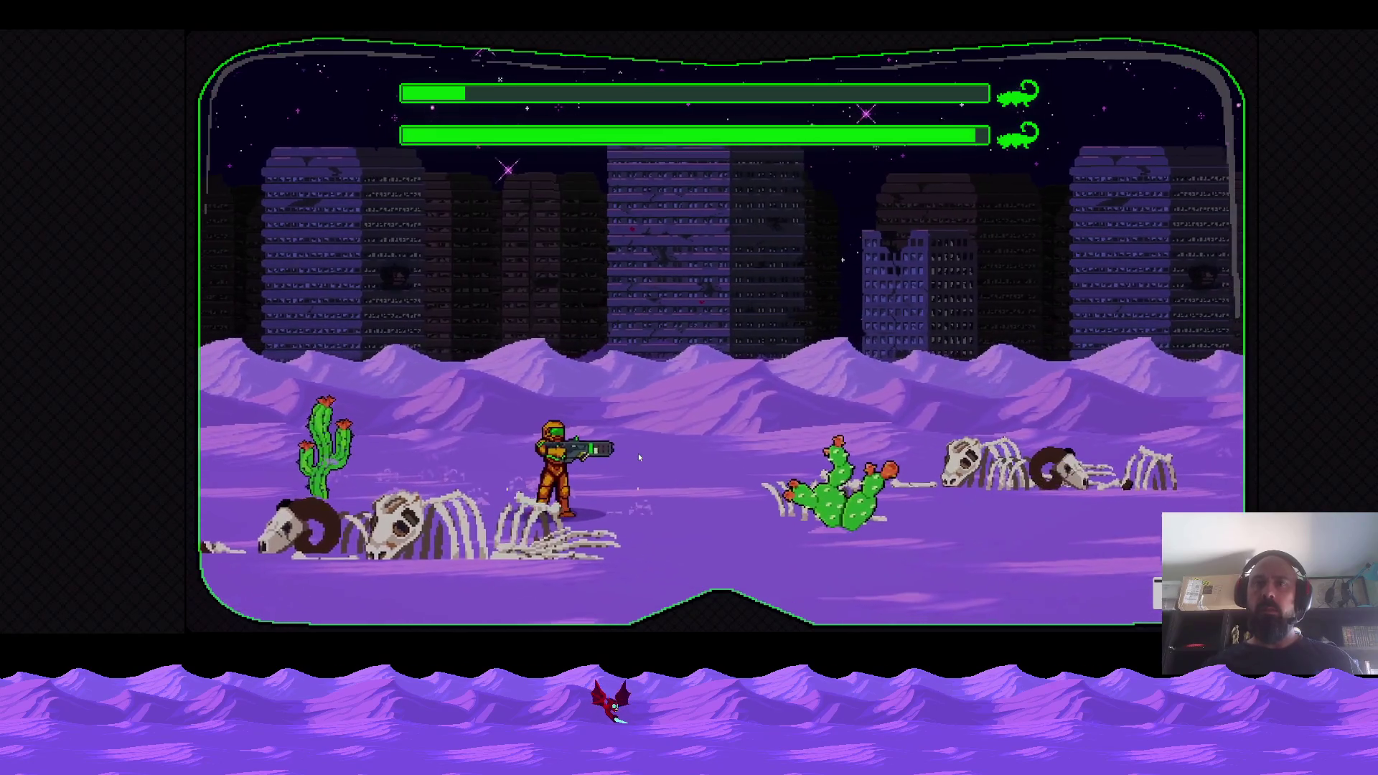
key(Left)
key(Left)
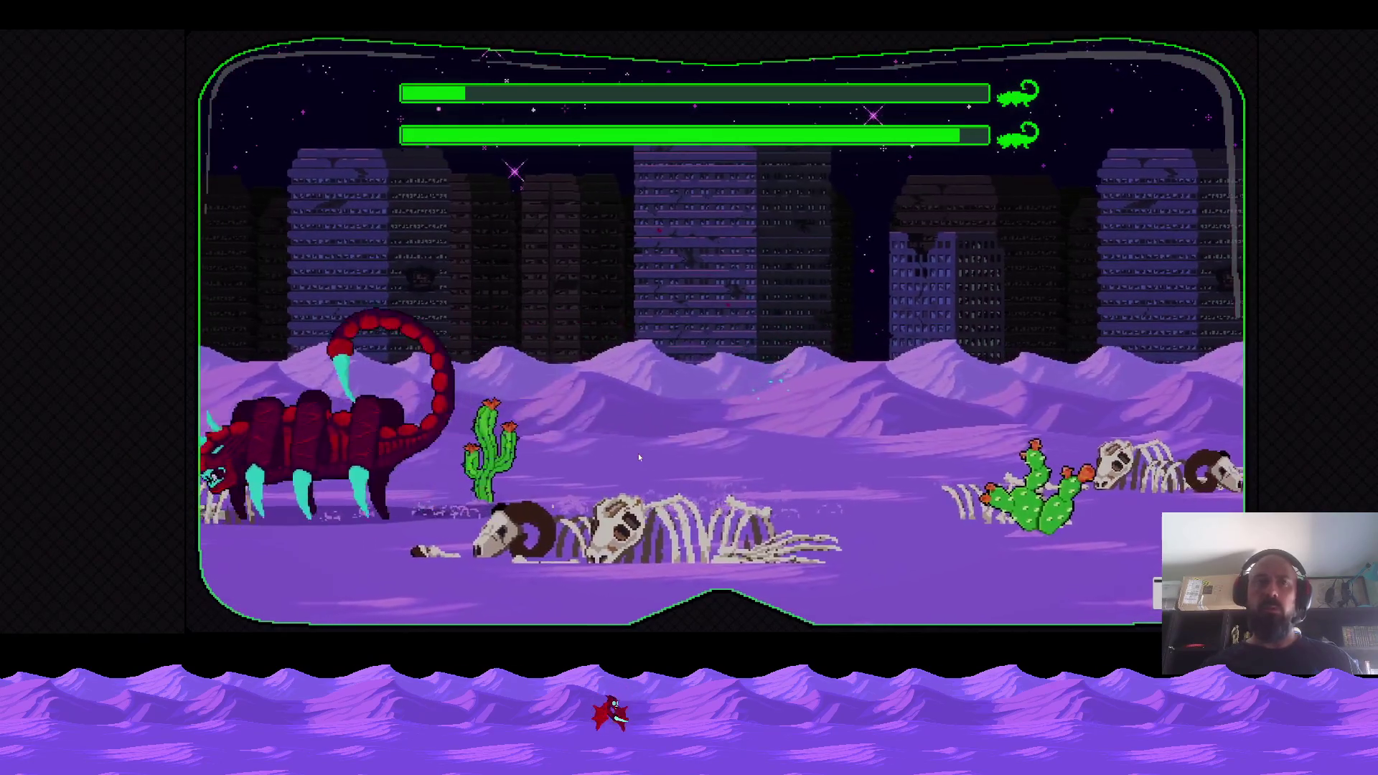
key(Left)
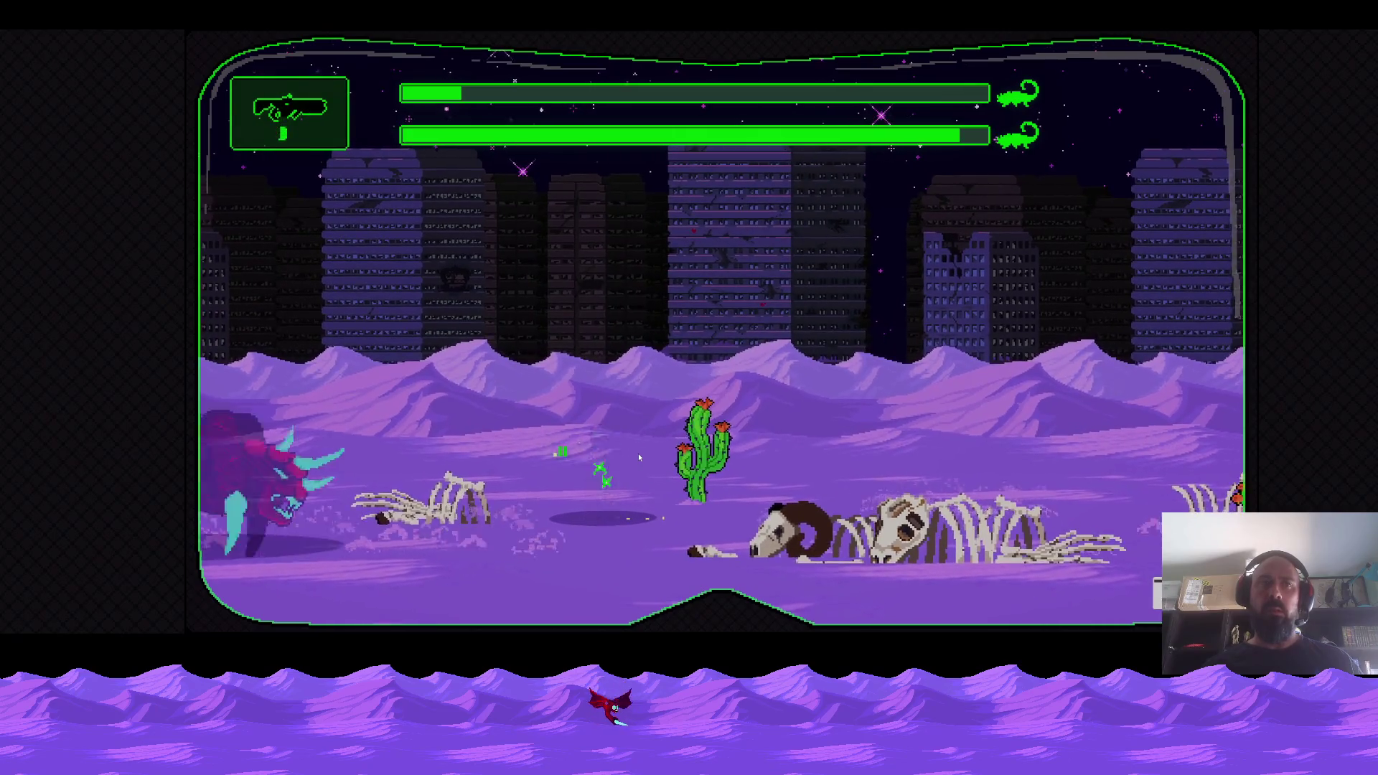
key(Right)
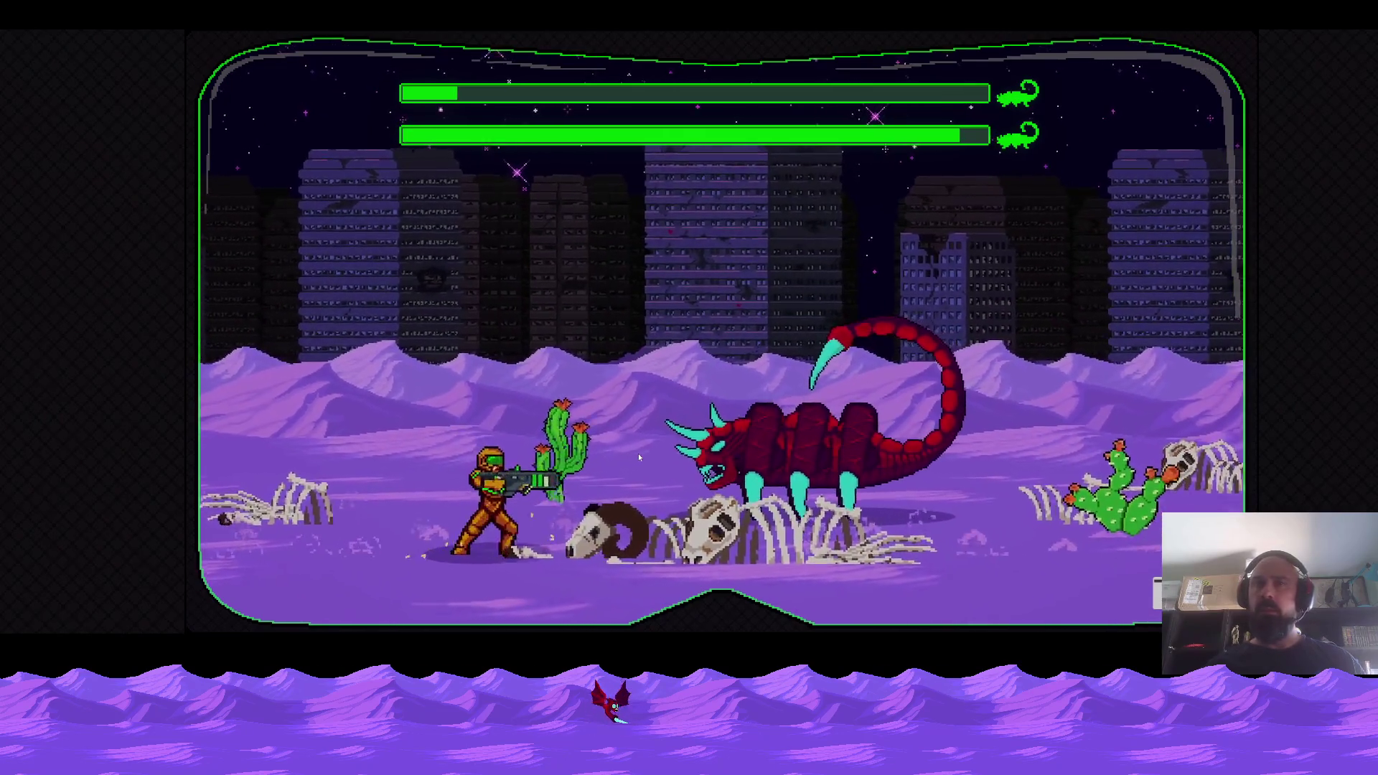
key(Right)
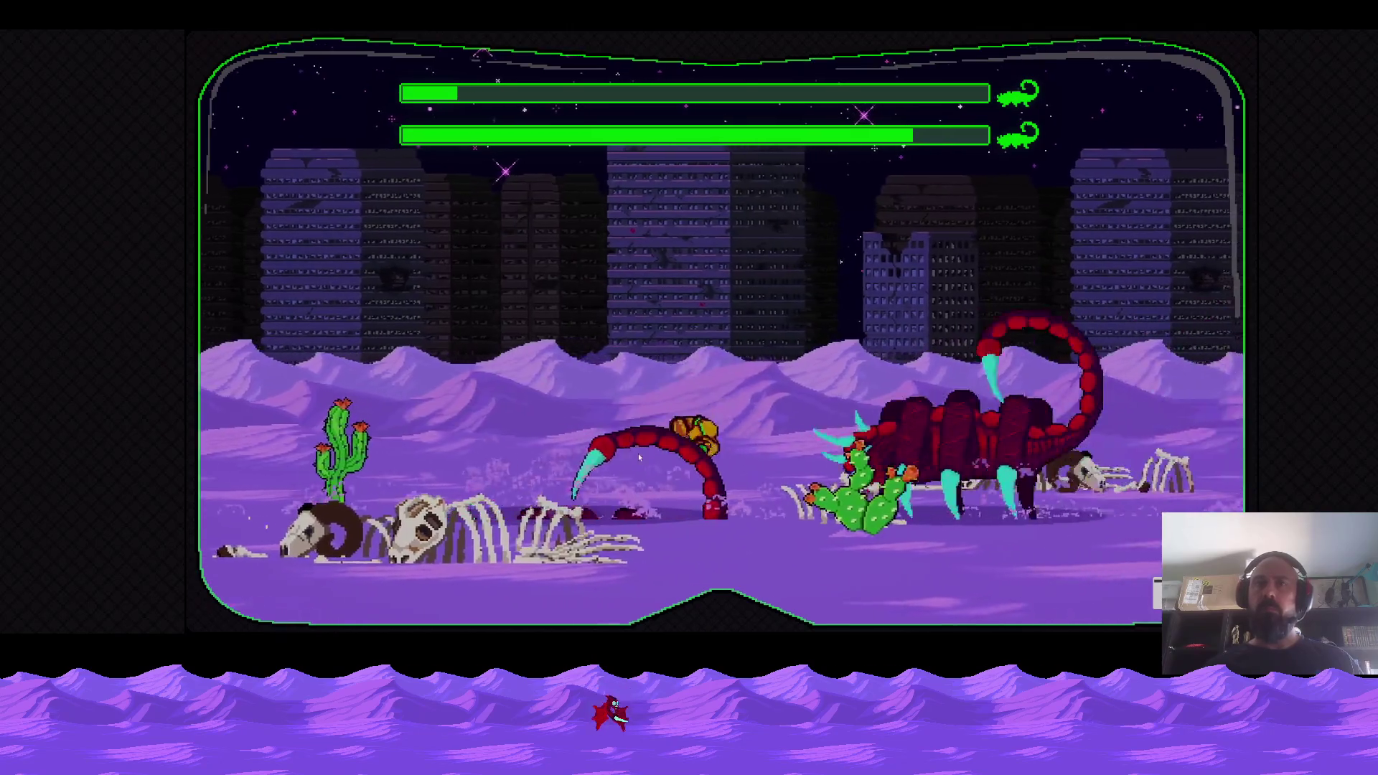
key(Left)
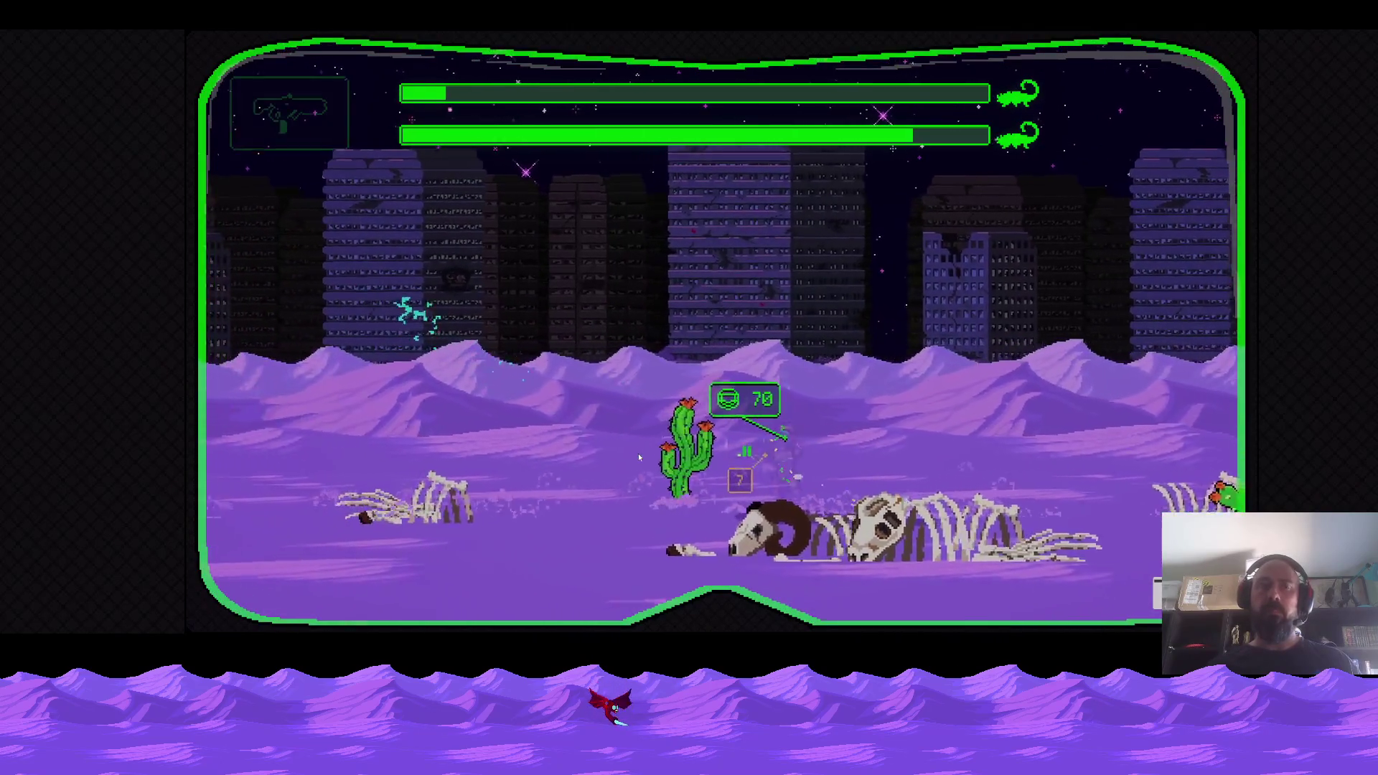
key(Right)
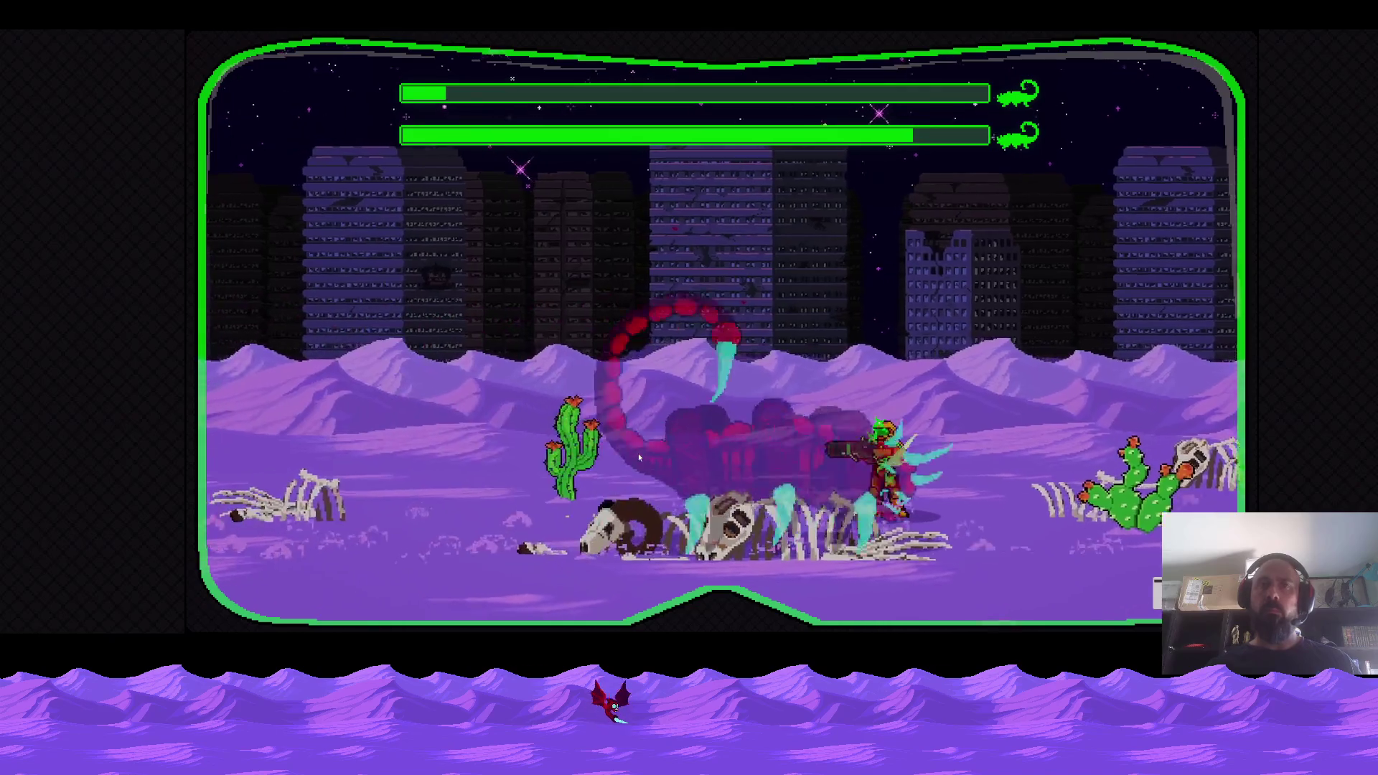
key(Right)
key(Left)
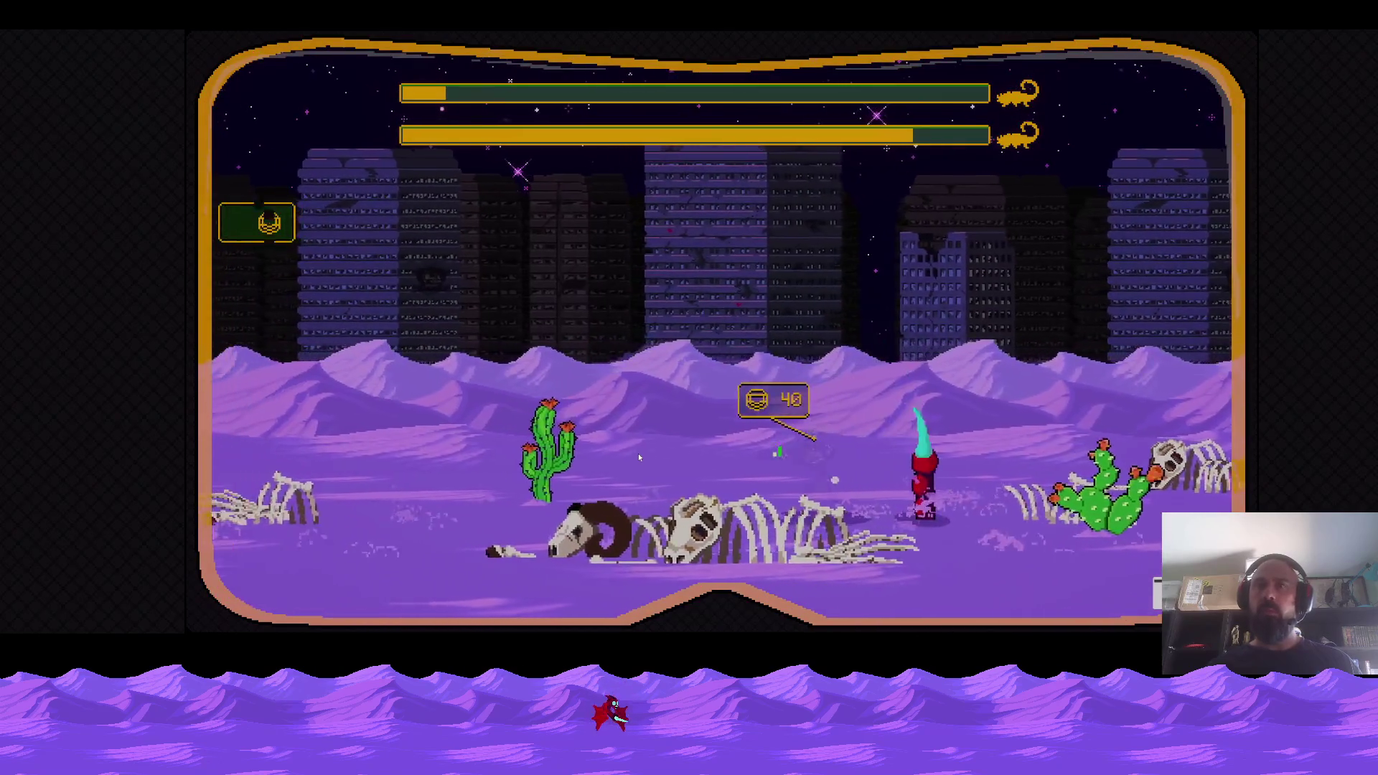
Keep dodging the two scorpions until the character dies.
key(Right)
key(Right)
key(Left)
key(Right)
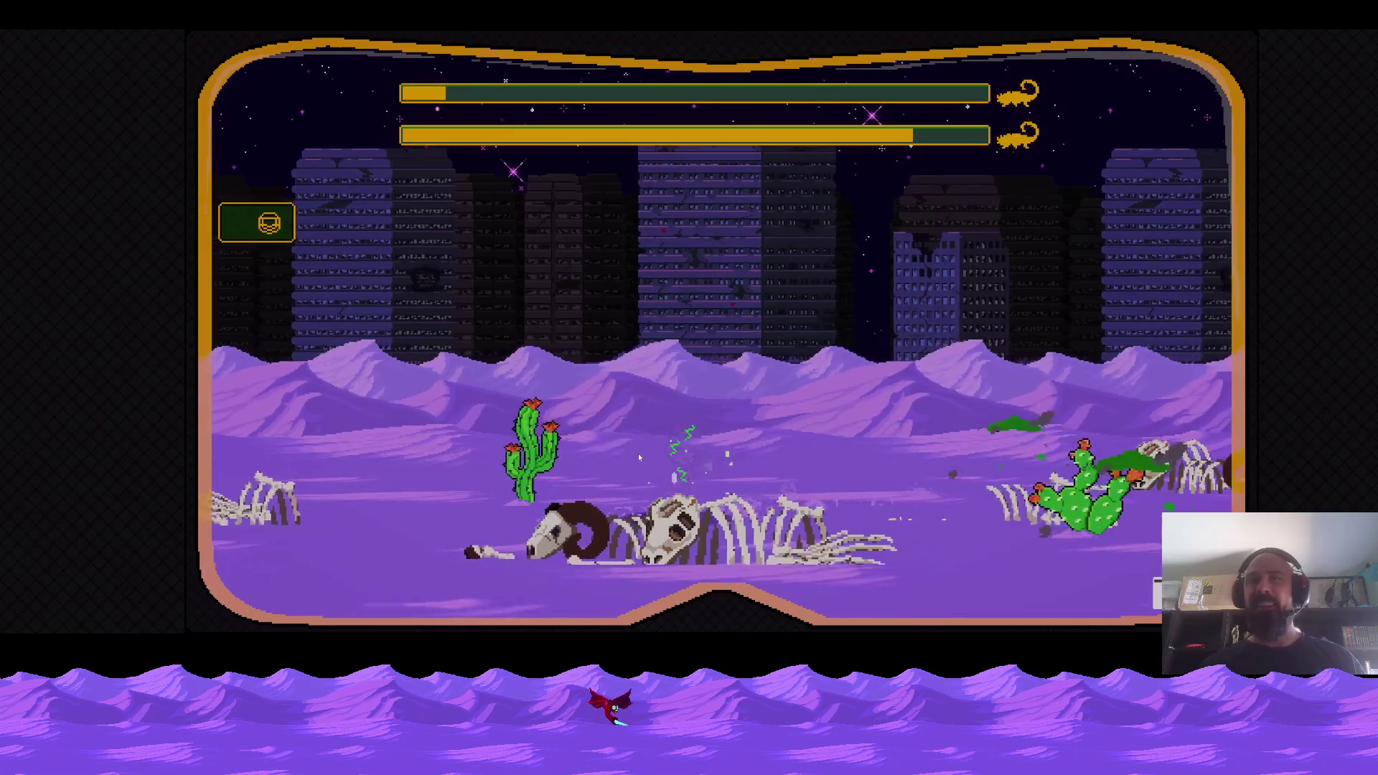
key(Left)
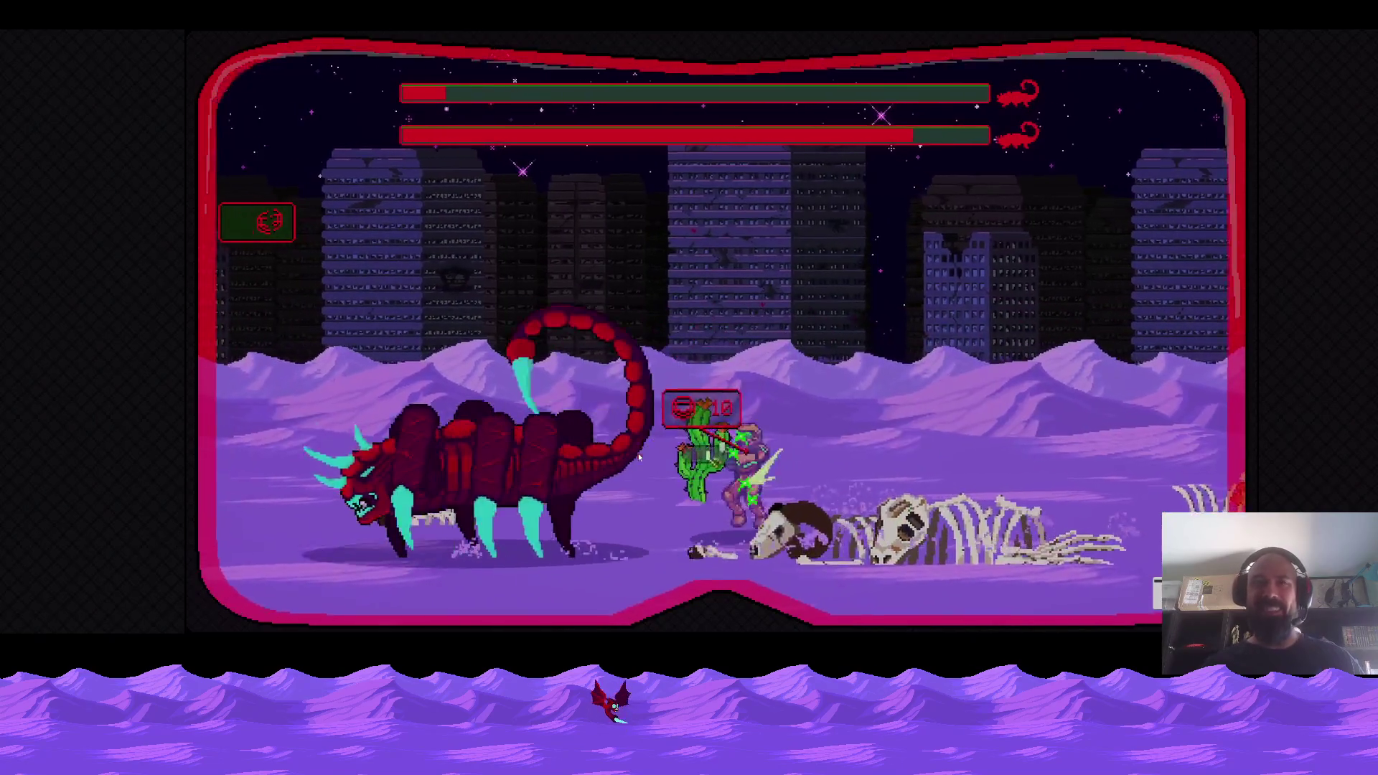
key(Left)
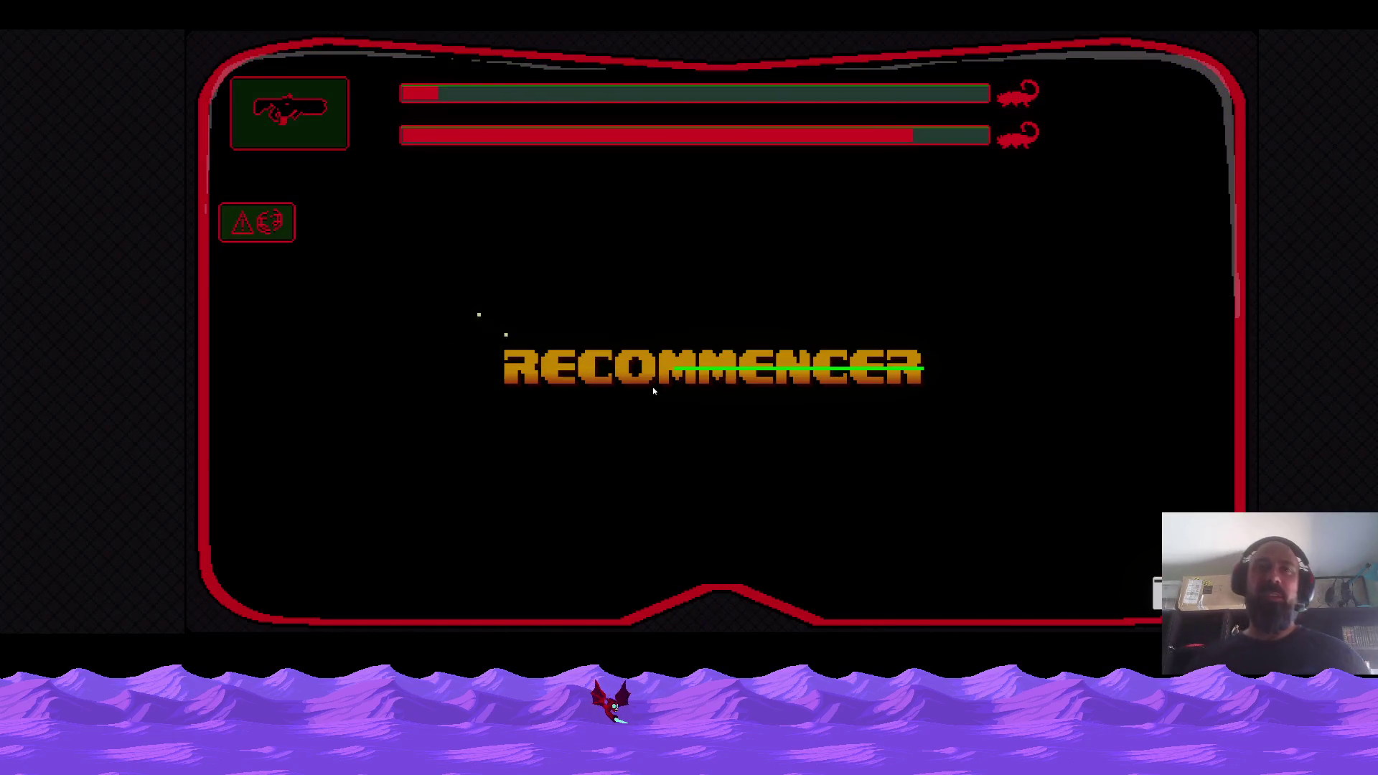
Hit RECOMMENCER, then move the image-search Firefox window on screen and close it.
click(655, 394)
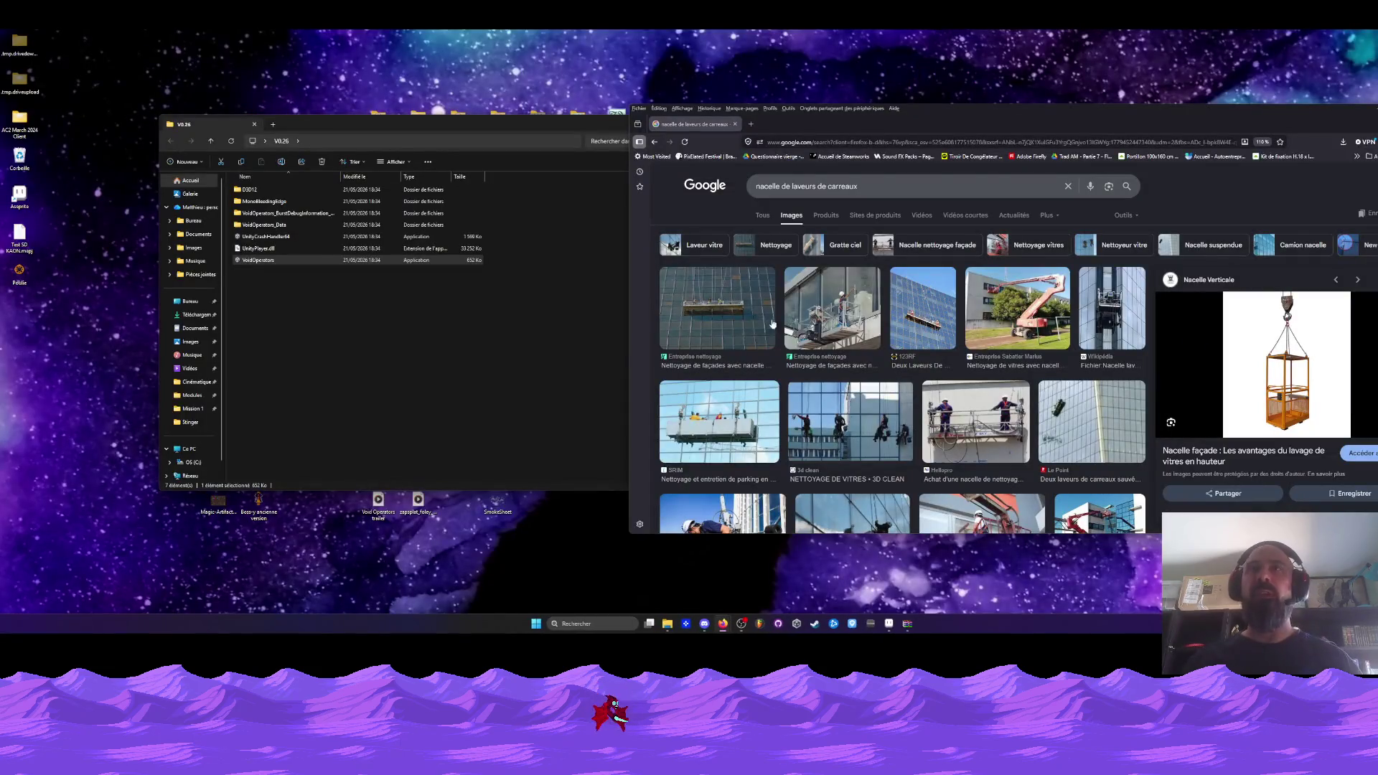
drag(1137, 109, 1018, 102)
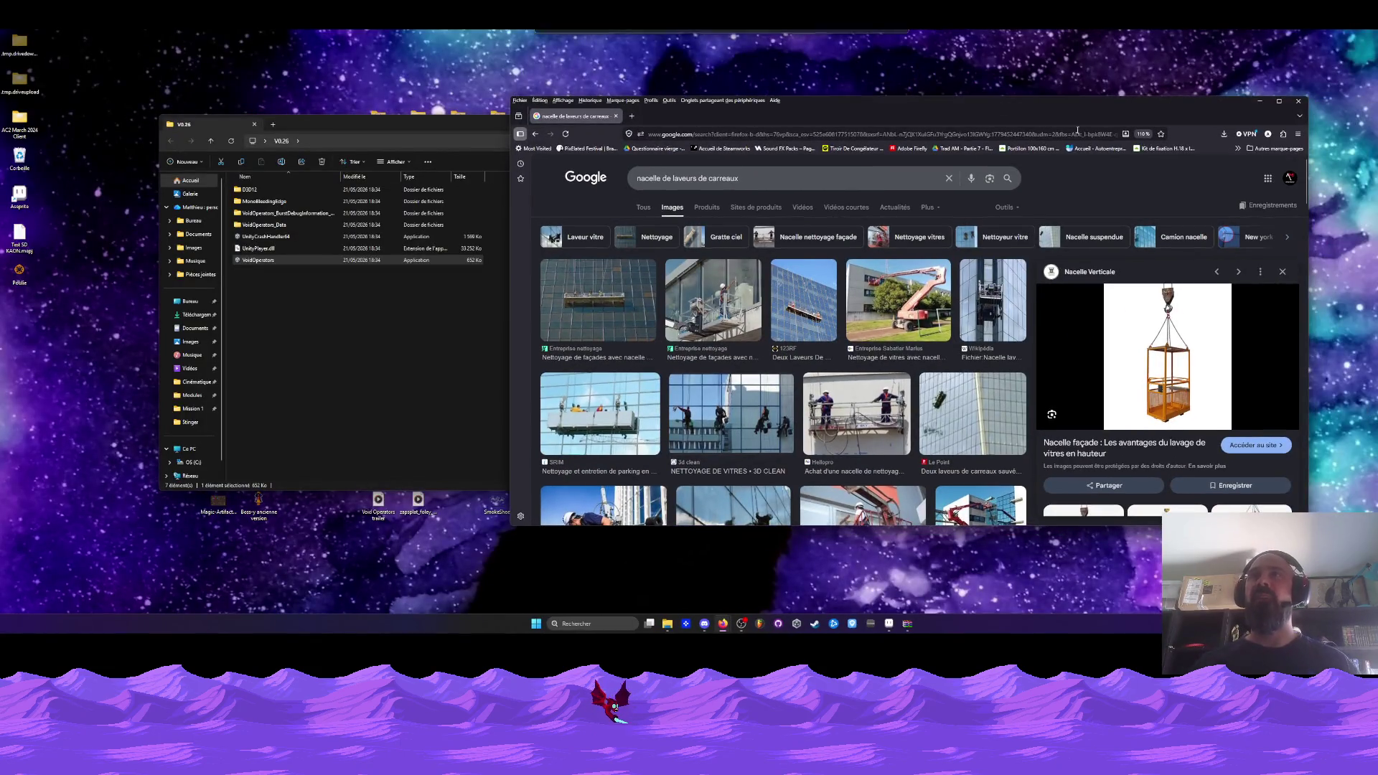
click(1301, 104)
key(alt+Tab)
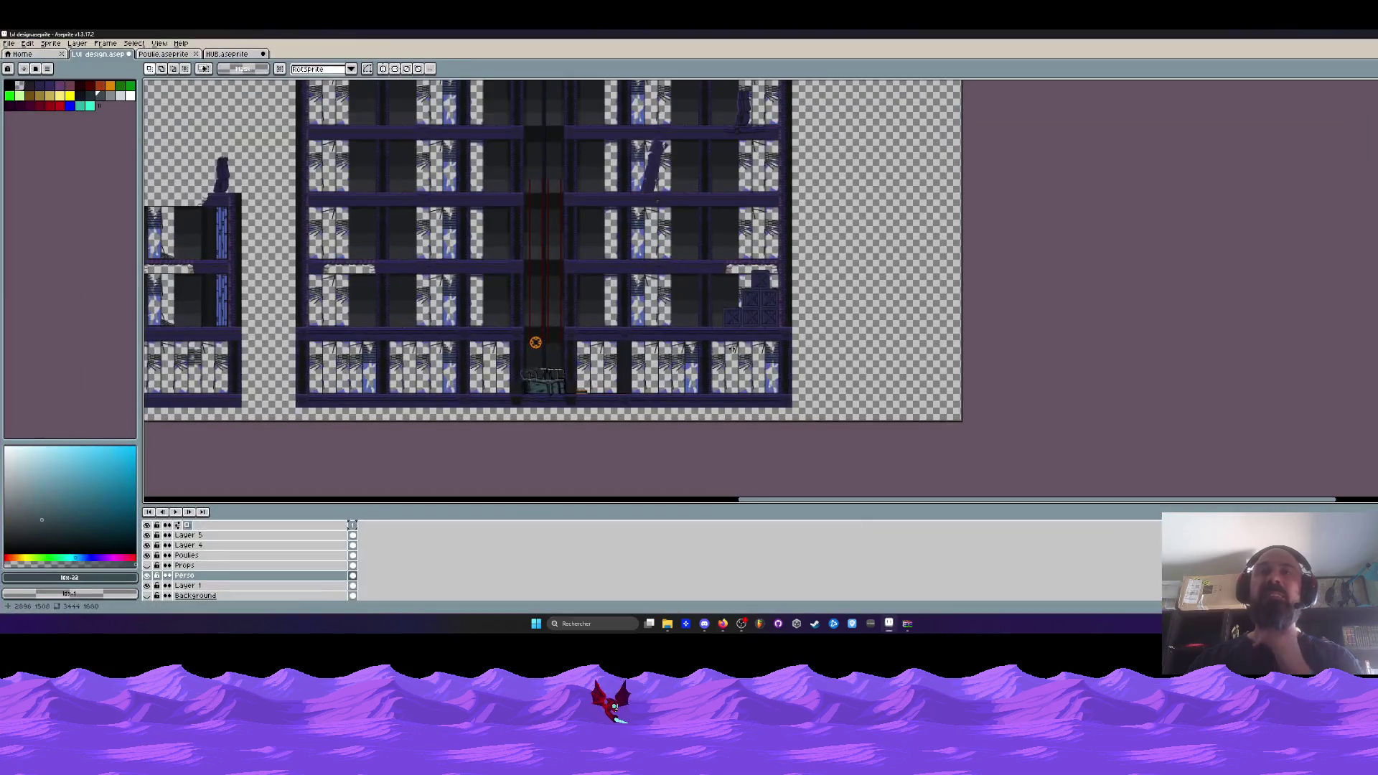
scroll(540, 331, down, 2)
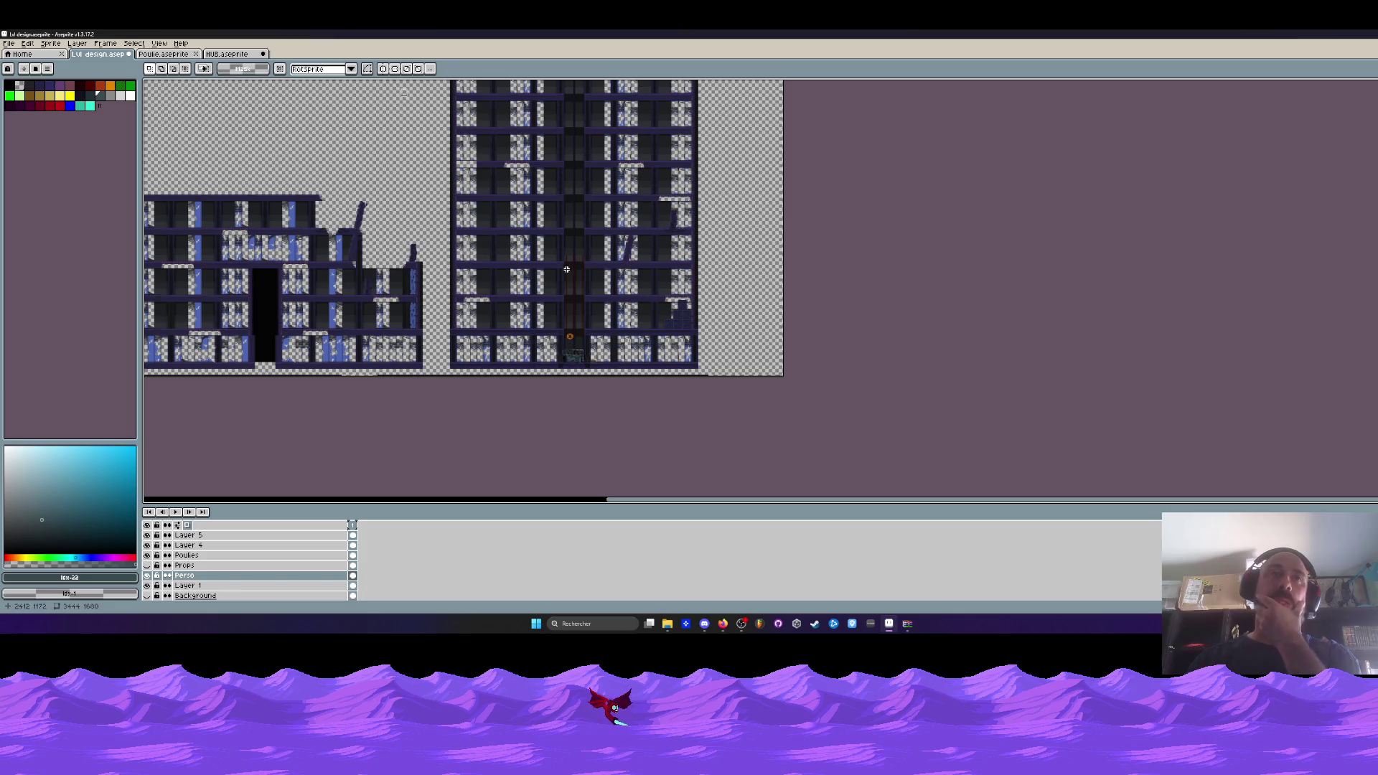
click(225, 56)
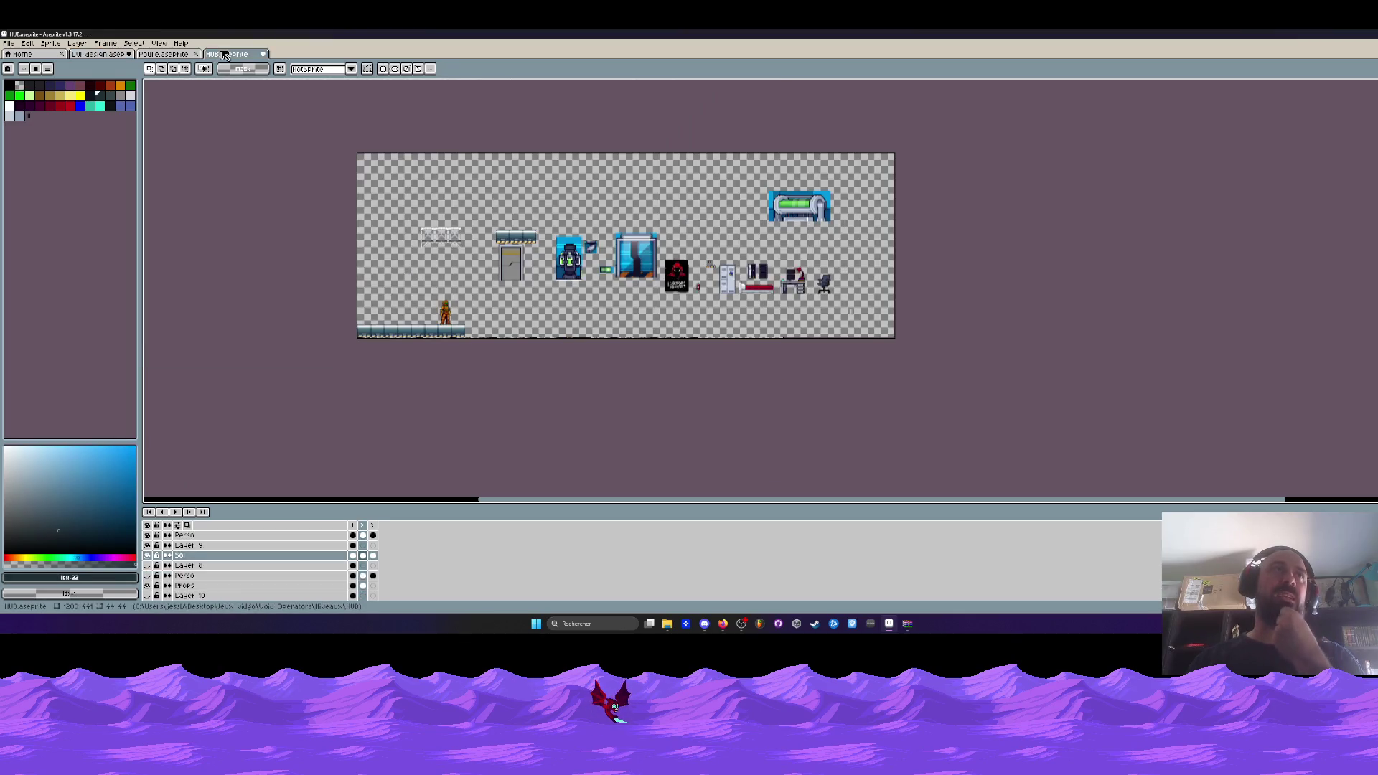
scroll(565, 271, up, 2)
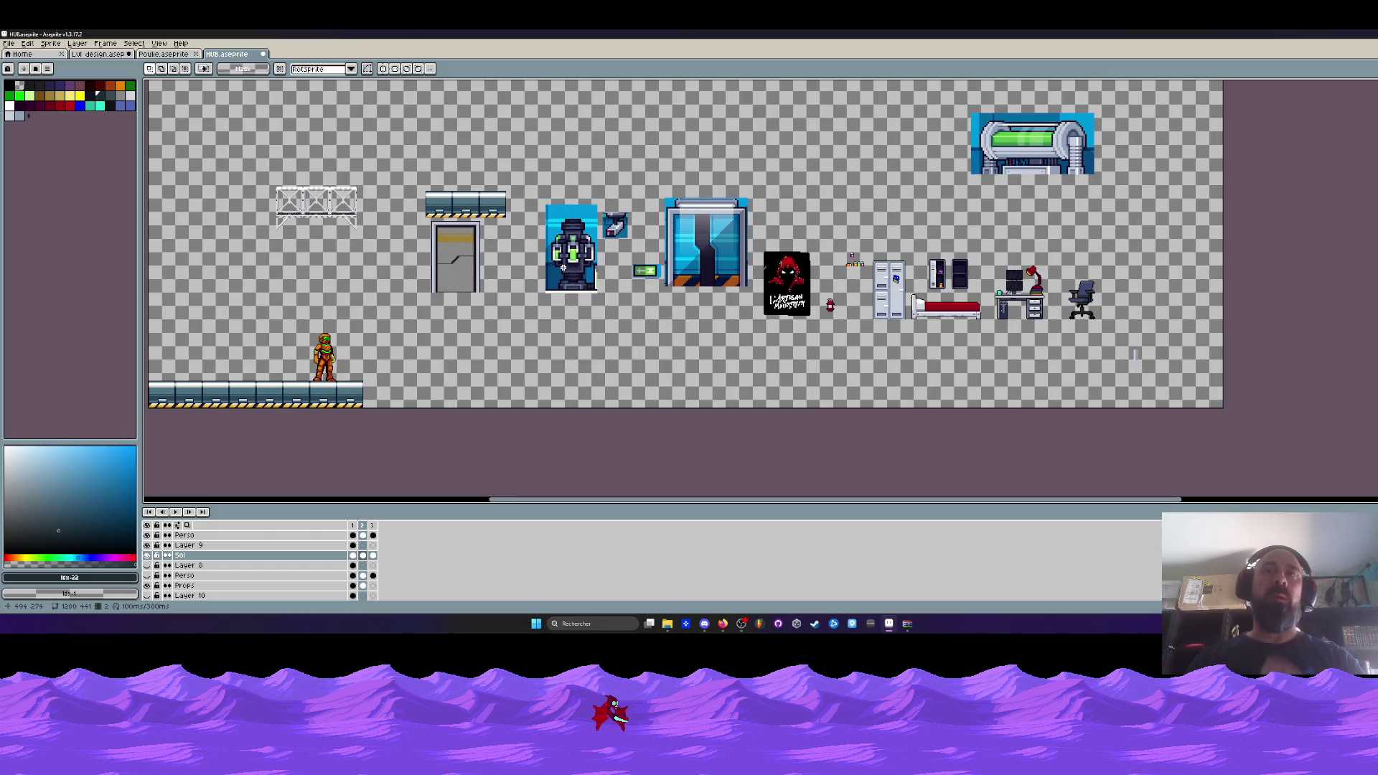
click(170, 56)
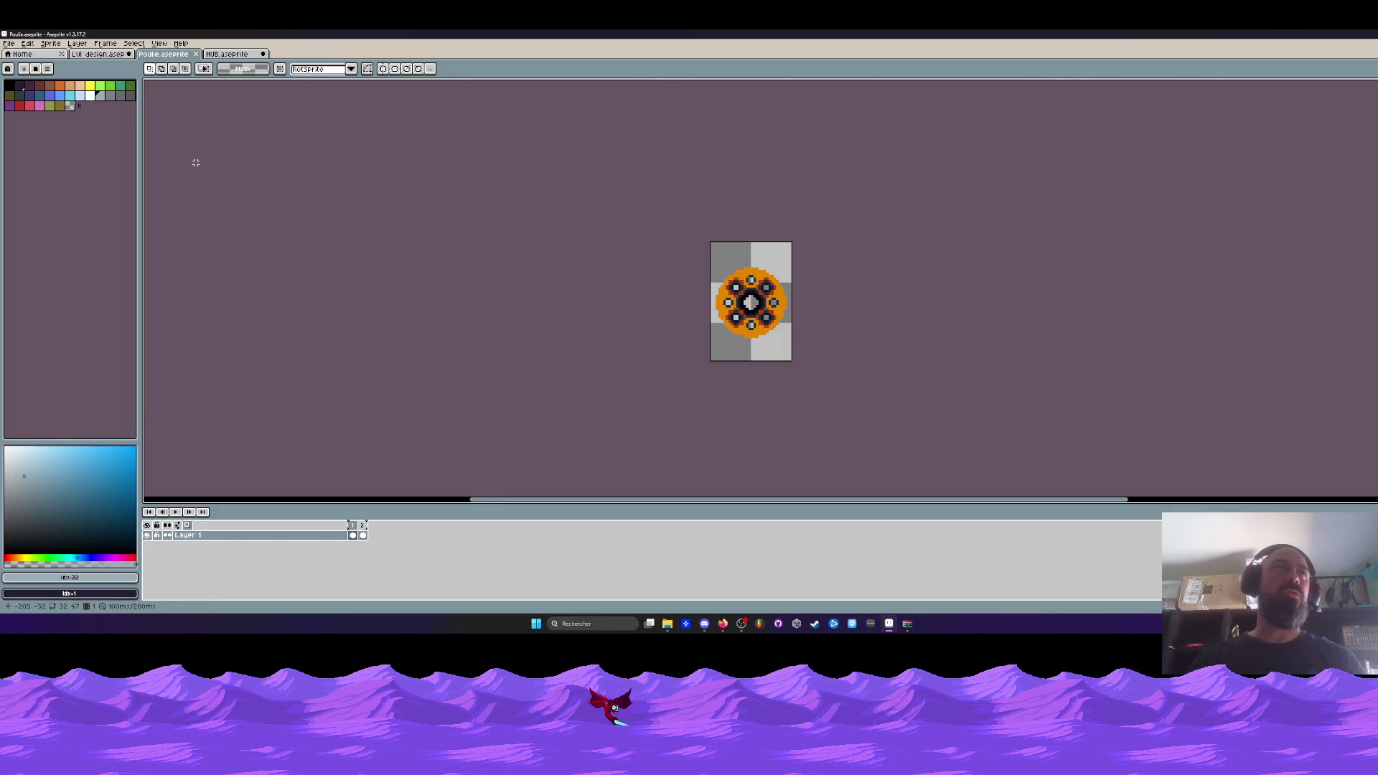
key(ctrl+shift+Tab)
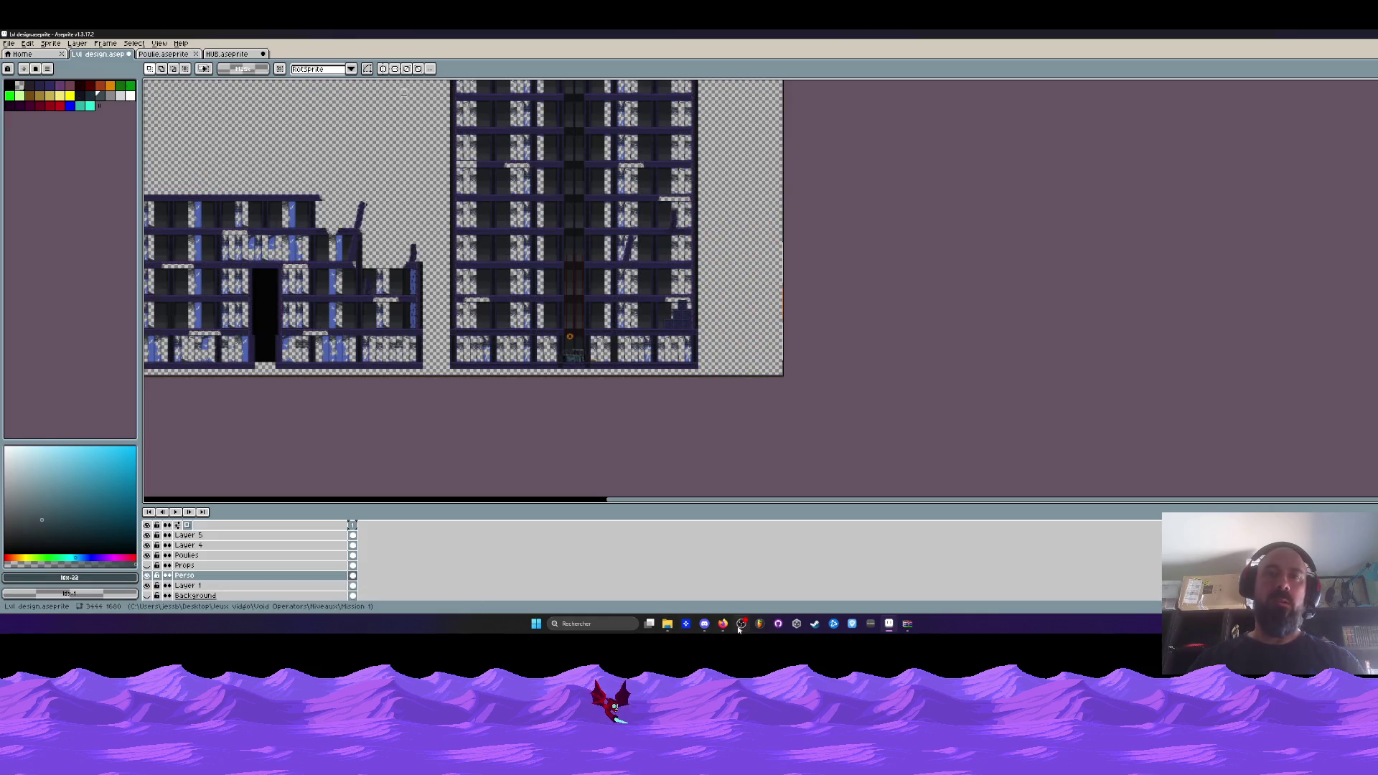
click(703, 624)
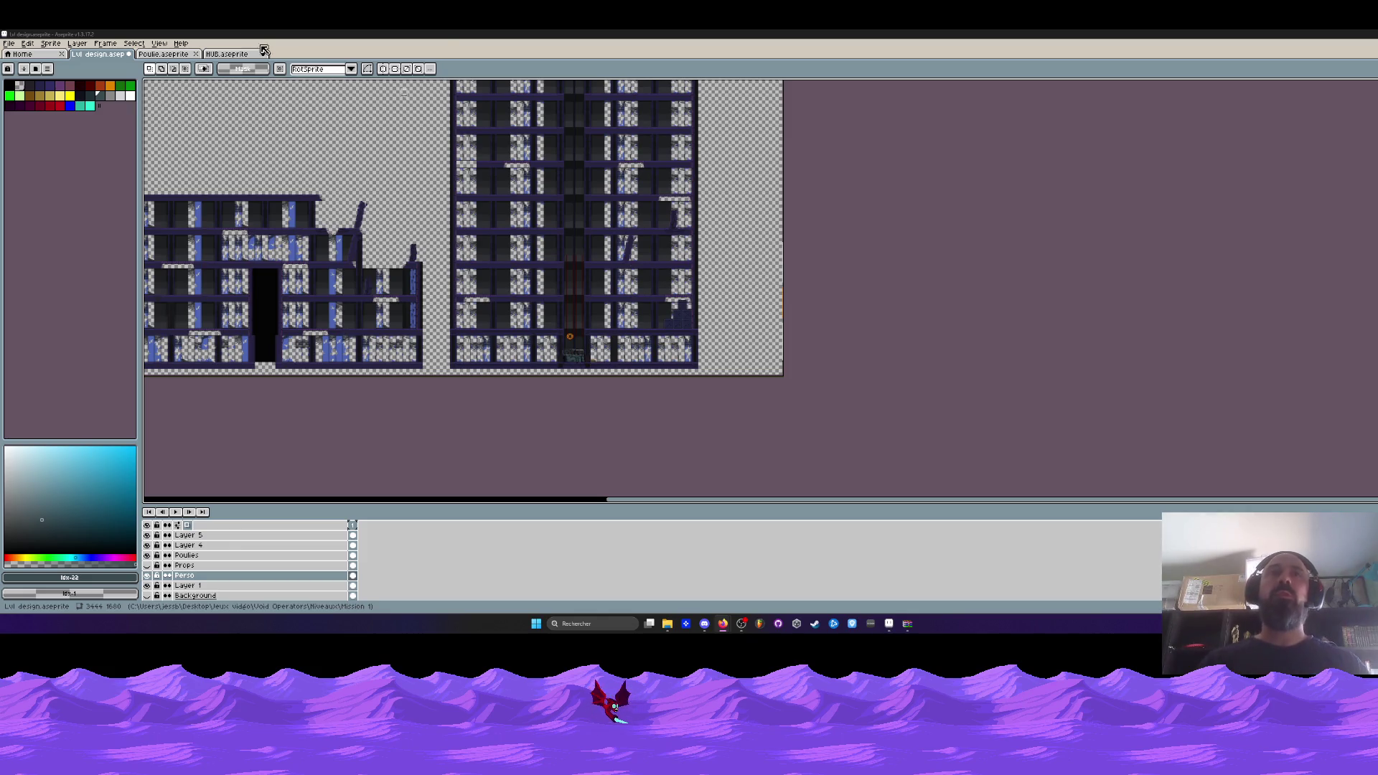
scroll(461, 210, down, 1)
scroll(462, 211, up, 5)
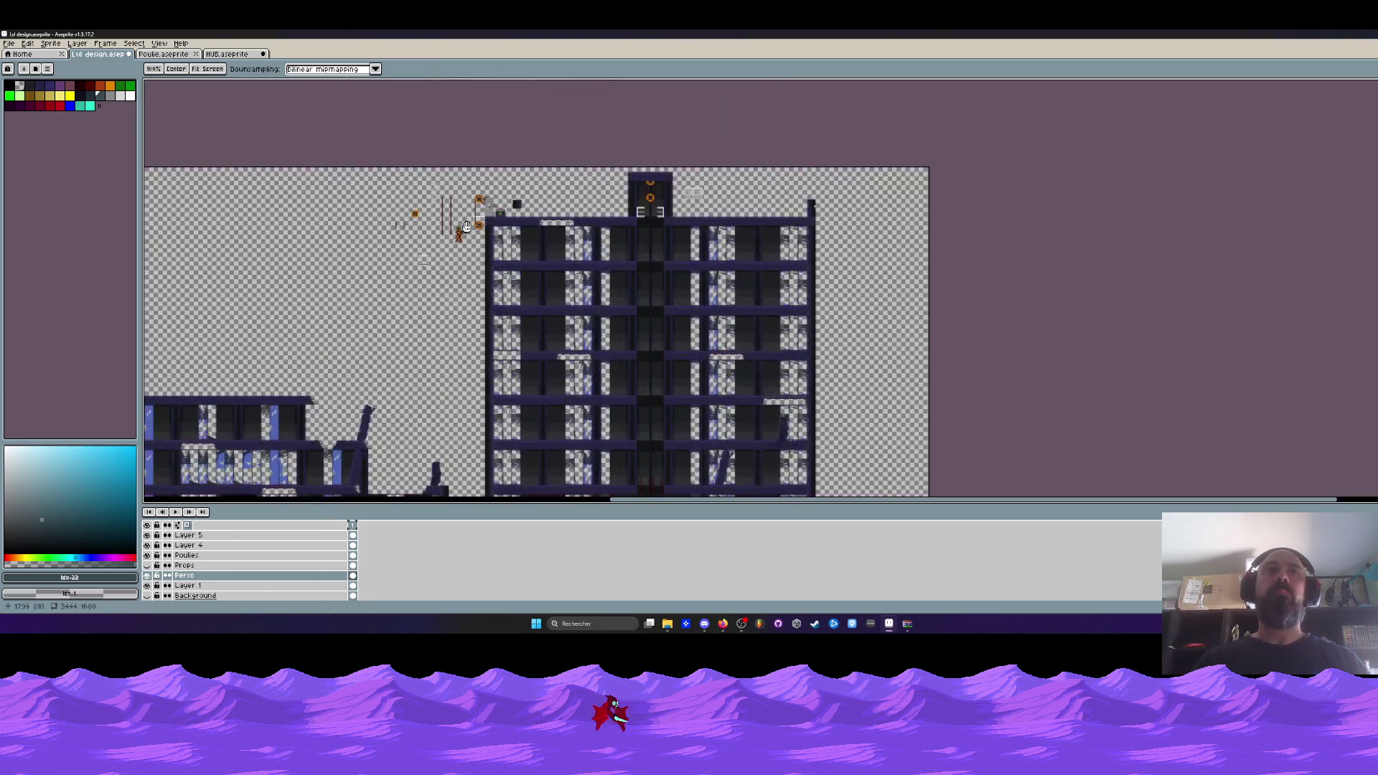
mouse_move(462, 210)
mouse_down()
mouse_move(474, 326)
mouse_move(483, 274)
mouse_up()
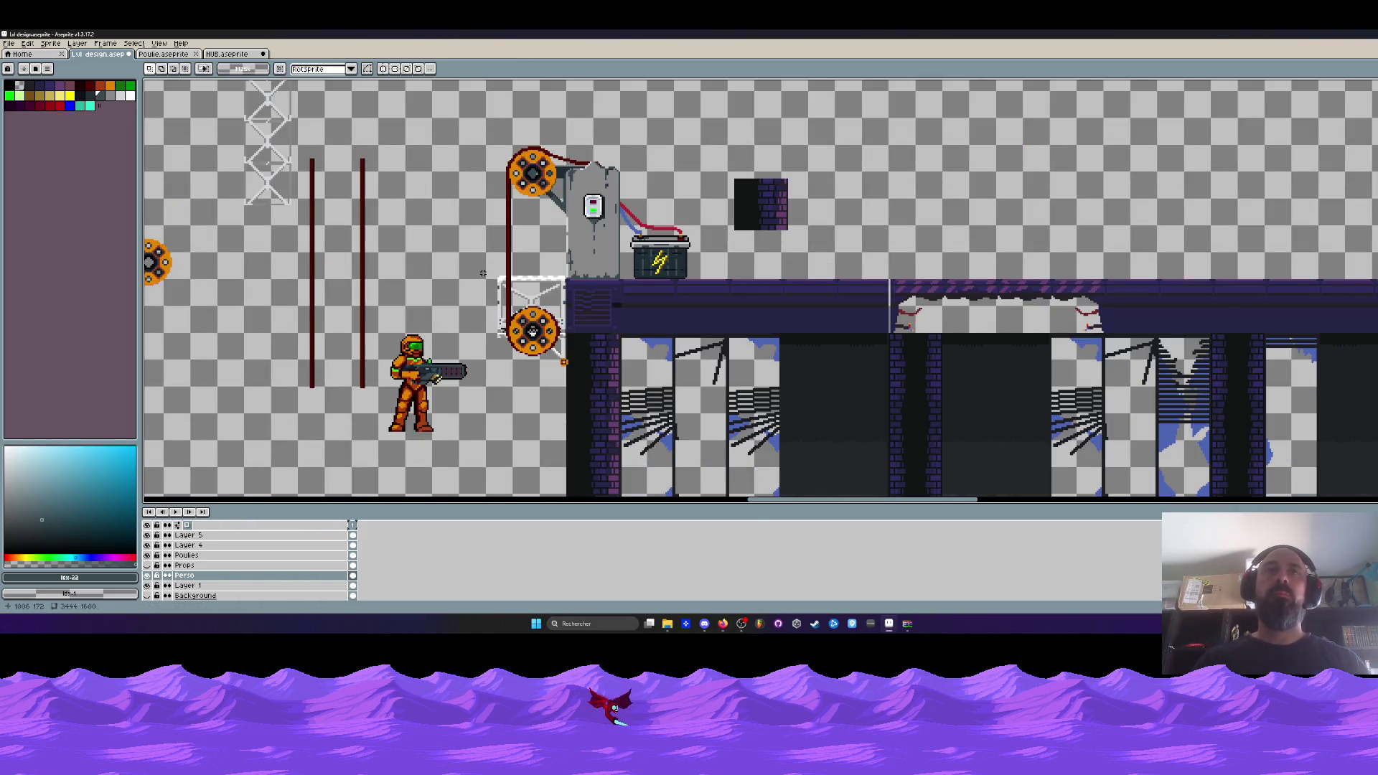
scroll(483, 273, down, 3)
scroll(569, 237, up, 3)
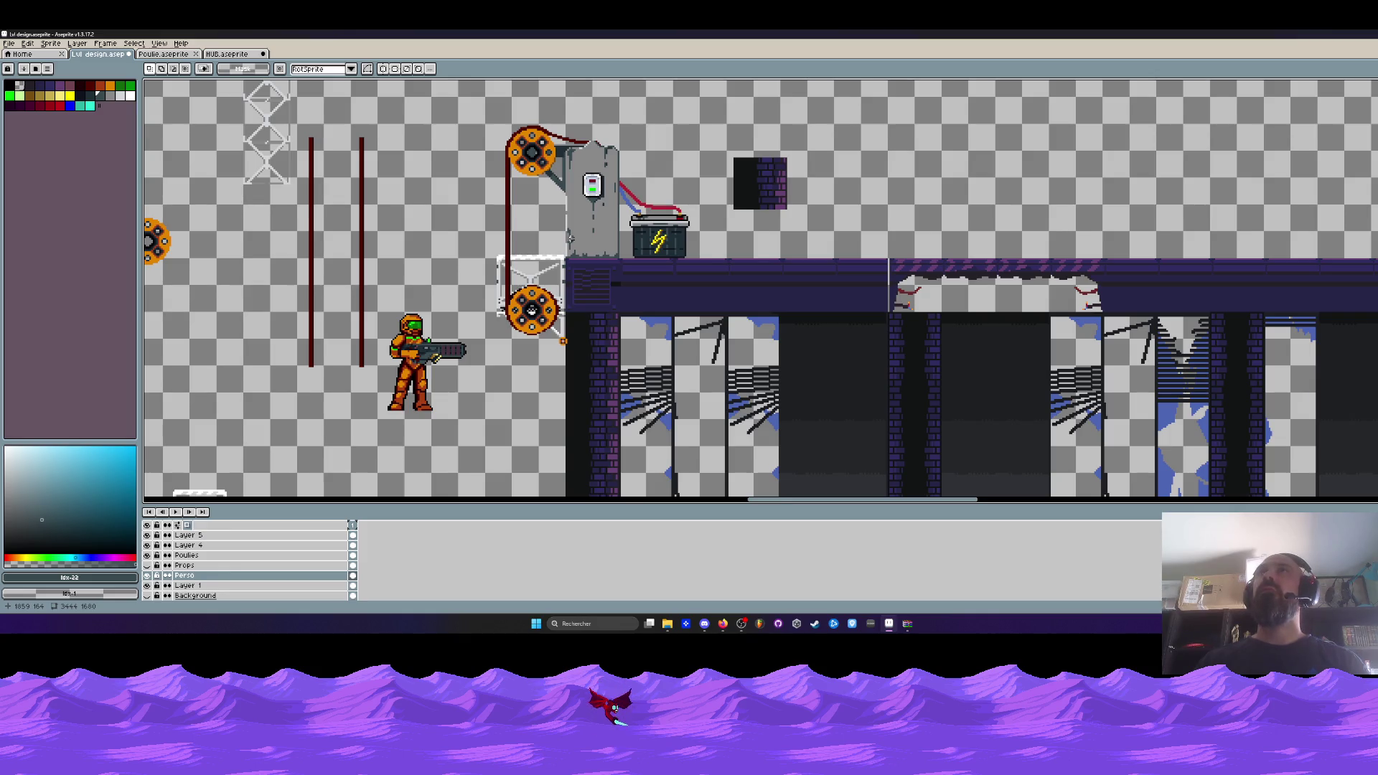
scroll(569, 237, down, 3)
scroll(586, 231, up, 3)
scroll(587, 230, down, 2)
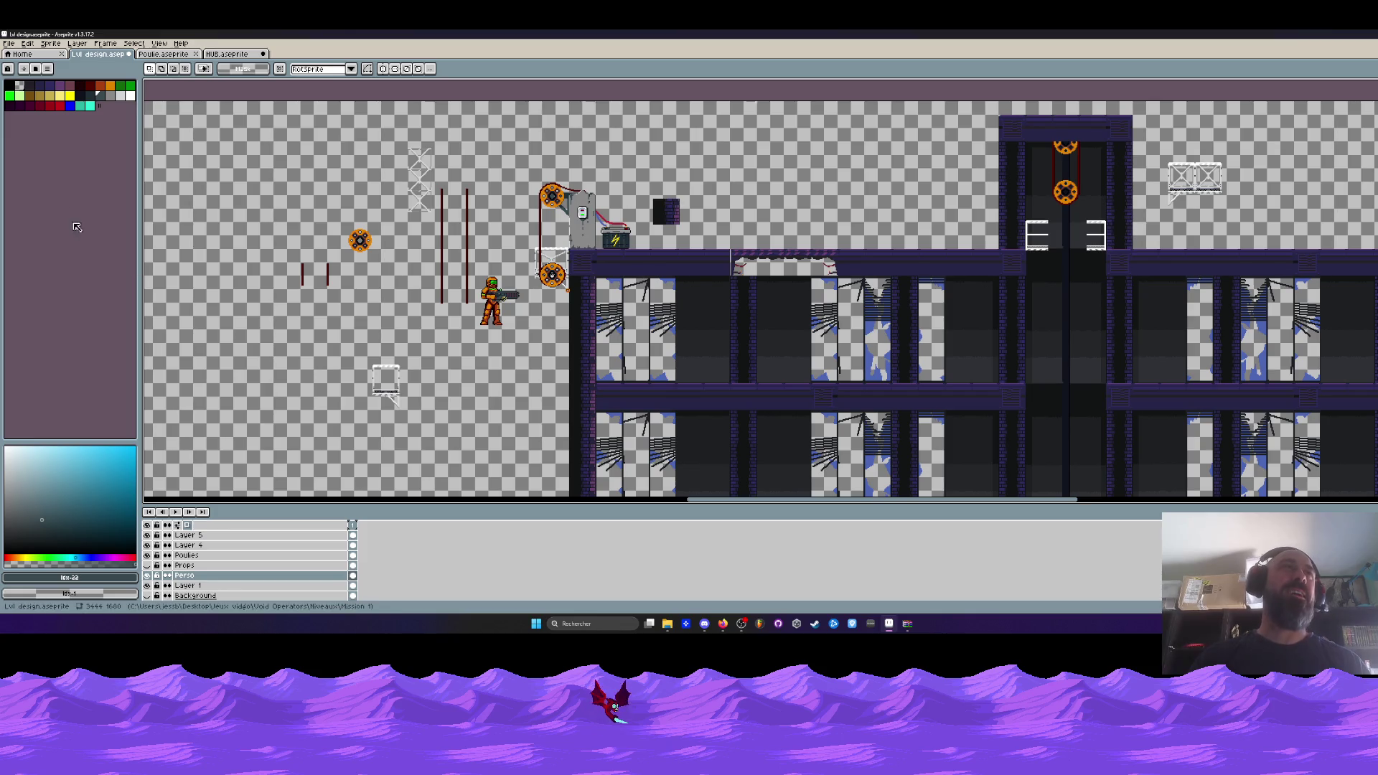
scroll(597, 203, up, 2)
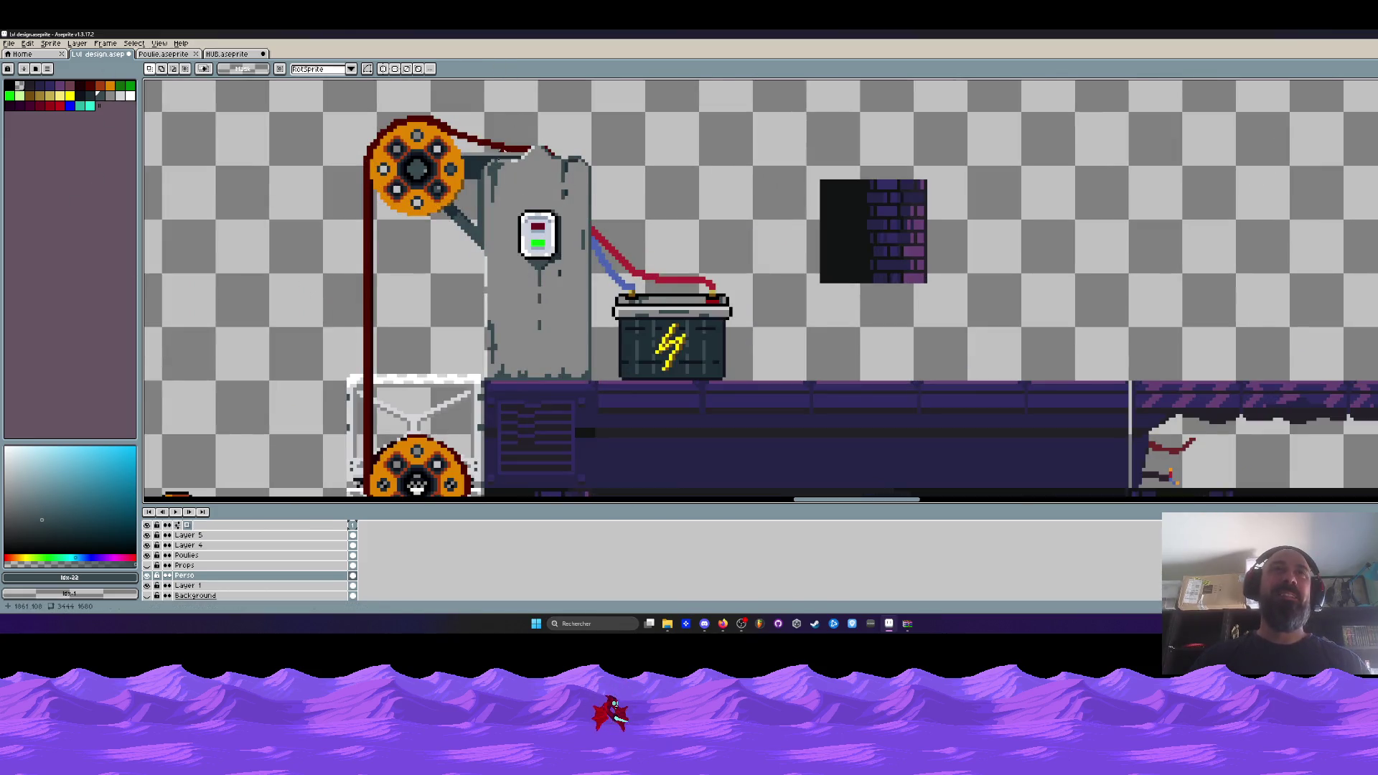
scroll(511, 192, up, 1)
Sample dark grey #394a50 and draw a pencil line on the machine housing in Layer 4.
scroll(503, 178, up, 2)
key(i)
click(505, 179)
key(b)
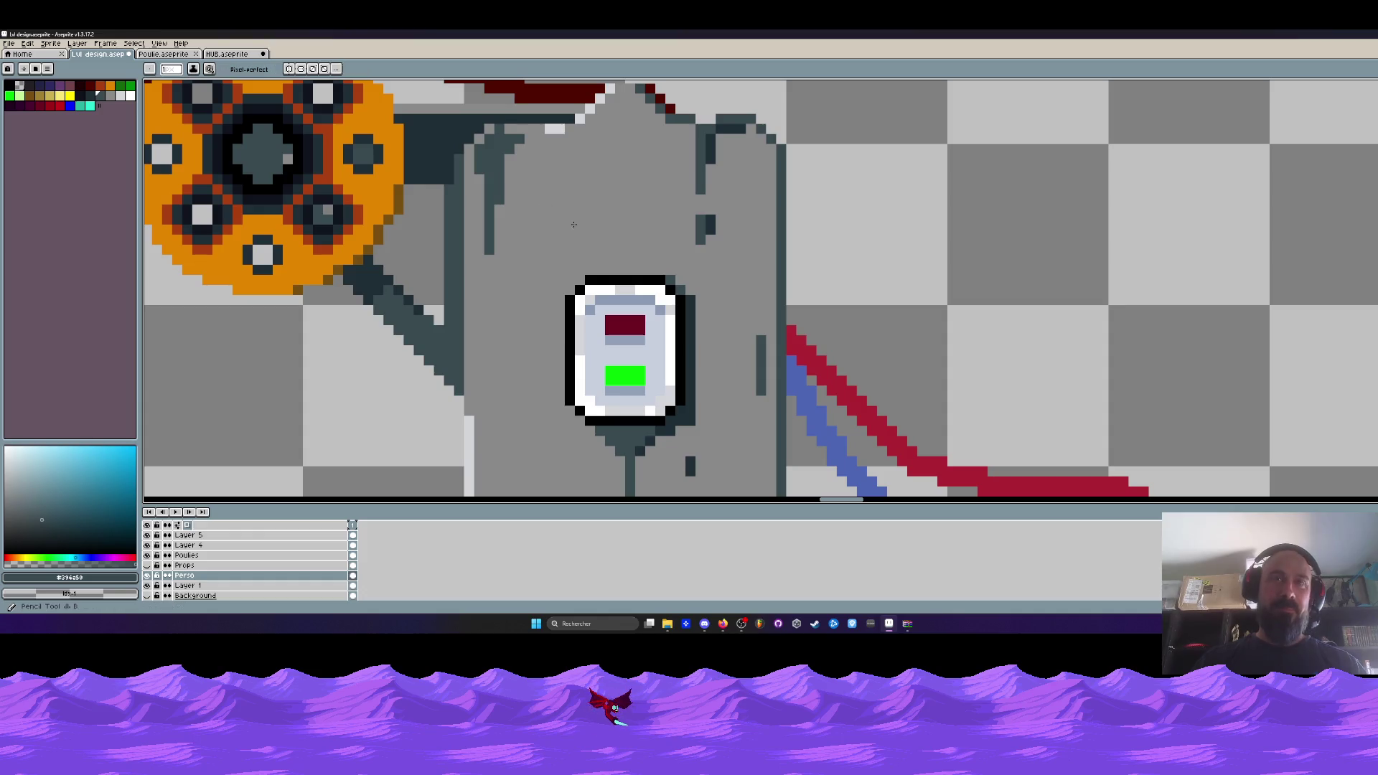
click(188, 545)
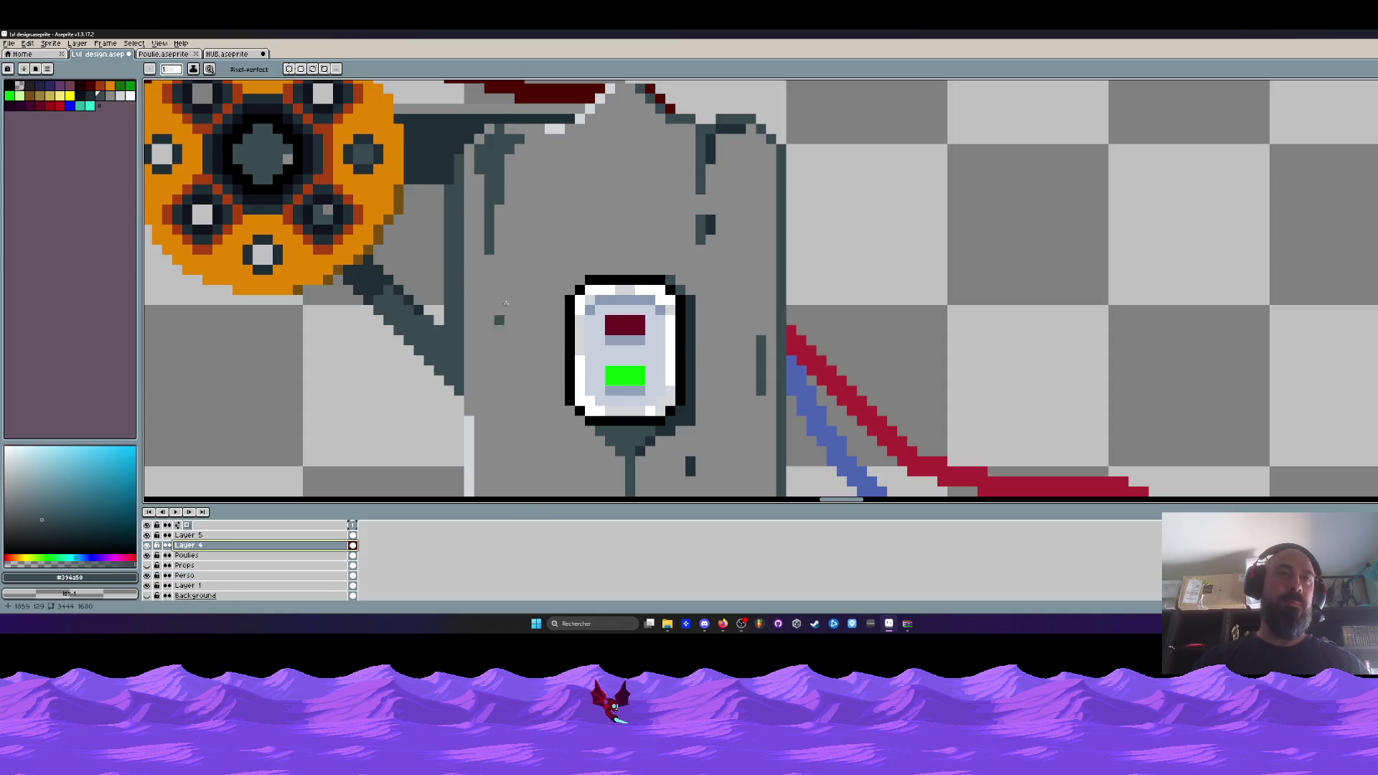
drag(579, 178, 567, 228)
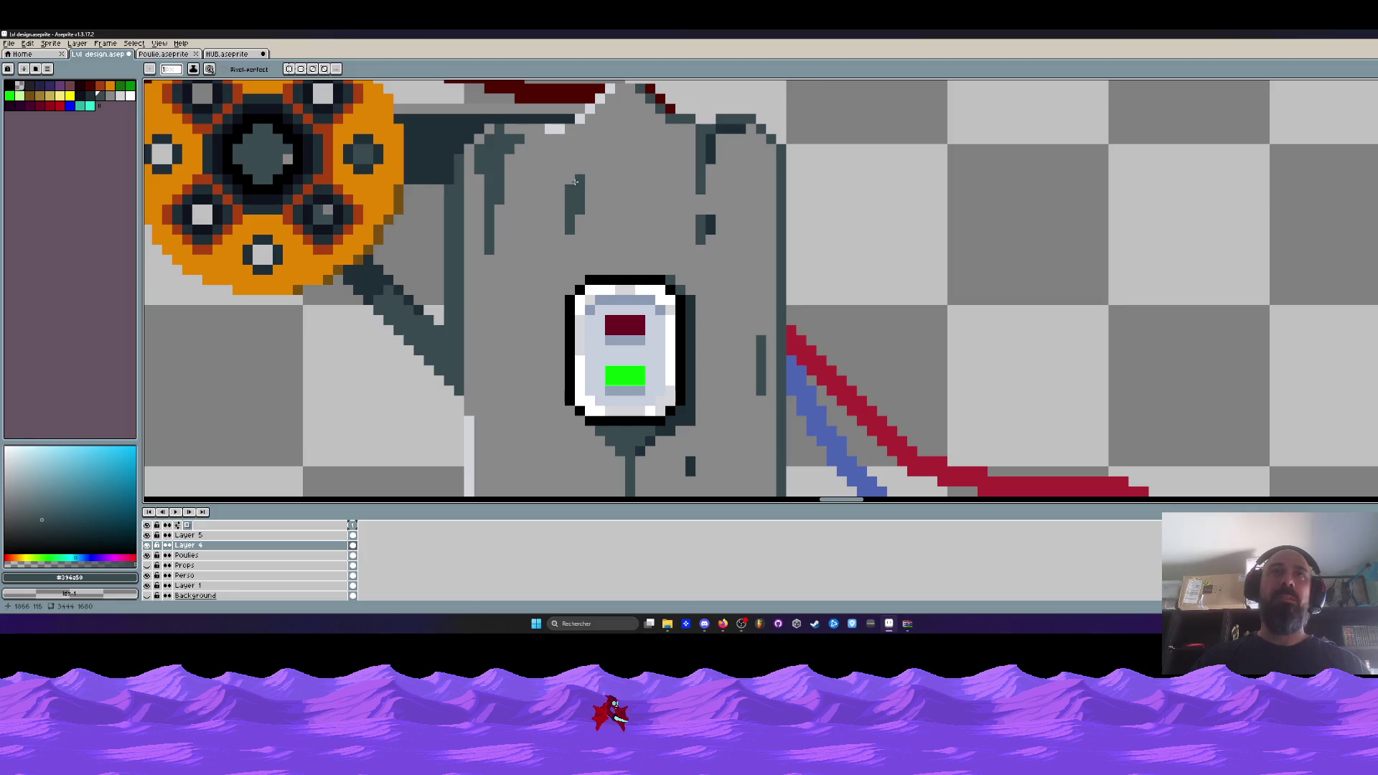
Undo the misplaced stroke and redraw a dark vertical shading line down the housing.
scroll(601, 147, down, 2)
scroll(601, 147, down, 1)
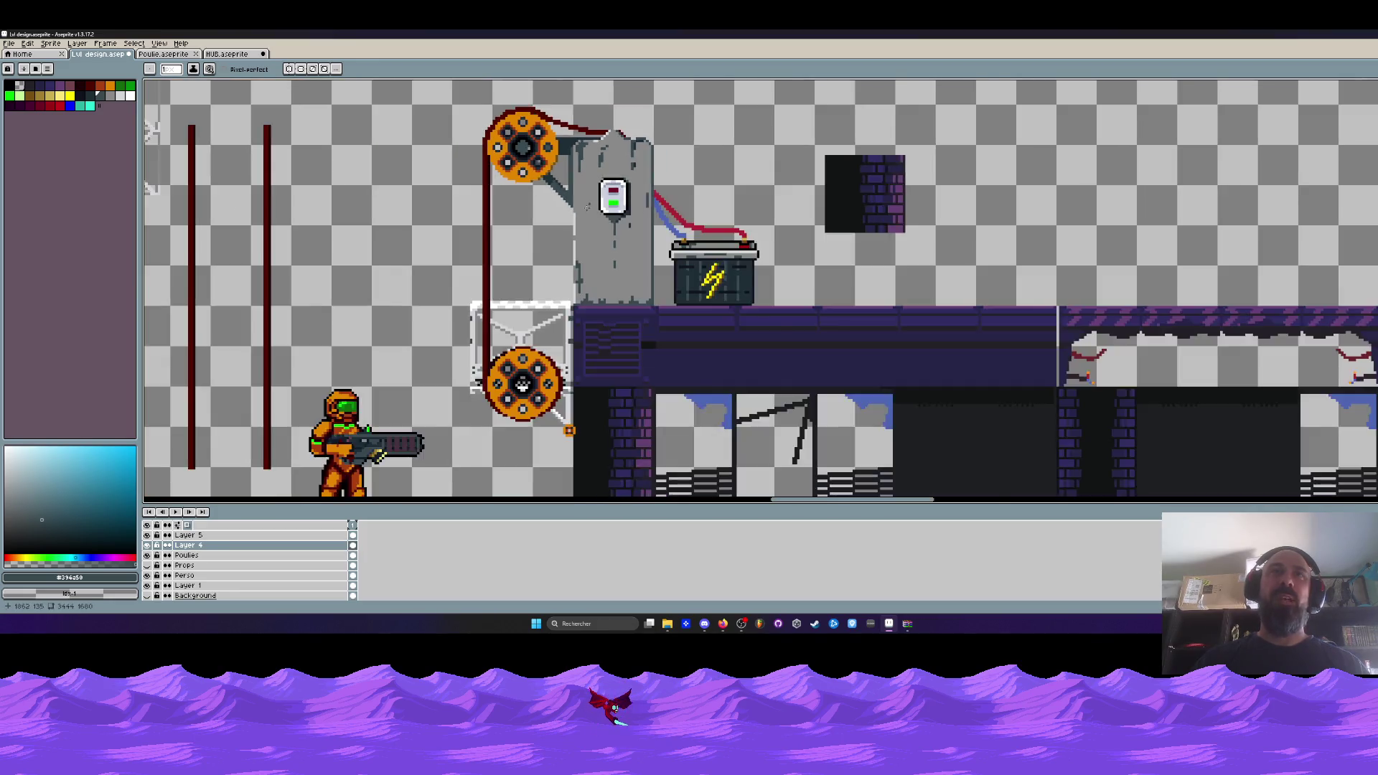
scroll(566, 251, up, 4)
key(ctrl+z)
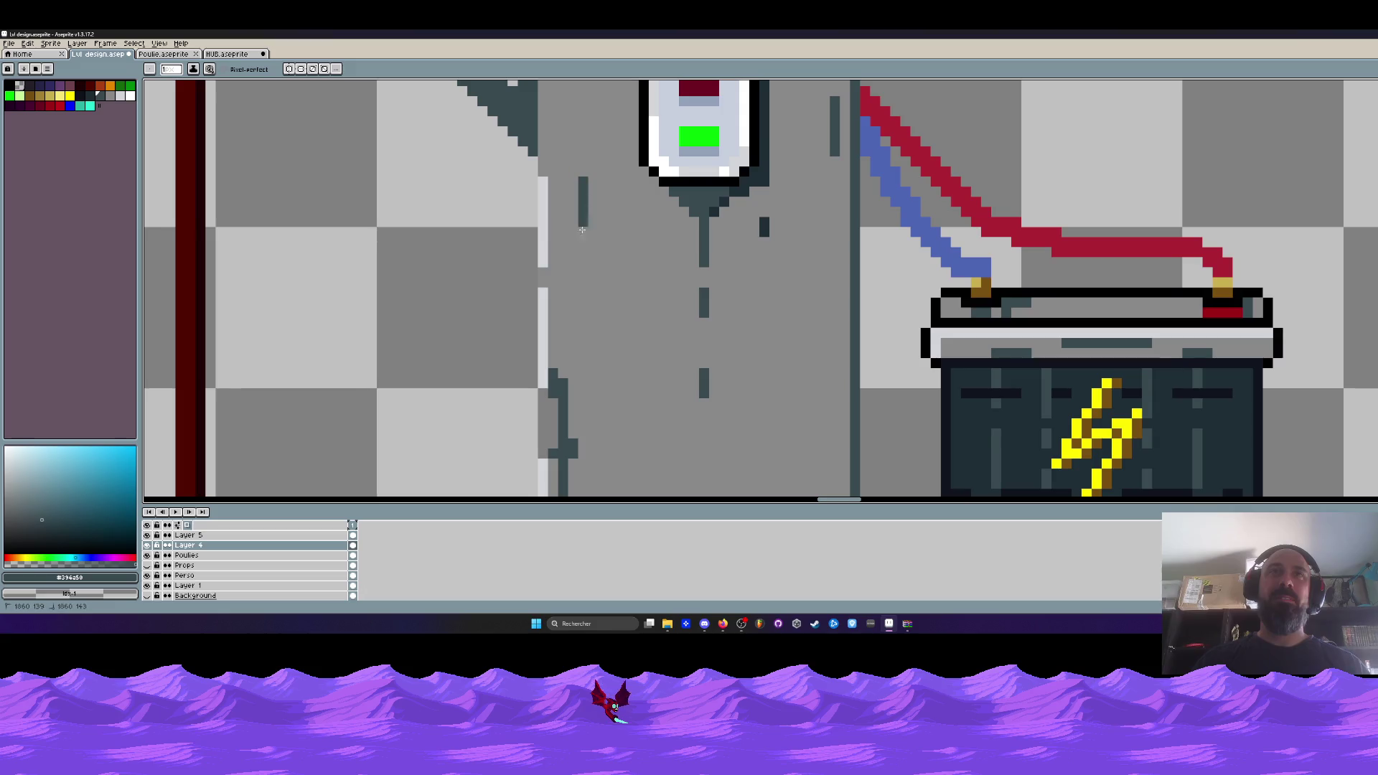
drag(583, 179, 593, 286)
click(594, 212)
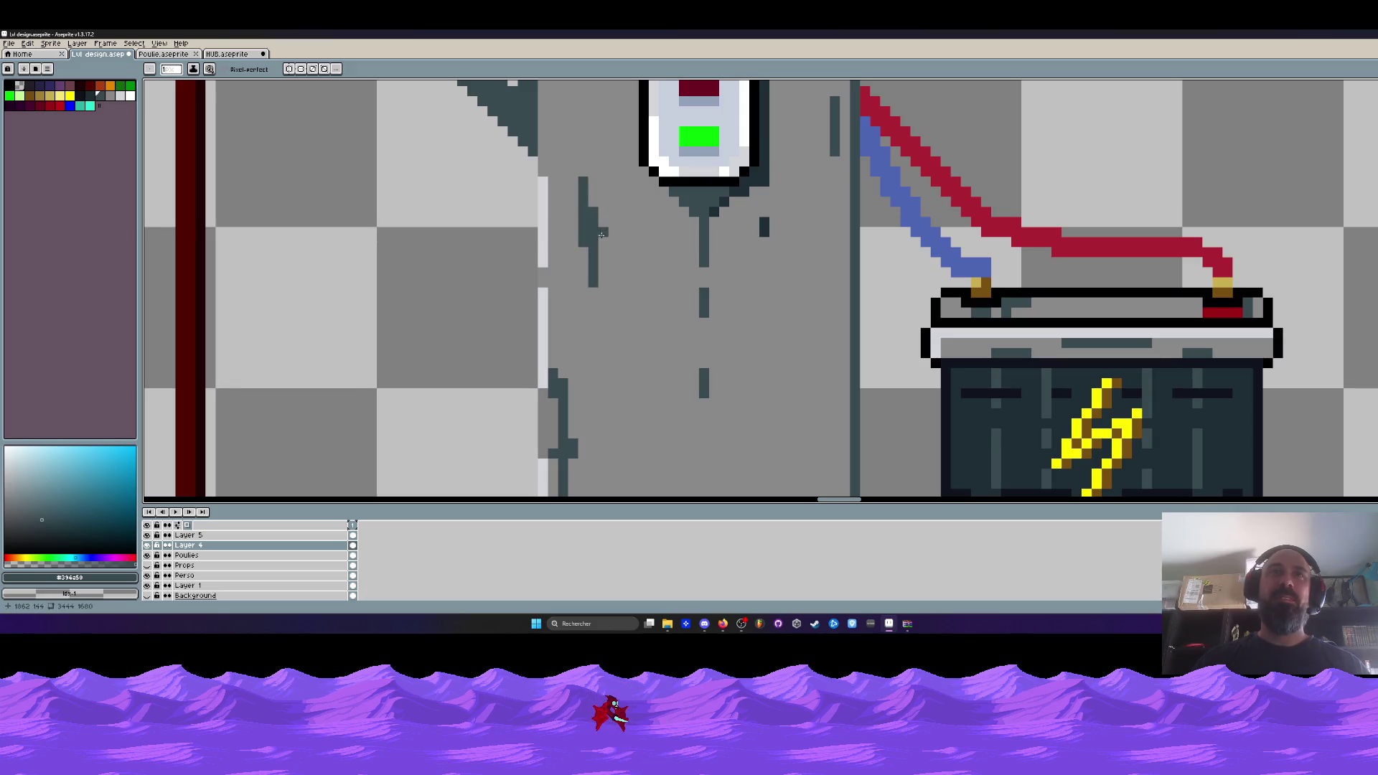
Undo the last pencil stroke and zoom around to inspect the pulley machine and battery.
scroll(613, 352, down, 4)
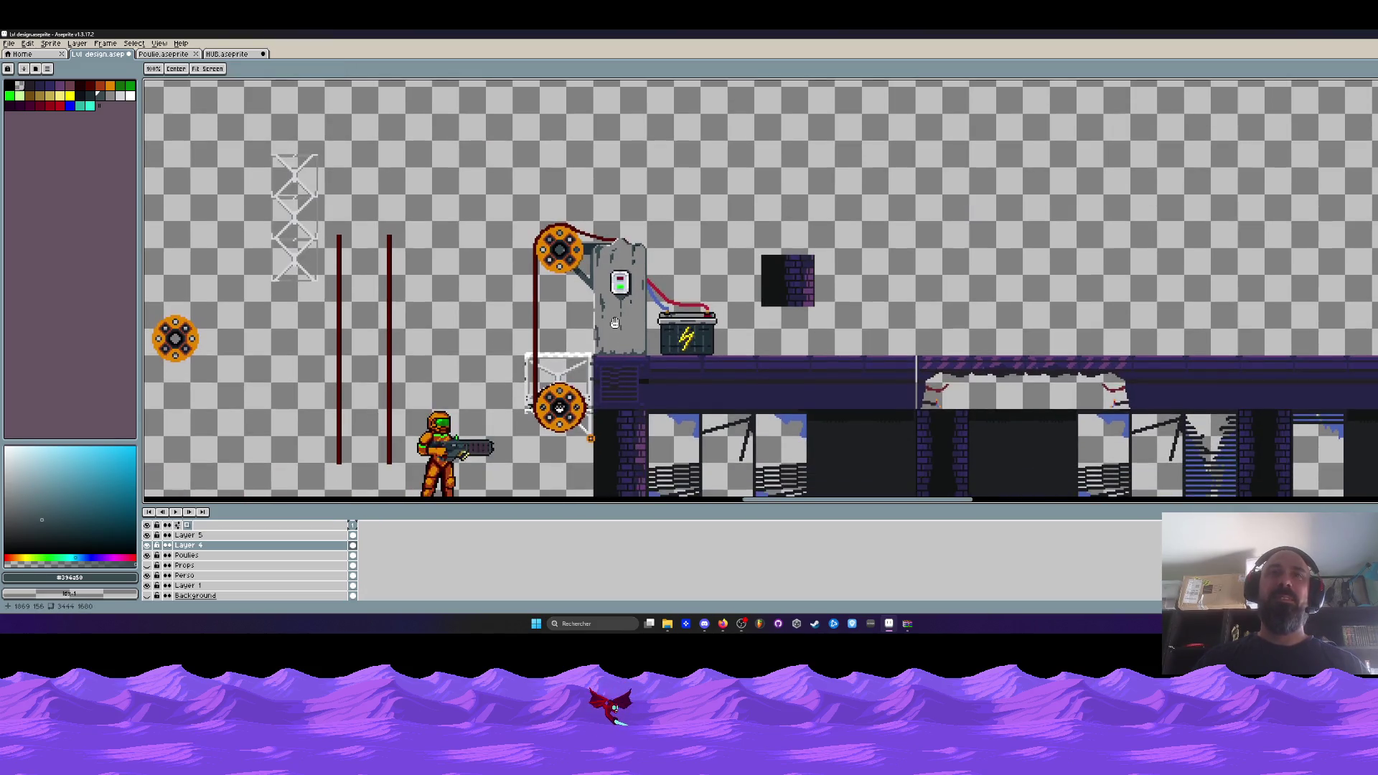
scroll(619, 351, up, 2)
key(ctrl+z)
key(b)
scroll(624, 294, up, 2)
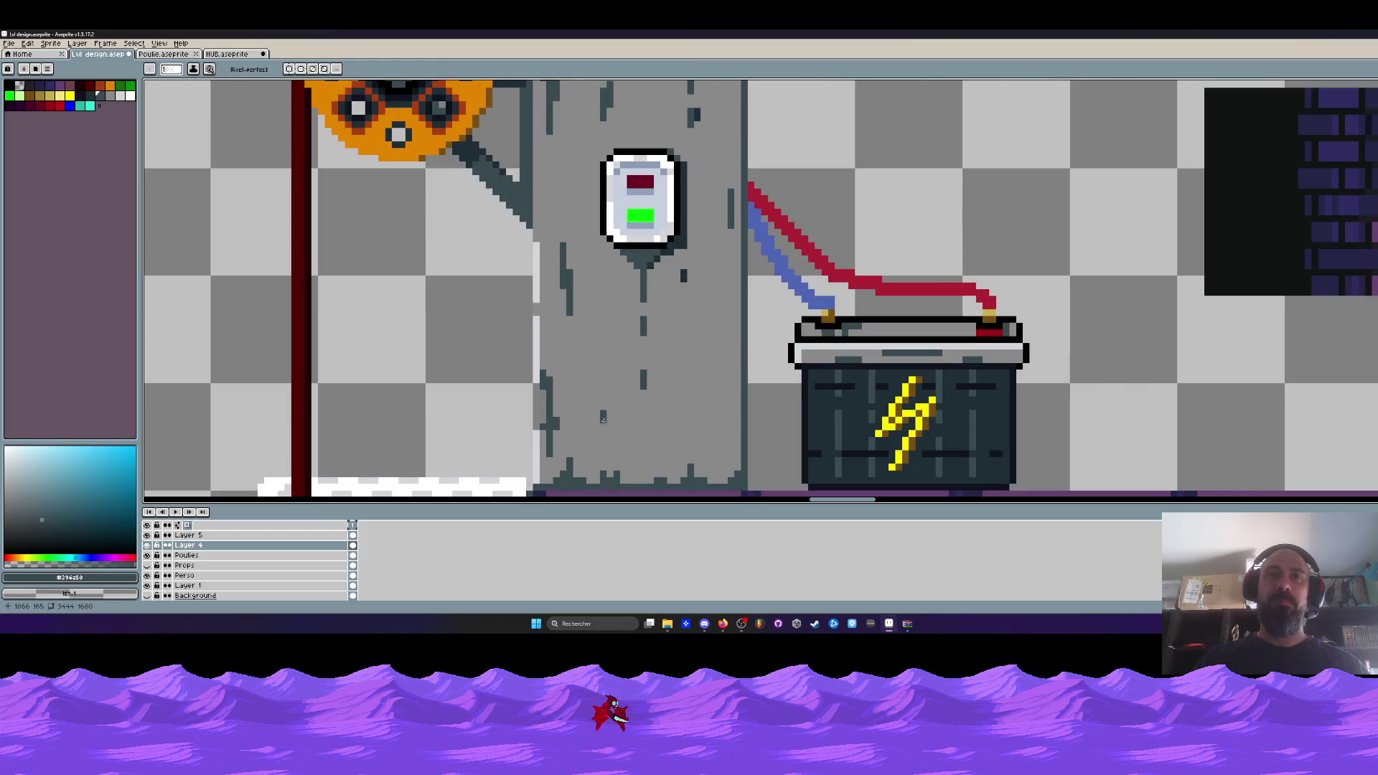
scroll(602, 454, down, 2)
scroll(635, 453, down, 2)
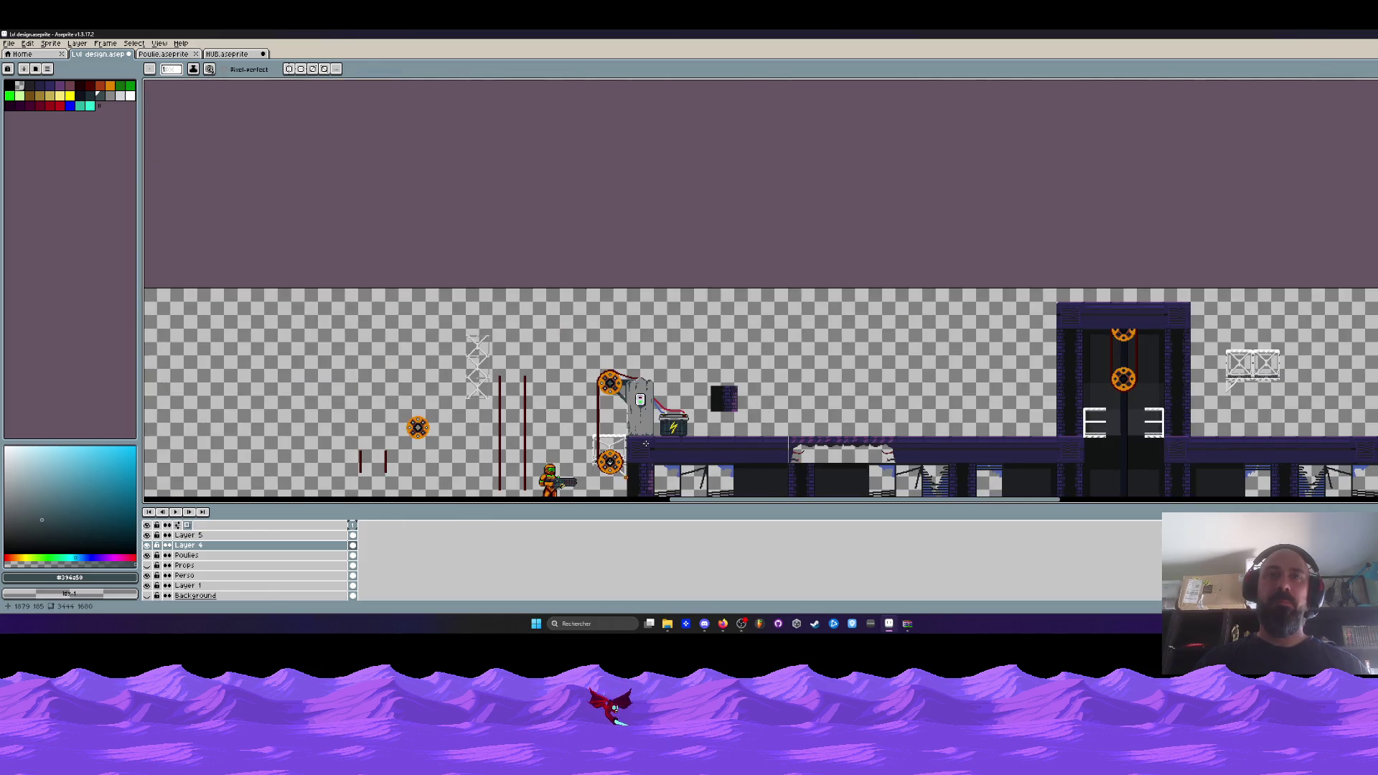
scroll(645, 444, up, 5)
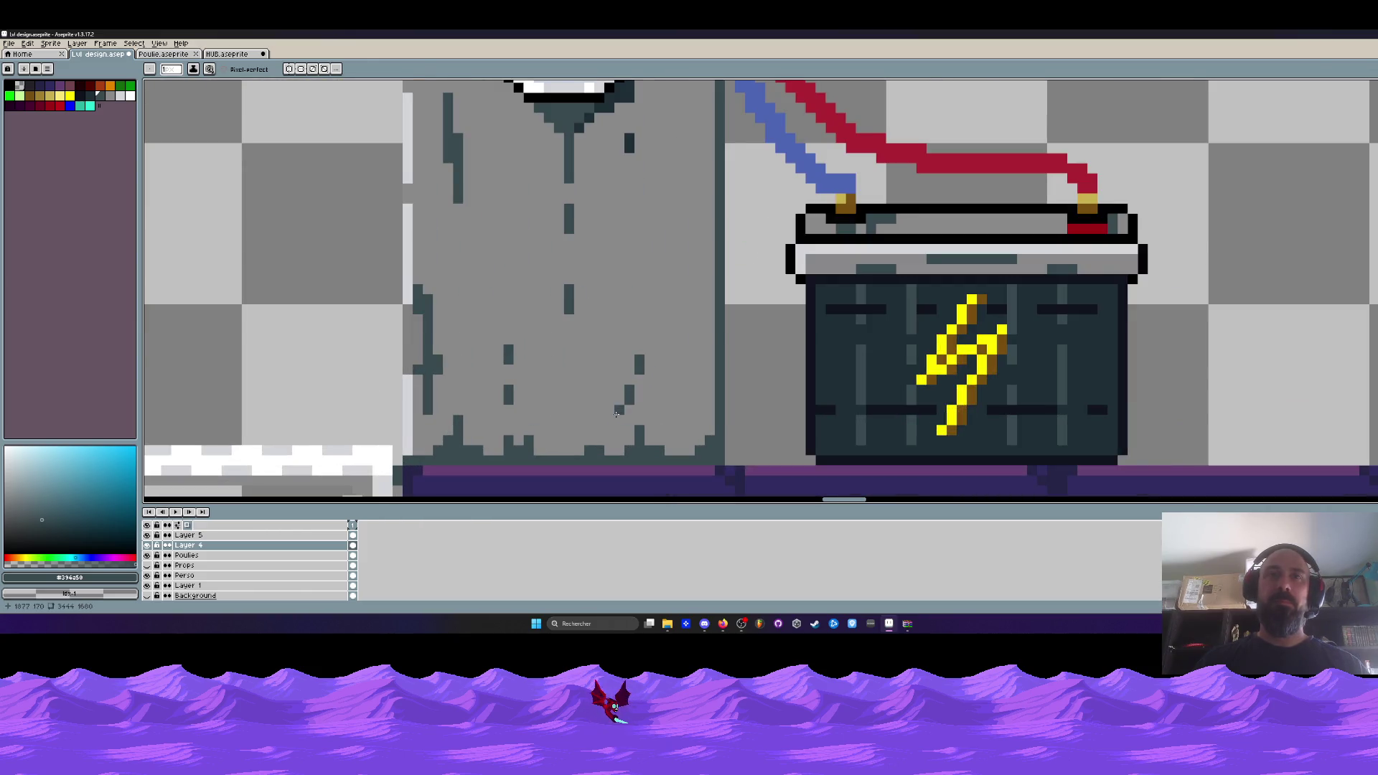
scroll(638, 435, down, 3)
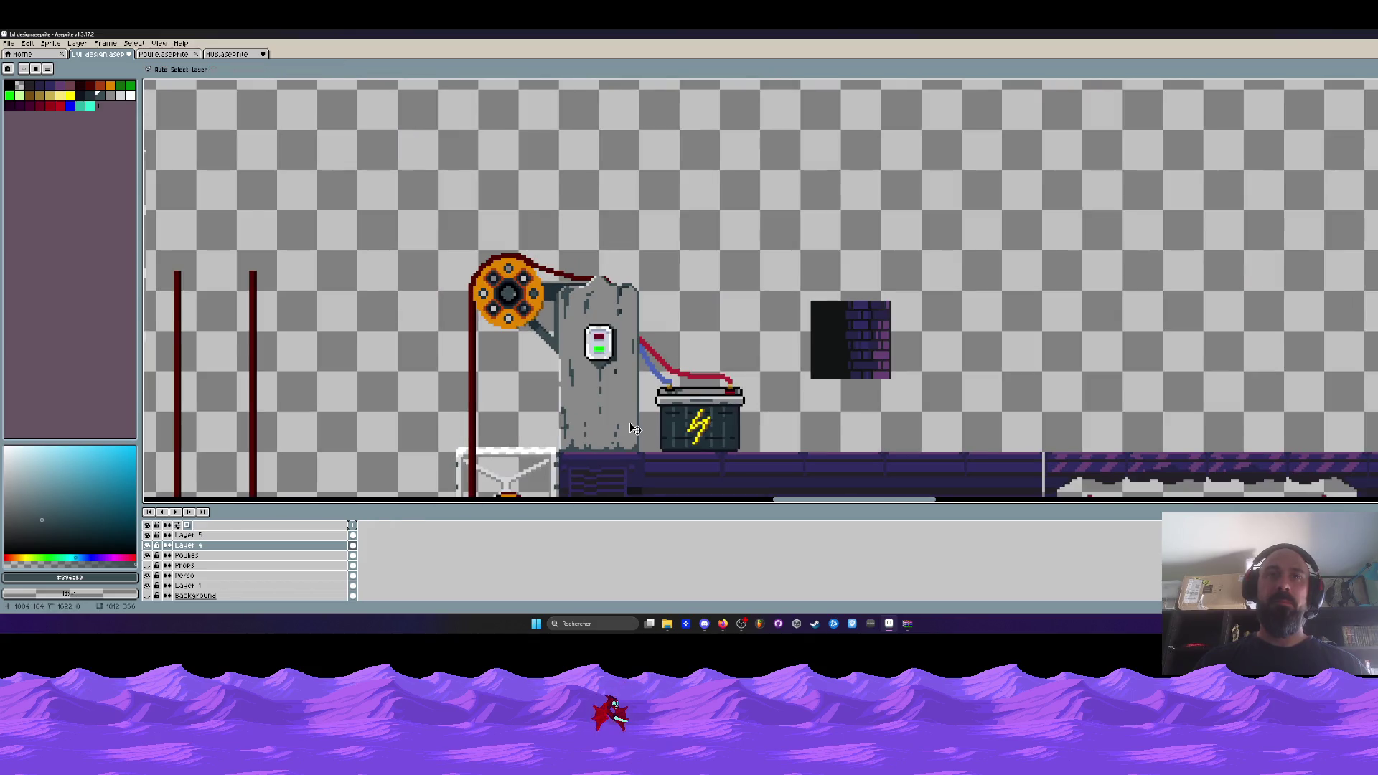
scroll(631, 424, down, 3)
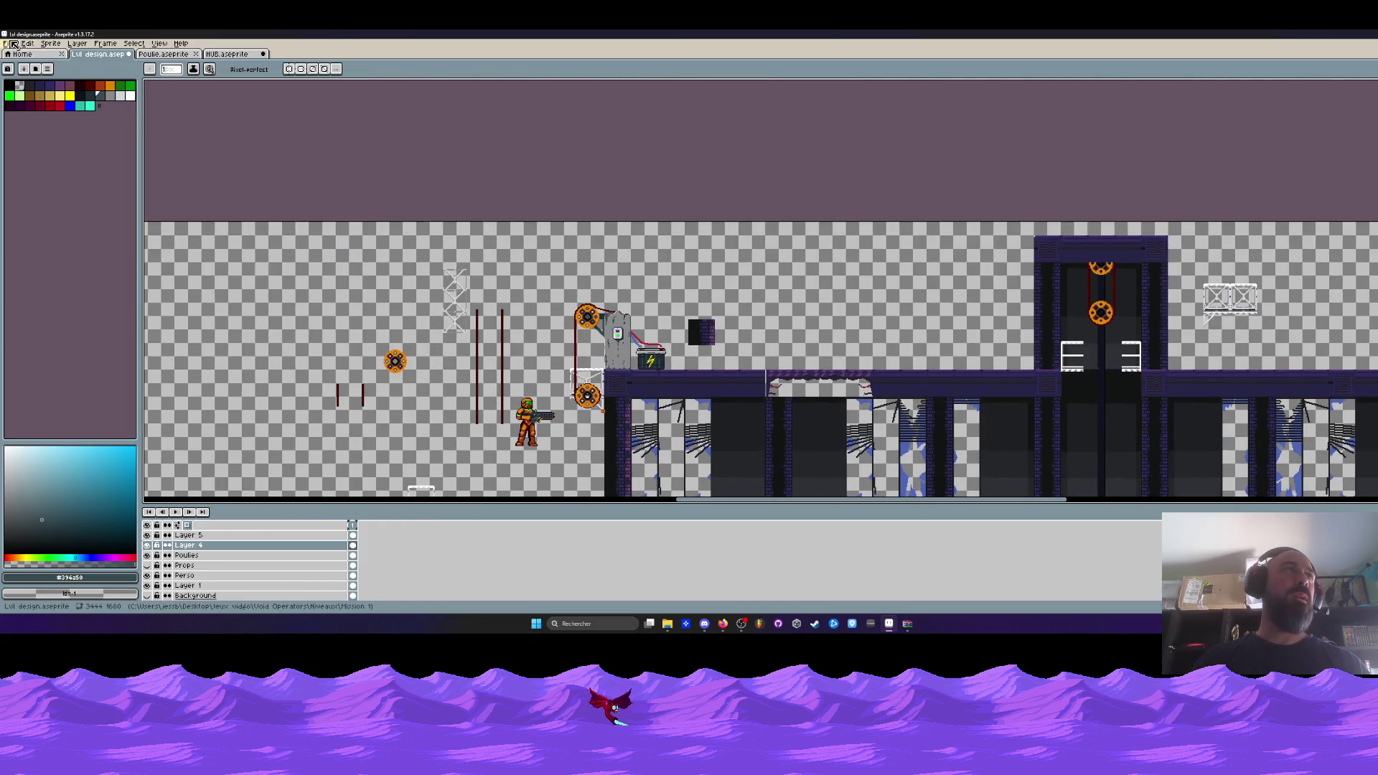
Save the .aseprite level design file via File > Save.
click(9, 43)
click(25, 88)
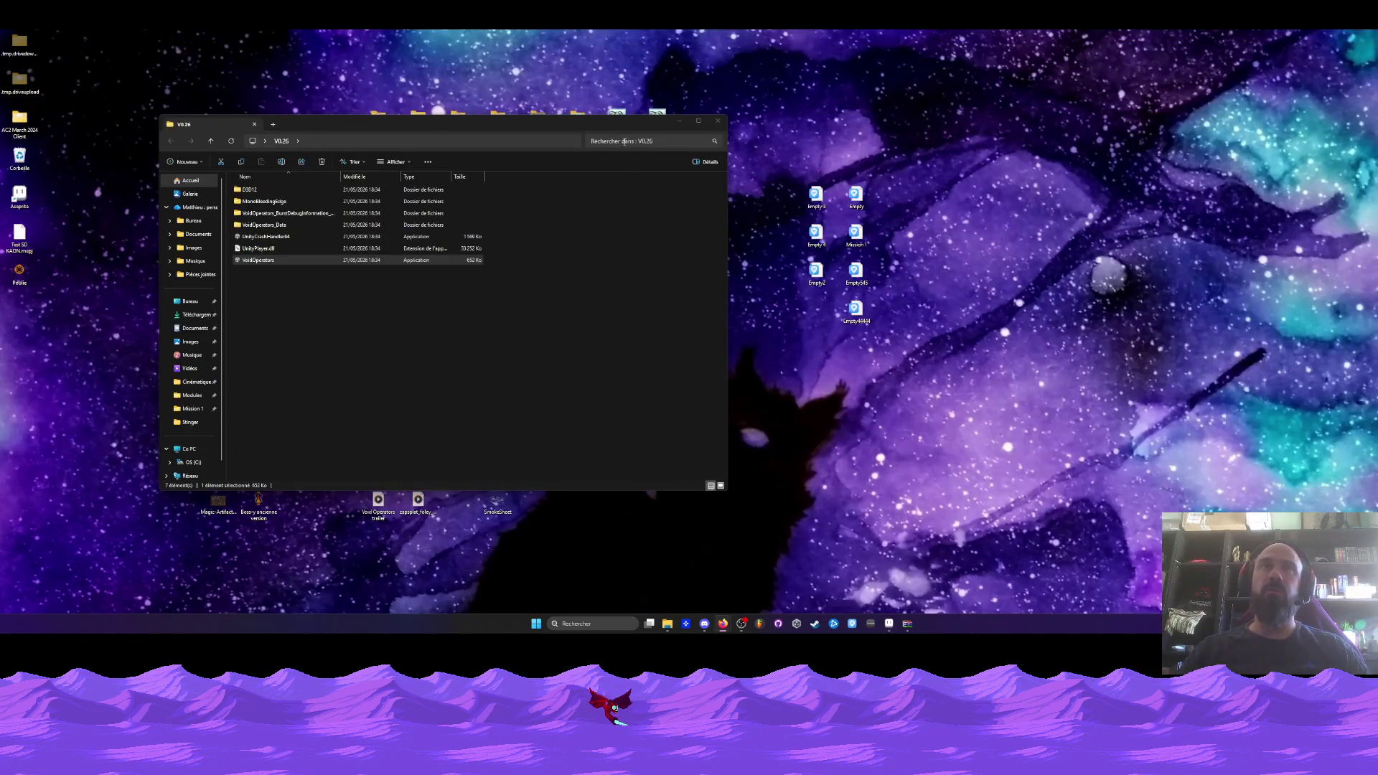
Minimize Explorer, open the V0.26 build folder and run VoidOperators.exe.
click(678, 121)
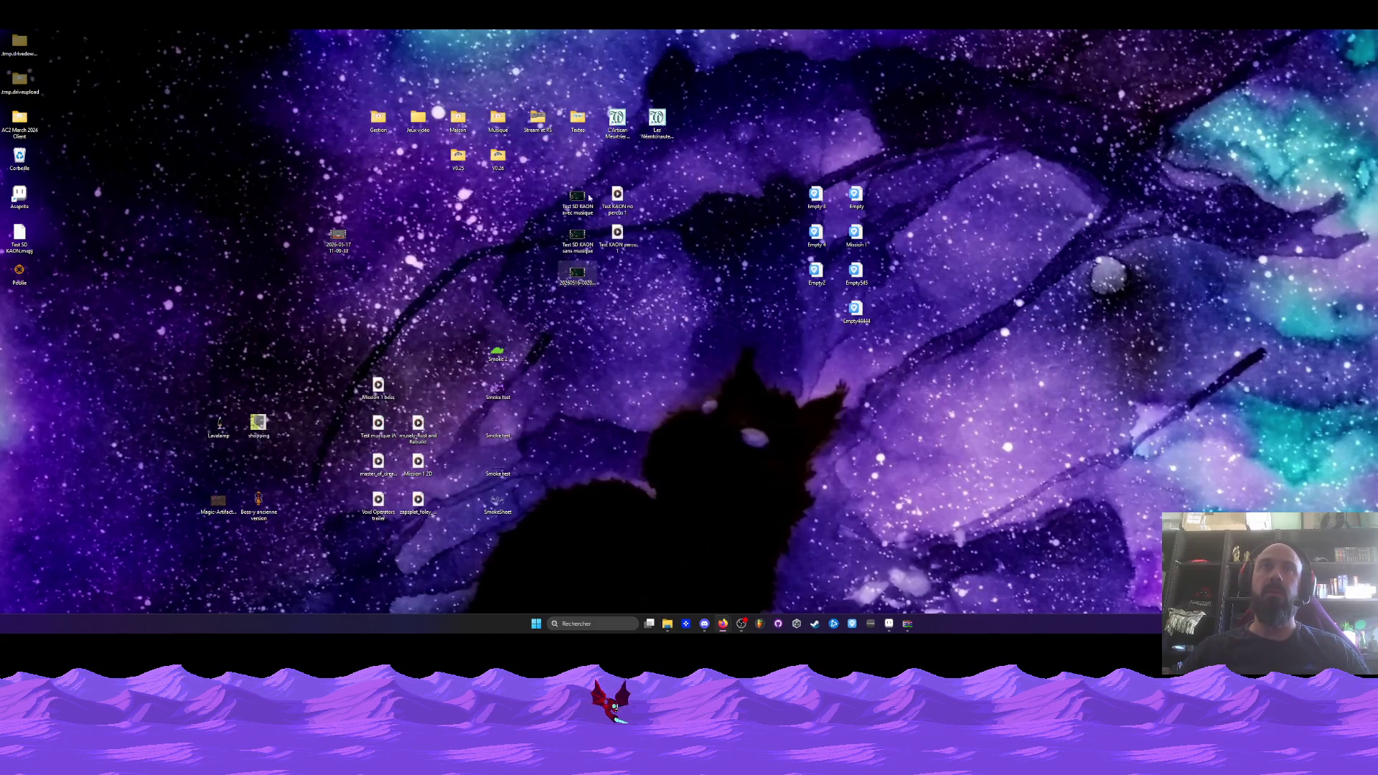
double_click(512, 161)
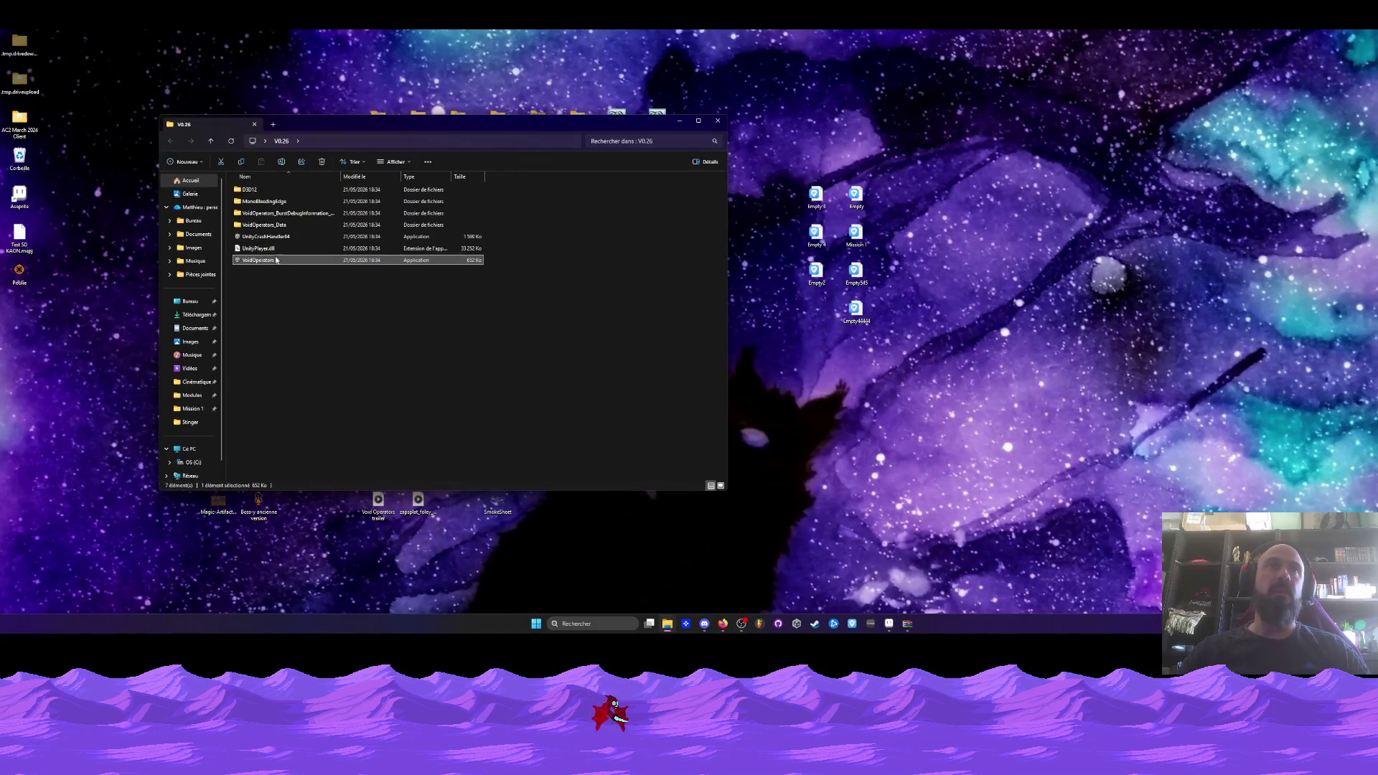
double_click(270, 260)
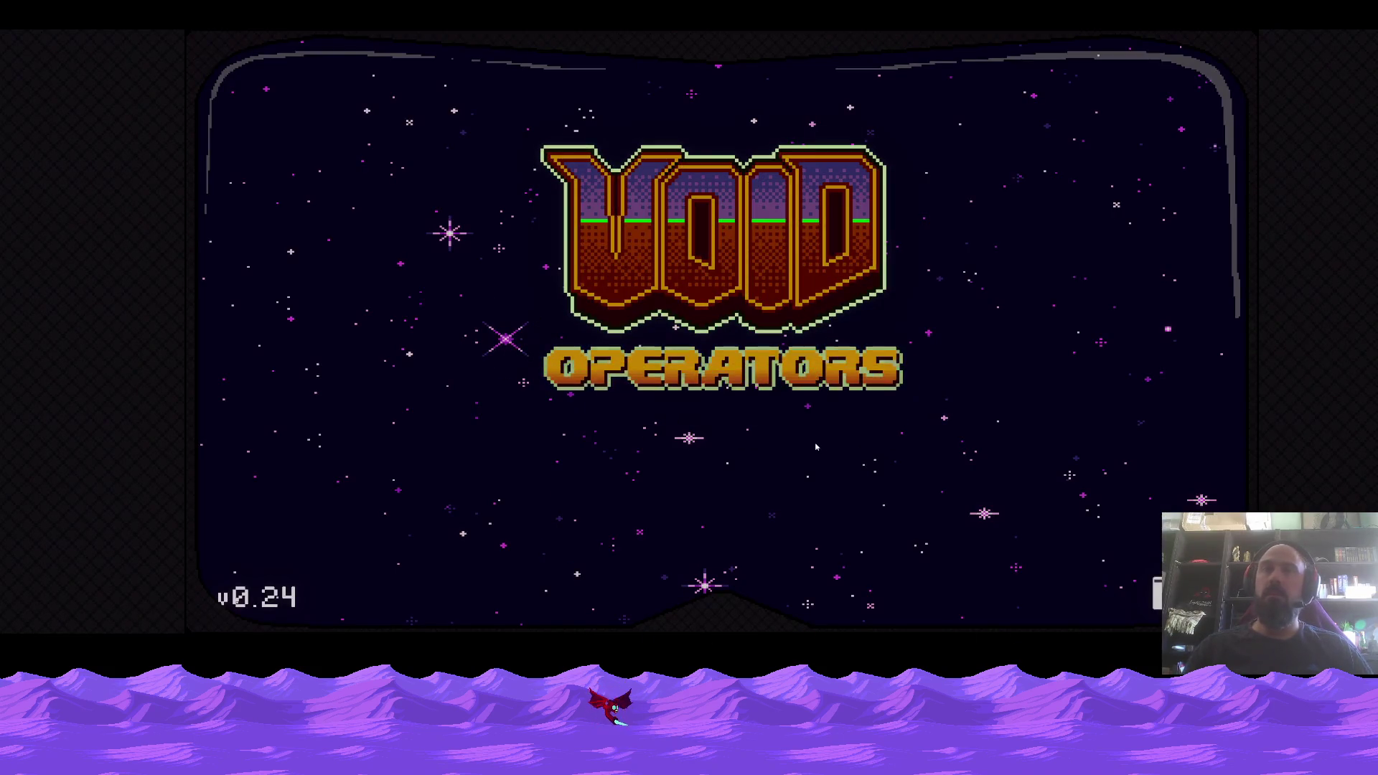
Start a Nouvelle partie, skip the Boss-y dialogue and prompt, and pick a Mission 1 level.
key(Return)
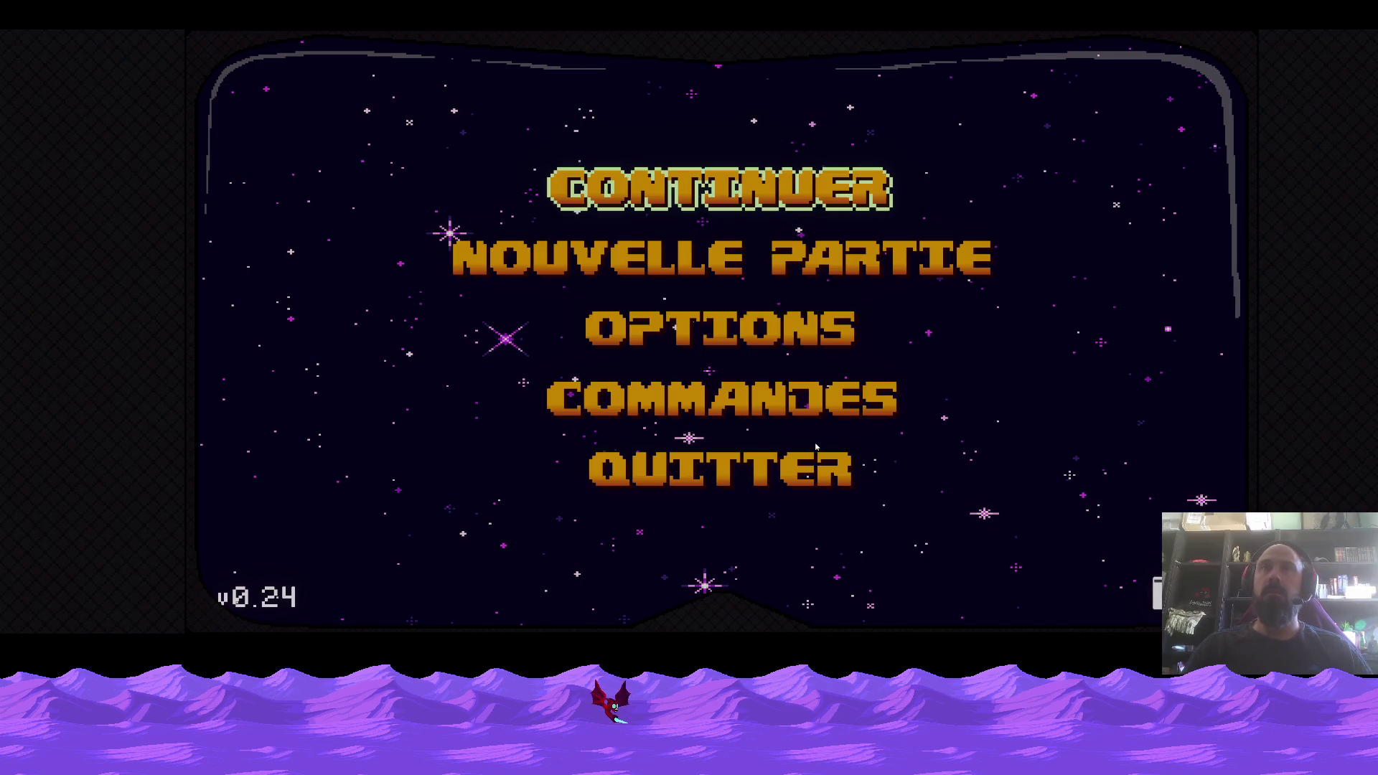
key(Down)
key(Return)
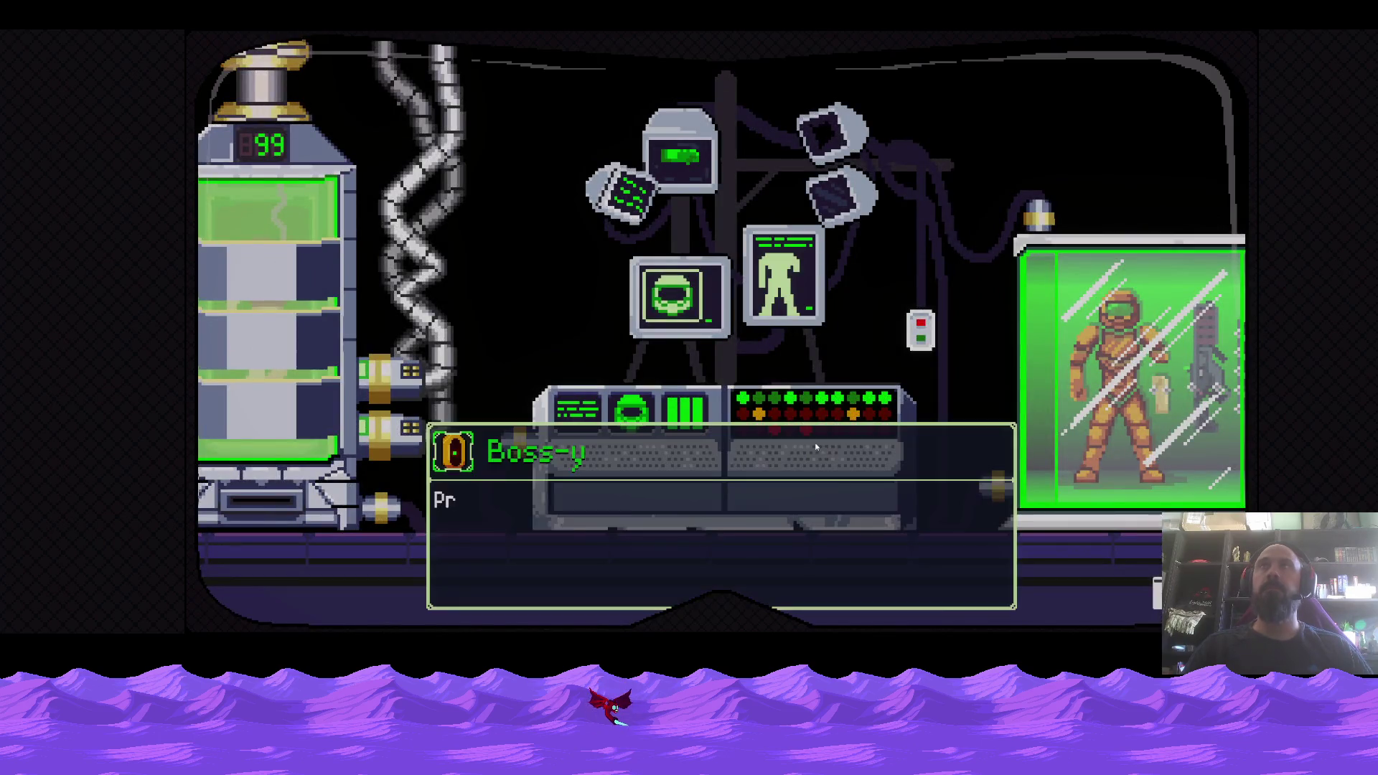
key(Return)
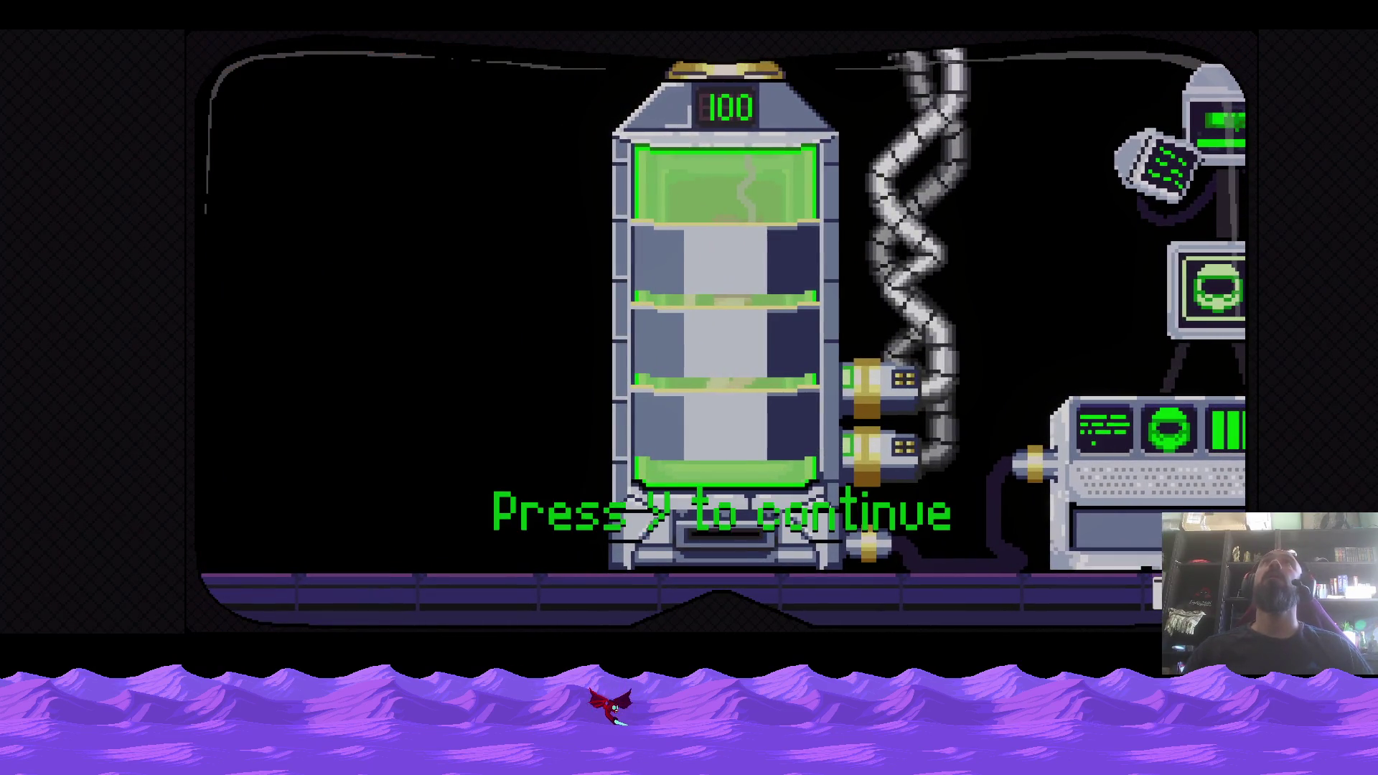
key(y)
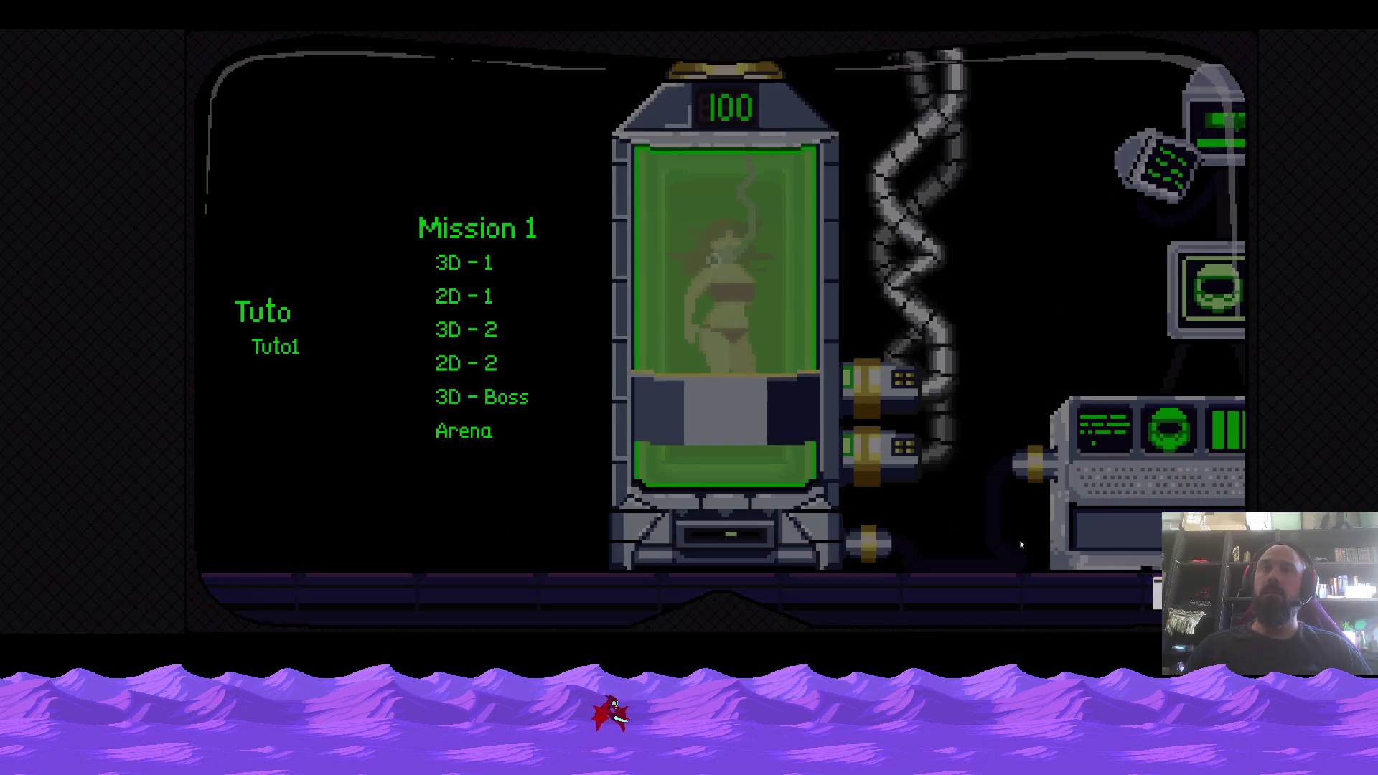
click(462, 365)
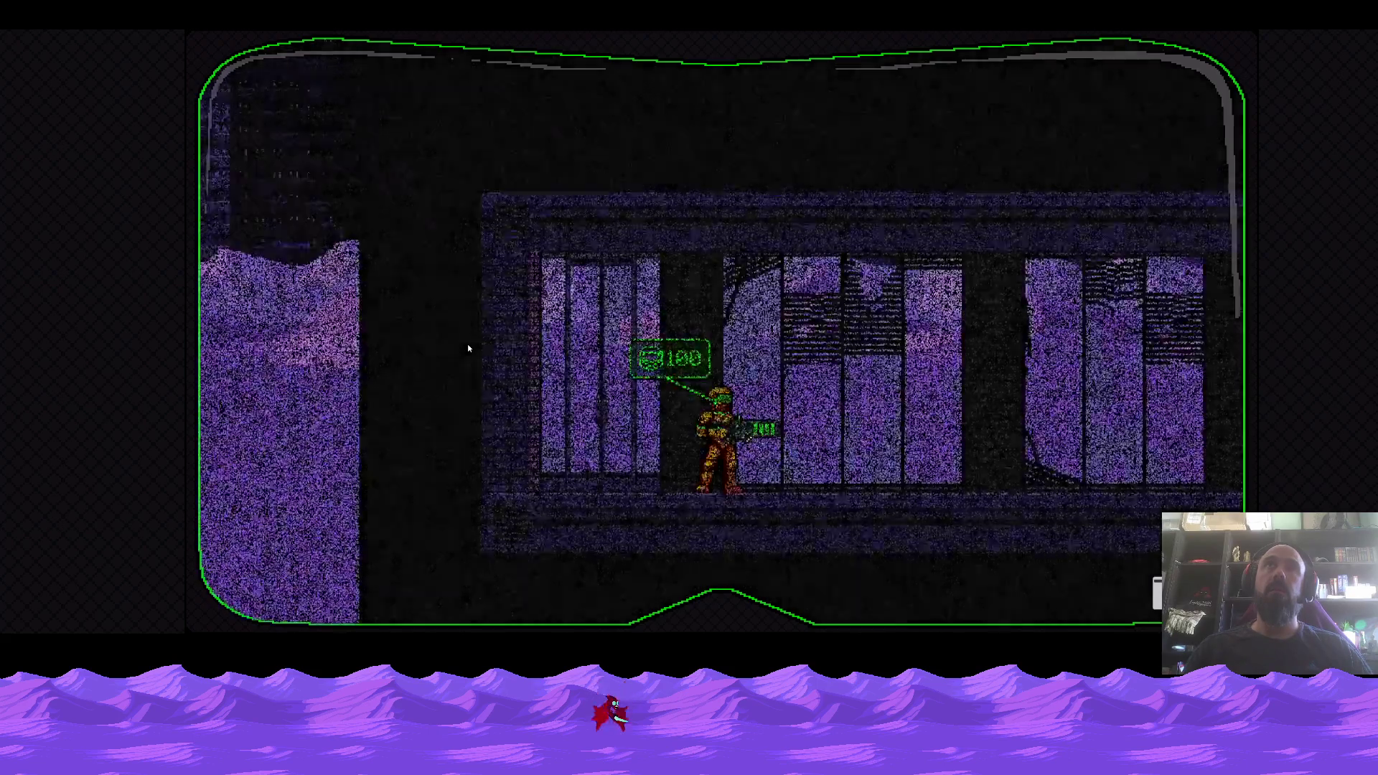
Walk the character left, then go back to the Niveaux folder and open Desert nuit.aseprite.
key(Left)
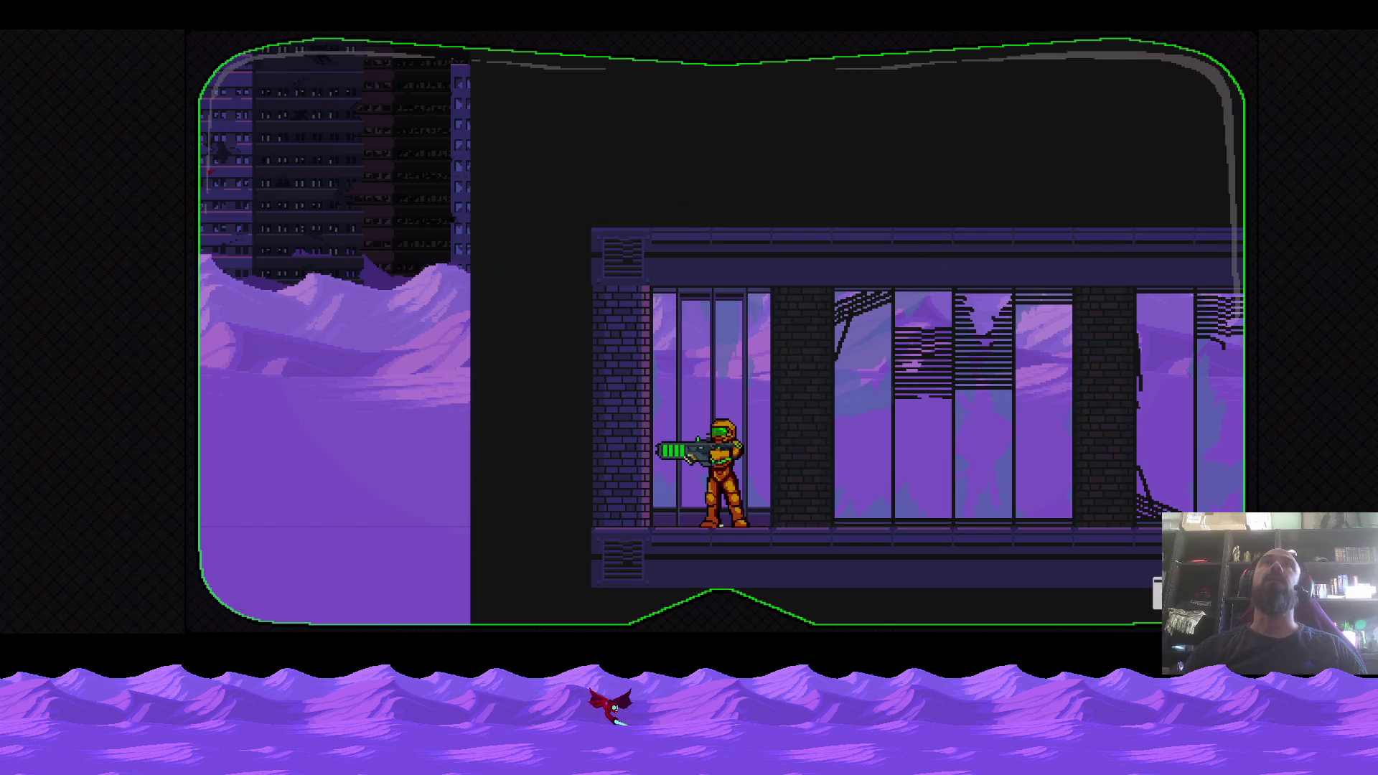
key(alt+Tab)
click(629, 134)
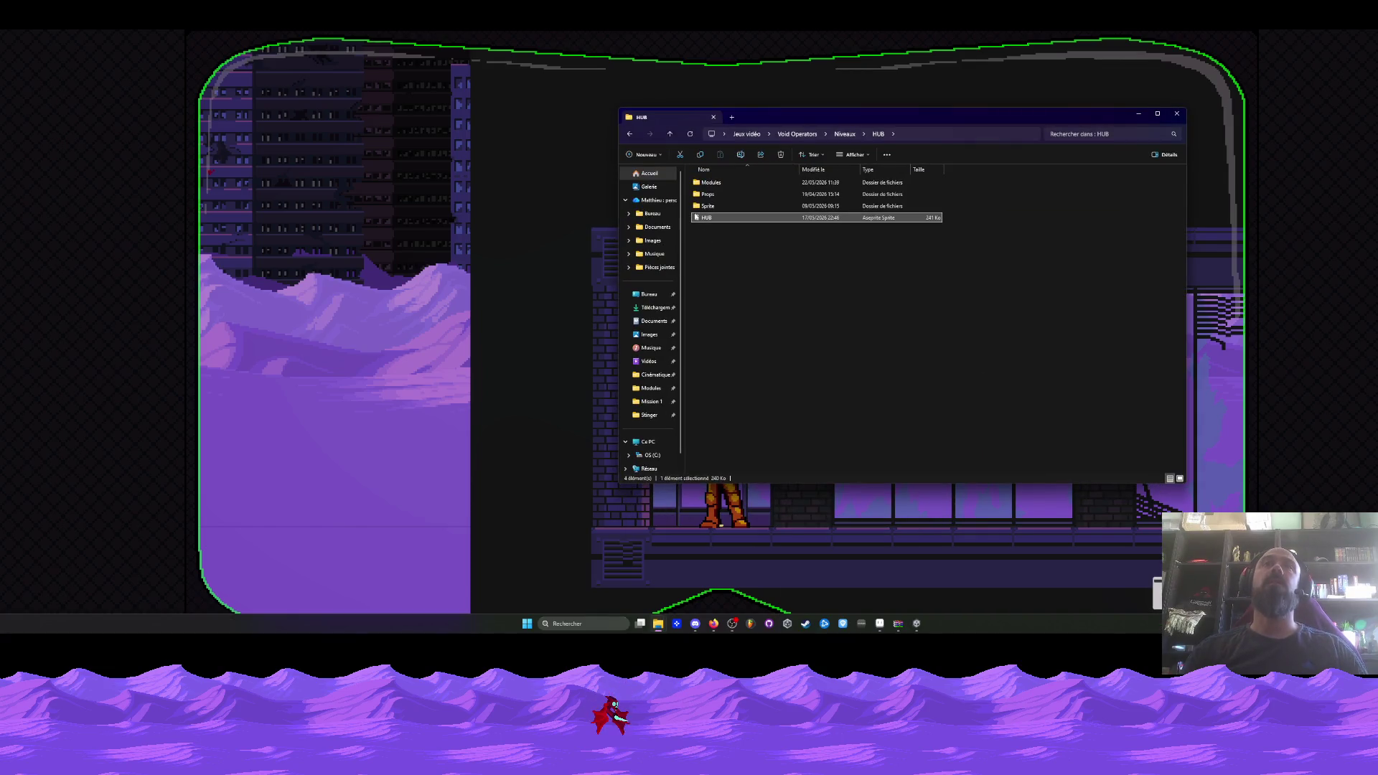
click(629, 134)
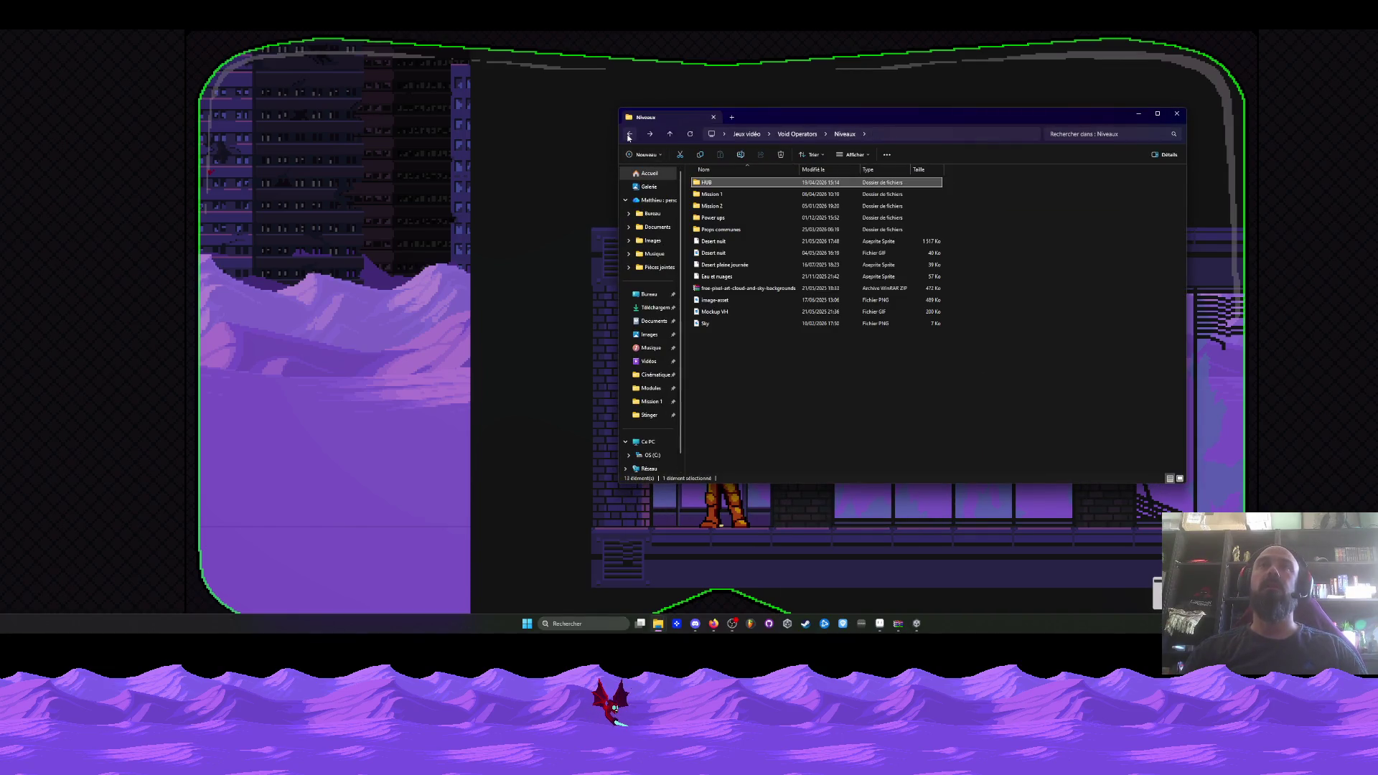
double_click(714, 241)
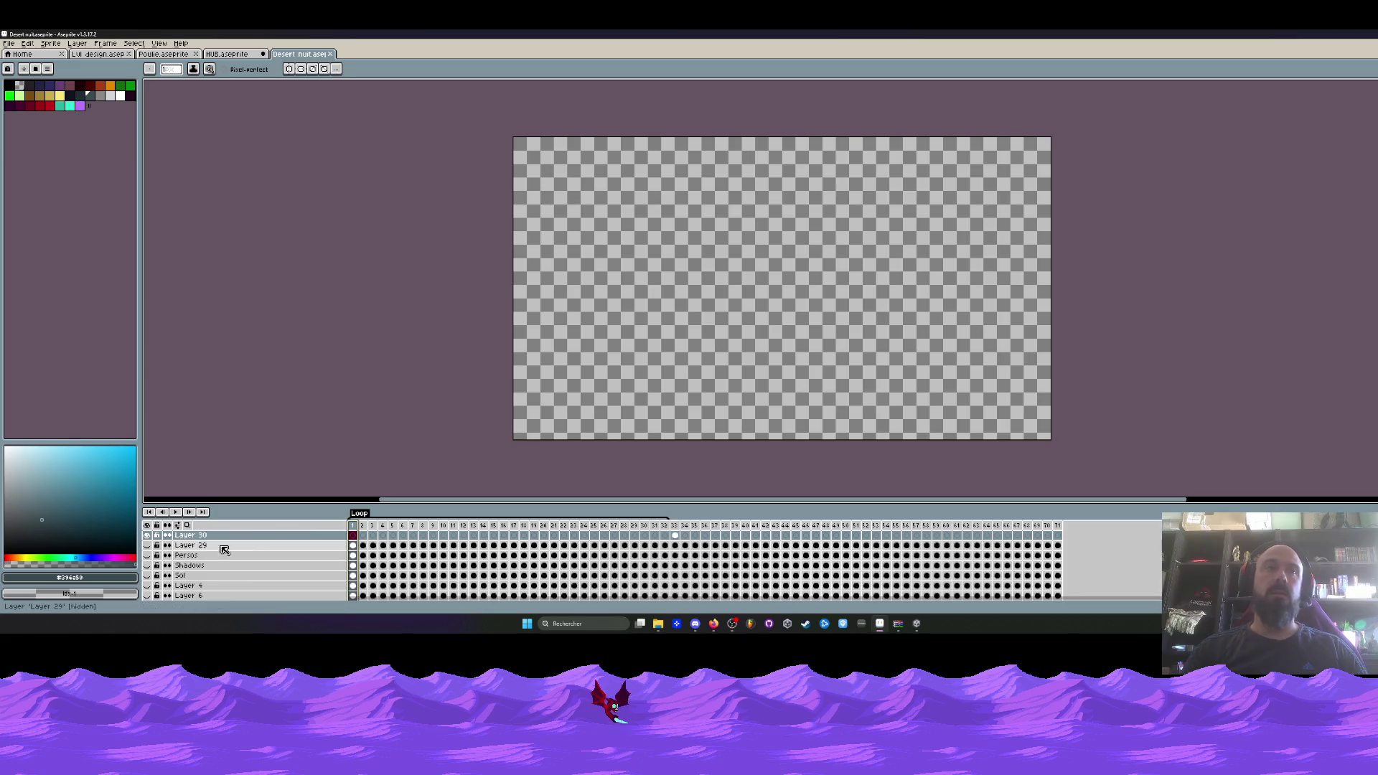
Hide the Layer 29, Persos and Shadows layers.
scroll(633, 373, up, 1)
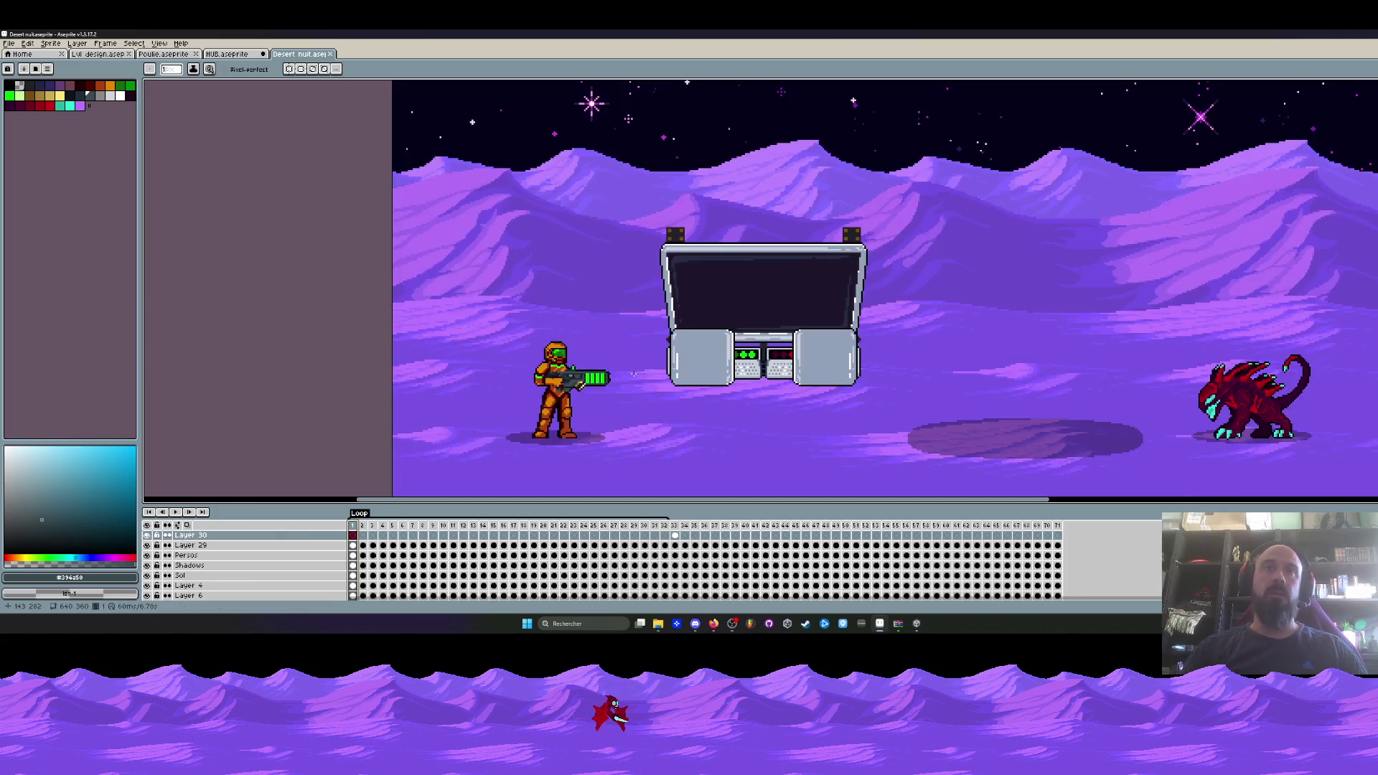
scroll(633, 374, down, 1)
drag(147, 545, 149, 559)
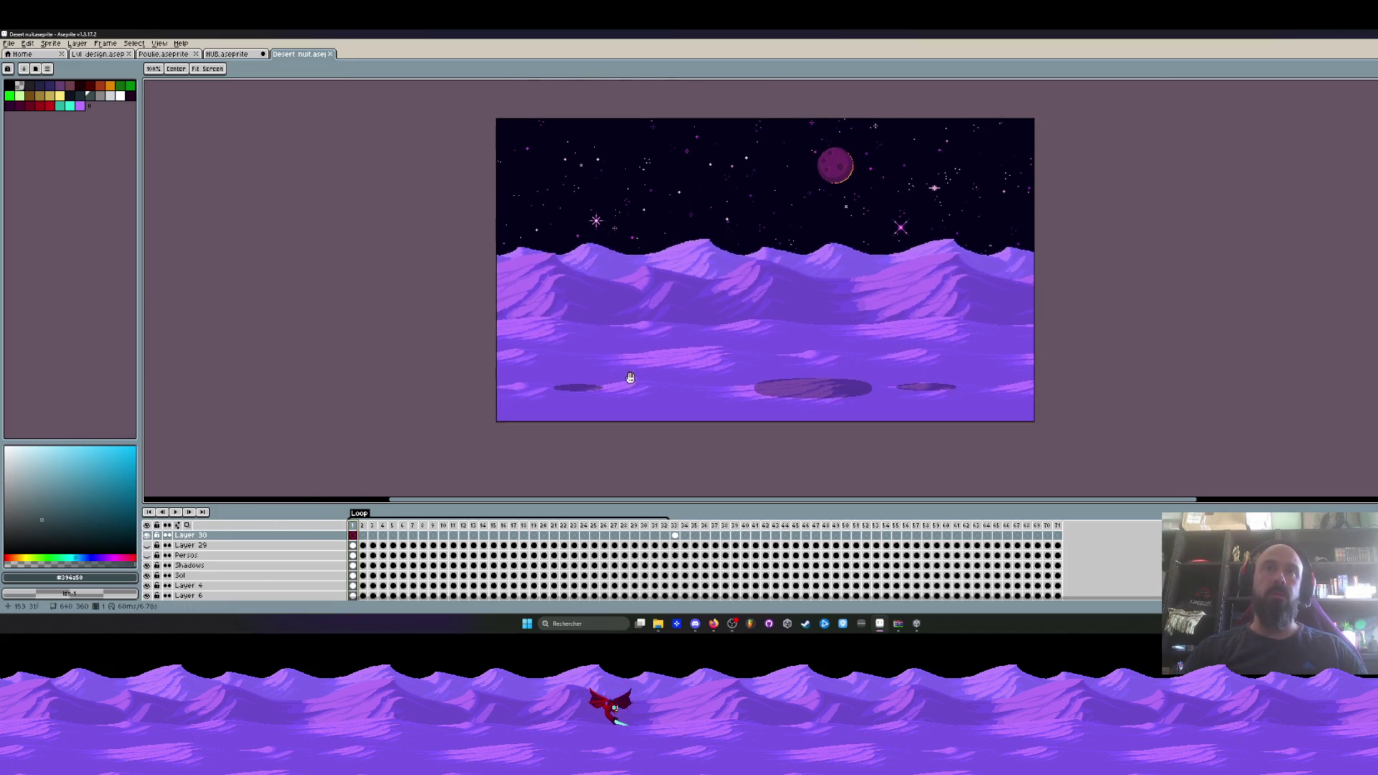
scroll(677, 402, up, 1)
click(147, 565)
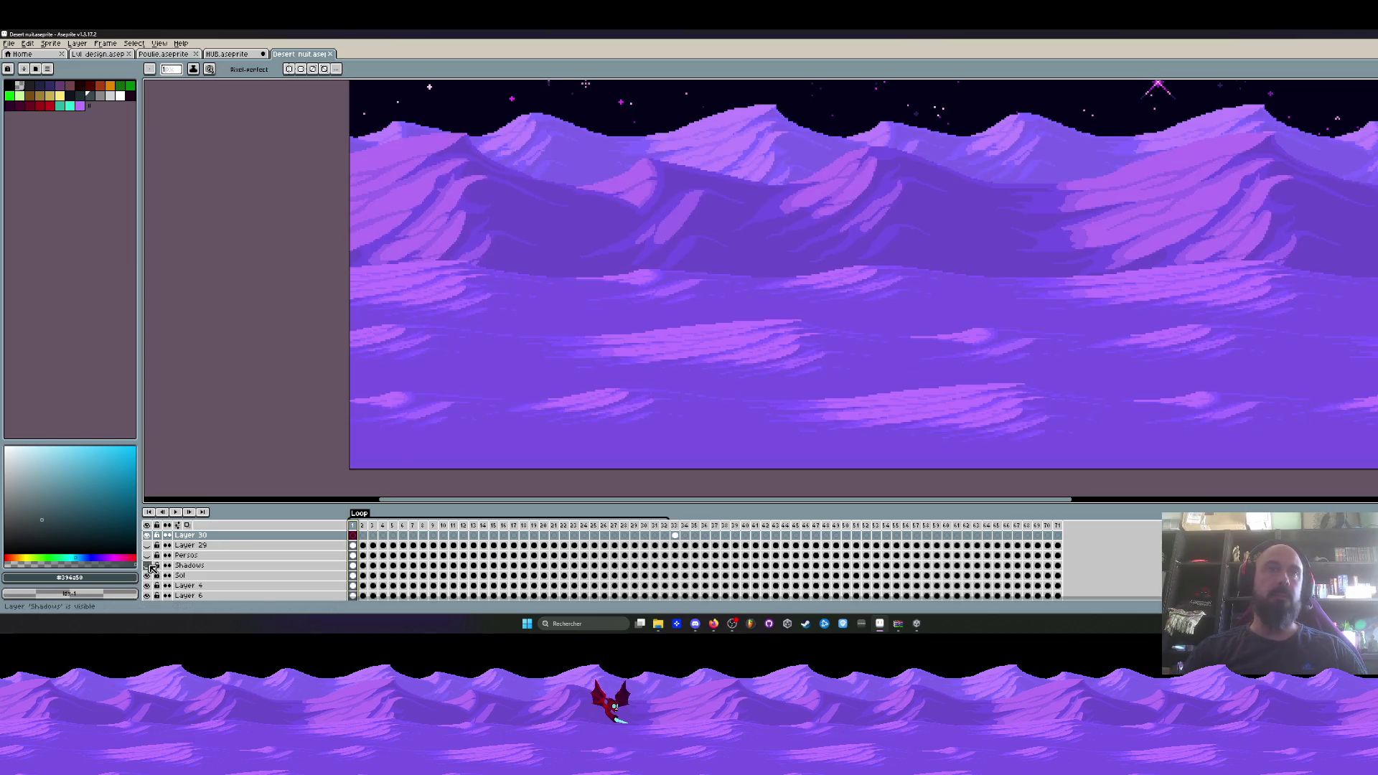
scroll(726, 345, down, 1)
scroll(810, 334, up, 1)
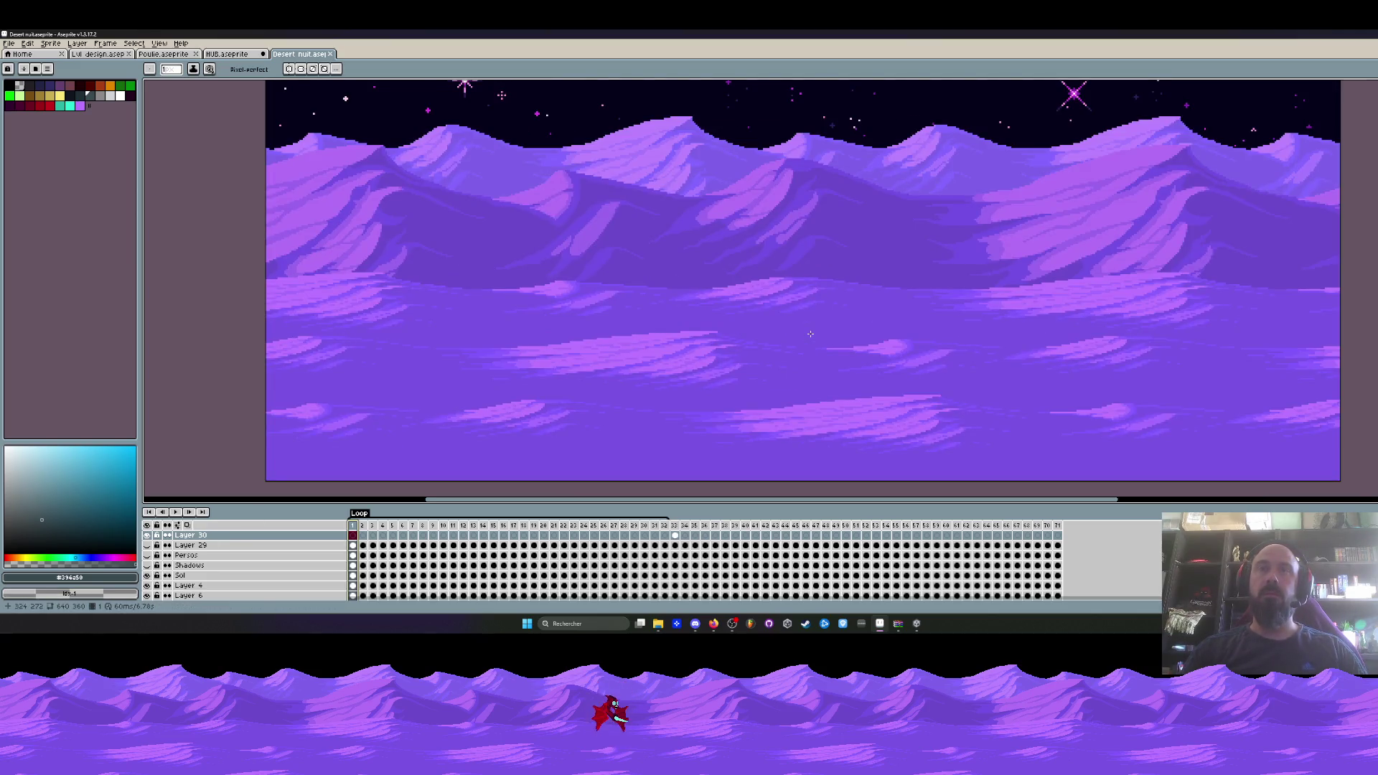
scroll(810, 334, down, 1)
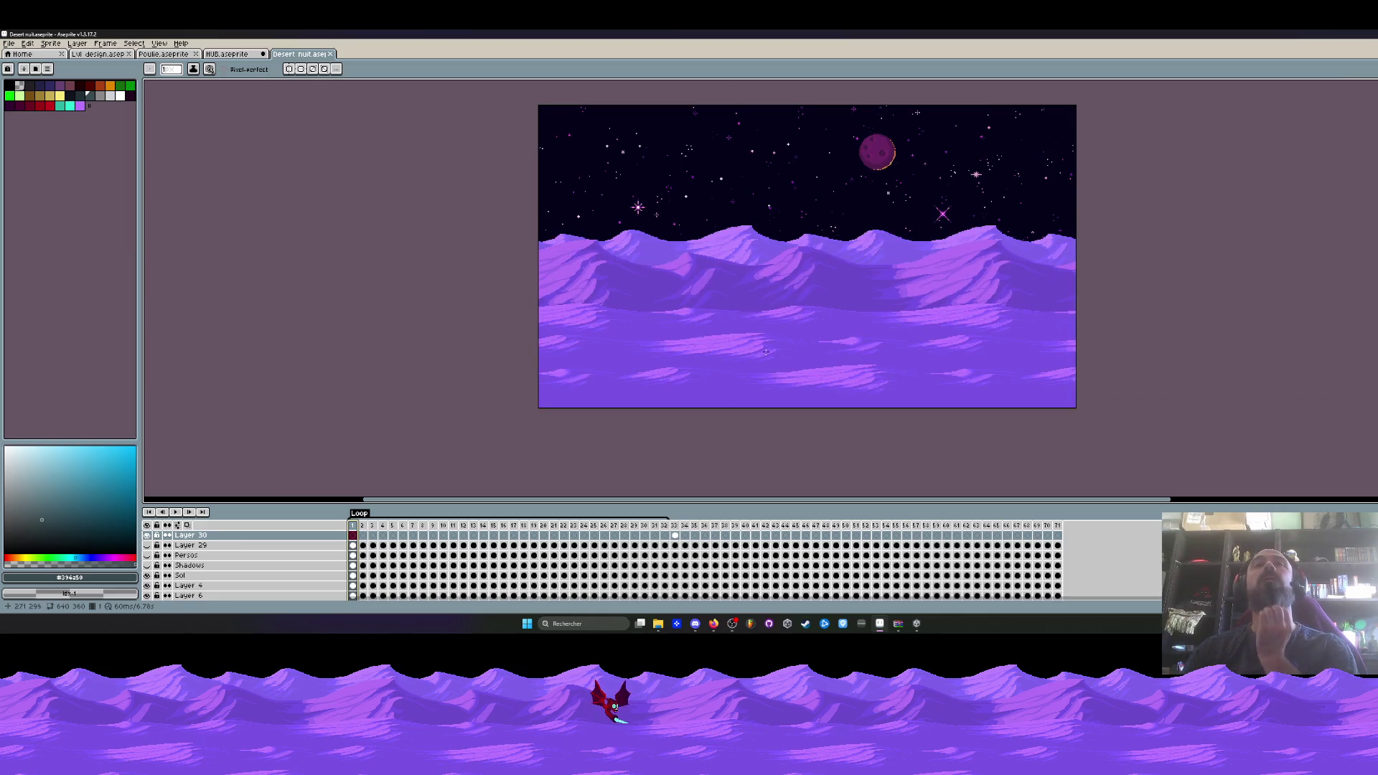
scroll(765, 352, up, 1)
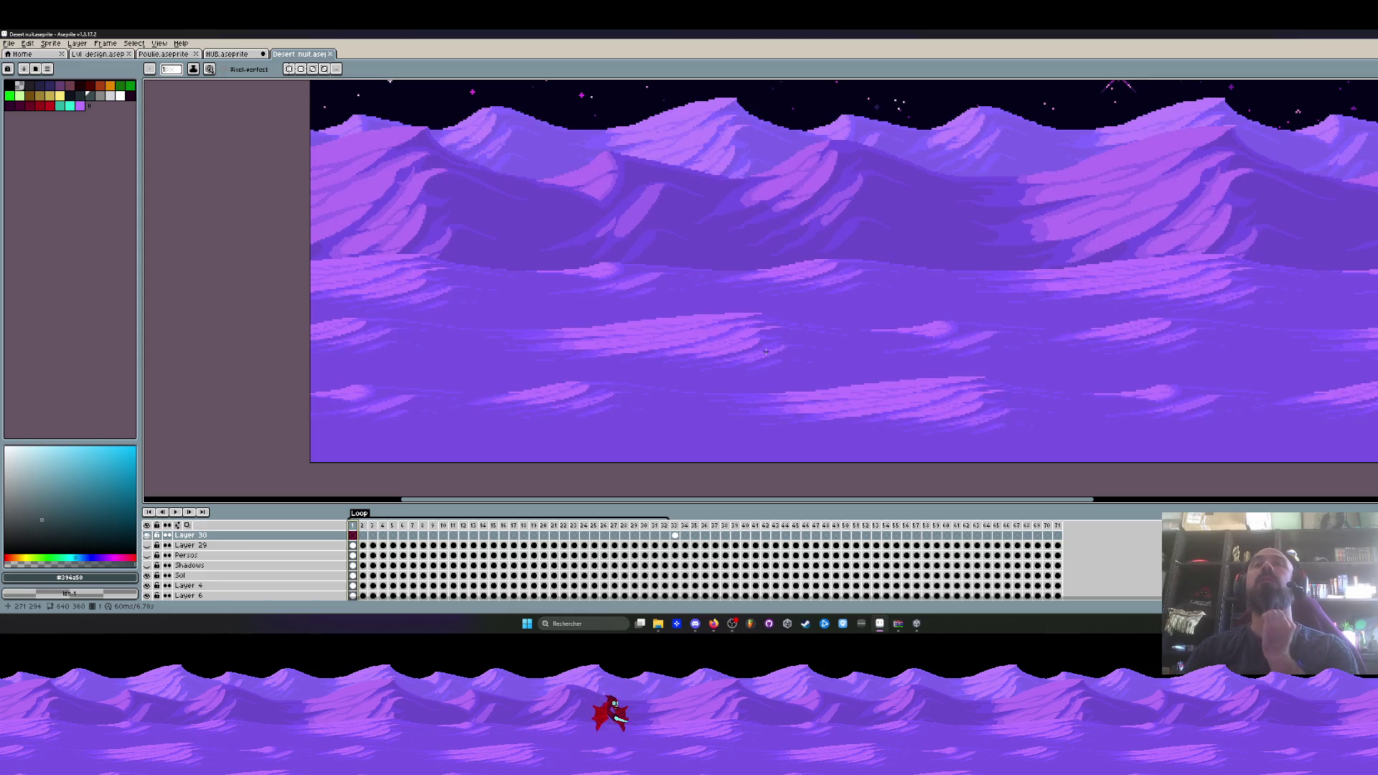
scroll(200, 559, down, 1)
Make Sol the active layer and hide Layer 6, Moon and Layer 8.
click(148, 556)
click(147, 555)
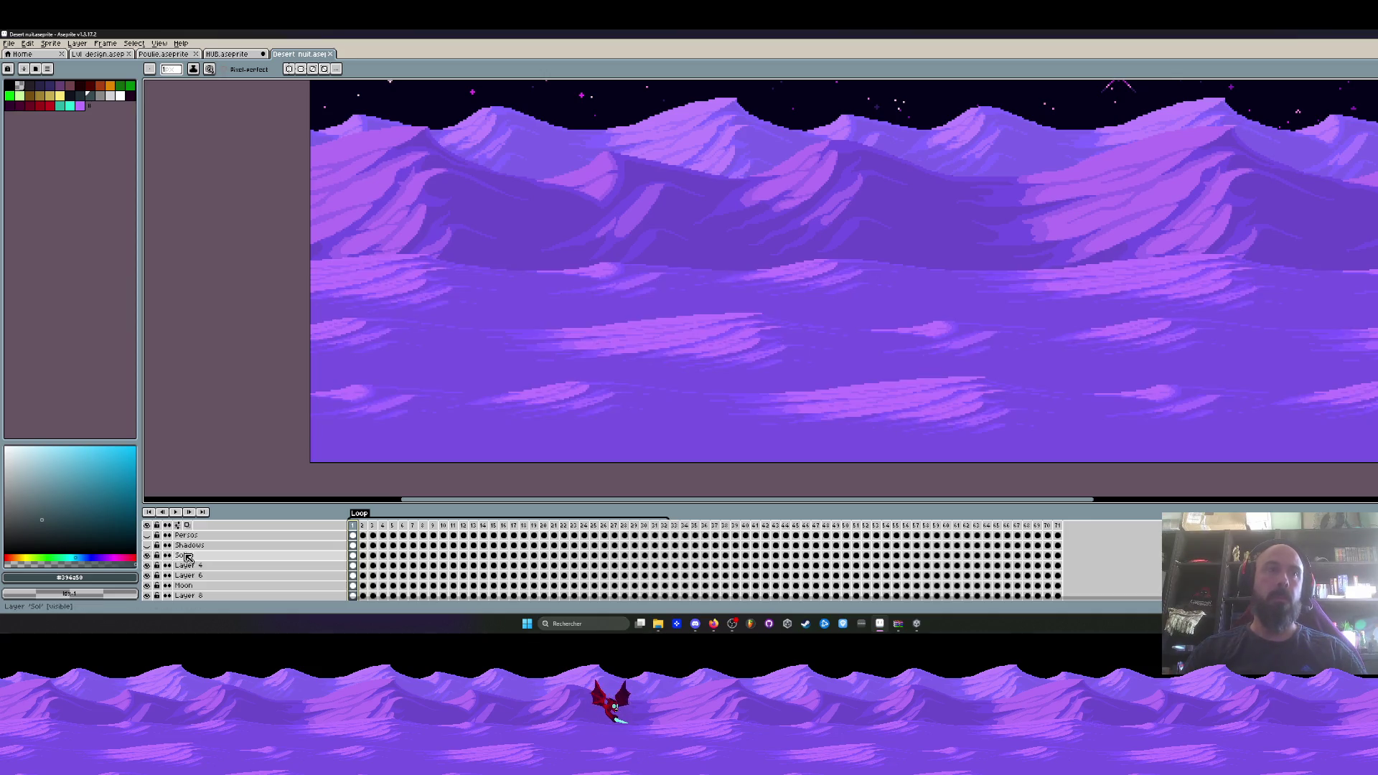
click(353, 557)
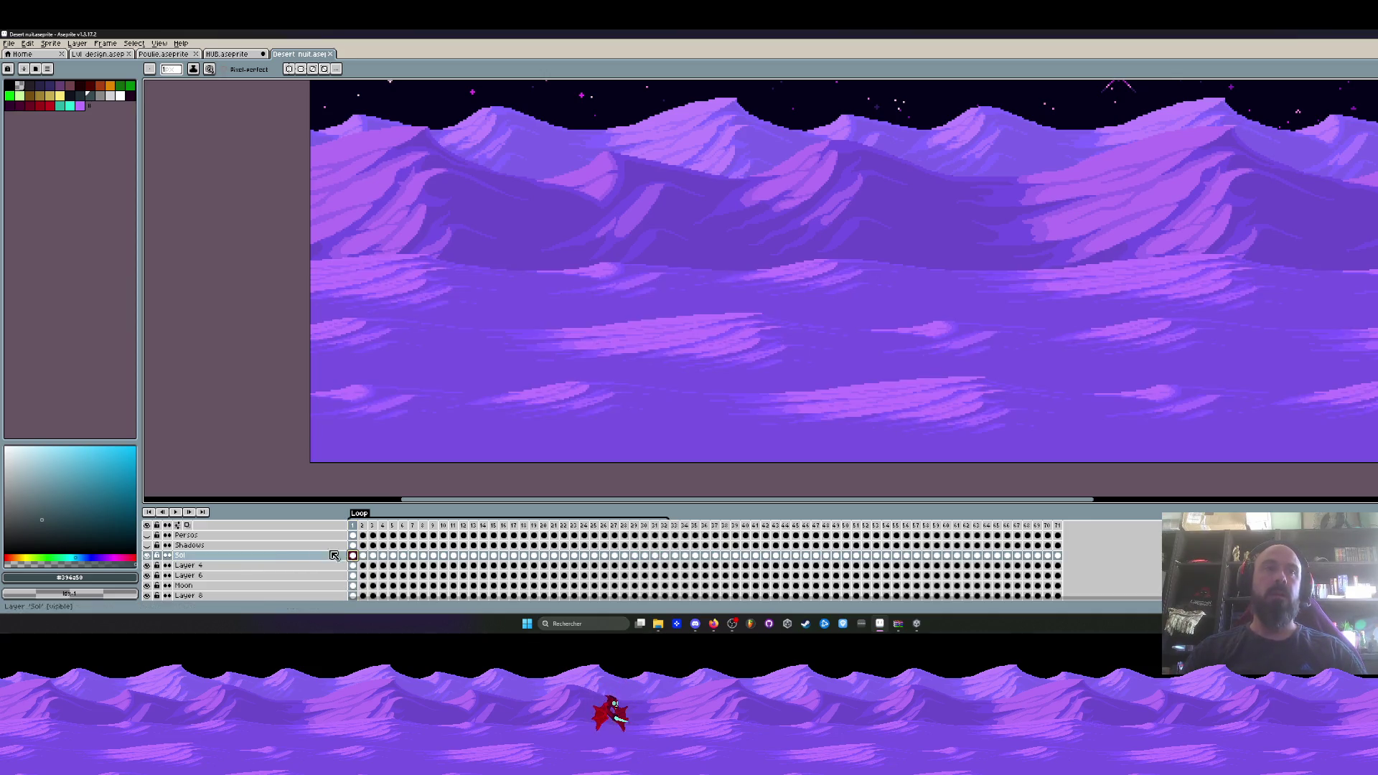
click(147, 576)
drag(148, 585, 147, 596)
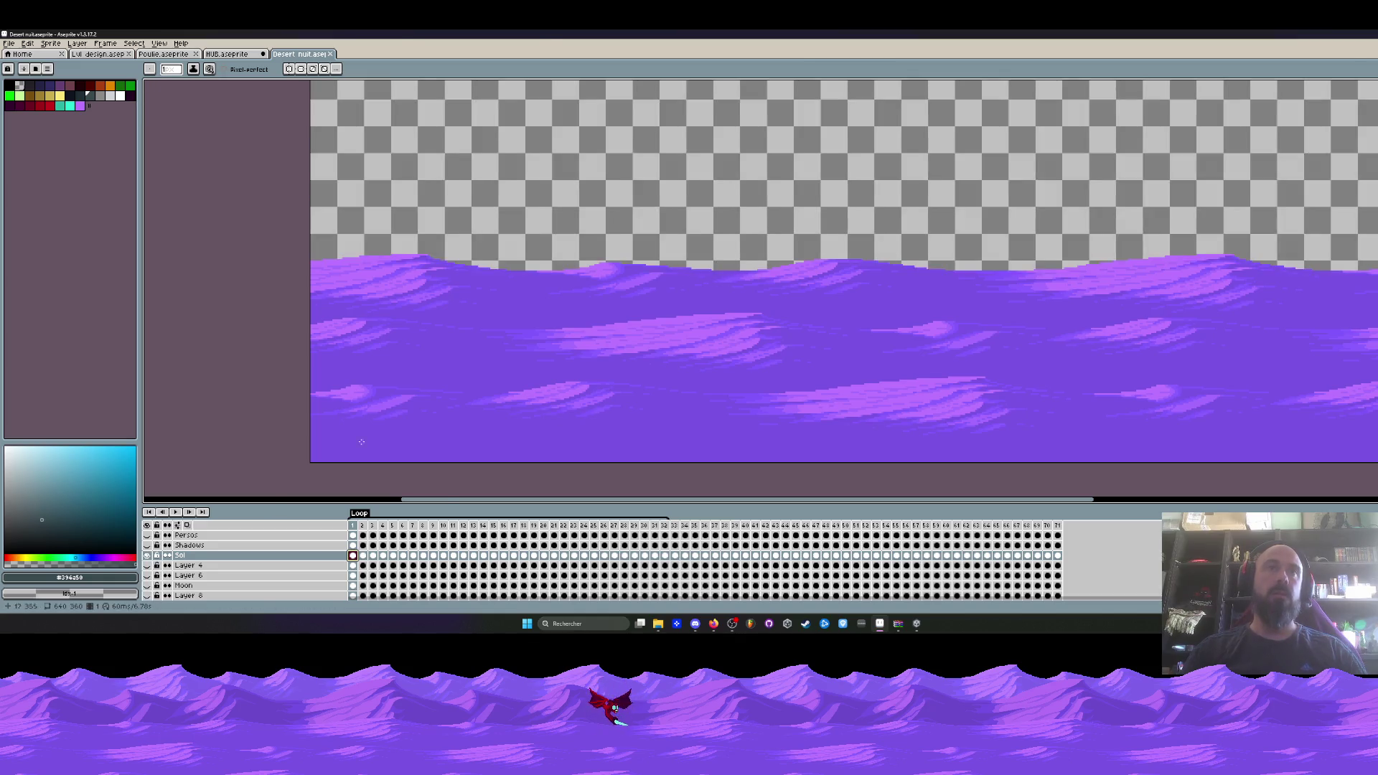
scroll(602, 363, down, 1)
scroll(602, 363, up, 1)
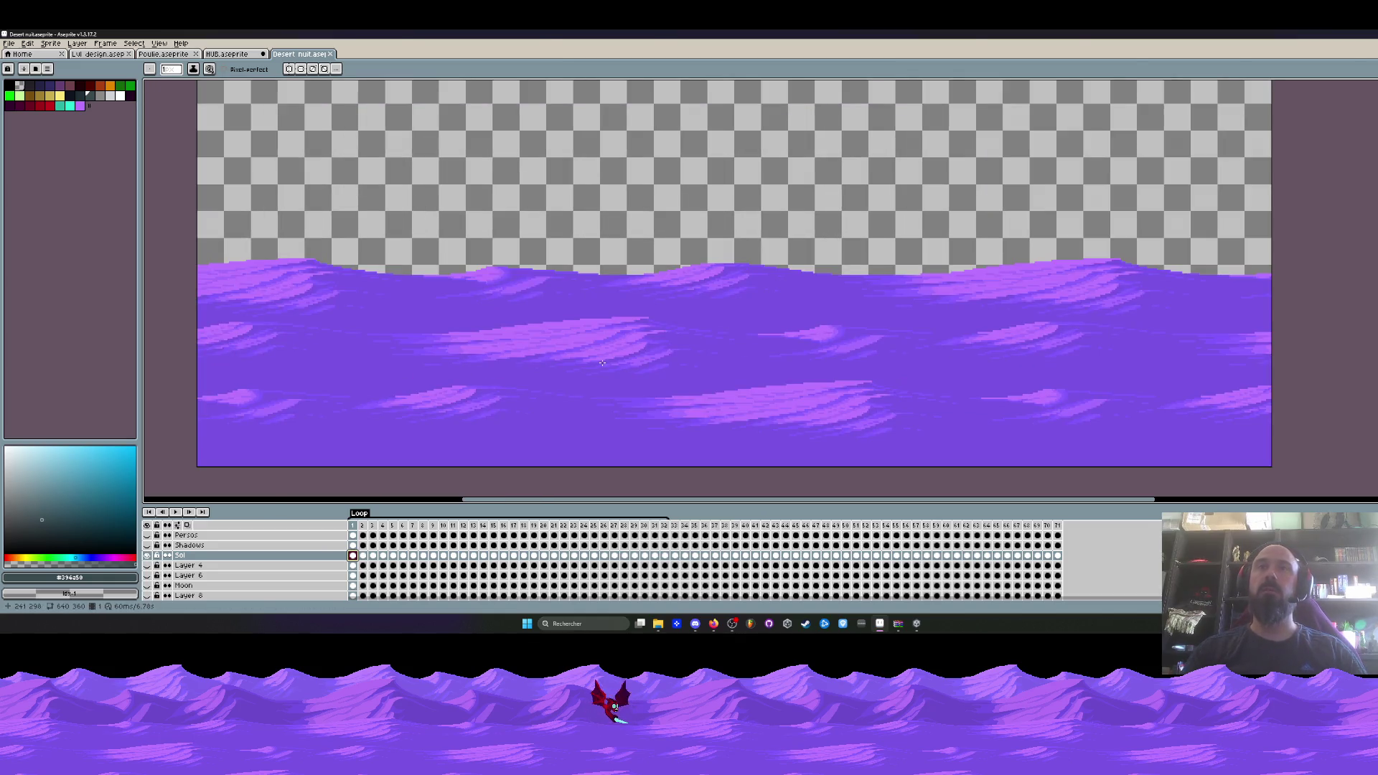
scroll(602, 362, down, 2)
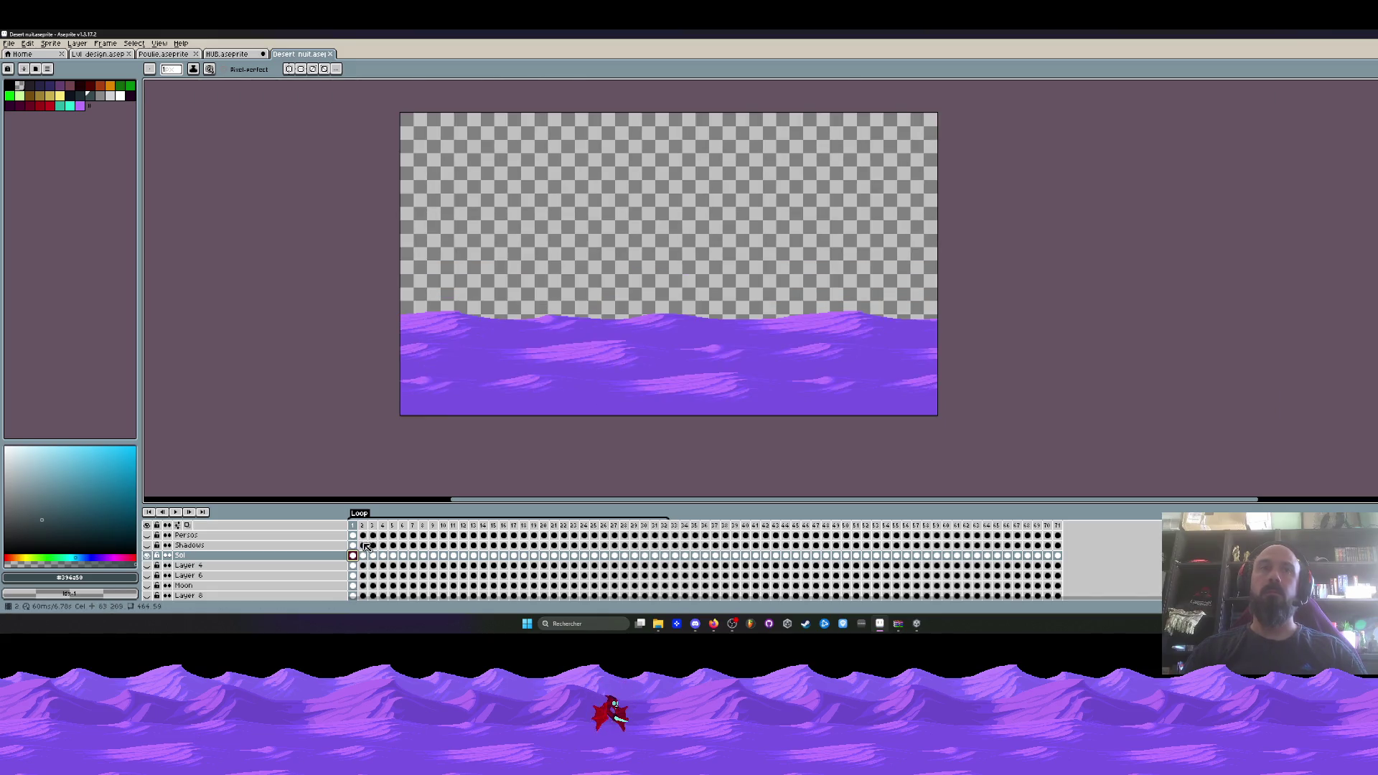
Export the Sol layer at 300% as UI selection mission.png with Selected frames and Selected layers.
click(8, 43)
mouse_move(25, 127)
click(128, 127)
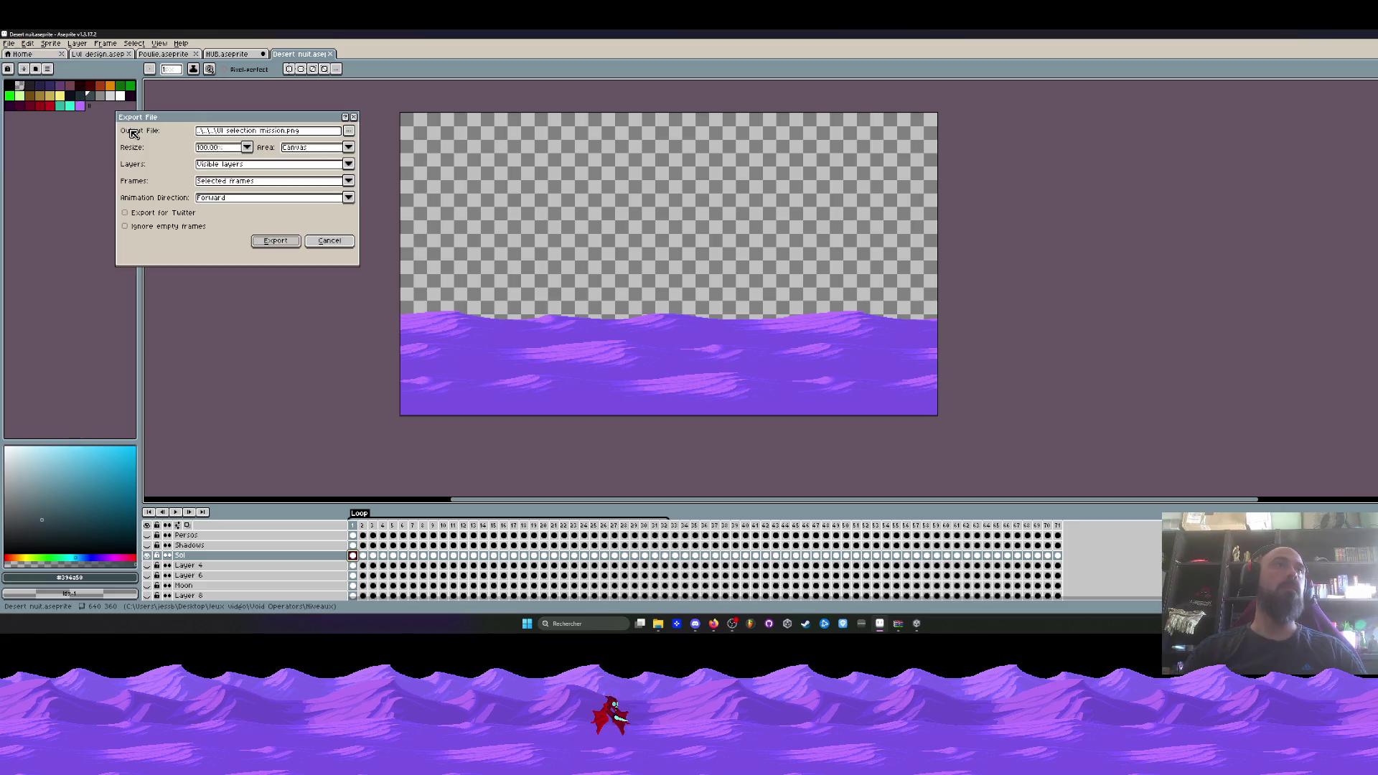
click(246, 147)
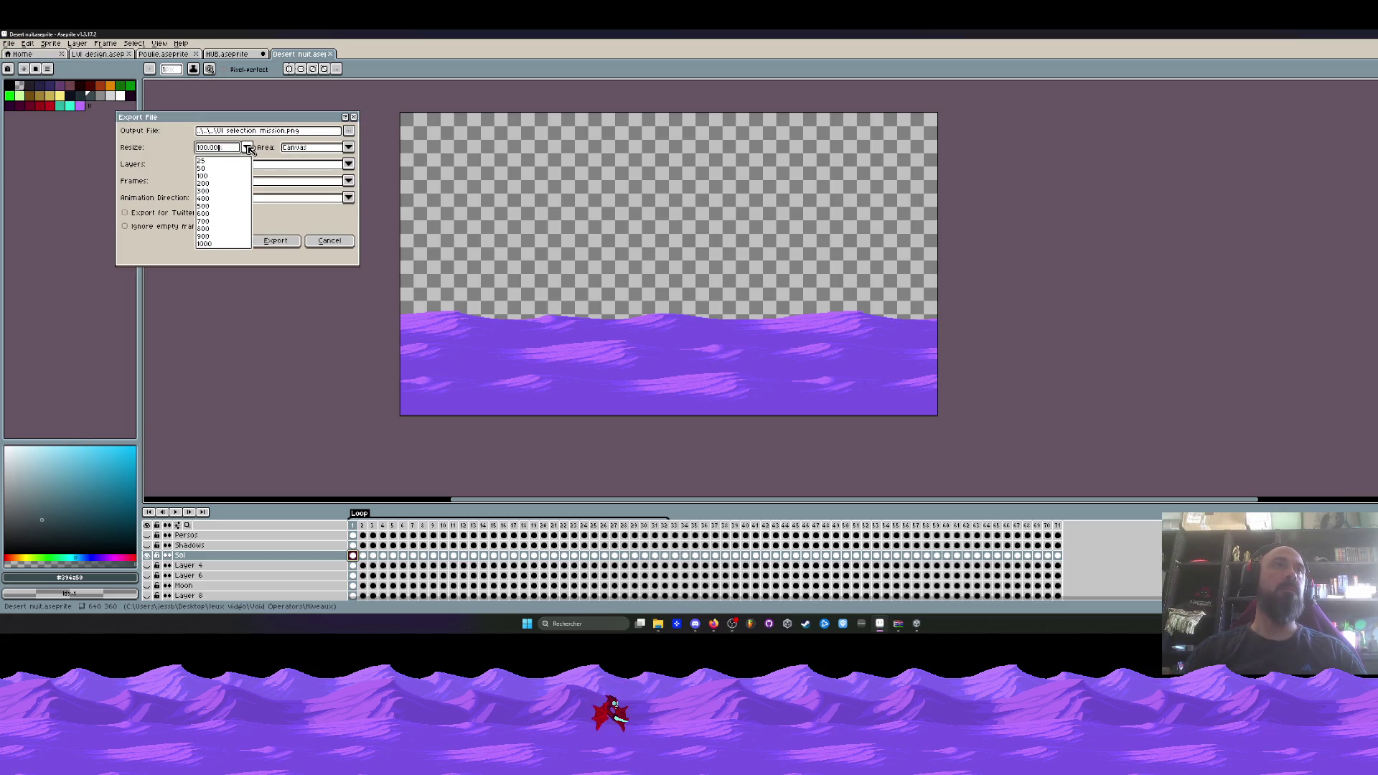
click(246, 148)
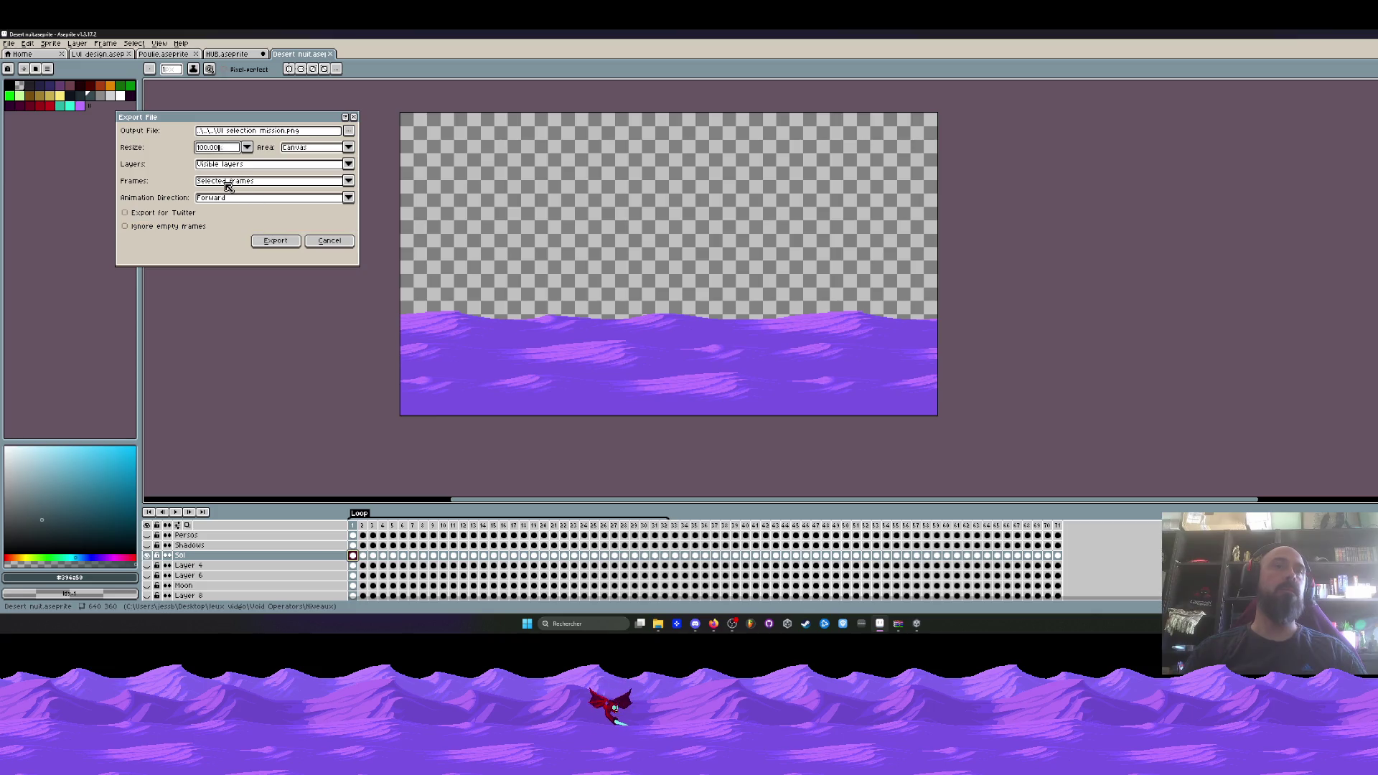
click(227, 185)
click(223, 202)
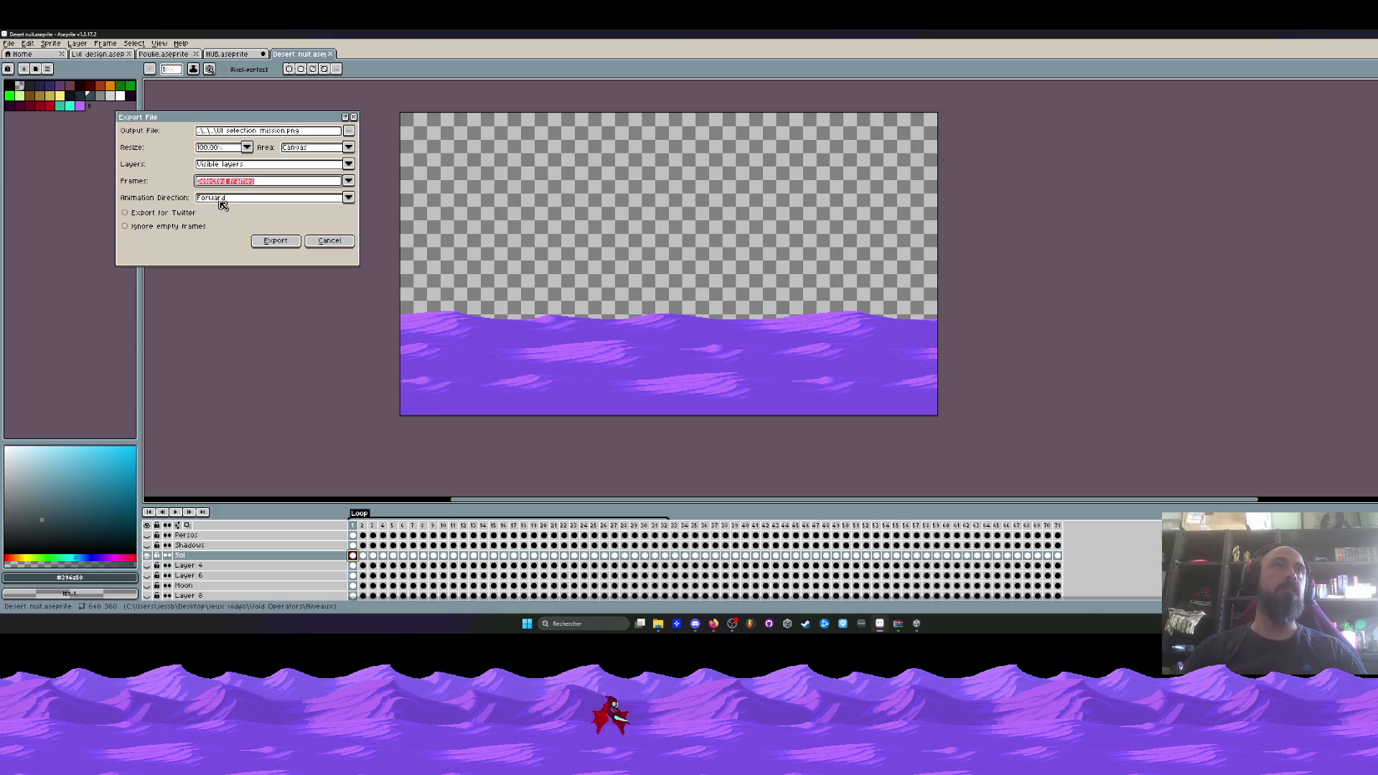
click(225, 165)
click(224, 185)
click(275, 242)
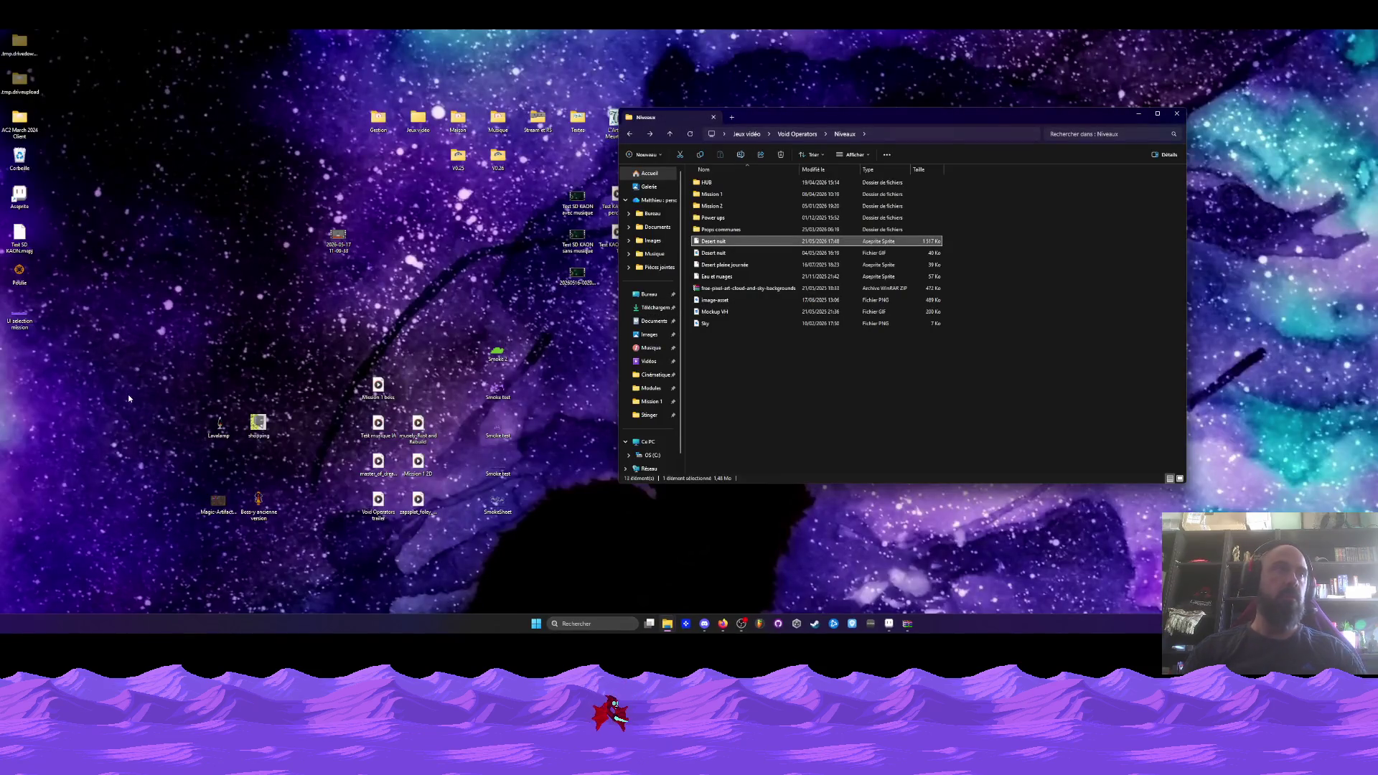
double_click(24, 317)
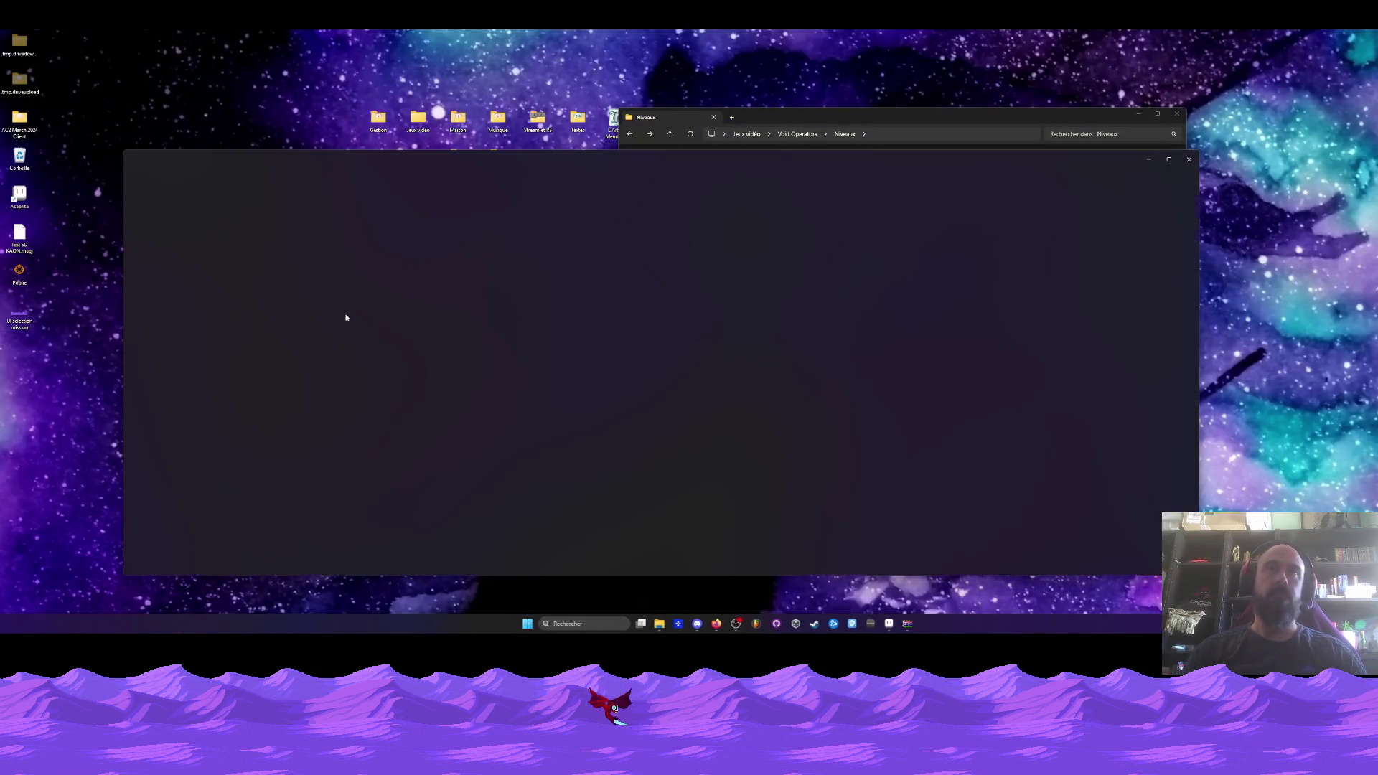
click(1188, 159)
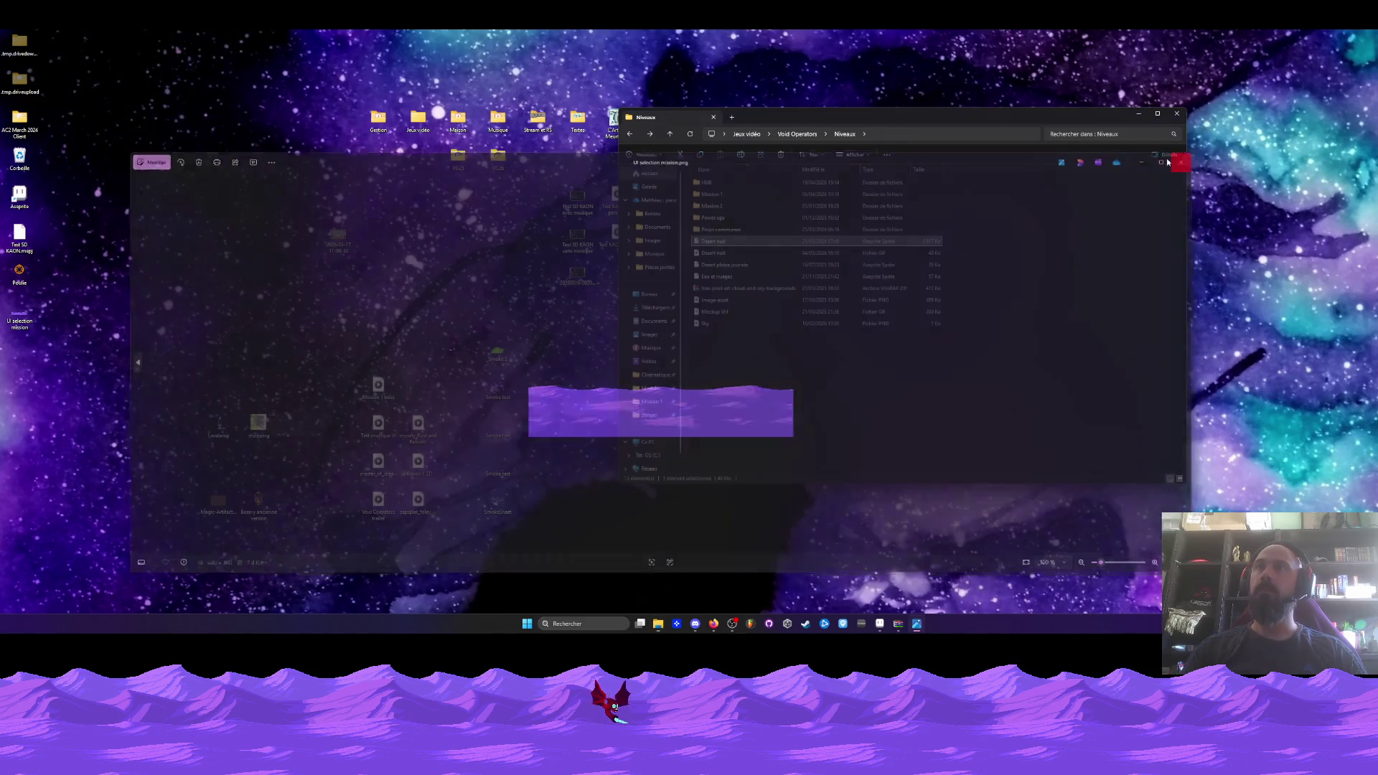
click(704, 623)
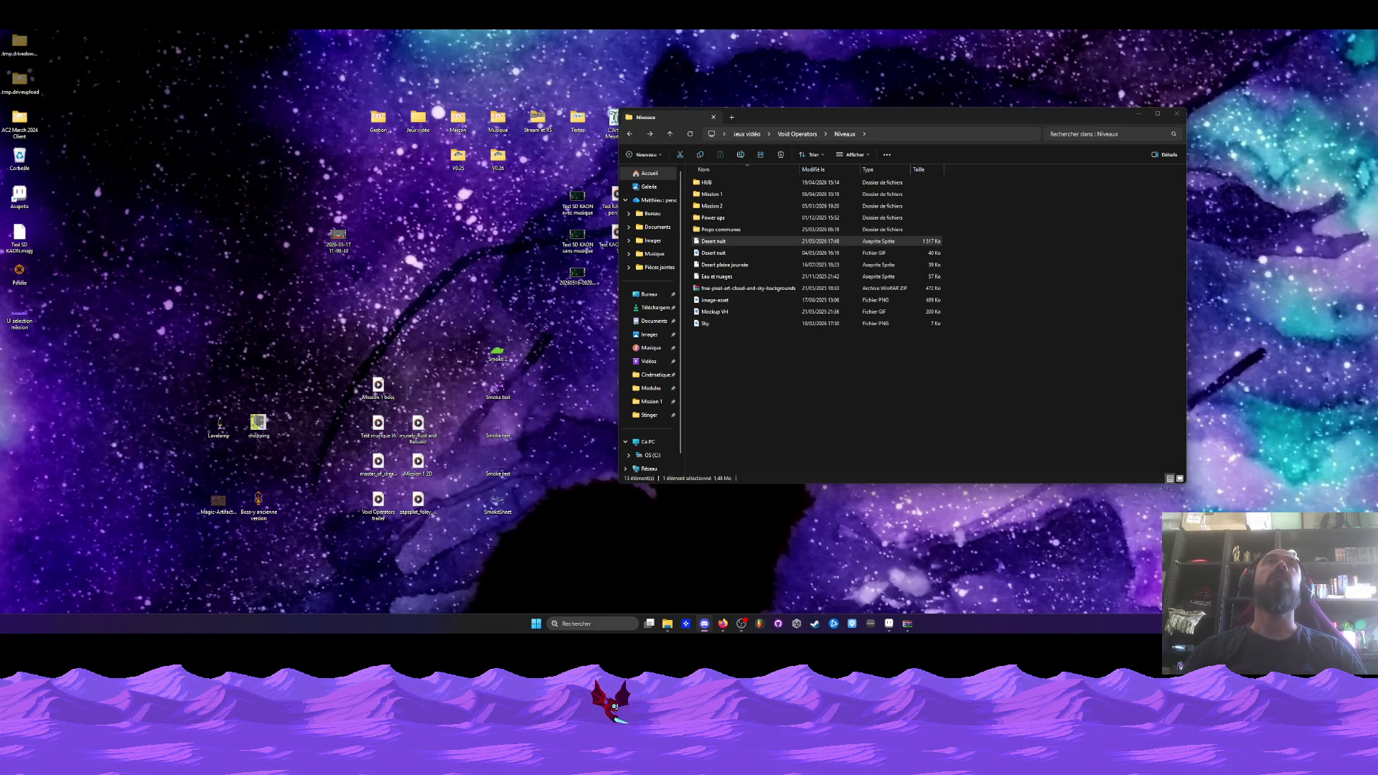
drag(19, 314, 438, 113)
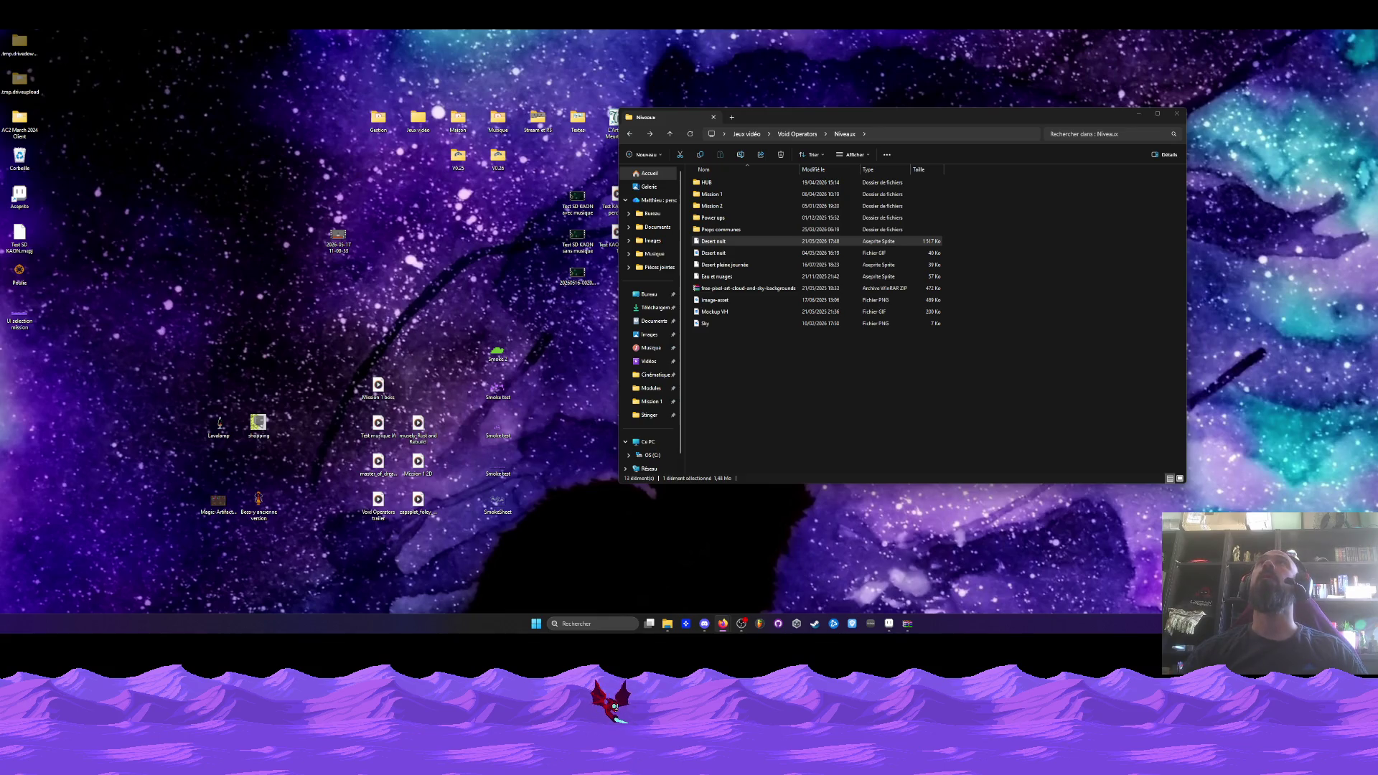
Browse from Void Operators into Niveaux > Mission 1, select Lvl design, and return to Aseprite.
drag(773, 117, 626, 160)
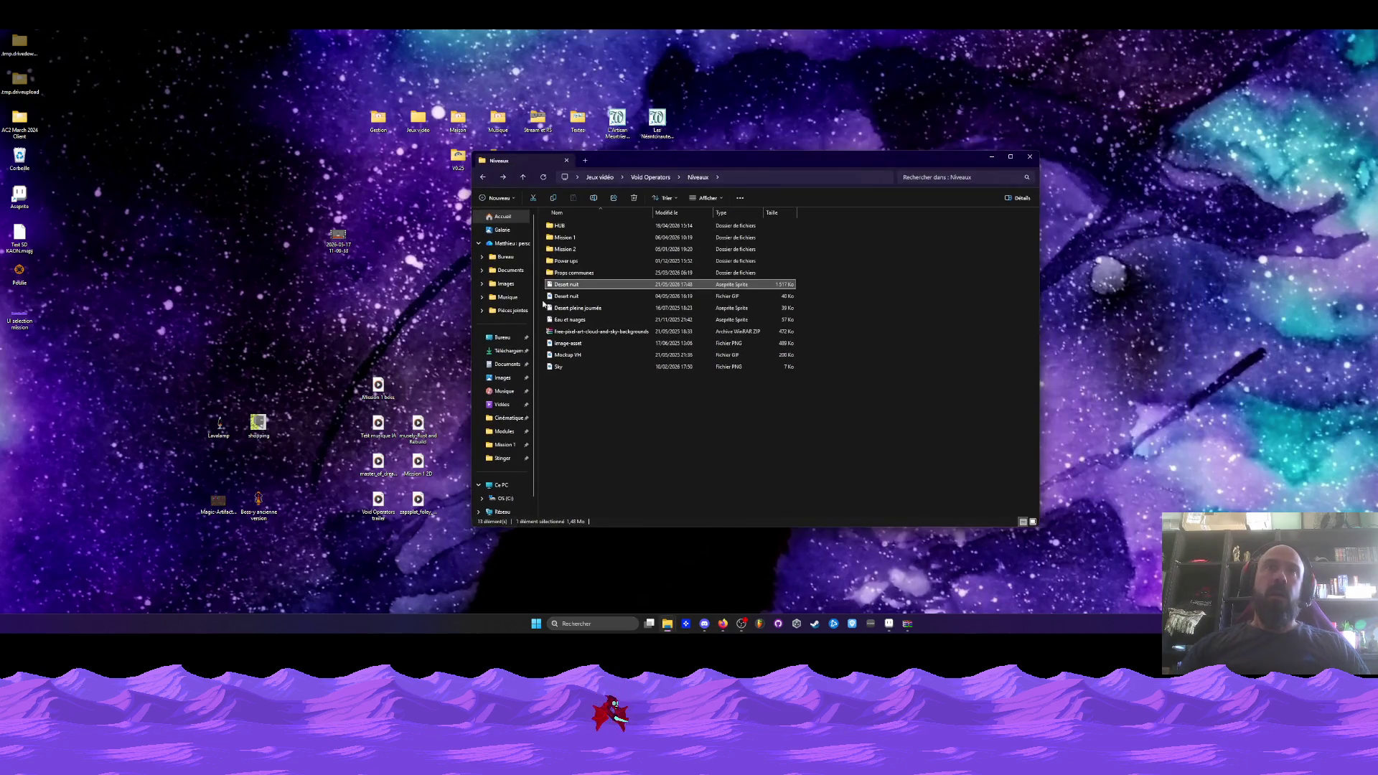
click(483, 177)
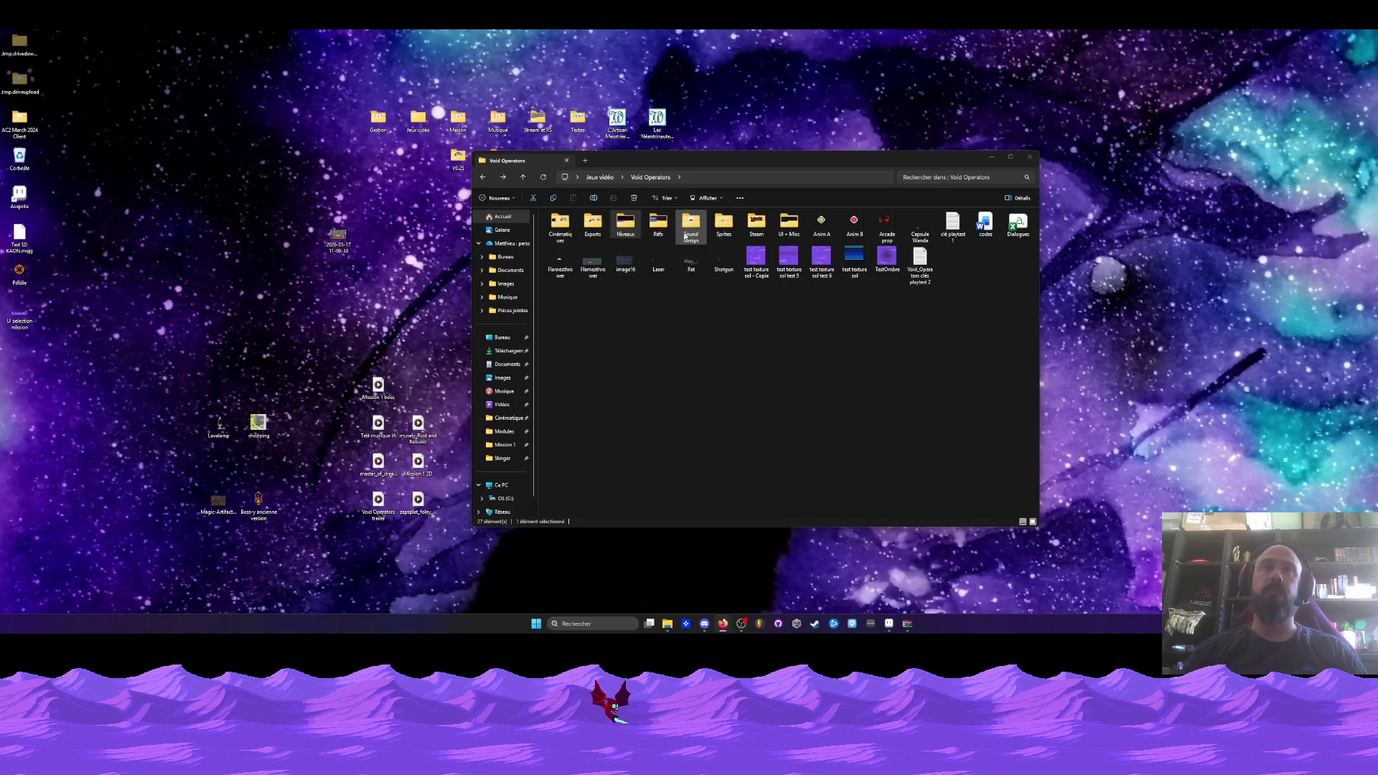
drag(745, 162, 643, 197)
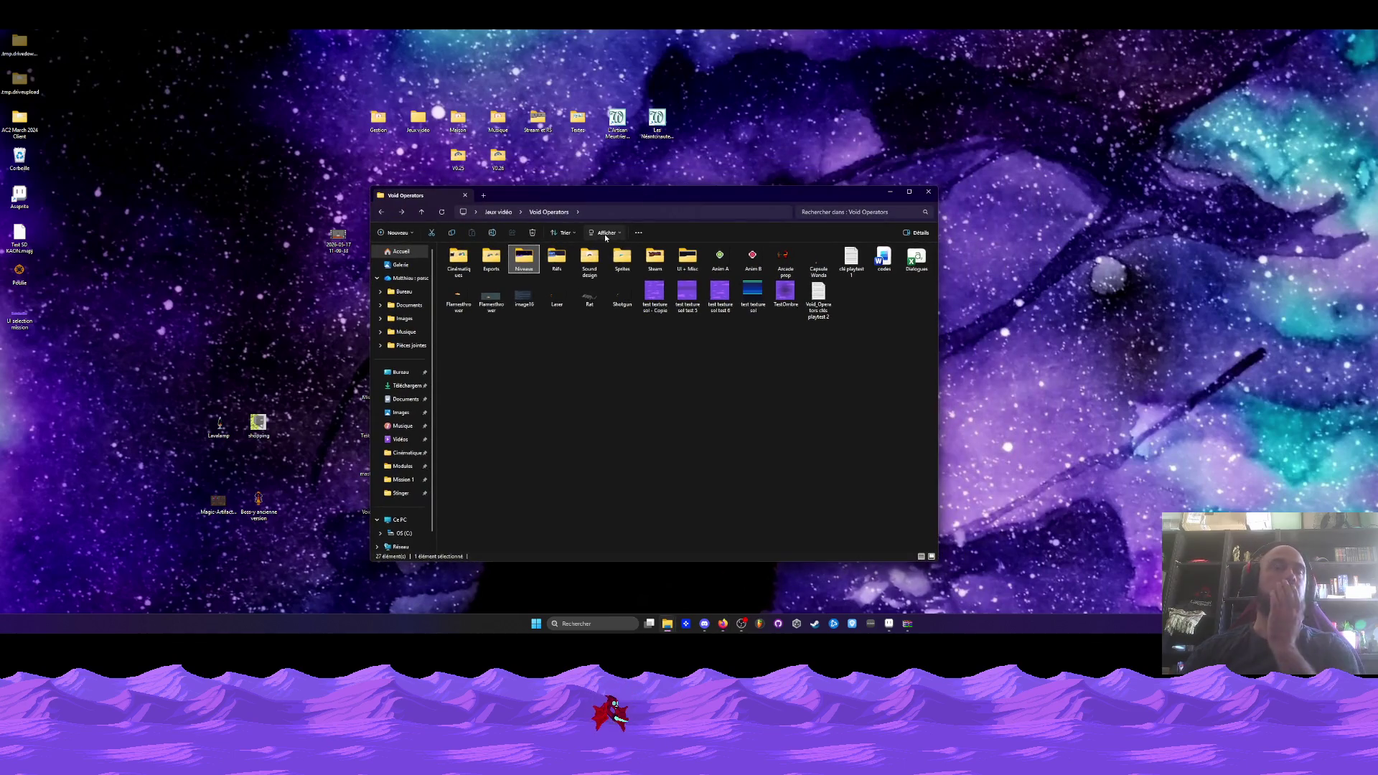
double_click(529, 261)
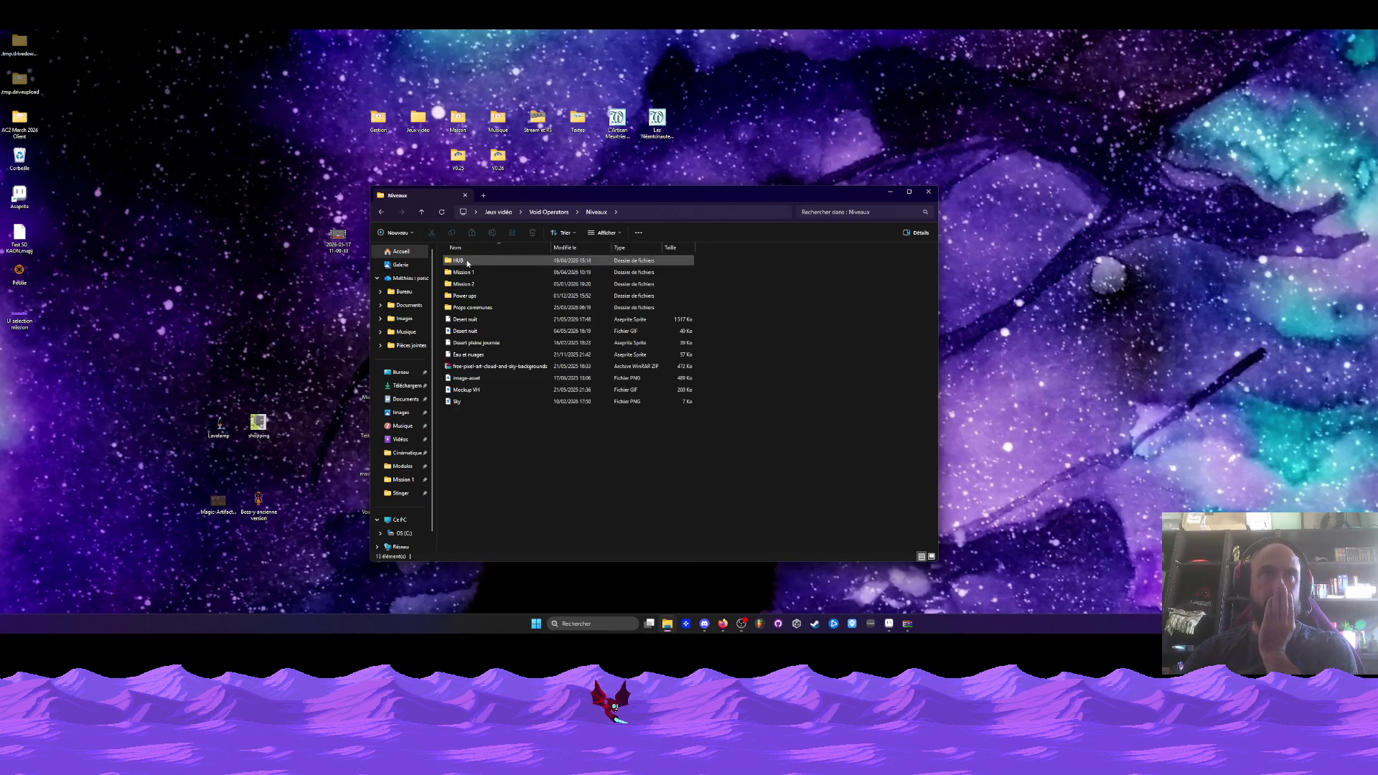
double_click(465, 272)
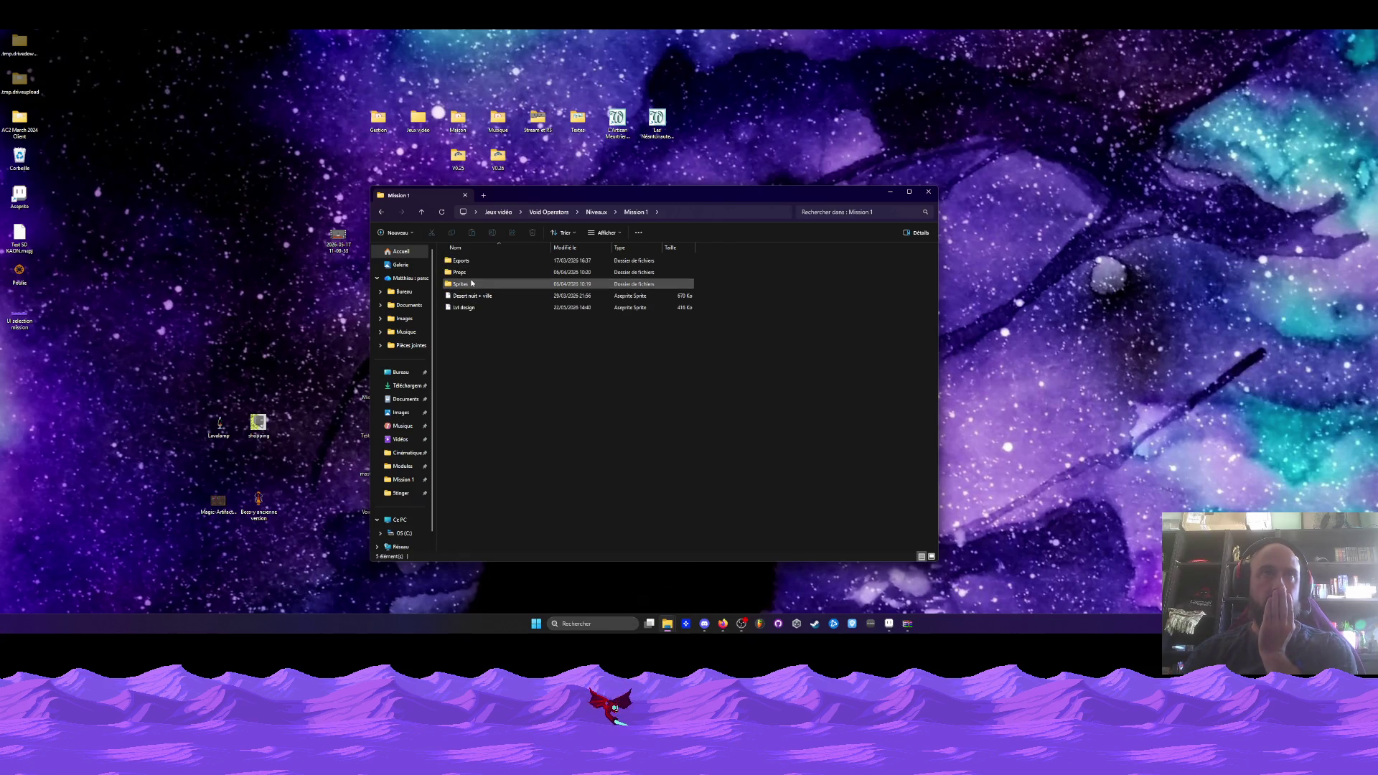
click(463, 307)
click(888, 625)
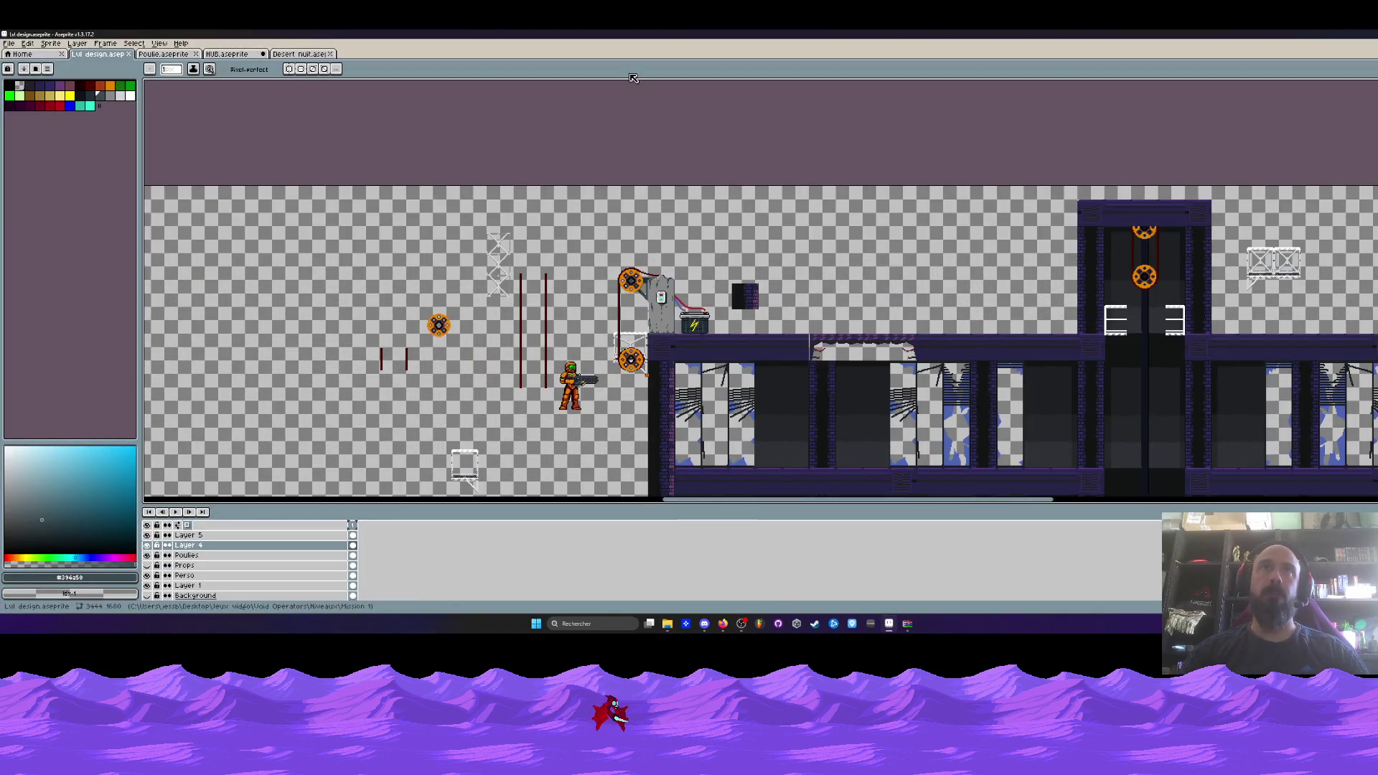
Select the pulley, post and battery with the Rectangular Marquee and move them up and left.
scroll(669, 264, up, 2)
drag(545, 322, 561, 289)
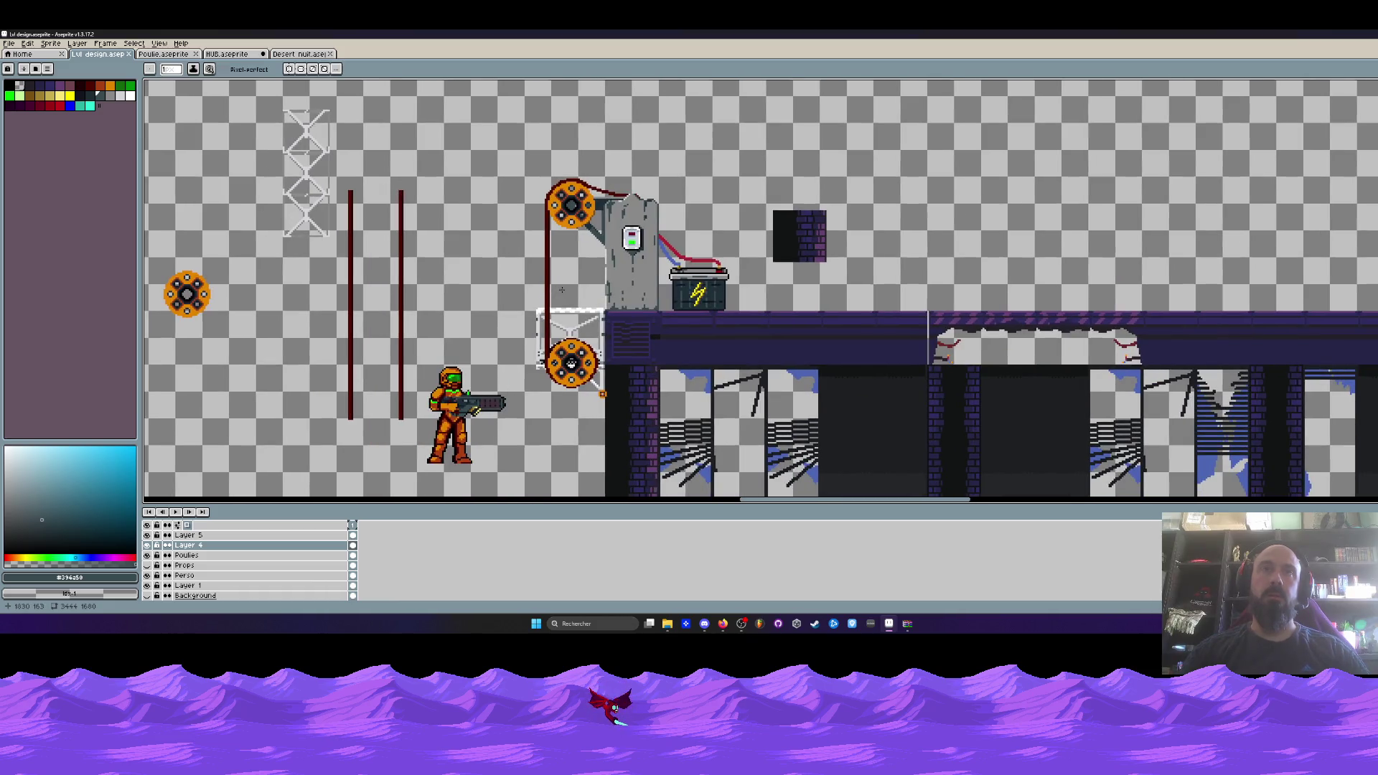
key(m)
drag(515, 140, 742, 433)
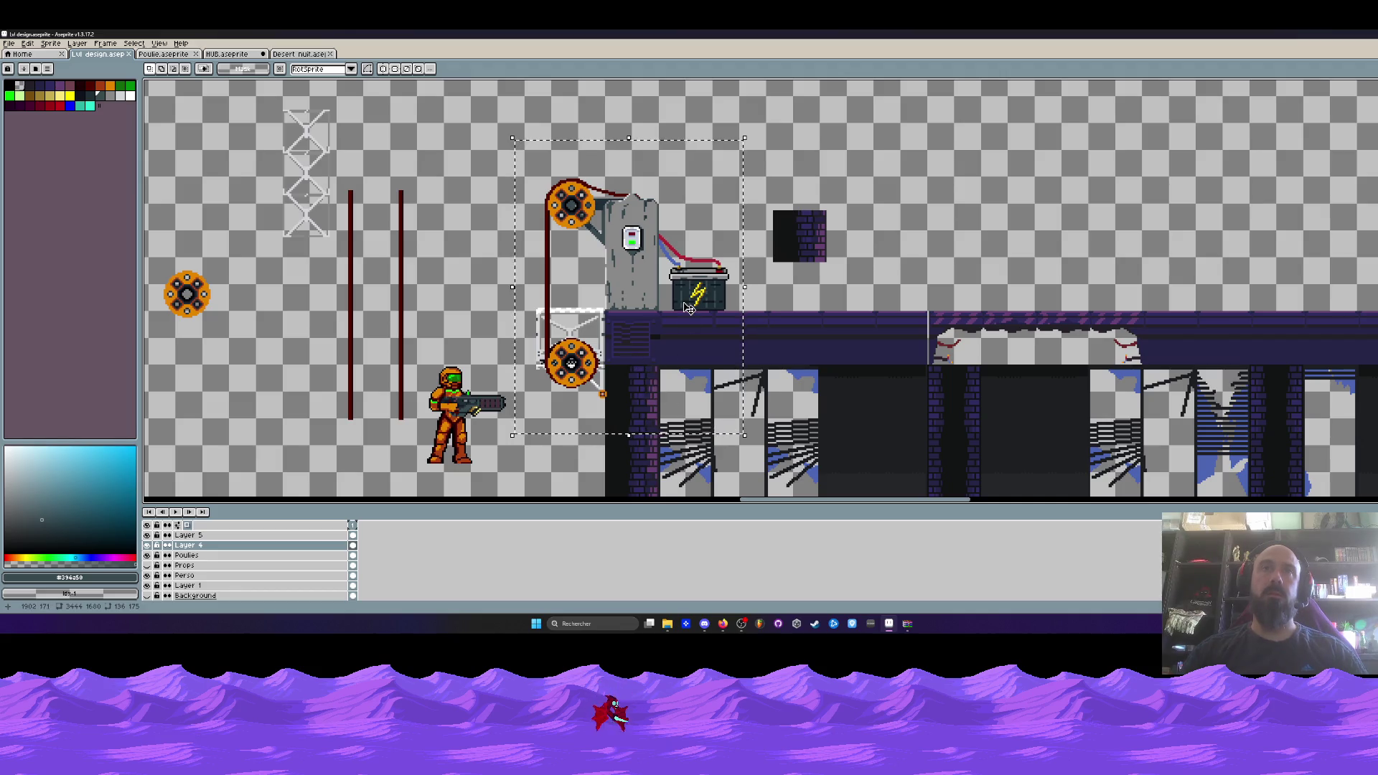
mouse_move(653, 293)
mouse_down()
mouse_move(612, 247)
mouse_move(654, 294)
mouse_move(648, 230)
mouse_move(610, 201)
mouse_up()
click(780, 209)
Move the dark brick block on Layer 1 left onto the roof edge.
click(801, 259)
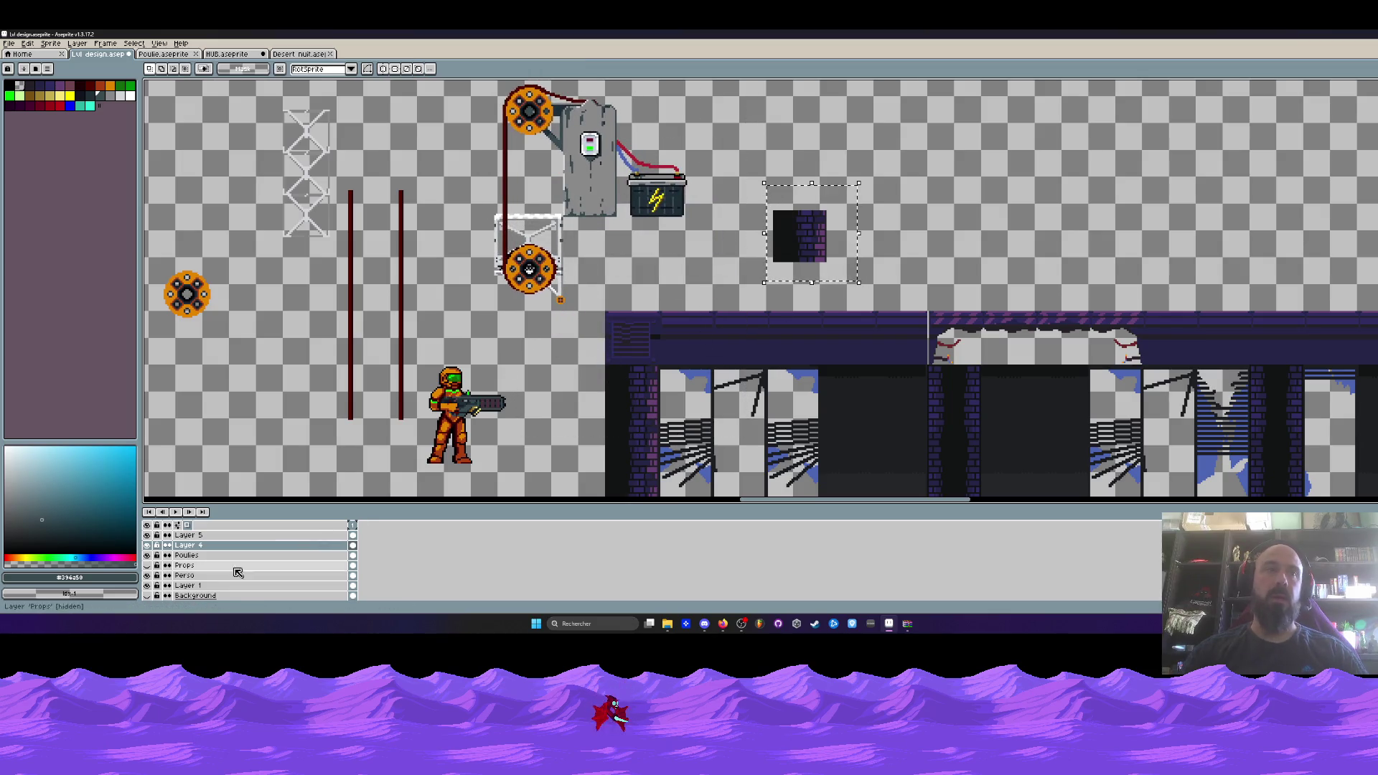
mouse_move(801, 259)
mouse_down()
mouse_move(634, 309)
mouse_move(645, 297)
mouse_up()
scroll(634, 310, up, 2)
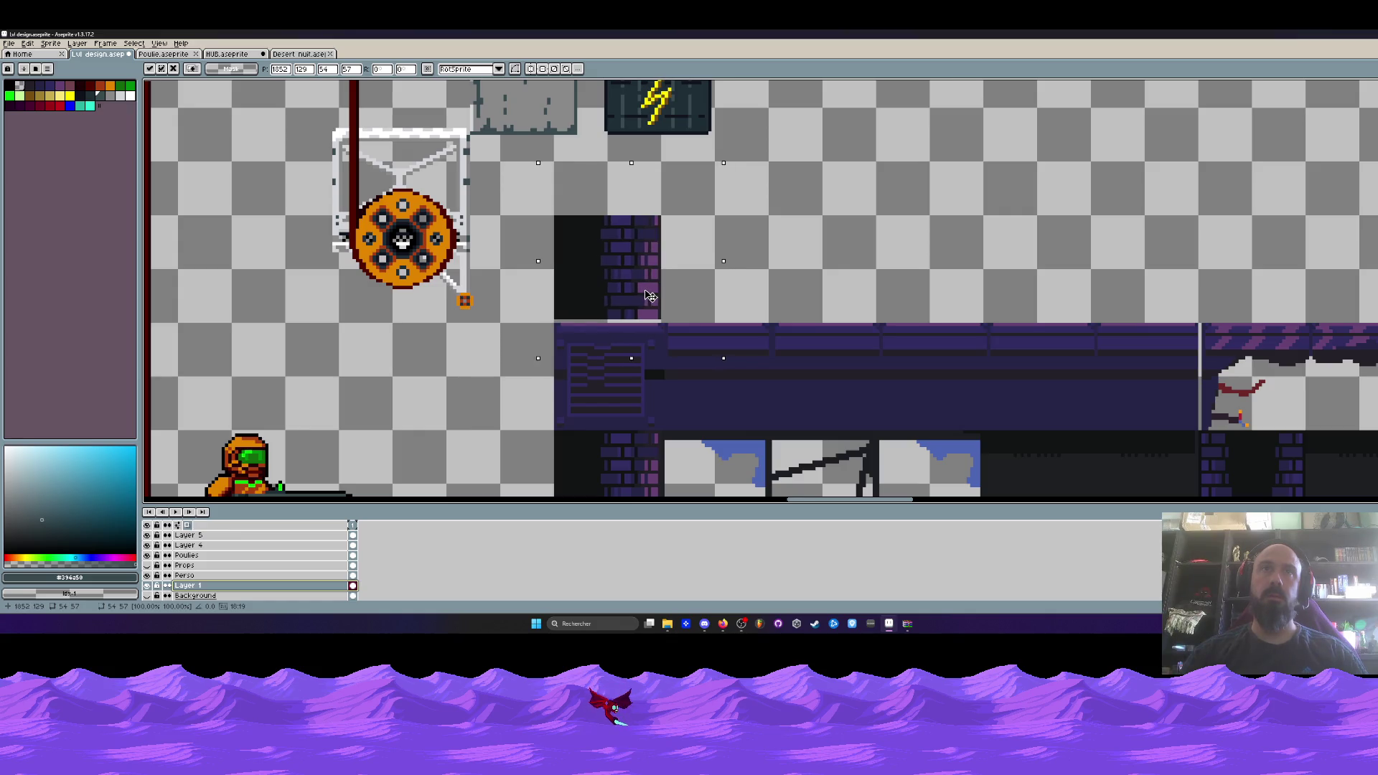
key(Return)
scroll(645, 296, down, 2)
On Layer 4, lower the pulley machinery so its post sits on the brick block.
drag(663, 228, 743, 370)
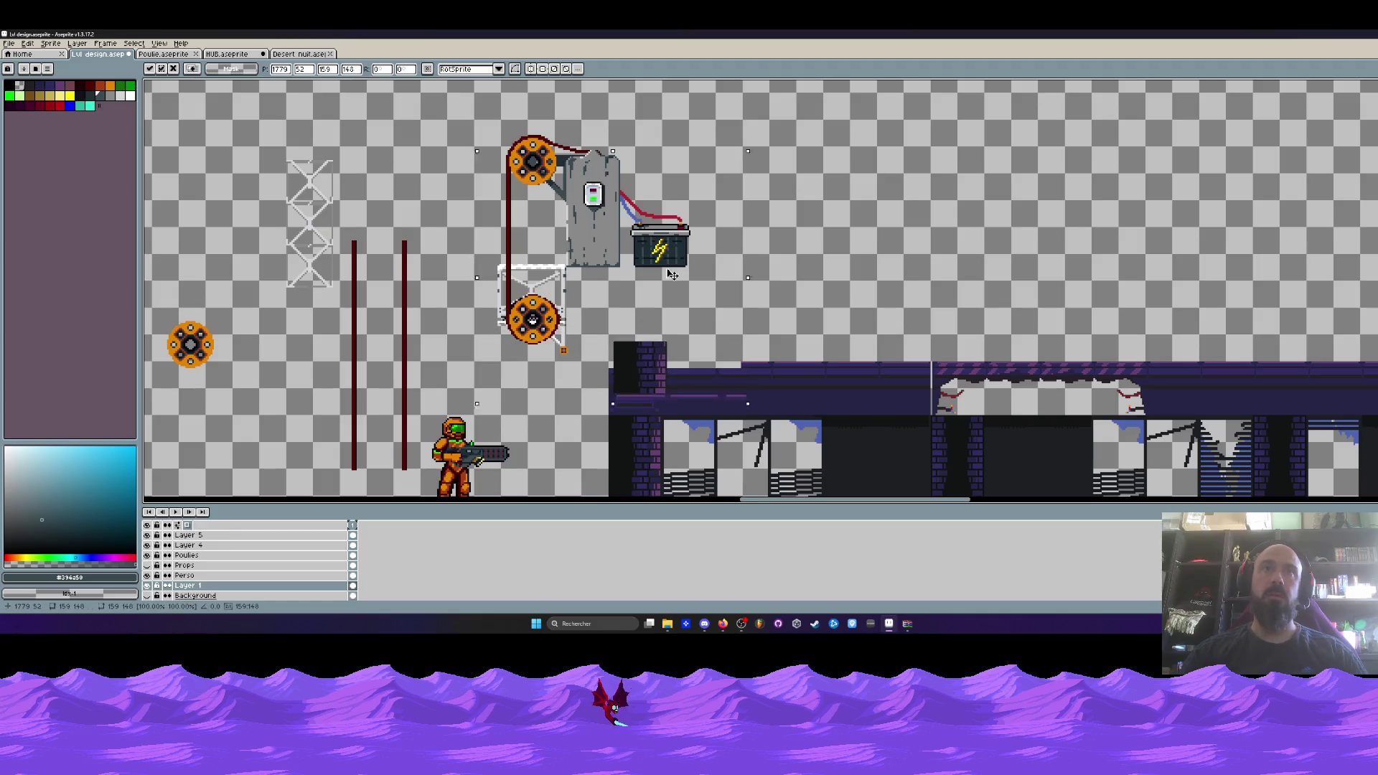
click(216, 545)
mouse_move(664, 249)
mouse_down()
mouse_move(711, 289)
mouse_move(652, 311)
mouse_up()
scroll(649, 300, up, 3)
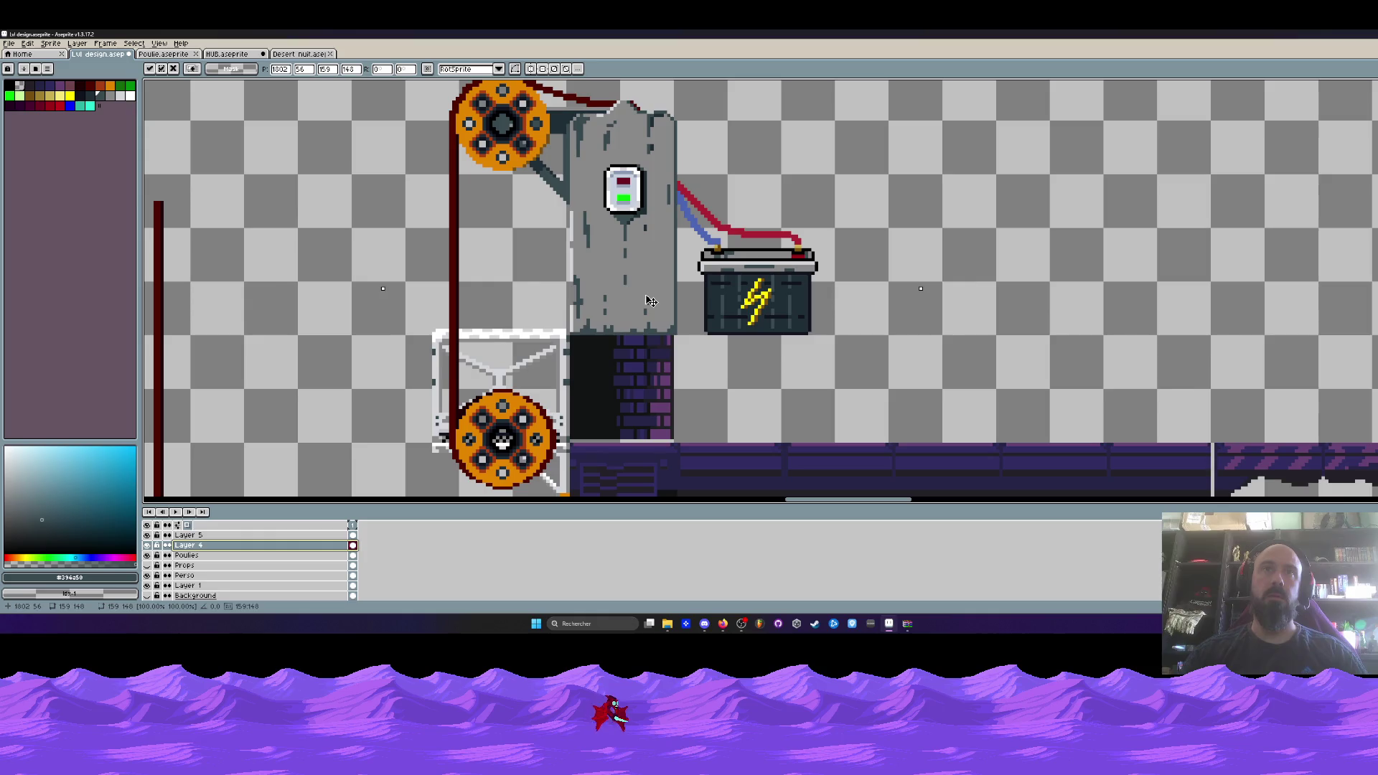
key(Return)
scroll(704, 302, down, 3)
scroll(708, 281, up, 1)
Try moving the battery down to the floor, then cancel so it stays beside its wire.
drag(696, 243, 802, 353)
mouse_move(774, 302)
mouse_down()
mouse_move(792, 388)
mouse_move(773, 386)
mouse_up()
scroll(772, 386, down, 3)
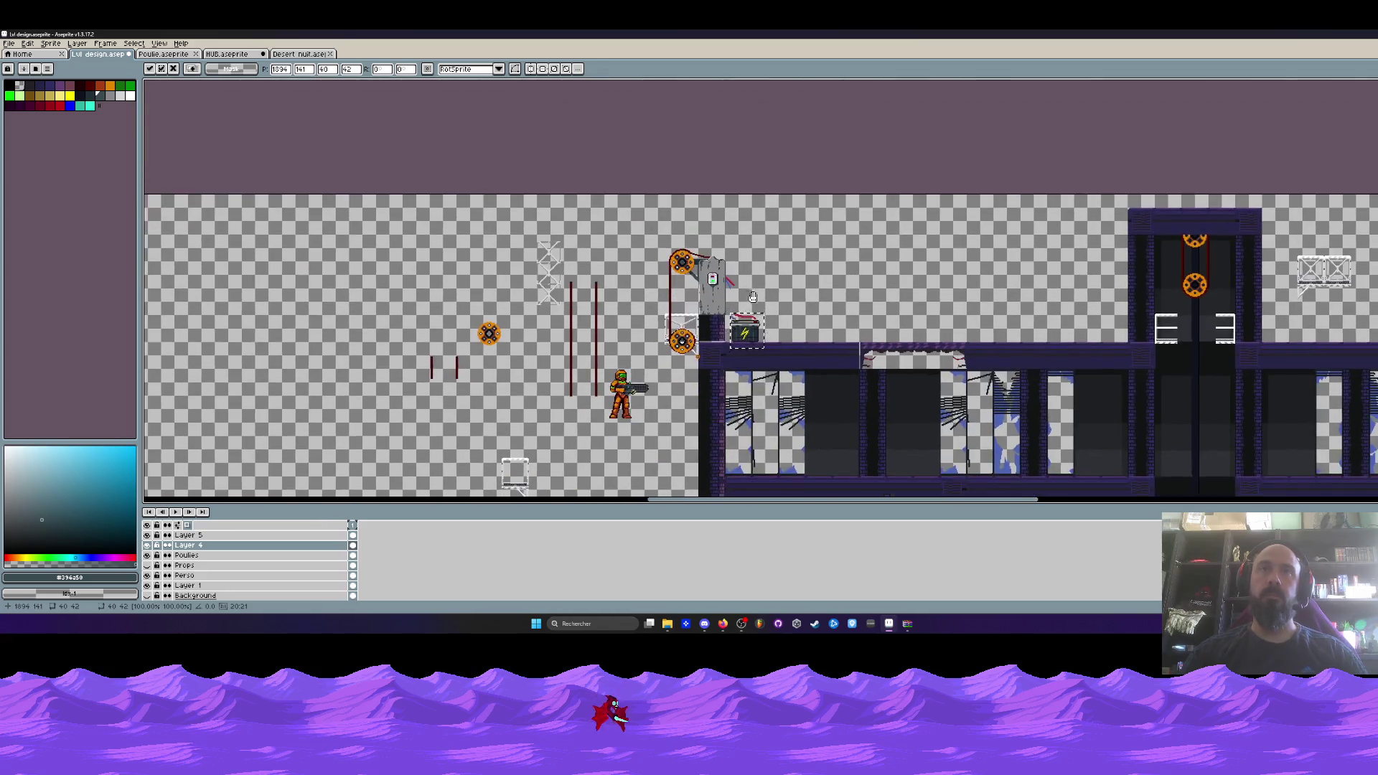
scroll(752, 298, up, 2)
scroll(752, 298, down, 2)
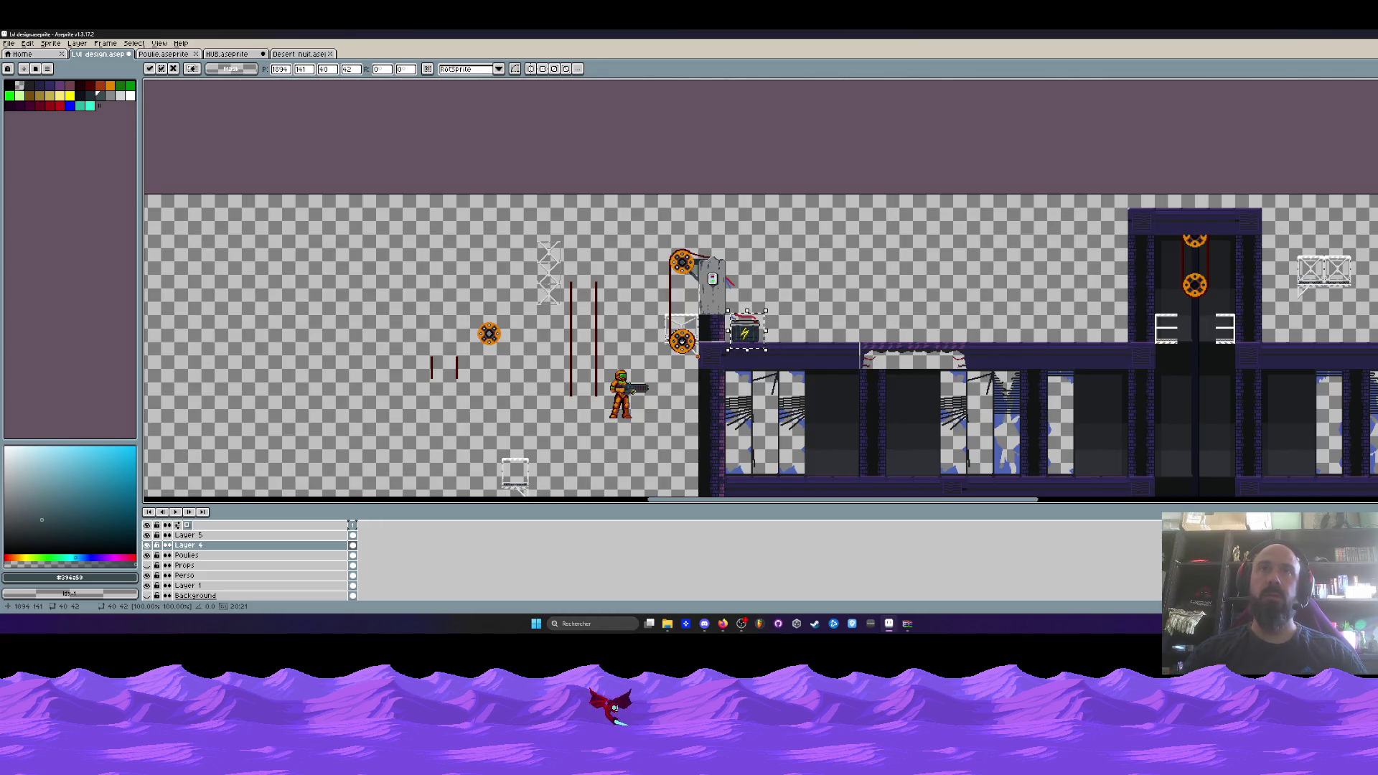
mouse_move(956, 285)
mouse_down()
mouse_move(669, 278)
mouse_move(878, 280)
mouse_up()
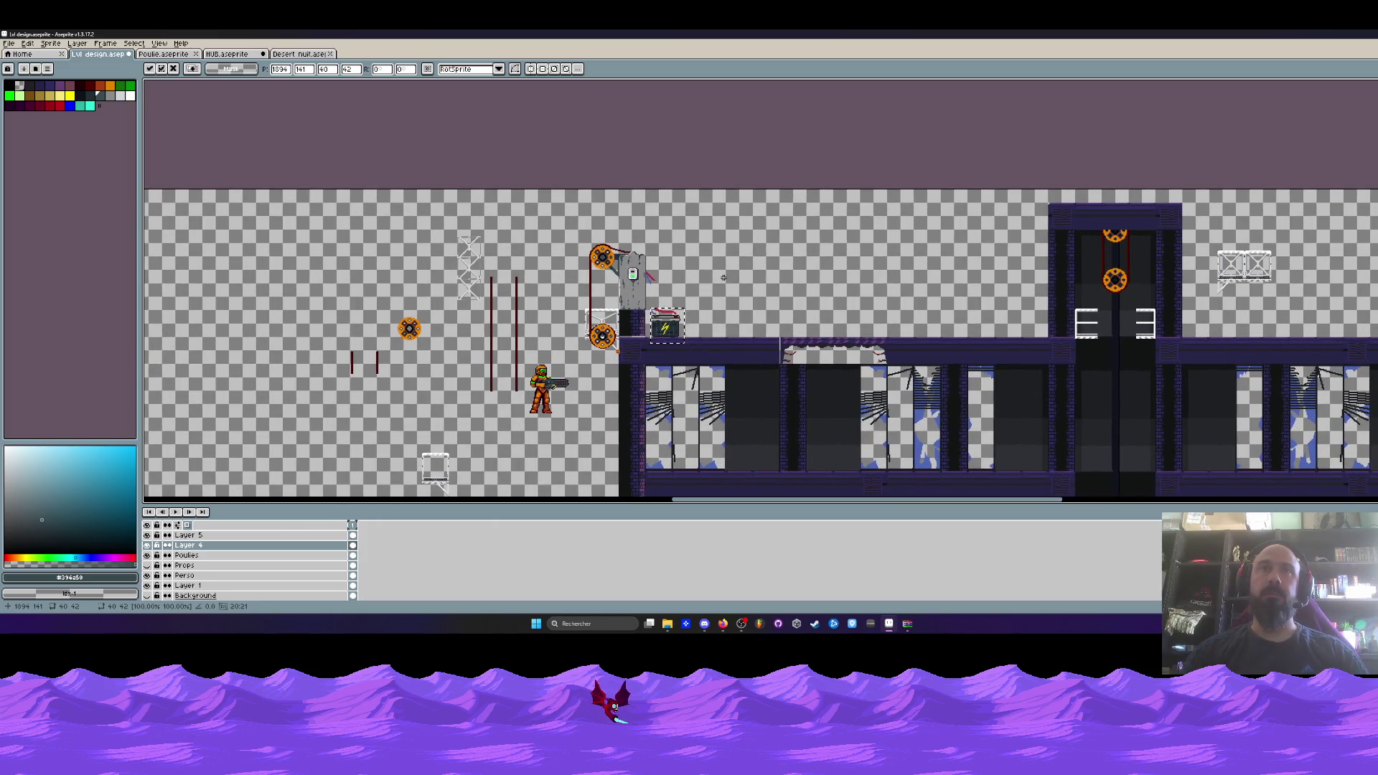
key(Escape)
scroll(630, 290, up, 3)
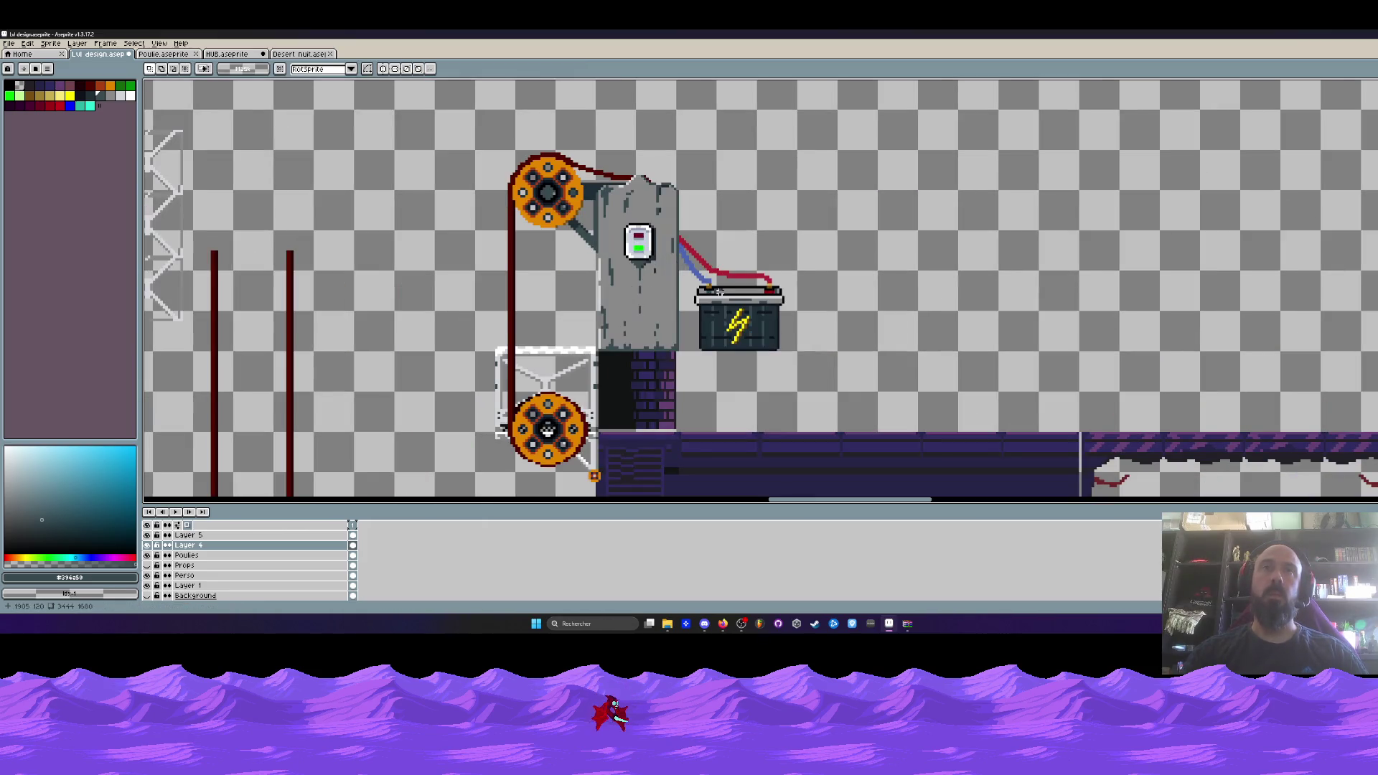
scroll(720, 293, up, 1)
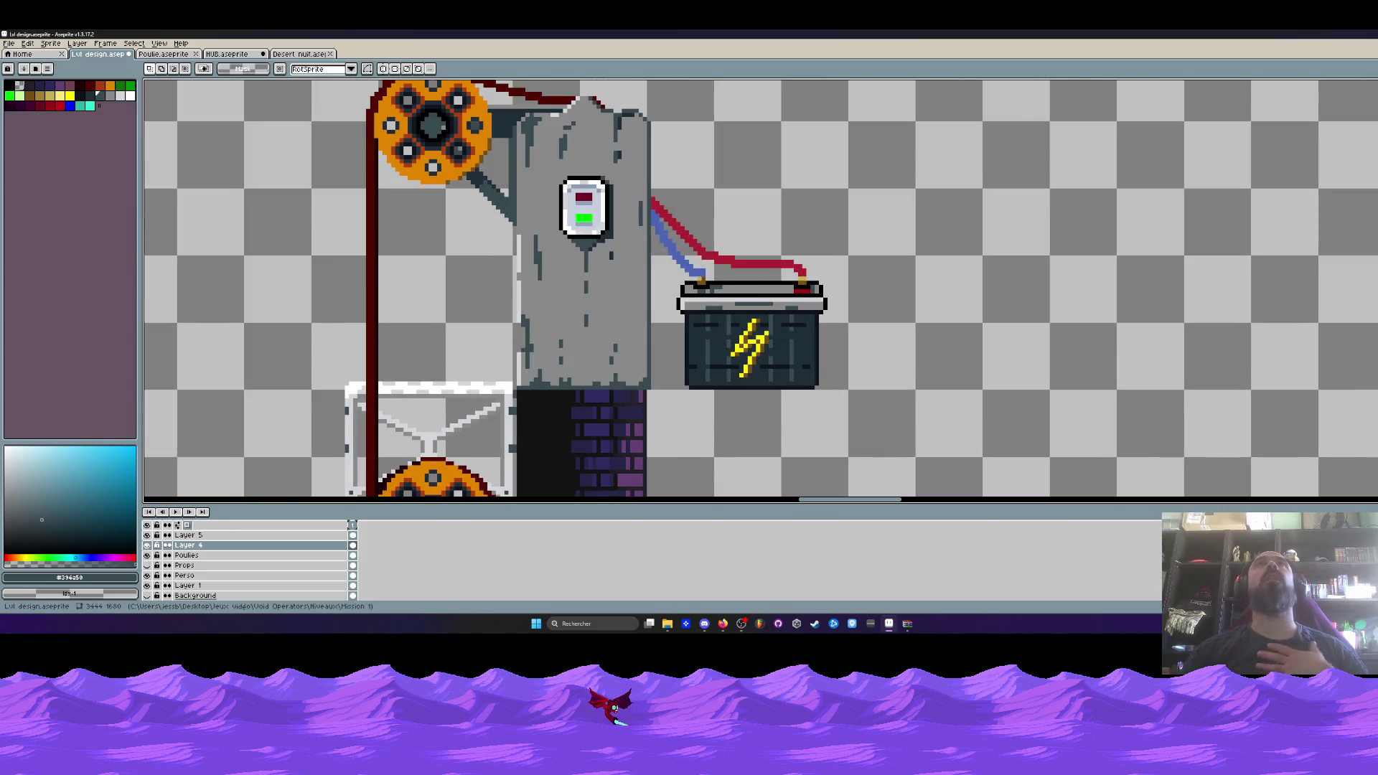
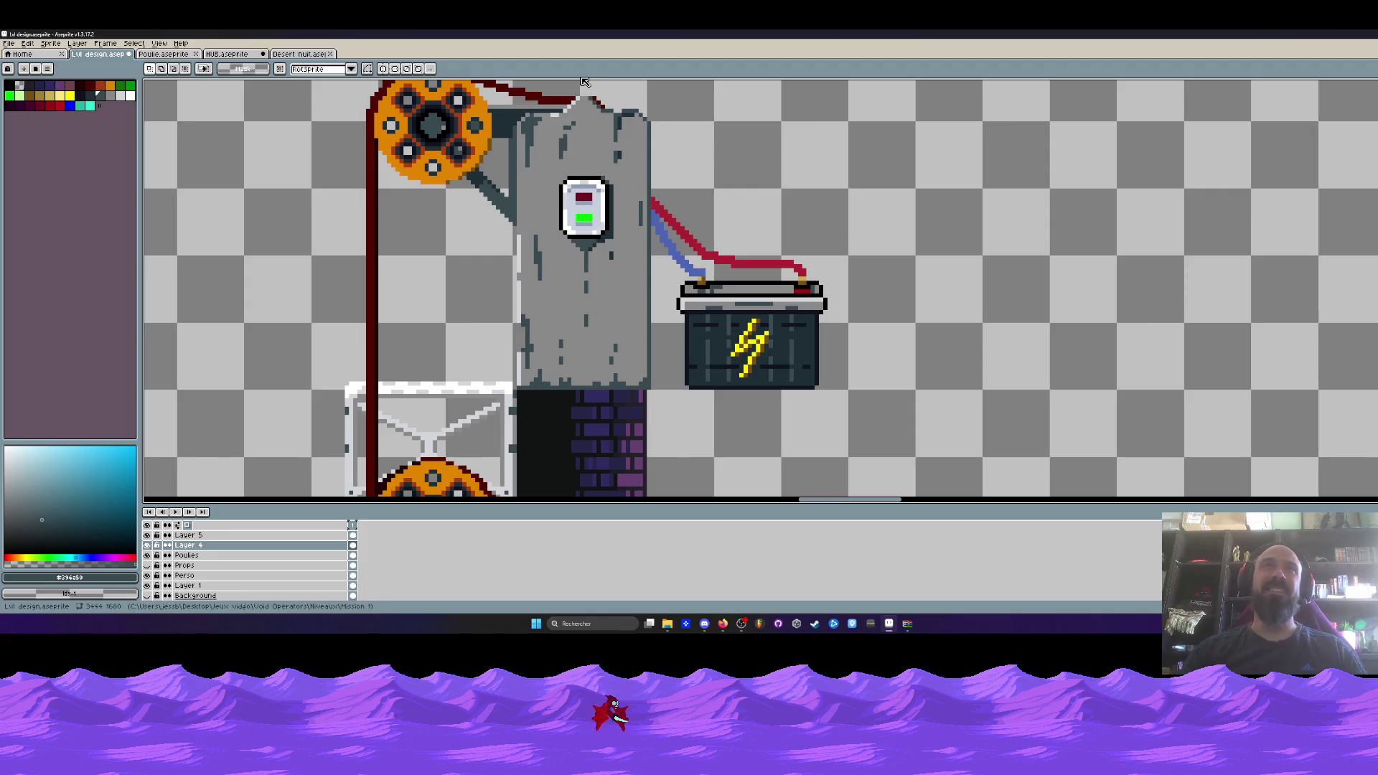
Select the battery, move it down and right onto the purple ledge, commit, and deselect.
scroll(626, 210, down, 3)
scroll(659, 248, up, 1)
scroll(655, 244, down, 3)
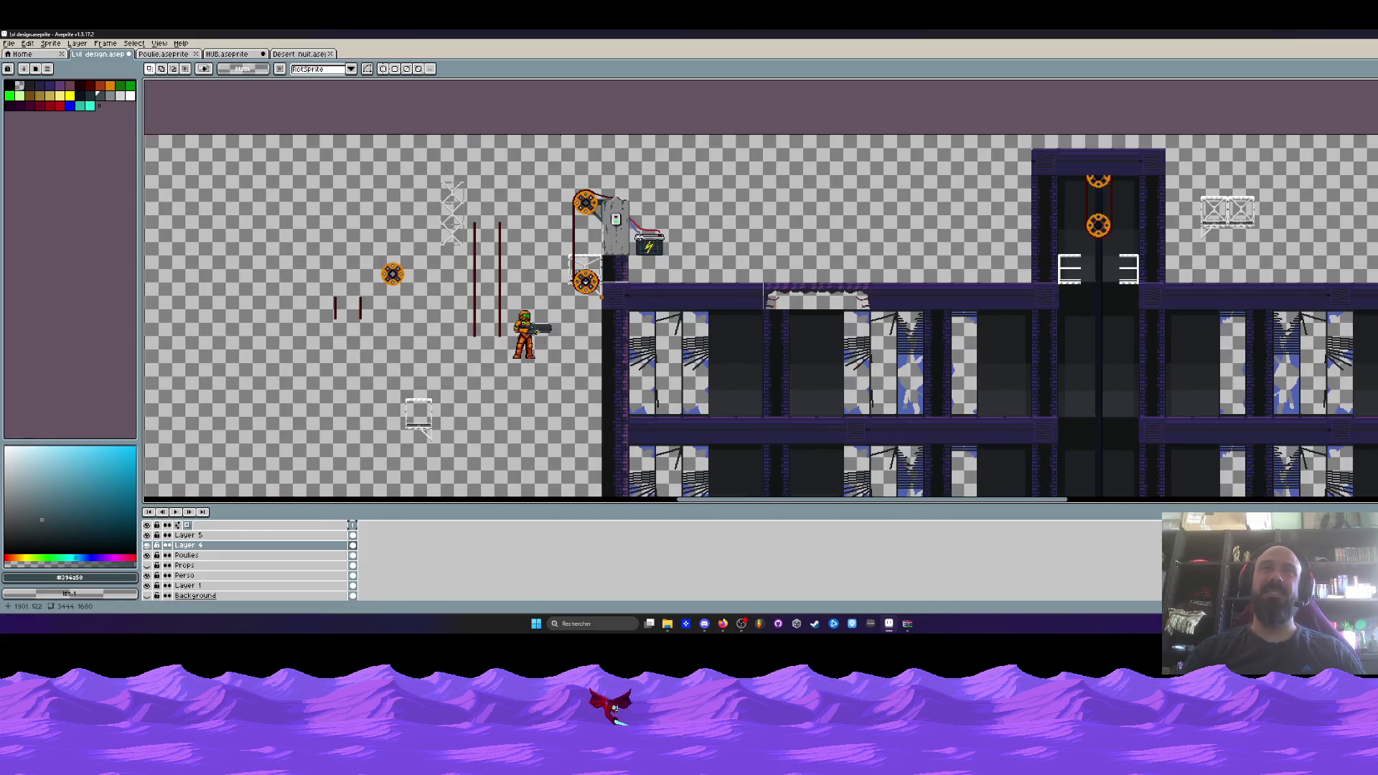
scroll(644, 239, up, 4)
drag(637, 209, 894, 394)
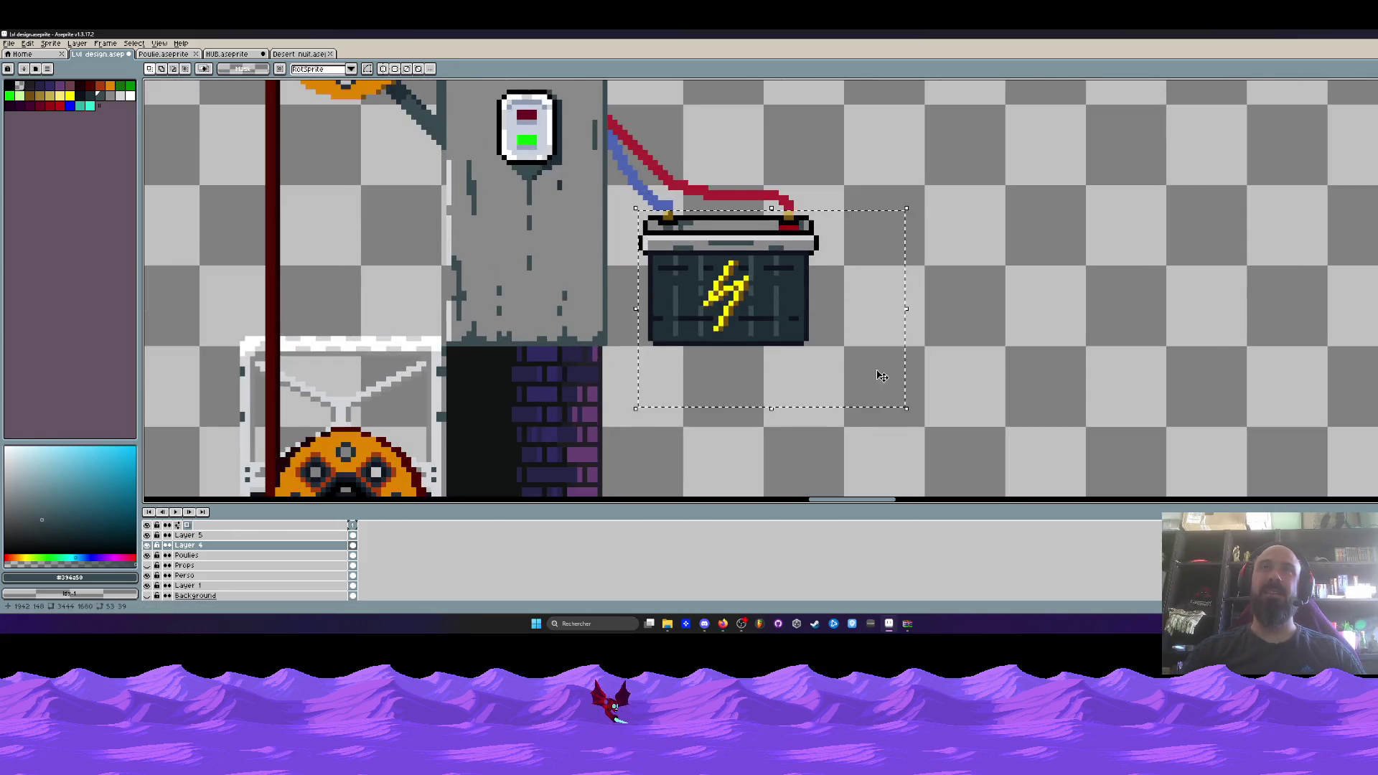
scroll(718, 287, down, 2)
mouse_move(721, 247)
mouse_down()
mouse_move(763, 340)
mouse_move(723, 338)
mouse_up()
scroll(724, 339, down, 2)
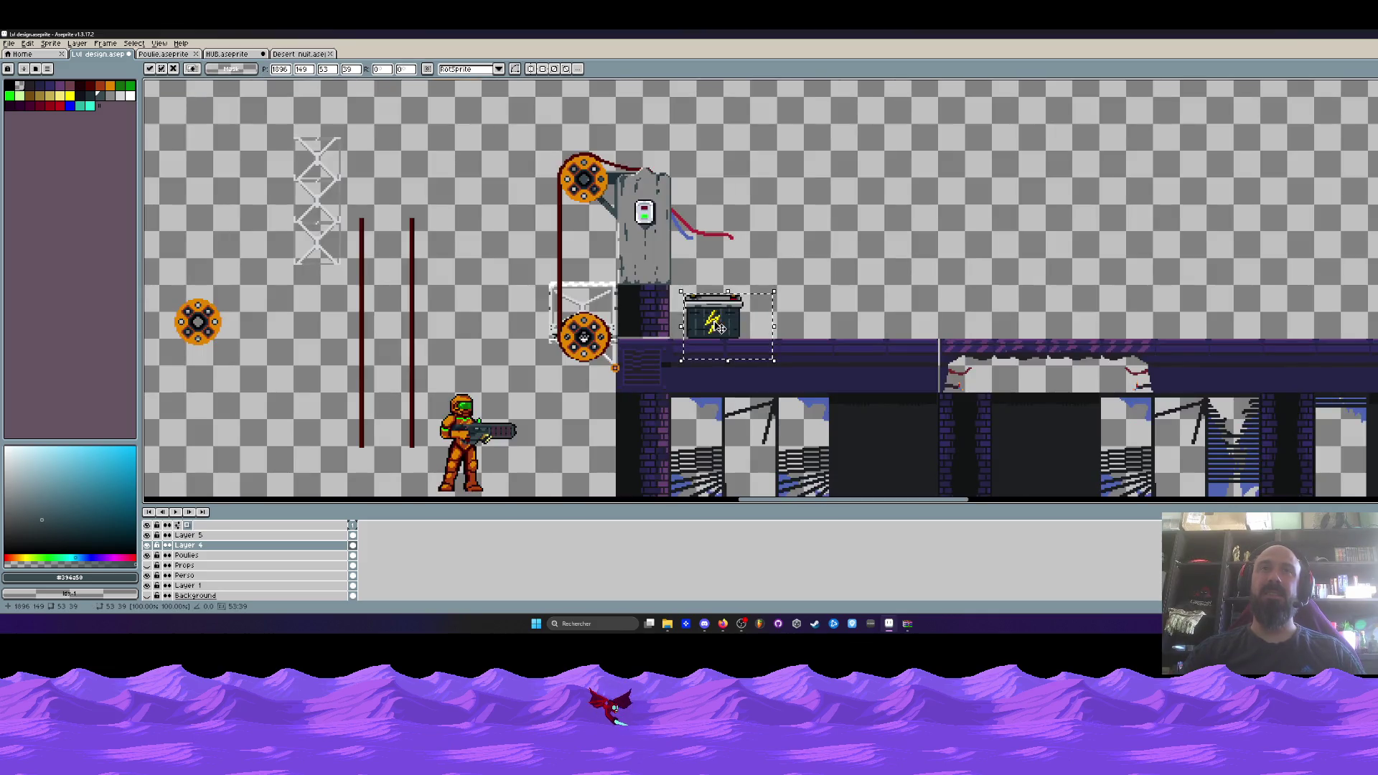
key(Return)
scroll(750, 318, down, 1)
key(ctrl+d)
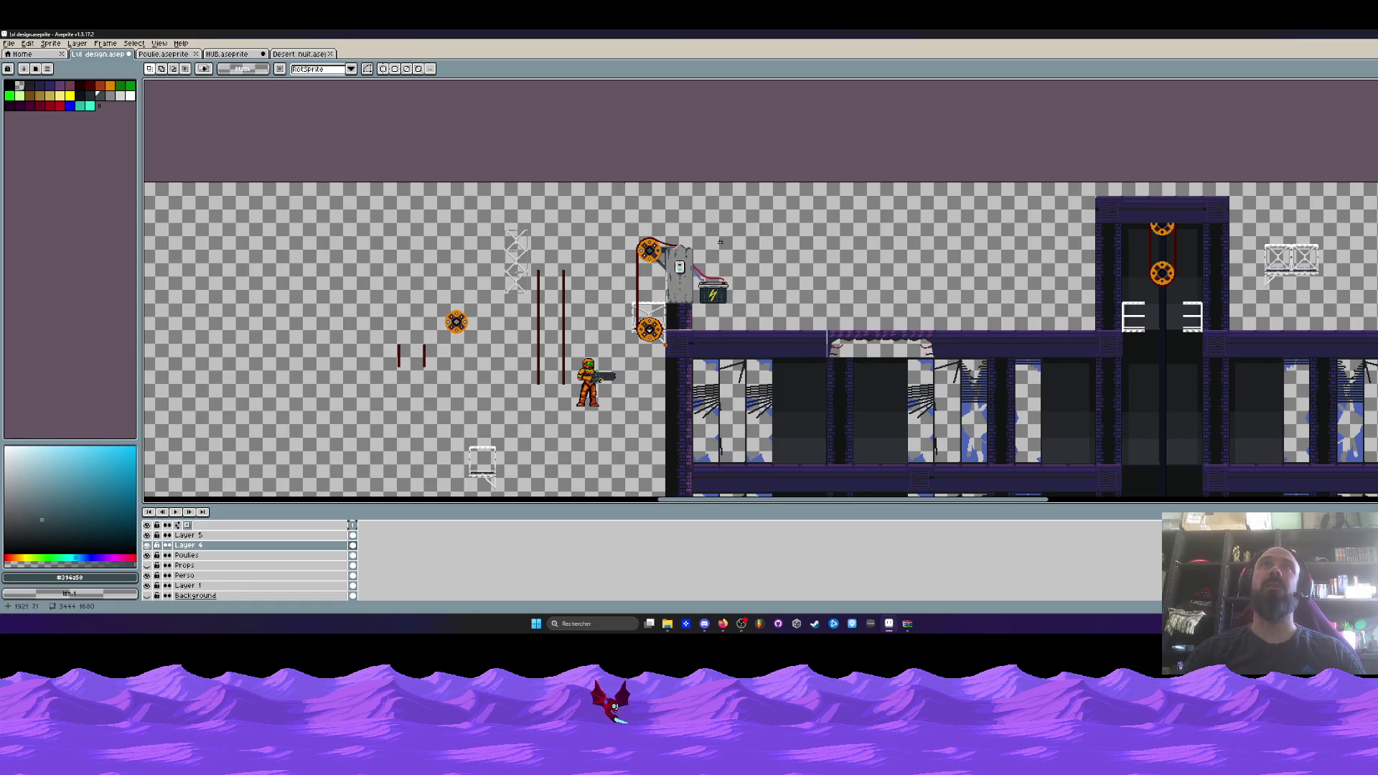
Reselect the battery and fine-tune its position on the ledge.
scroll(721, 243, up, 4)
mouse_move(665, 260)
mouse_down()
mouse_move(825, 391)
mouse_move(778, 257)
mouse_move(757, 352)
mouse_up()
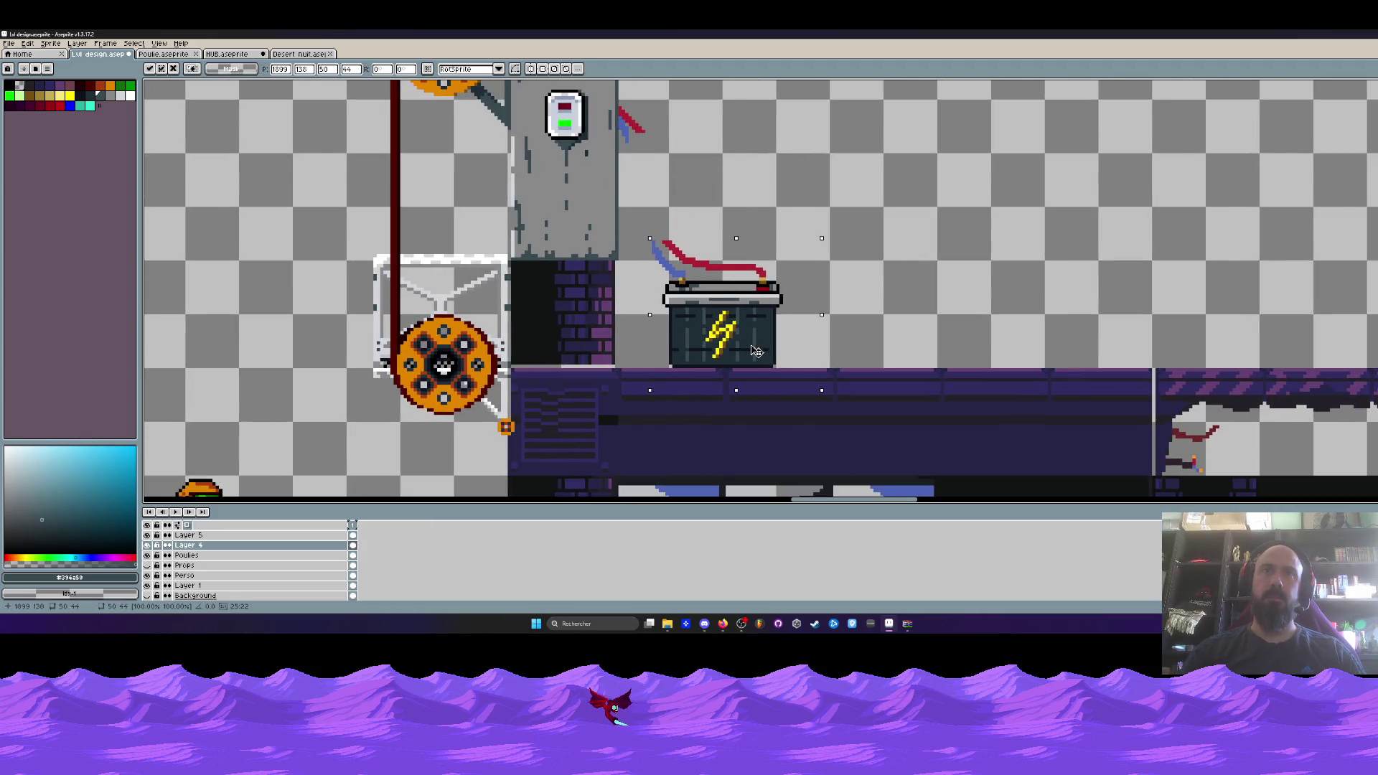
click(682, 247)
scroll(682, 247, down, 1)
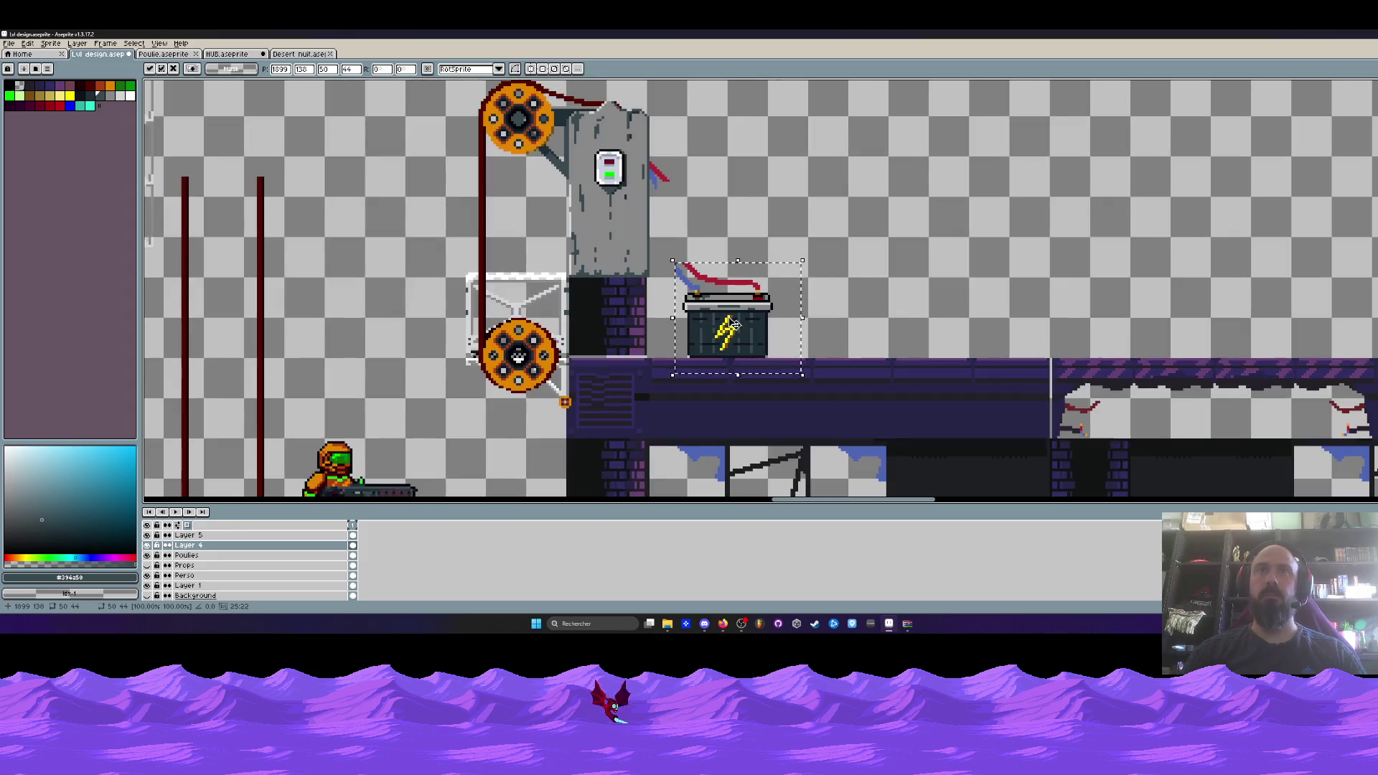
scroll(677, 213, up, 2)
Pick the wire's blue and draw a blue cable from the generator down toward the battery.
key(i)
click(636, 156)
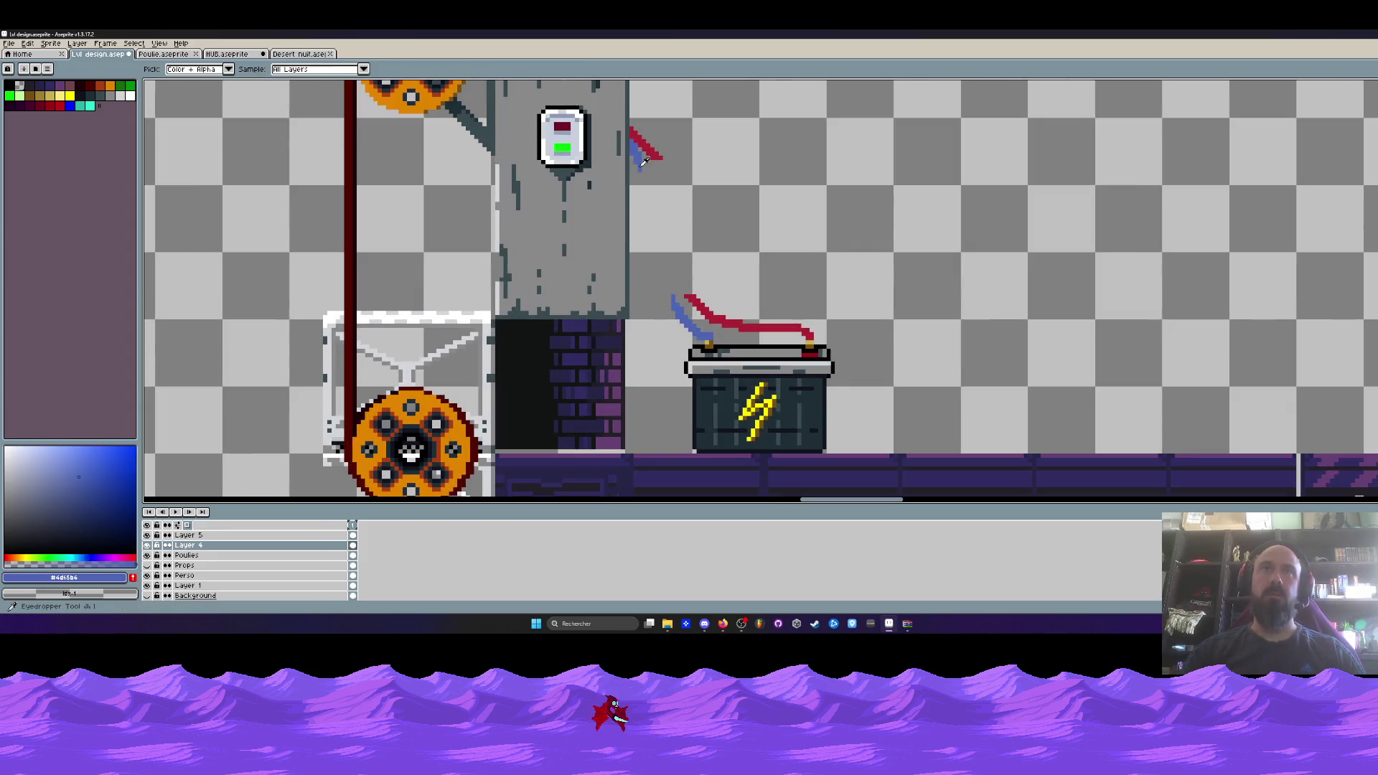
scroll(628, 246, down, 3)
key(b)
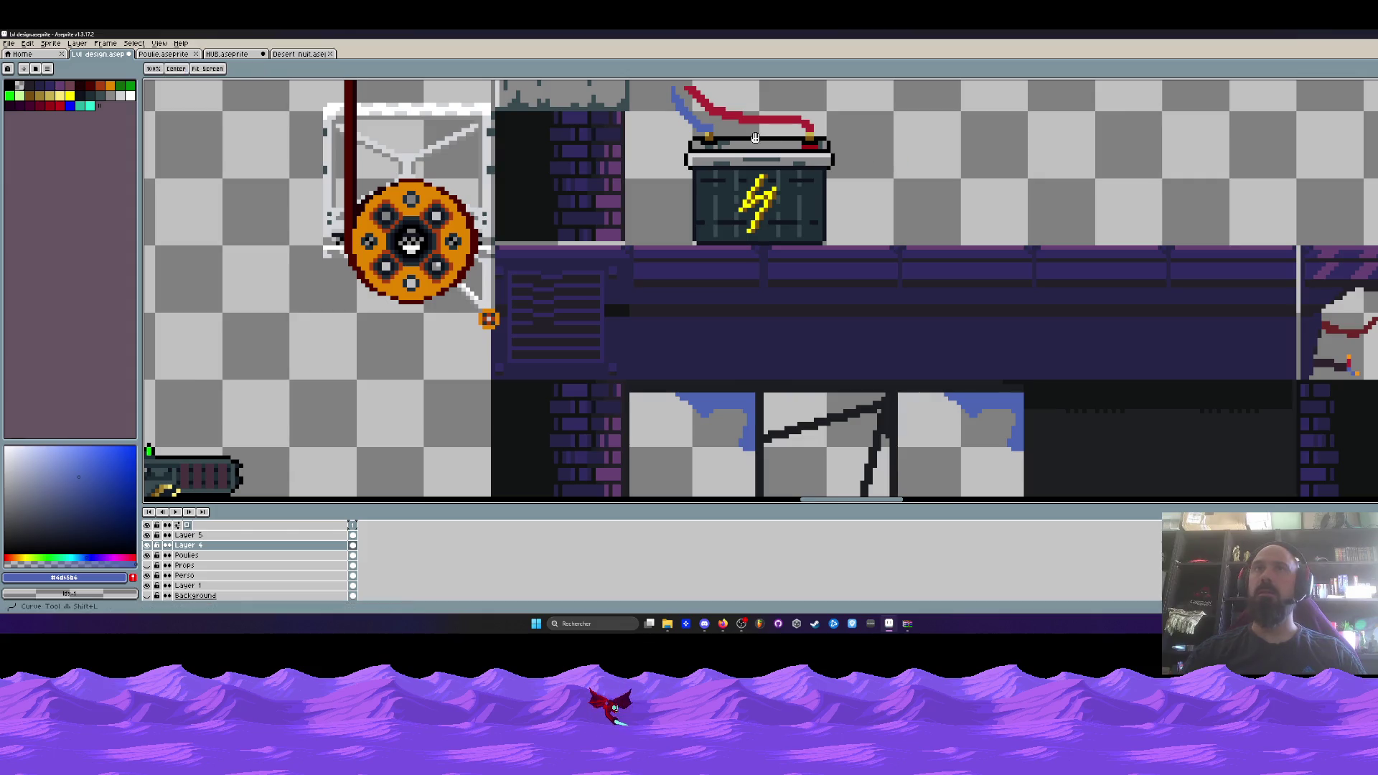
scroll(627, 247, up, 3)
scroll(627, 247, up, 1)
key(i)
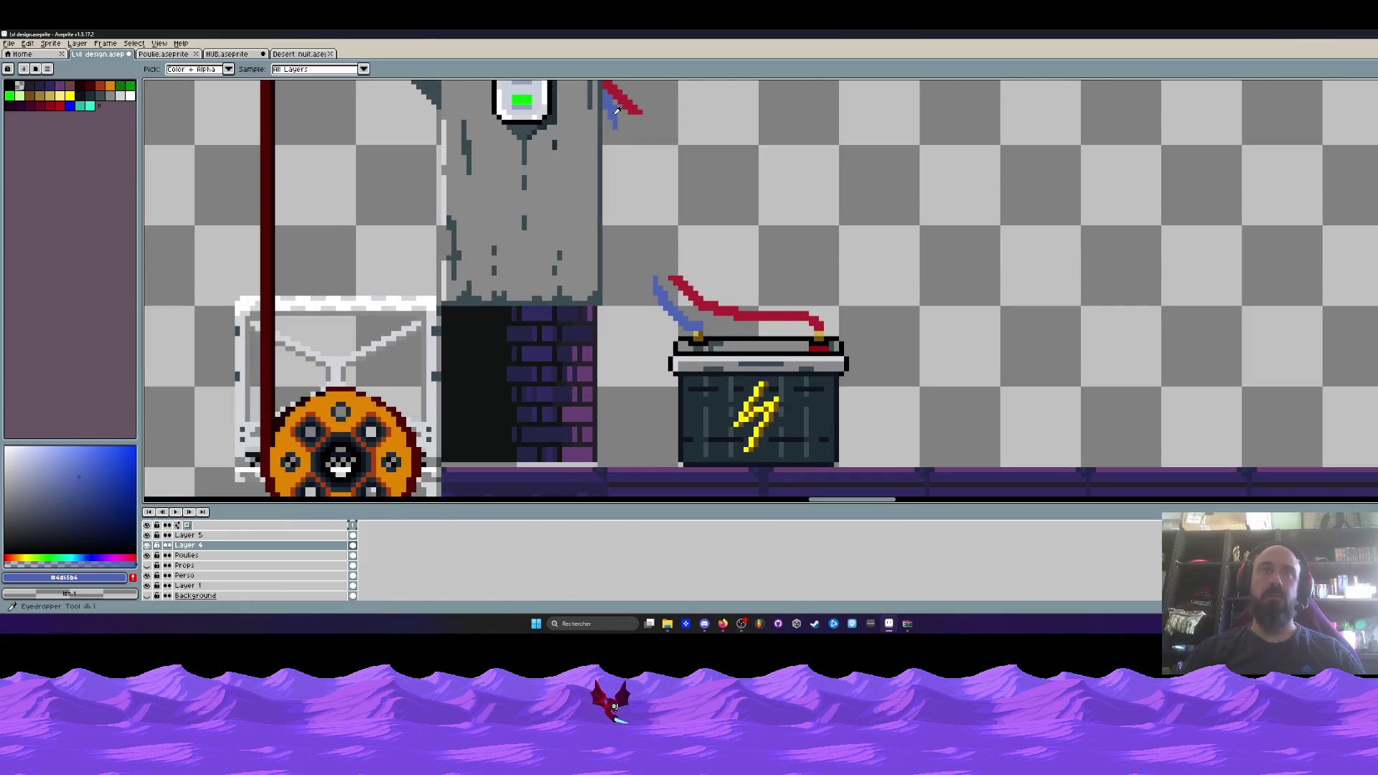
key(b)
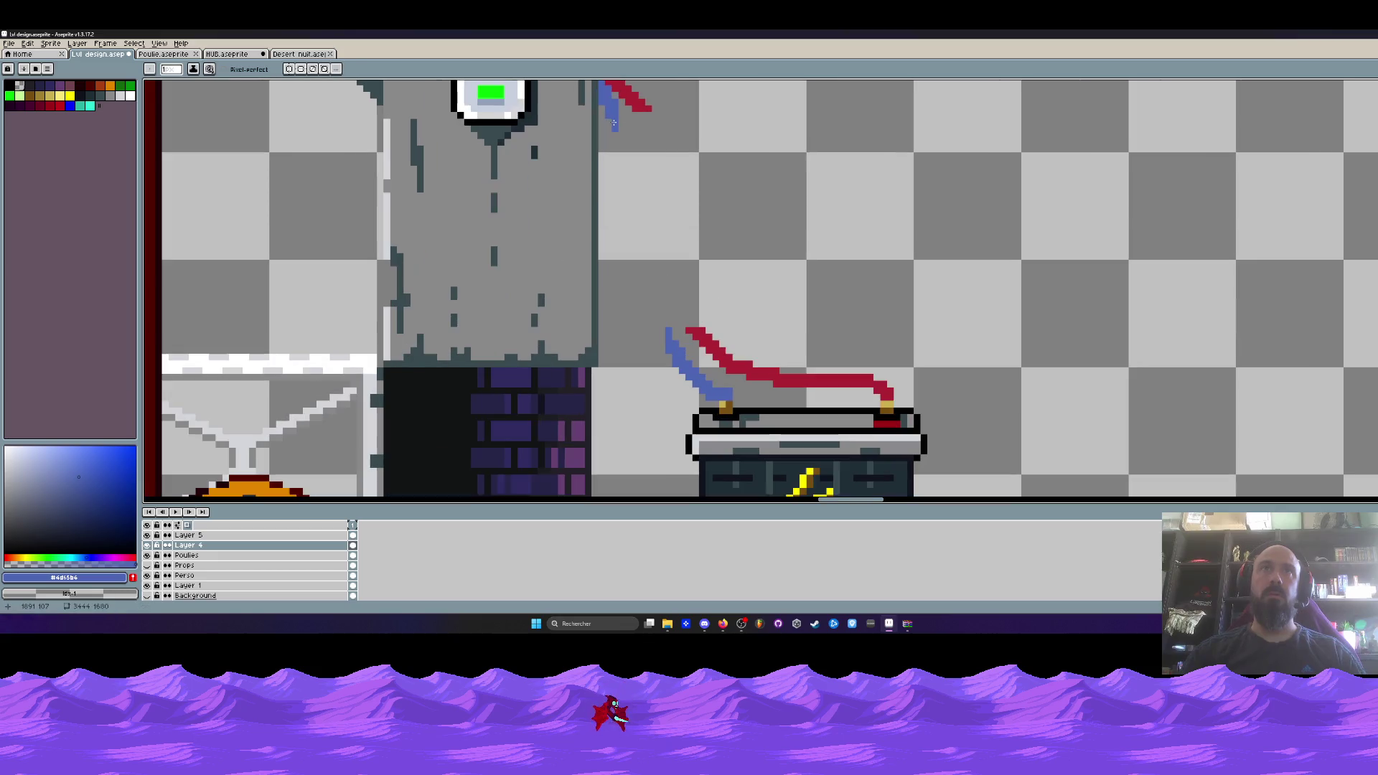
scroll(618, 115, up, 1)
mouse_move(619, 128)
mouse_down()
mouse_move(618, 201)
mouse_move(671, 358)
mouse_up()
Rework the blue wire's pixels along its length with a one-pixel brush.
scroll(674, 355, down, 3)
scroll(667, 338, up, 2)
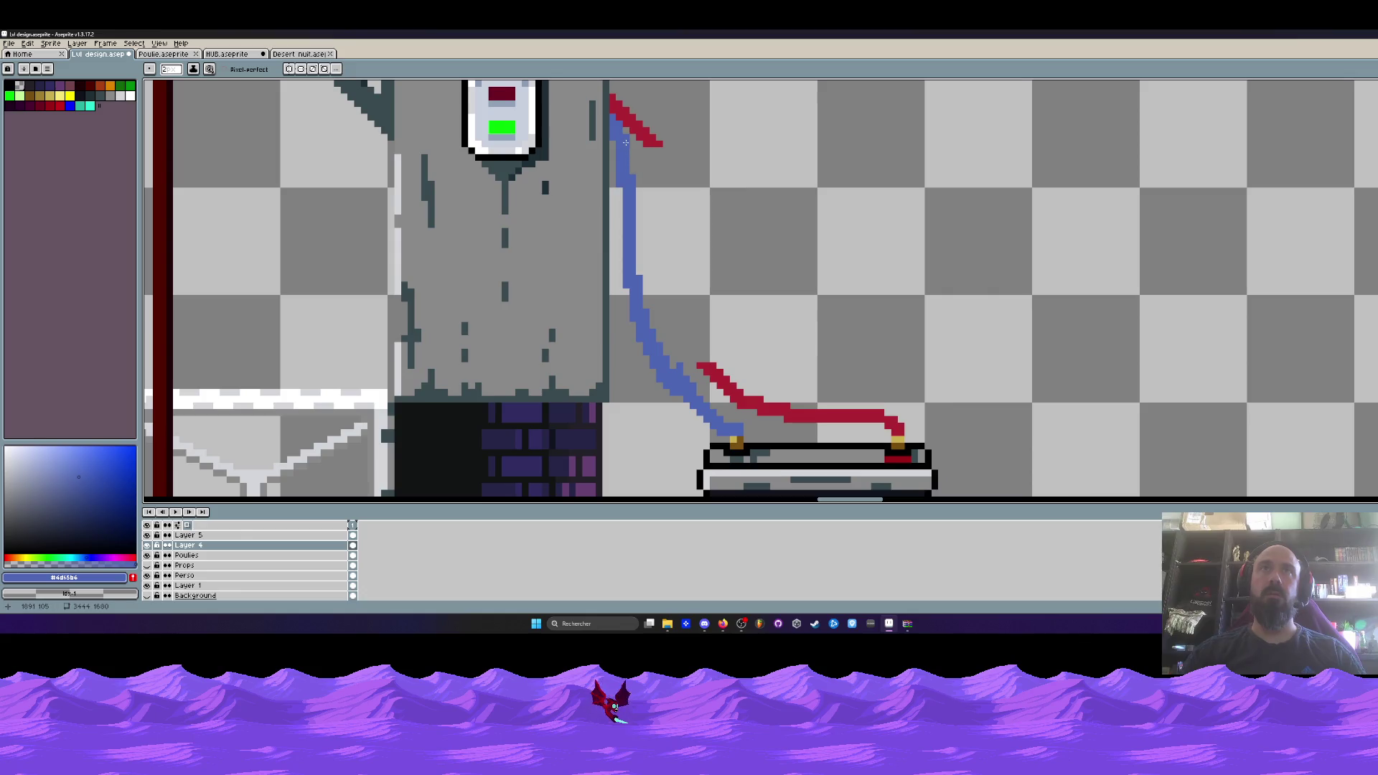
mouse_move(623, 156)
mouse_down()
mouse_move(639, 319)
mouse_move(707, 420)
mouse_move(733, 430)
mouse_move(664, 386)
mouse_move(617, 276)
mouse_move(615, 147)
mouse_move(606, 194)
mouse_up()
key(minus)
Pick the generator's dark edge colour and fill the grey gap in that edge.
key(i)
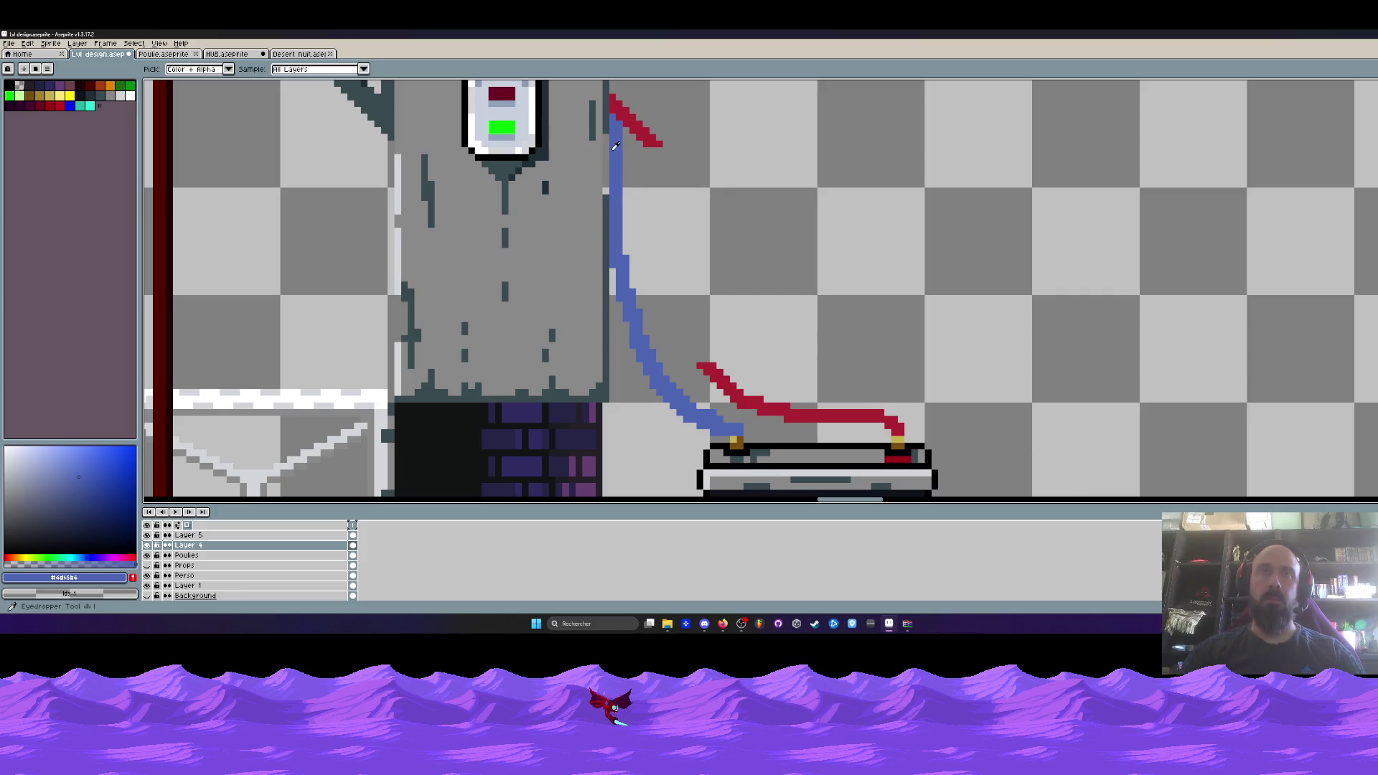
click(608, 114)
scroll(609, 126, up, 3)
key(ctrl+z)
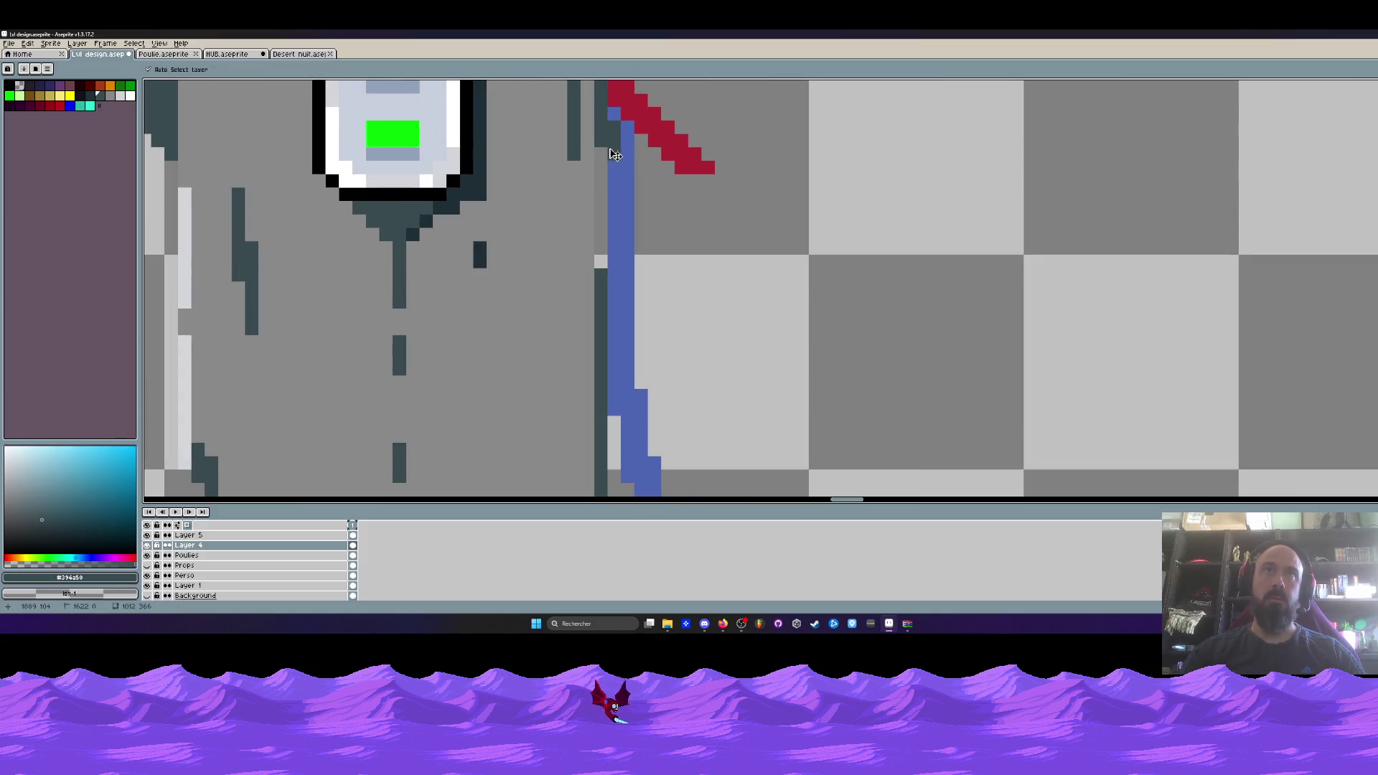
key(b)
drag(602, 152, 601, 267)
Thin the blue wire by clearing its right side, then minimize Aseprite to show the Mission 1 folder.
drag(628, 127, 629, 248)
scroll(629, 248, down, 3)
scroll(672, 337, up, 3)
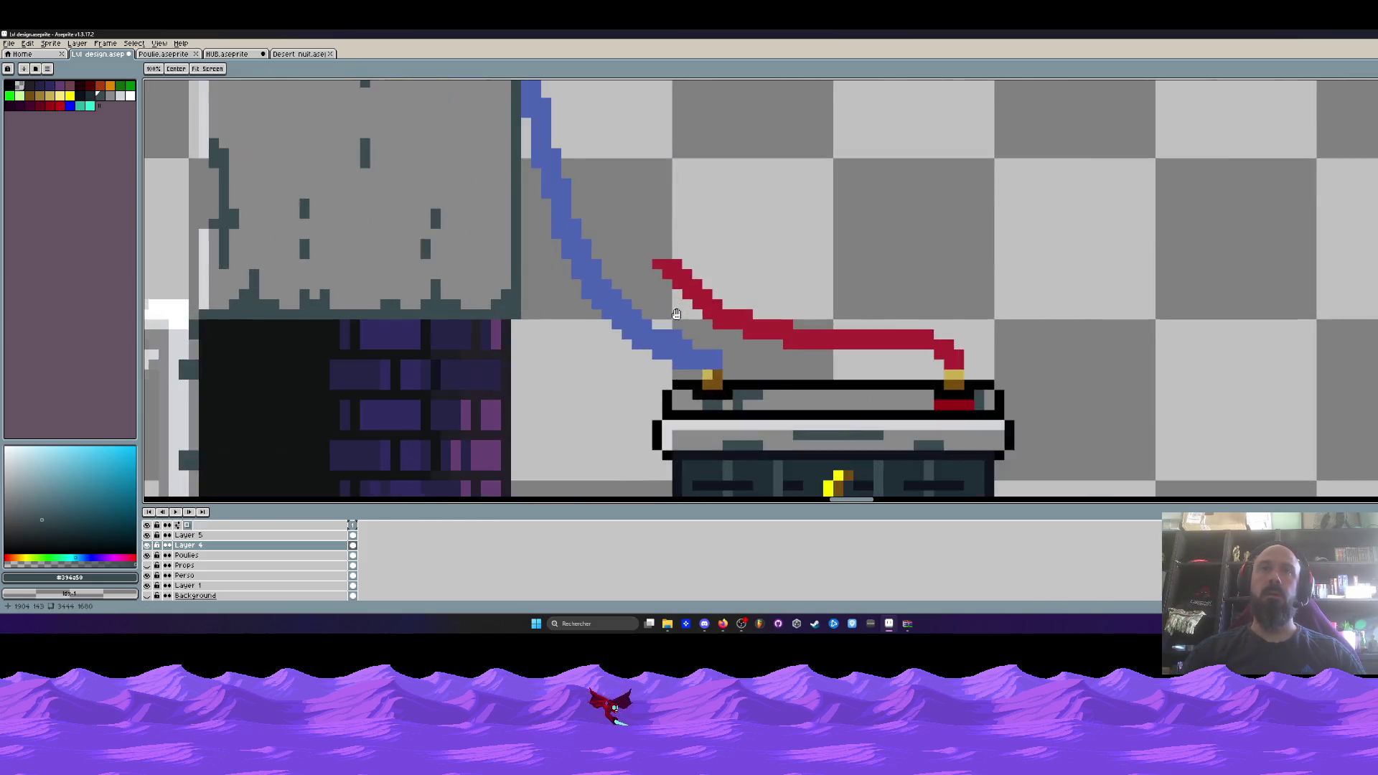
scroll(675, 308, down, 3)
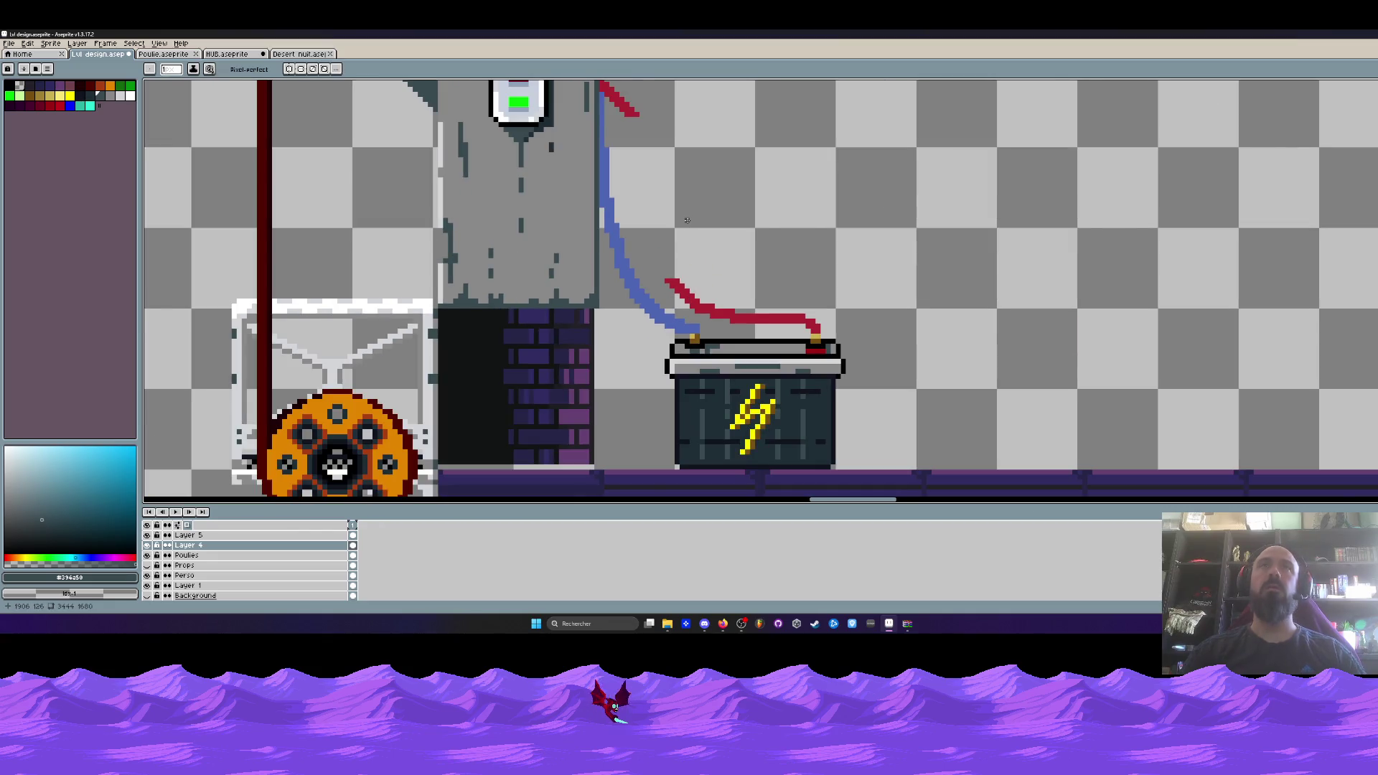
scroll(685, 226, down, 1)
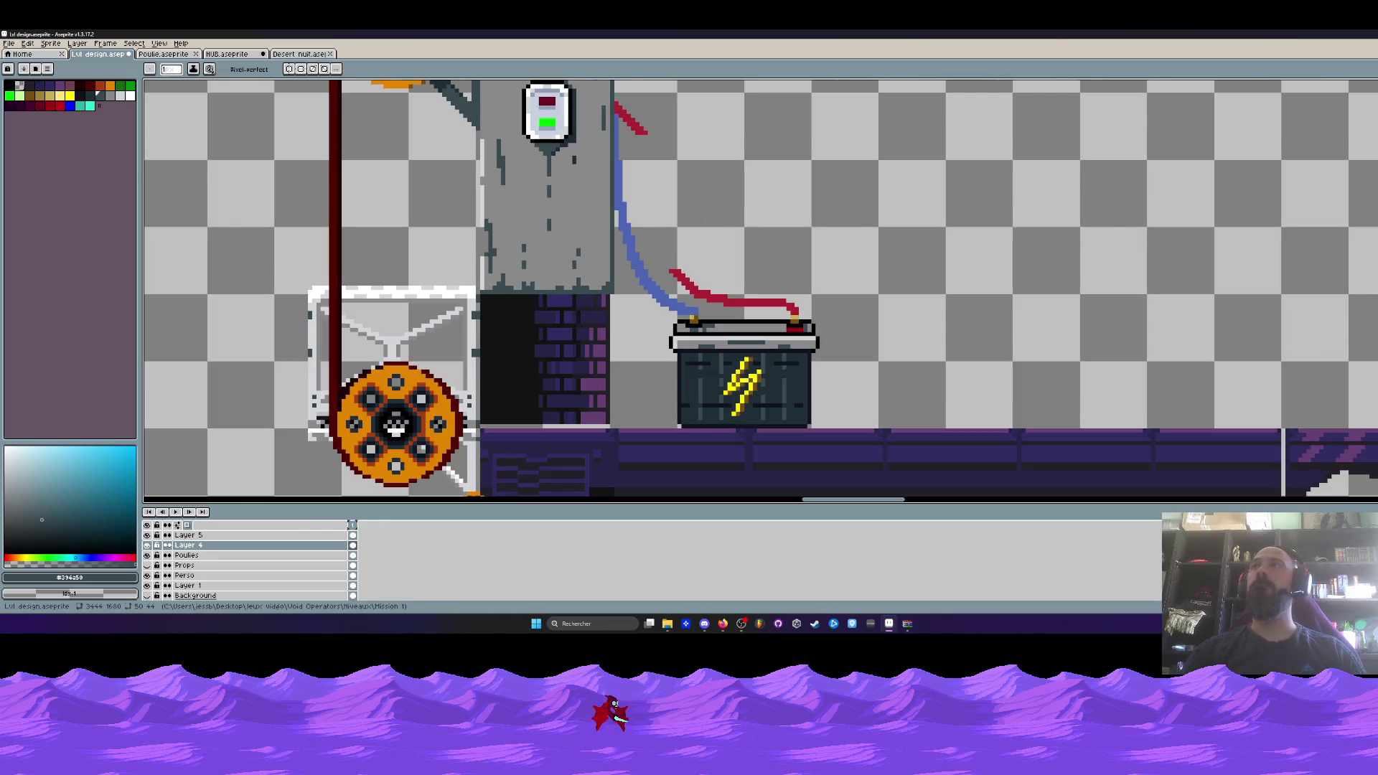
click(1315, 34)
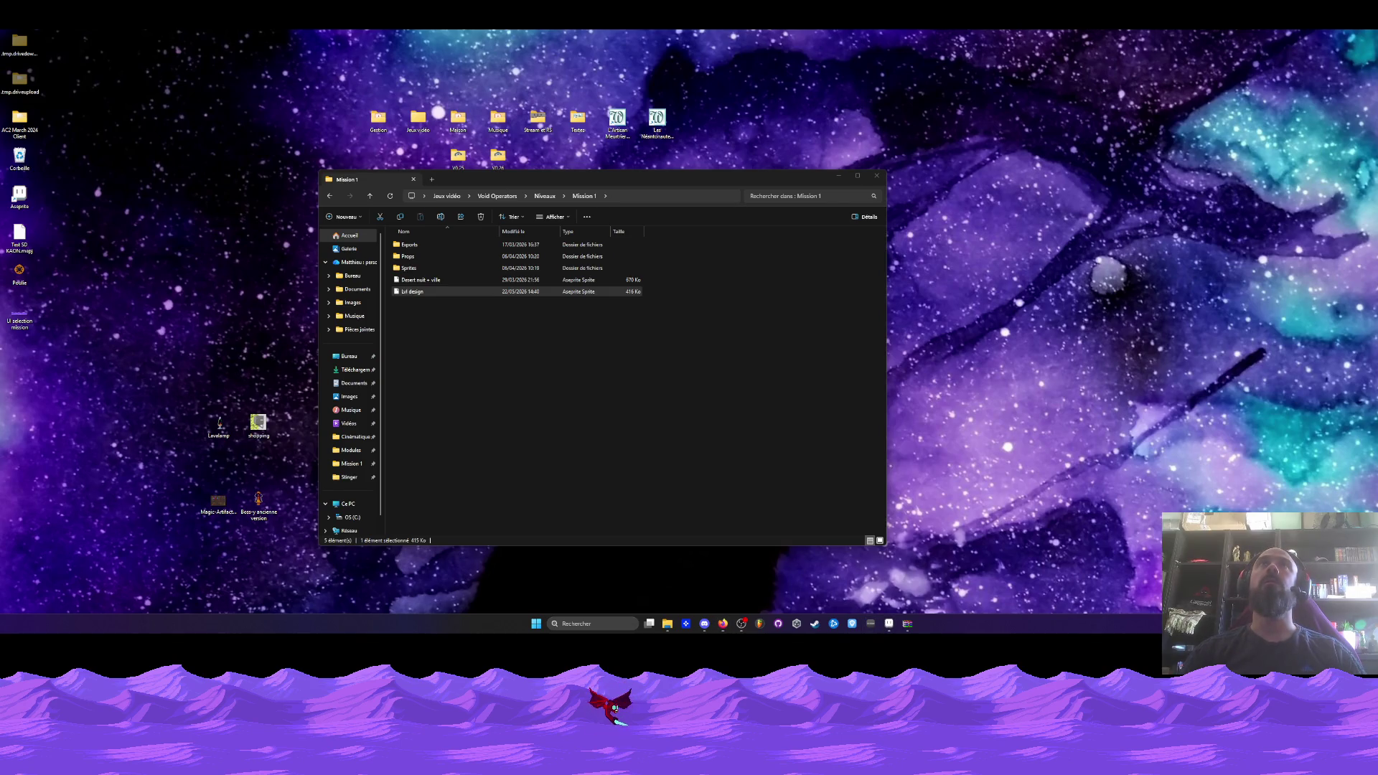
click(887, 625)
scroll(688, 286, down, 5)
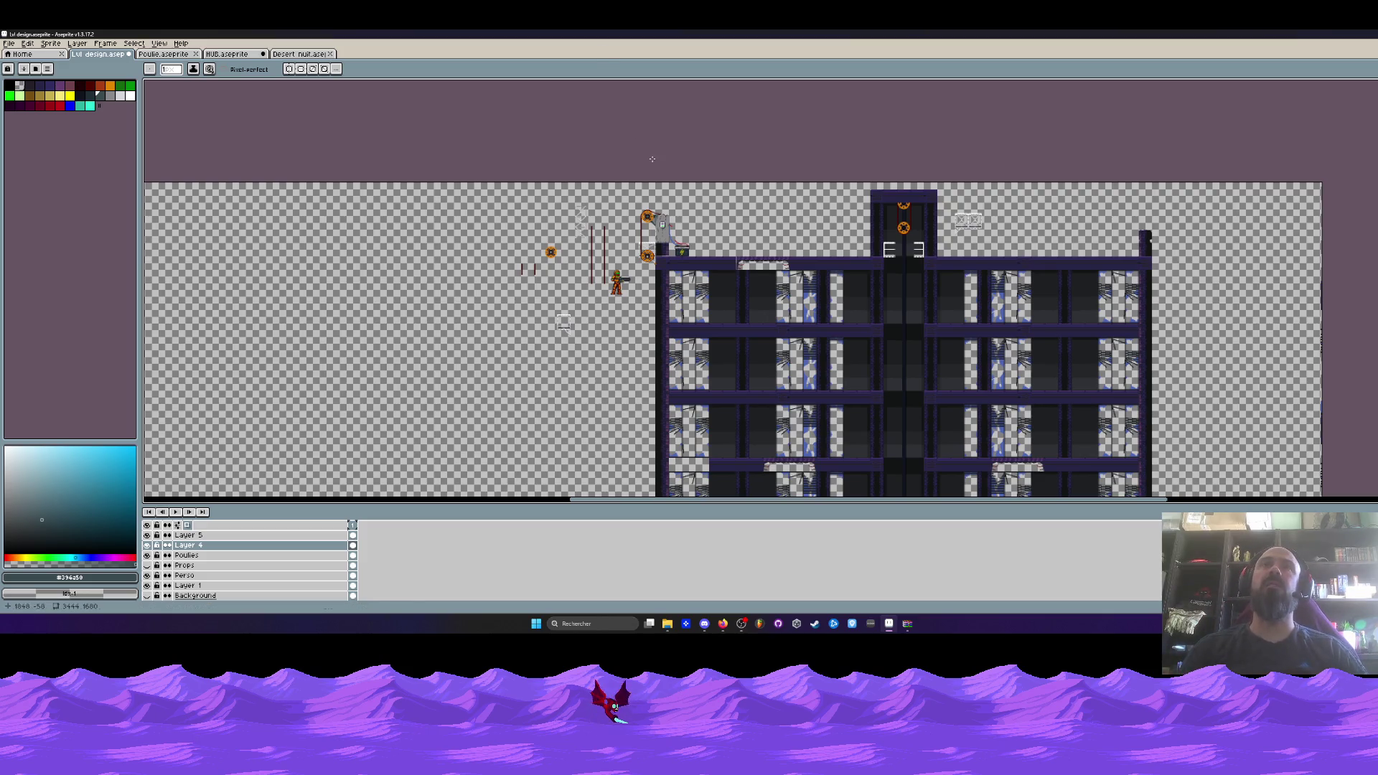
Pick the wire's red, erase the old red stroke, and draw a red wire along the blue one.
scroll(667, 206, up, 3)
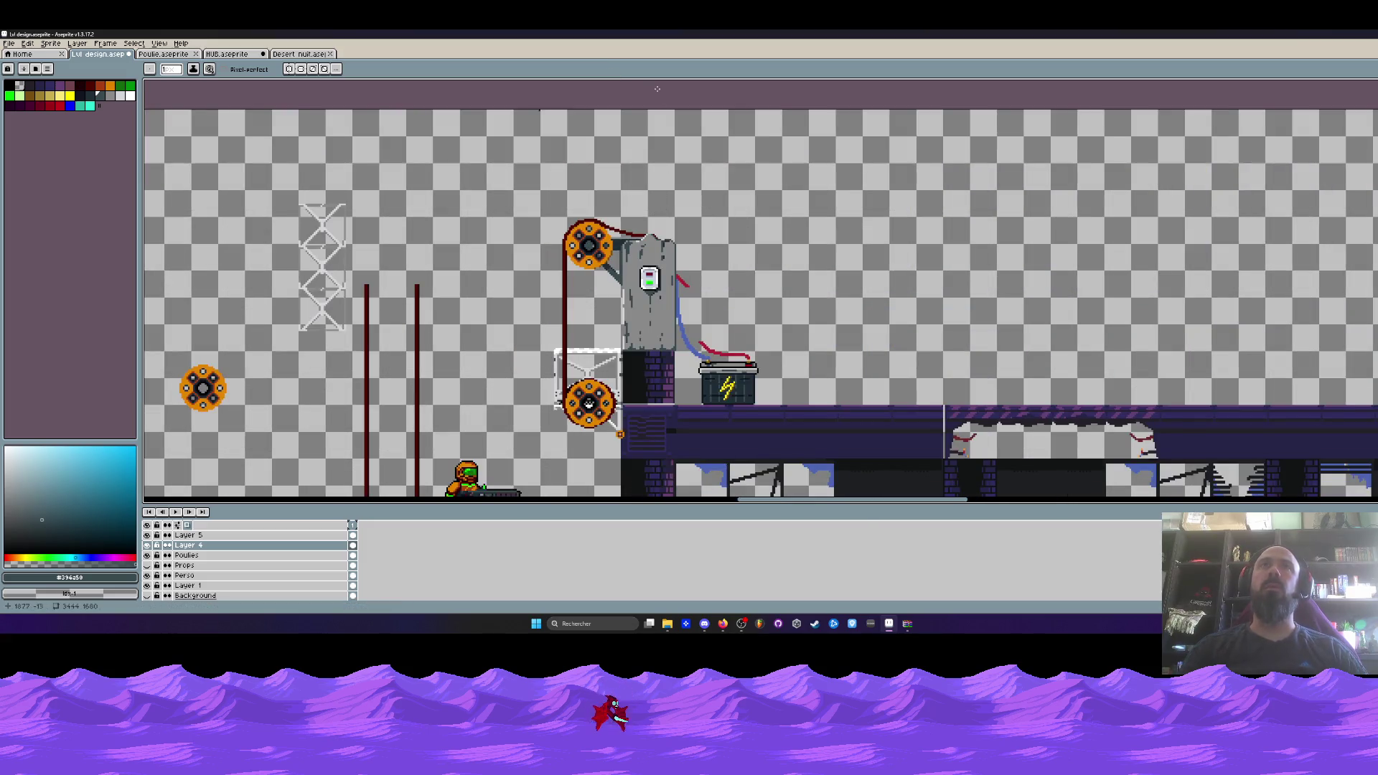
scroll(656, 88, up, 2)
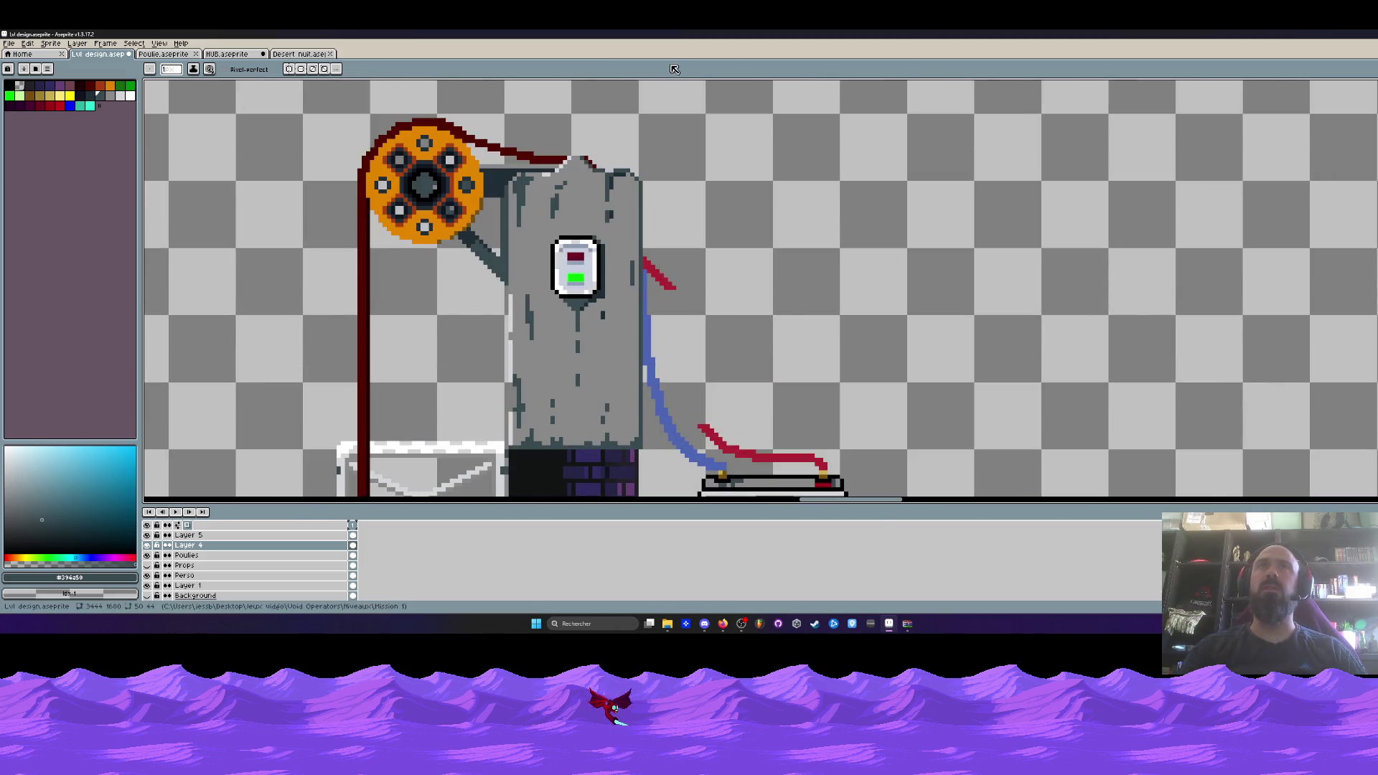
scroll(665, 300, up, 2)
alt+click(672, 247)
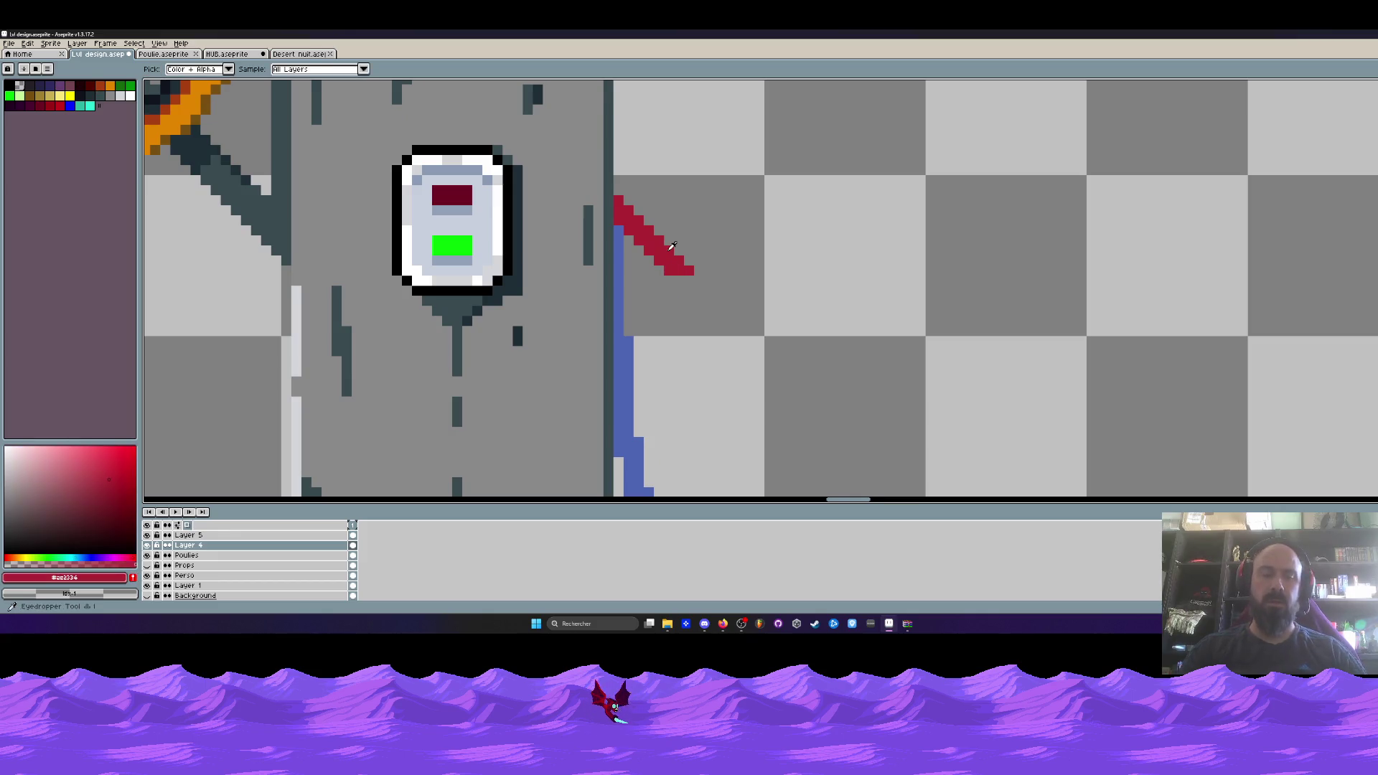
scroll(671, 248, up, 1)
mouse_move(701, 285)
mouse_down()
mouse_move(599, 201)
mouse_move(590, 395)
mouse_move(586, 188)
mouse_move(598, 413)
mouse_up()
drag(599, 413, 575, 229)
Erase that red wire and redraw it from the battery's right terminal up to the generator.
scroll(582, 233, down, 3)
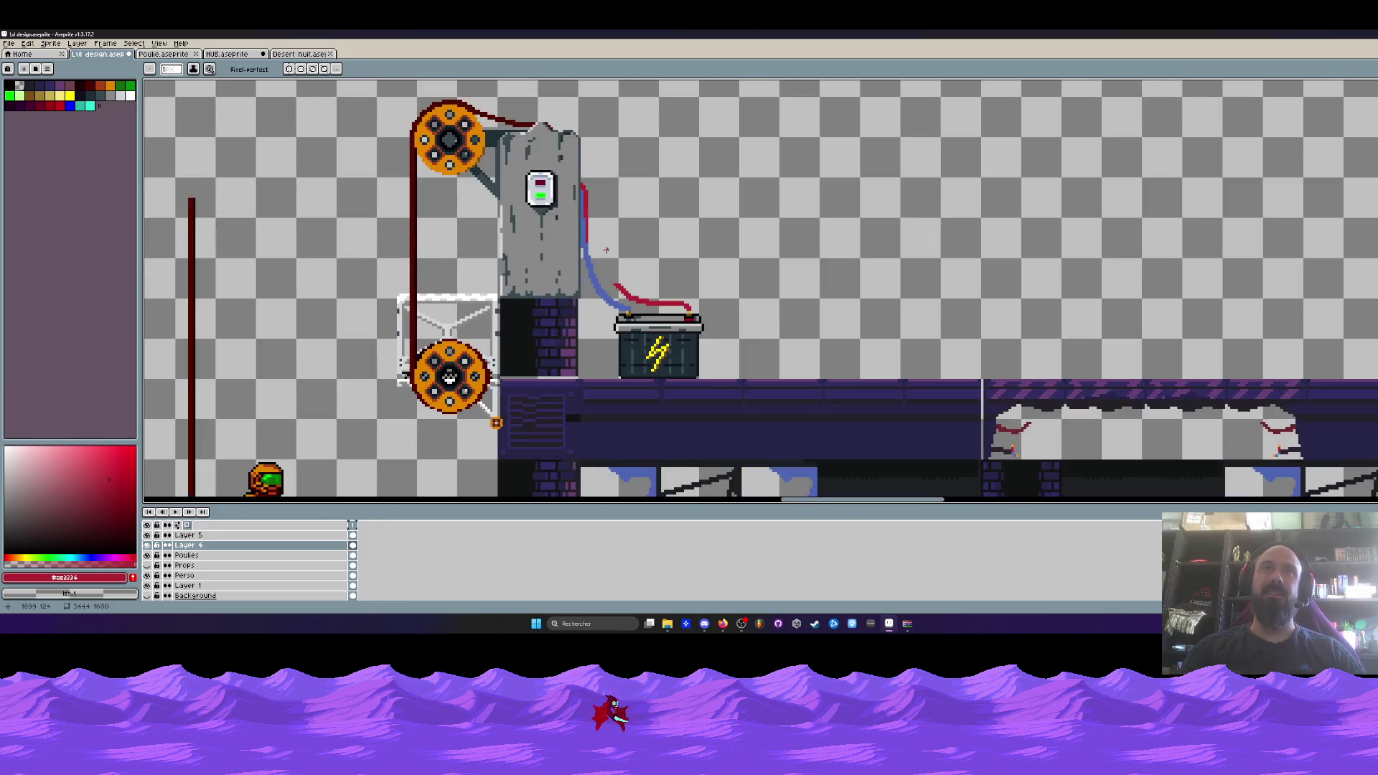
scroll(610, 287, up, 4)
click(619, 292)
mouse_move(618, 291)
mouse_down()
mouse_move(747, 384)
mouse_move(933, 392)
mouse_move(987, 411)
mouse_up()
key(v)
key(b)
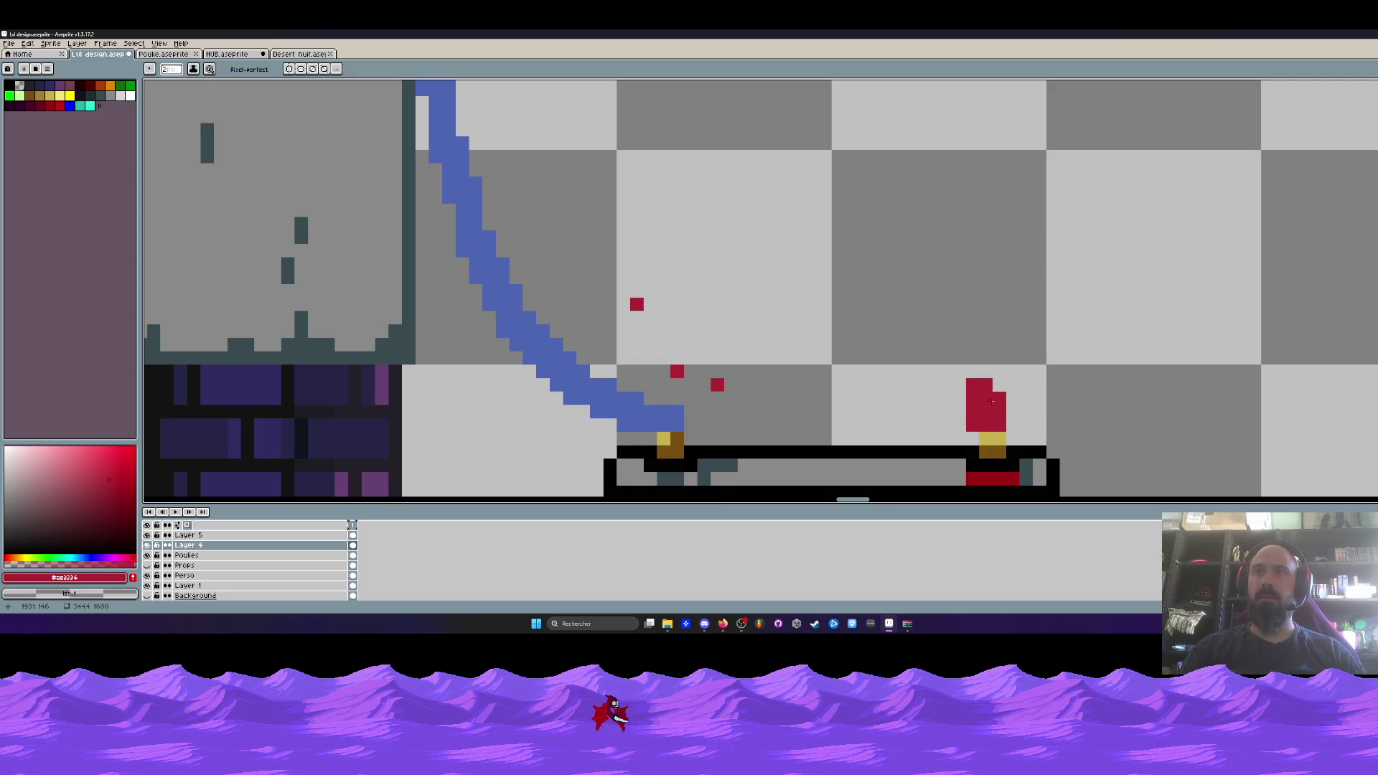
mouse_move(998, 413)
mouse_down()
mouse_move(849, 404)
mouse_move(685, 344)
mouse_move(567, 247)
mouse_move(459, 95)
mouse_up()
Clear uneven pixels along the red wire's diagonal.
scroll(459, 95, down, 2)
scroll(481, 114, down, 1)
scroll(574, 197, up, 3)
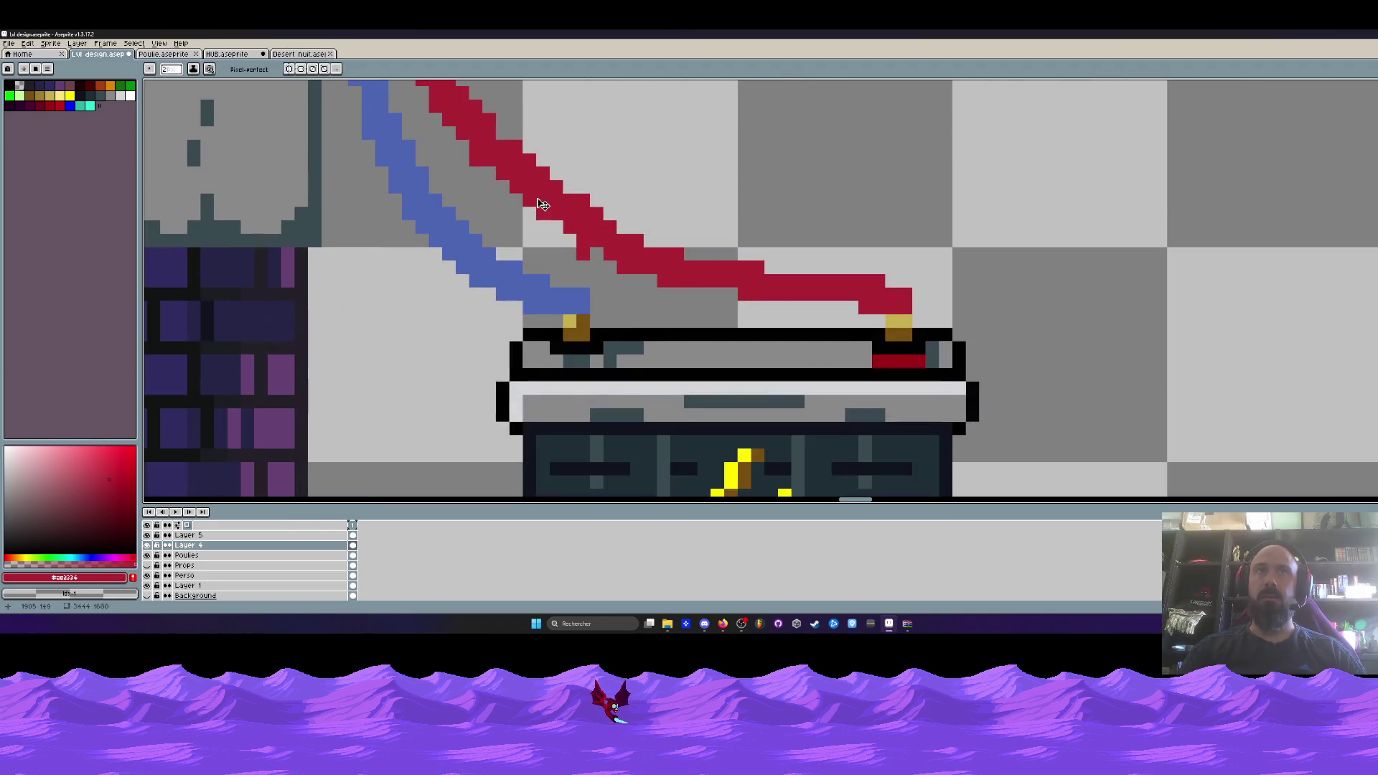
mouse_move(503, 119)
mouse_down()
mouse_move(606, 219)
mouse_move(694, 263)
mouse_move(786, 267)
mouse_move(690, 289)
mouse_up()
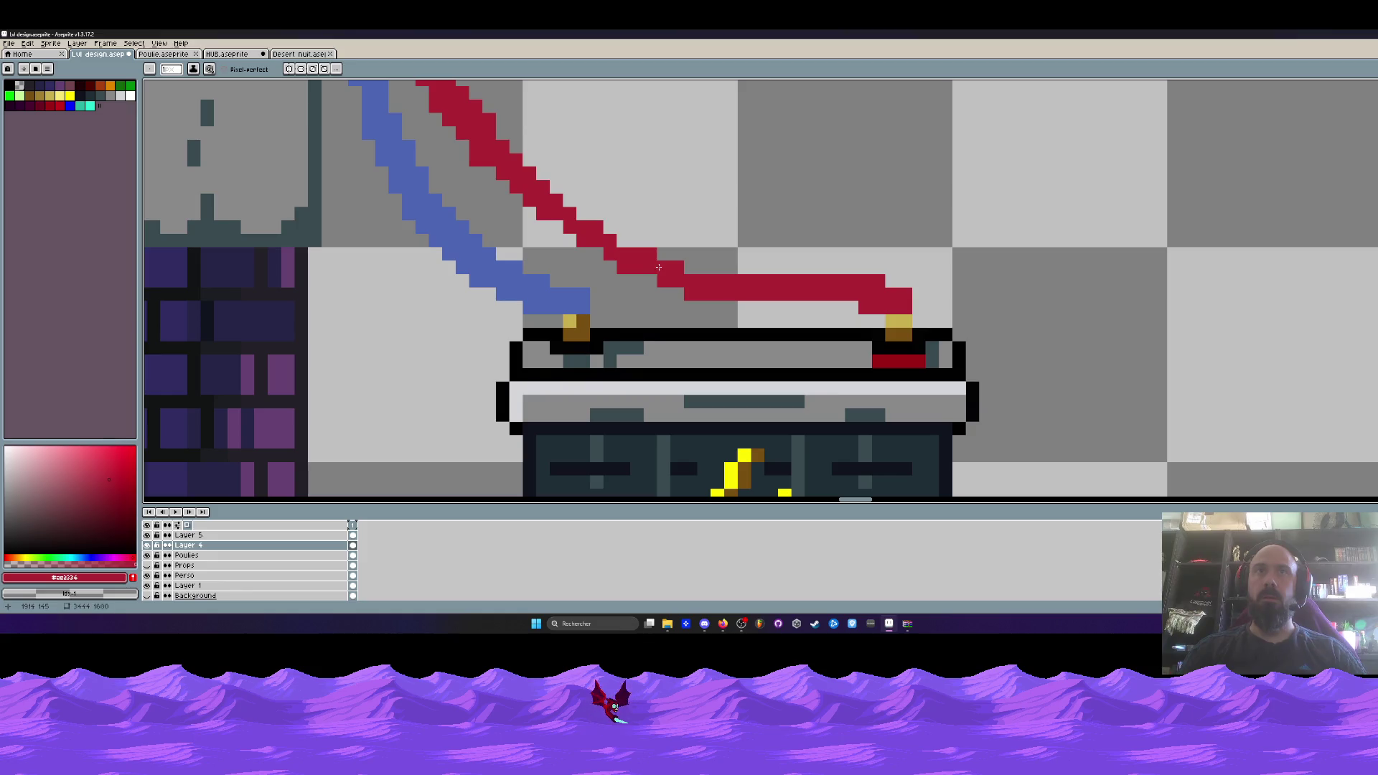
drag(591, 216, 661, 246)
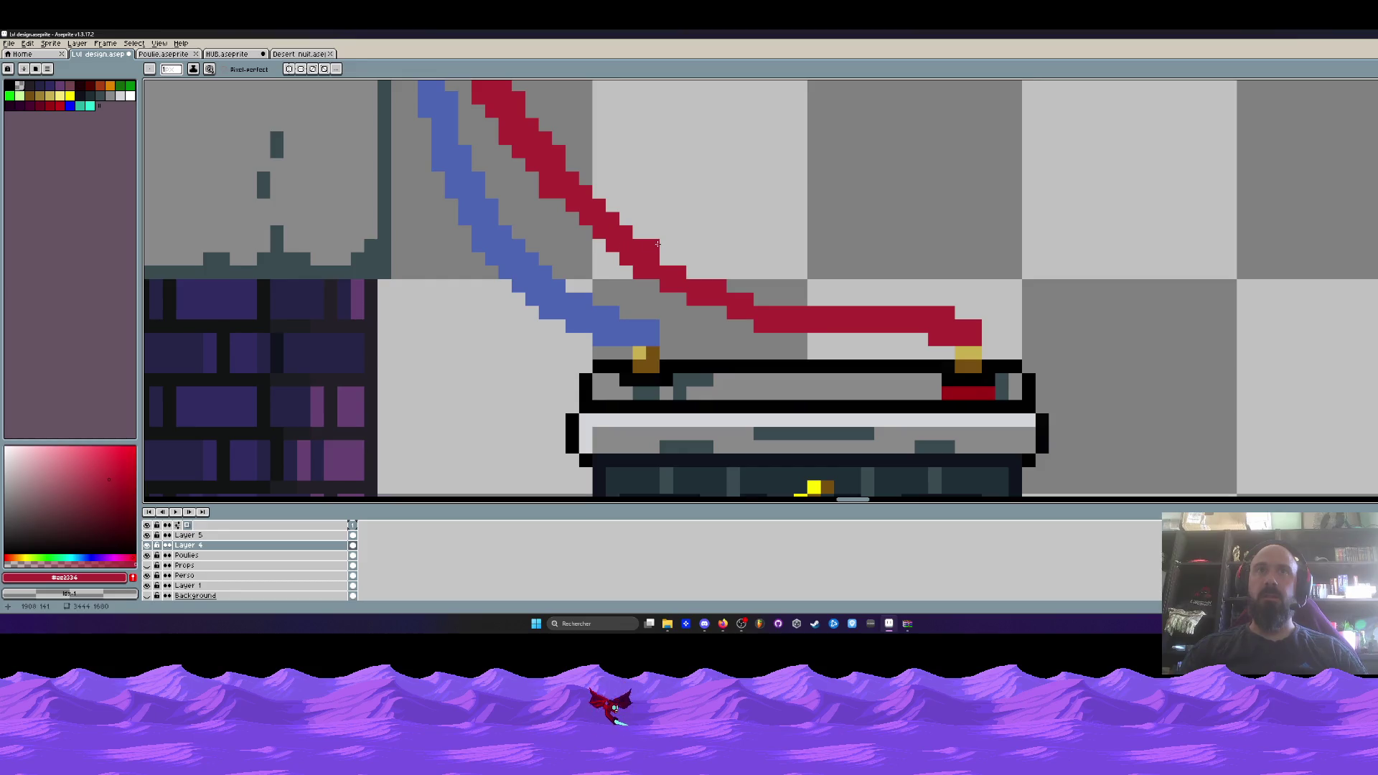
Redraw a few red pixels and smooth the red wire's diagonal toward its bend.
scroll(658, 244, down, 1)
scroll(665, 292, down, 2)
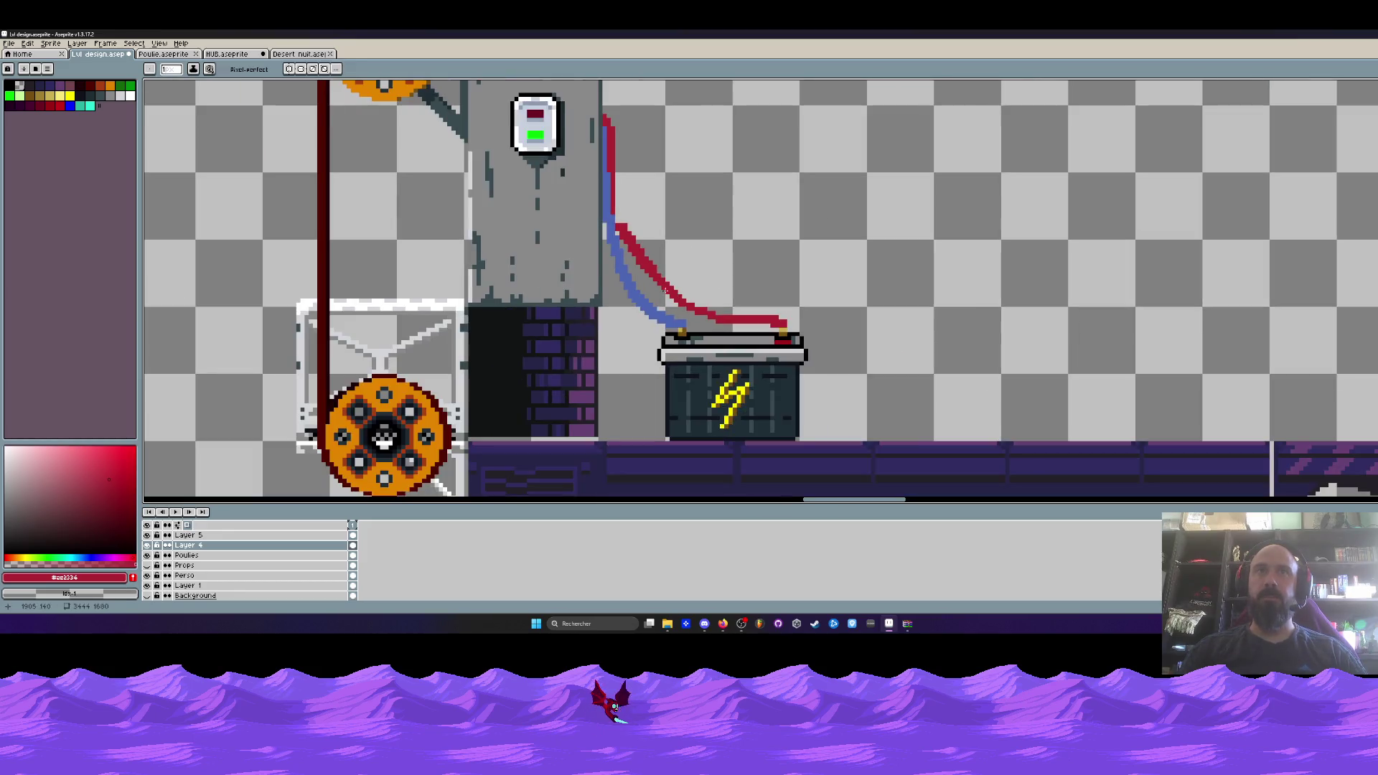
scroll(665, 291, up, 2)
drag(583, 131, 583, 253)
mouse_move(569, 164)
mouse_down()
mouse_move(569, 241)
mouse_move(605, 260)
mouse_move(694, 382)
mouse_up()
scroll(673, 202, down, 3)
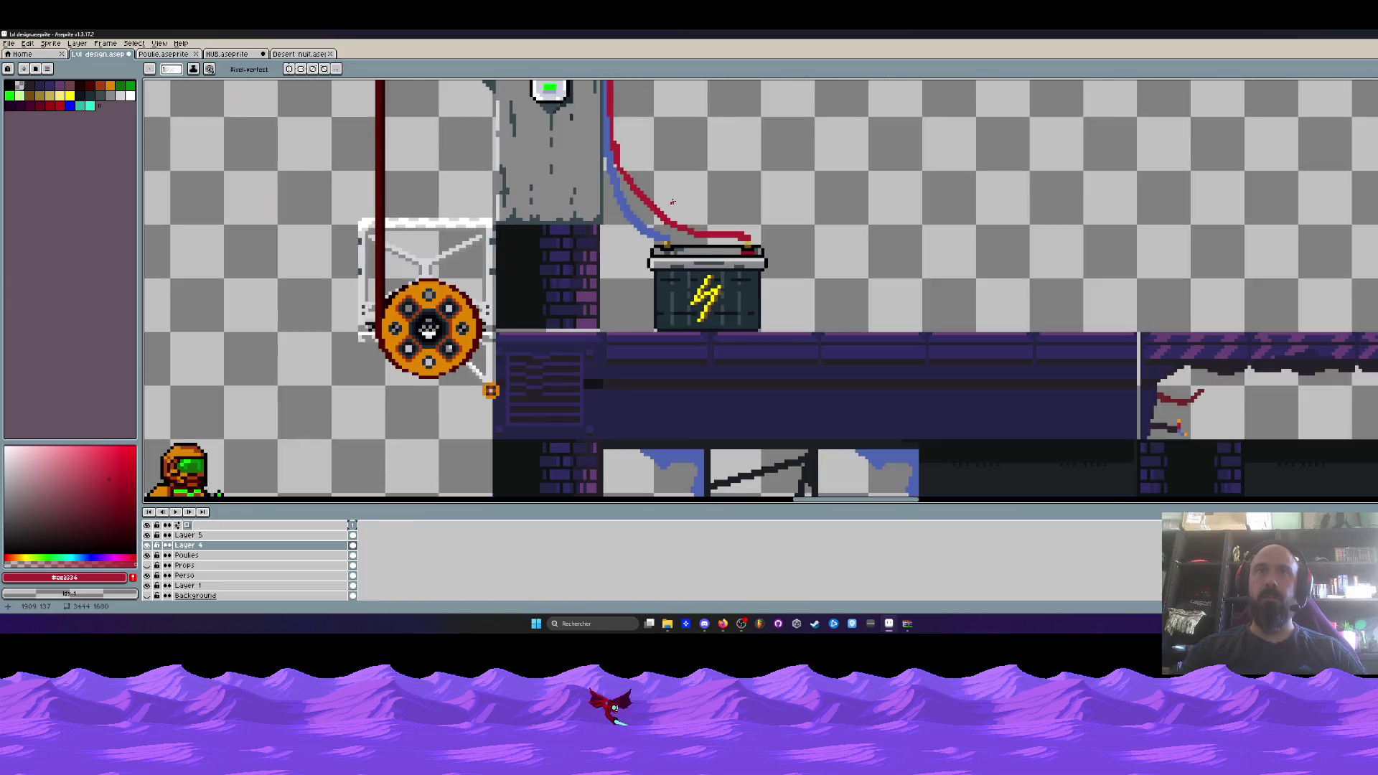
scroll(674, 207, up, 2)
mouse_move(512, 88)
mouse_down()
mouse_move(593, 239)
mouse_move(730, 368)
mouse_move(789, 394)
mouse_move(707, 373)
mouse_move(570, 237)
mouse_up()
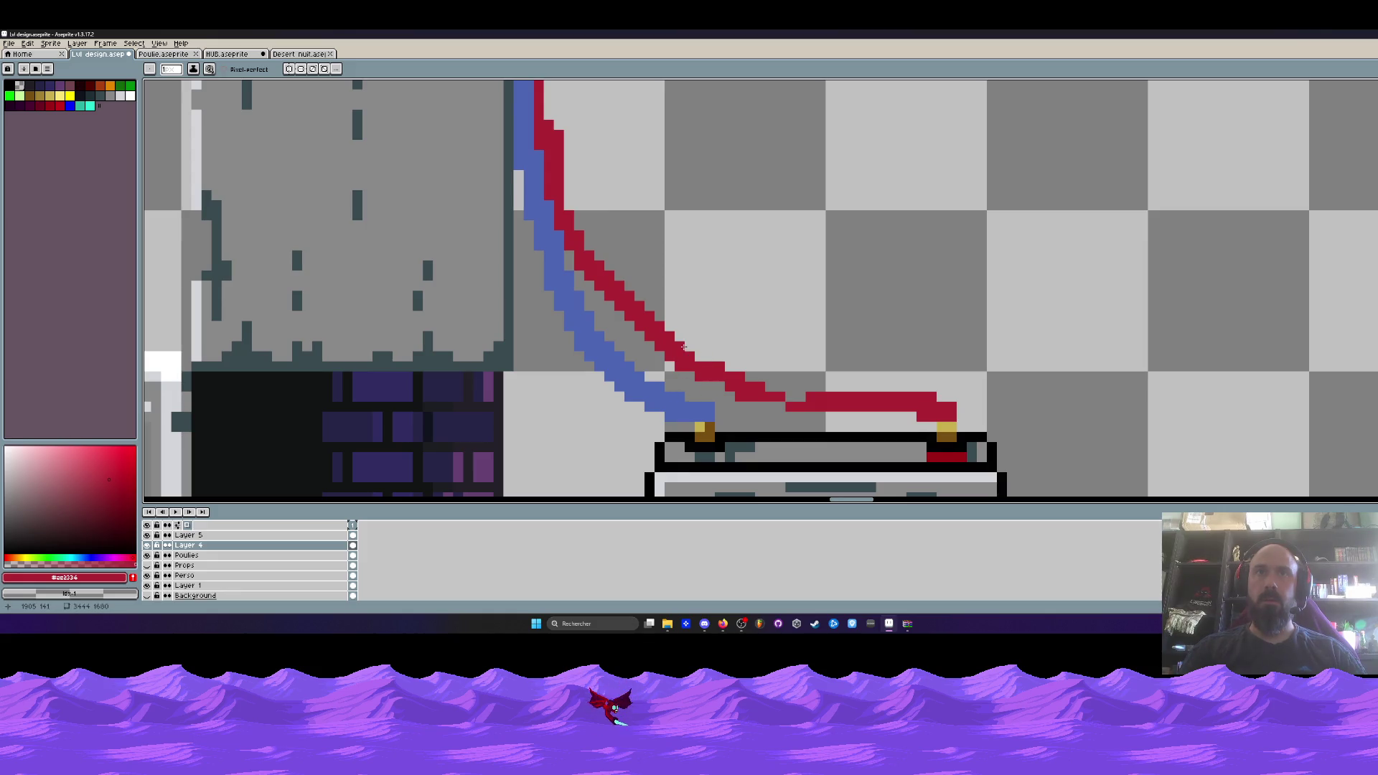
Fill the gap in the red cable's lower line and lower its flat section one row.
scroll(704, 368, up, 3)
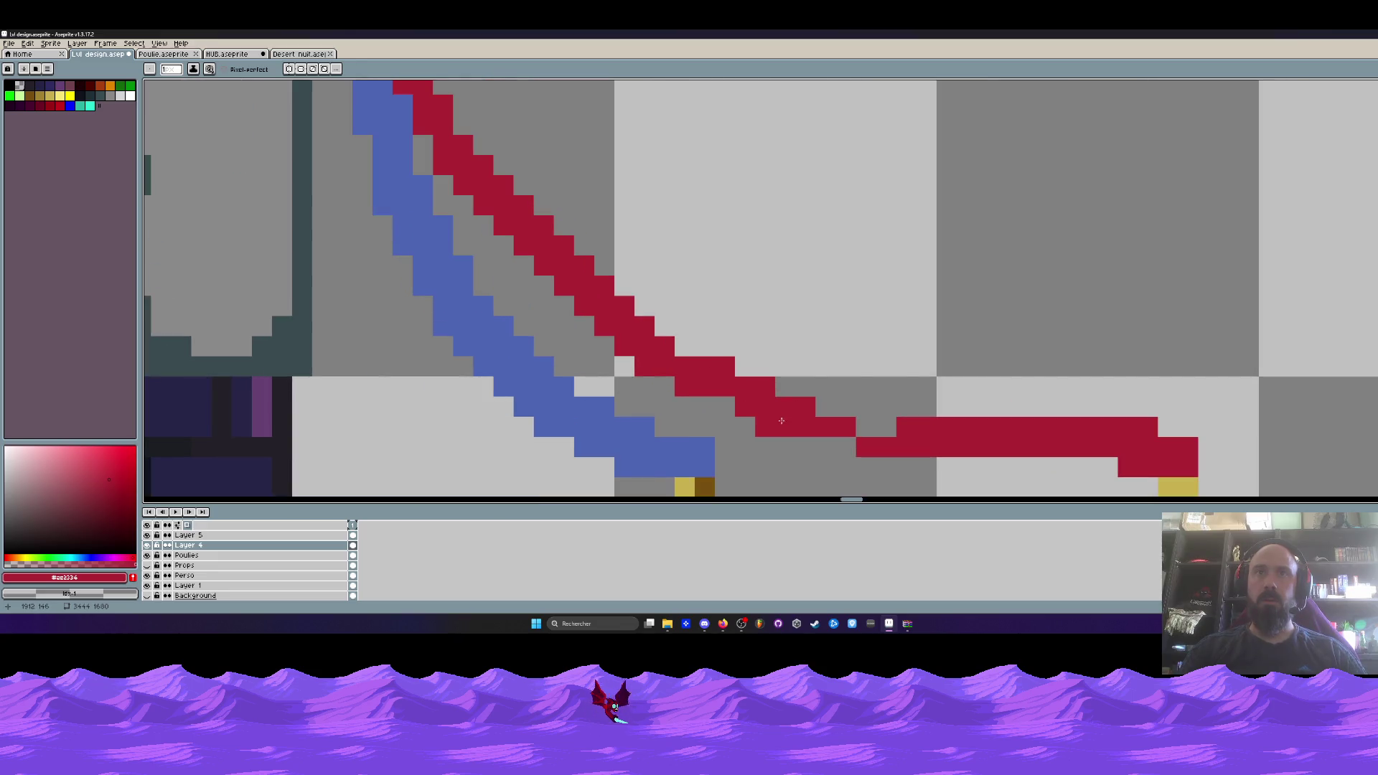
drag(826, 432, 876, 427)
scroll(838, 363, down, 3)
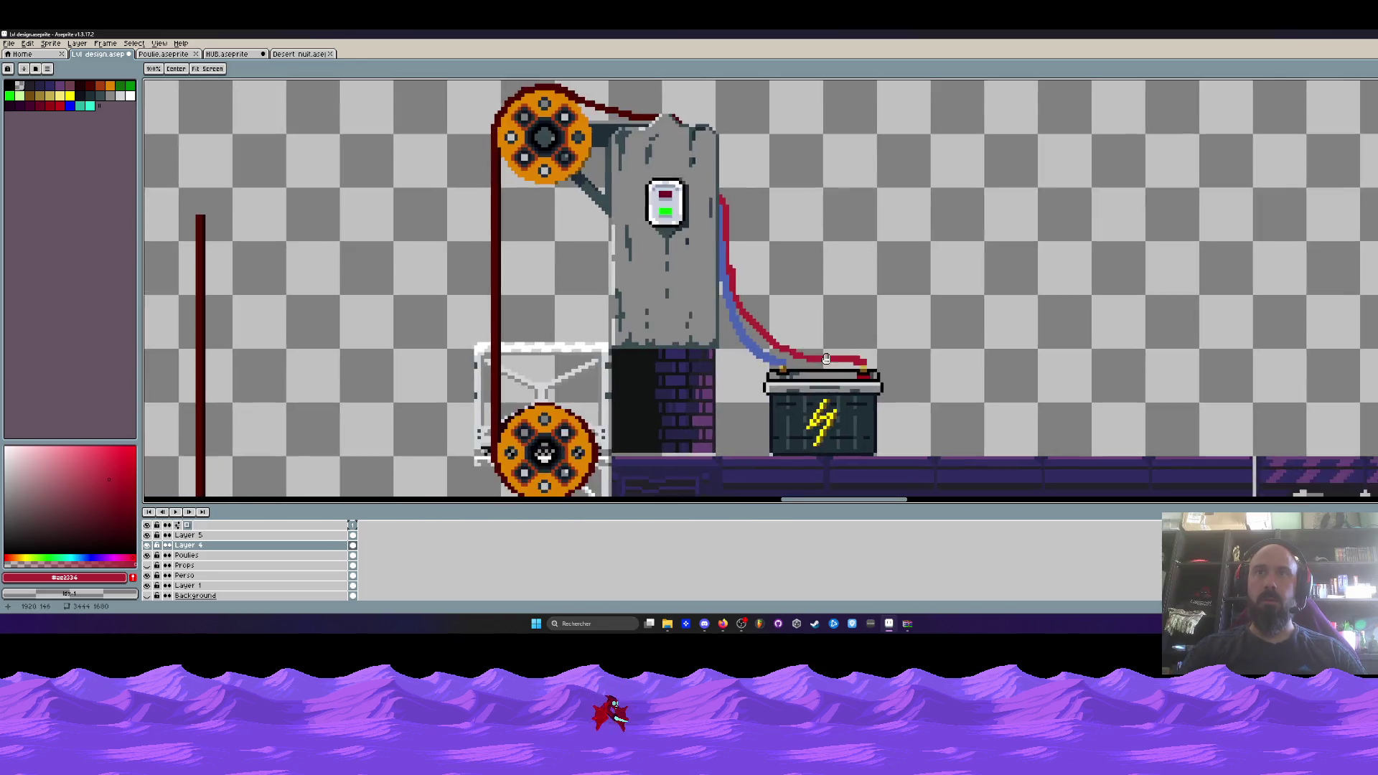
scroll(838, 363, up, 4)
mouse_move(839, 363)
mouse_down()
mouse_move(796, 336)
mouse_move(877, 336)
mouse_up()
drag(722, 363, 865, 363)
scroll(874, 344, down, 4)
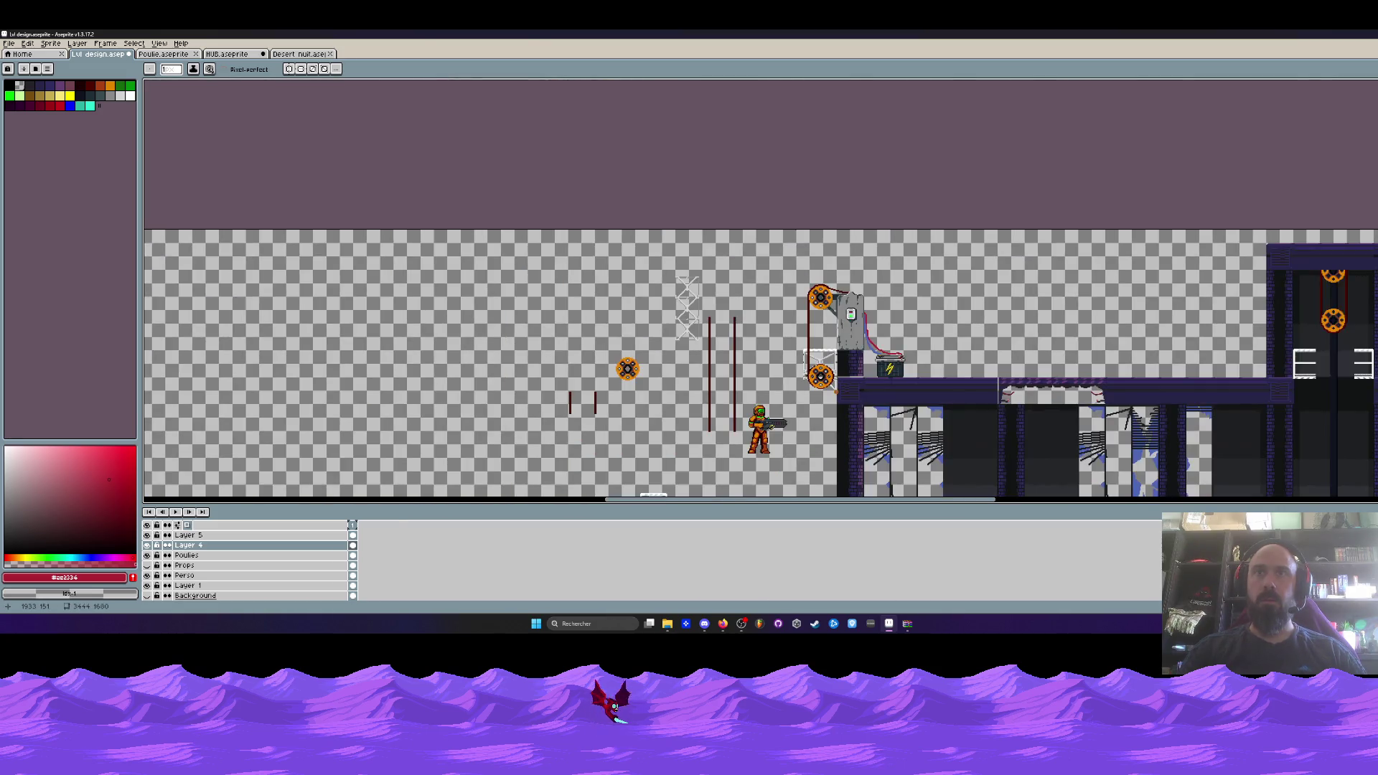
scroll(877, 303, up, 3)
mouse_move(879, 334)
mouse_down()
mouse_move(826, 334)
mouse_move(817, 311)
mouse_up()
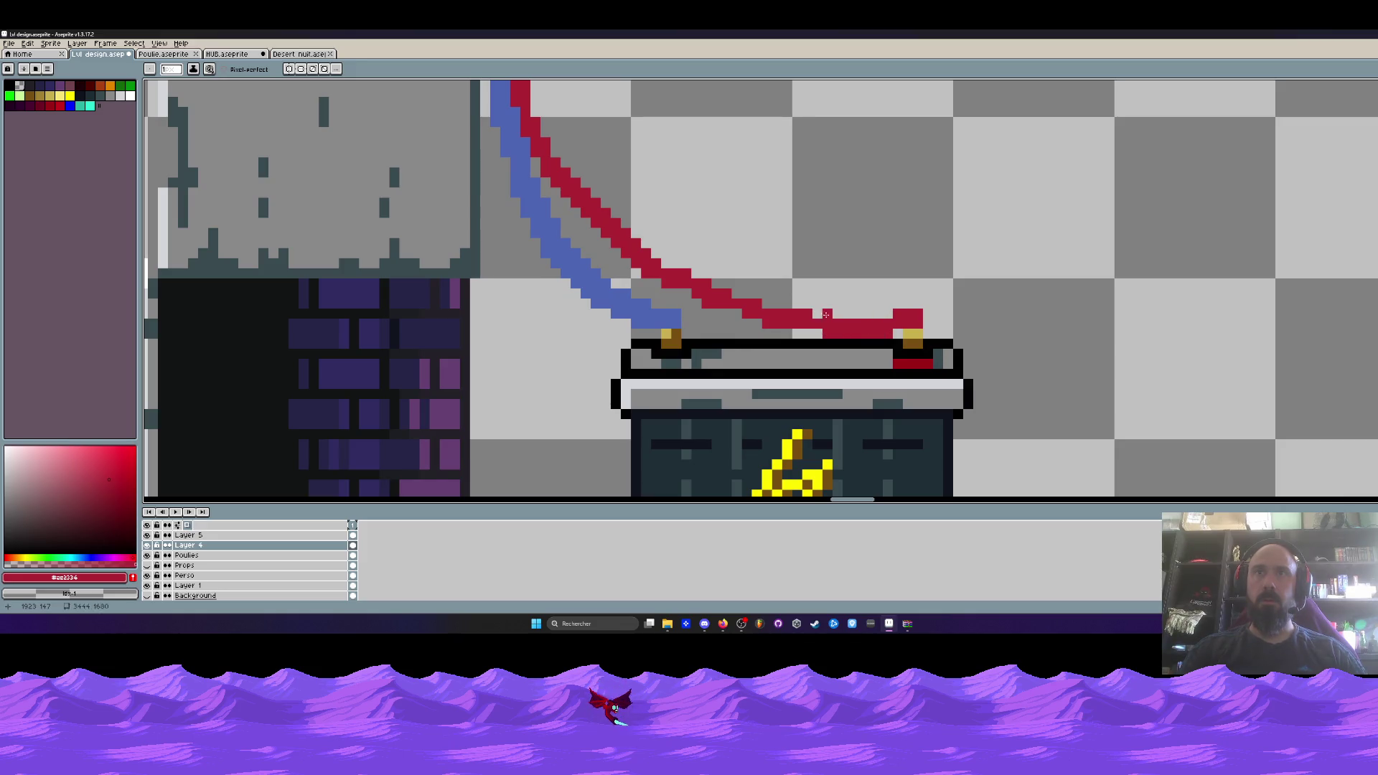
Reshape the red cable into a lower curve and thicken its right edge.
scroll(826, 314, down, 3)
scroll(850, 328, up, 4)
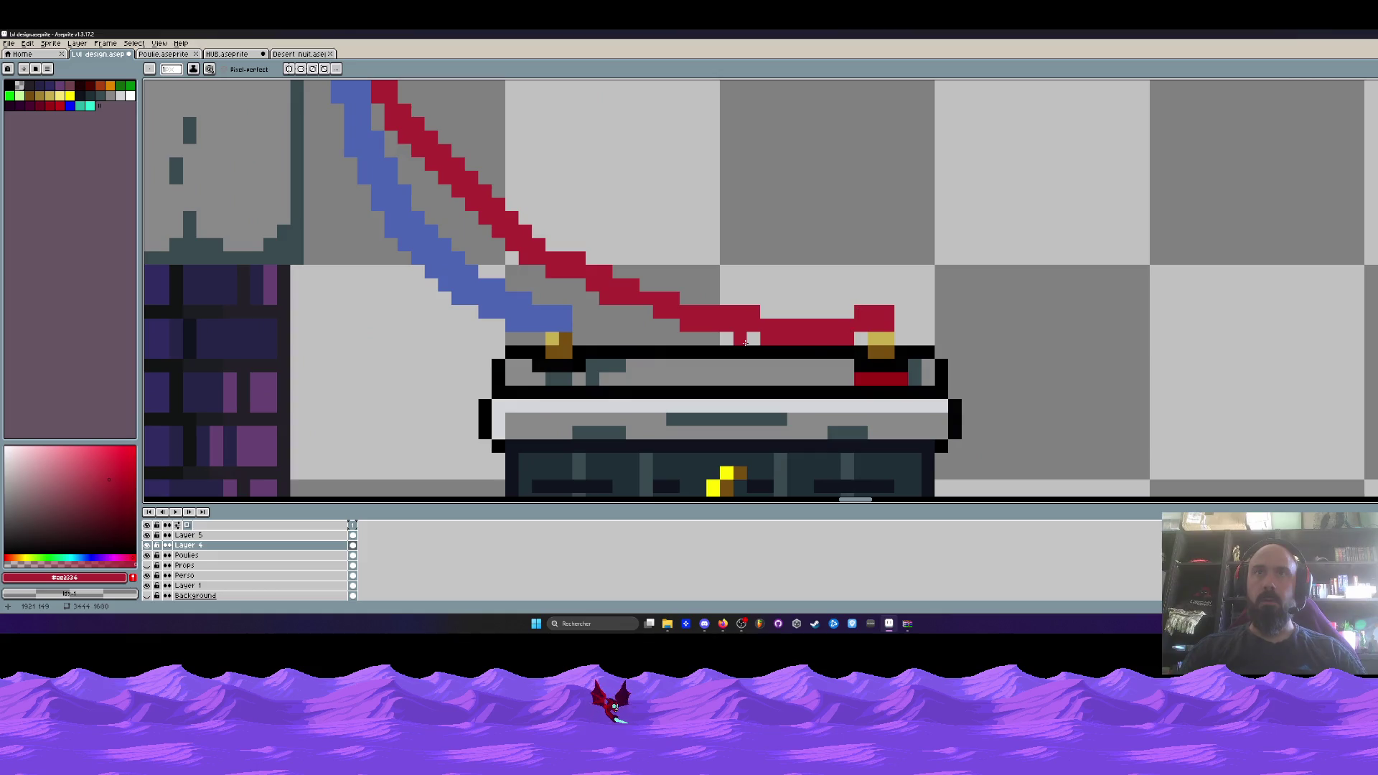
scroll(745, 342, down, 3)
scroll(693, 336, up, 4)
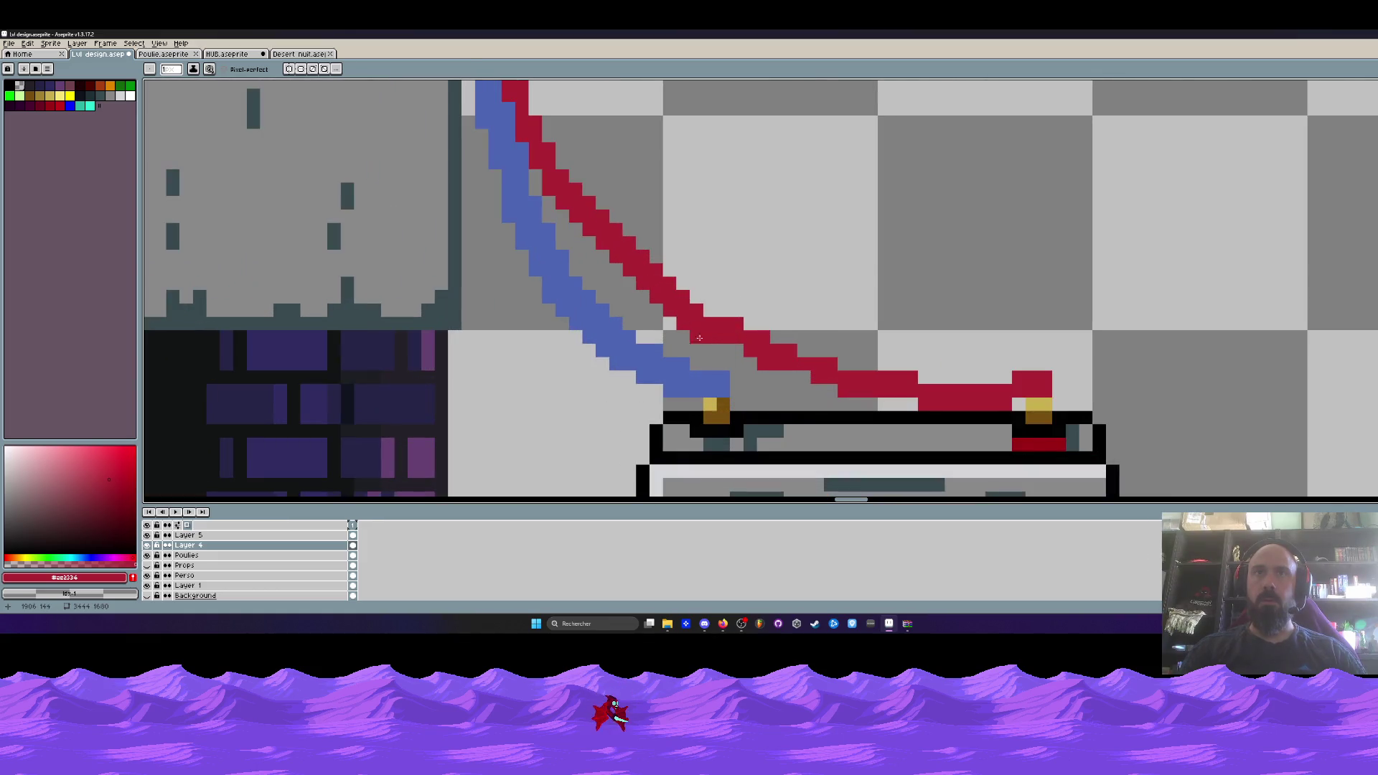
drag(711, 314, 801, 345)
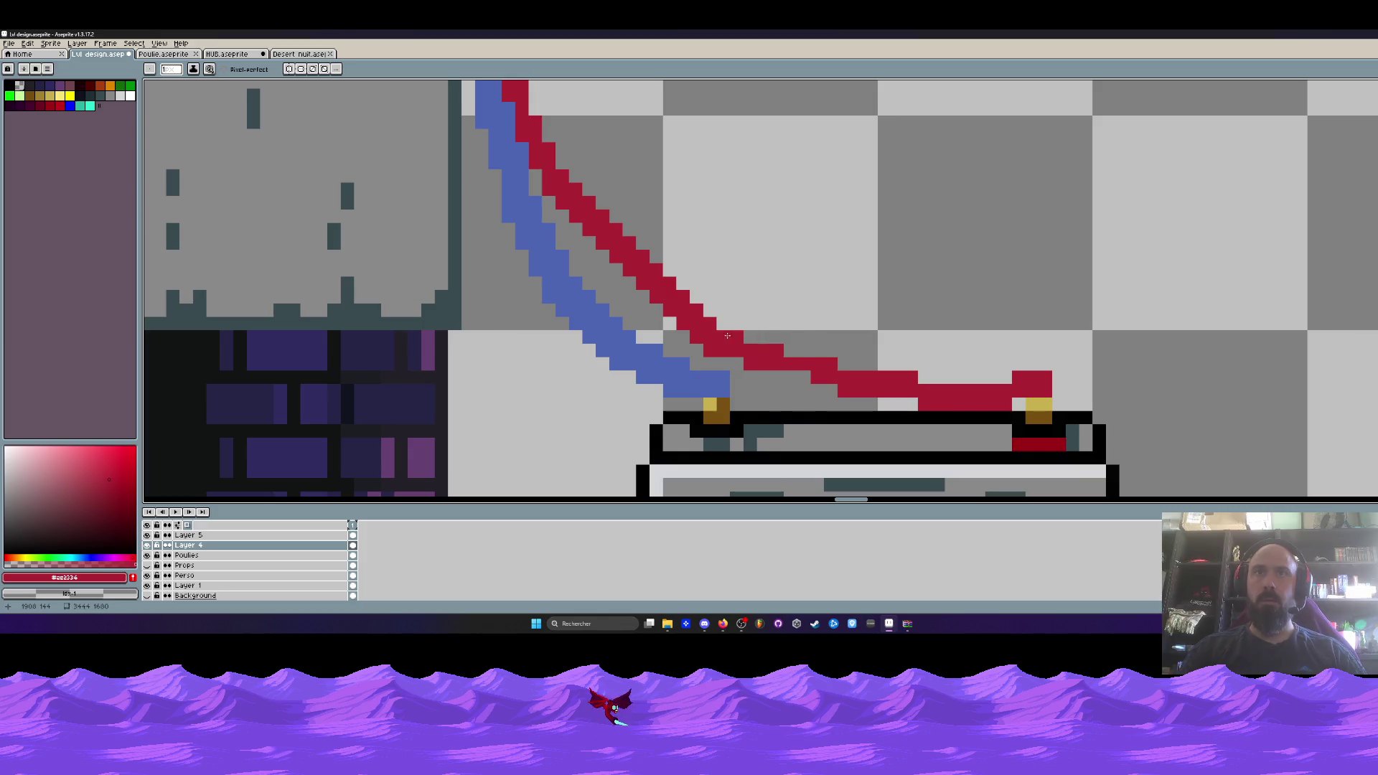
scroll(710, 323, down, 3)
scroll(723, 322, up, 2)
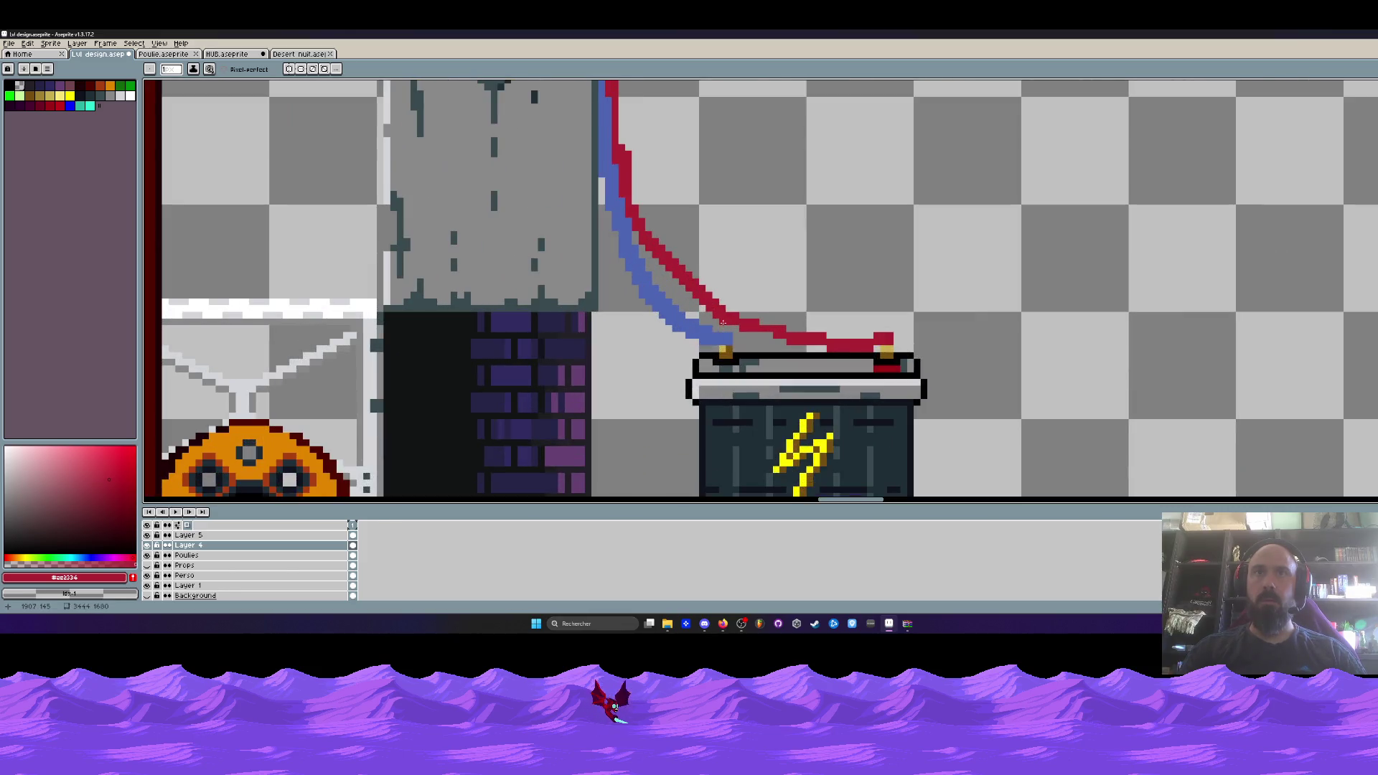
scroll(722, 321, down, 4)
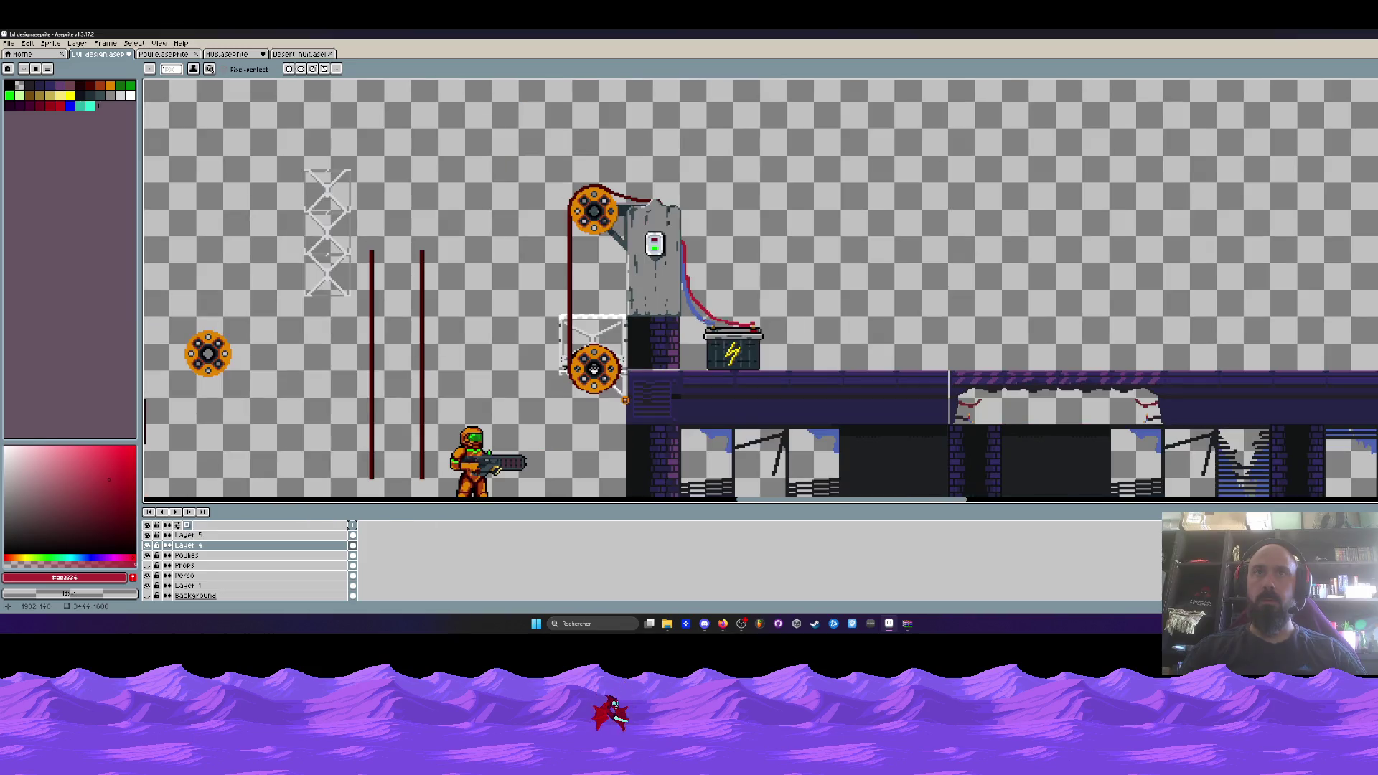
scroll(688, 320, up, 5)
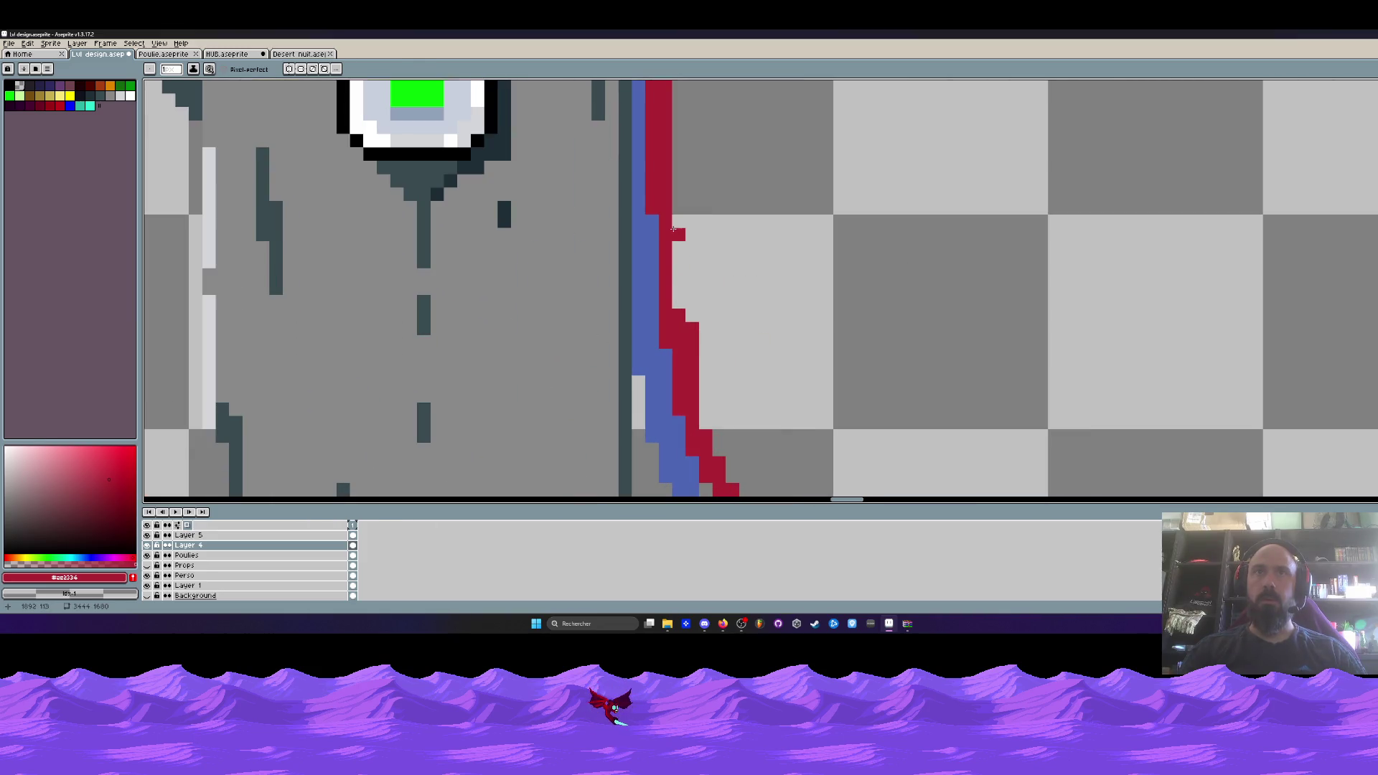
mouse_move(679, 219)
mouse_down()
mouse_move(681, 312)
mouse_move(710, 273)
mouse_up()
scroll(682, 312, down, 4)
scroll(694, 305, down, 4)
scroll(717, 271, up, 4)
scroll(718, 348, up, 3)
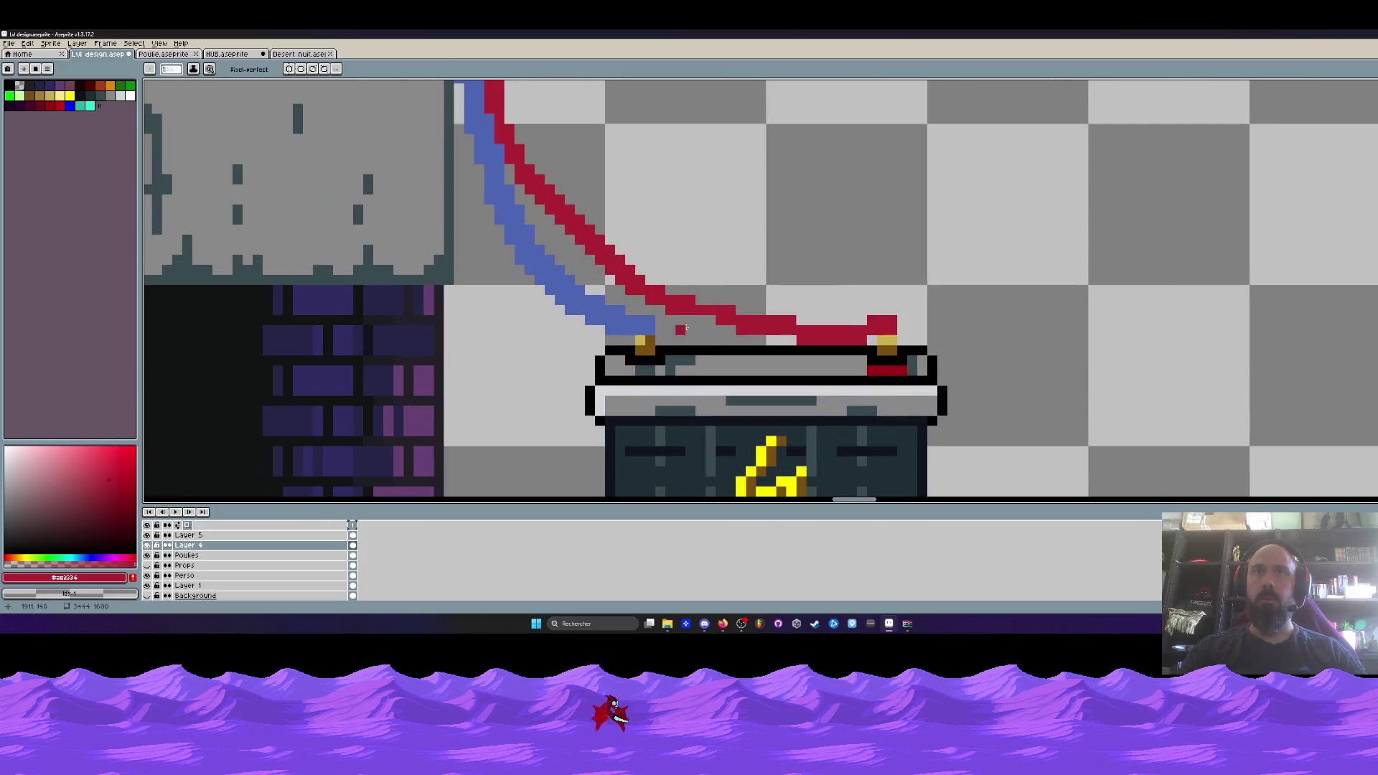
scroll(710, 320, down, 4)
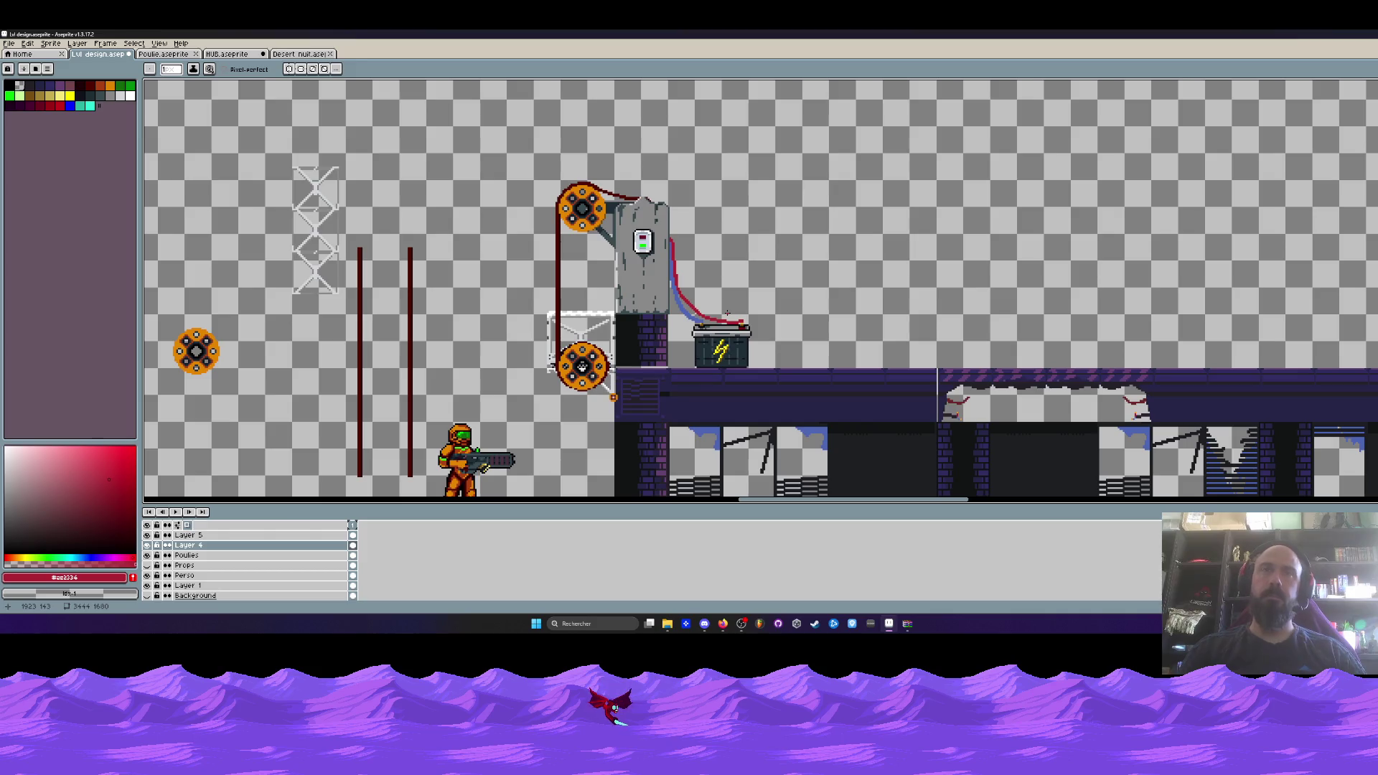
scroll(598, 303, up, 2)
scroll(597, 304, down, 2)
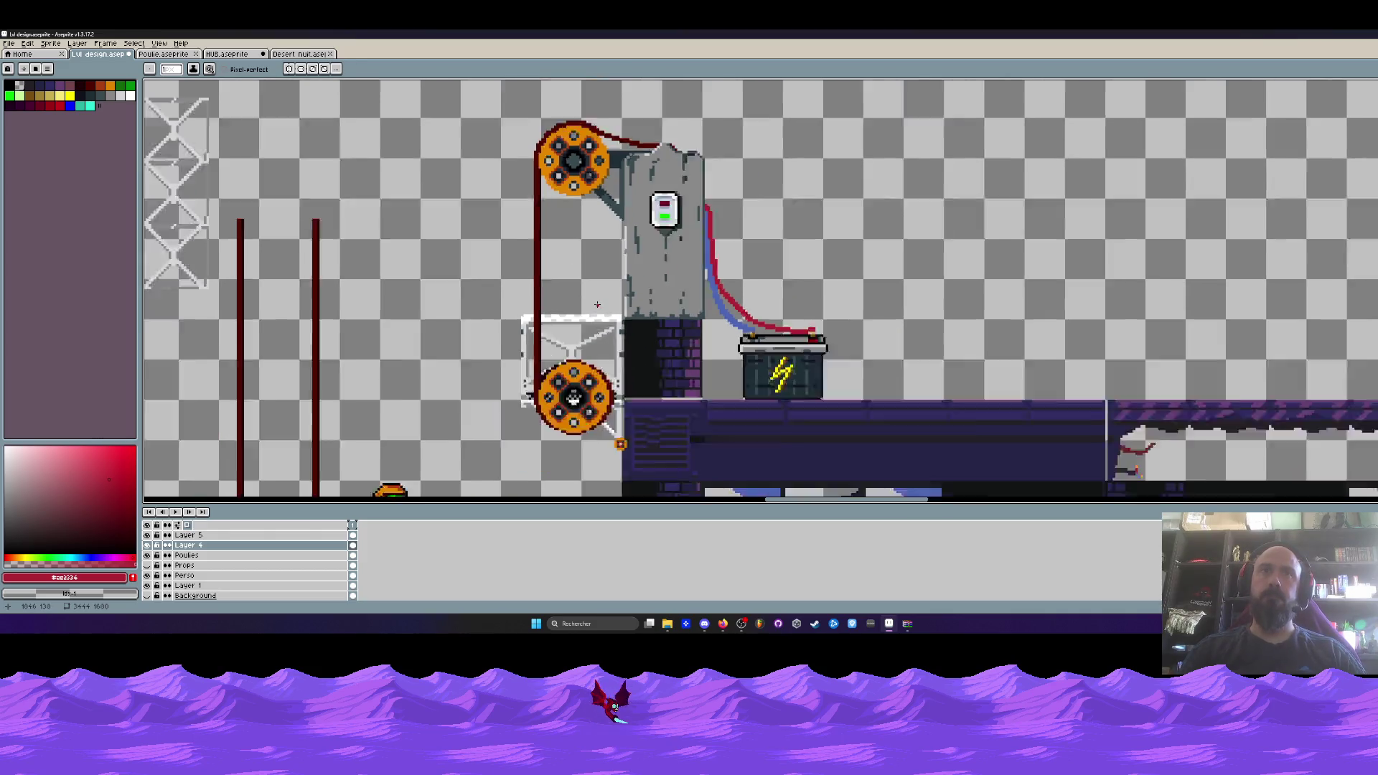
scroll(597, 304, down, 2)
Near the generator, paint a single red pixel left of the cables.
drag(597, 305, 637, 290)
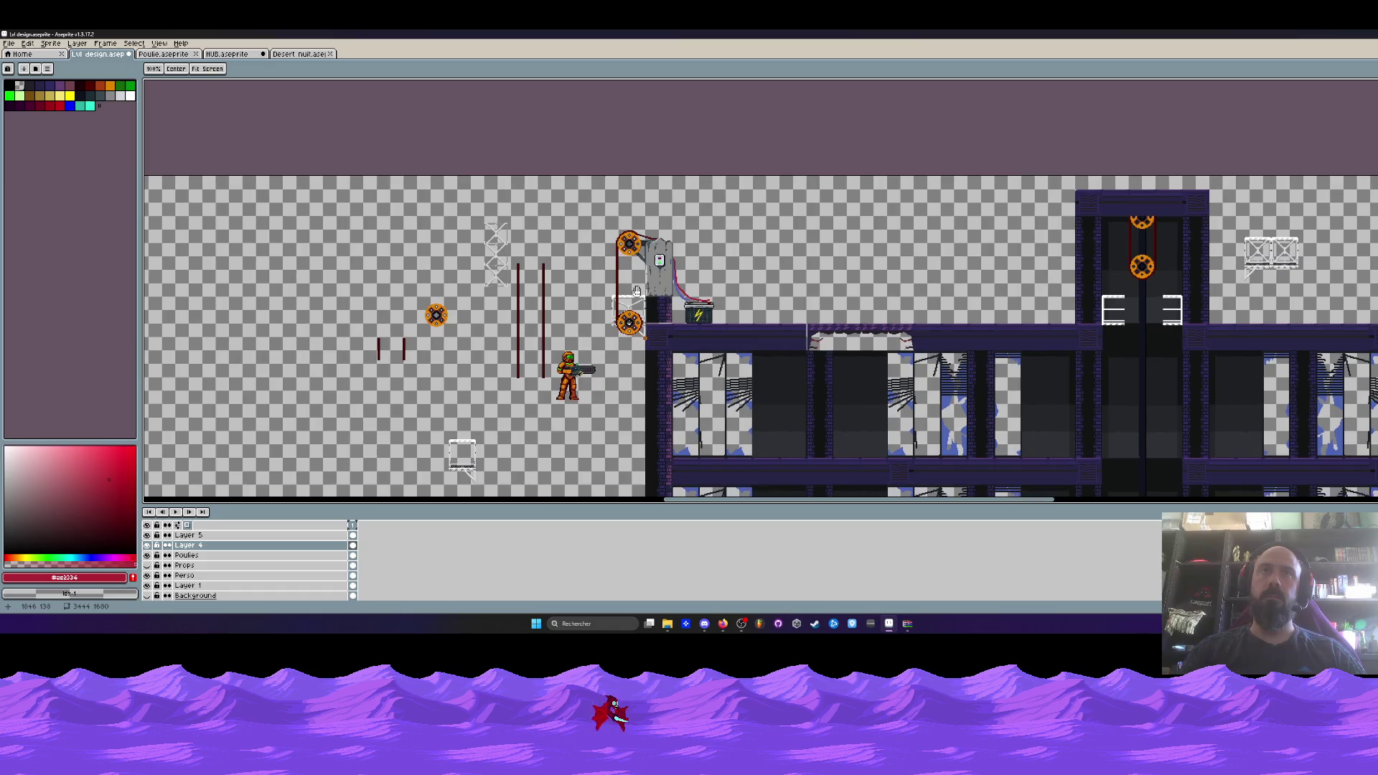
scroll(716, 300, up, 3)
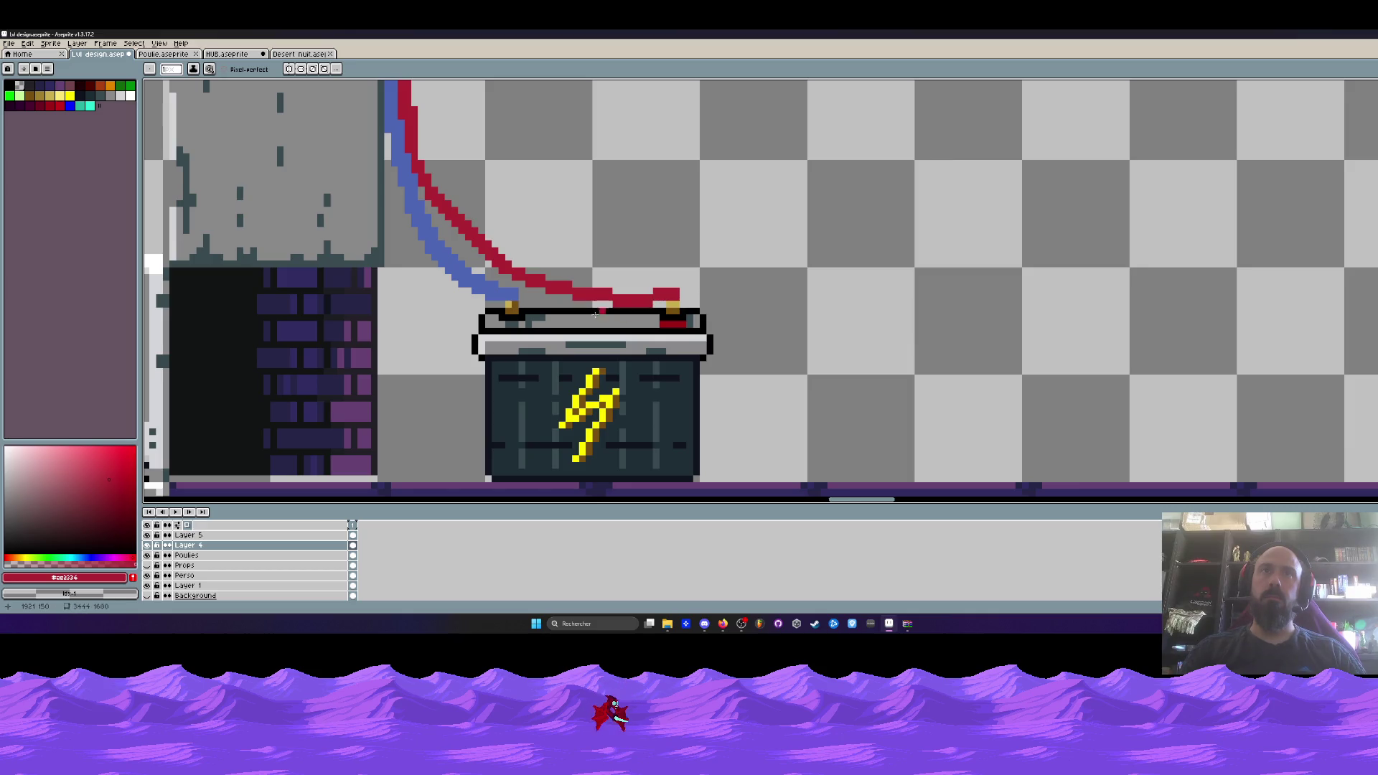
scroll(595, 313, down, 2)
scroll(542, 314, up, 2)
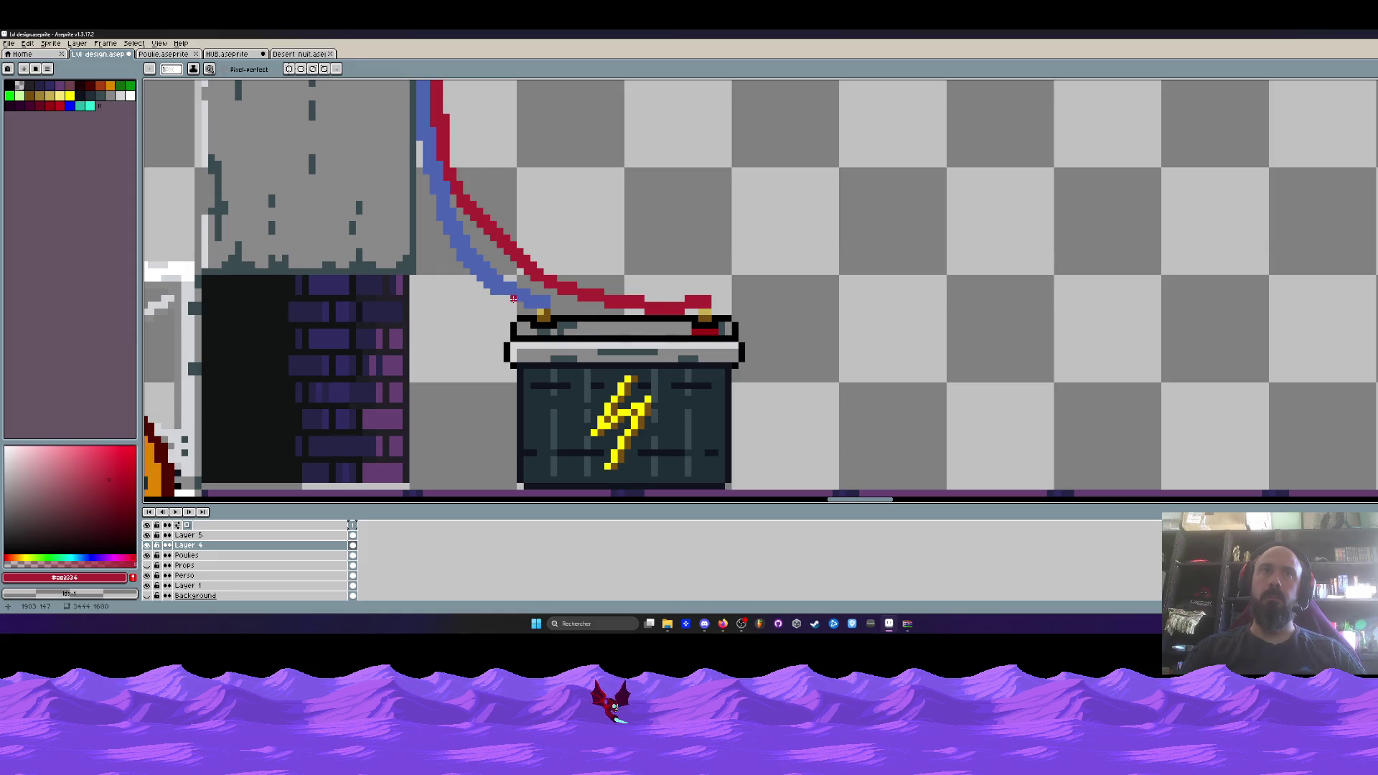
scroll(459, 312, up, 2)
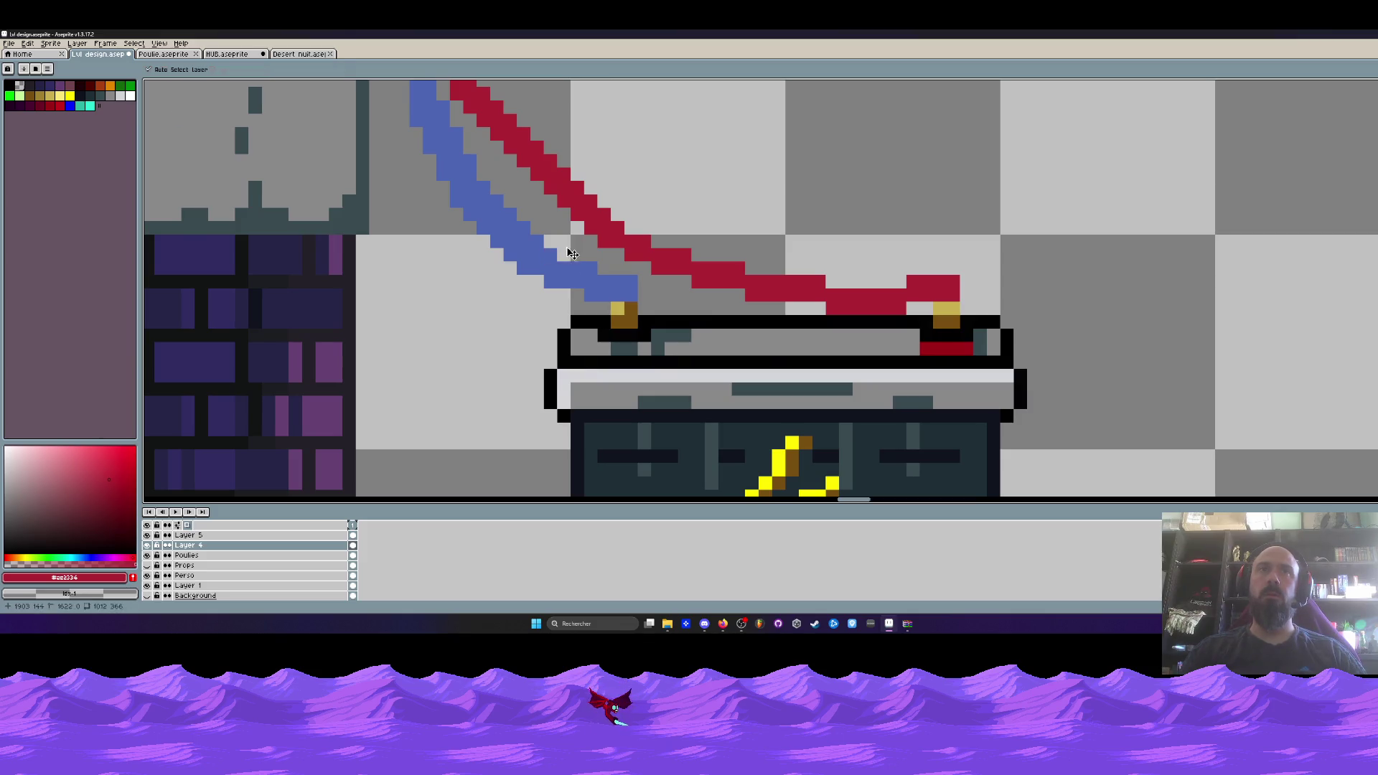
scroll(599, 237, down, 2)
scroll(460, 268, up, 2)
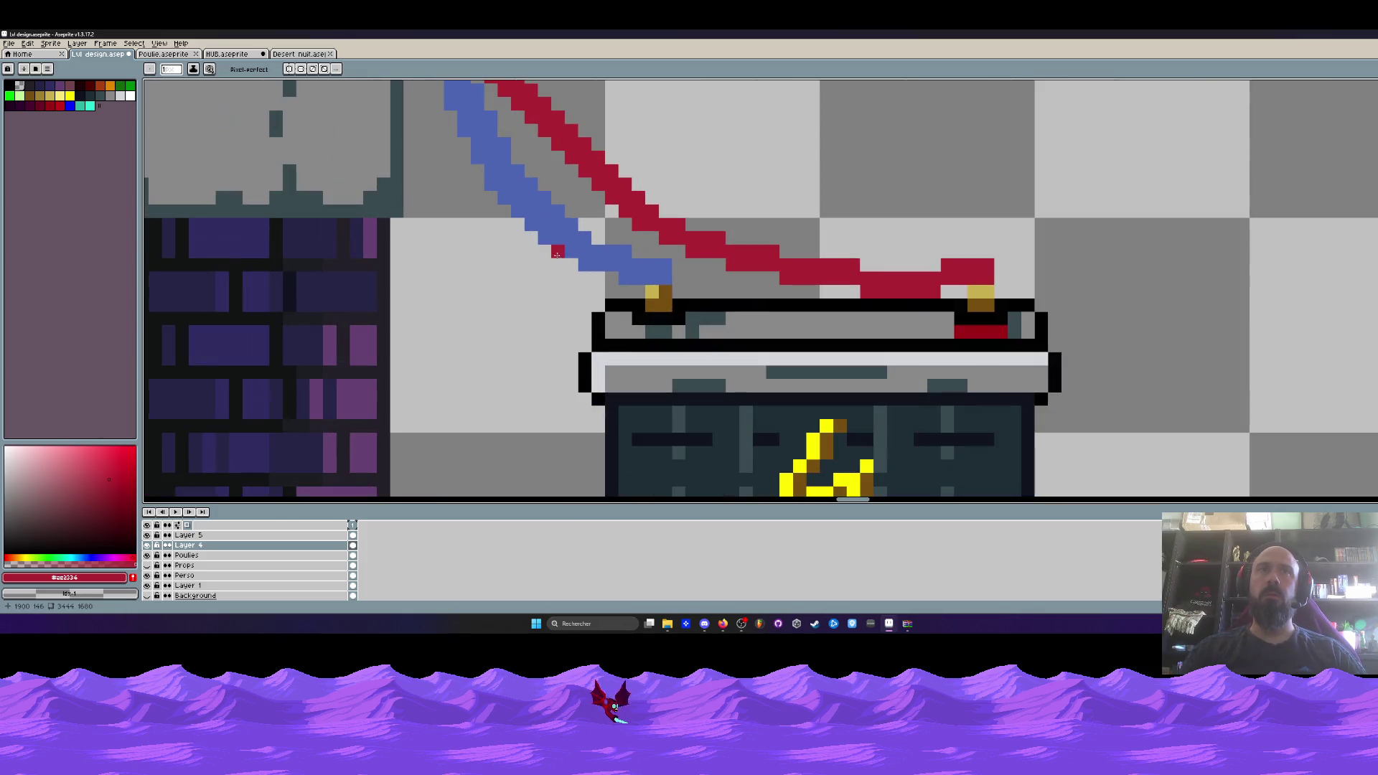
click(462, 265)
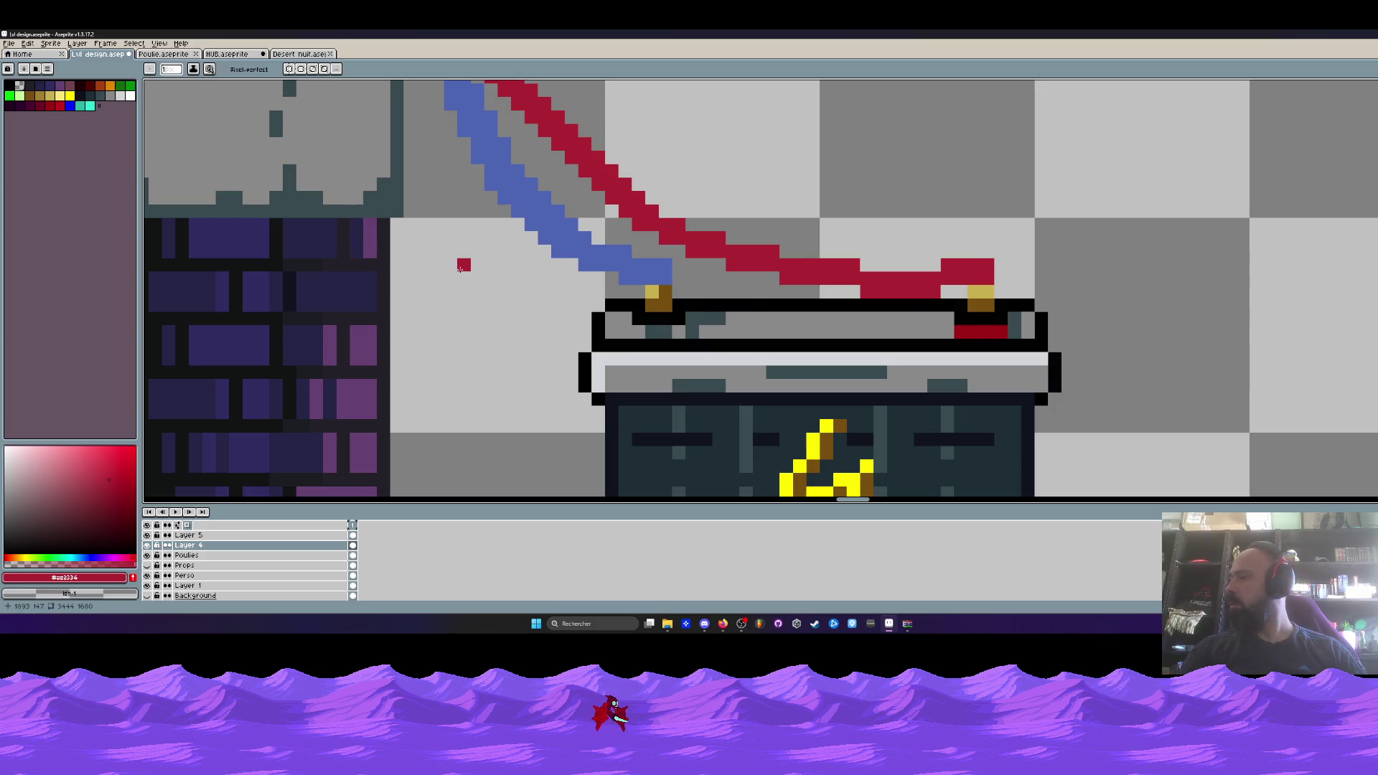
scroll(460, 268, down, 2)
scroll(481, 207, up, 3)
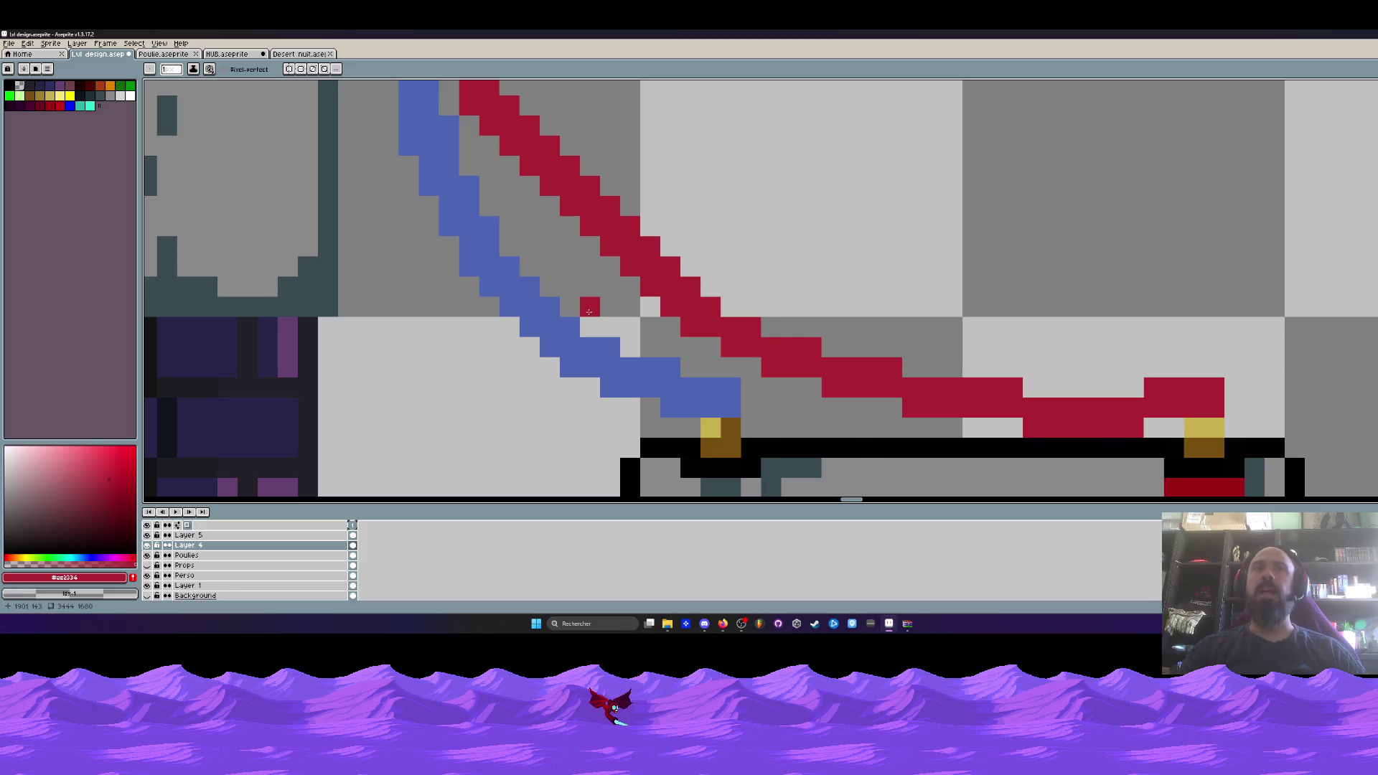
scroll(573, 301, down, 4)
scroll(572, 296, down, 3)
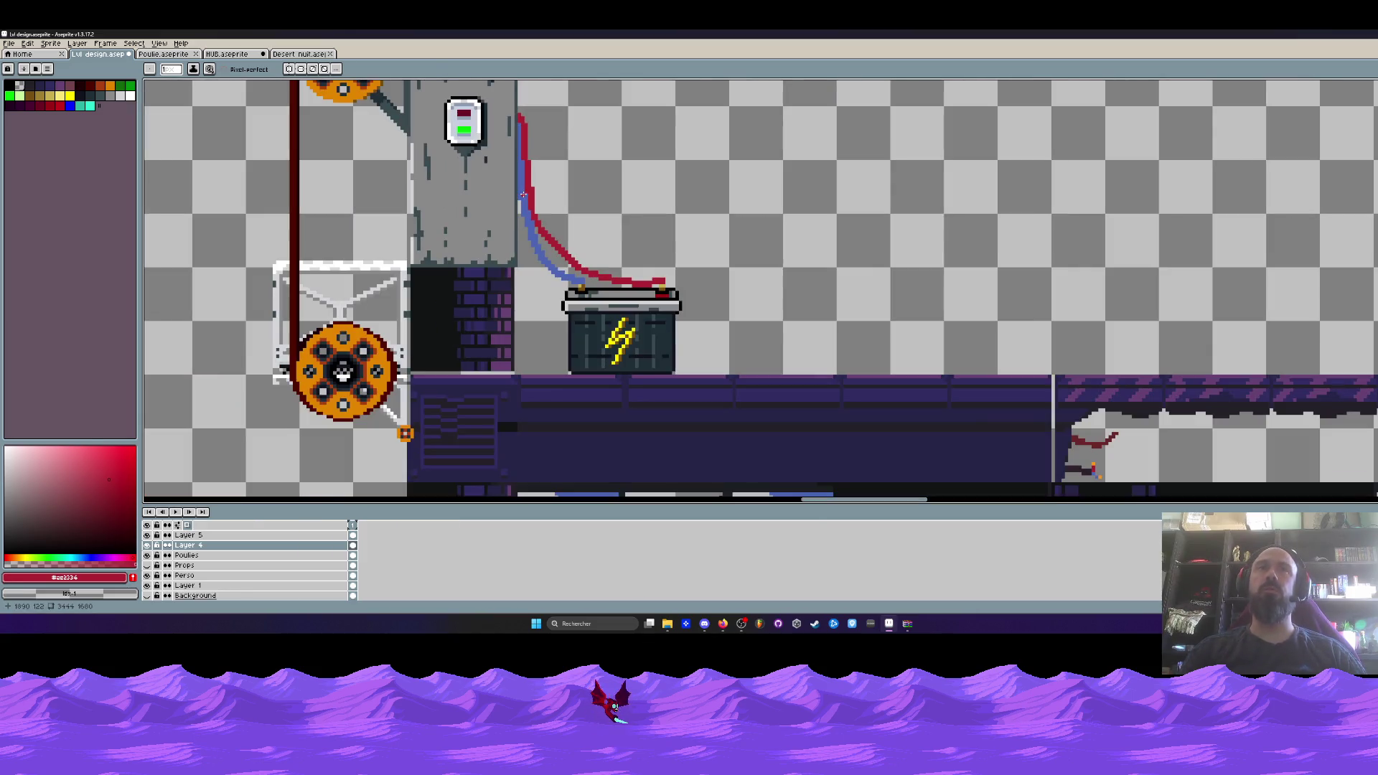
scroll(529, 235, down, 1)
scroll(529, 235, up, 7)
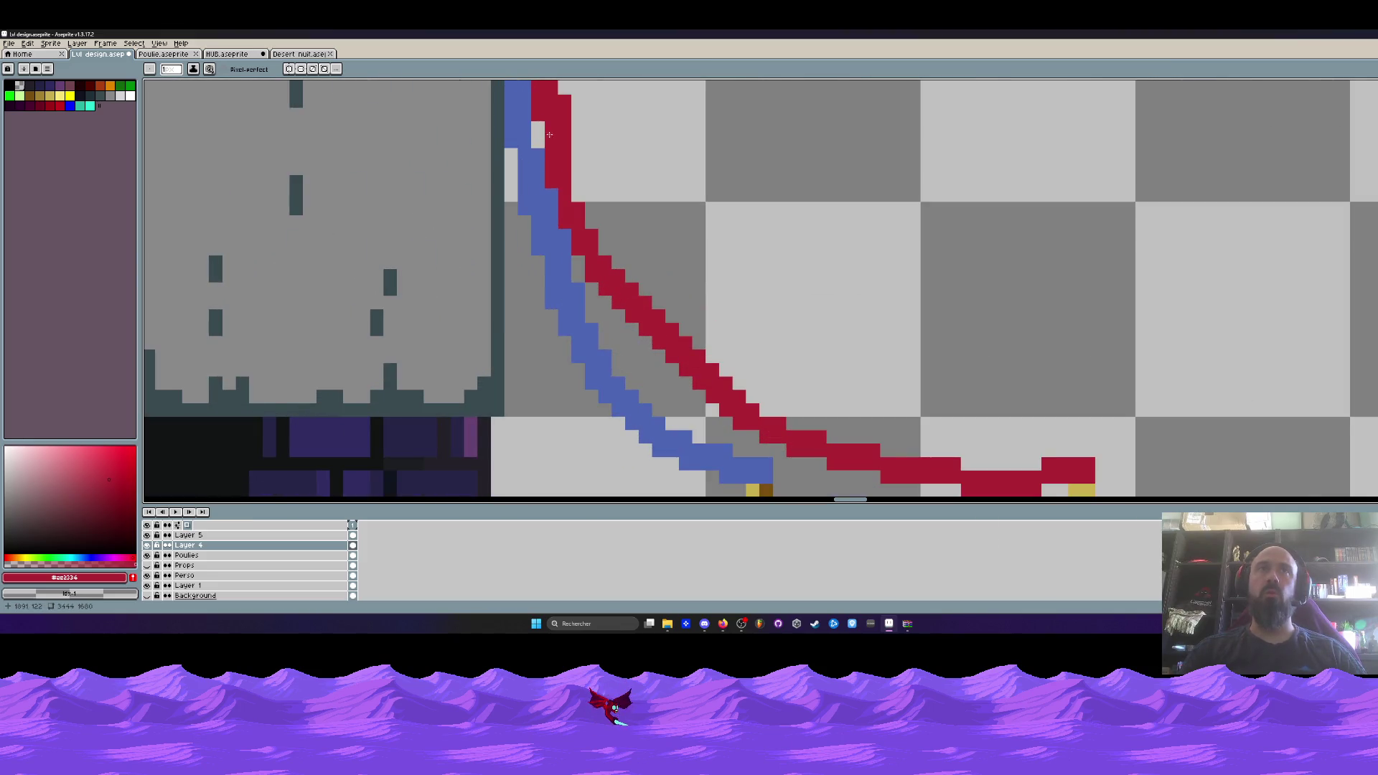
scroll(549, 134, down, 3)
scroll(549, 135, up, 3)
scroll(559, 138, up, 1)
Redraw the blue cable's curve toward the battery with the Pencil.
key(m)
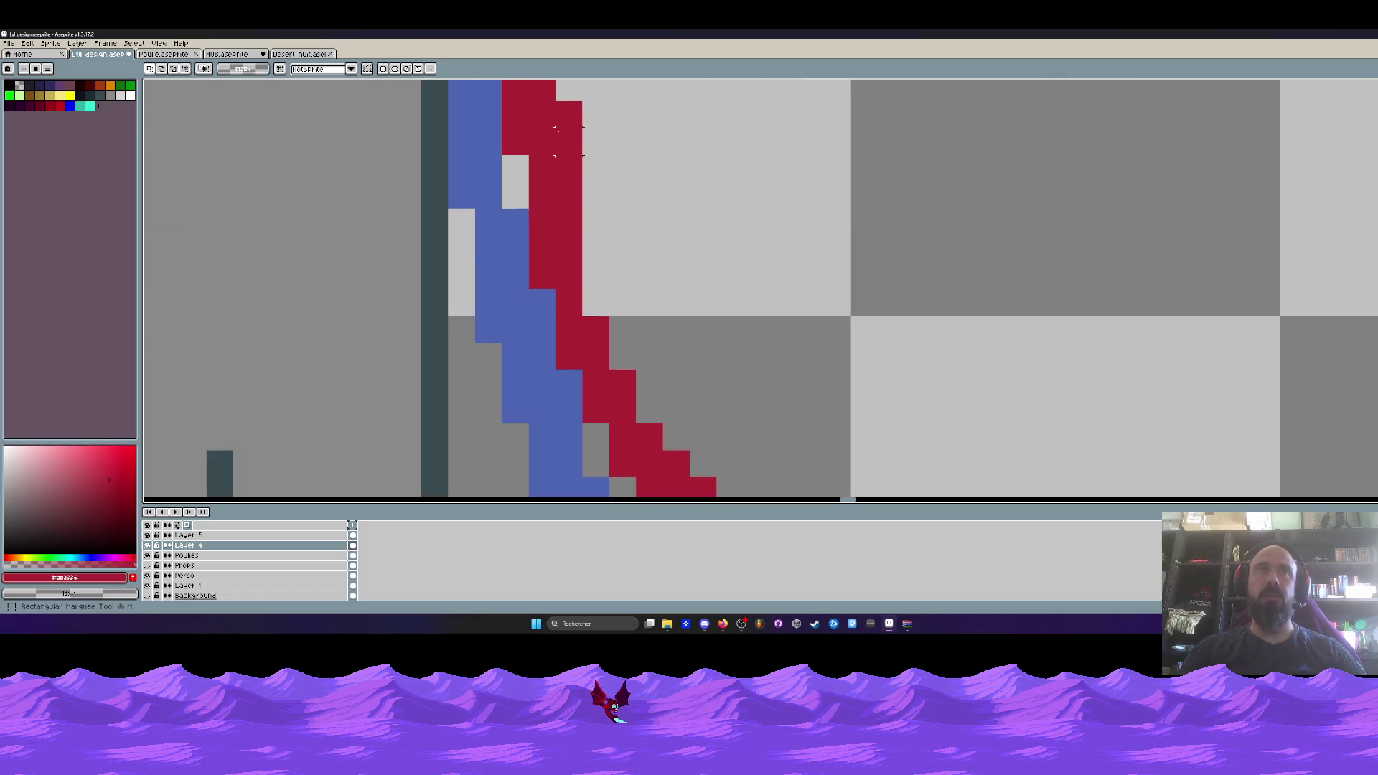
scroll(553, 179, down, 4)
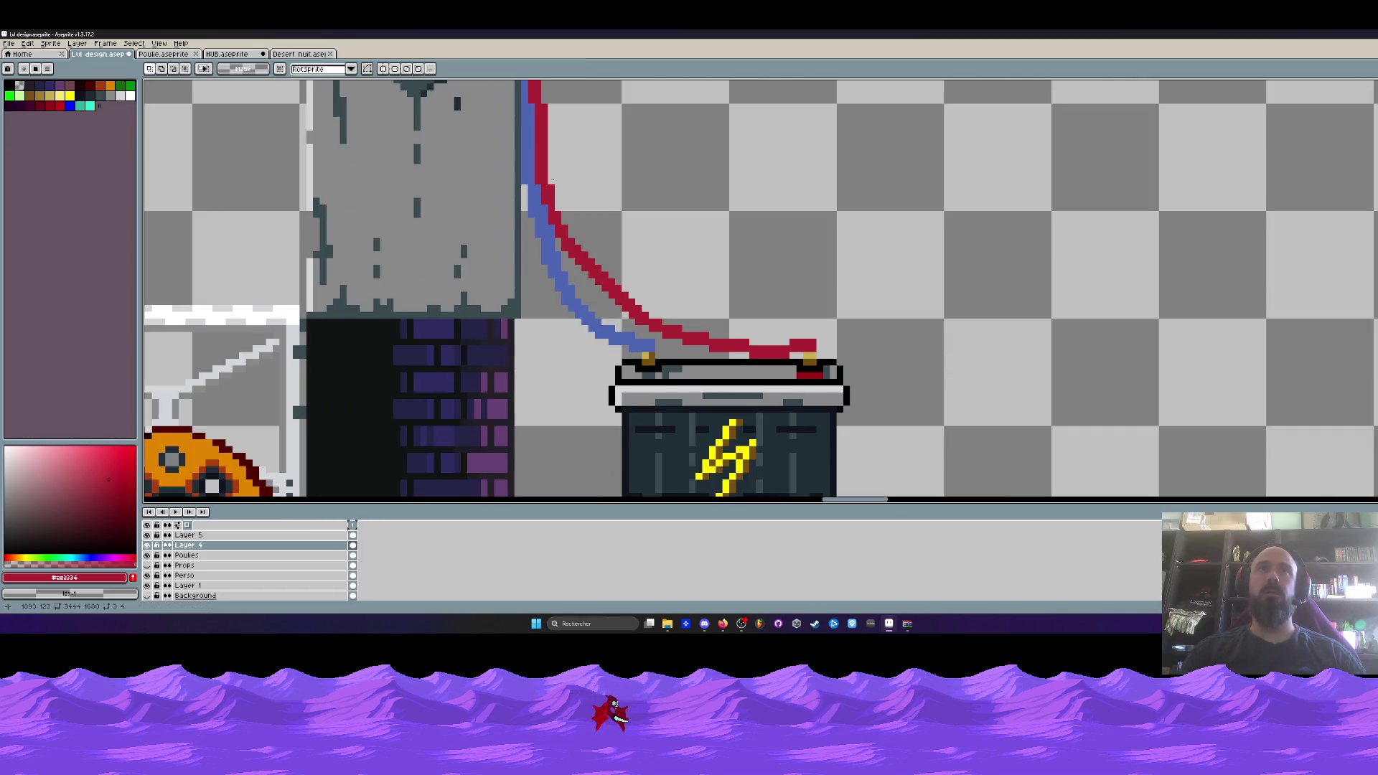
scroll(578, 194, down, 1)
scroll(584, 188, up, 4)
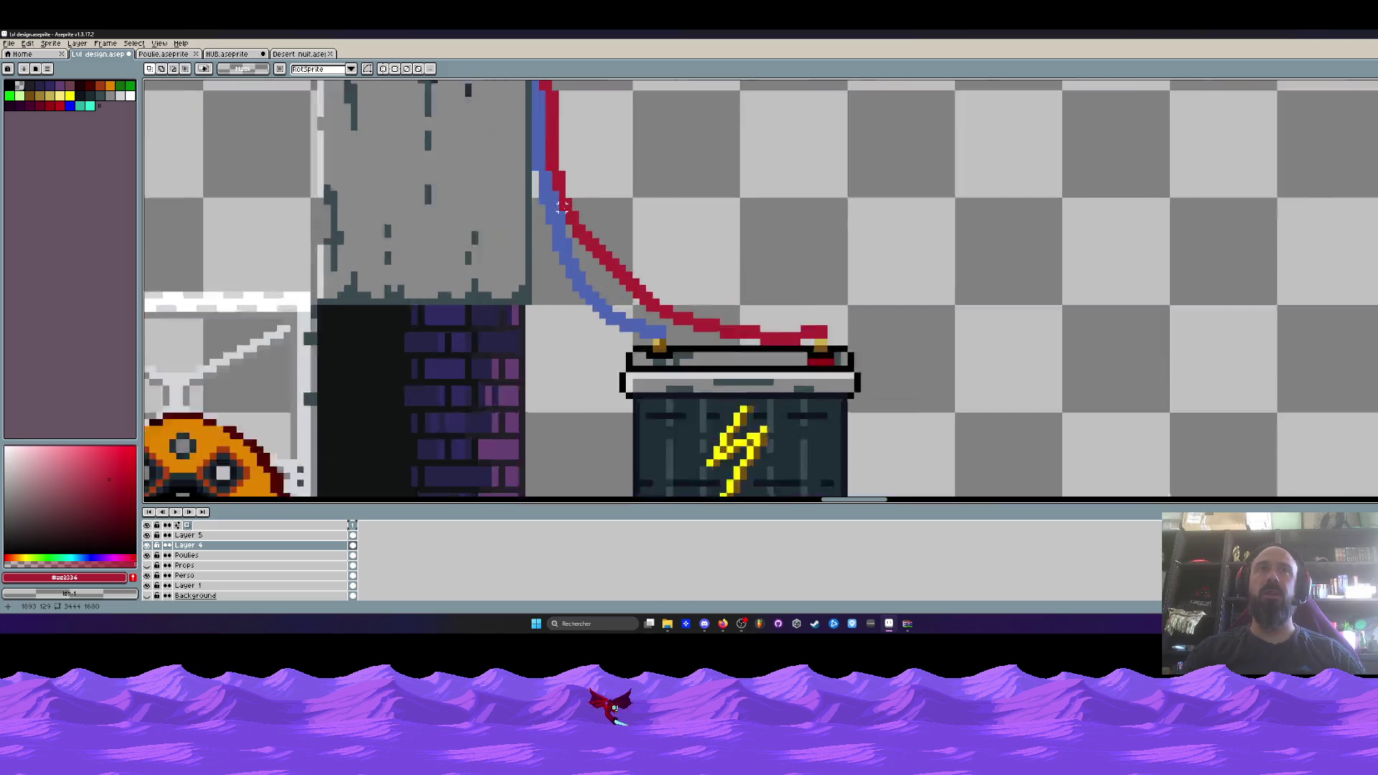
scroll(594, 249, down, 3)
scroll(594, 249, down, 1)
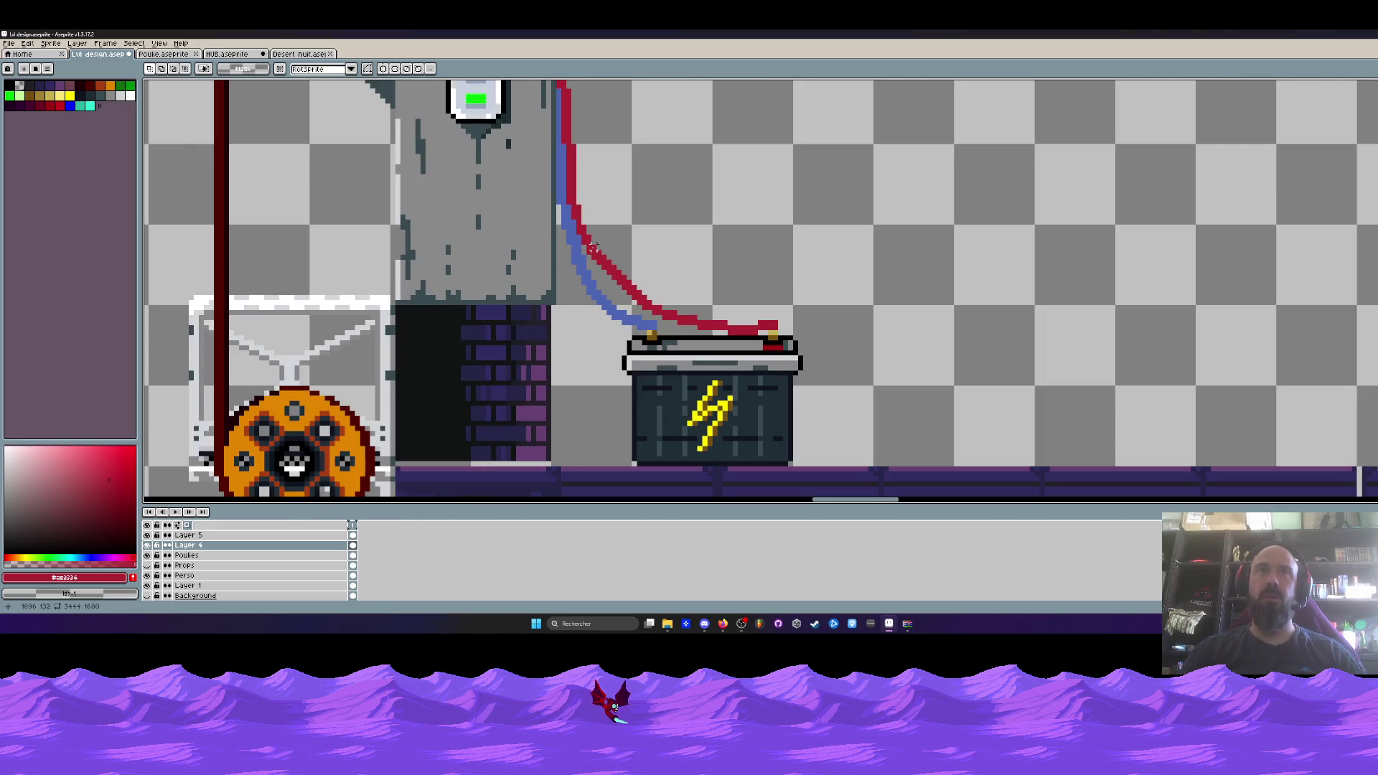
scroll(605, 257, up, 3)
key(b)
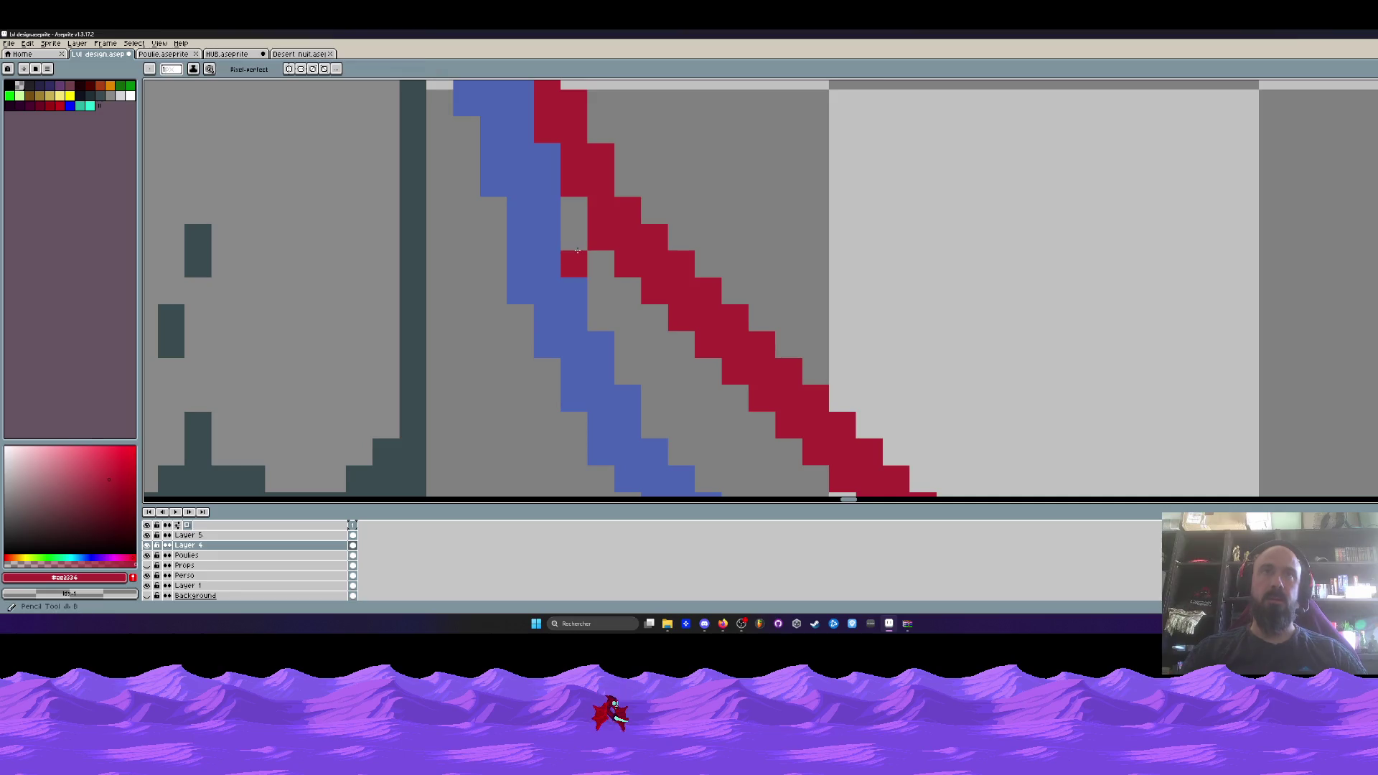
scroll(603, 271, down, 2)
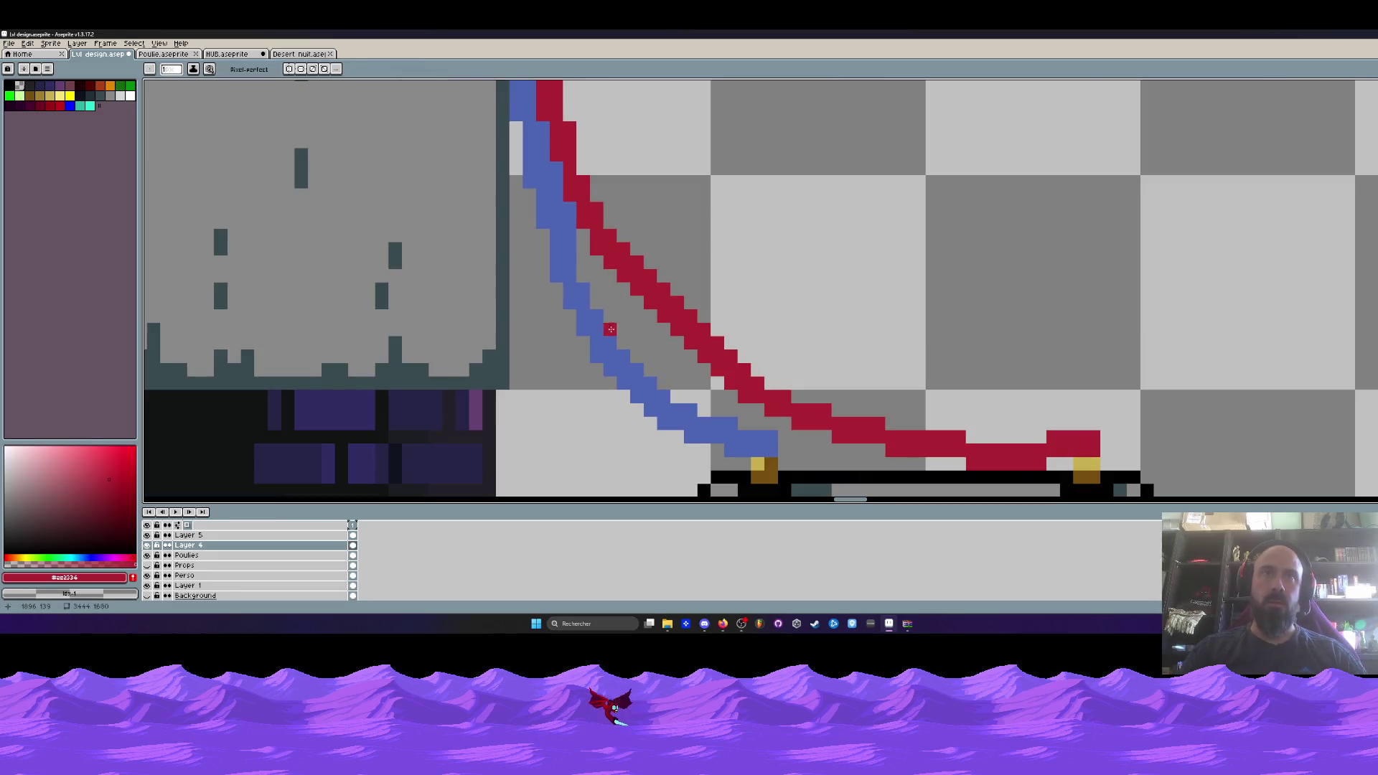
scroll(605, 314, down, 1)
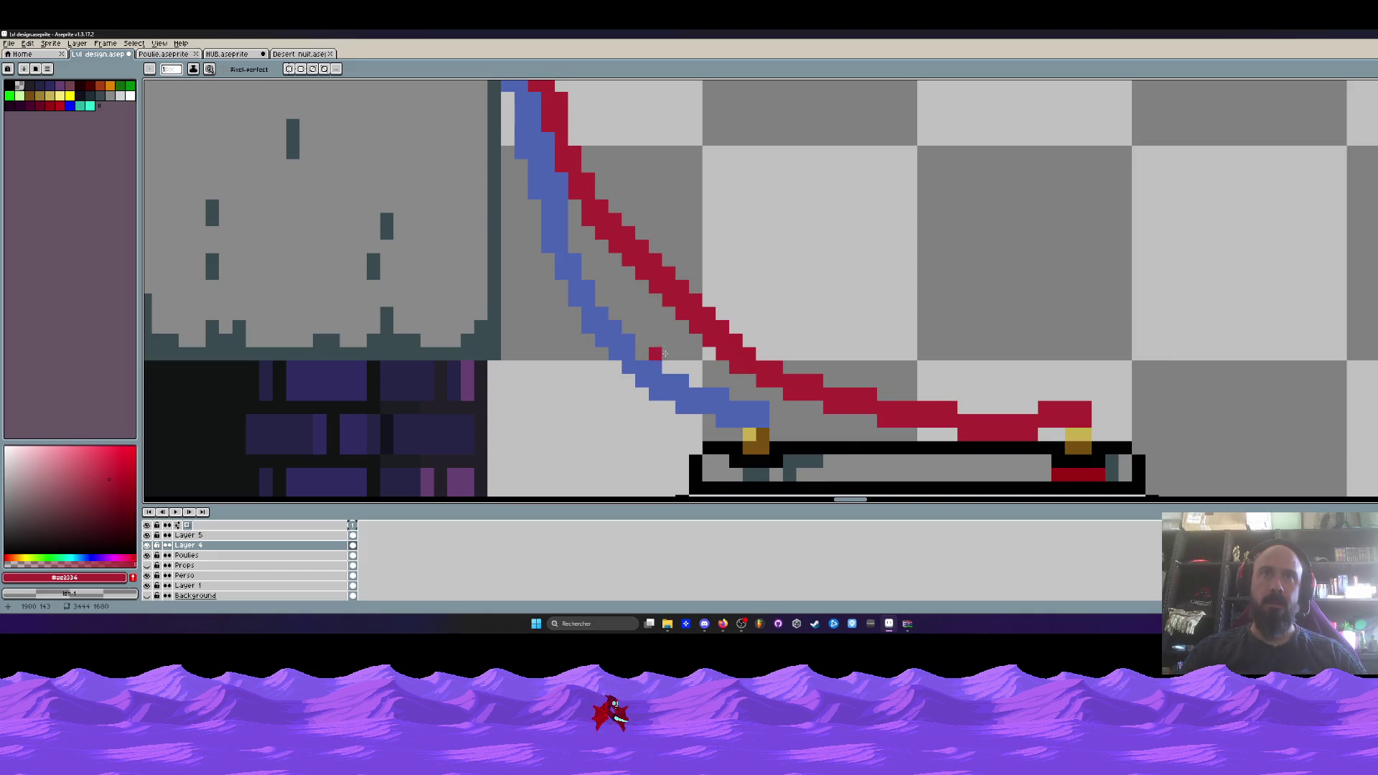
click(654, 368)
drag(682, 381, 723, 394)
scroll(779, 320, down, 3)
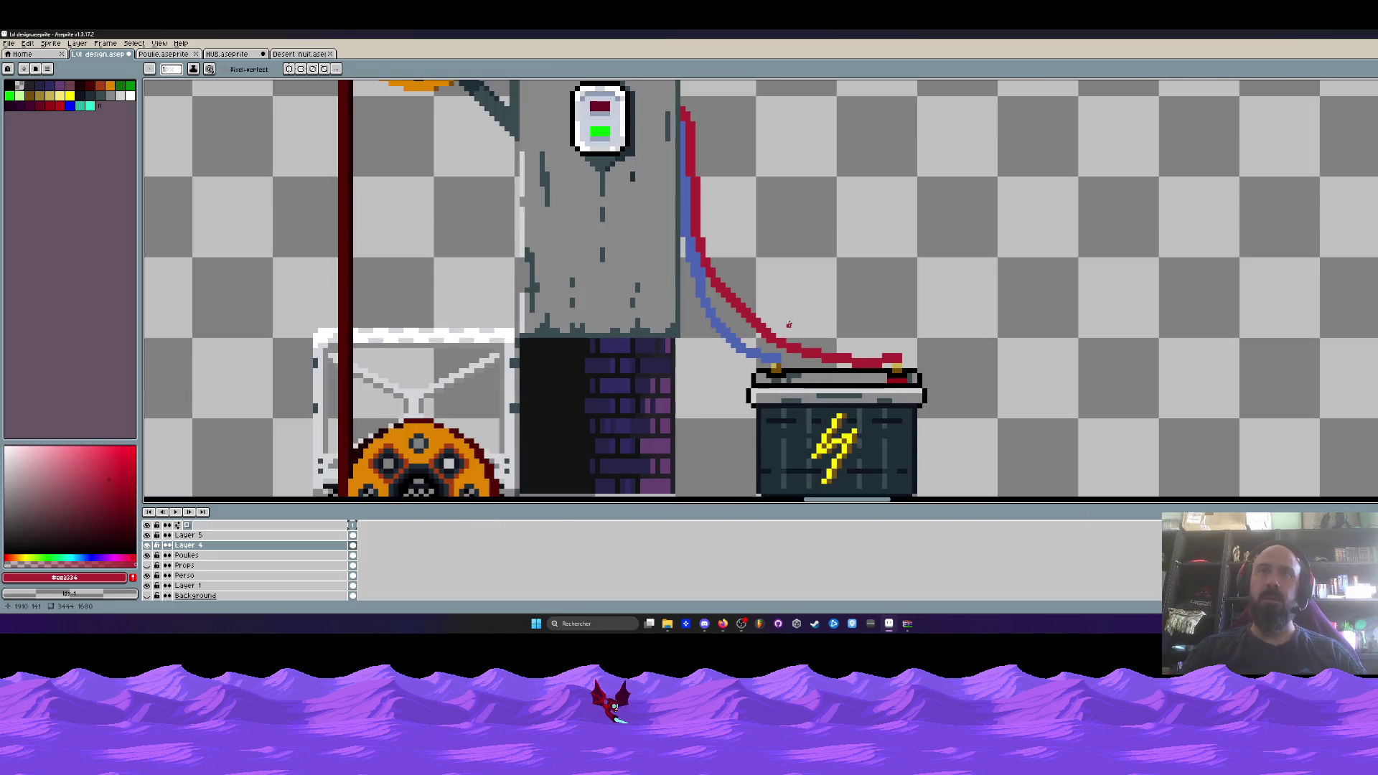
scroll(774, 321, down, 1)
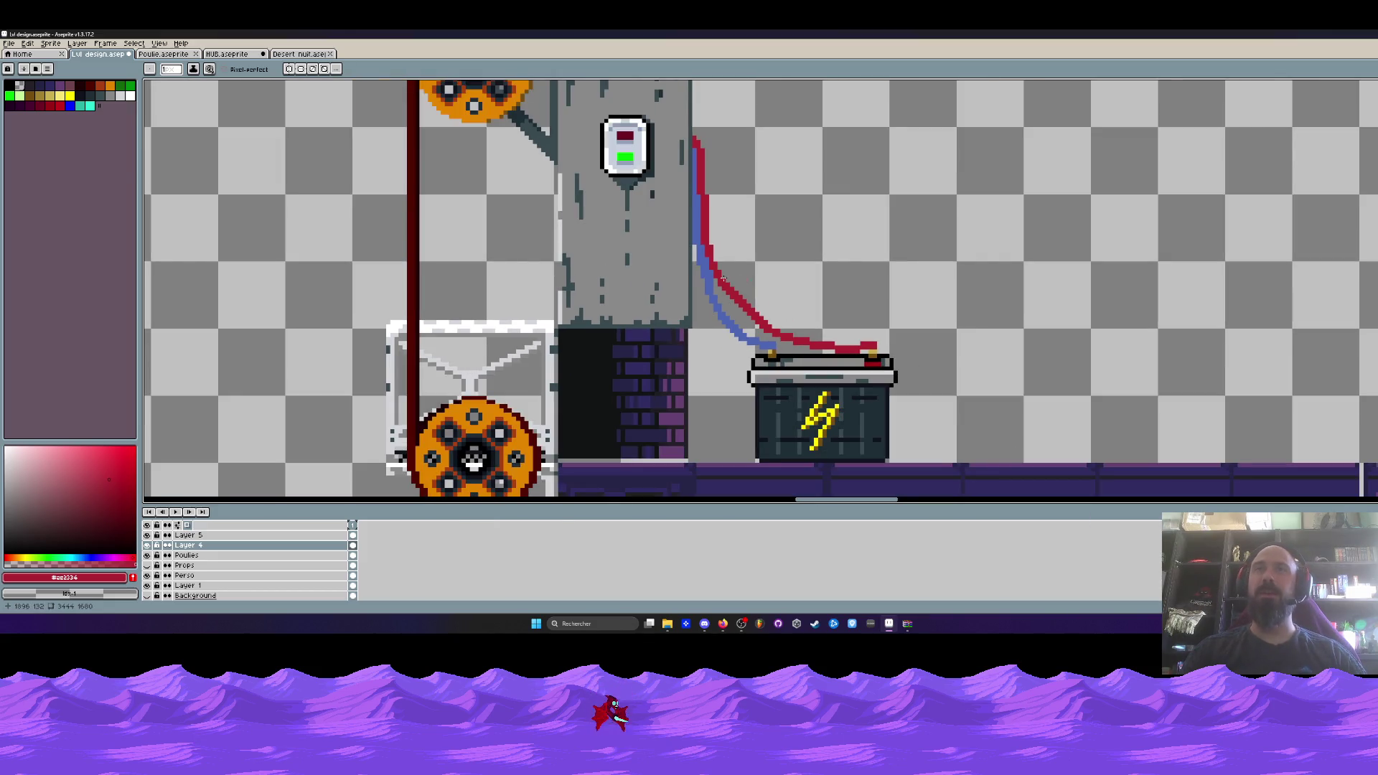
scroll(707, 249, up, 2)
scroll(707, 249, down, 3)
Select small blocks of the blue cable, shift each one pixel left, and apply.
drag(685, 258, 677, 225)
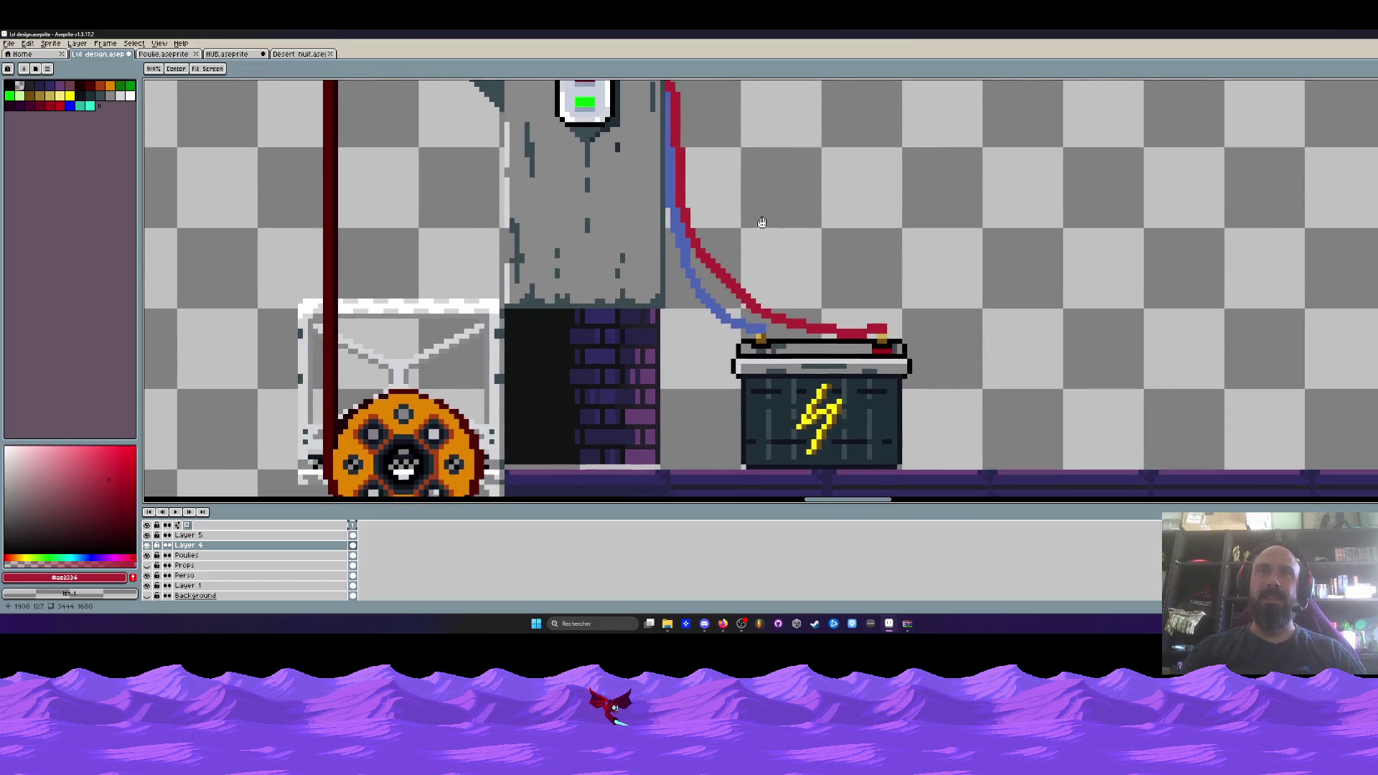
scroll(677, 226, up, 3)
scroll(677, 226, up, 1)
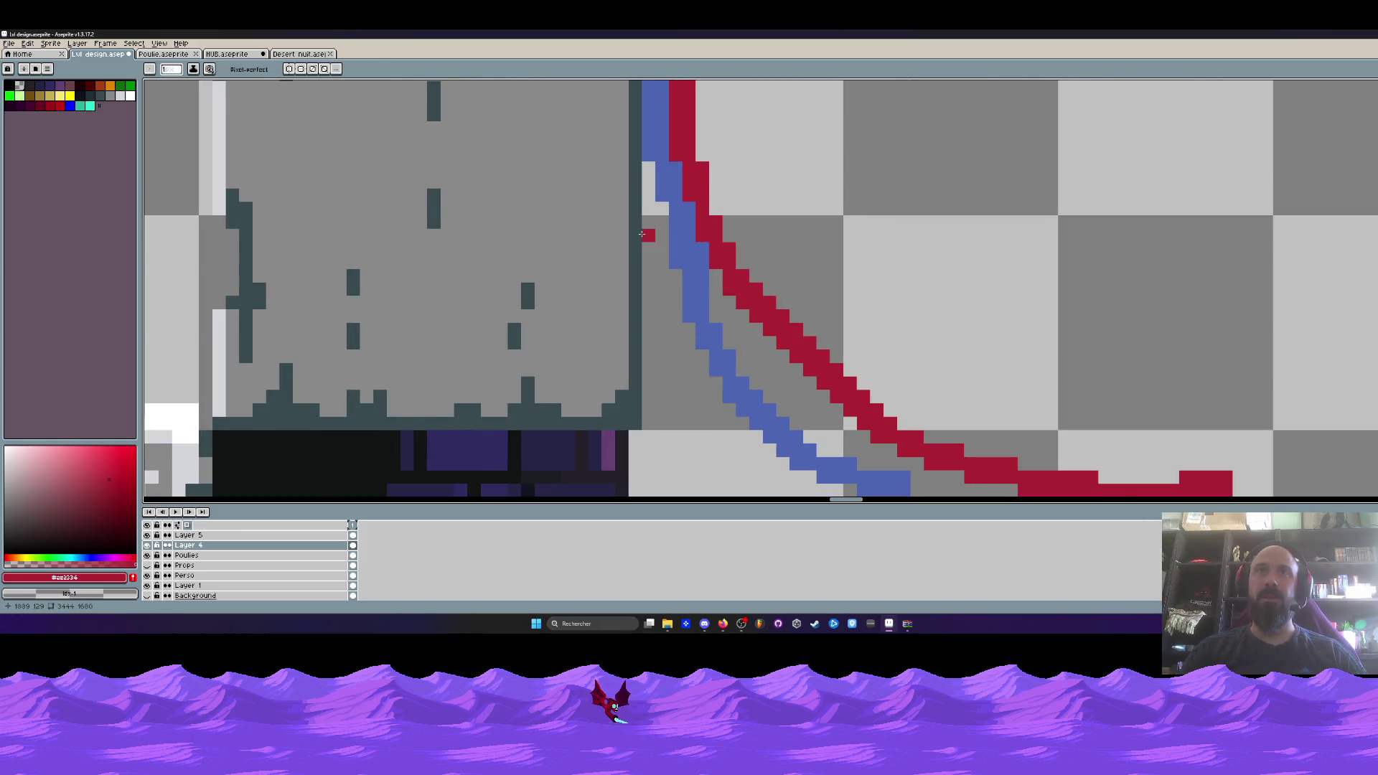
scroll(646, 237, down, 2)
scroll(645, 255, up, 1)
scroll(658, 279, down, 2)
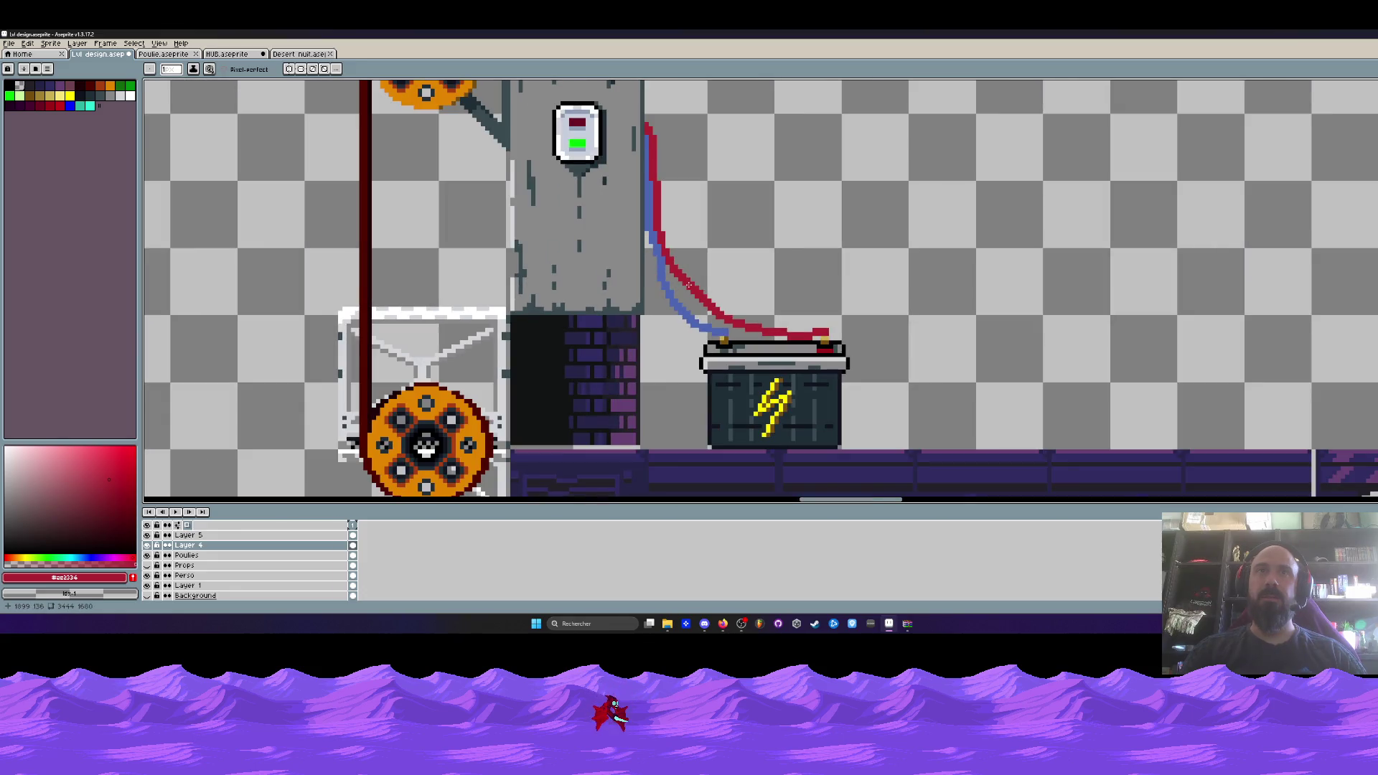
scroll(688, 285, up, 5)
key(i)
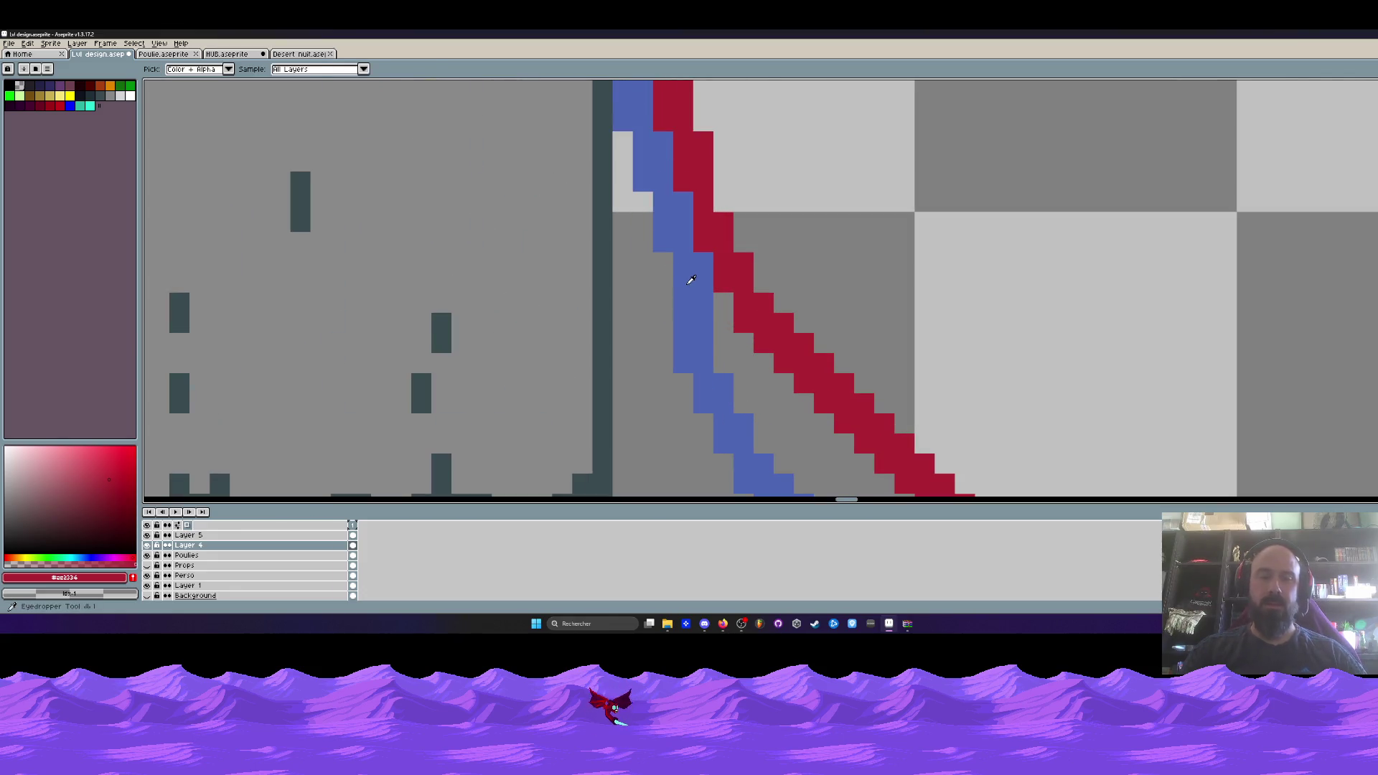
key(m)
scroll(691, 280, up, 1)
drag(617, 242, 693, 294)
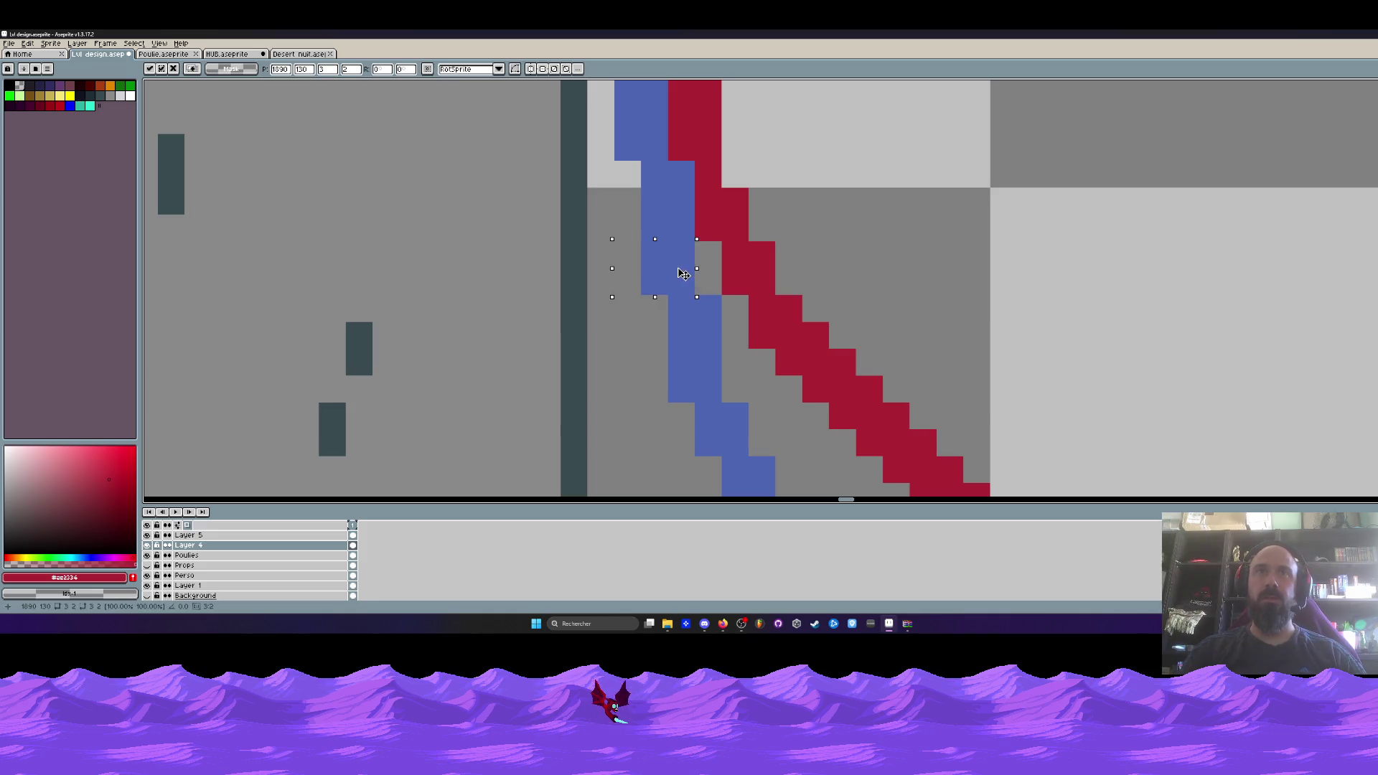
mouse_move(618, 164)
mouse_down()
mouse_move(693, 294)
mouse_move(646, 255)
mouse_move(685, 294)
mouse_up()
scroll(654, 267, down, 3)
scroll(645, 273, up, 3)
mouse_move(671, 290)
mouse_down()
mouse_move(617, 290)
mouse_move(643, 290)
mouse_up()
key(Return)
scroll(699, 289, down, 5)
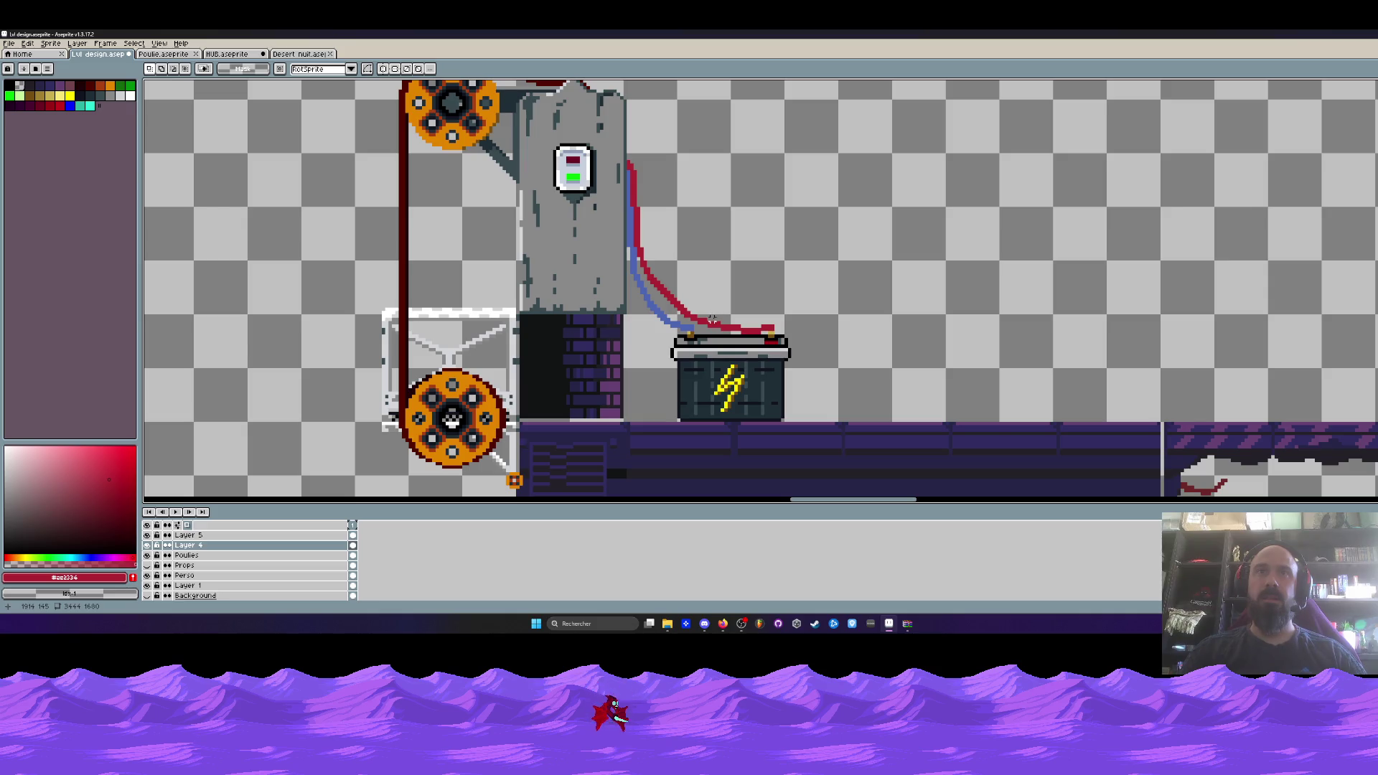
scroll(689, 326, up, 3)
scroll(688, 327, down, 3)
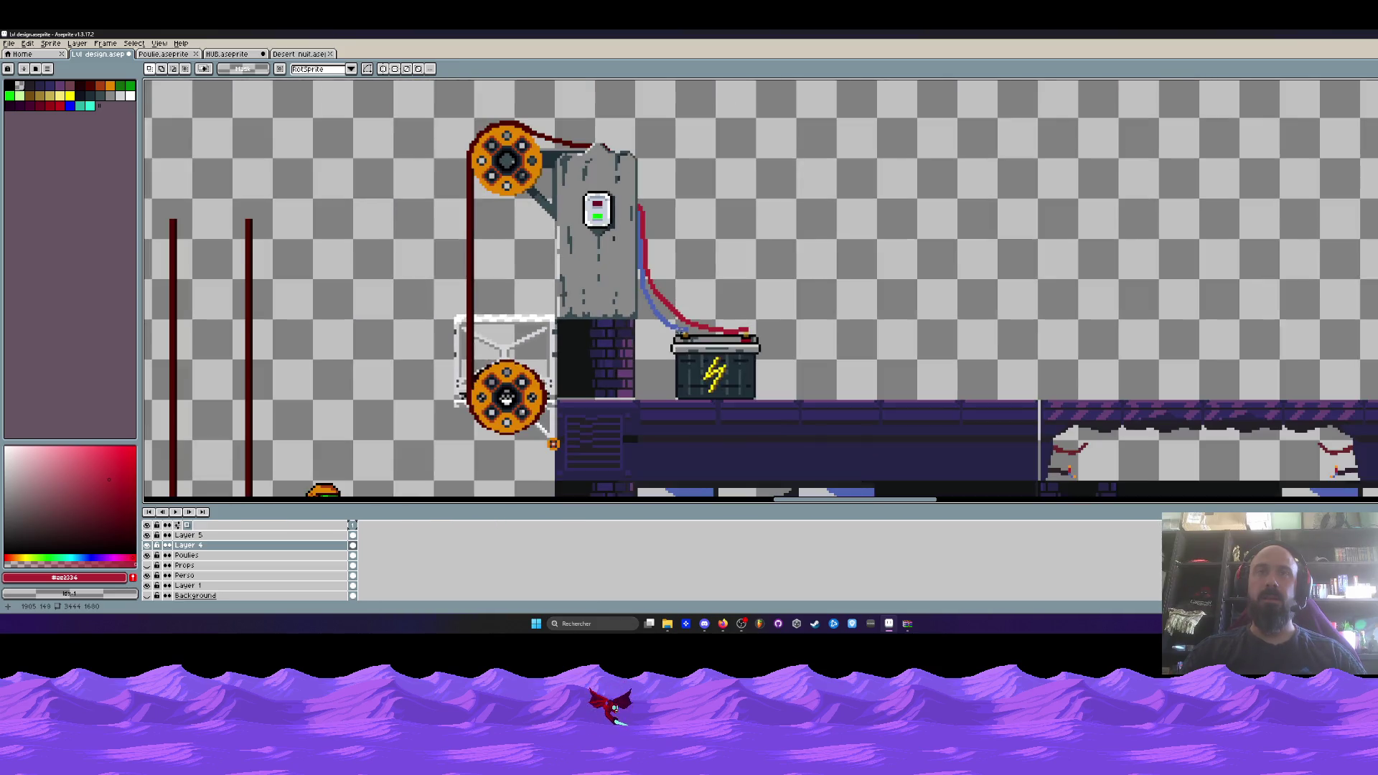
scroll(679, 327, down, 3)
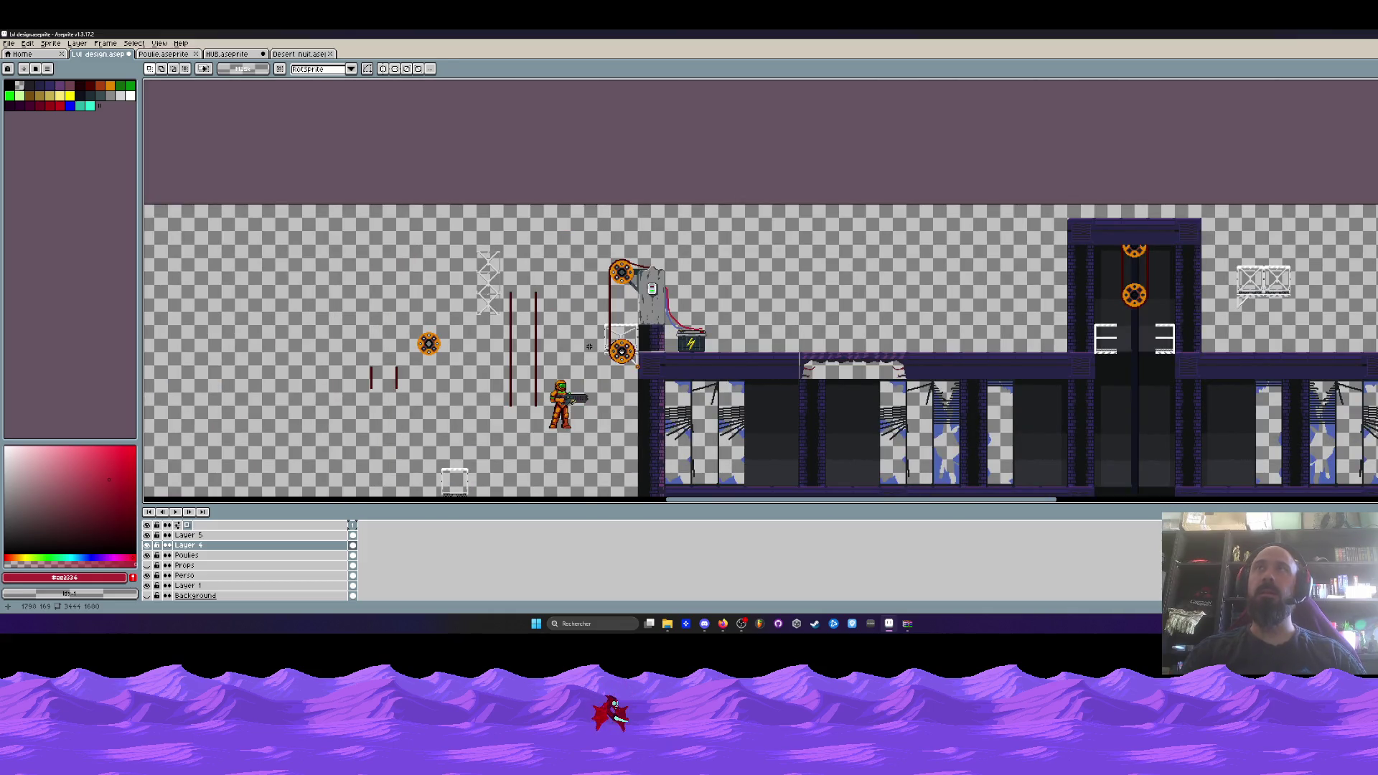
Save the level design file.
click(8, 43)
click(653, 331)
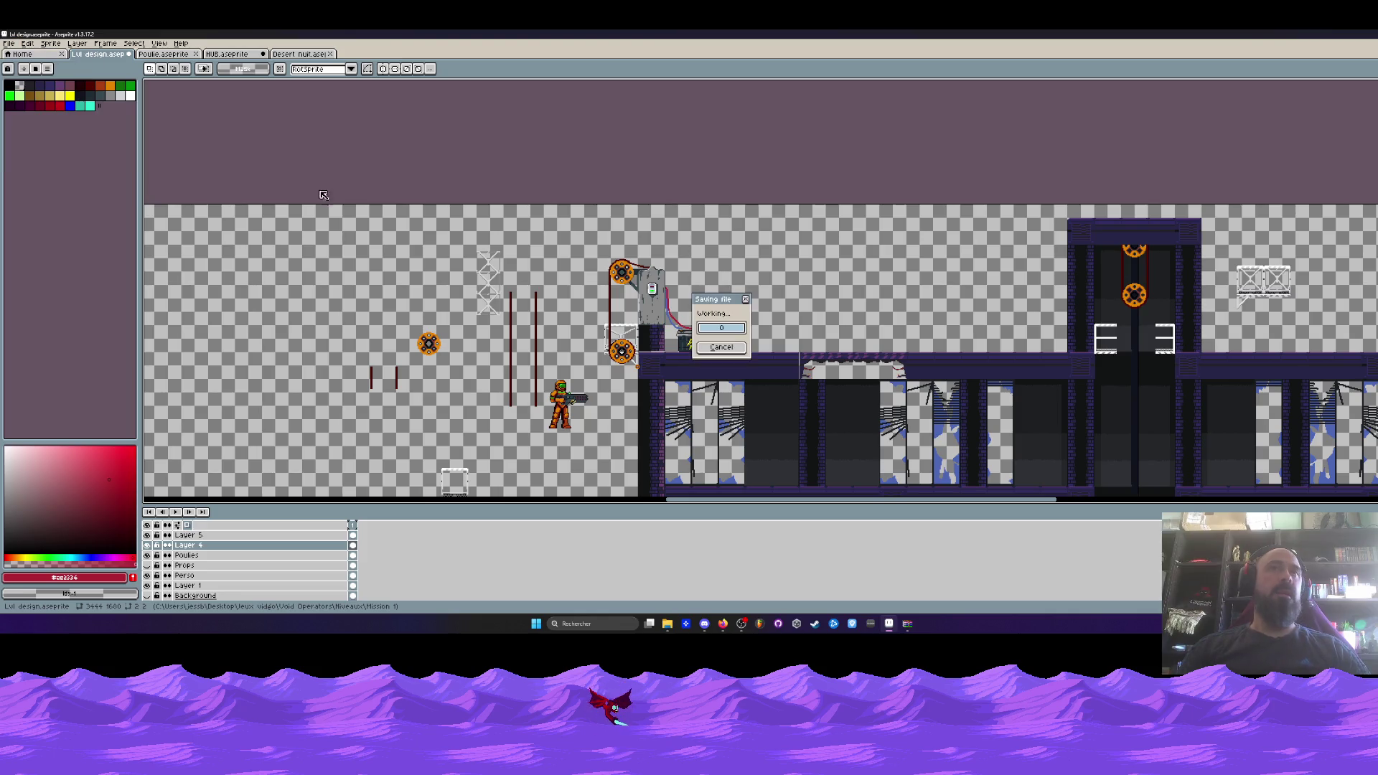
scroll(654, 331, up, 3)
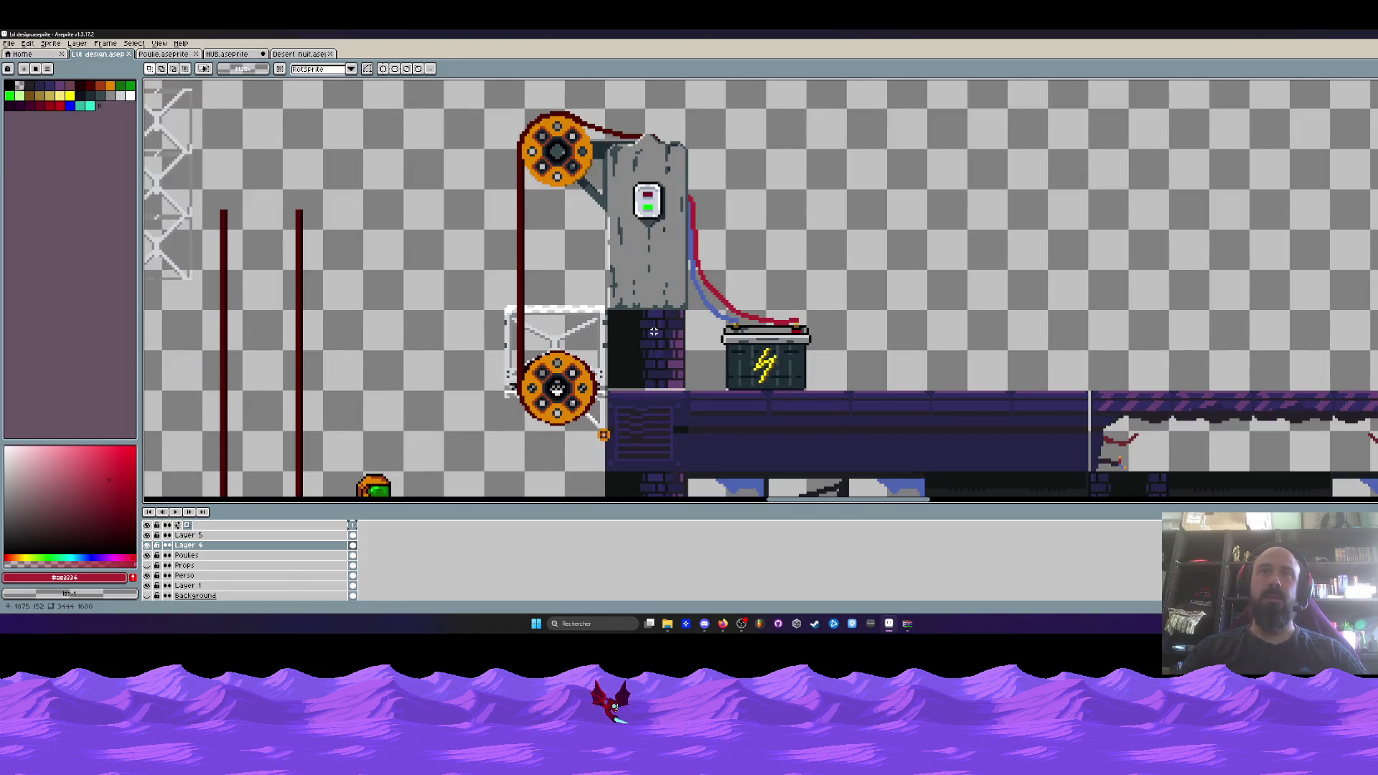
scroll(653, 331, down, 1)
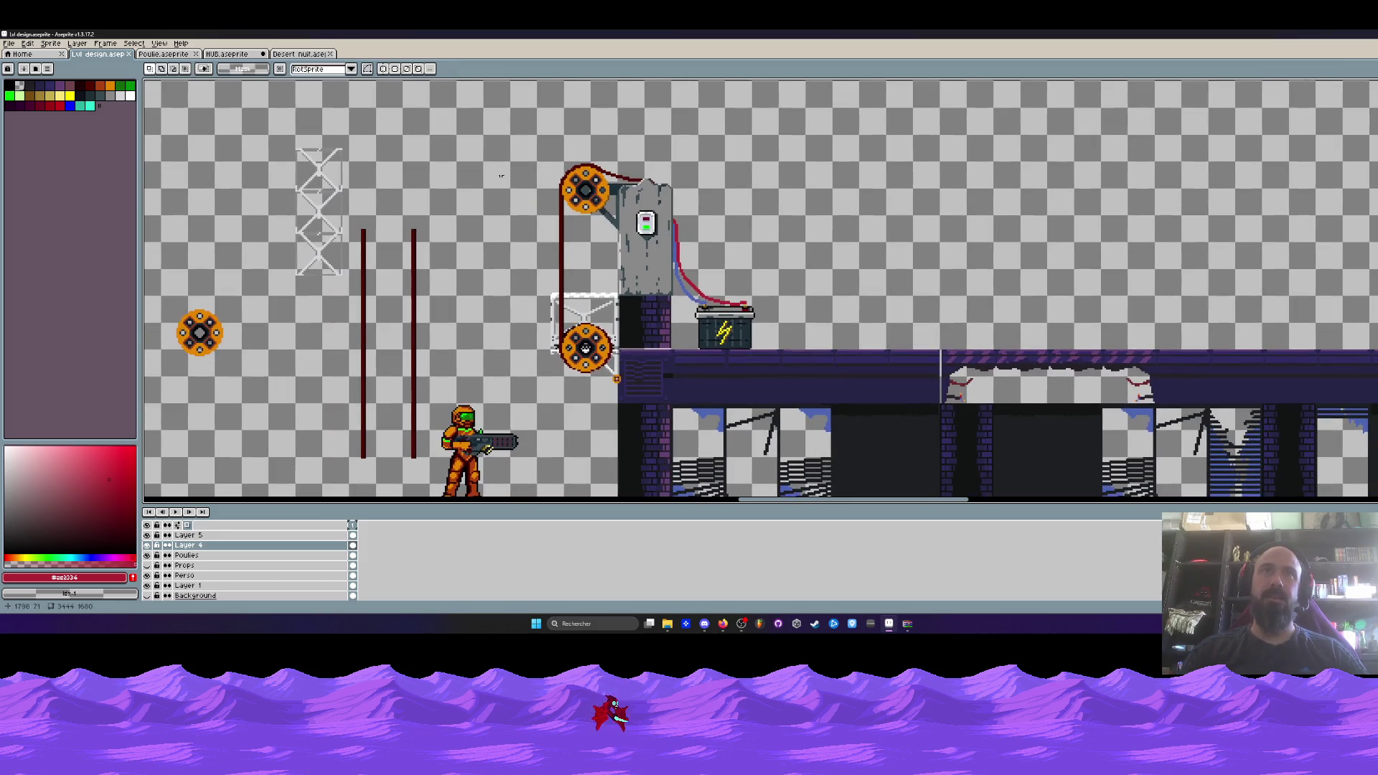
Select and trial-move the pulley, generator and battery group, undo it, and save again.
drag(495, 140, 825, 432)
drag(727, 339, 716, 288)
key(ctrl+z)
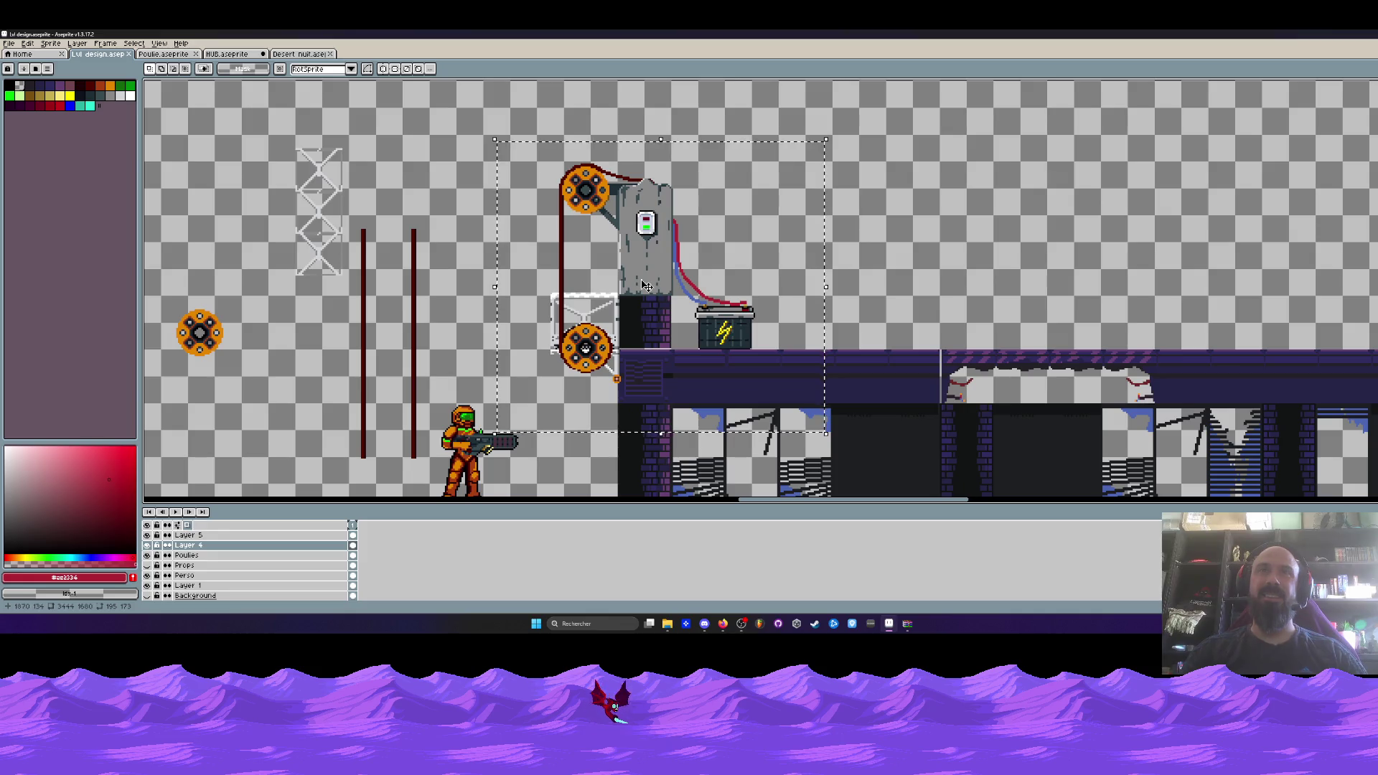
scroll(646, 291, up, 2)
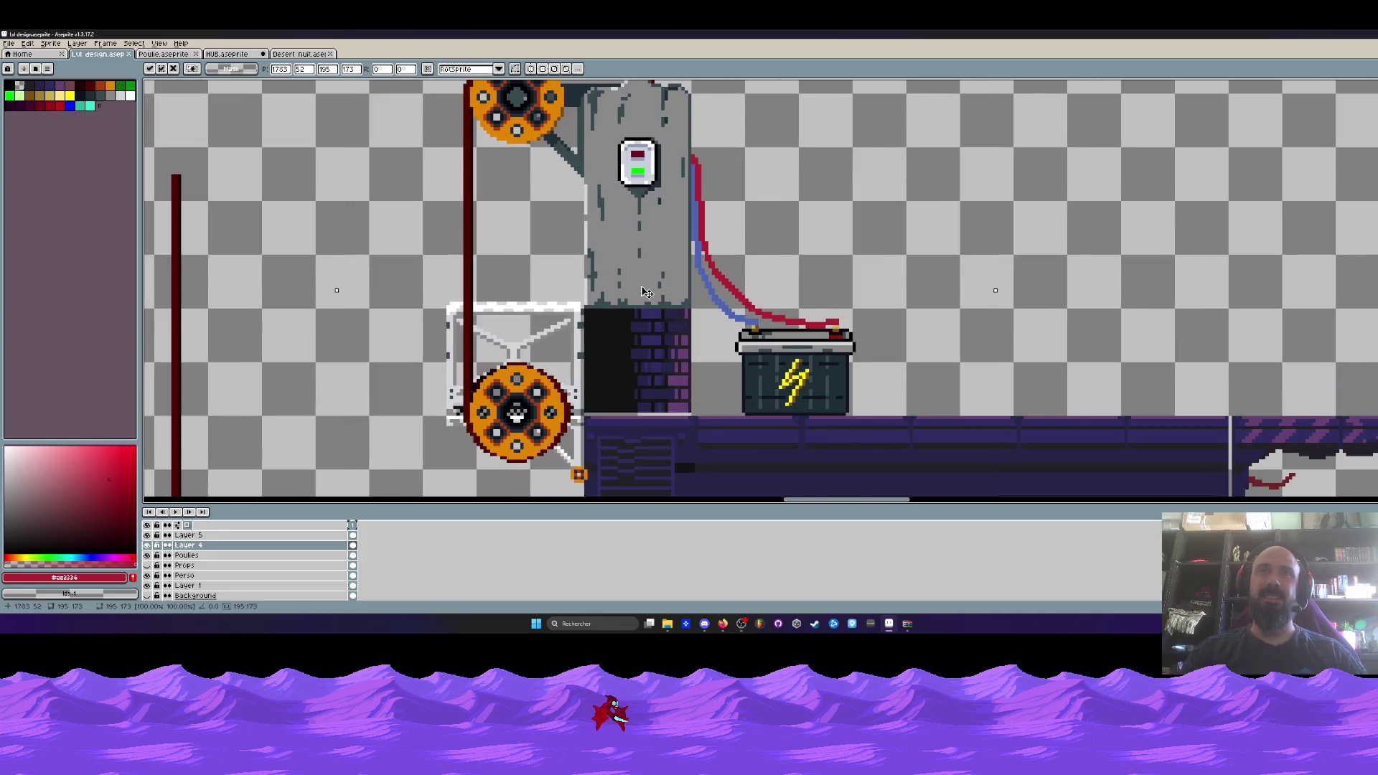
scroll(646, 291, down, 2)
key(Return)
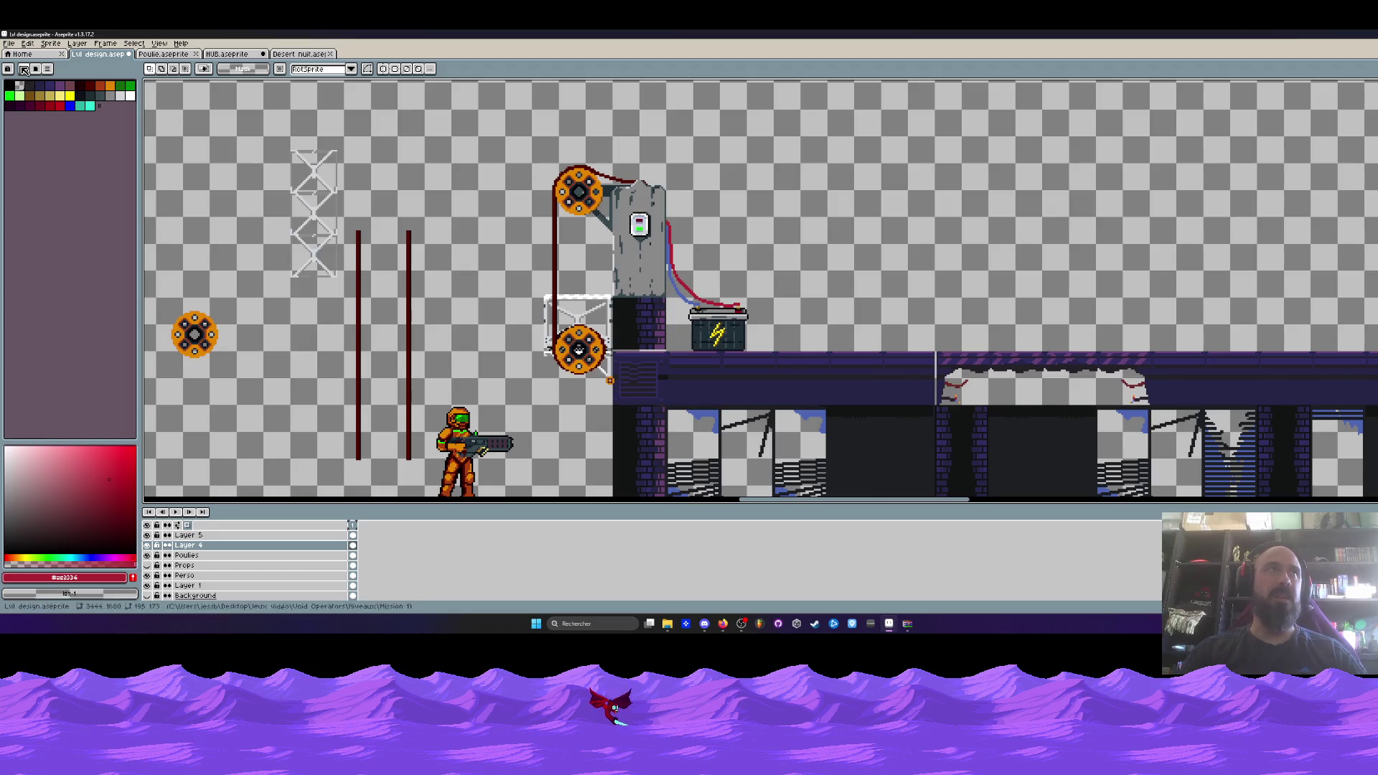
click(9, 43)
click(29, 107)
Select a region around the generator assembly.
drag(470, 140, 823, 395)
scroll(614, 377, up, 5)
scroll(603, 348, down, 4)
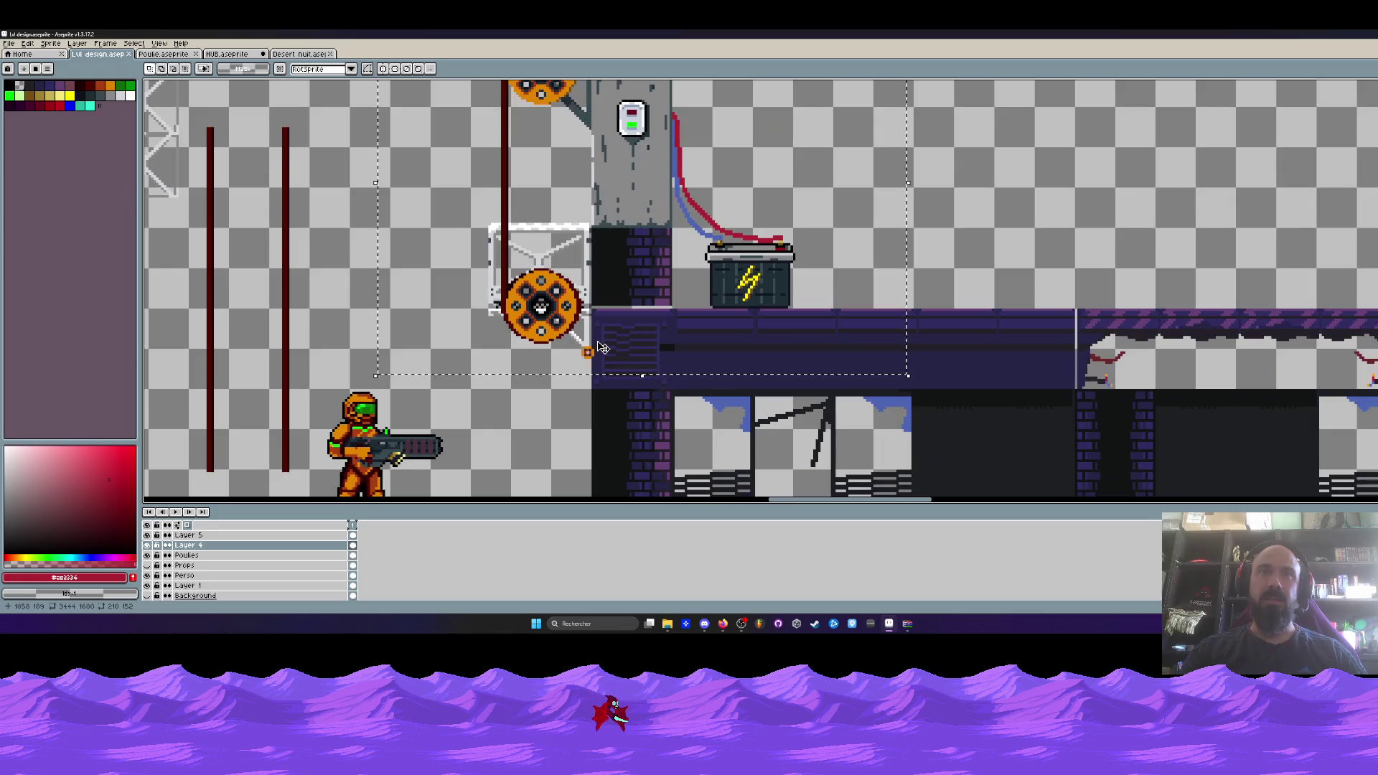
scroll(601, 347, down, 2)
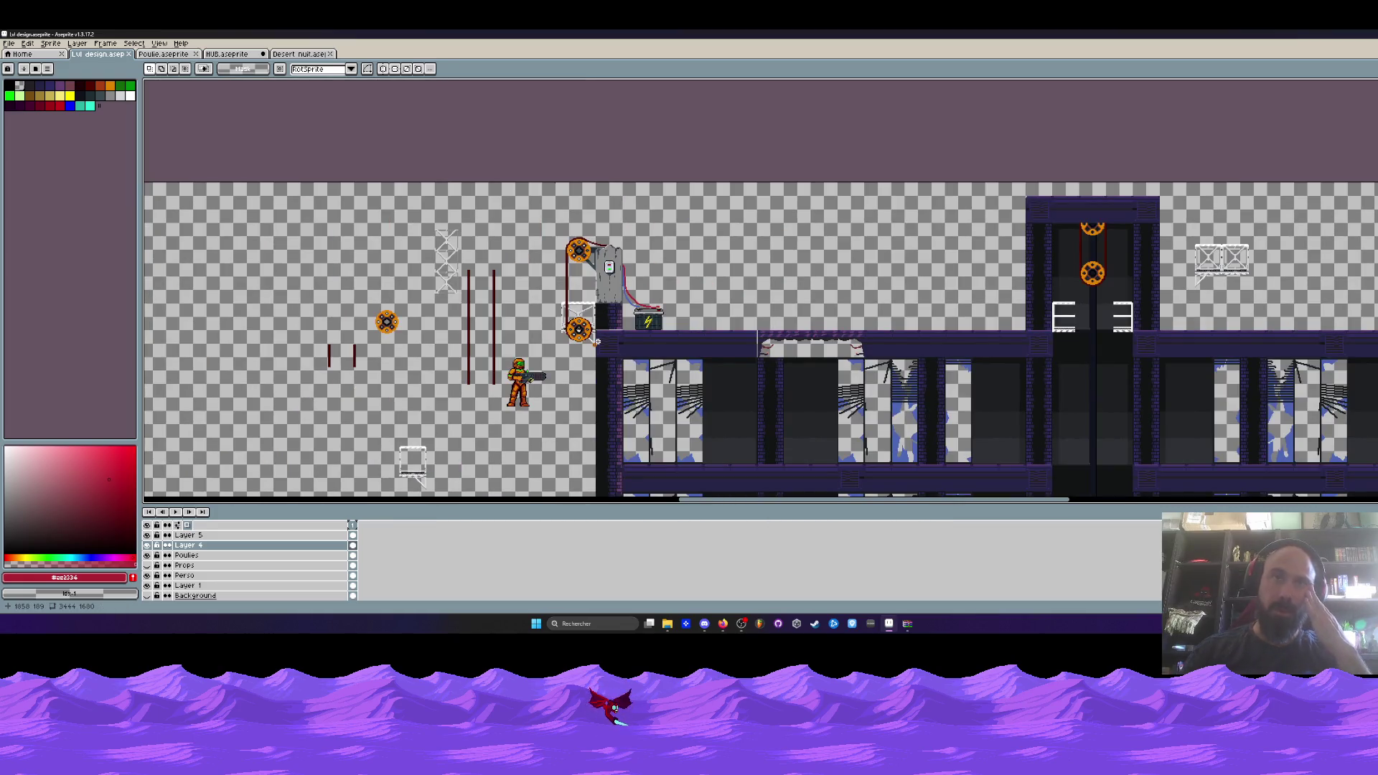
scroll(597, 342, up, 2)
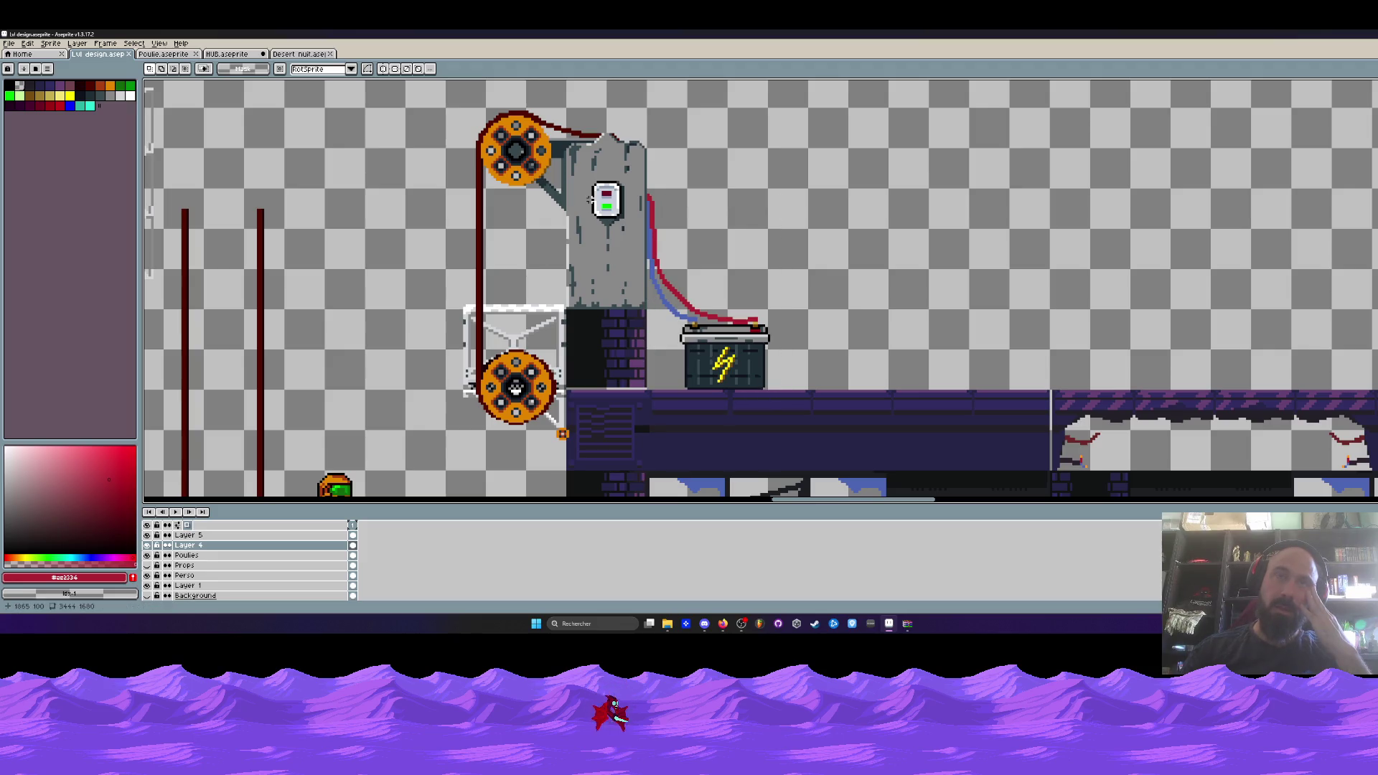
scroll(593, 199, down, 2)
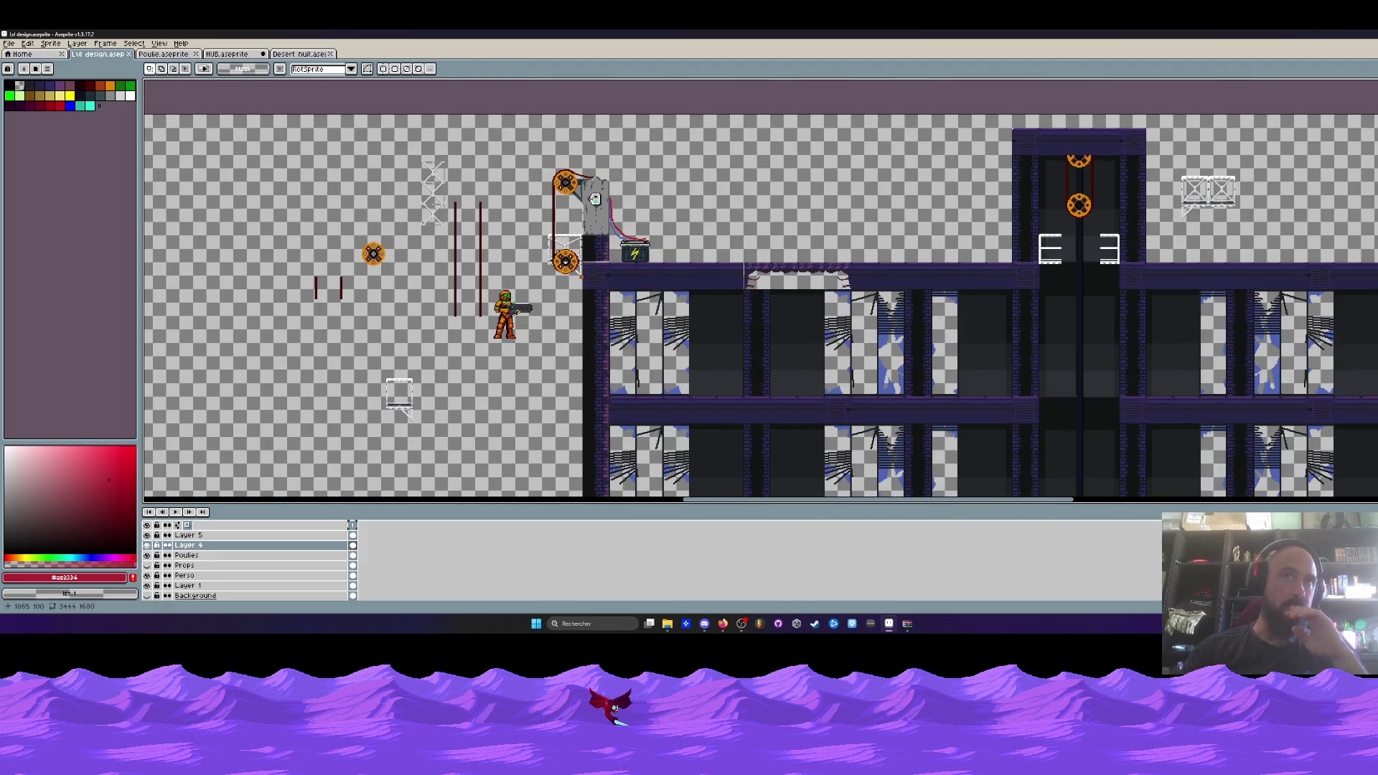
scroll(574, 193, up, 1)
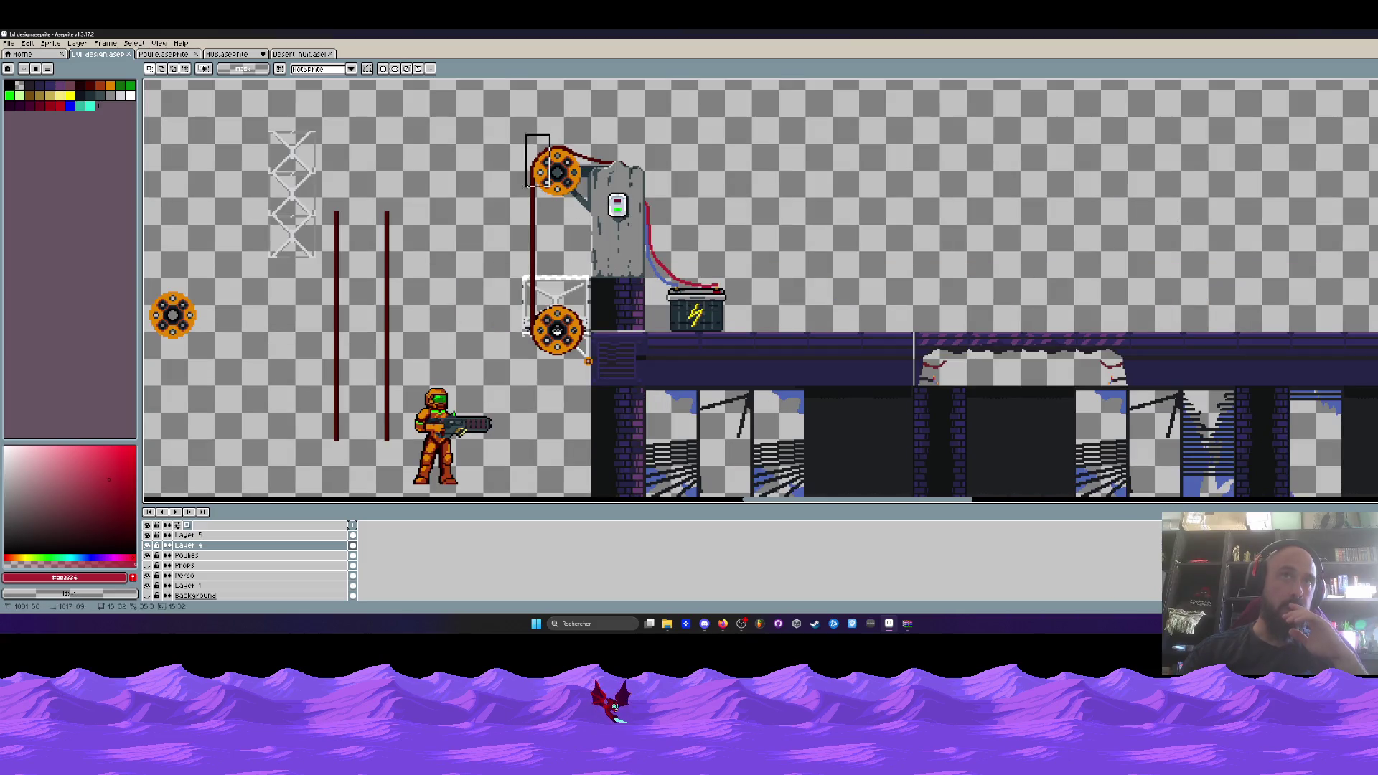
scroll(519, 287, down, 1)
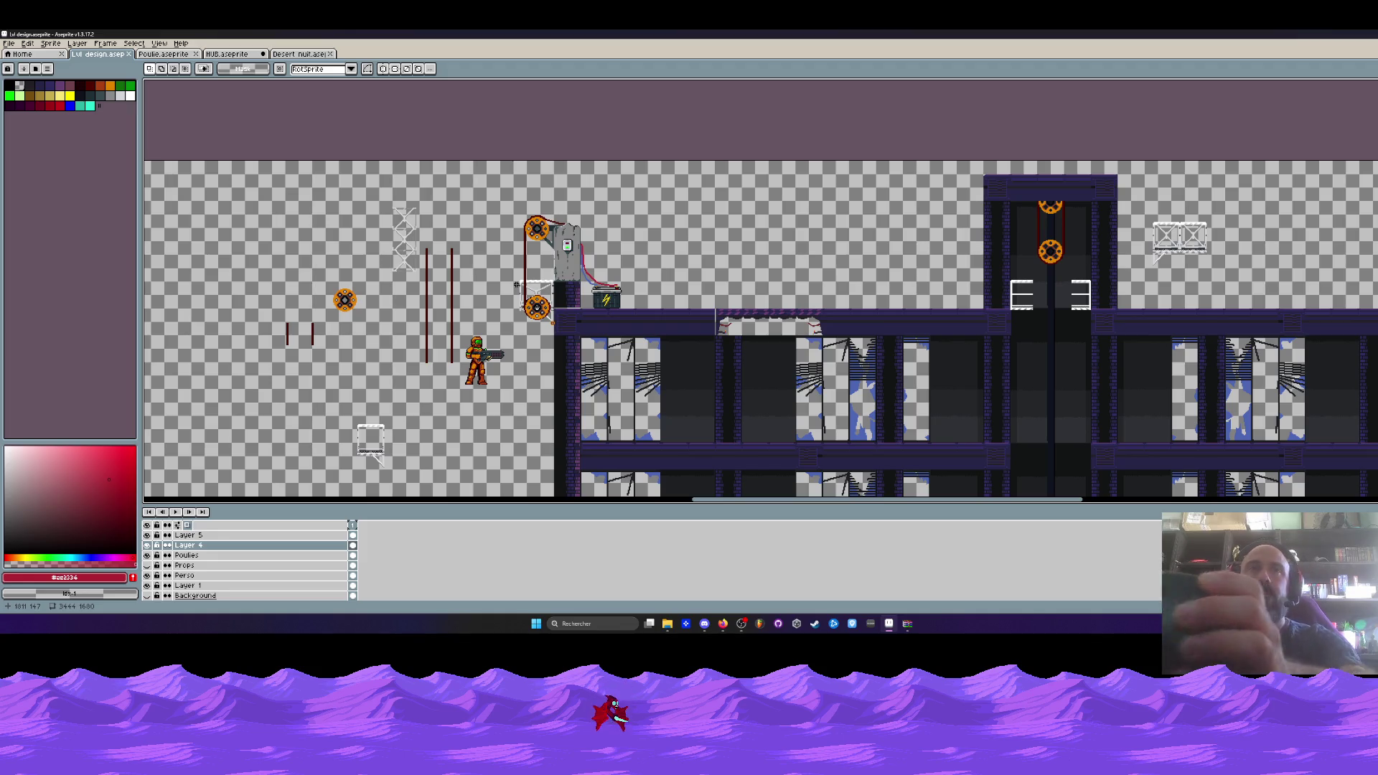
scroll(540, 243, up, 1)
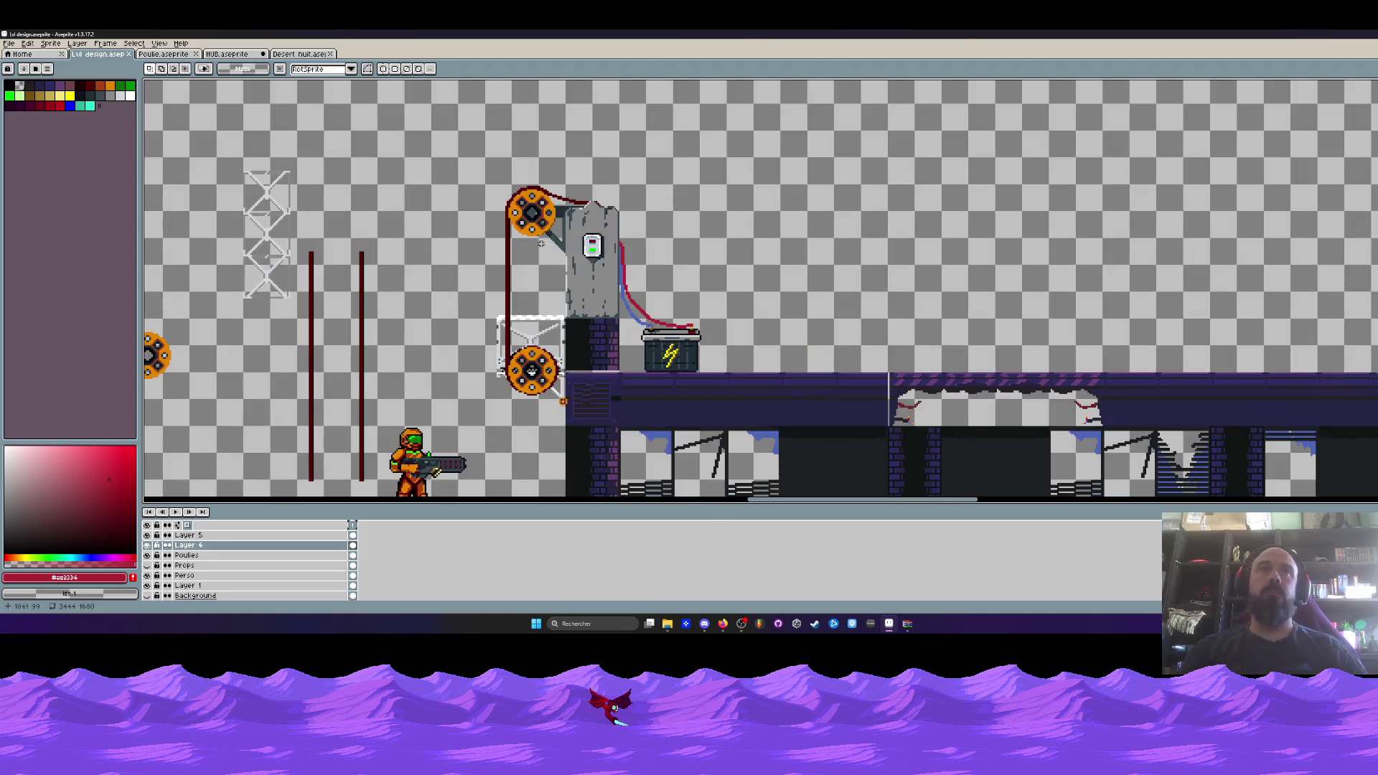
mouse_move(453, 154)
mouse_down()
mouse_move(684, 414)
mouse_move(735, 434)
mouse_up()
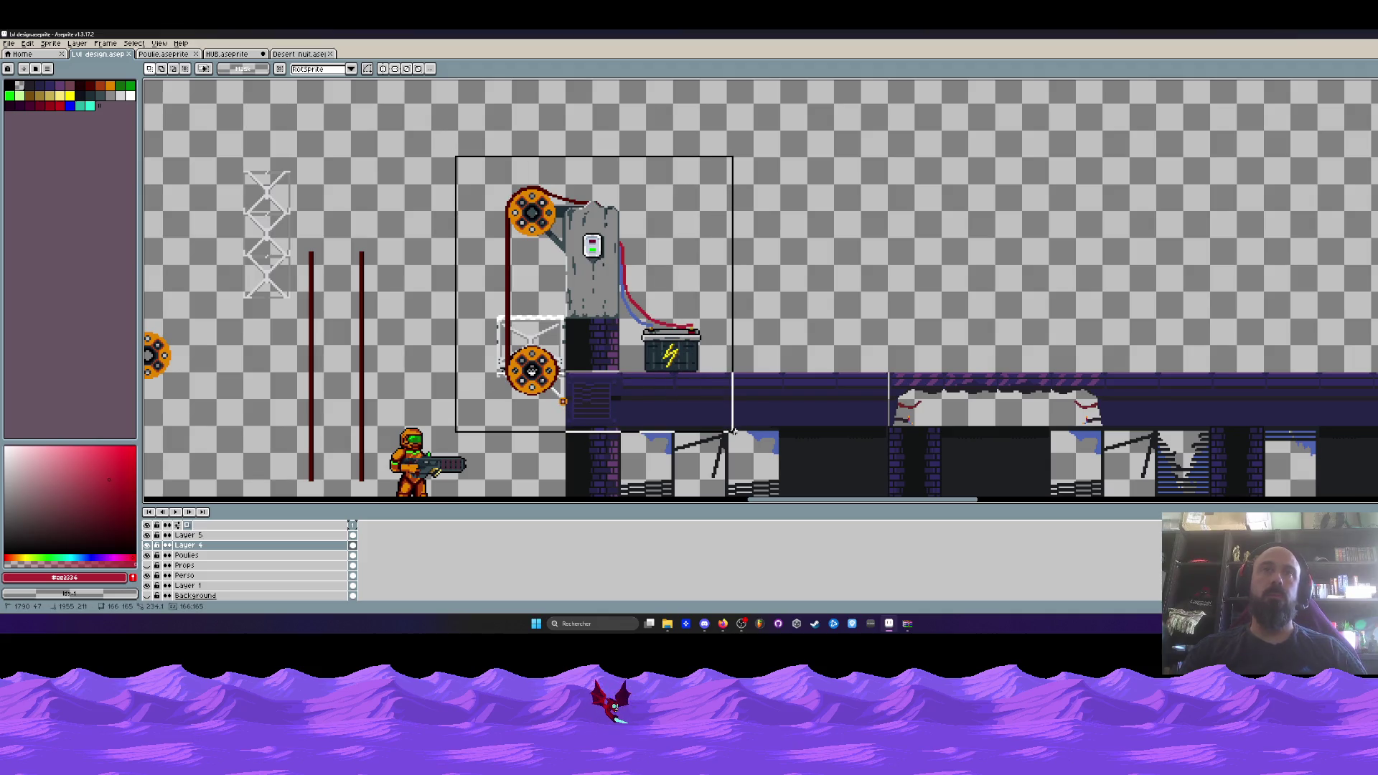
click(748, 309)
mouse_move(460, 167)
mouse_down()
mouse_move(672, 379)
mouse_move(700, 432)
mouse_up()
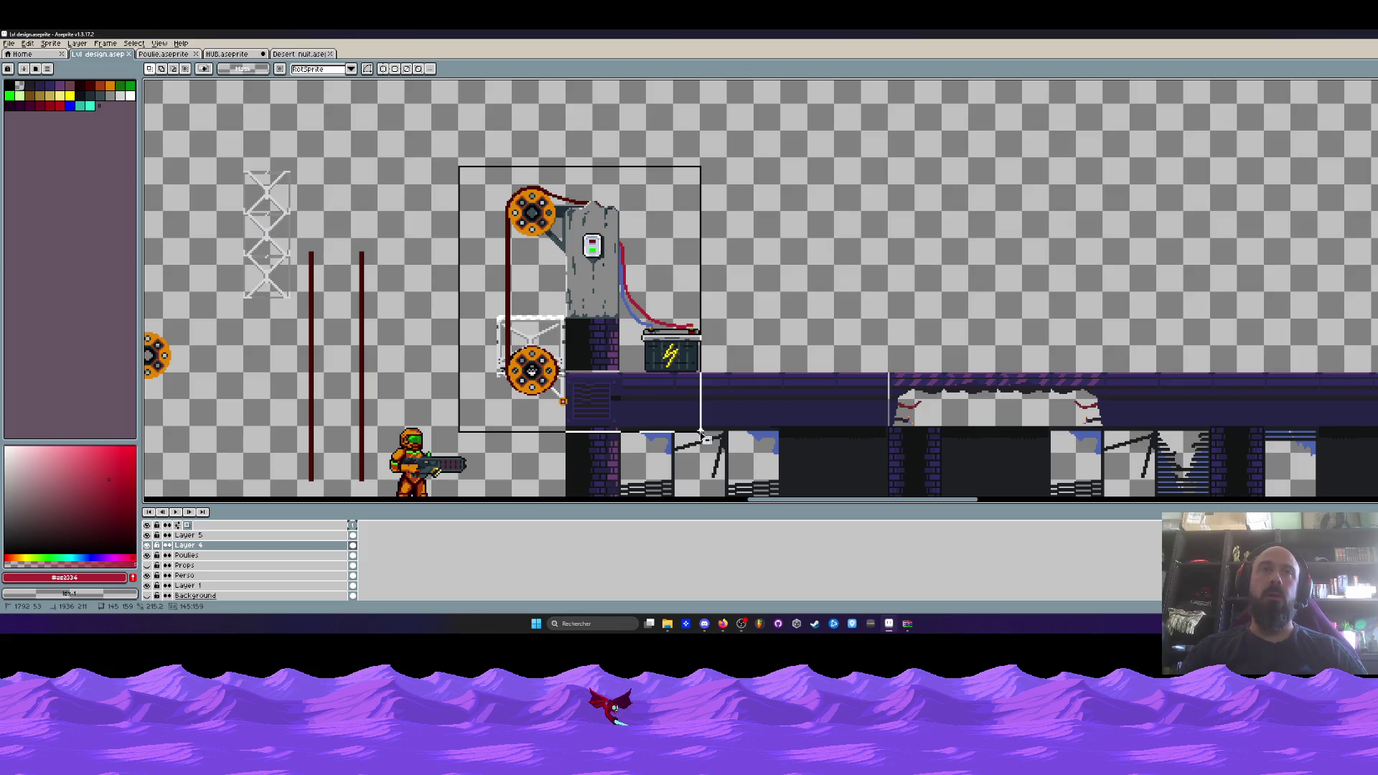
click(702, 434)
scroll(702, 434, down, 3)
scroll(473, 388, up, 4)
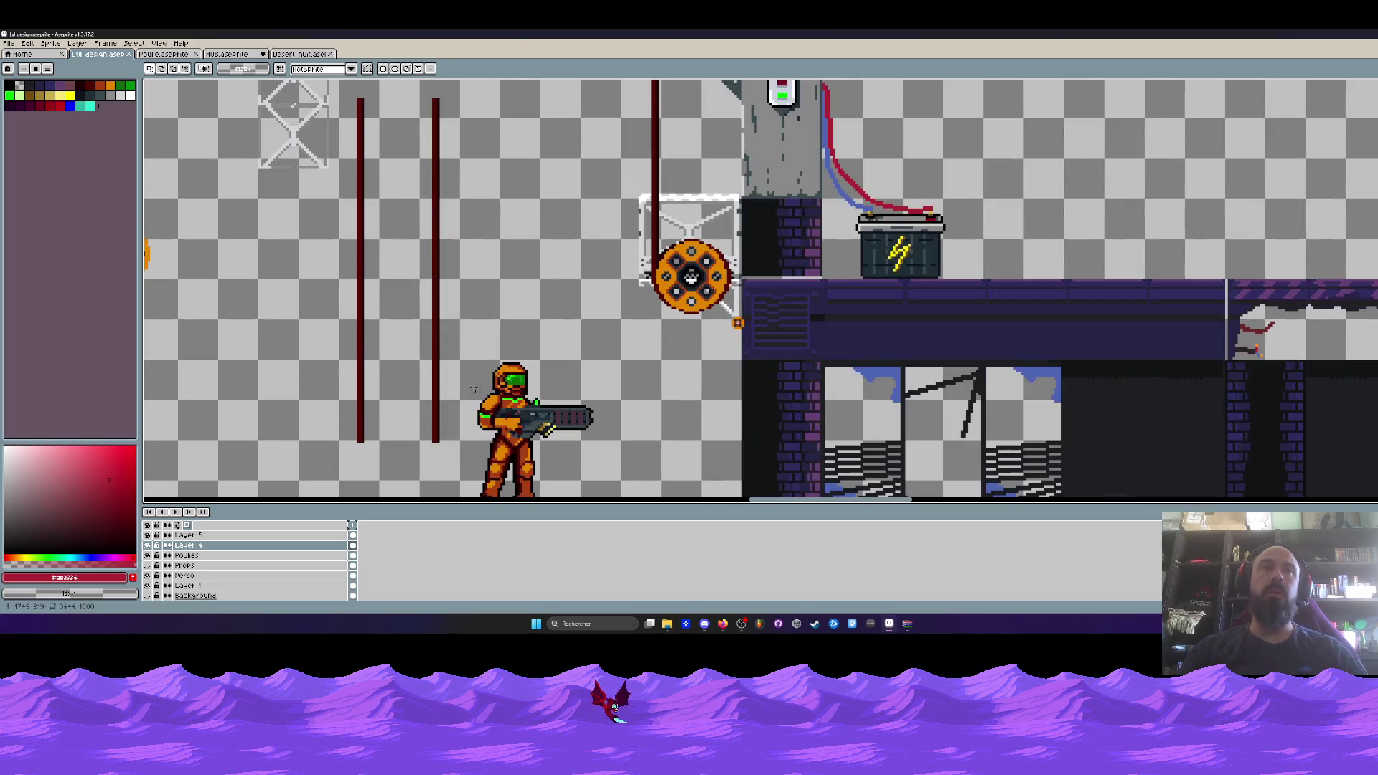
scroll(532, 293, down, 2)
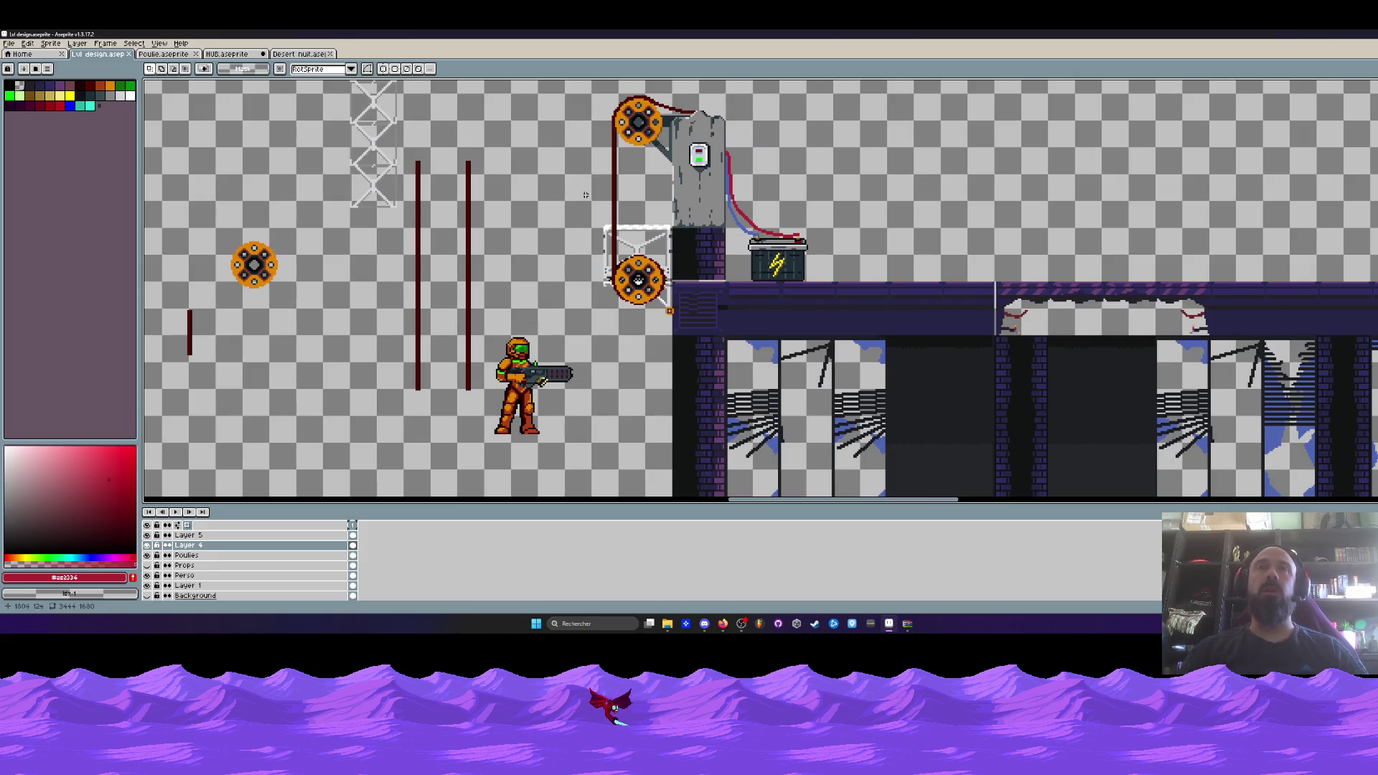
drag(584, 196, 732, 342)
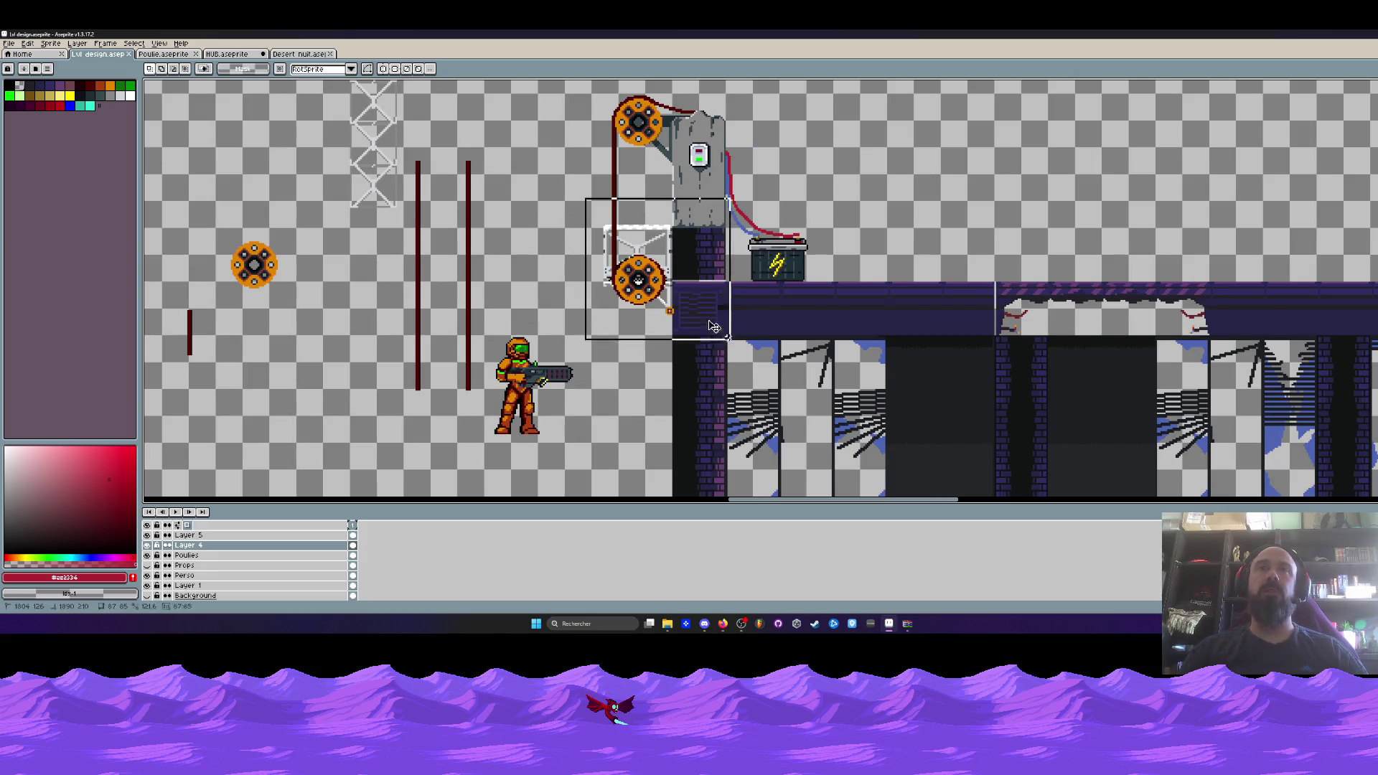
click(664, 329)
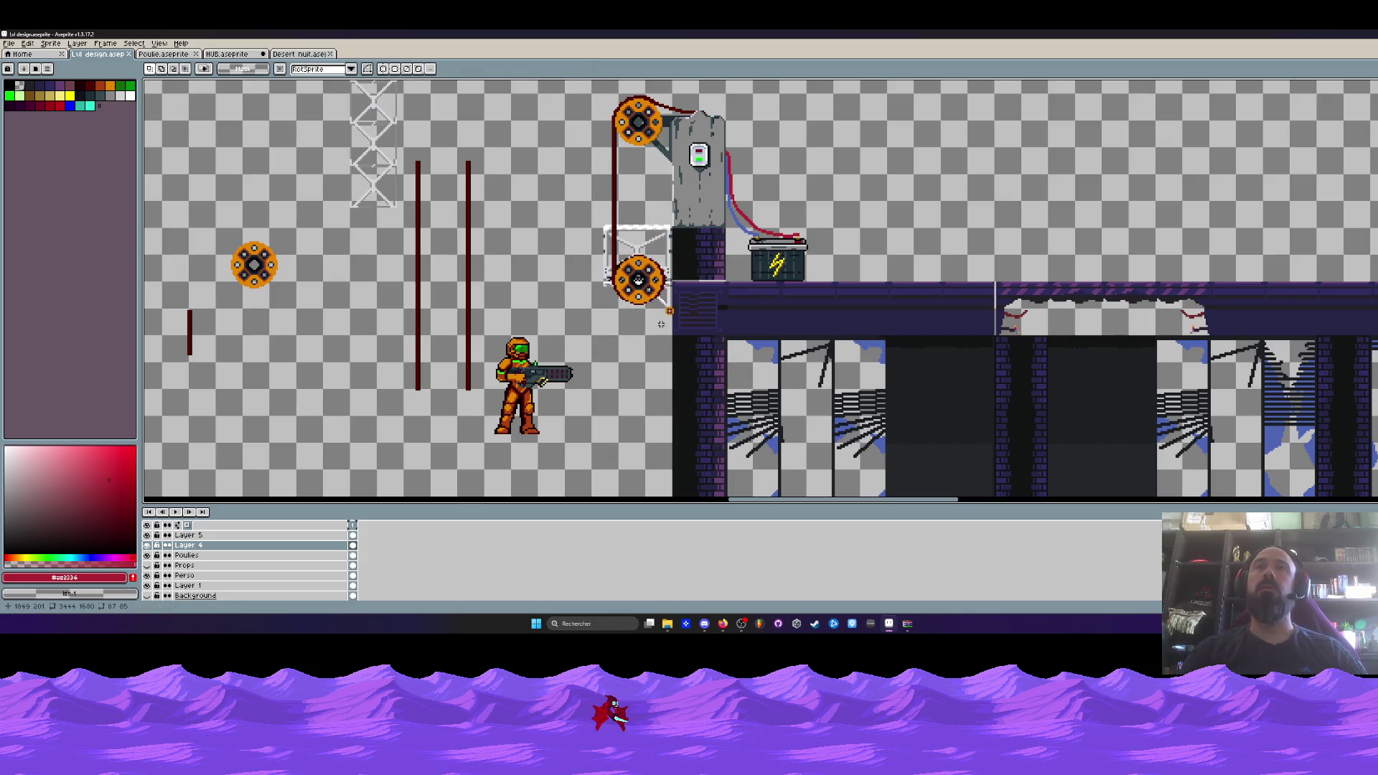
scroll(637, 281, down, 2)
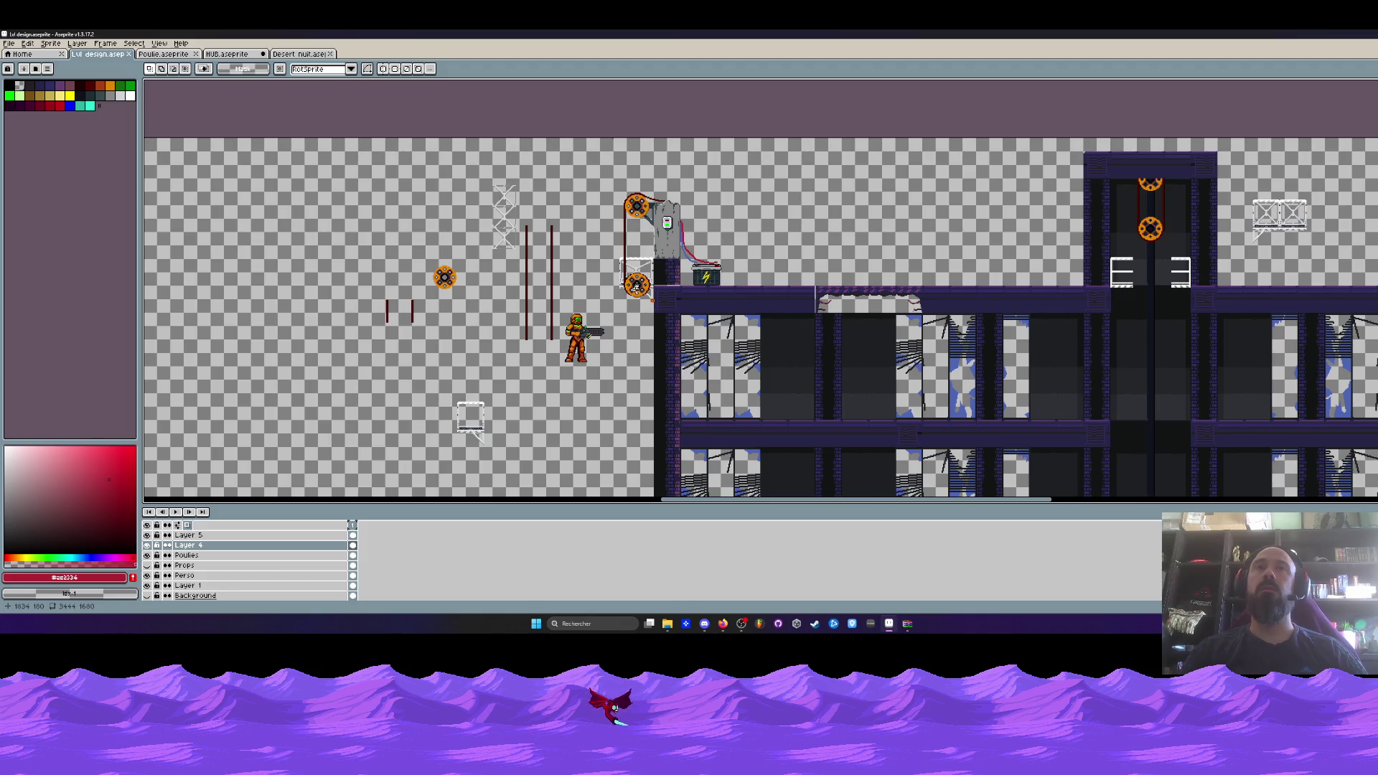
scroll(634, 286, up, 3)
scroll(640, 197, up, 2)
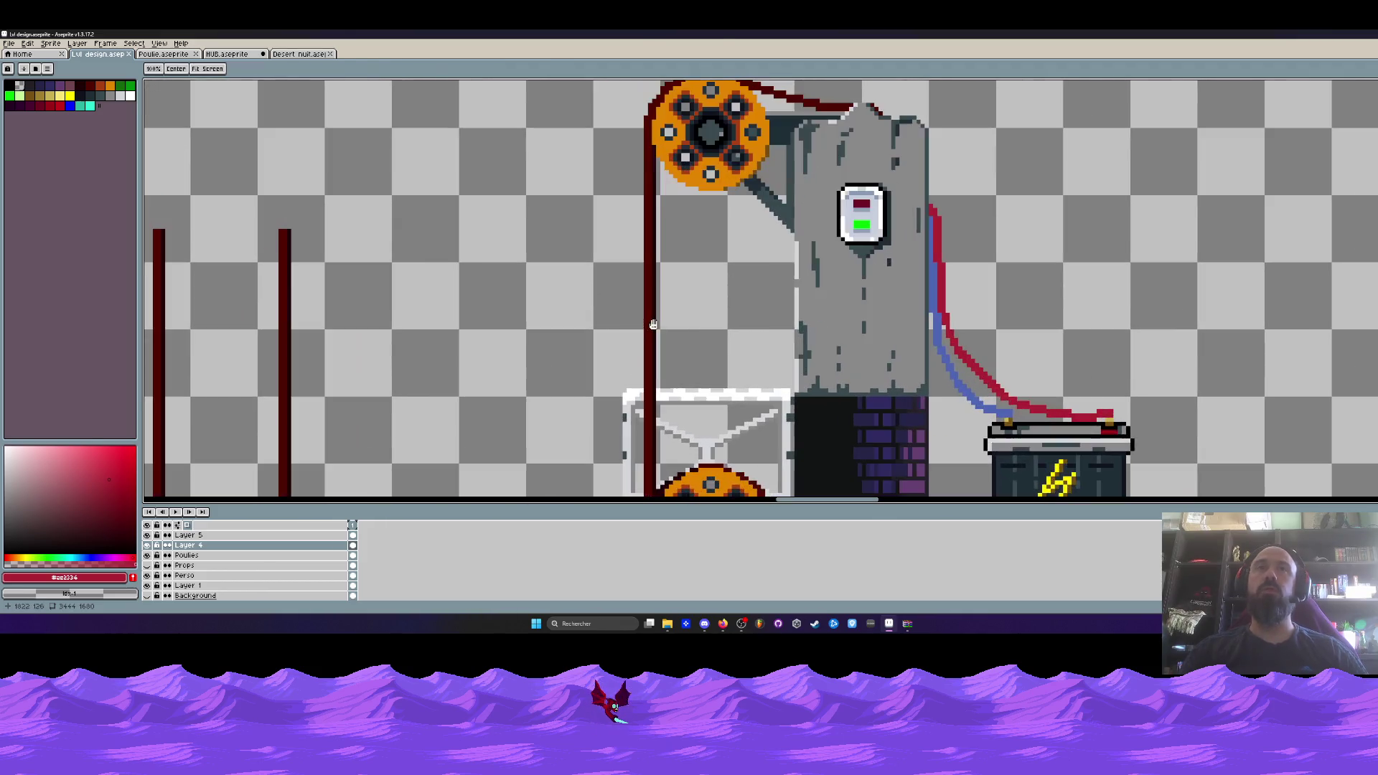
drag(600, 240, 689, 345)
scroll(691, 340, down, 1)
scroll(692, 340, down, 3)
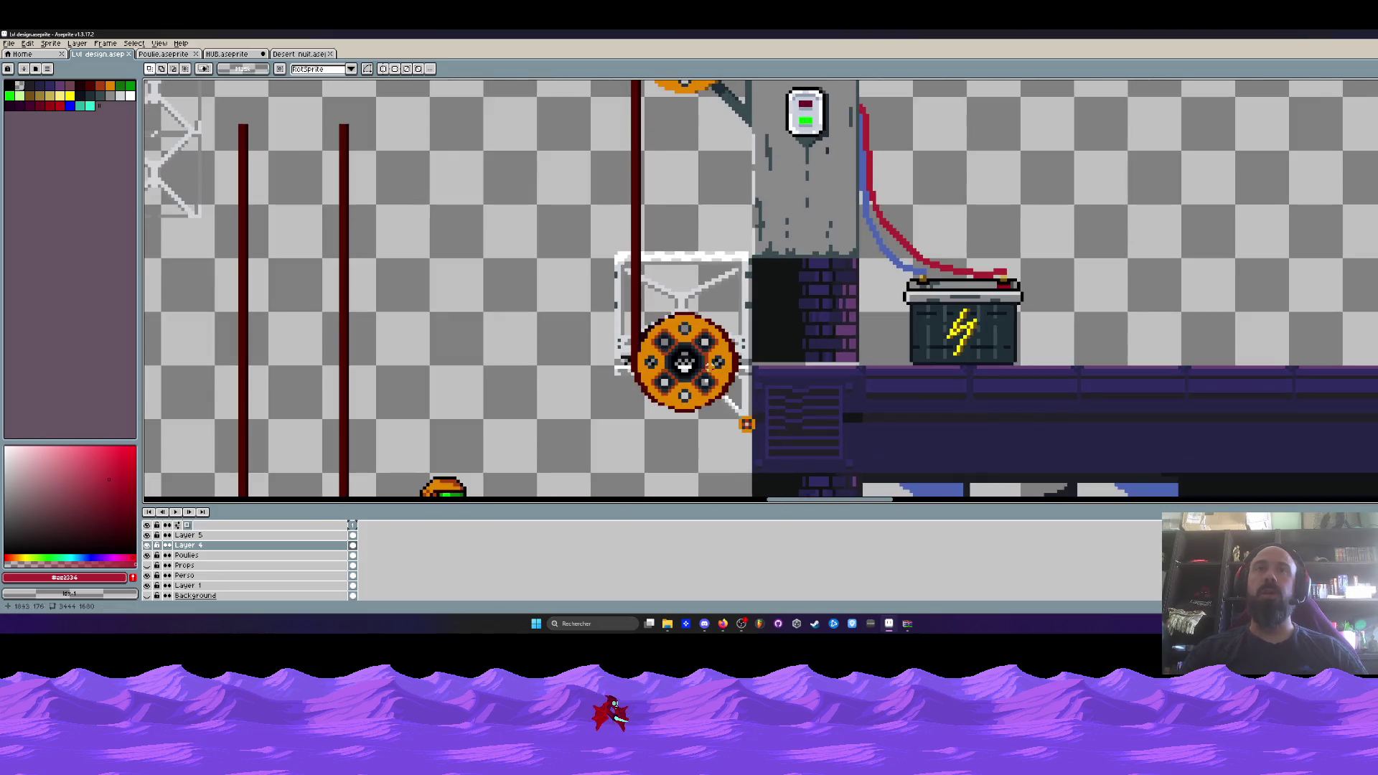
scroll(683, 360, down, 1)
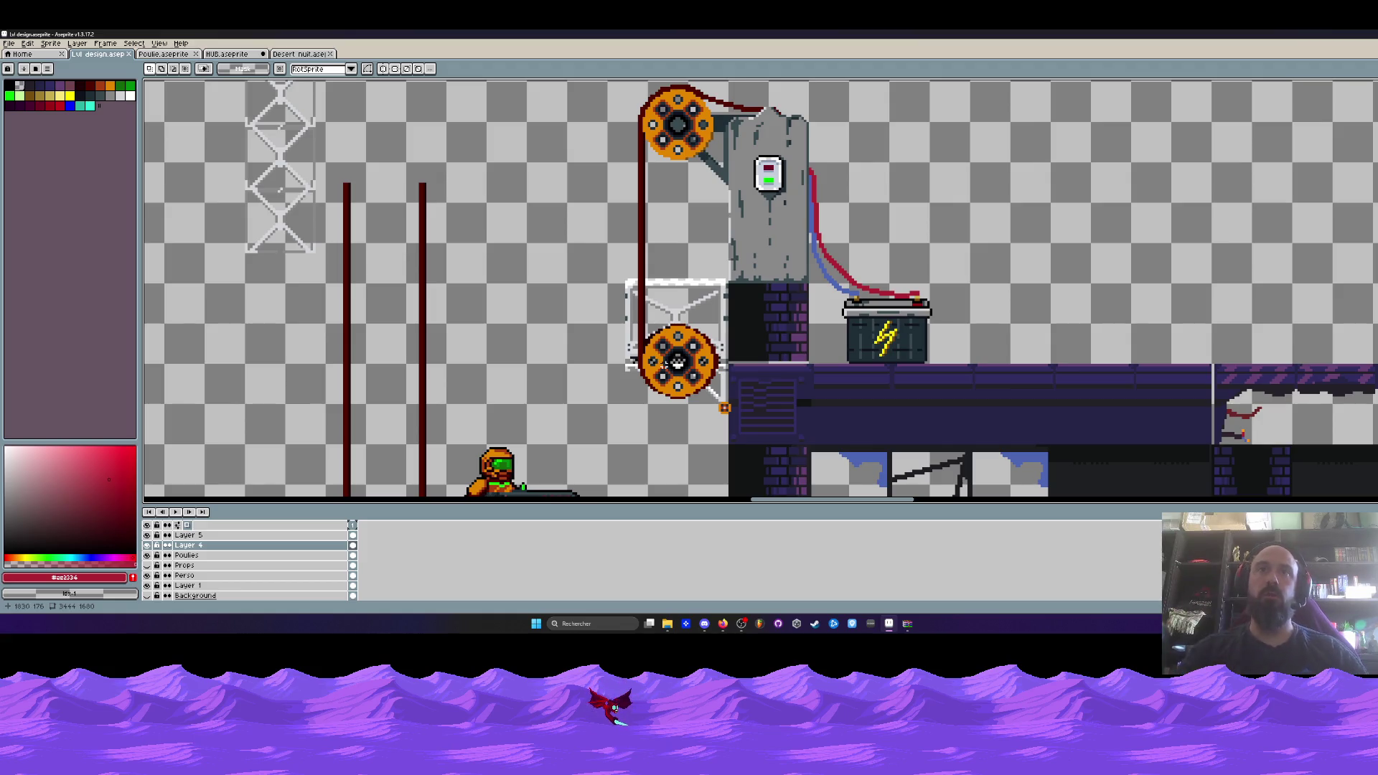
scroll(678, 362, up, 1)
scroll(677, 308, up, 1)
scroll(662, 362, down, 2)
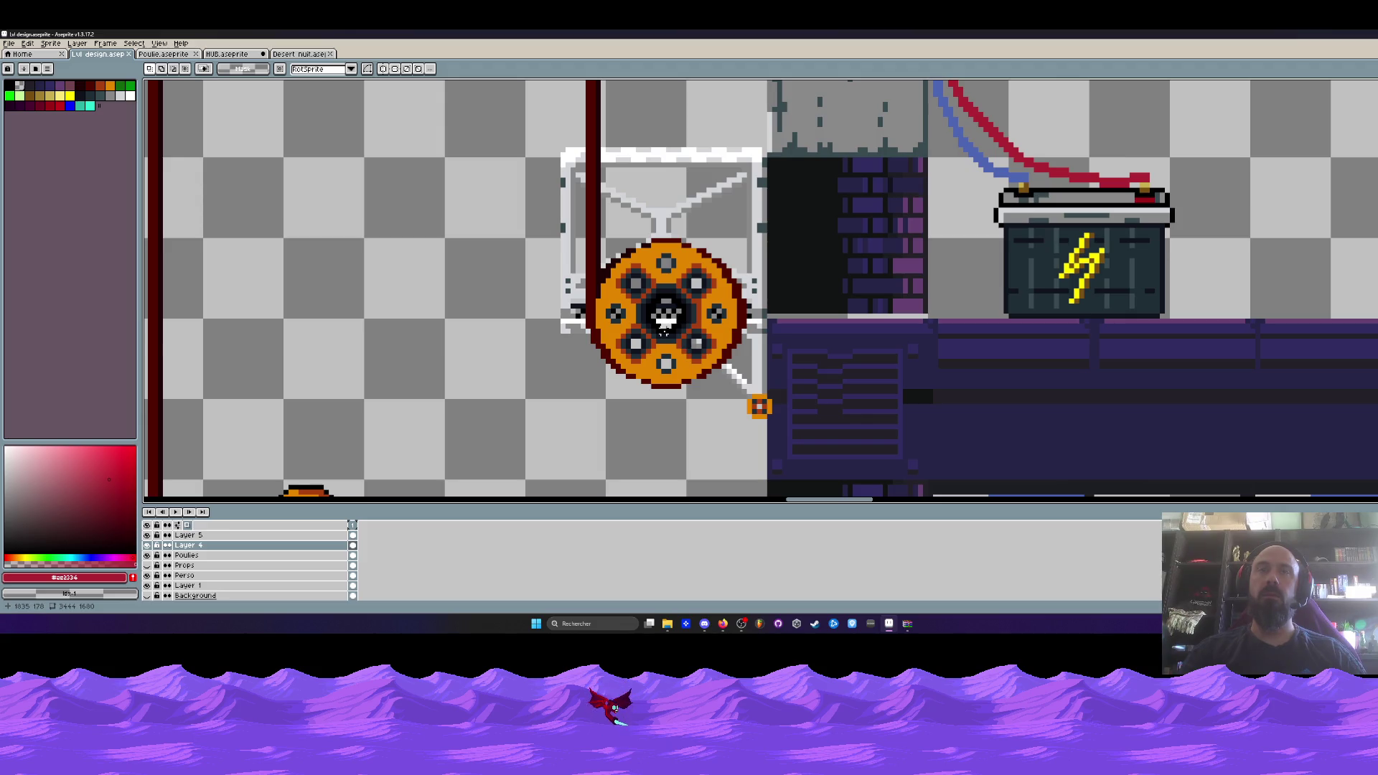
scroll(662, 321, up, 1)
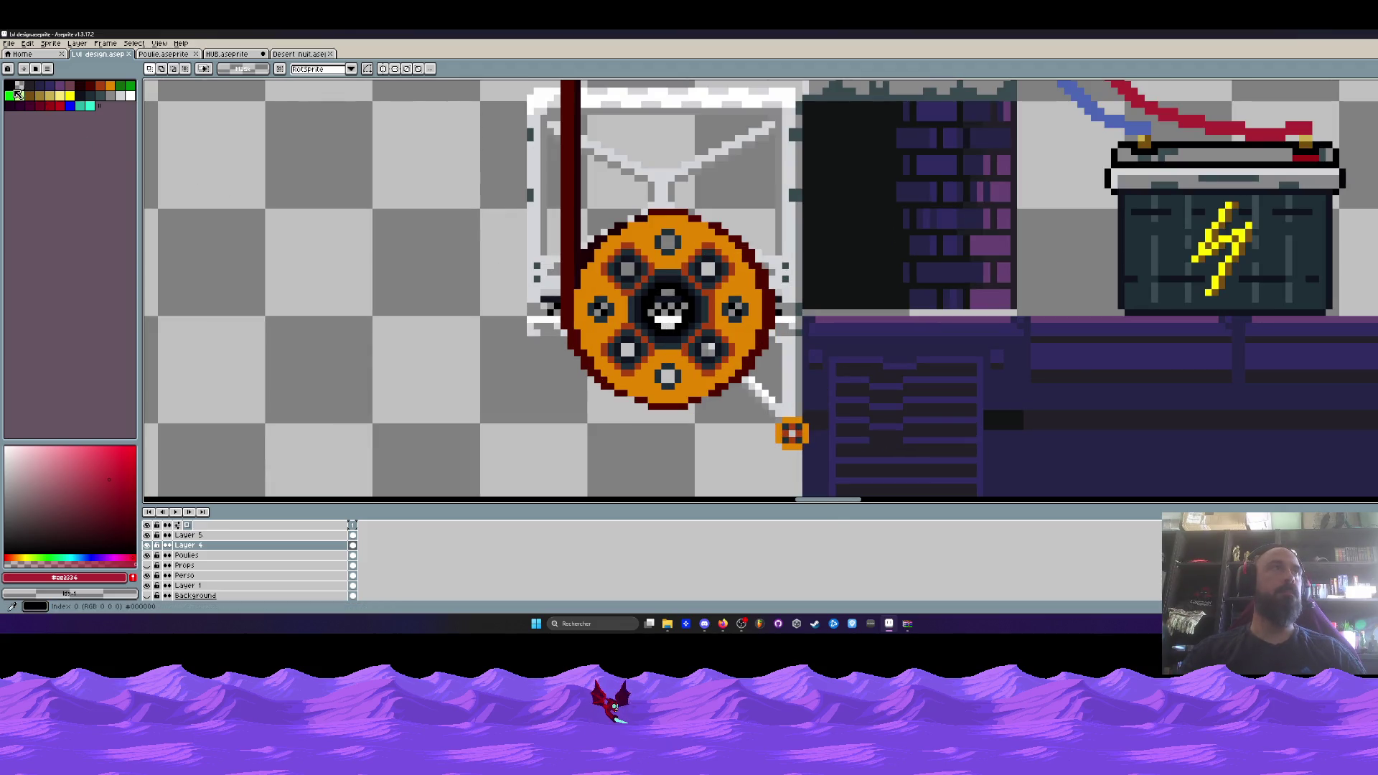
alt+click(668, 316)
scroll(668, 316, up, 1)
key(b)
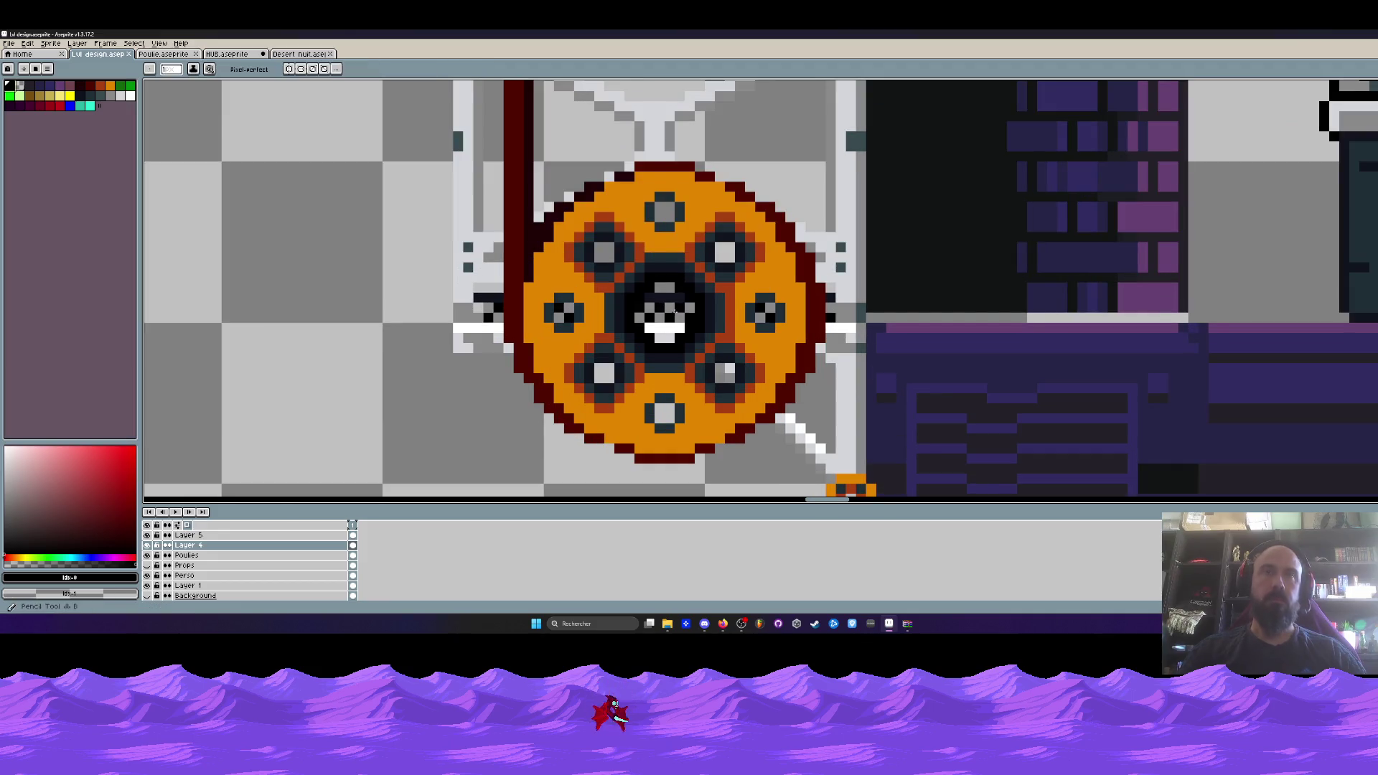
mouse_move(674, 339)
mouse_down()
mouse_move(649, 301)
mouse_move(663, 317)
mouse_move(646, 319)
mouse_move(686, 313)
mouse_move(666, 317)
mouse_up()
click(99, 86)
key(ctrl+z)
click(89, 86)
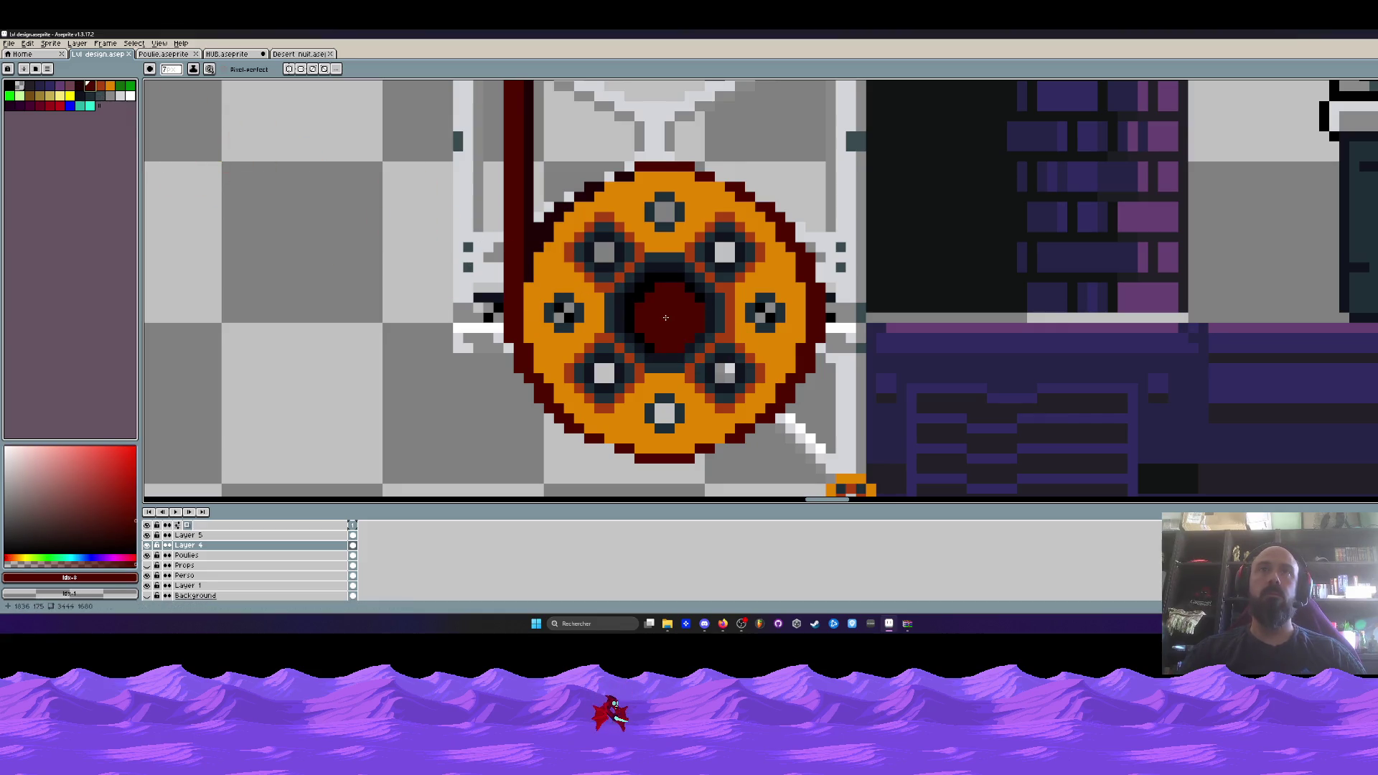
scroll(698, 333, down, 3)
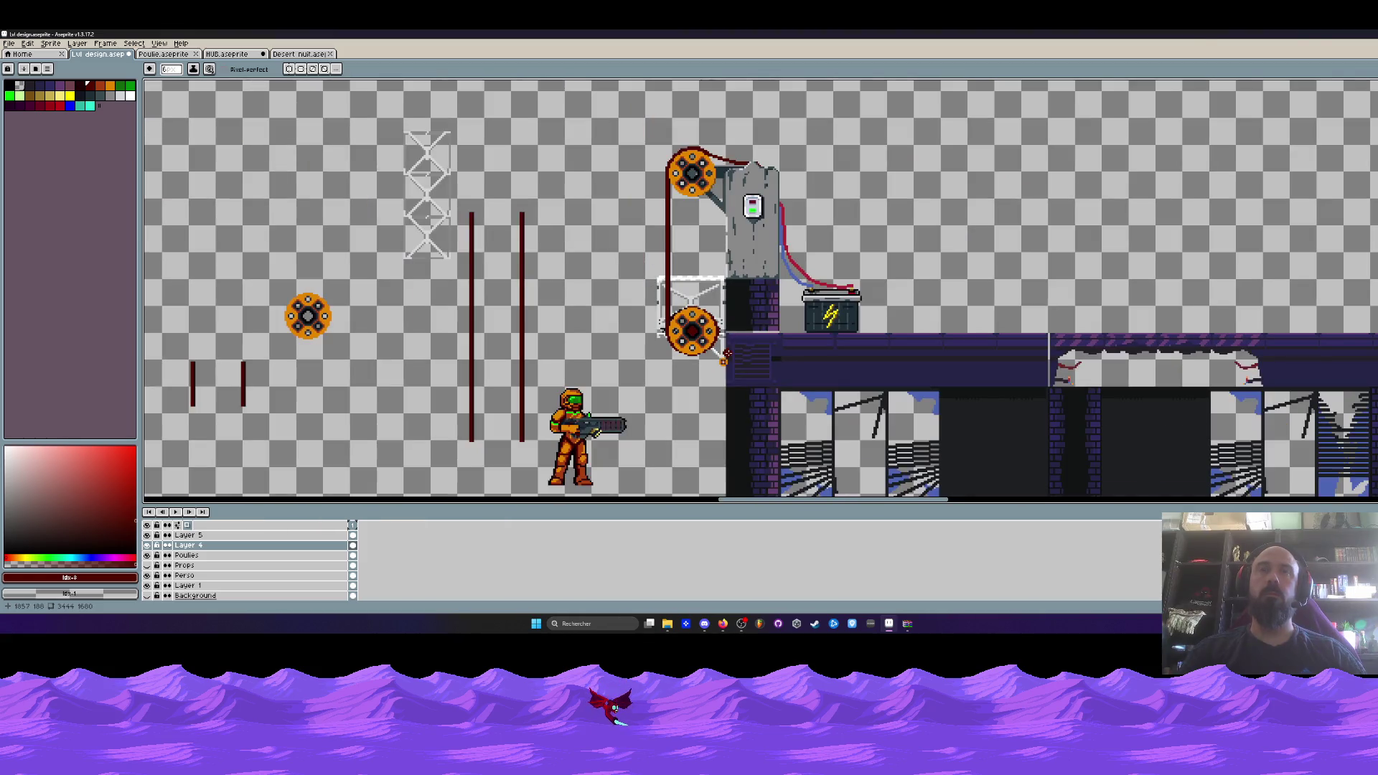
scroll(694, 142, up, 3)
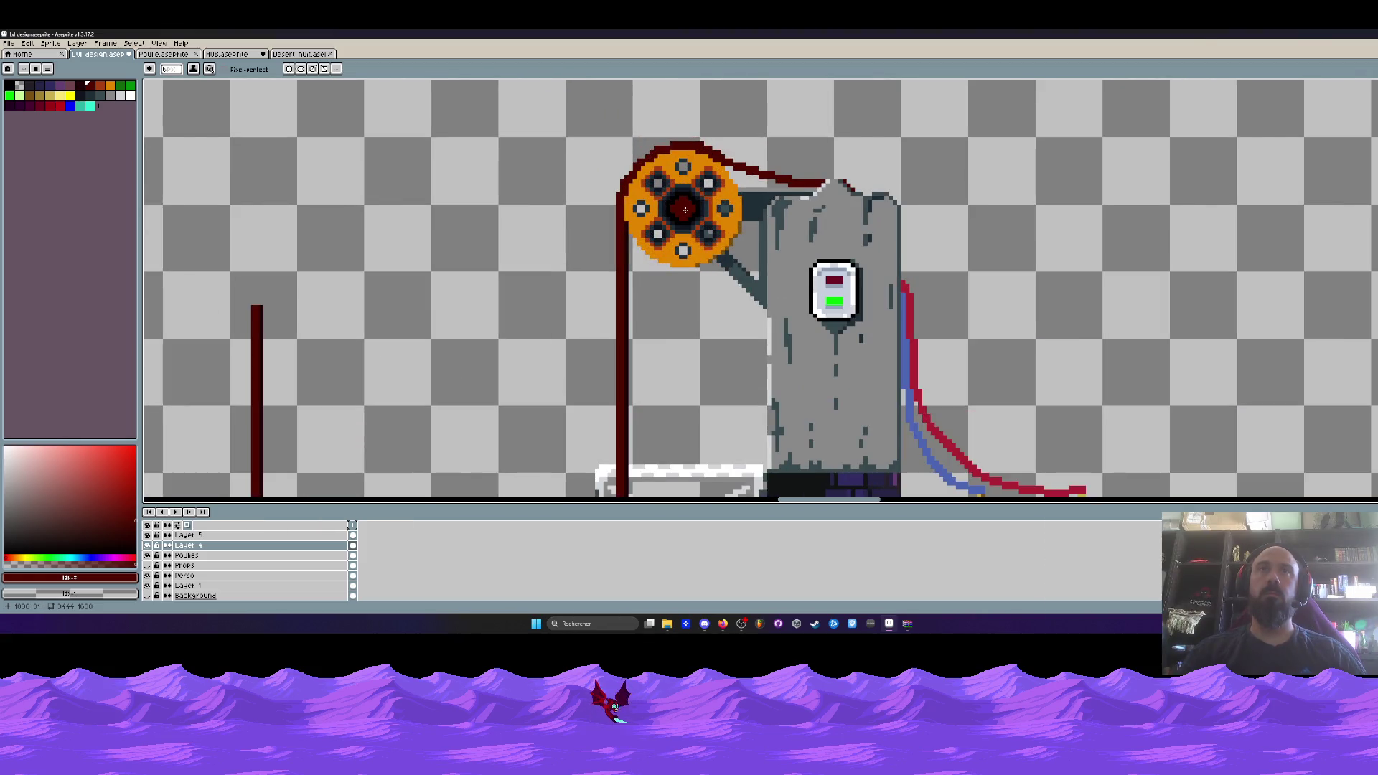
scroll(684, 209, down, 4)
scroll(811, 254, up, 1)
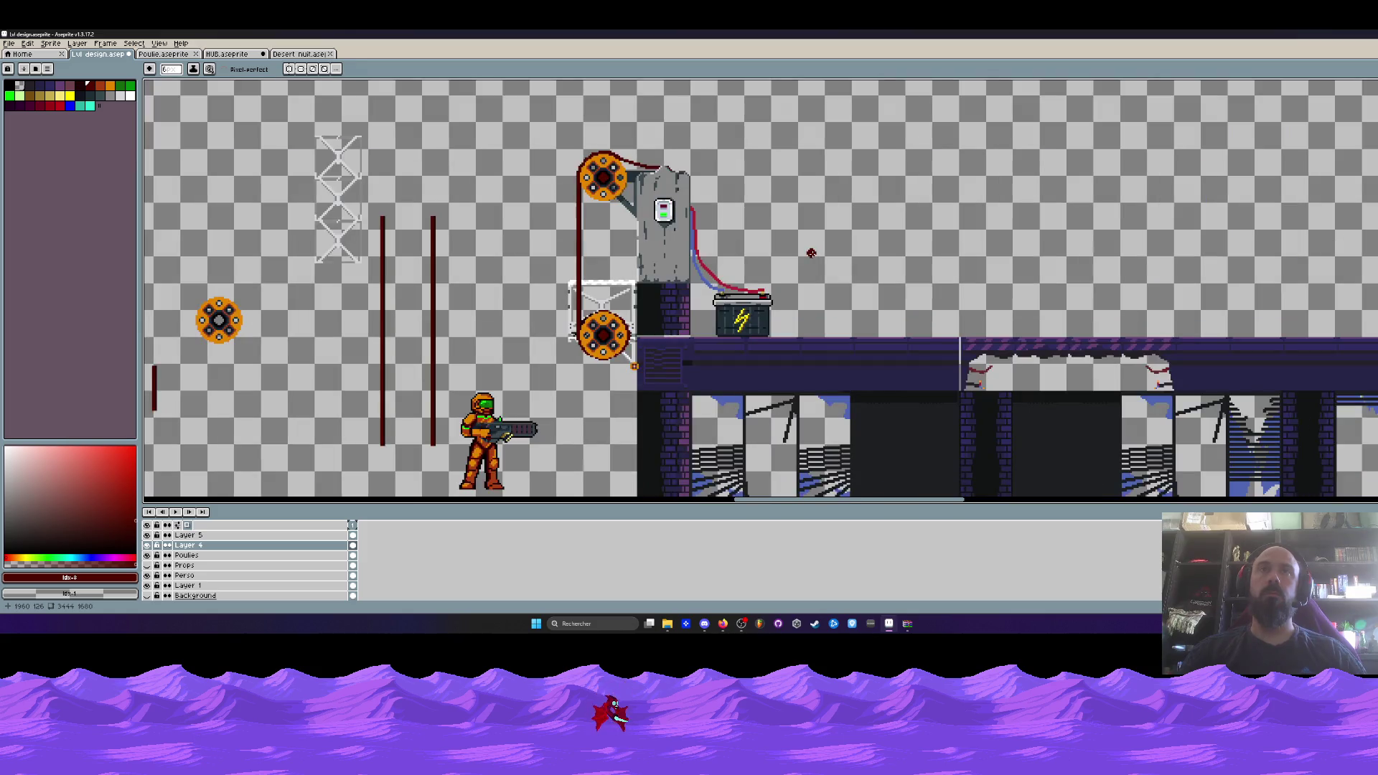
key(m)
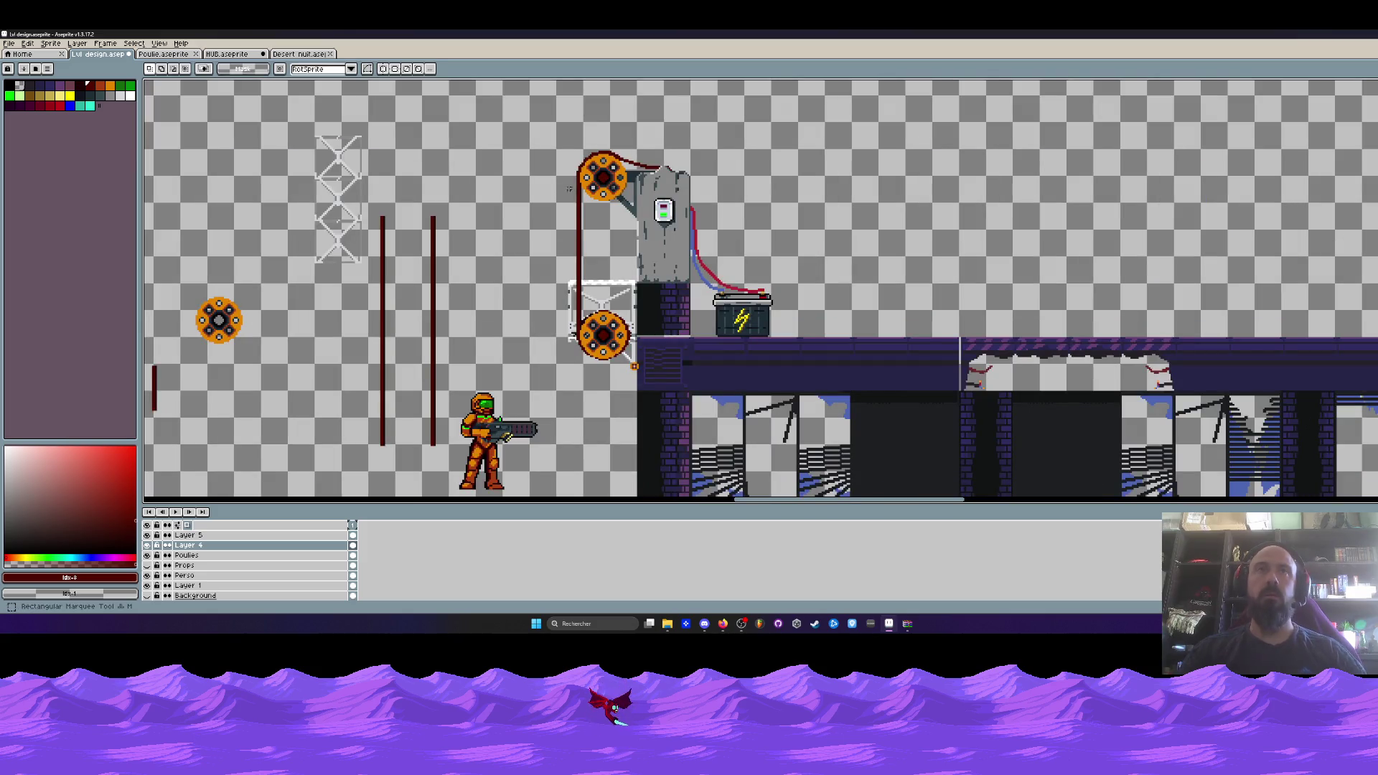
mouse_move(480, 96)
mouse_down()
mouse_move(682, 228)
mouse_move(735, 285)
mouse_up()
click(564, 218)
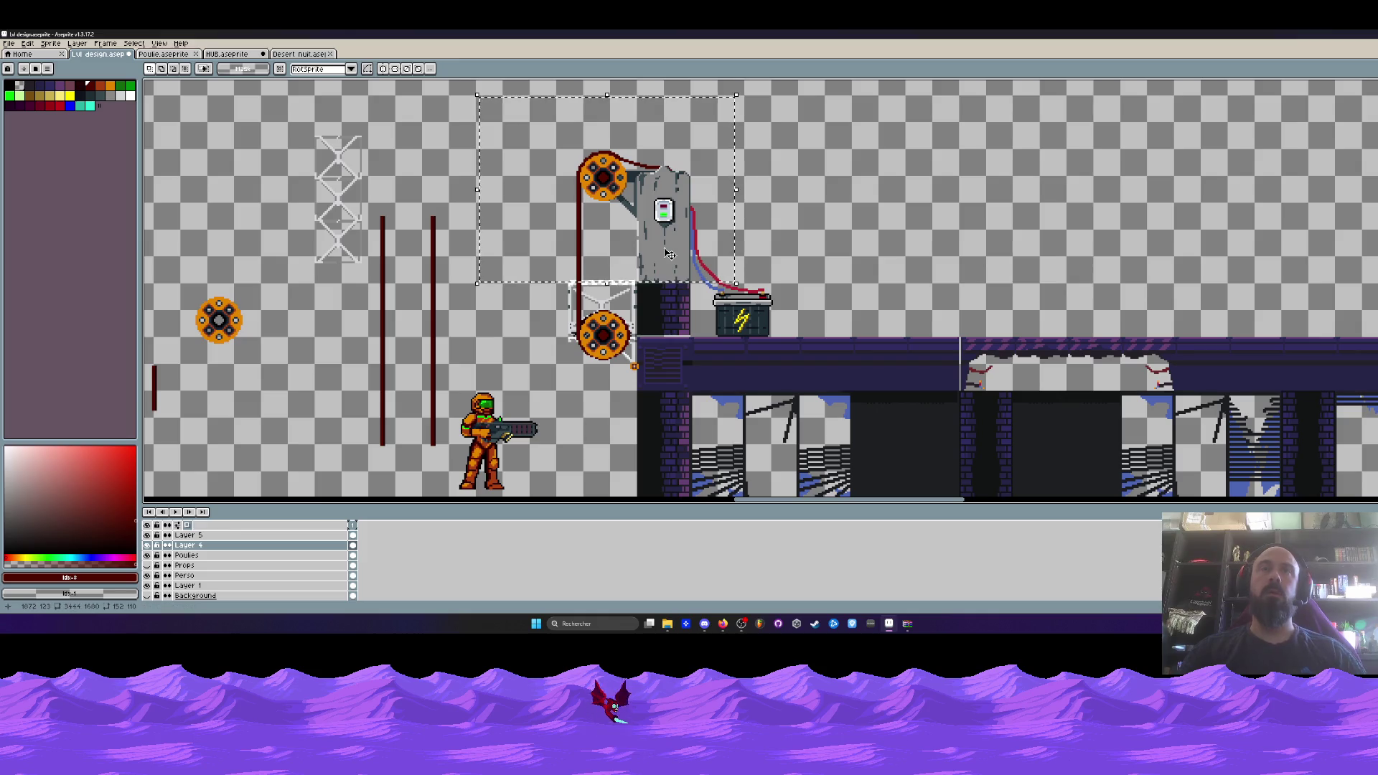
drag(508, 128, 655, 192)
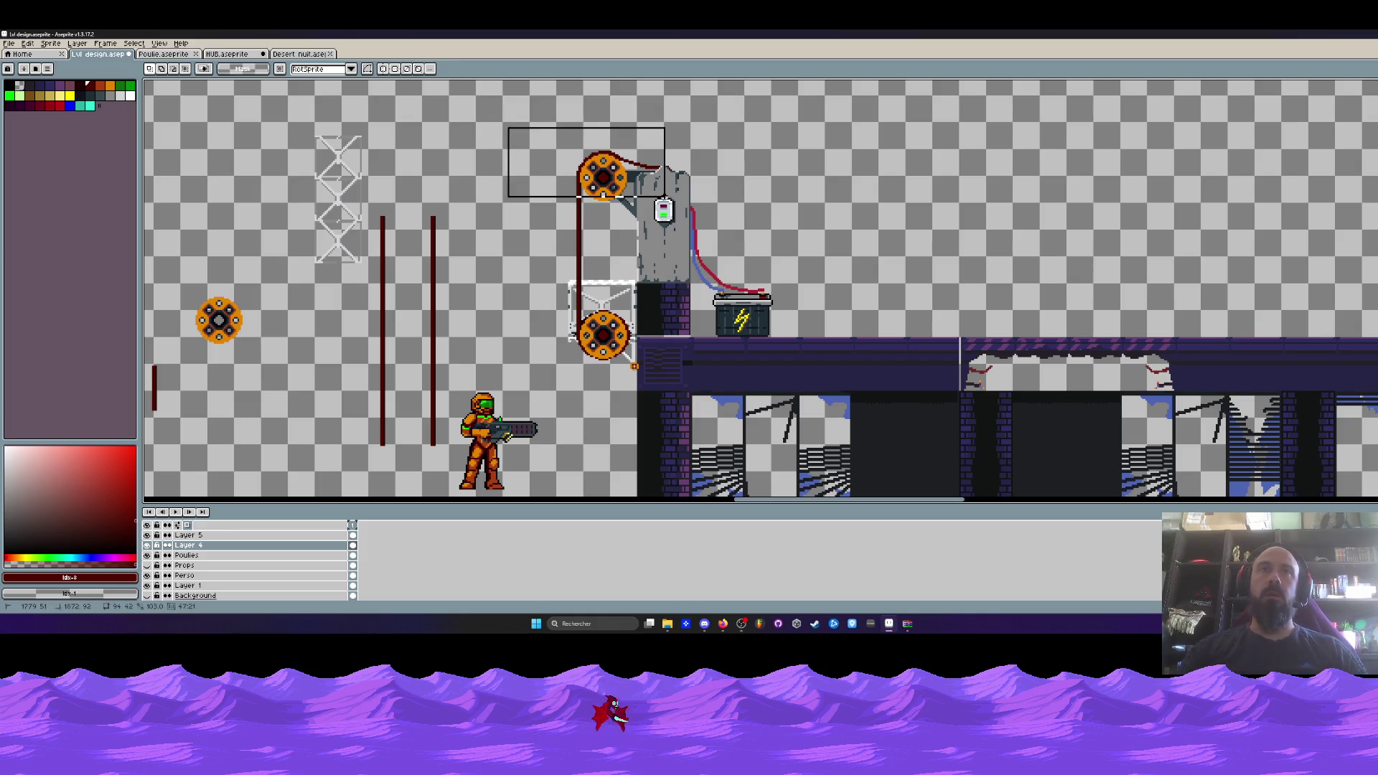
click(506, 129)
drag(522, 247, 633, 371)
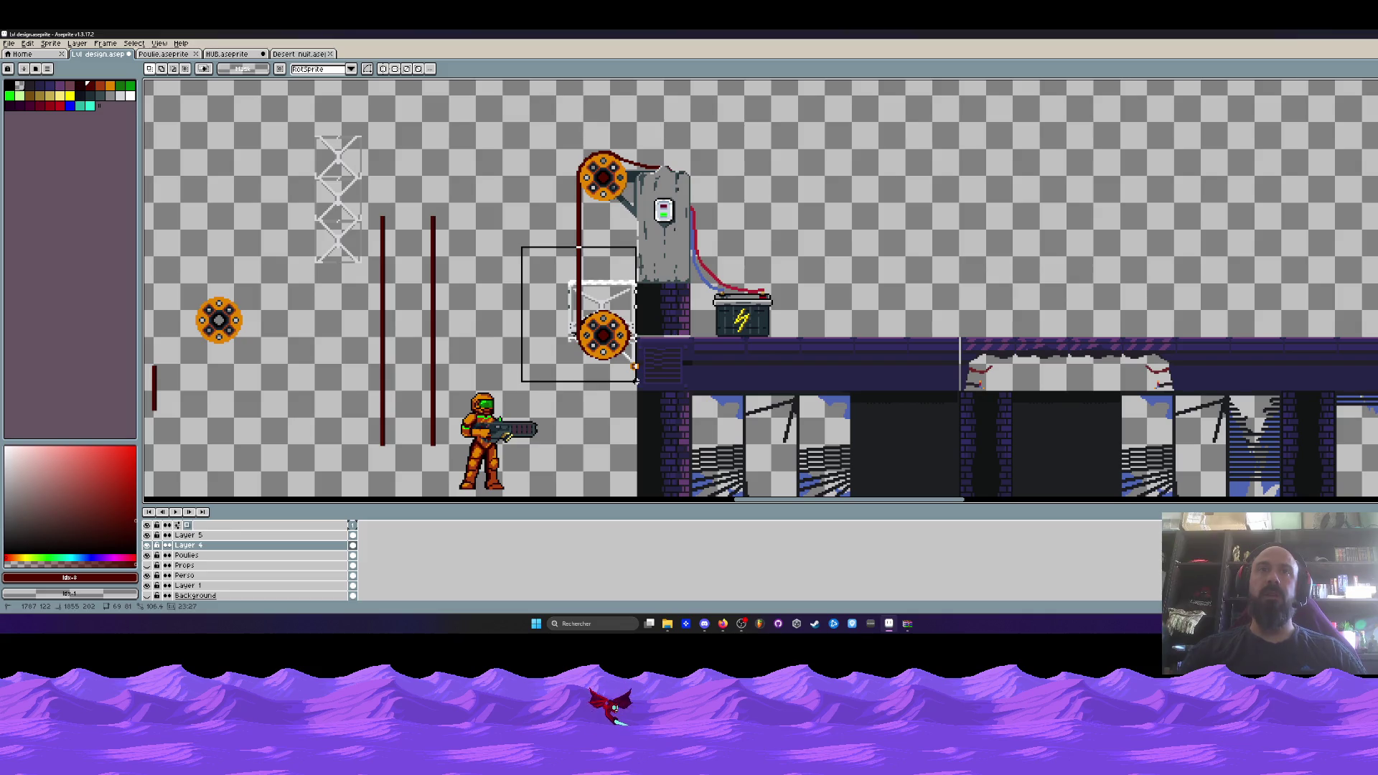
click(553, 189)
drag(522, 123, 716, 278)
click(689, 273)
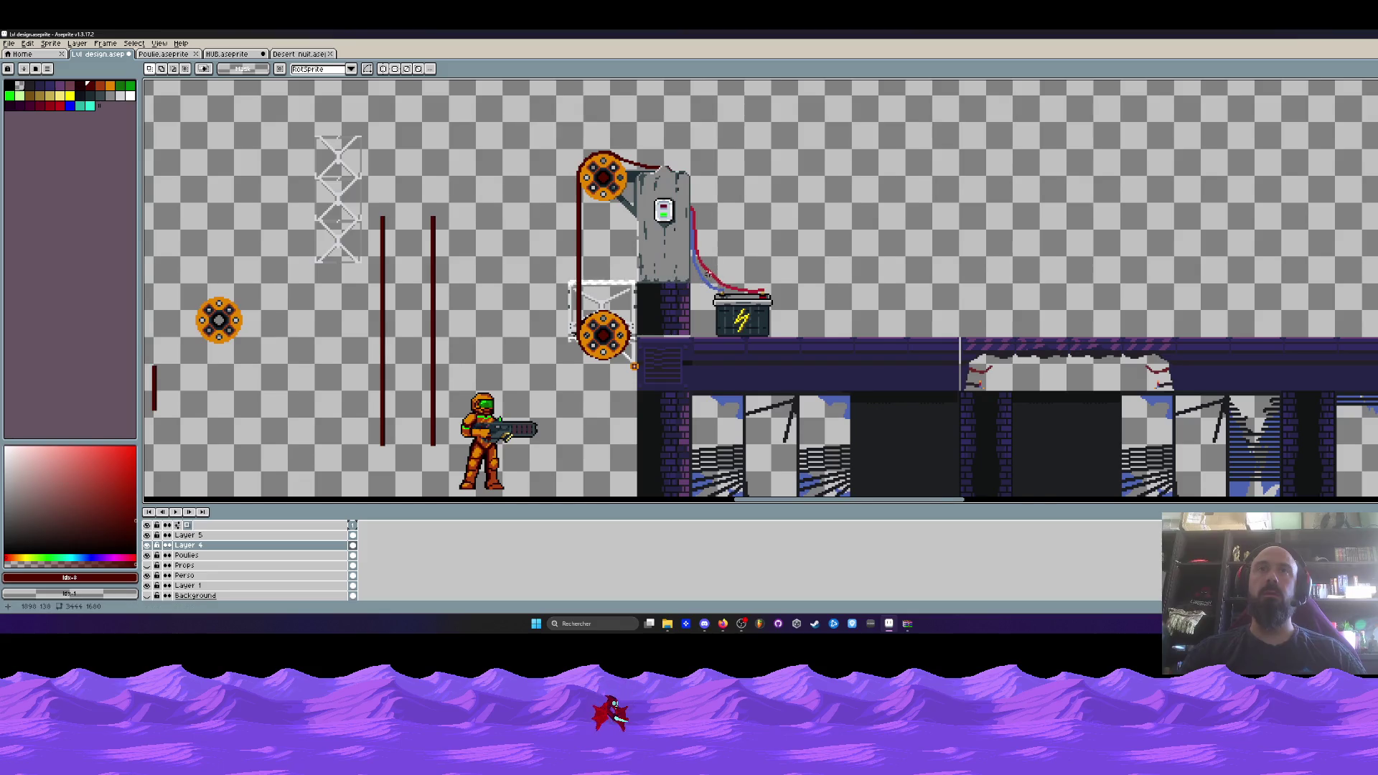
scroll(685, 271, down, 1)
scroll(683, 270, up, 1)
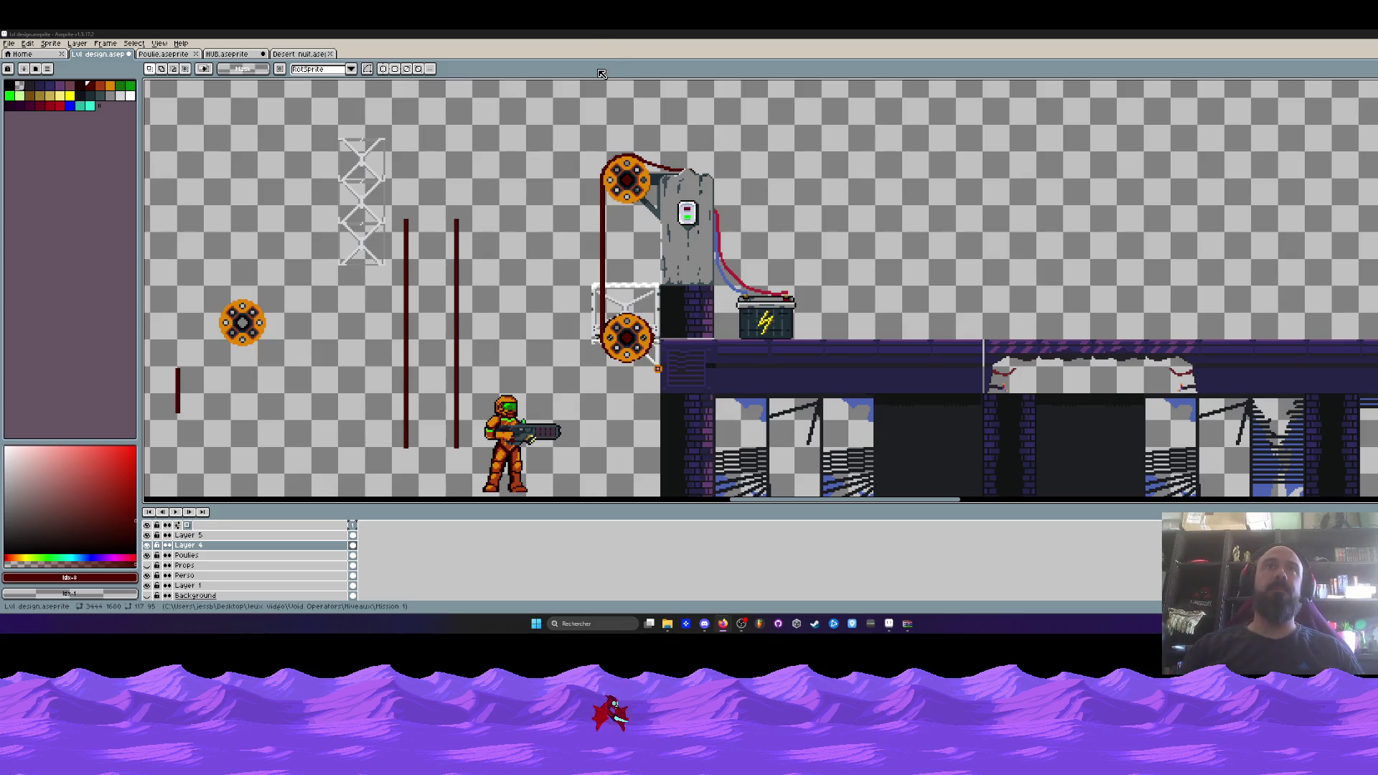
Fill the pulley's dark-red hub with a brown-orange palette colour.
scroll(636, 200, up, 1)
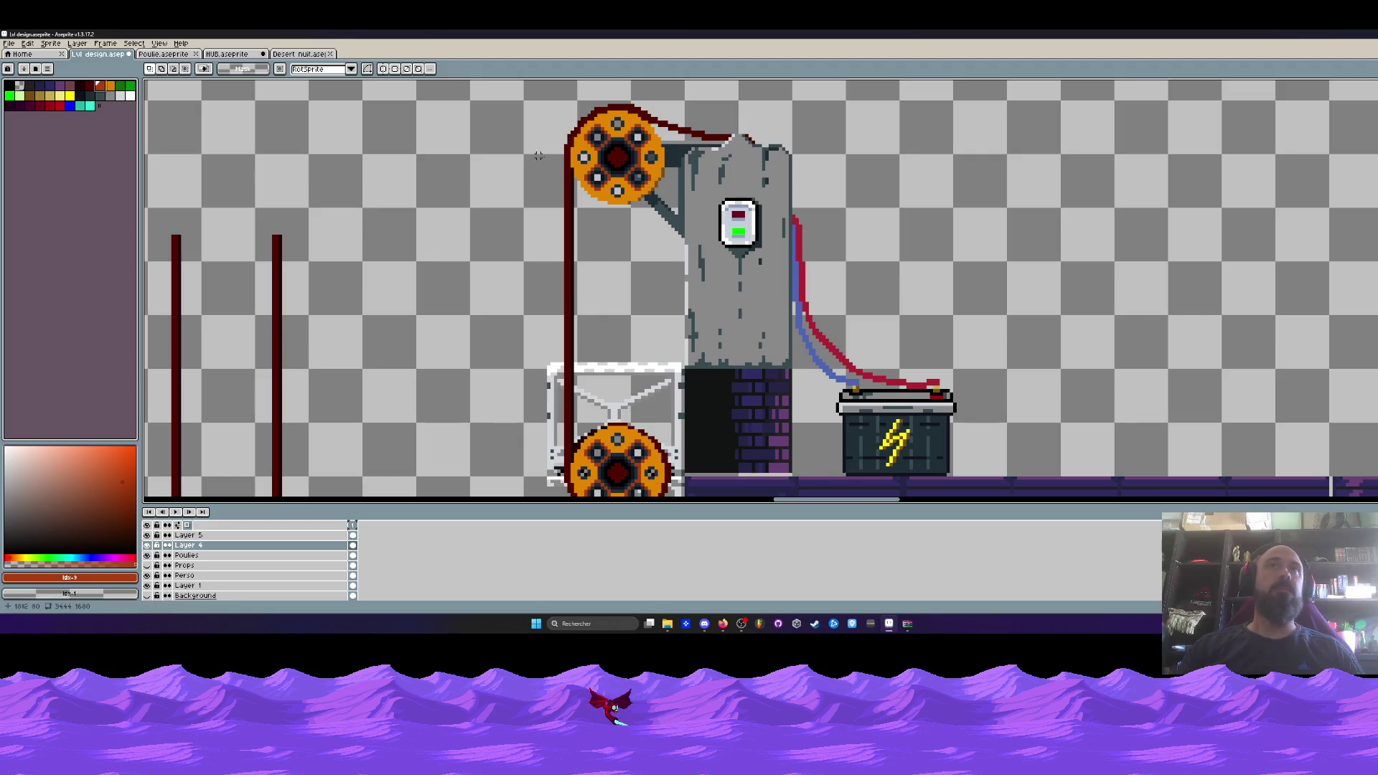
scroll(614, 160, up, 2)
click(29, 96)
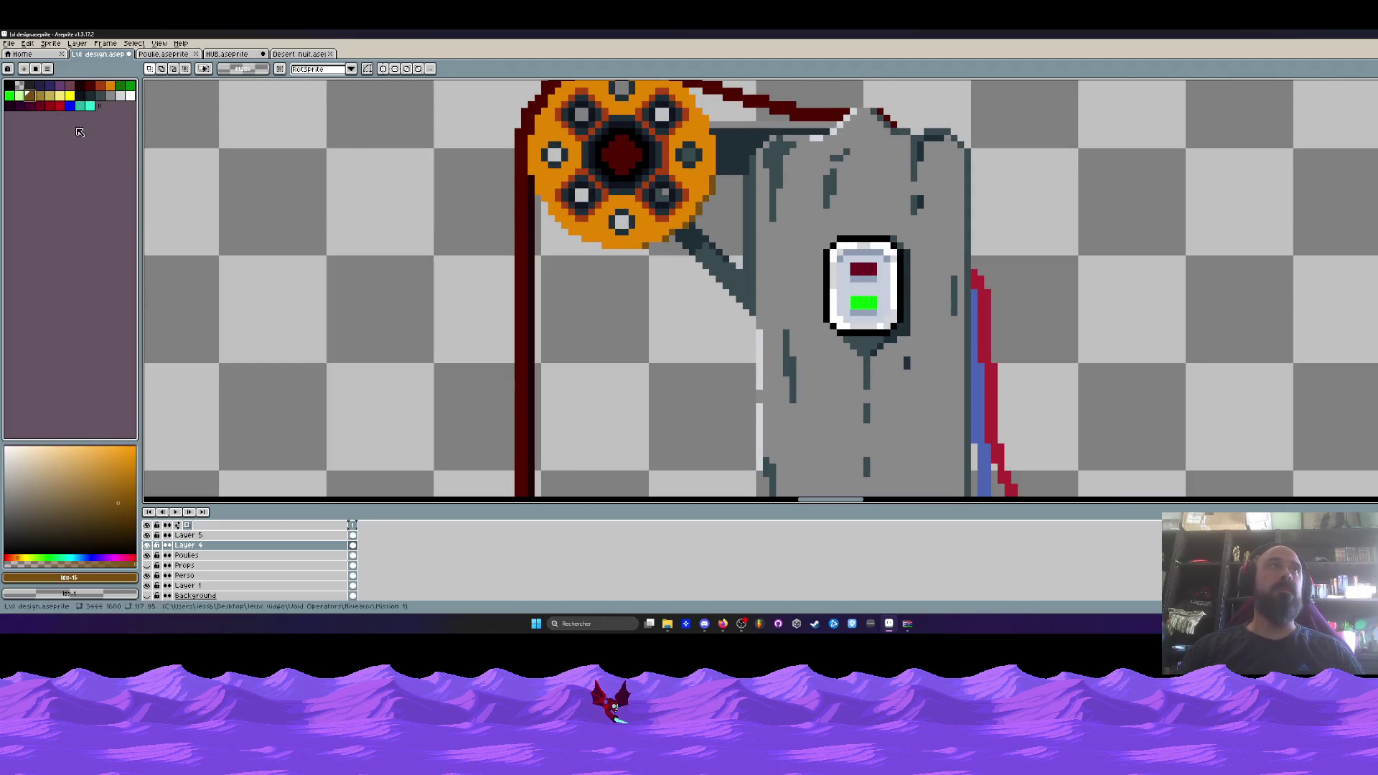
scroll(645, 158, up, 1)
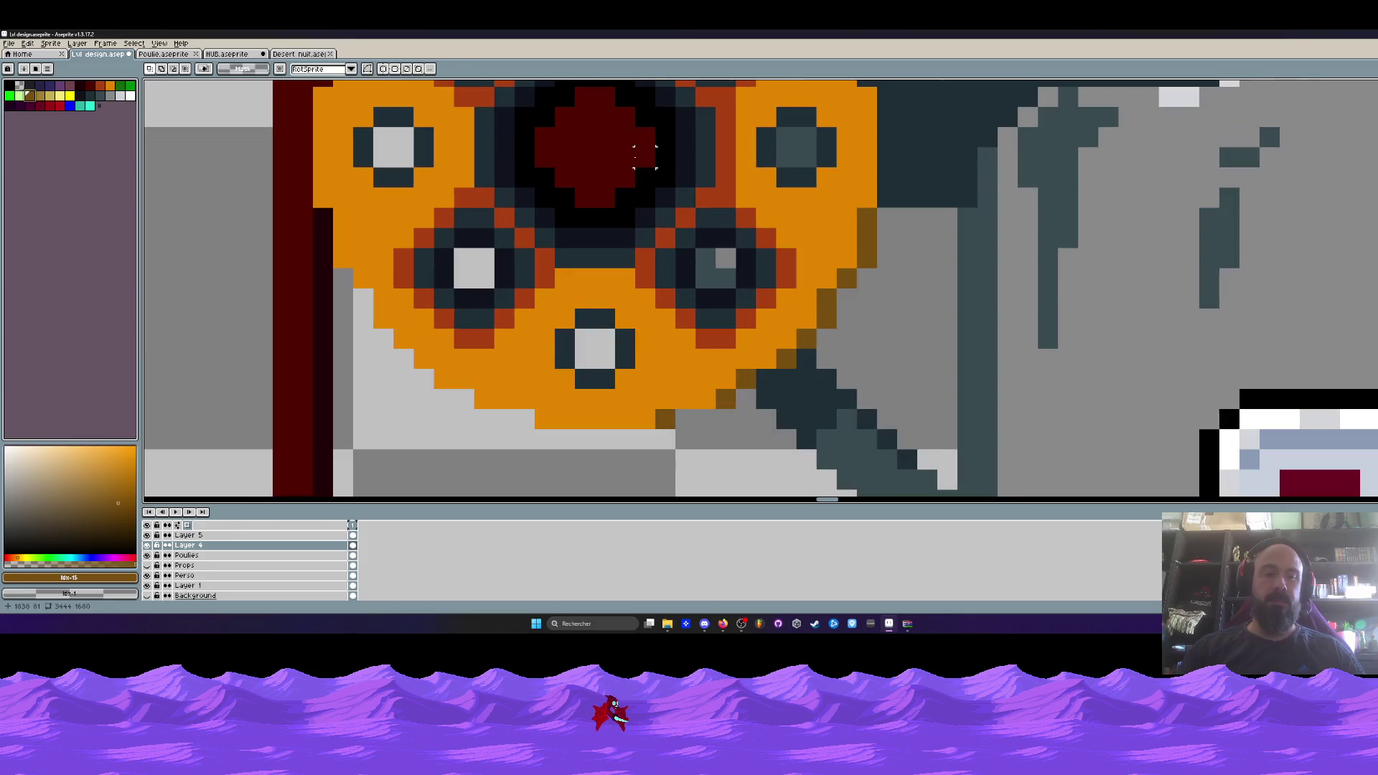
click(594, 237)
scroll(594, 302, down, 1)
scroll(594, 302, down, 1)
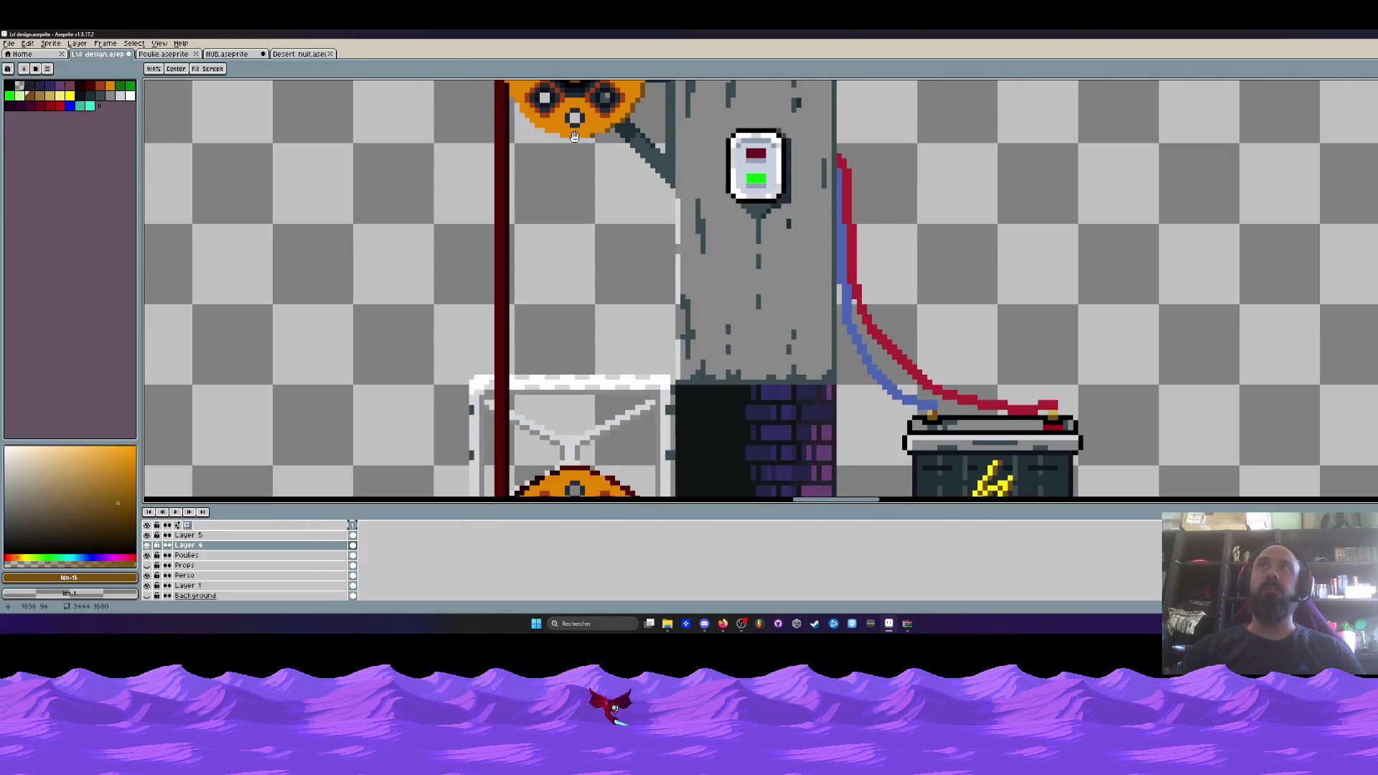
scroll(555, 421, up, 1)
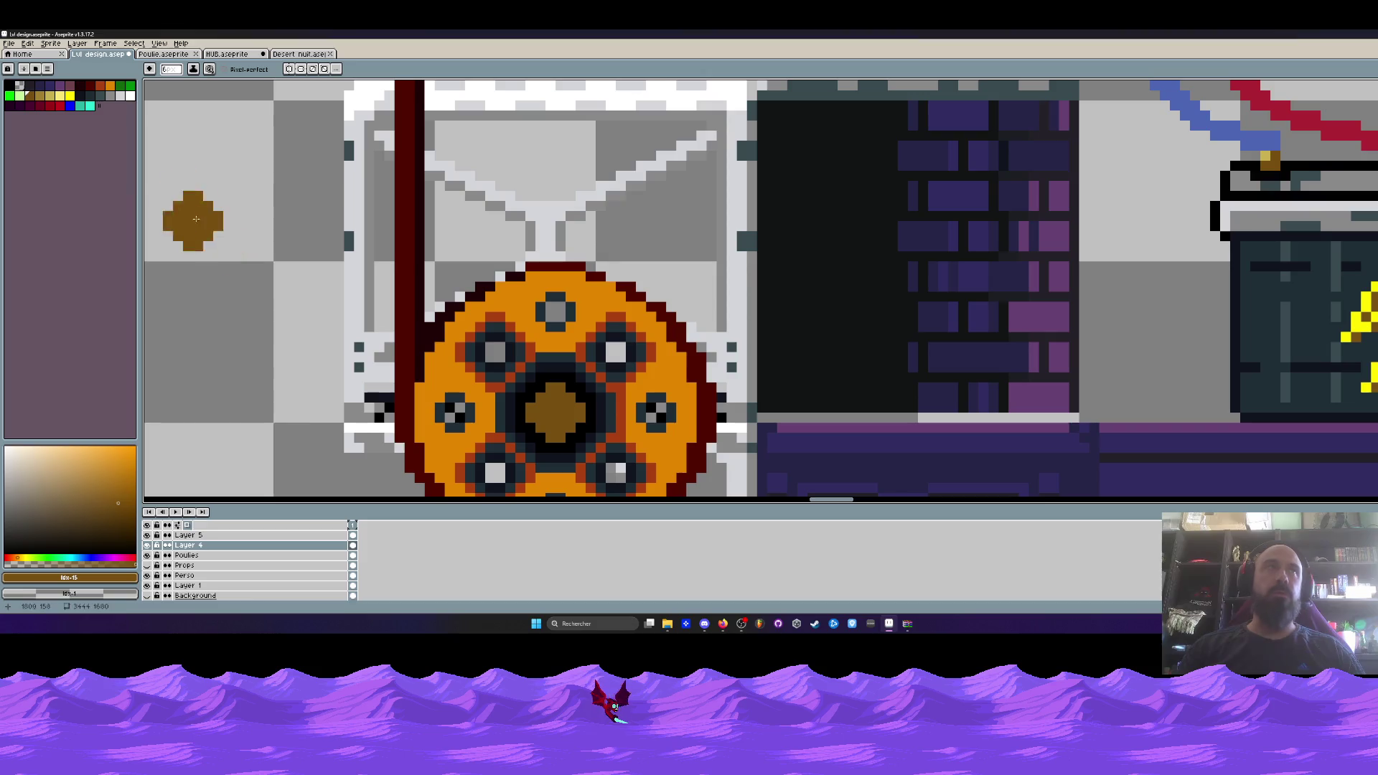
Paint a diagonal run of light-tan highlight pixels across the pulley hub.
alt+click(555, 420)
scroll(465, 374, down, 1)
scroll(465, 374, up, 1)
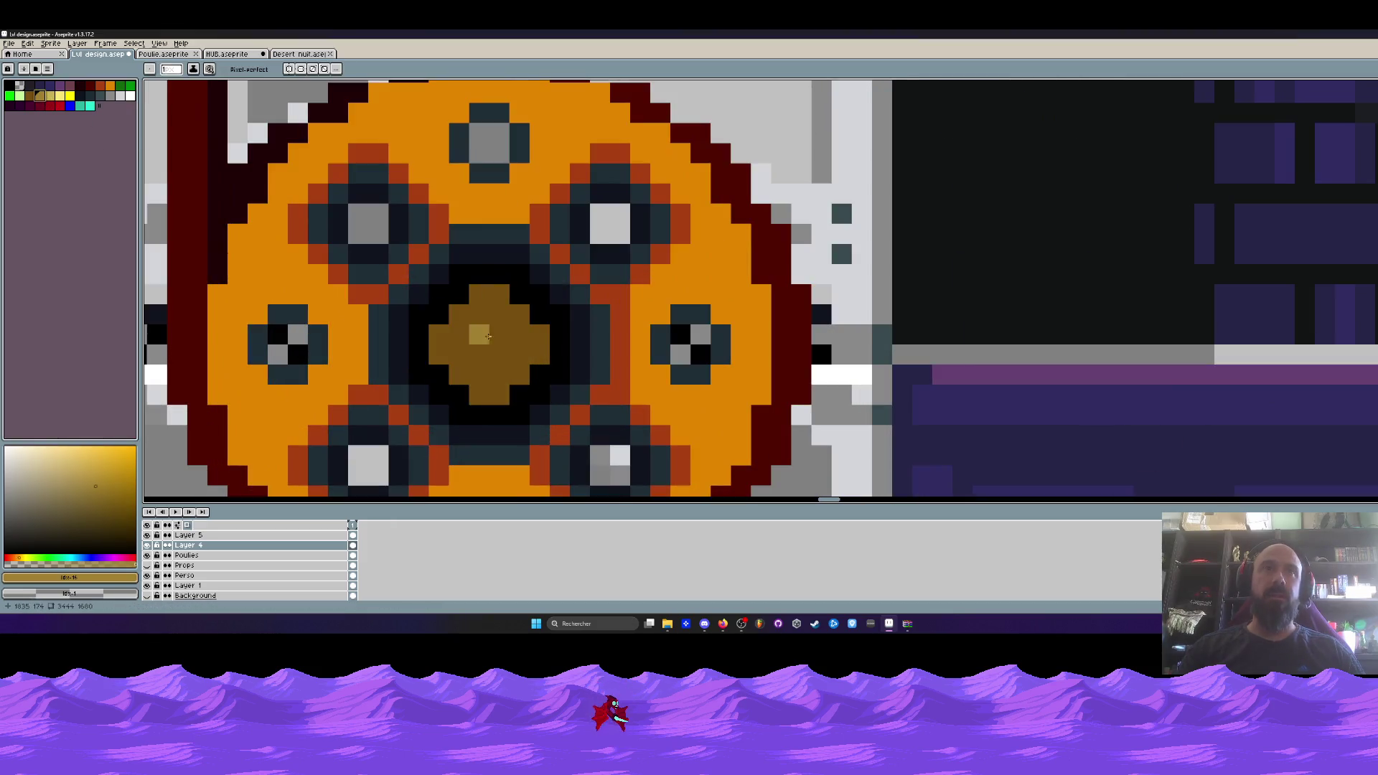
alt+click(479, 294)
click(460, 315)
click(439, 333)
click(496, 295)
click(480, 315)
click(459, 334)
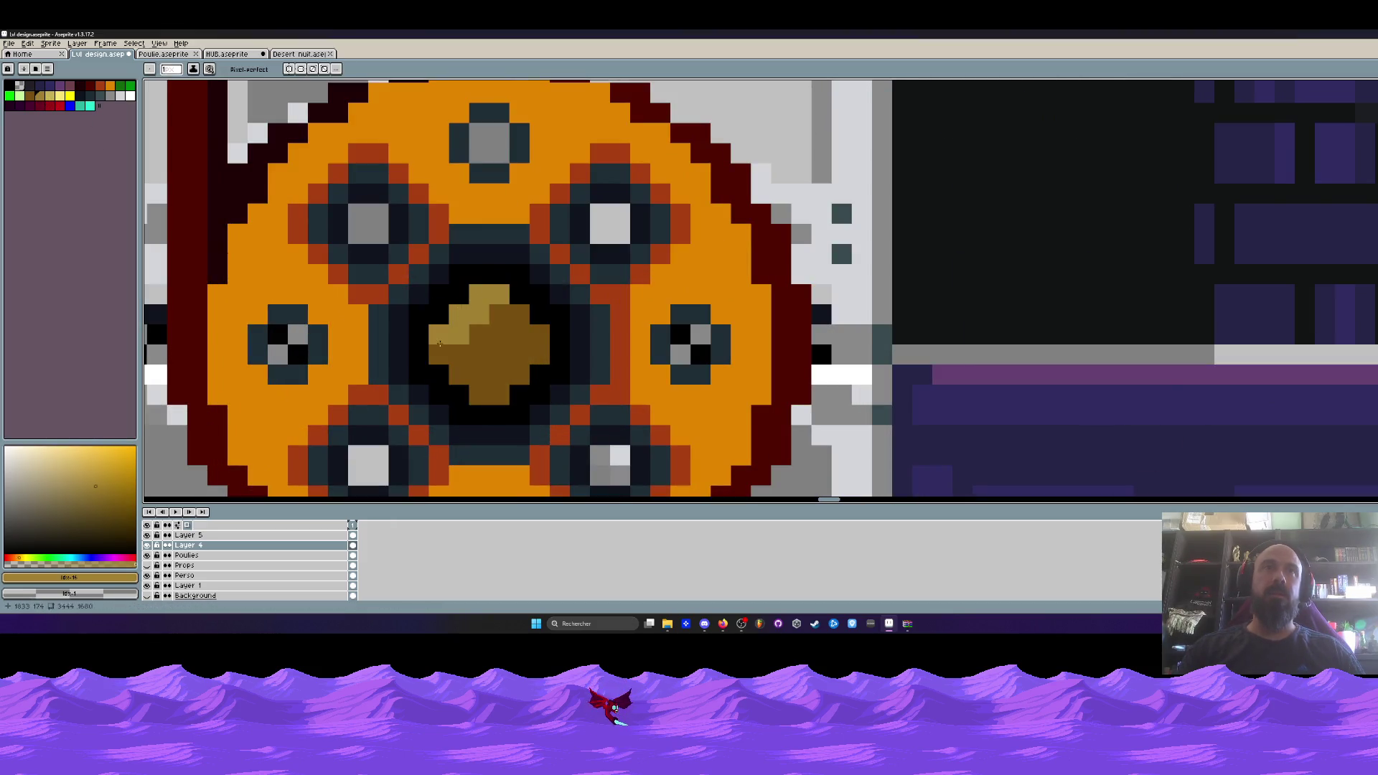
click(439, 354)
Add two light-gold pixels around the hub centre and sample its dark brown.
scroll(440, 355, down, 1)
scroll(463, 338, up, 2)
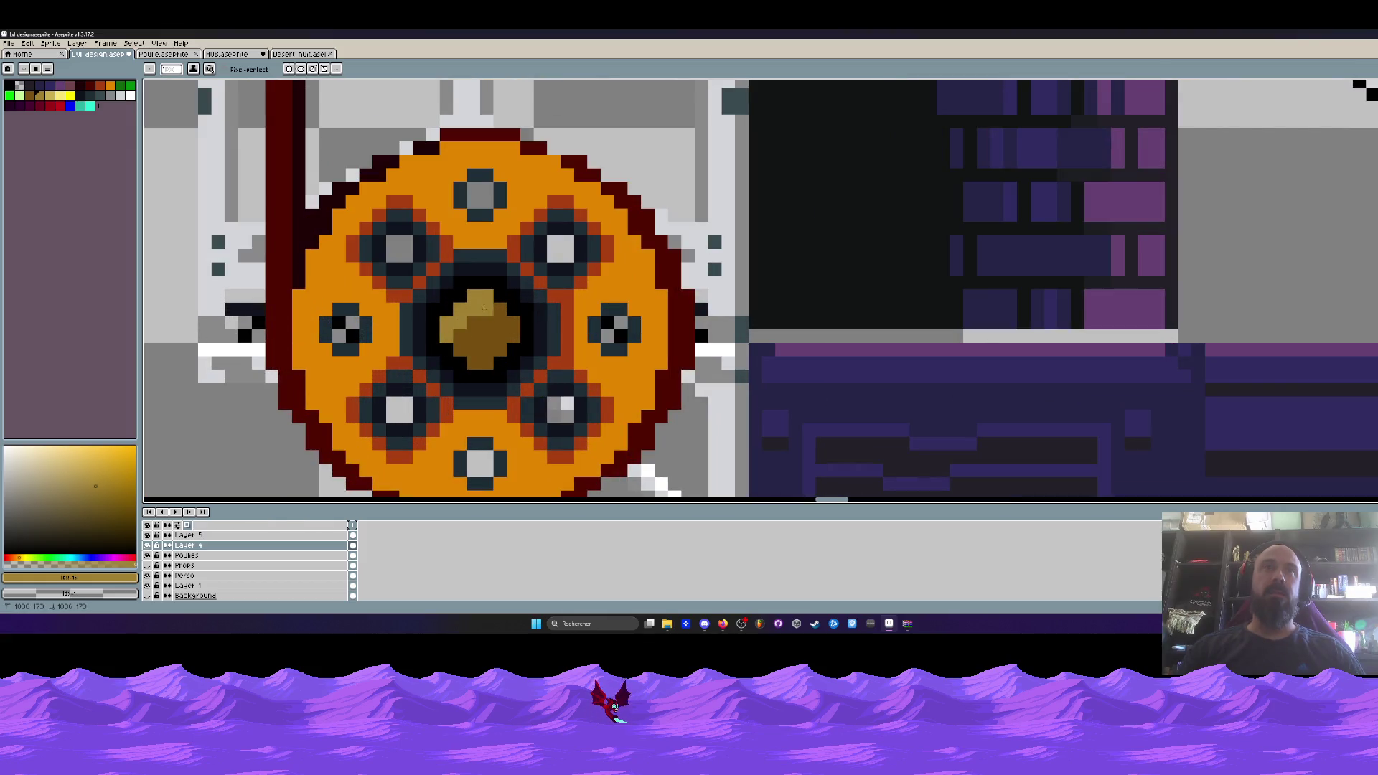
scroll(500, 310, down, 2)
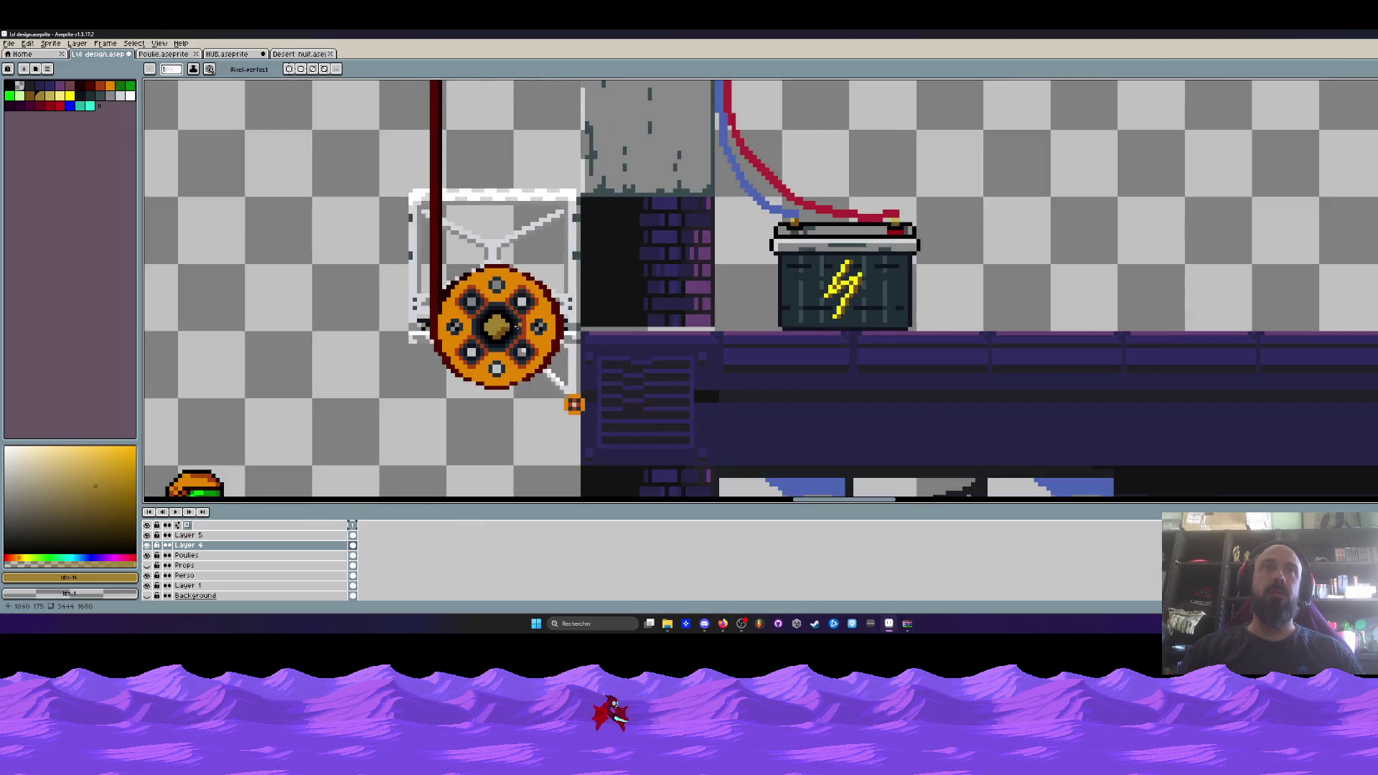
scroll(576, 308, down, 2)
scroll(557, 238, up, 4)
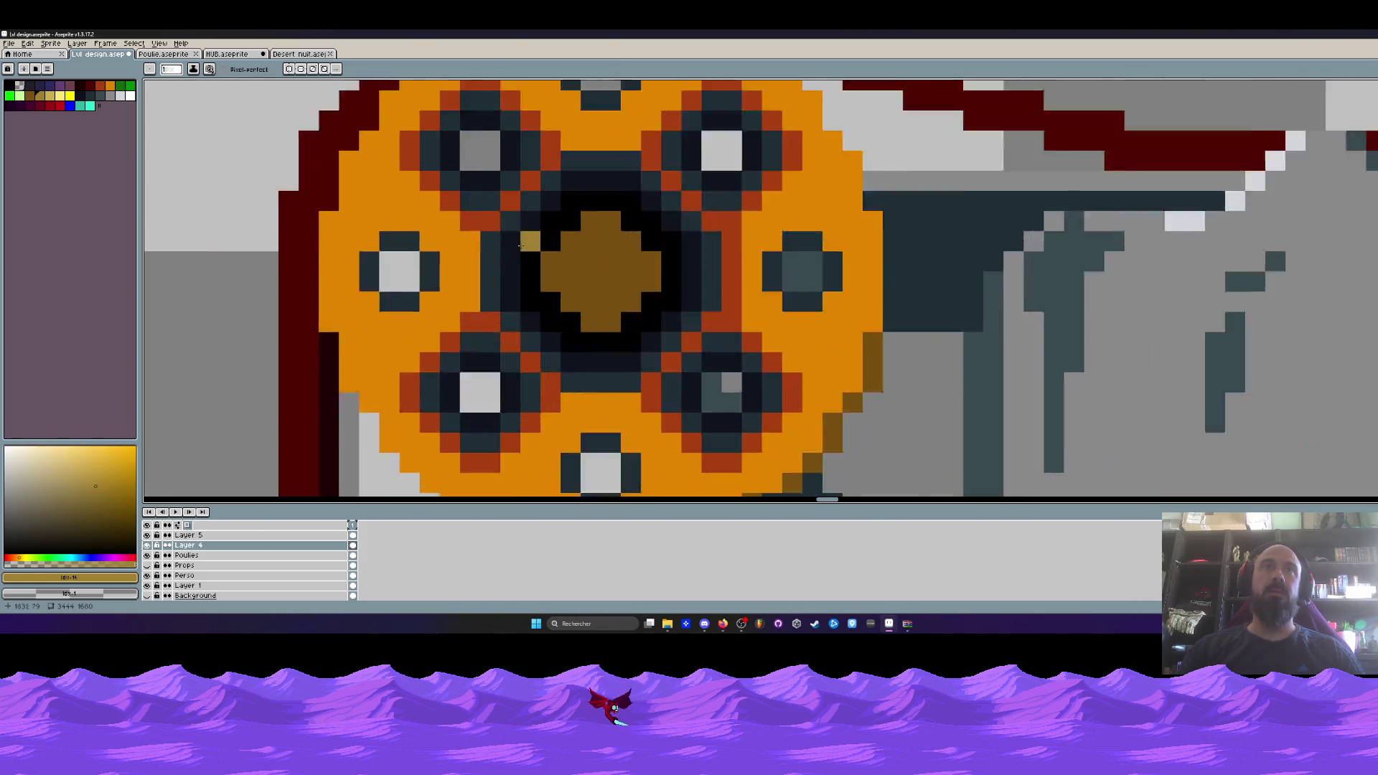
click(558, 266)
click(635, 203)
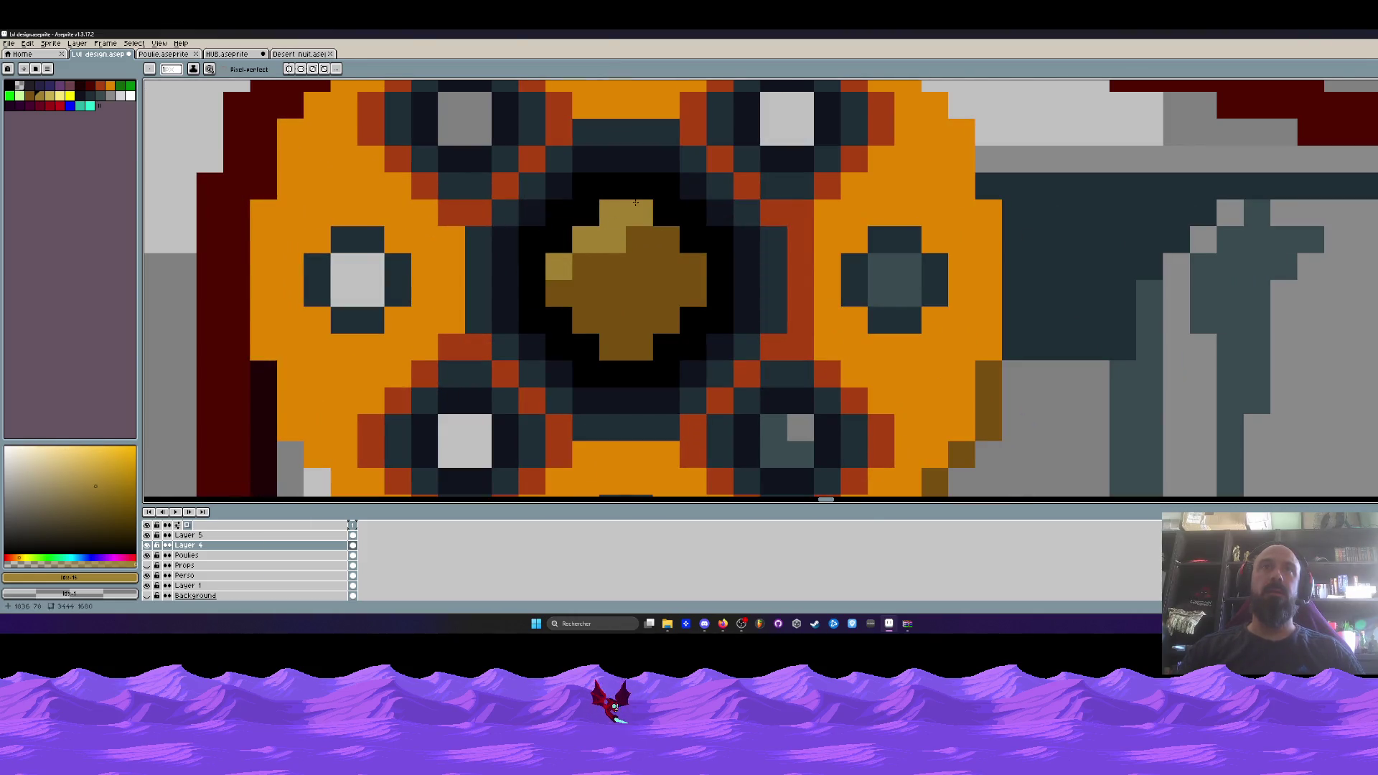
alt+click(615, 281)
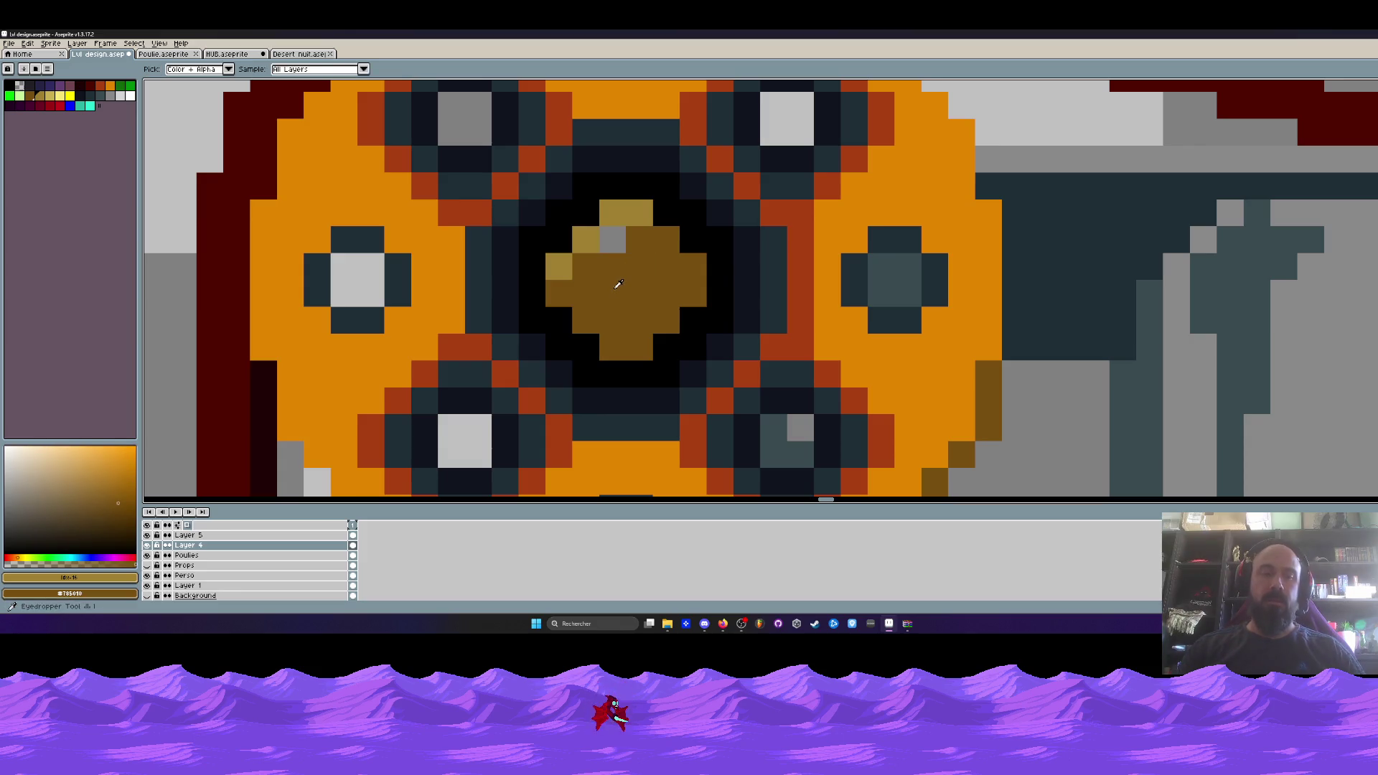
Bring the pulley machine into view and sample the belt's dark red colour.
scroll(646, 237, down, 8)
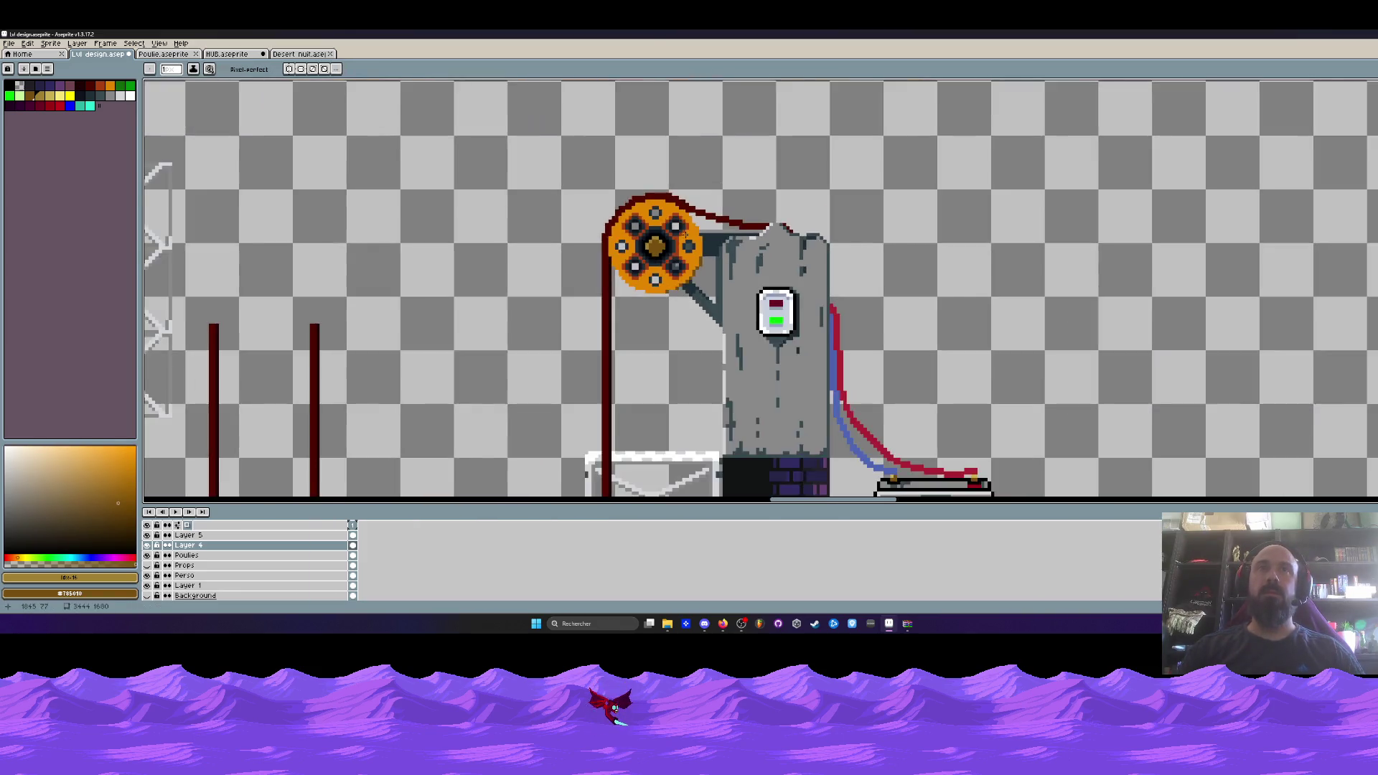
drag(692, 233, 687, 228)
drag(687, 418, 647, 397)
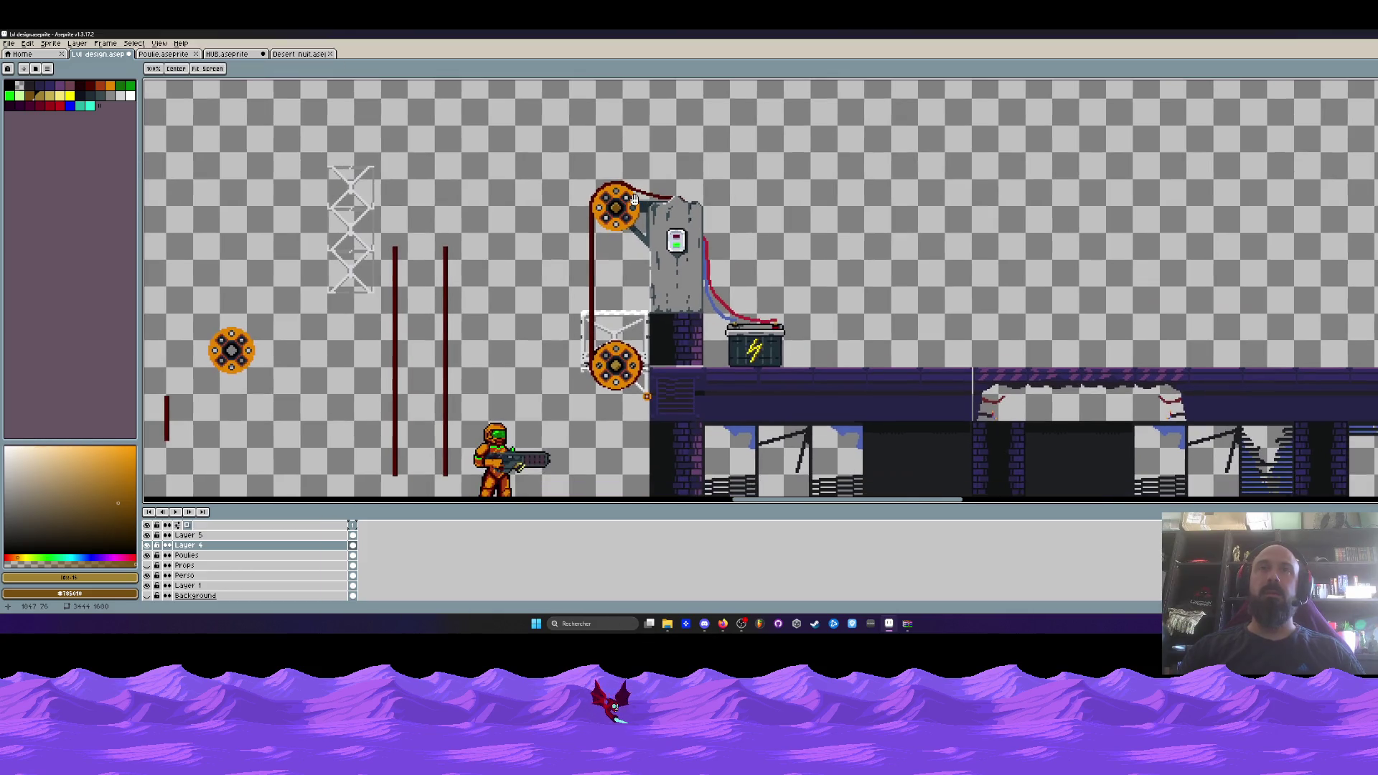
key(m)
scroll(578, 173, up, 2)
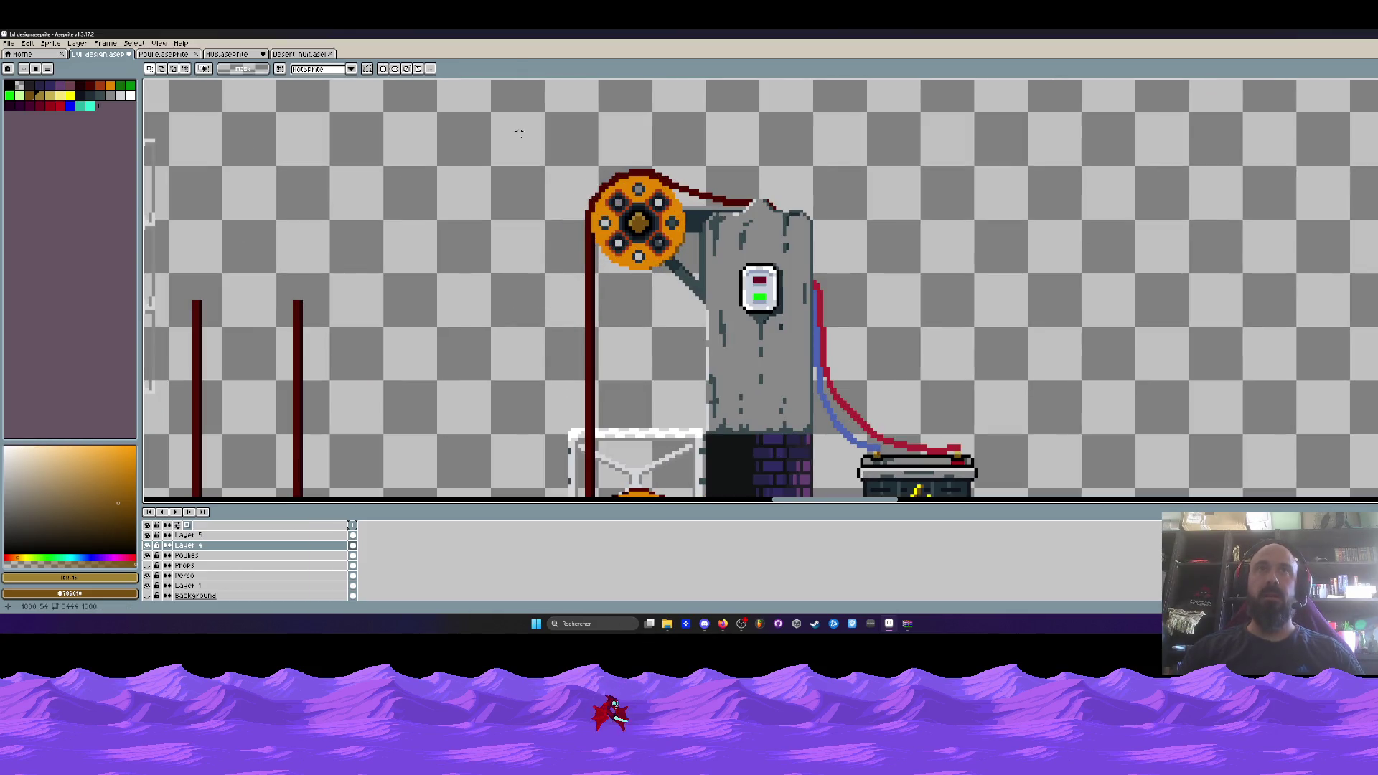
scroll(569, 221, up, 1)
key(i)
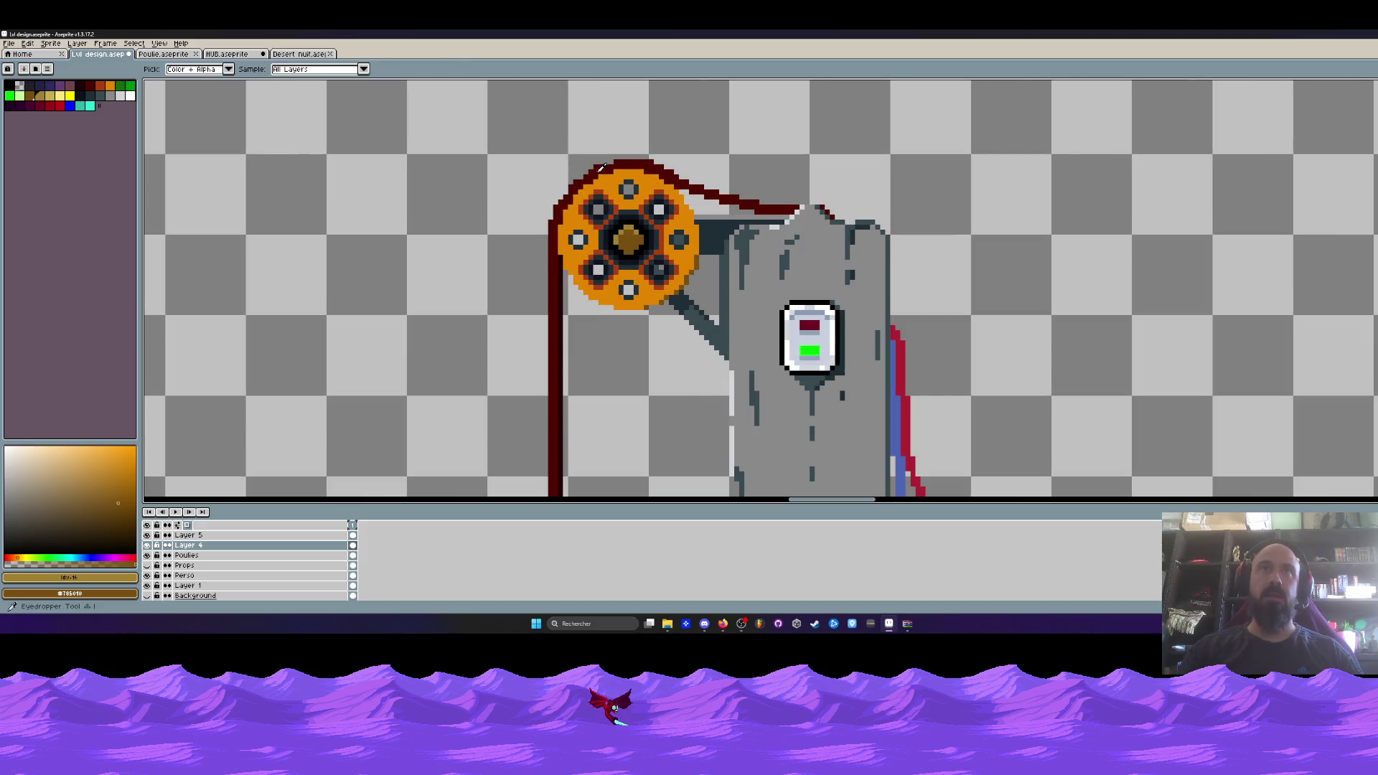
click(600, 166)
Marquee-select the lower pulley assembly and place a copy beside the small bars.
scroll(600, 167, up, 1)
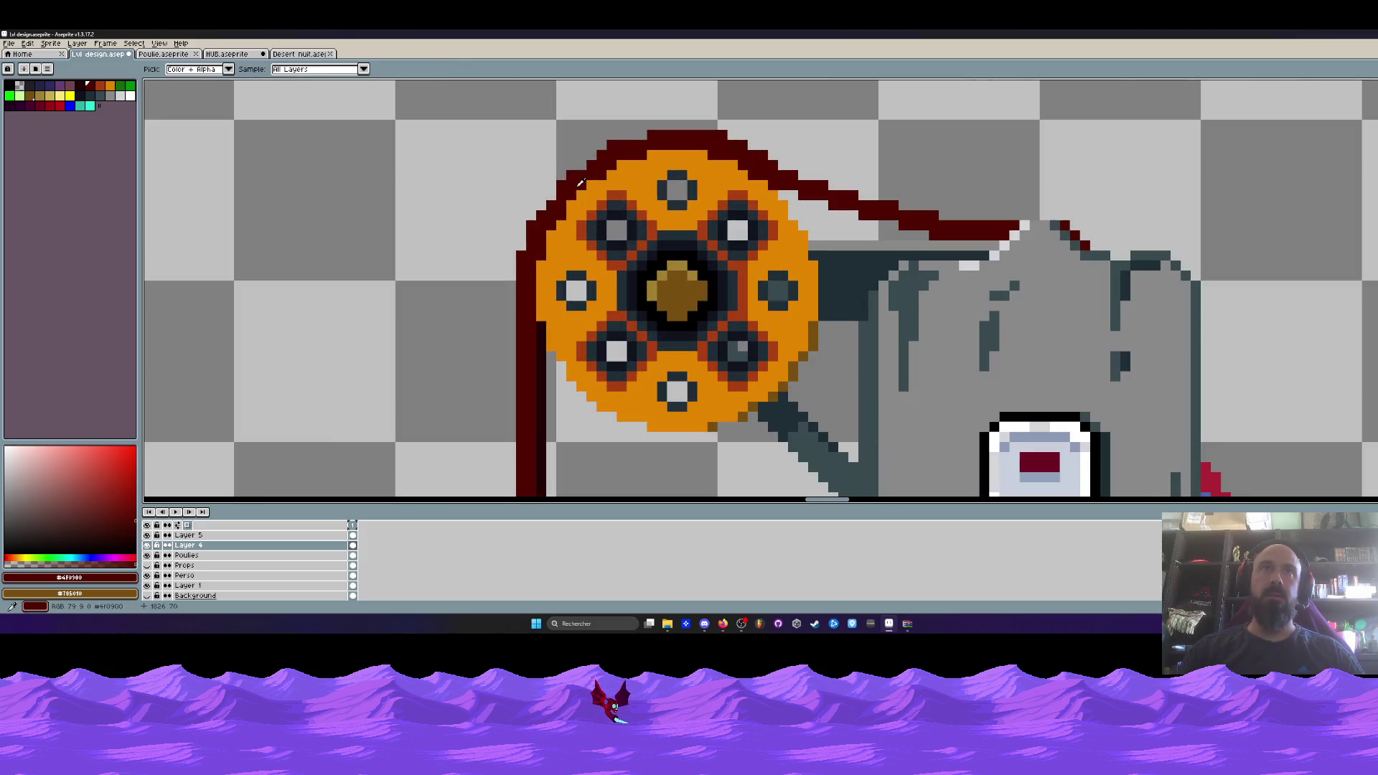
scroll(571, 183, down, 4)
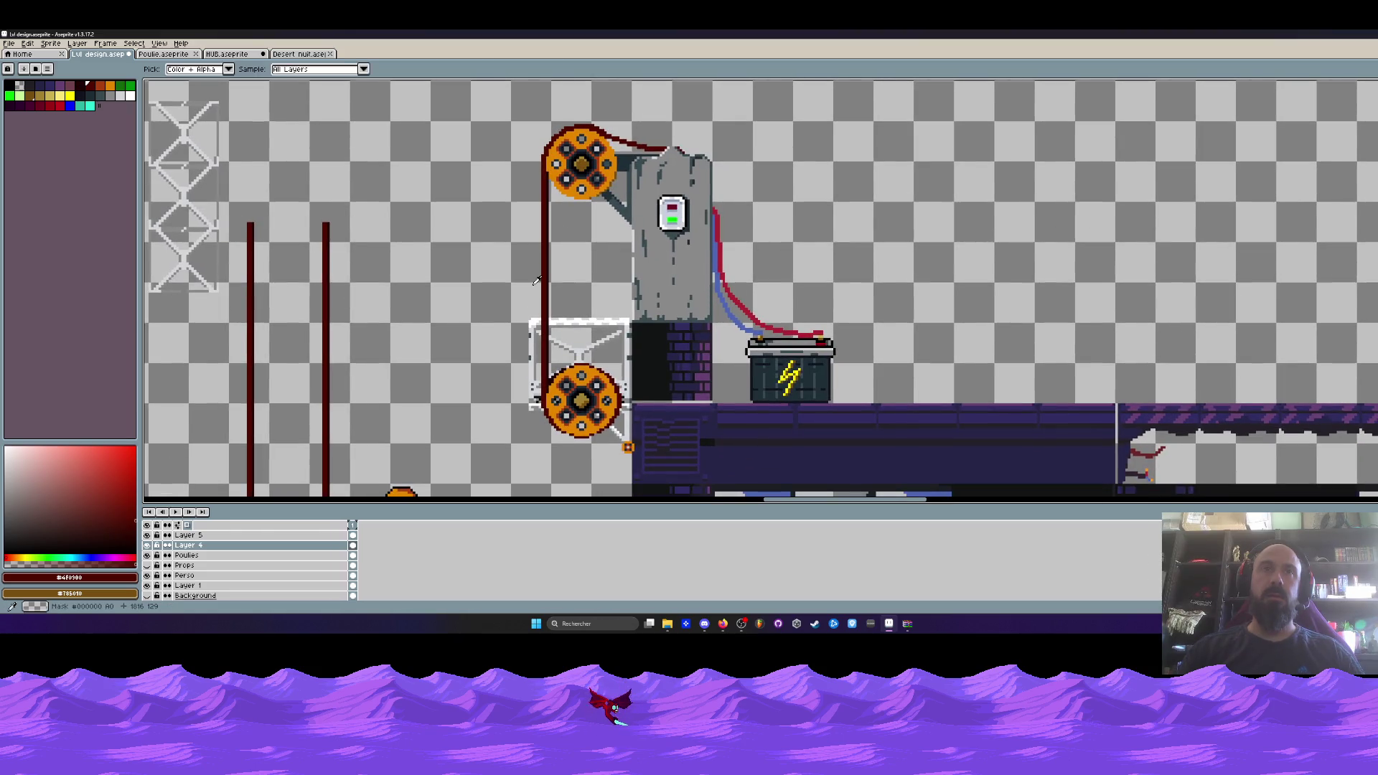
scroll(510, 266, up, 2)
key(m)
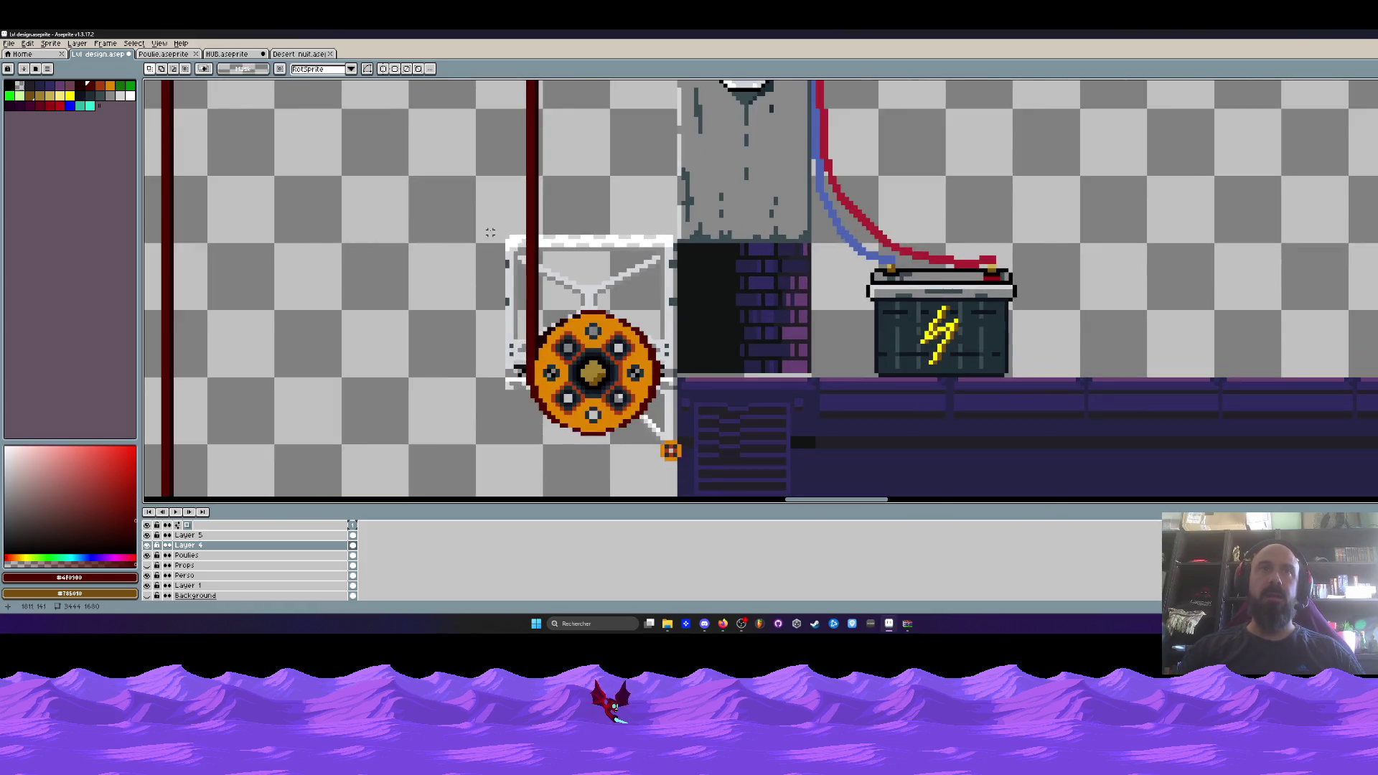
scroll(492, 243, up, 1)
mouse_move(494, 237)
mouse_down()
mouse_move(677, 492)
mouse_move(711, 465)
mouse_up()
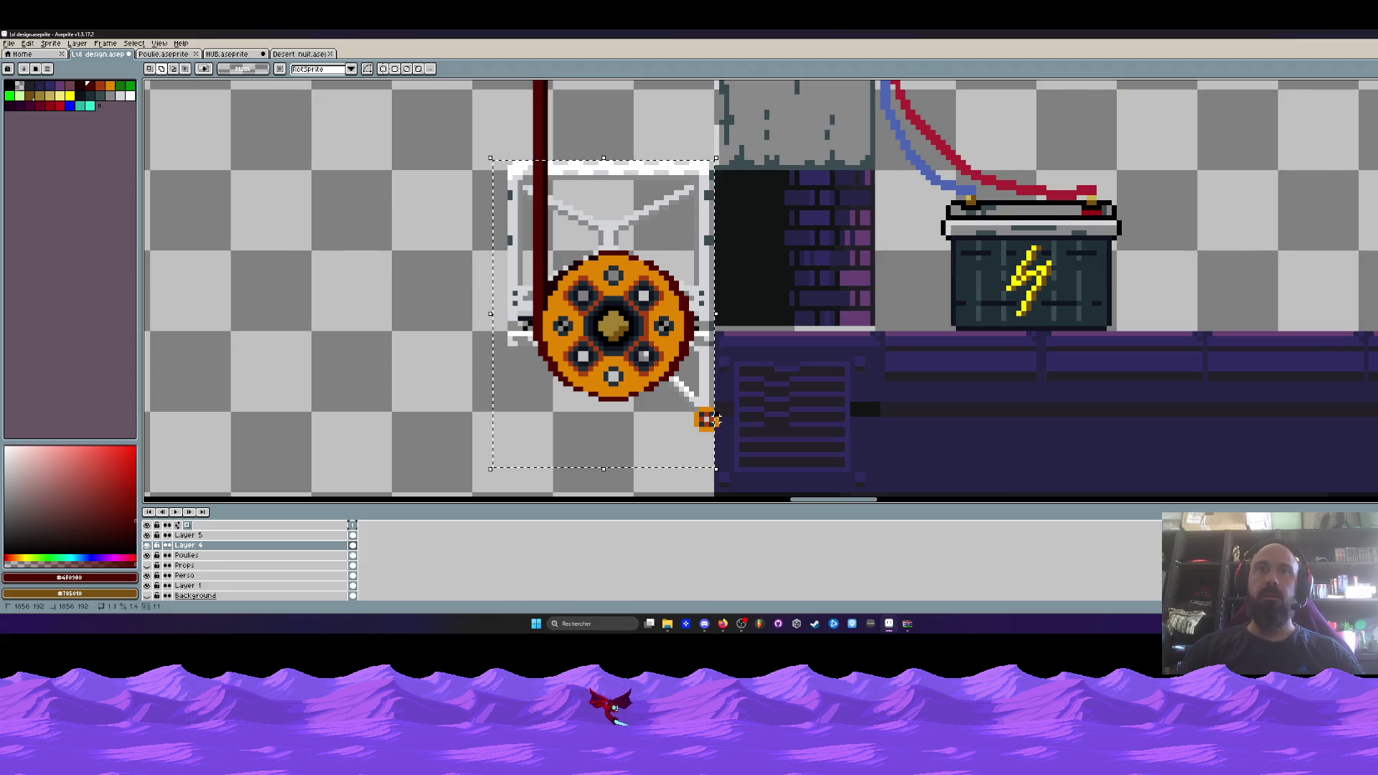
scroll(689, 367, down, 1)
scroll(671, 319, down, 1)
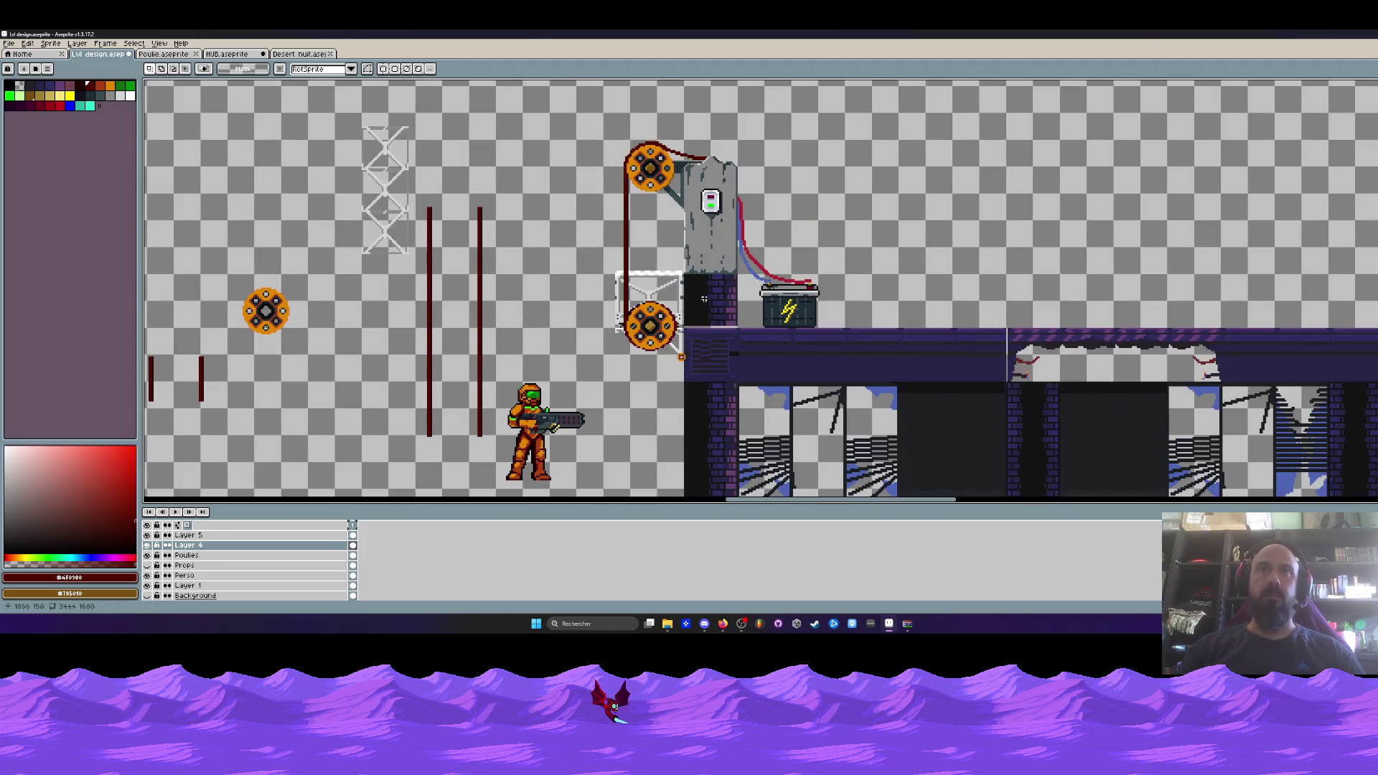
scroll(743, 208, down, 1)
key(m)
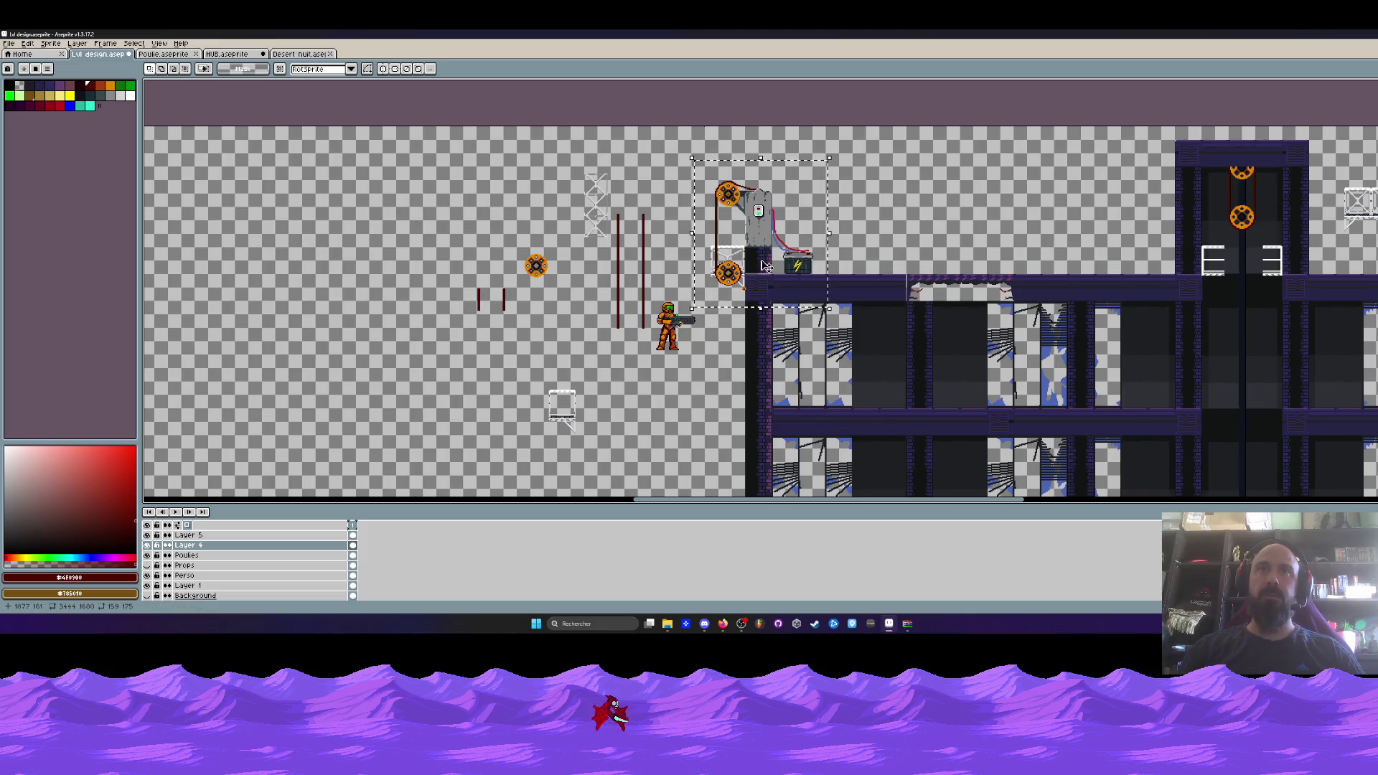
mouse_move(746, 235)
mouse_down()
mouse_move(544, 264)
mouse_move(363, 267)
mouse_up()
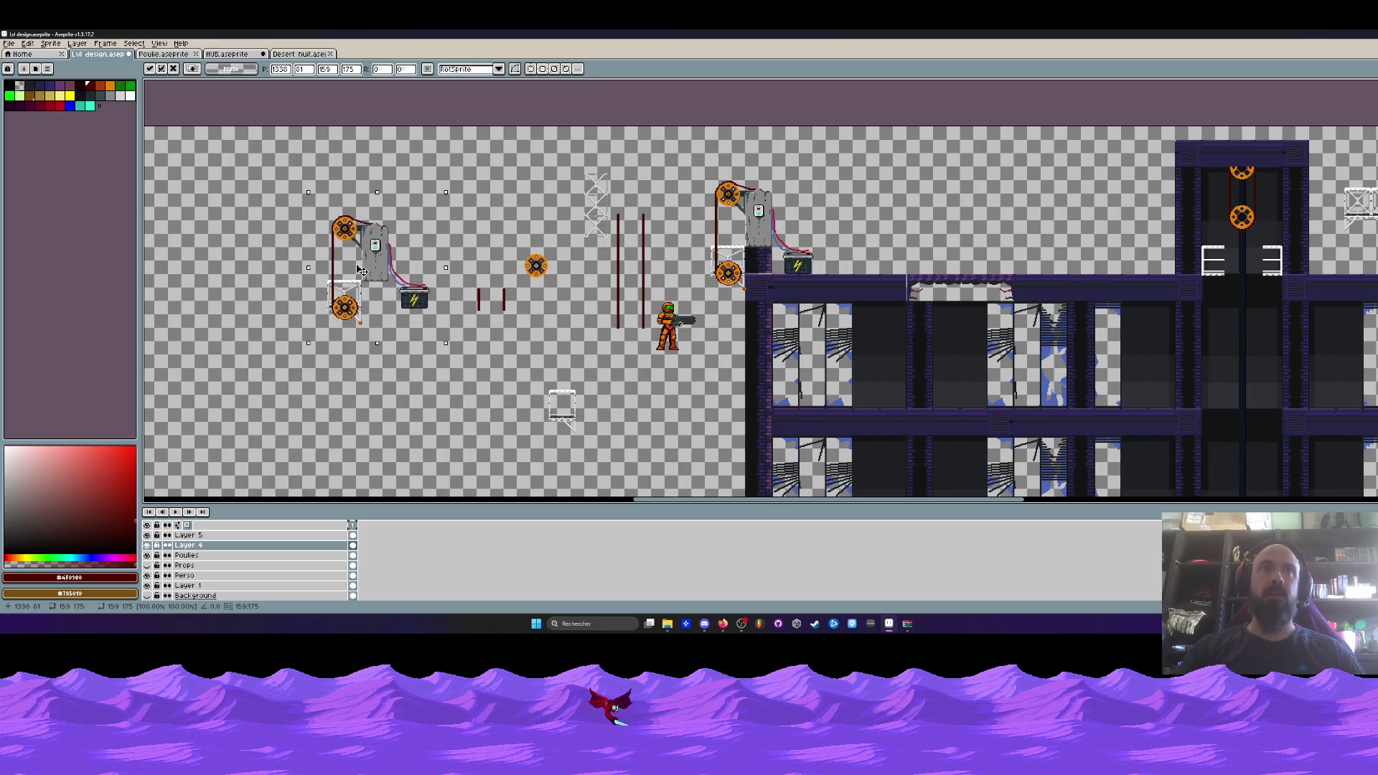
Reselect the pulley assembly, move it left, and open the File menu.
scroll(315, 267, up, 2)
scroll(316, 267, up, 1)
scroll(589, 244, up, 1)
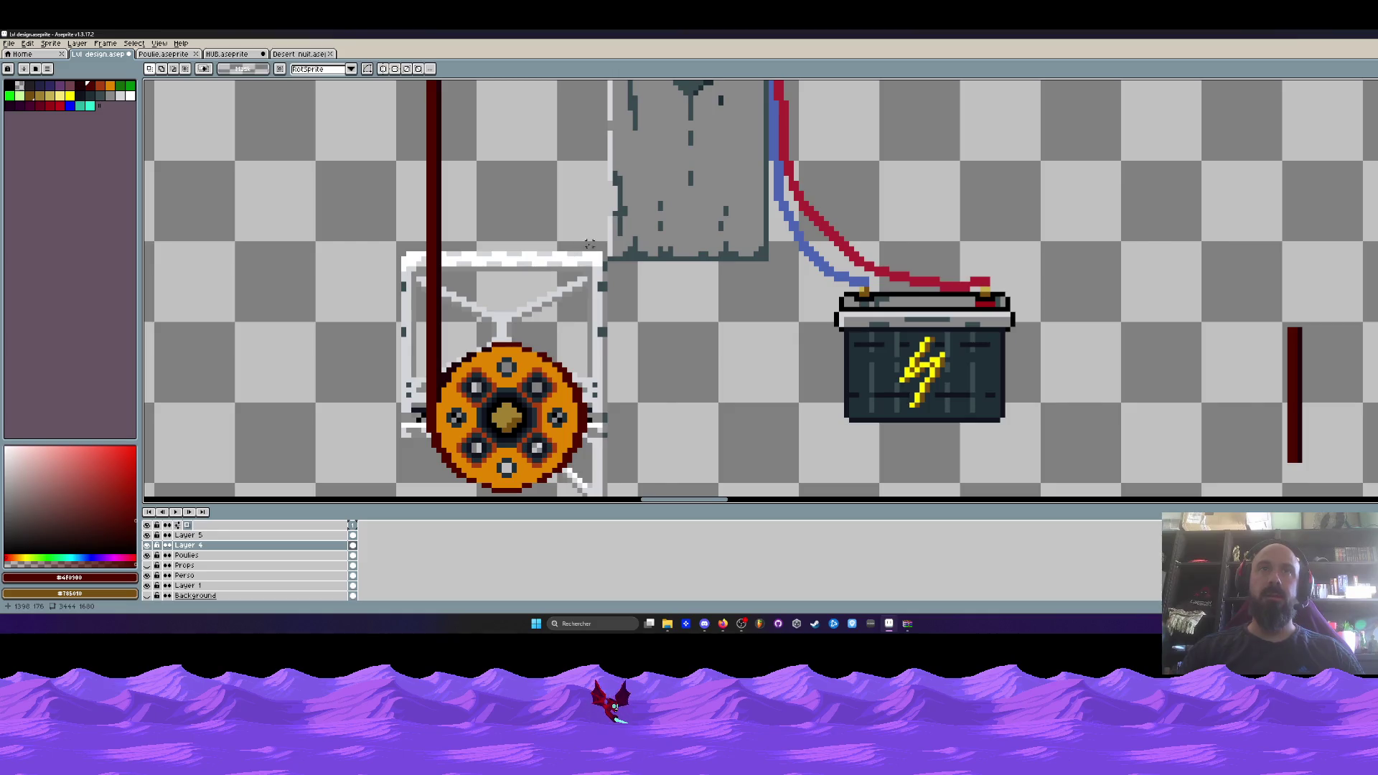
scroll(604, 244, down, 1)
drag(600, 247, 400, 462)
scroll(400, 462, down, 1)
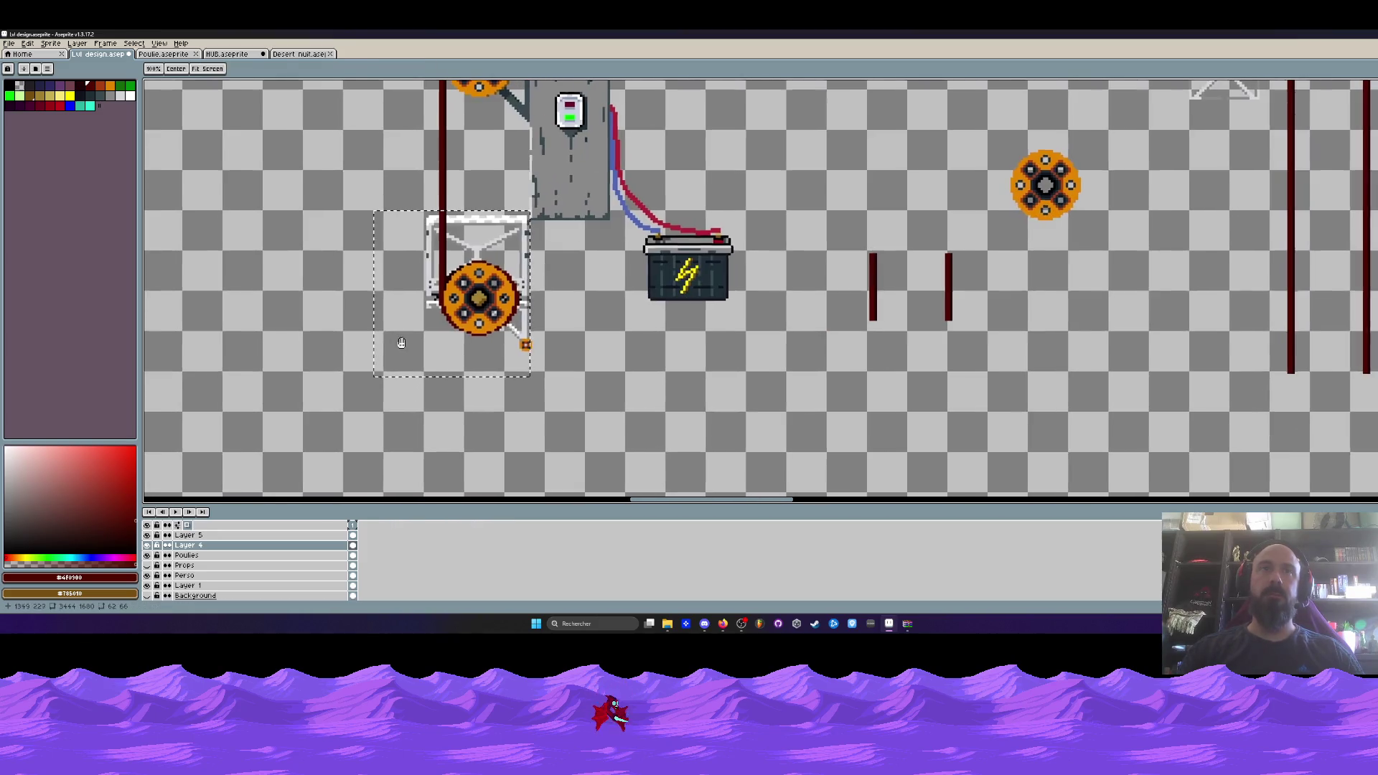
mouse_move(508, 376)
mouse_down()
mouse_move(561, 320)
mouse_move(447, 355)
mouse_move(329, 345)
mouse_up()
scroll(389, 313, down, 2)
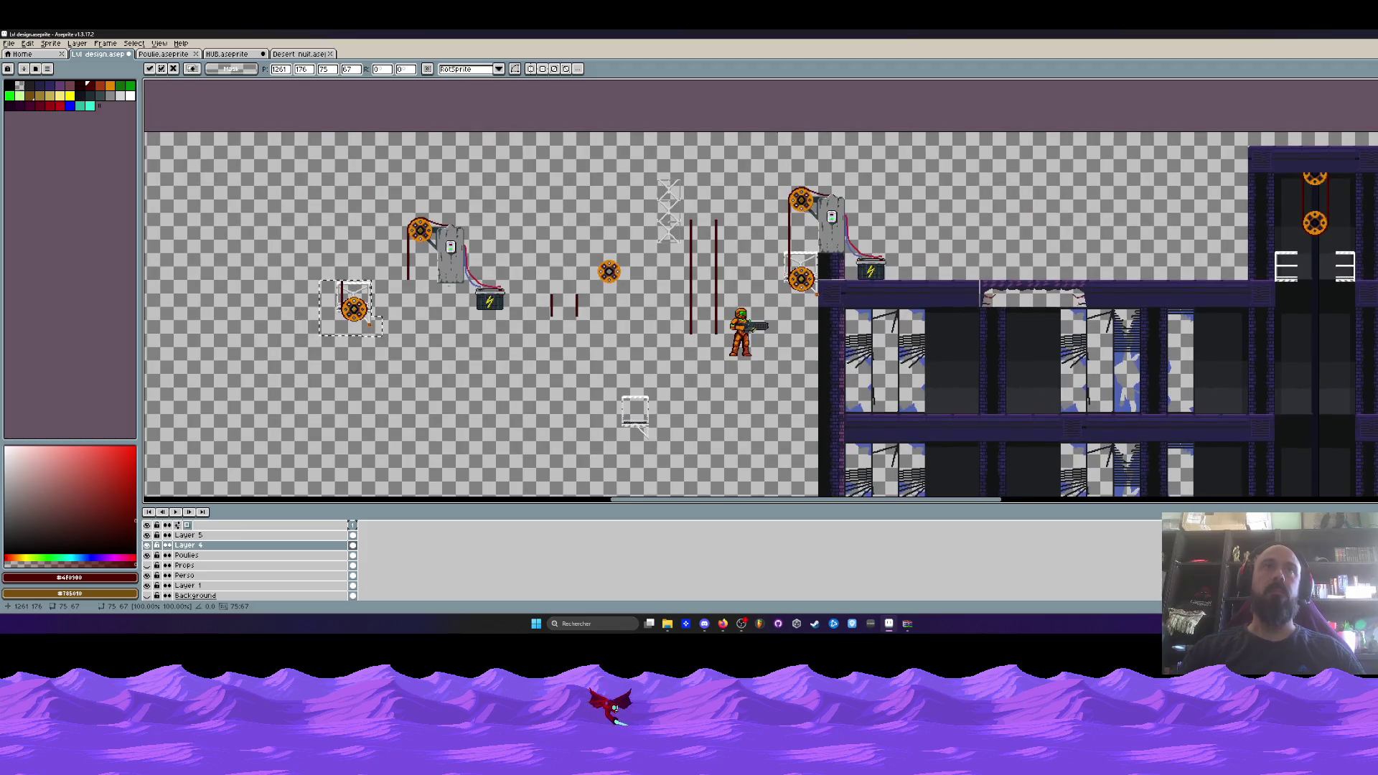
click(9, 43)
Create the new blank sprite, then go to the Lvl design document.
click(22, 54)
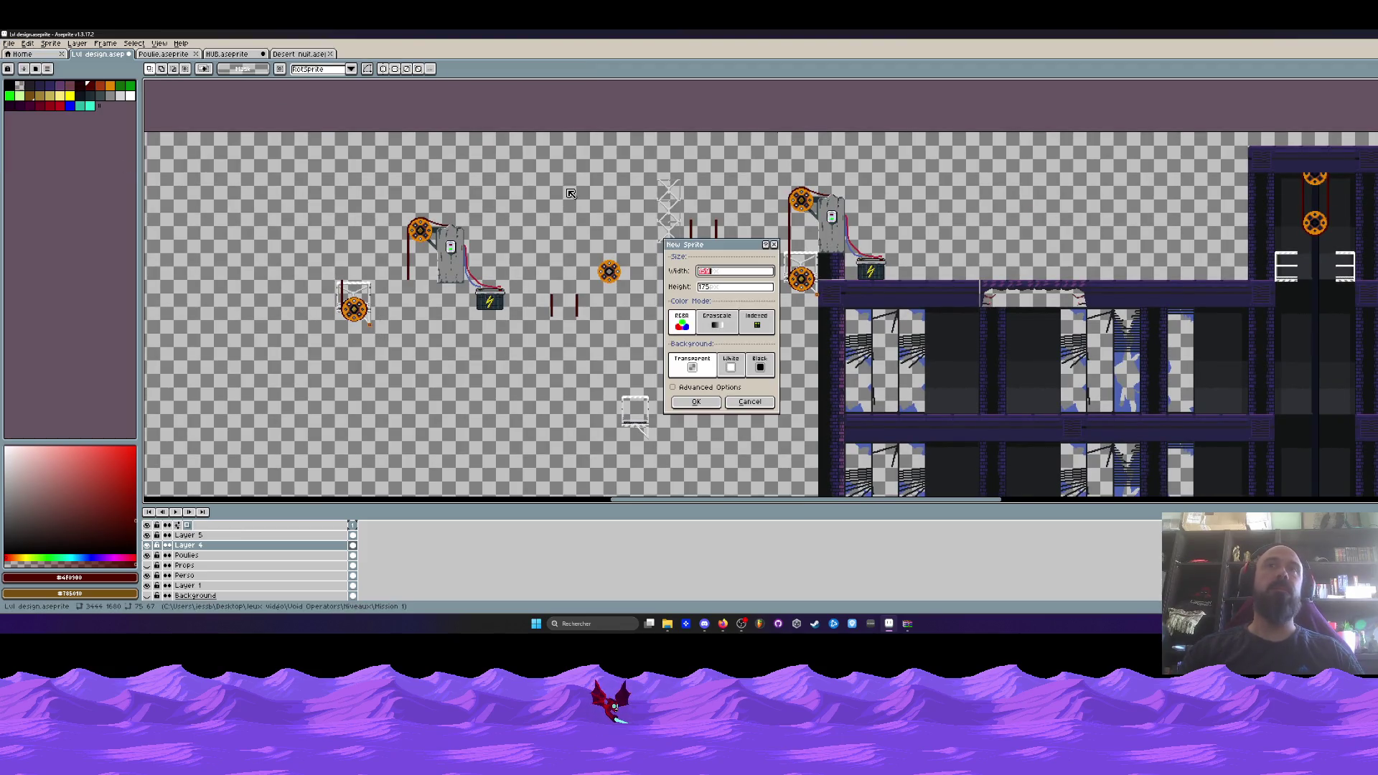
click(695, 402)
click(297, 54)
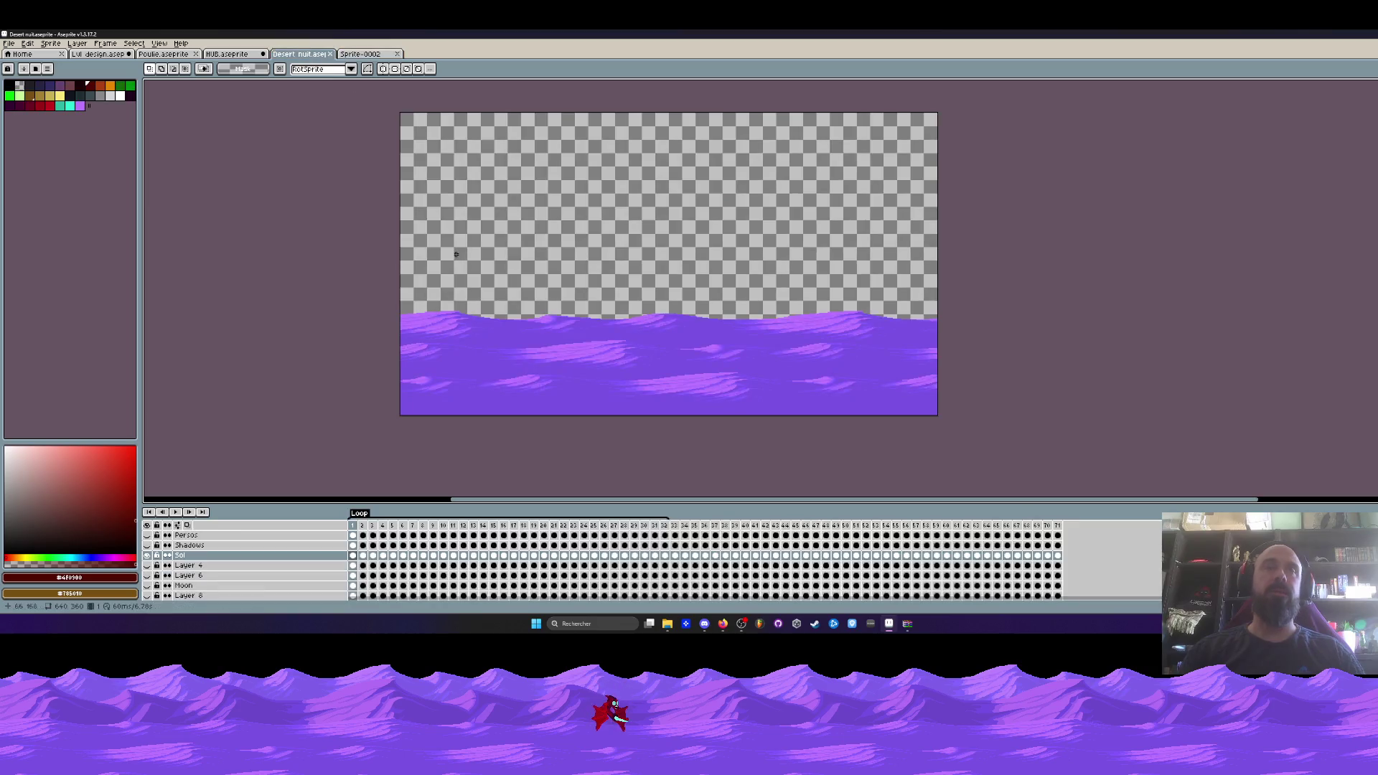
click(234, 55)
click(164, 54)
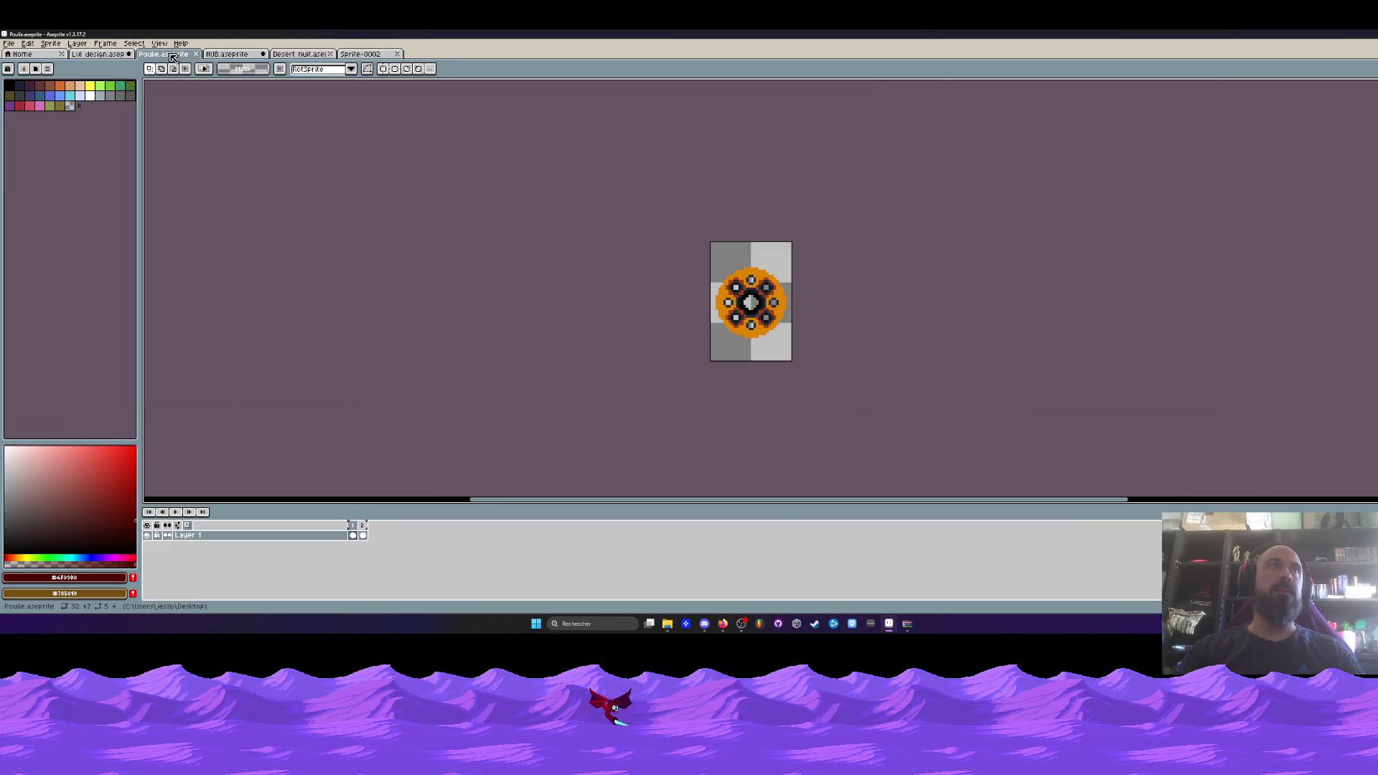
click(98, 54)
Paste the pulley into Lvl design and select the whole pulley assembly.
scroll(350, 254, up, 3)
key(ctrl+v)
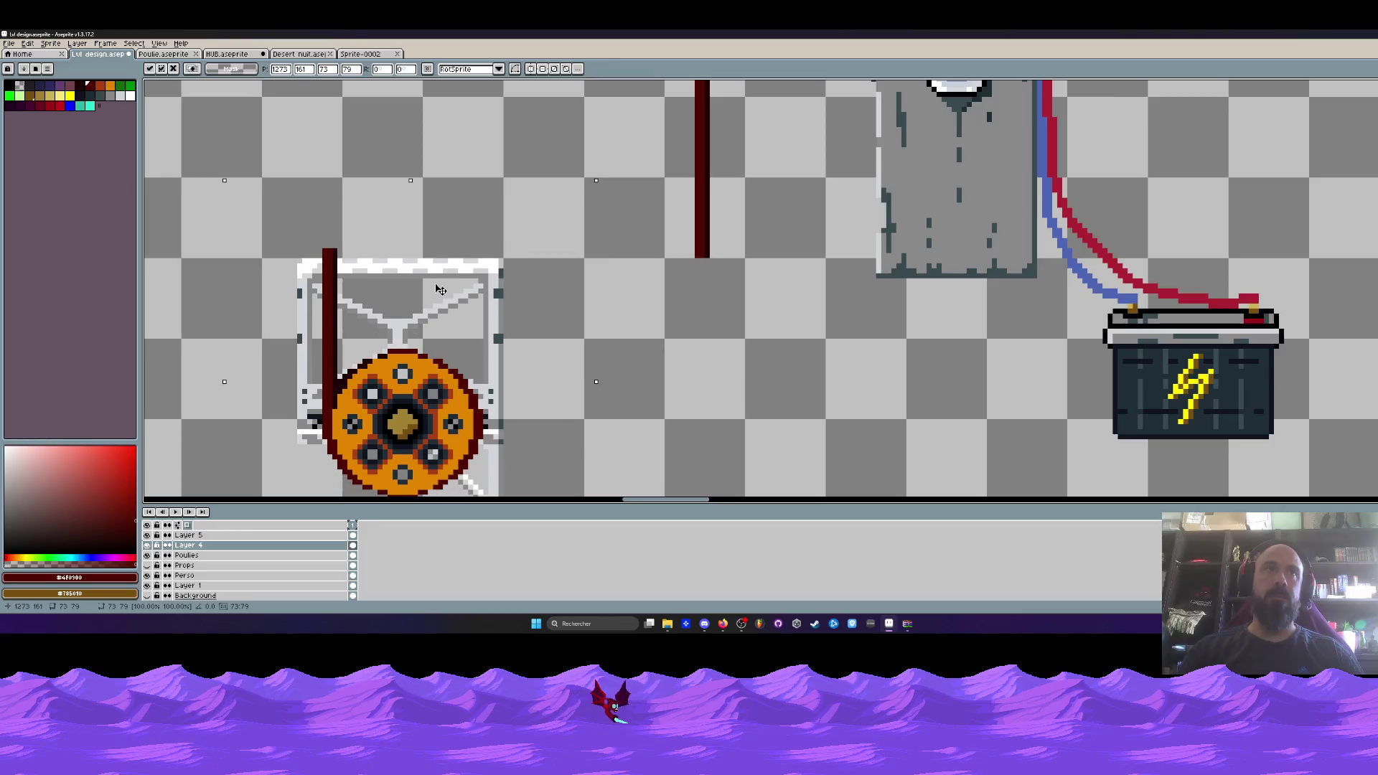
key(Return)
drag(287, 224, 357, 255)
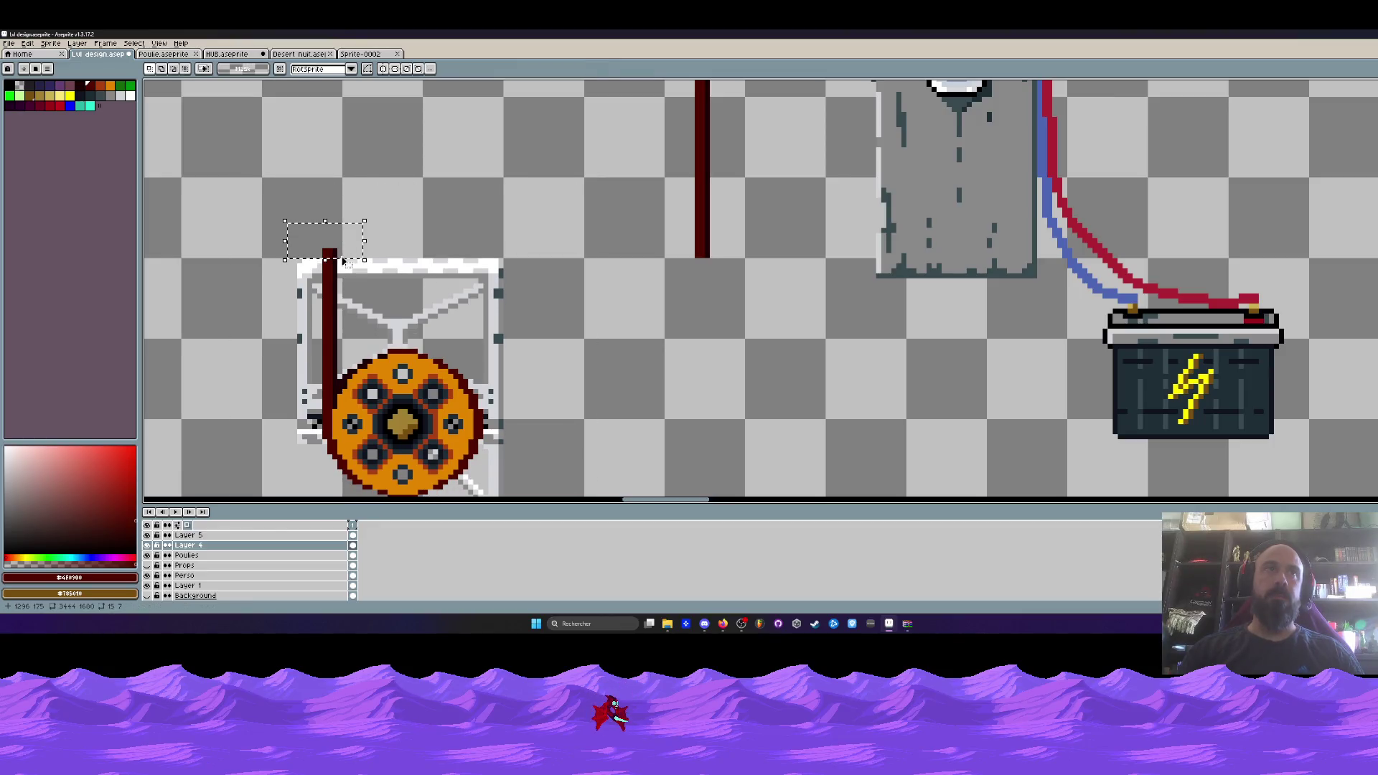
scroll(351, 251, down, 1)
mouse_move(254, 195)
mouse_down()
mouse_move(444, 373)
mouse_move(518, 481)
mouse_up()
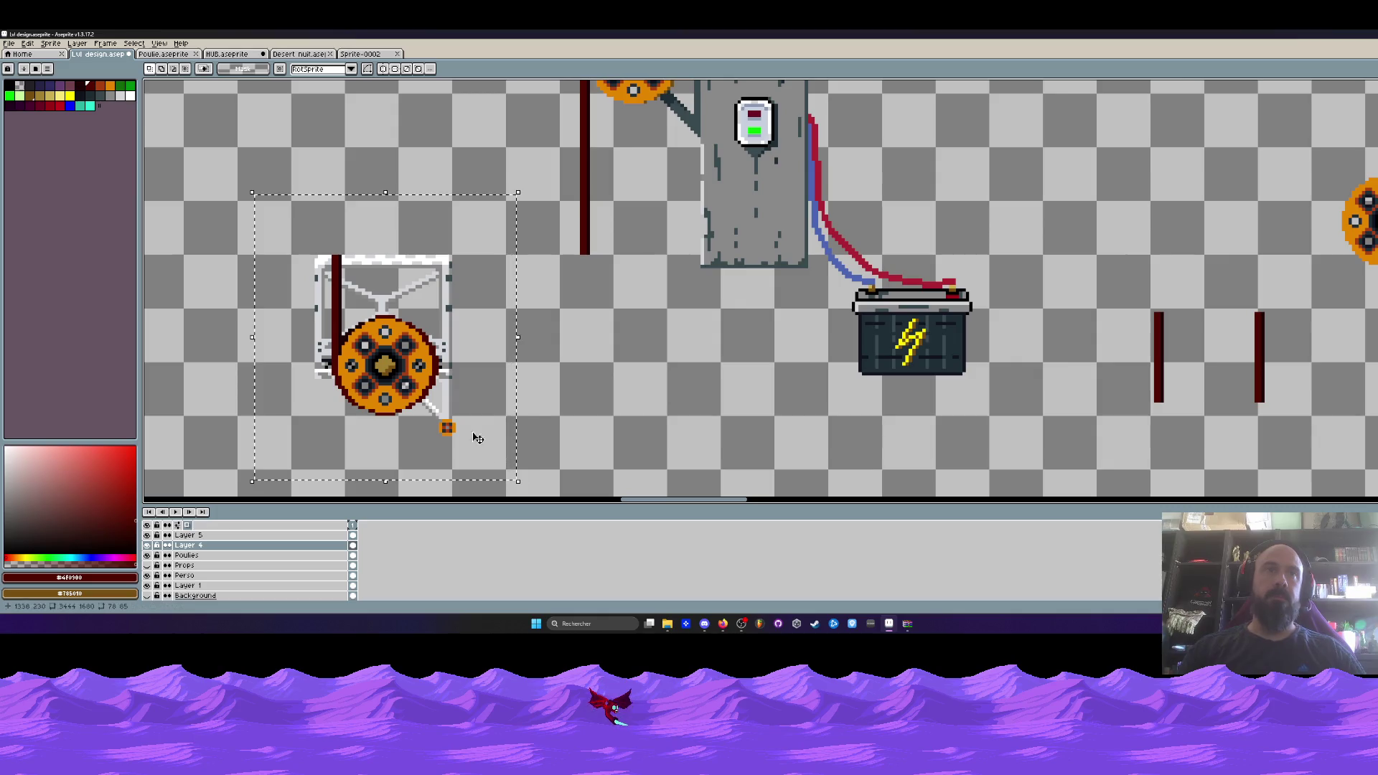
click(409, 366)
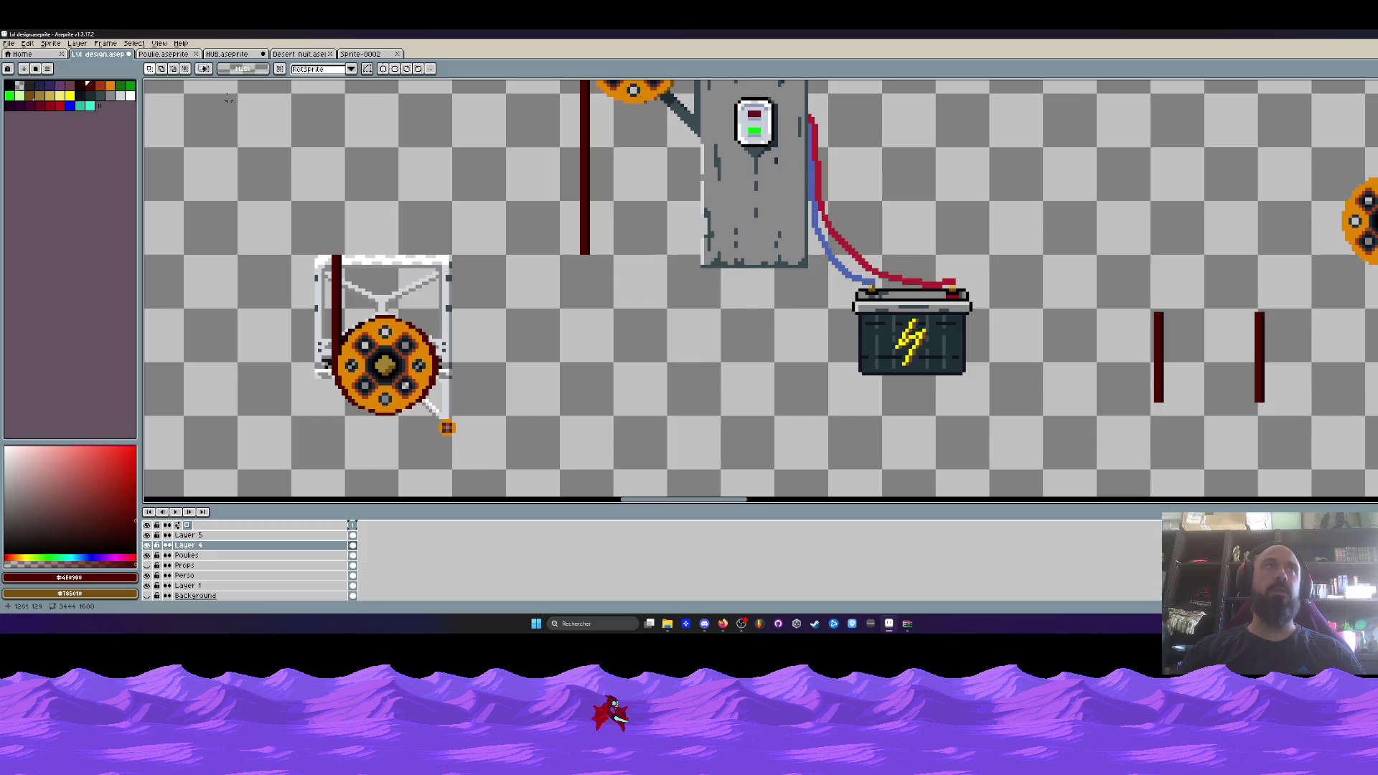
Paste the pulley assembly into the new sprite at its top-left corner.
key(ctrl+Tab)
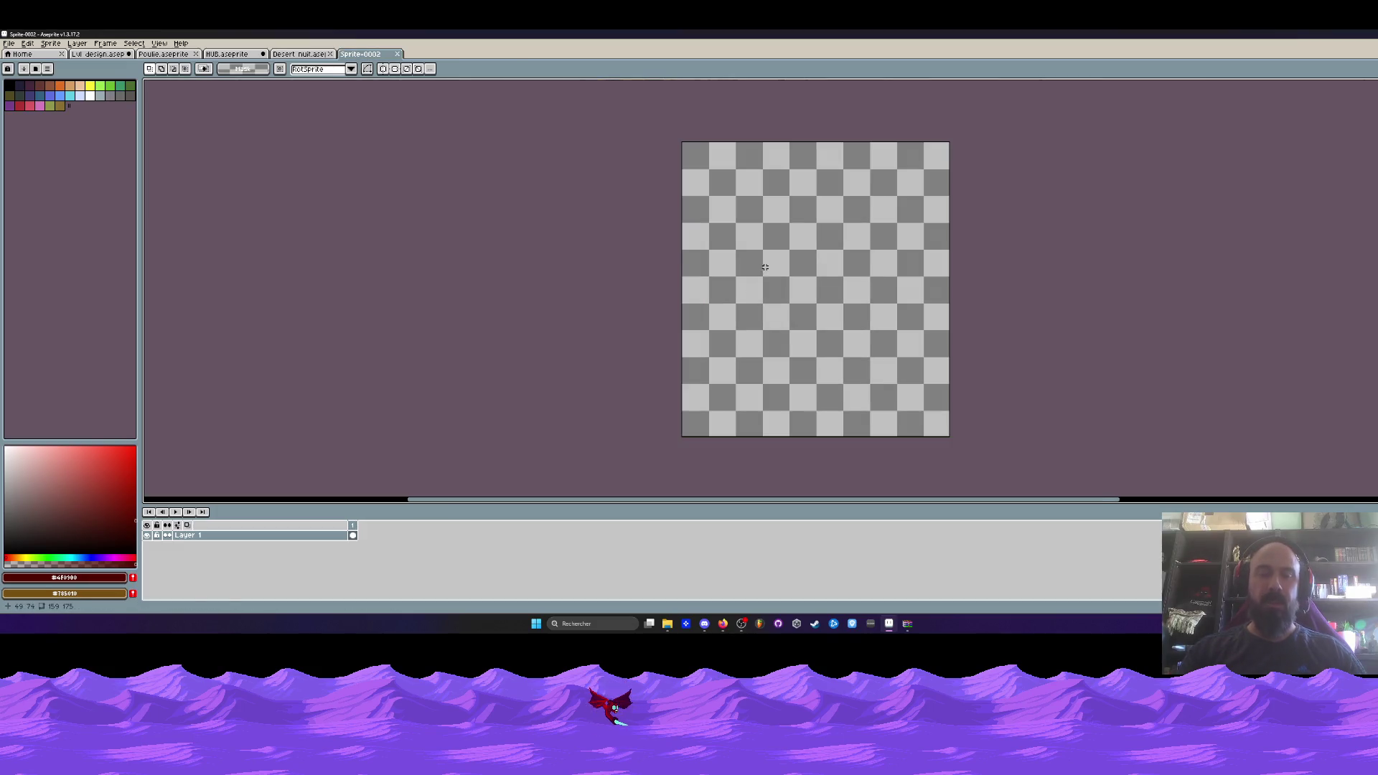
key(ctrl+v)
scroll(789, 259, up, 1)
scroll(790, 259, up, 1)
mouse_move(789, 259)
mouse_down()
mouse_move(654, 256)
mouse_move(701, 403)
mouse_move(702, 295)
mouse_move(654, 223)
mouse_up()
scroll(654, 223, up, 1)
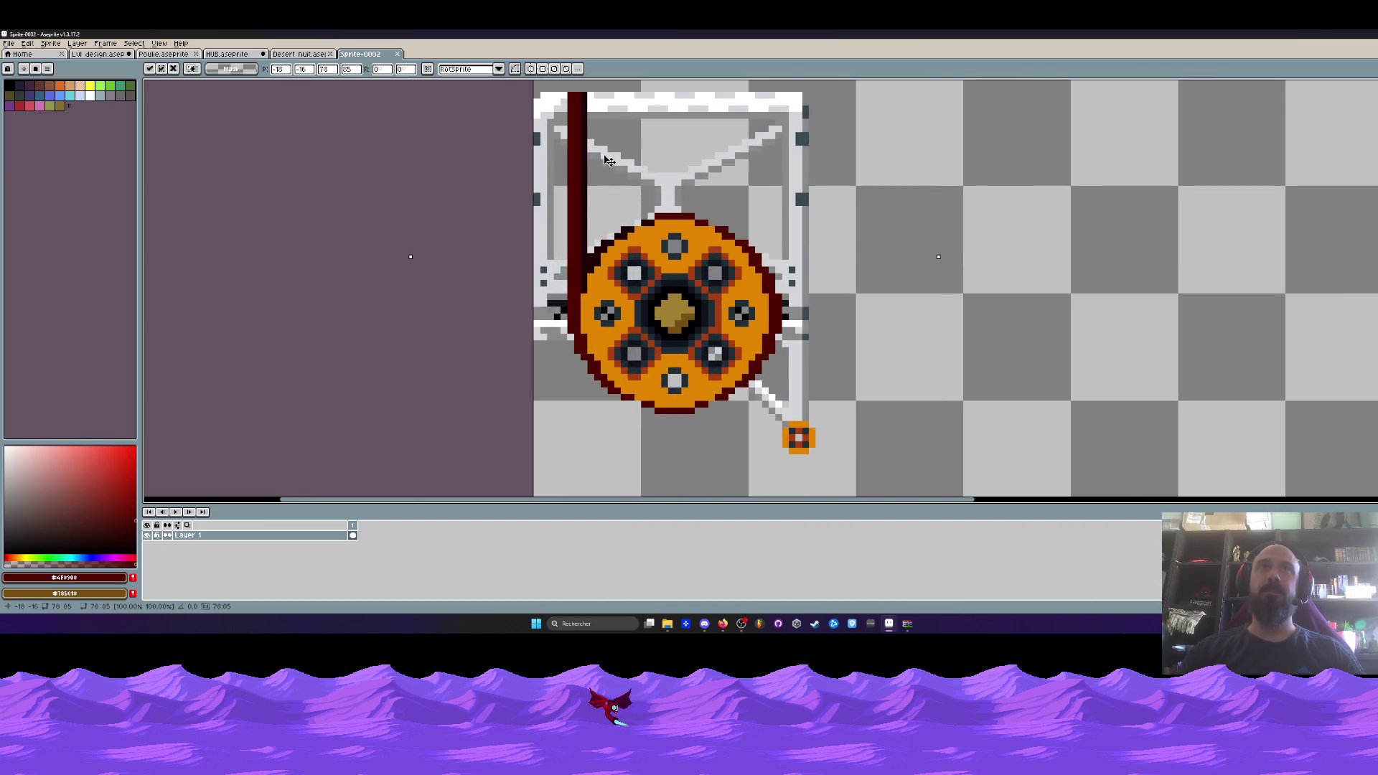
scroll(621, 325, up, 1)
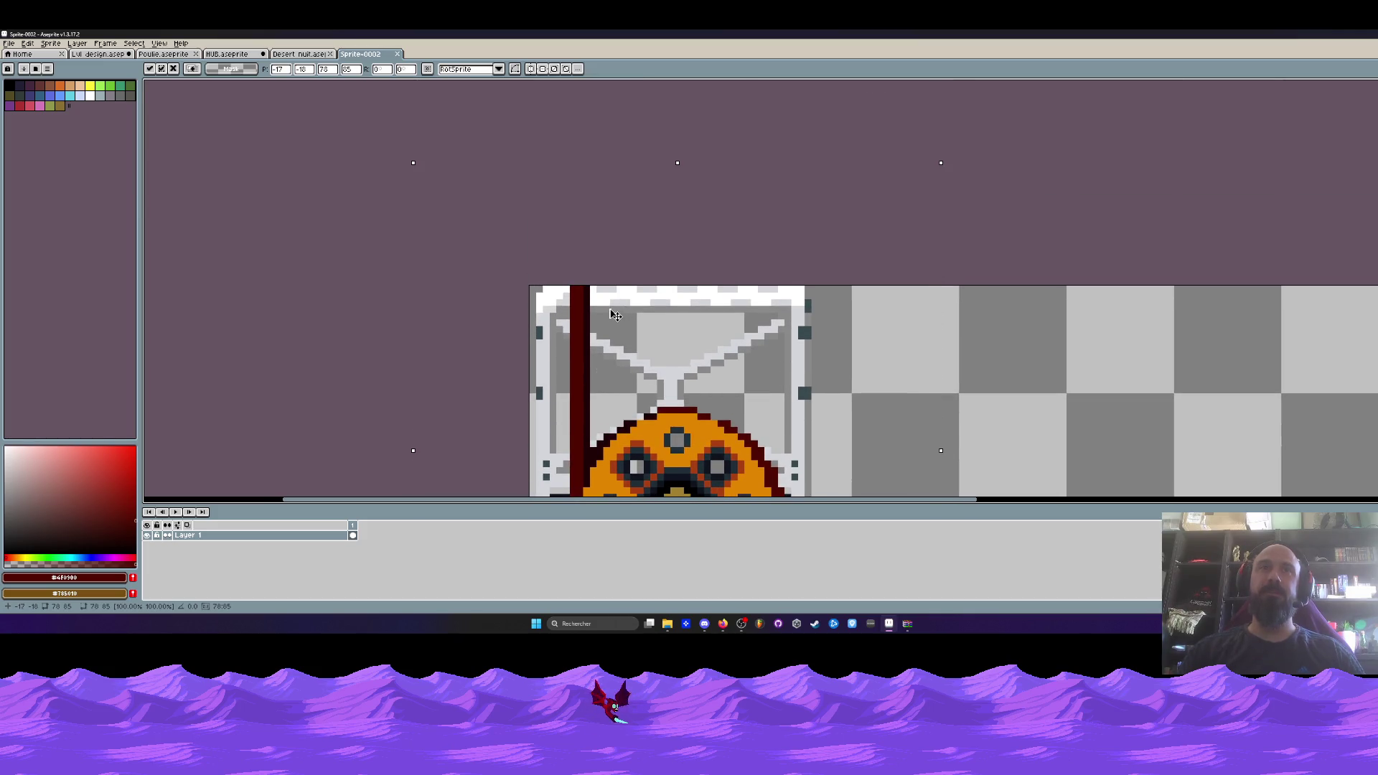
scroll(616, 315, down, 3)
key(Return)
Crop the new sprite's canvas to 48x64 to fit the pulley.
key(ctrl+alt+c)
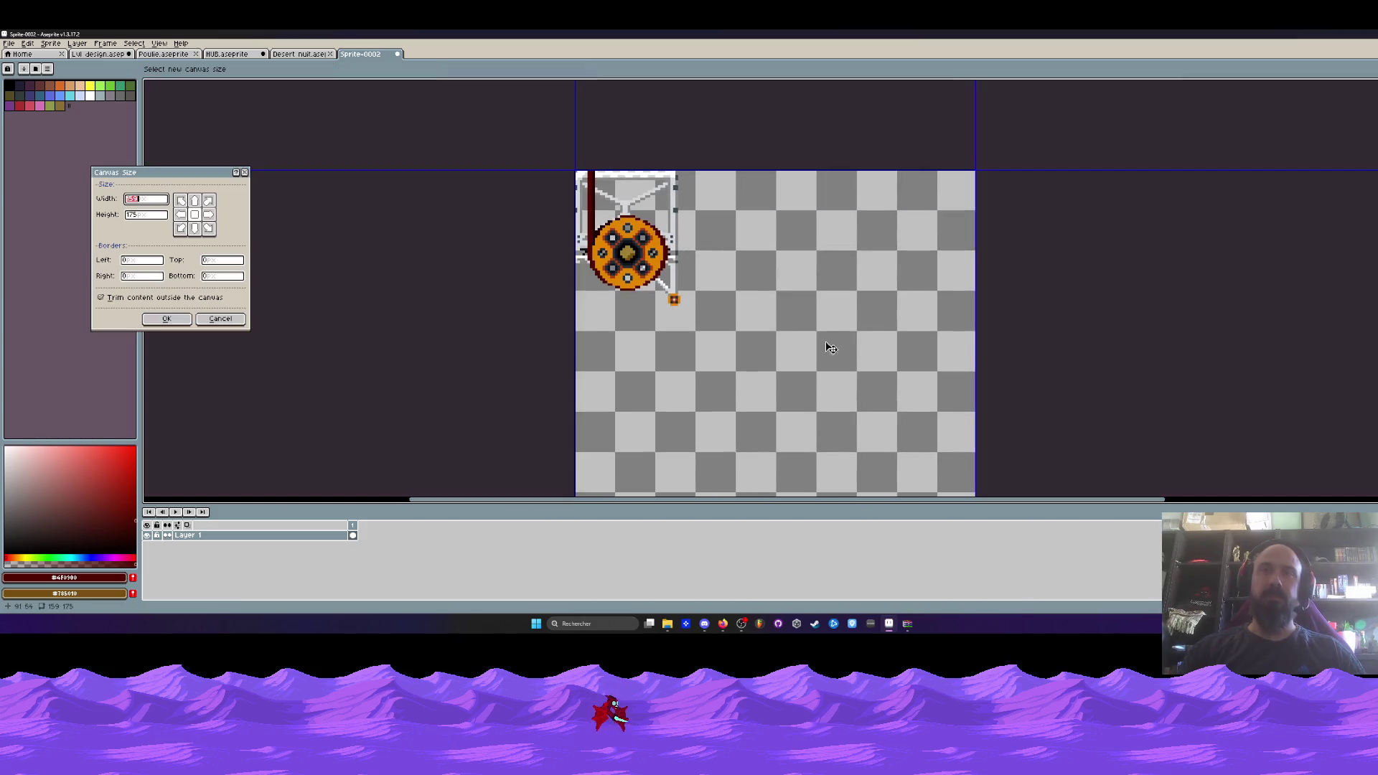
mouse_move(976, 335)
mouse_down()
mouse_move(701, 333)
mouse_move(739, 333)
mouse_up()
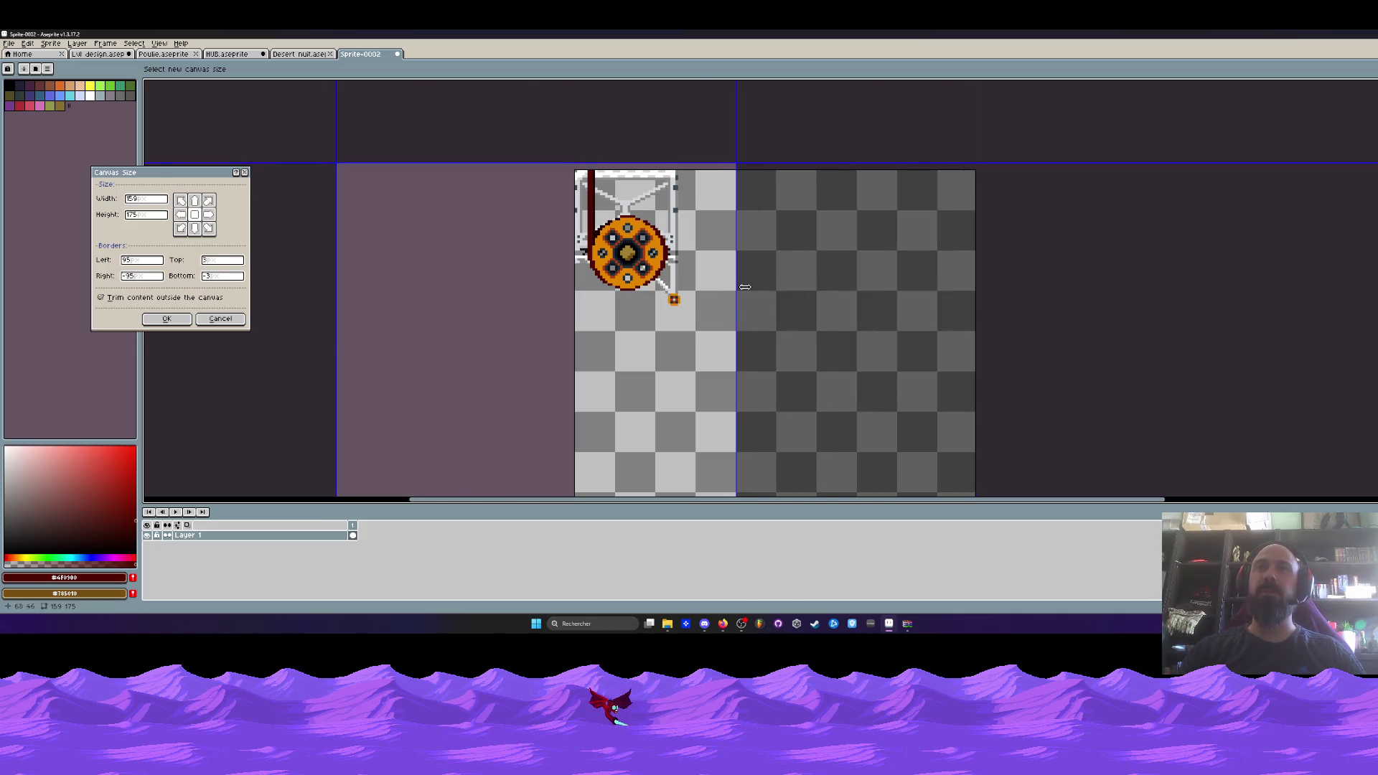
key(Escape)
scroll(523, 295, down, 2)
key(ctrl+alt+c)
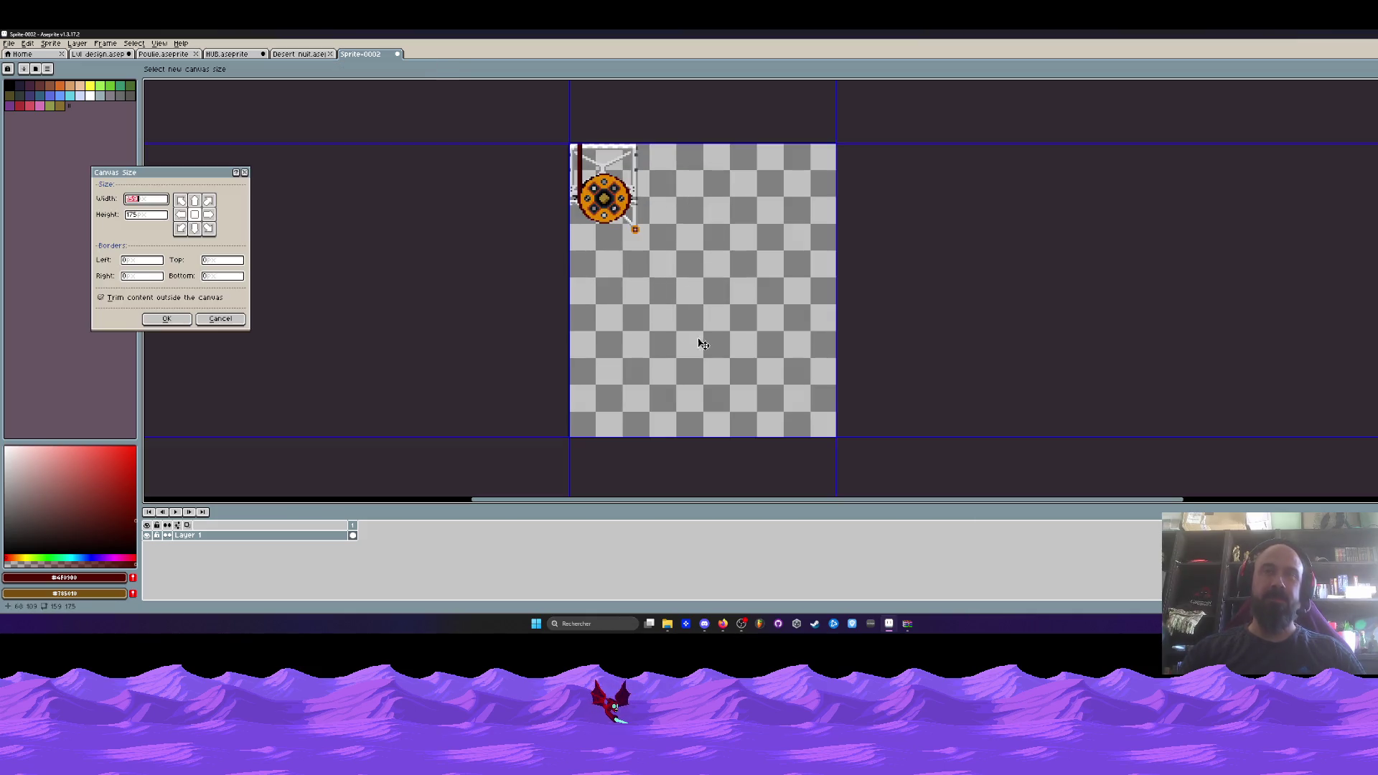
mouse_move(840, 439)
mouse_down()
mouse_move(632, 216)
mouse_move(617, 221)
mouse_move(629, 254)
mouse_up()
scroll(637, 232, up, 3)
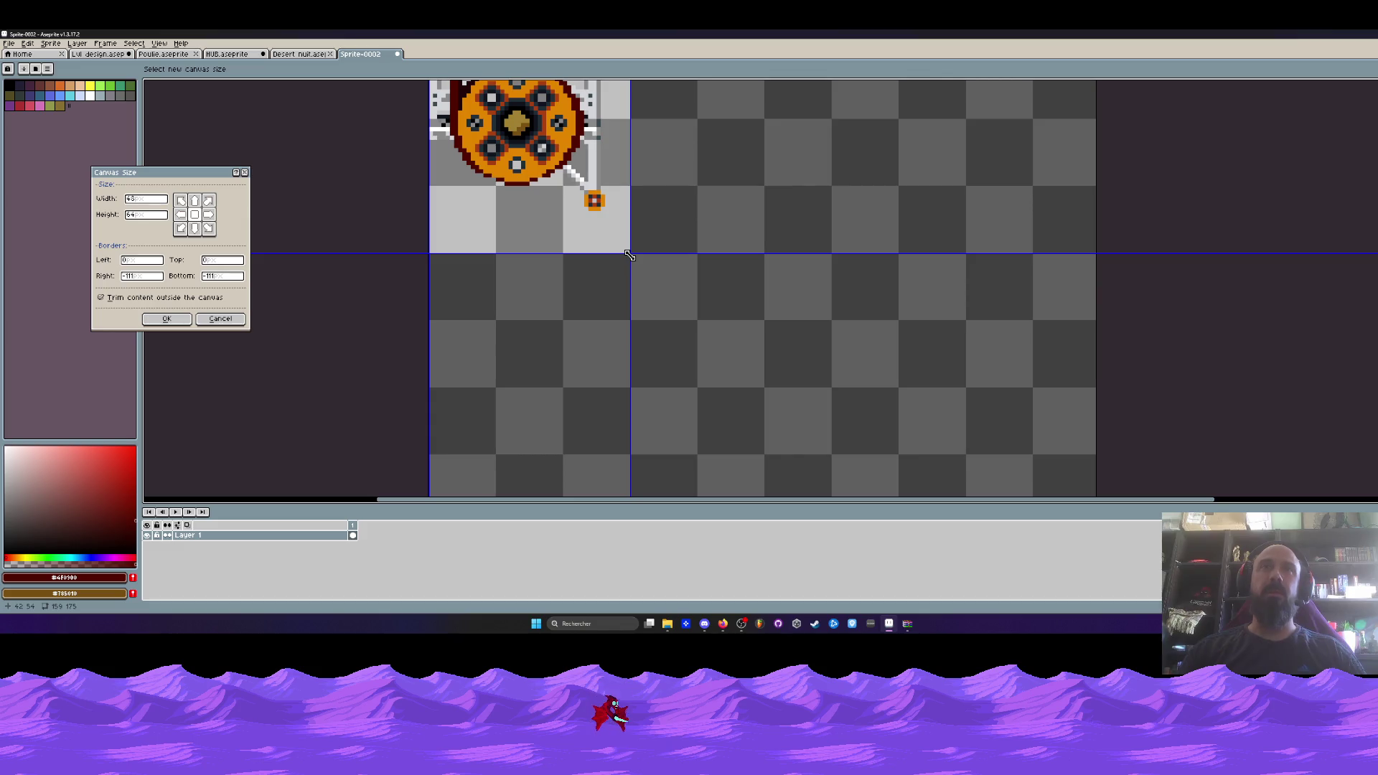
click(167, 318)
scroll(461, 283, down, 3)
scroll(733, 318, up, 2)
drag(733, 318, 694, 386)
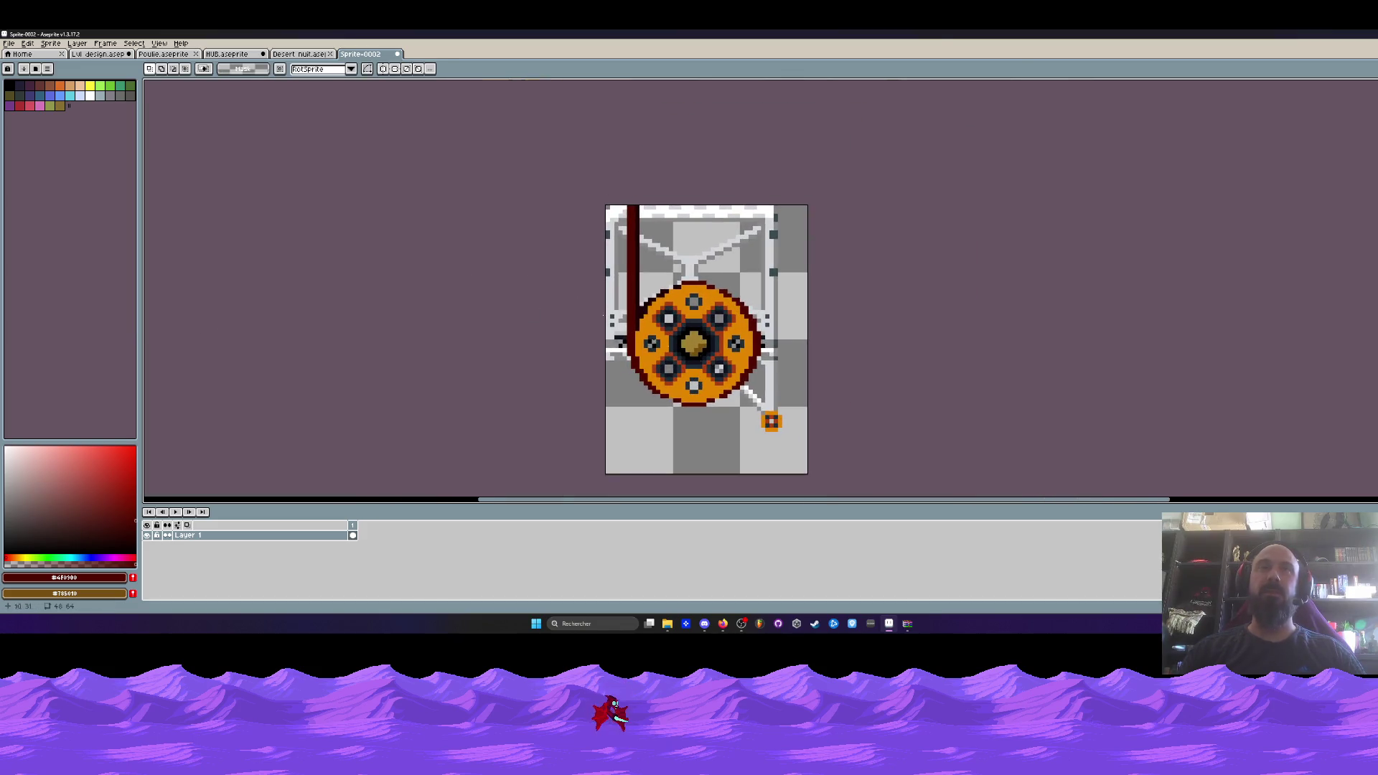
Switch over to the Poulie sprite.
click(24, 69)
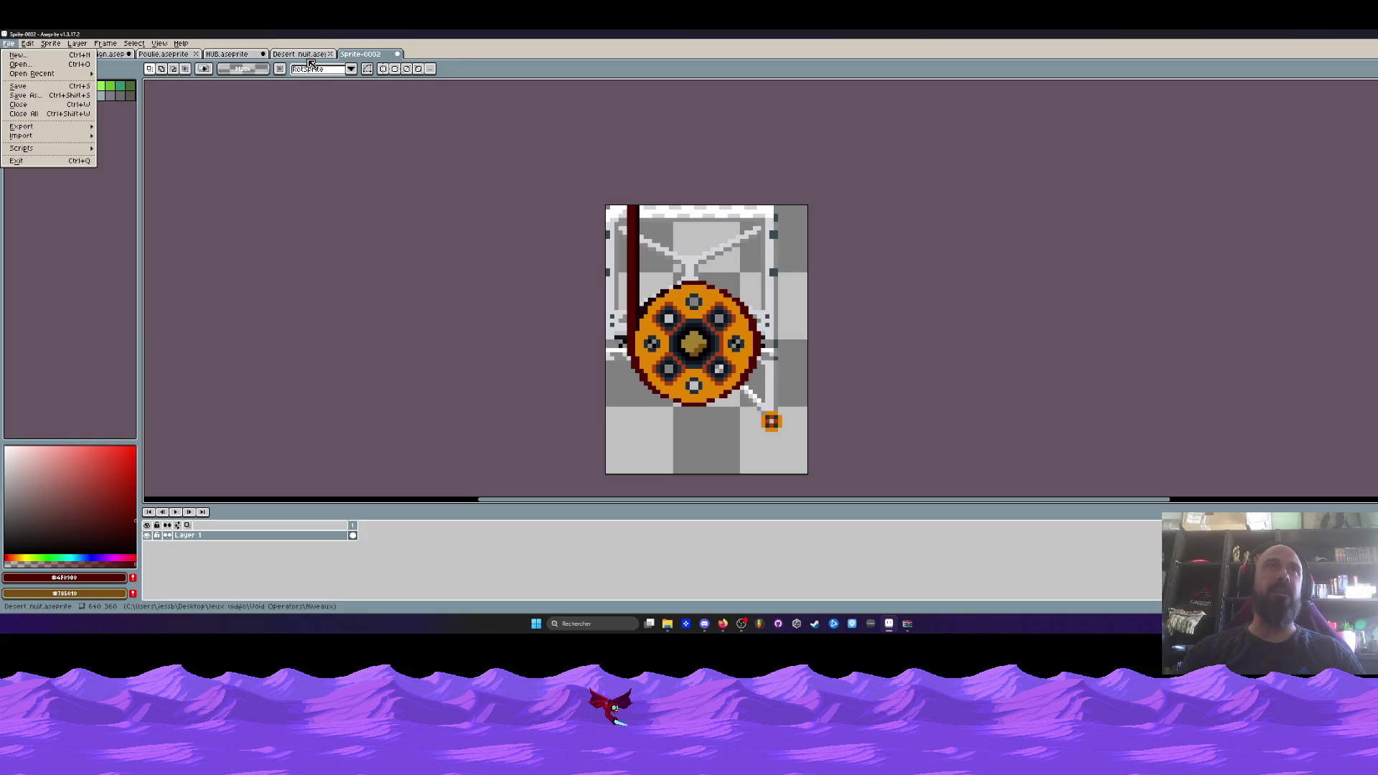
click(353, 57)
scroll(618, 336, down, 1)
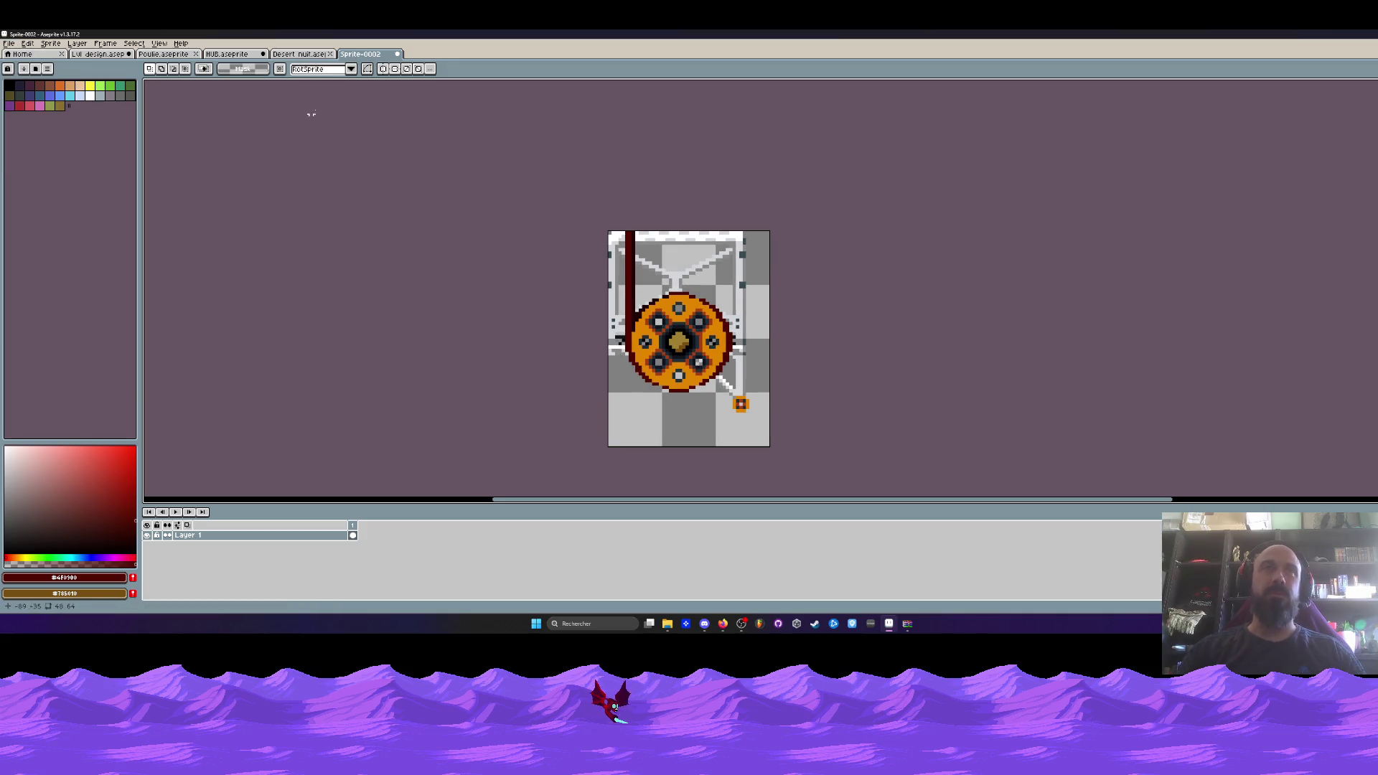
click(298, 54)
click(359, 53)
click(188, 54)
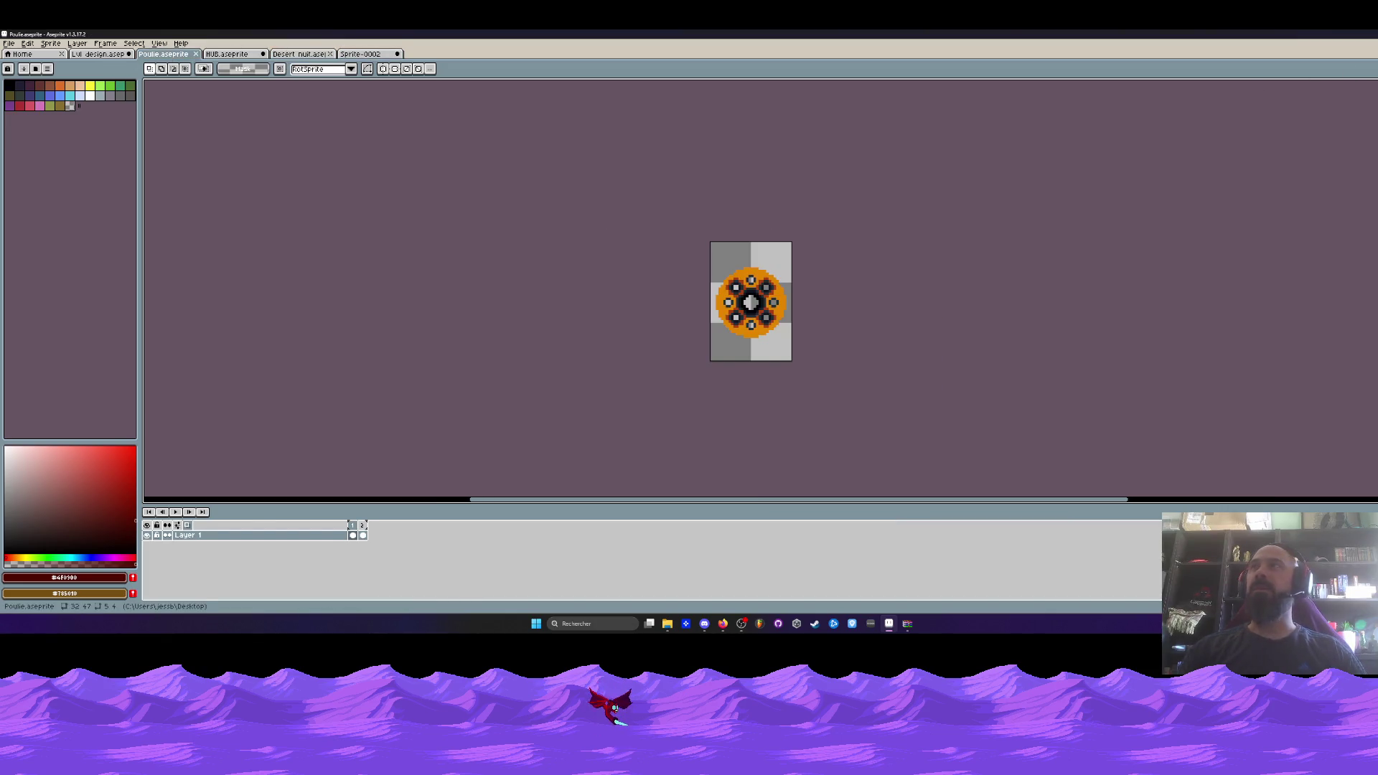
Re-maximize the window, view Poulie's frame 2, then return to Sprite-0002.
key(super+Down)
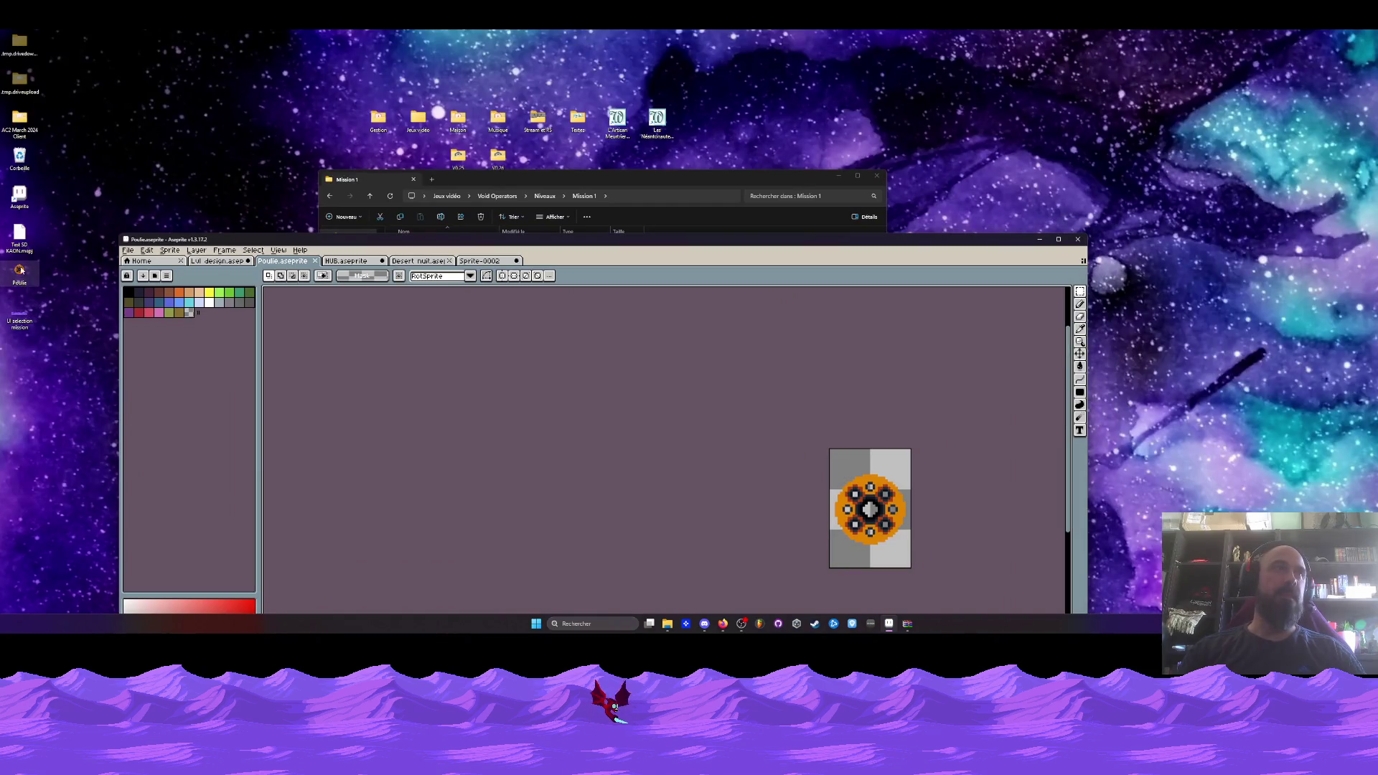
double_click(447, 241)
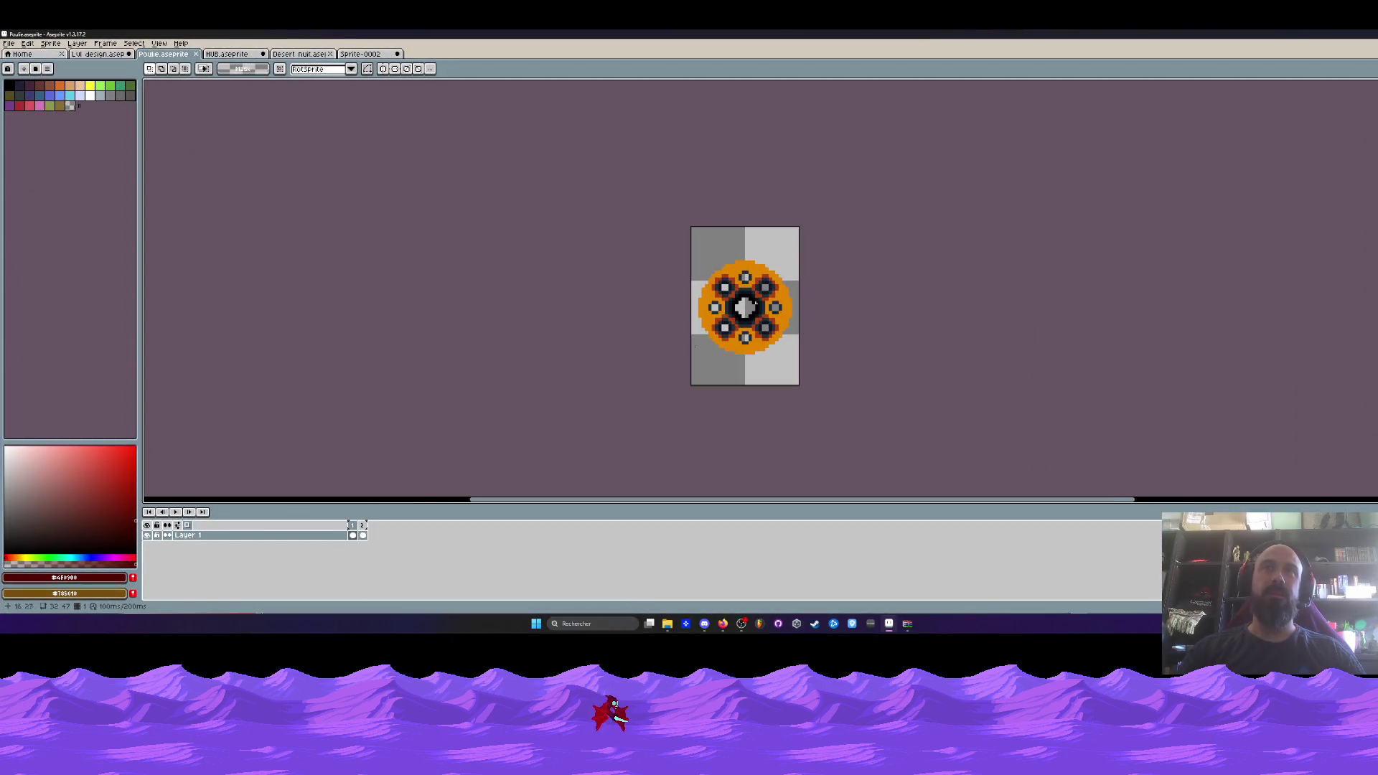
scroll(770, 275, up, 1)
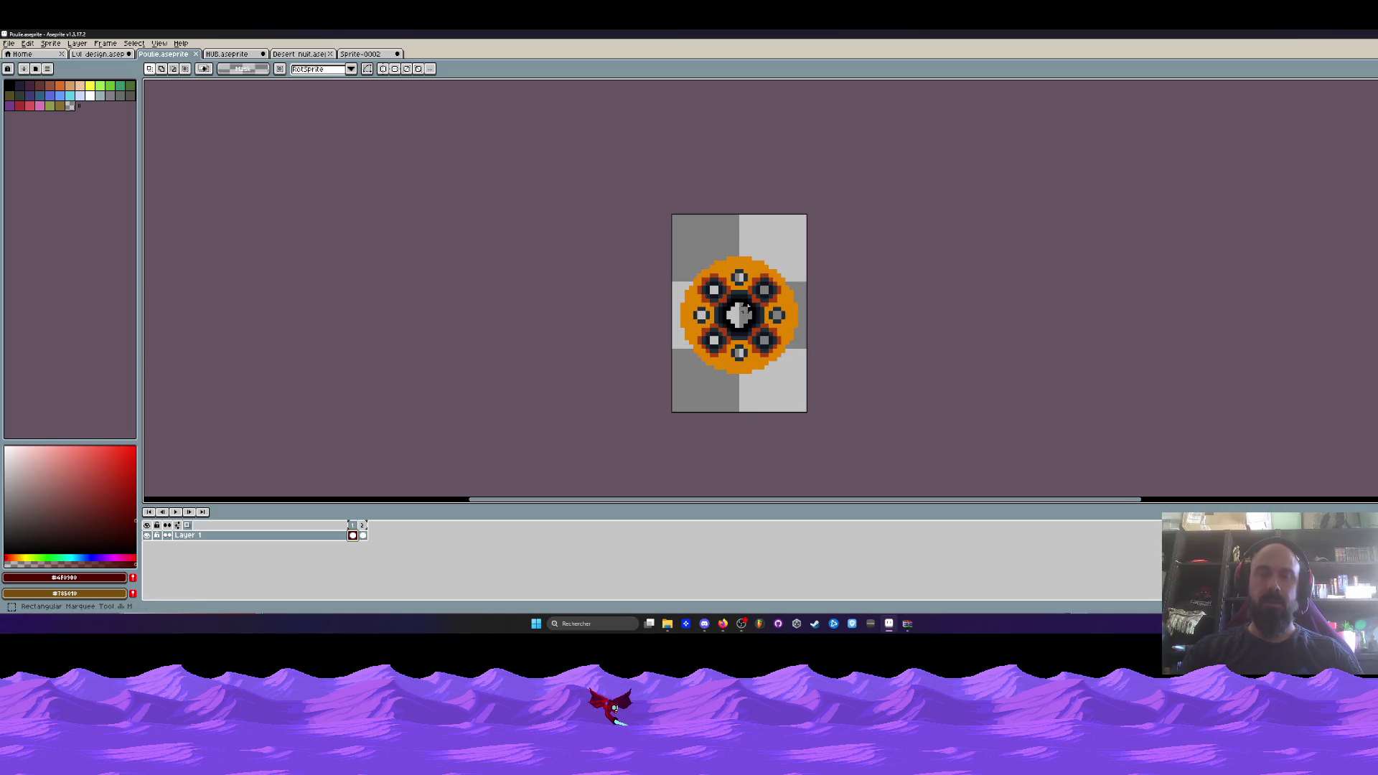
click(364, 535)
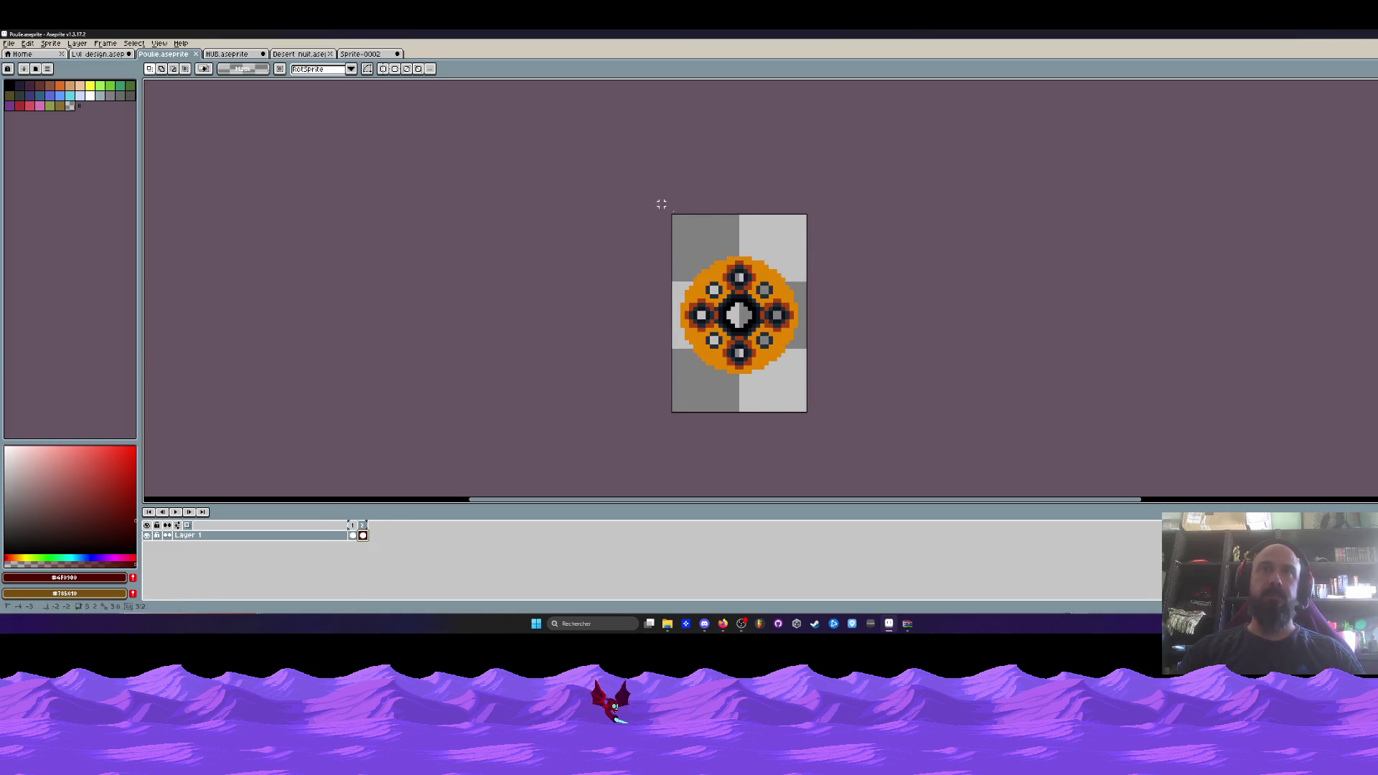
click(356, 56)
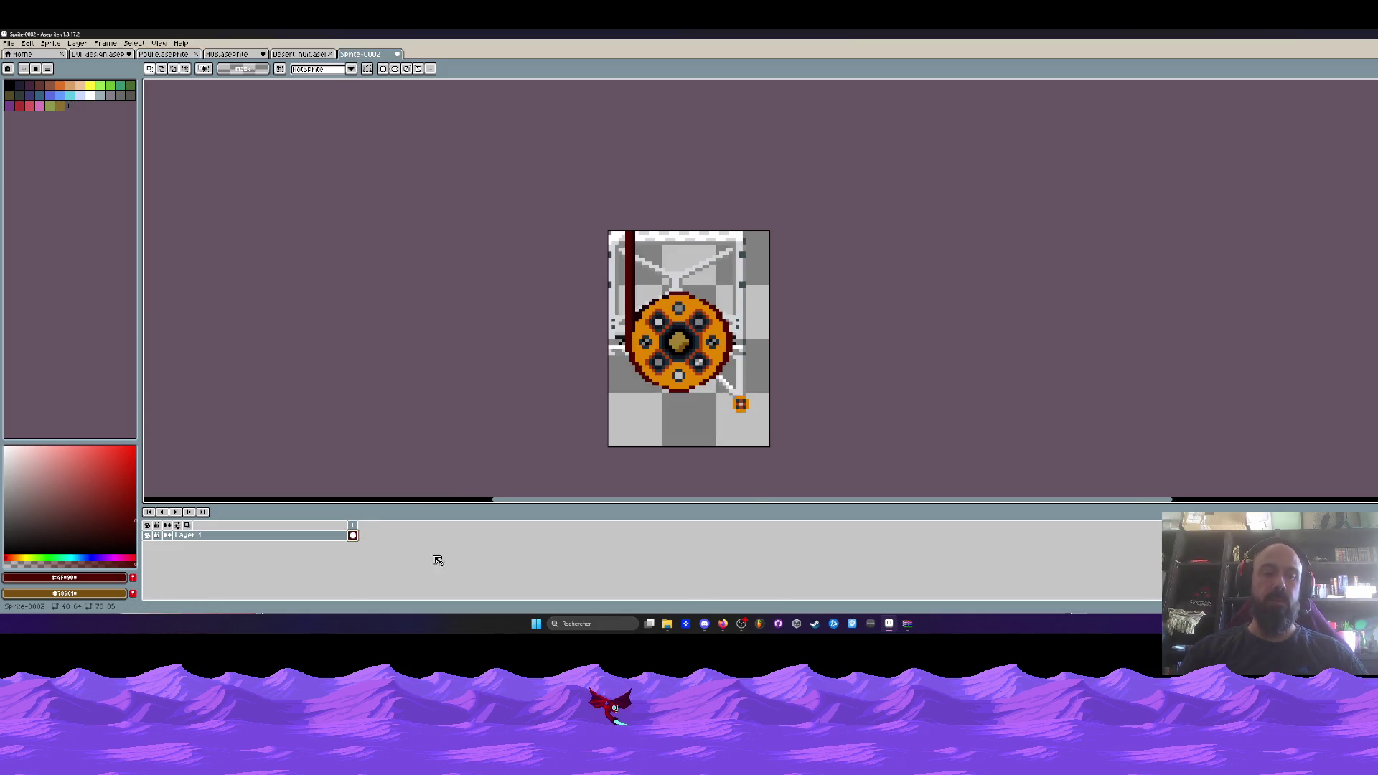
Paint grey over the top of the old wheel with an enlarged pencil brush.
key(shift+n)
key(ctrl+z)
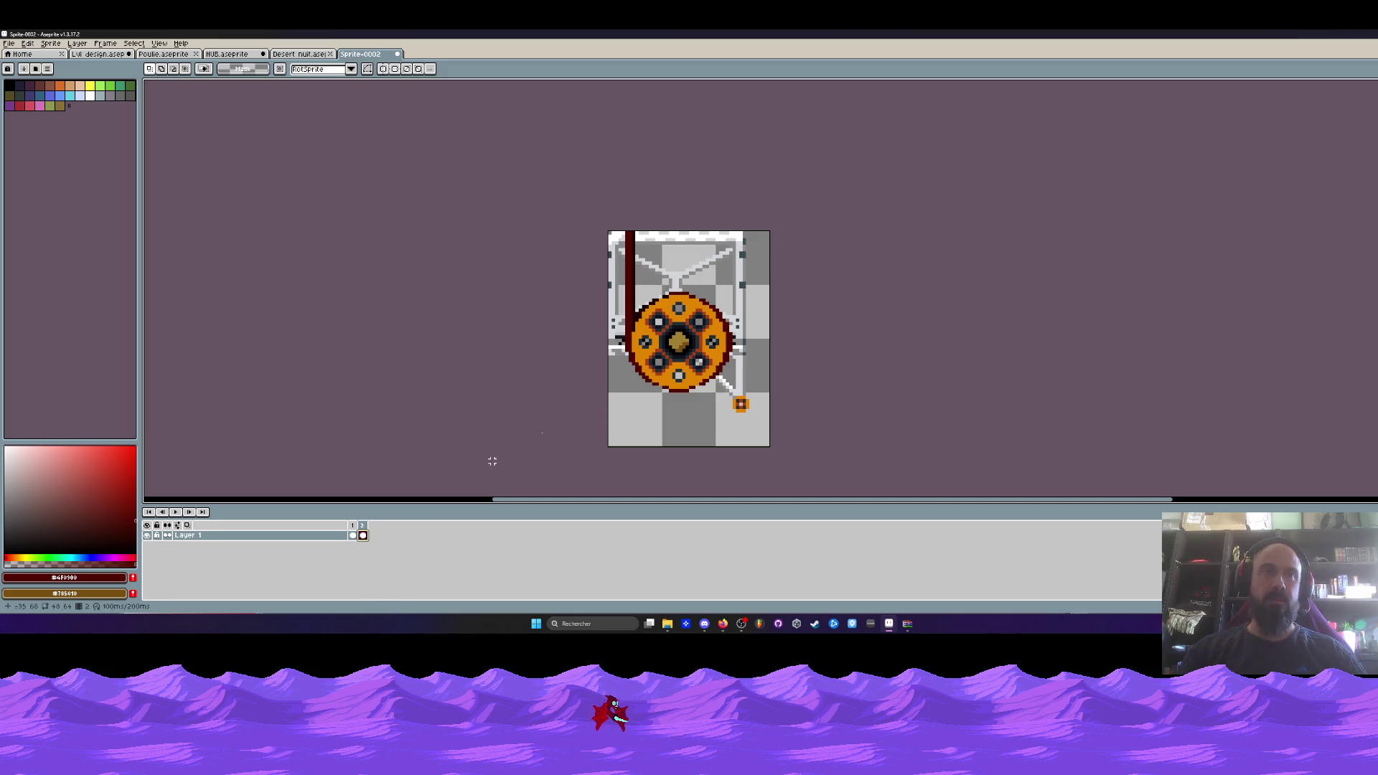
scroll(689, 290, up, 3)
key(b)
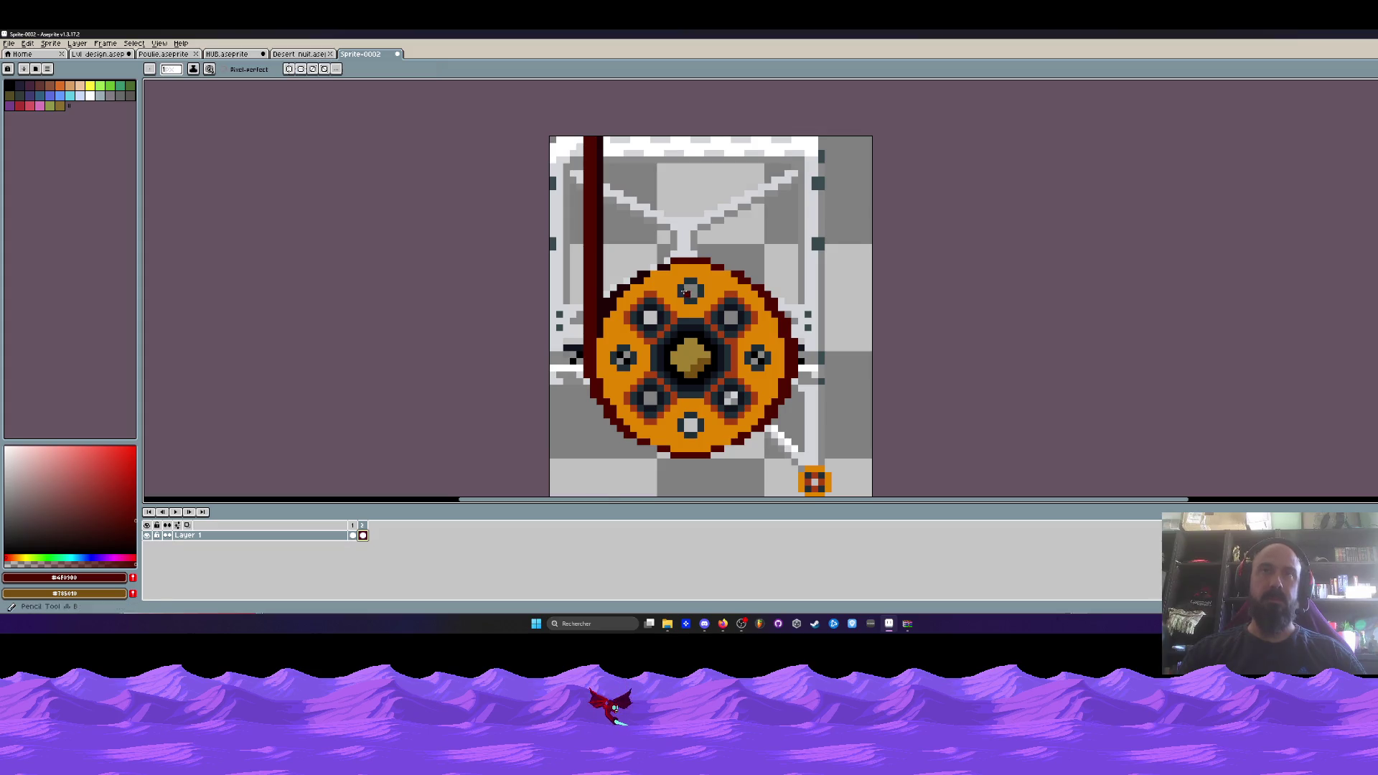
scroll(689, 290, up, 2)
drag(711, 269, 723, 280)
key(ctrl+z)
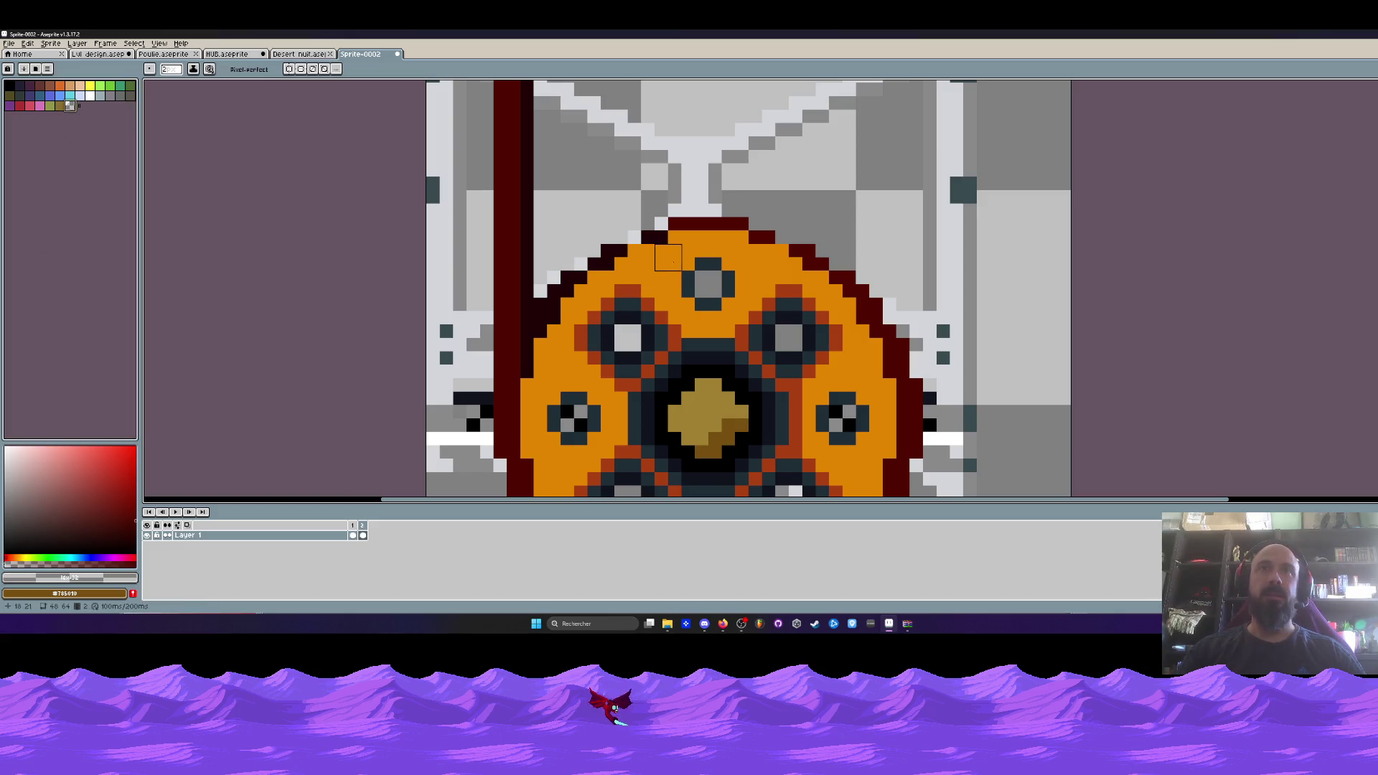
click(682, 244)
key(plus)
key(plus)
mouse_move(648, 276)
mouse_down()
mouse_move(725, 273)
mouse_move(762, 306)
mouse_move(601, 325)
mouse_move(600, 287)
mouse_up()
Paint out the rest of the old wheel and paste the copied wheel onto the circle outline.
key(space)
mouse_move(633, 373)
mouse_down()
mouse_move(631, 253)
mouse_move(560, 312)
mouse_move(560, 294)
mouse_move(577, 337)
mouse_move(682, 194)
mouse_move(674, 265)
mouse_move(708, 205)
mouse_move(738, 209)
mouse_move(747, 246)
mouse_move(738, 215)
mouse_move(829, 192)
mouse_move(861, 247)
mouse_move(818, 215)
mouse_move(780, 309)
mouse_move(837, 246)
mouse_move(872, 315)
mouse_move(862, 337)
mouse_move(804, 316)
mouse_move(775, 345)
mouse_up()
mouse_move(781, 252)
mouse_down()
mouse_move(772, 244)
mouse_move(879, 277)
mouse_move(839, 323)
mouse_move(796, 327)
mouse_move(846, 330)
mouse_move(787, 343)
mouse_move(738, 313)
mouse_move(806, 338)
mouse_move(782, 351)
mouse_move(797, 365)
mouse_move(747, 357)
mouse_move(718, 375)
mouse_move(728, 283)
mouse_move(705, 373)
mouse_move(667, 360)
mouse_move(699, 306)
mouse_move(633, 132)
mouse_move(633, 266)
mouse_move(574, 286)
mouse_move(609, 321)
mouse_move(633, 320)
mouse_move(630, 332)
mouse_up()
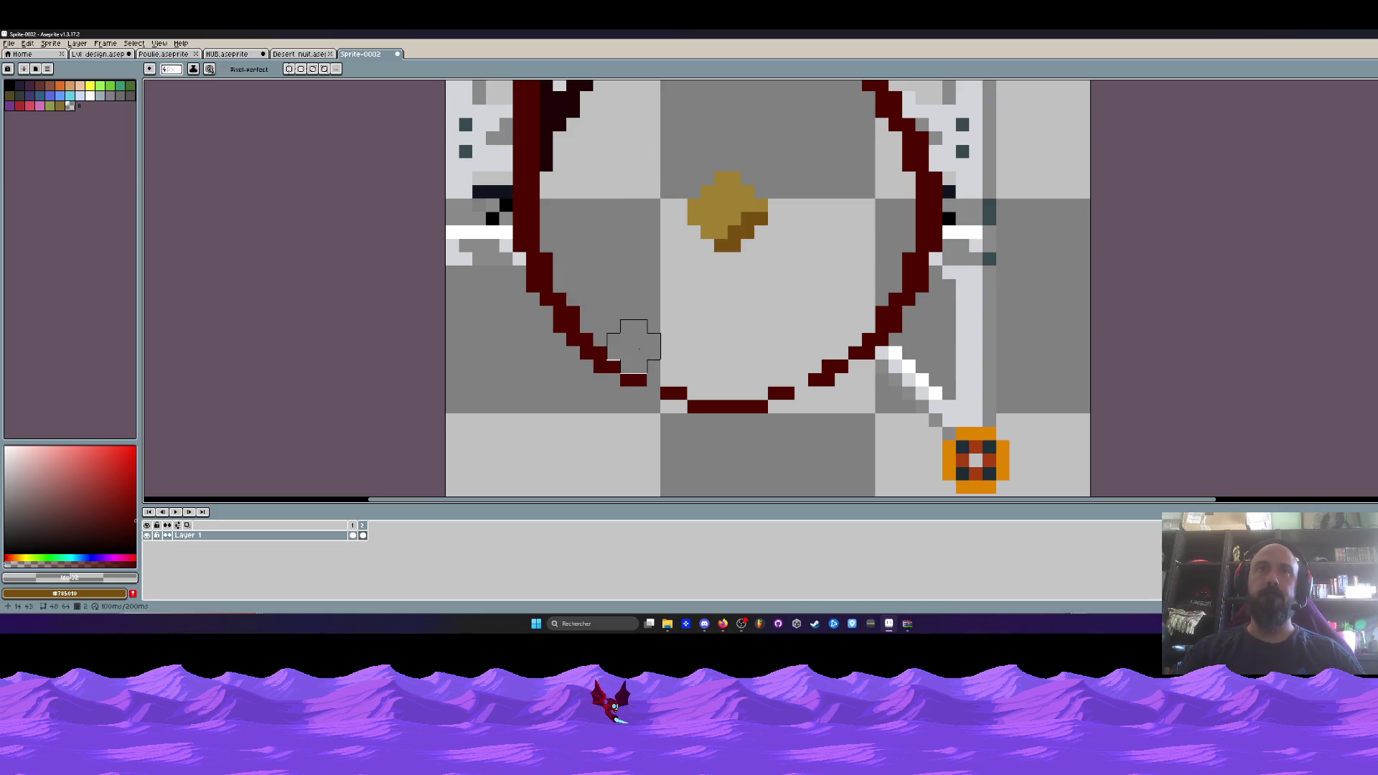
scroll(631, 331, down, 3)
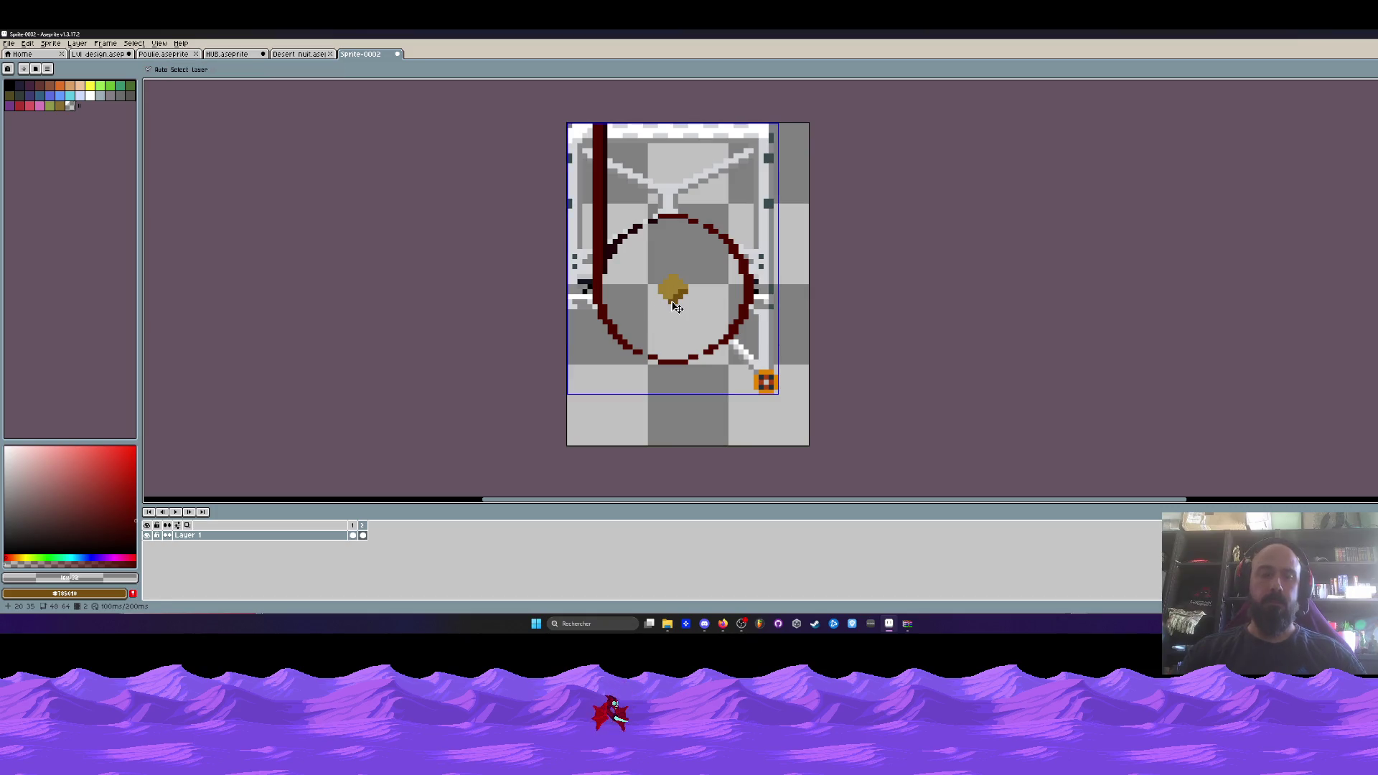
key(ctrl+v)
drag(679, 264, 696, 307)
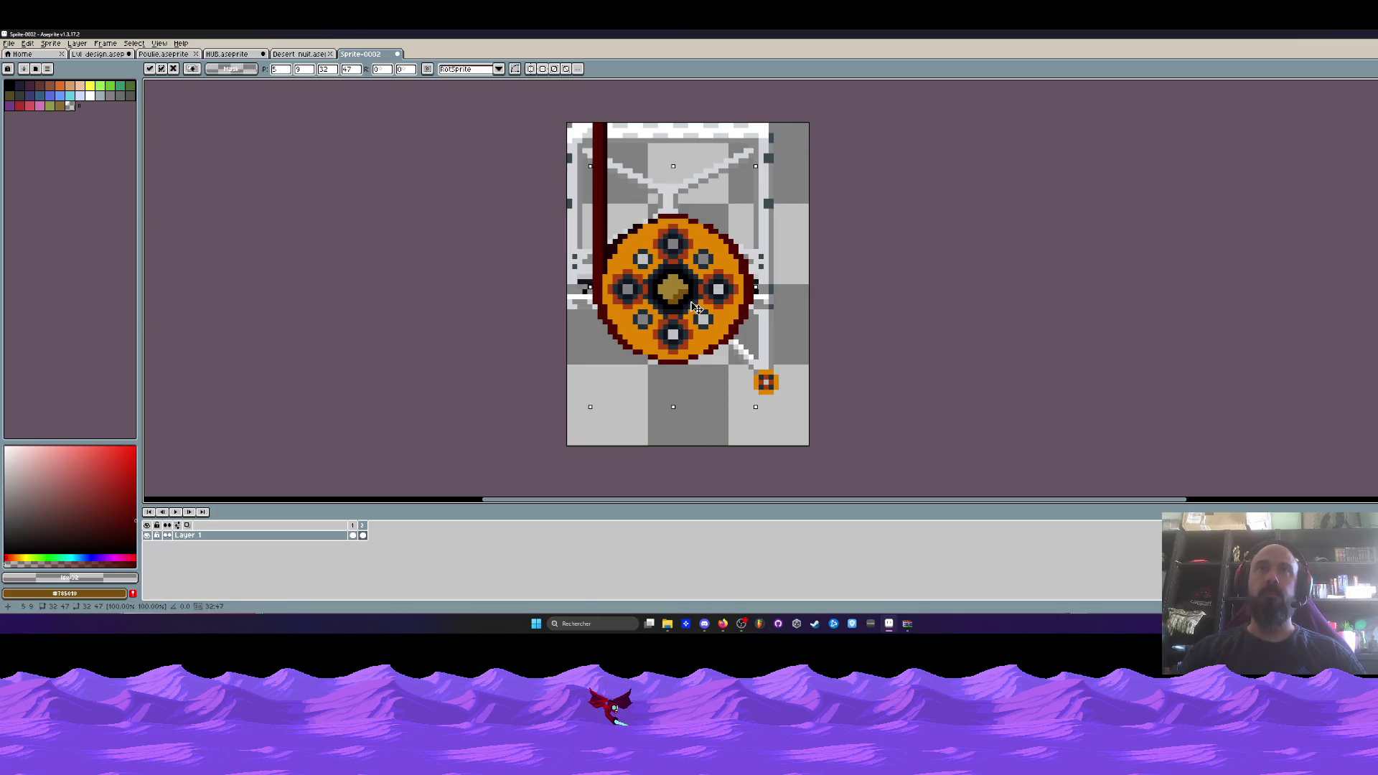
Commit the pasted wheel and preview the pulley animation.
key(Return)
key(Delete)
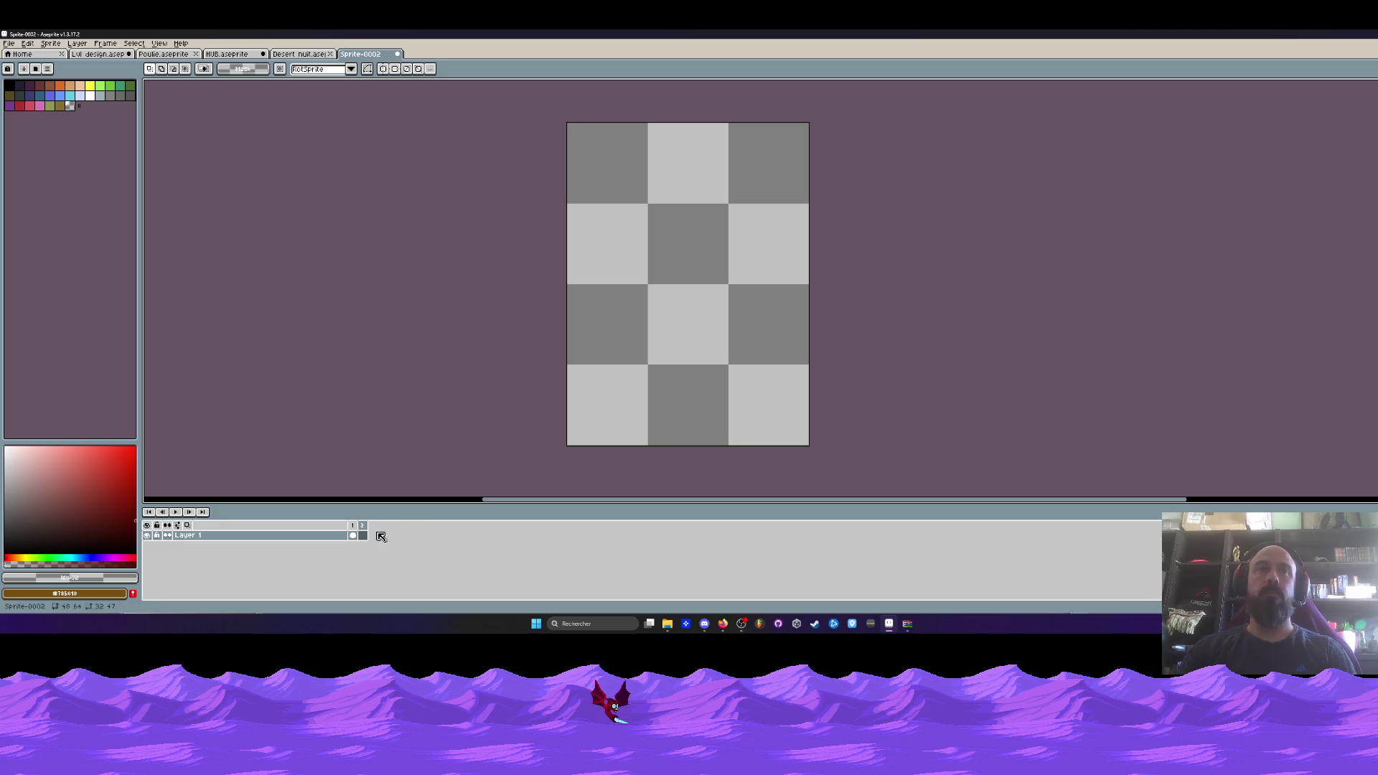
key(ctrl+z)
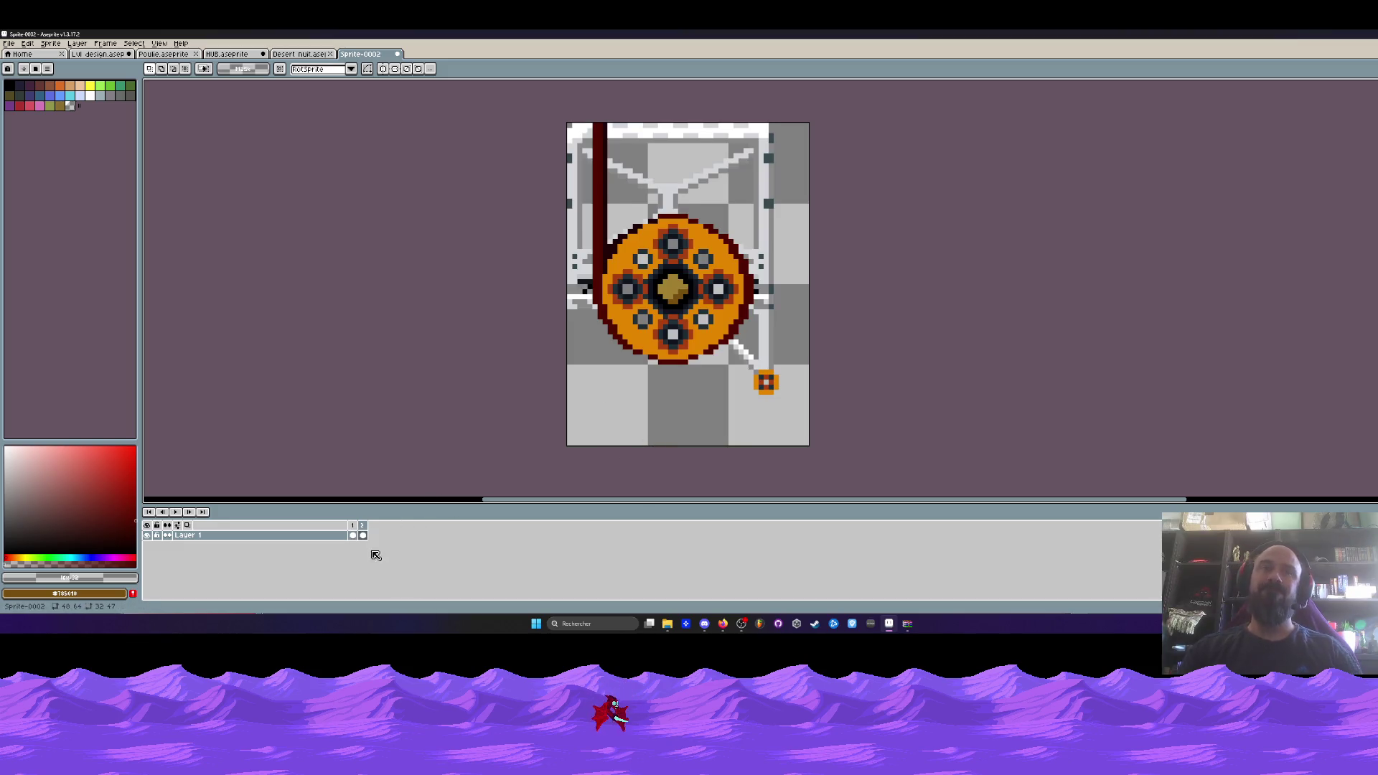
key(Return)
scroll(723, 335, down, 1)
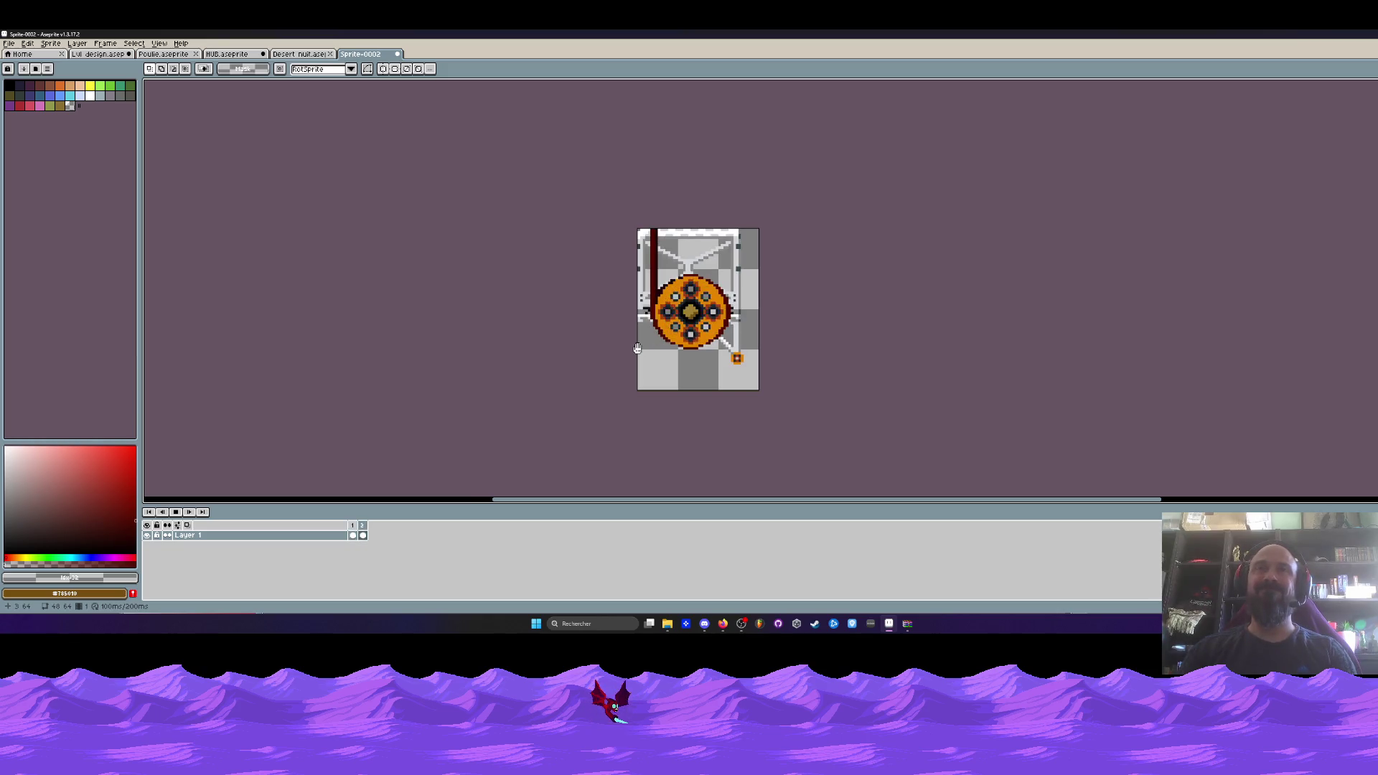
Set both animation frames to a 150 ms duration in Frame Properties.
click(353, 526)
double_click(365, 526)
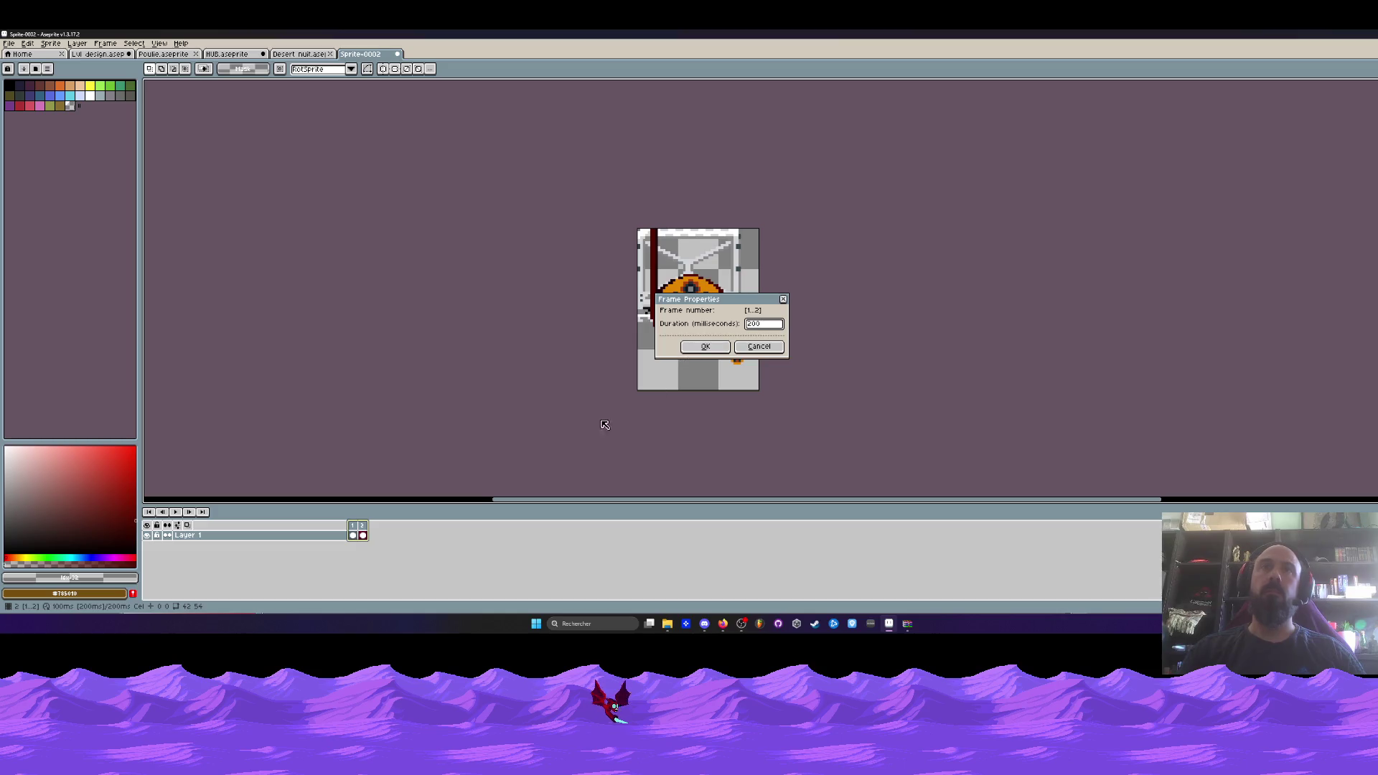
click(704, 347)
key(Return)
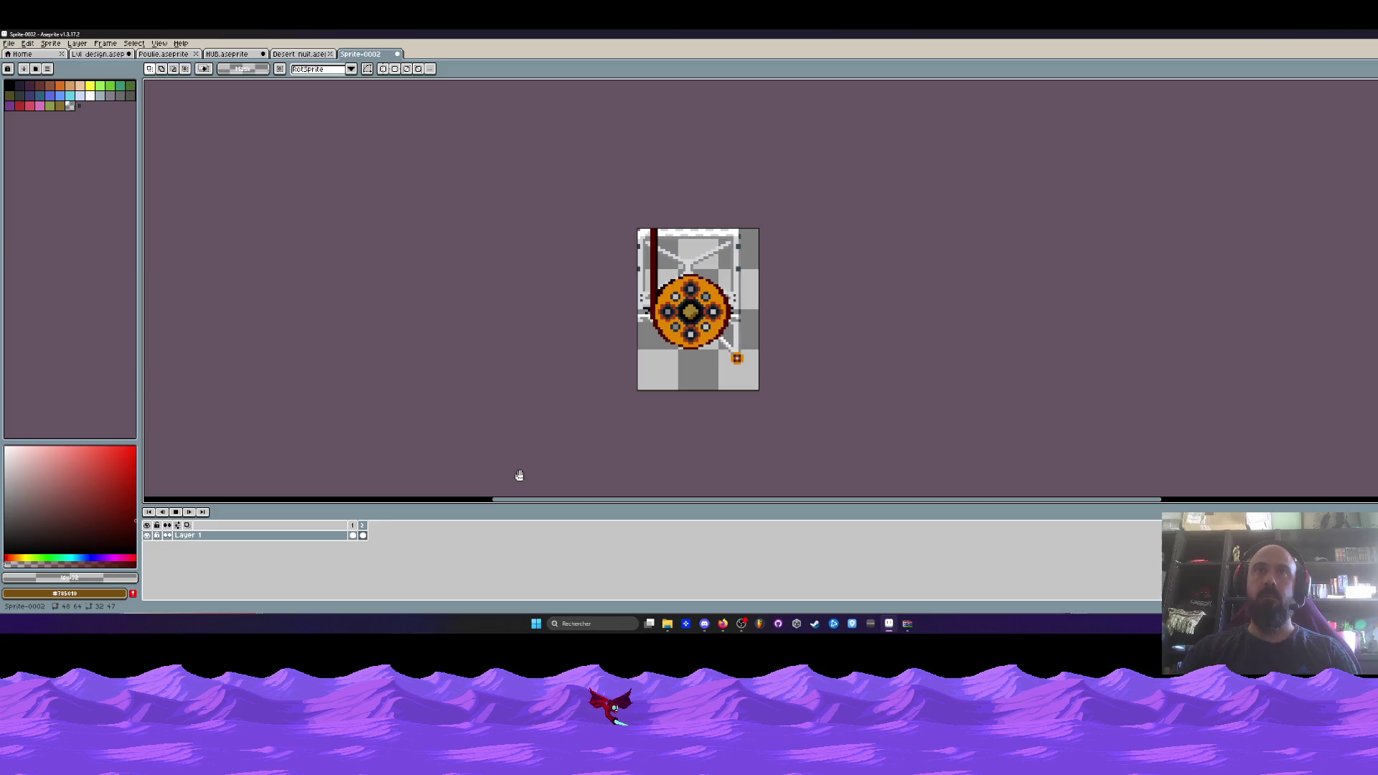
key(Return)
drag(352, 535, 363, 535)
double_click(363, 526)
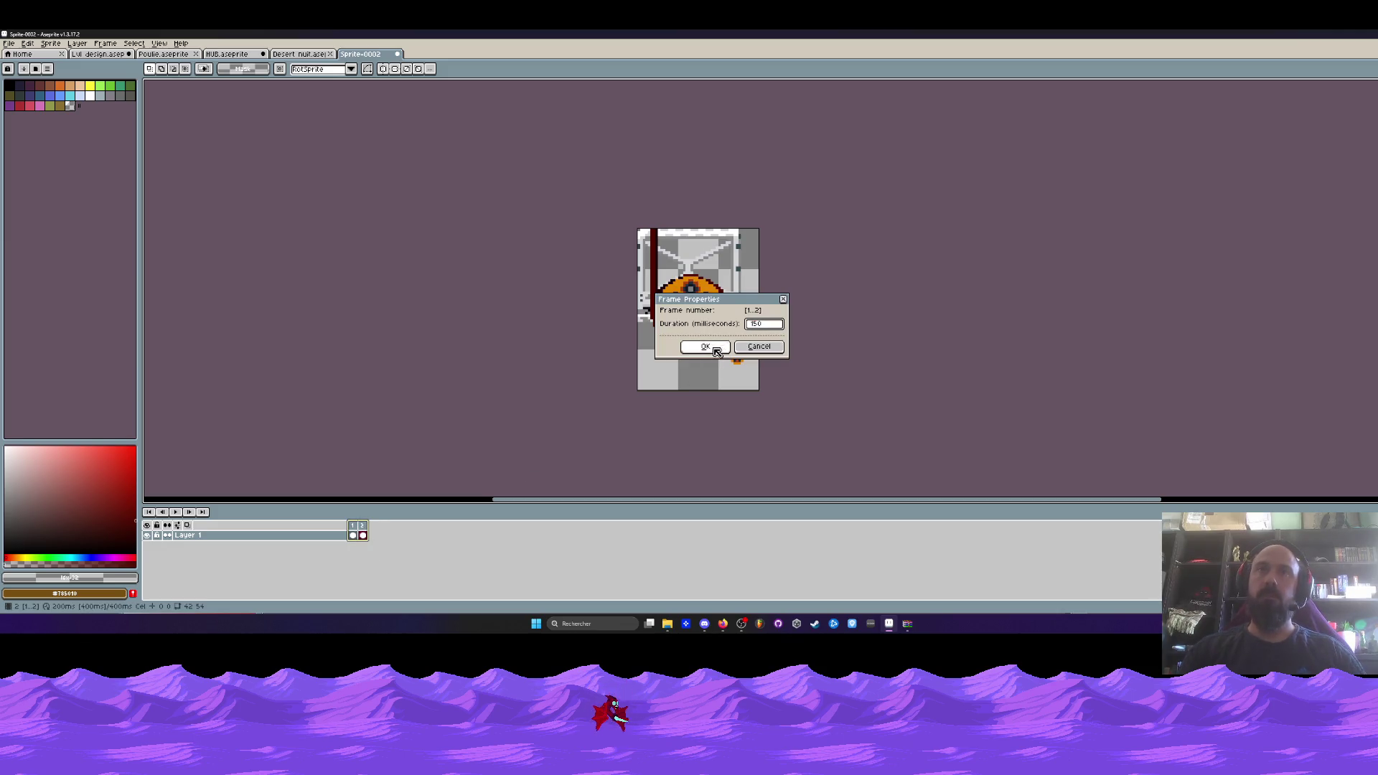
key(Return)
key(Return)
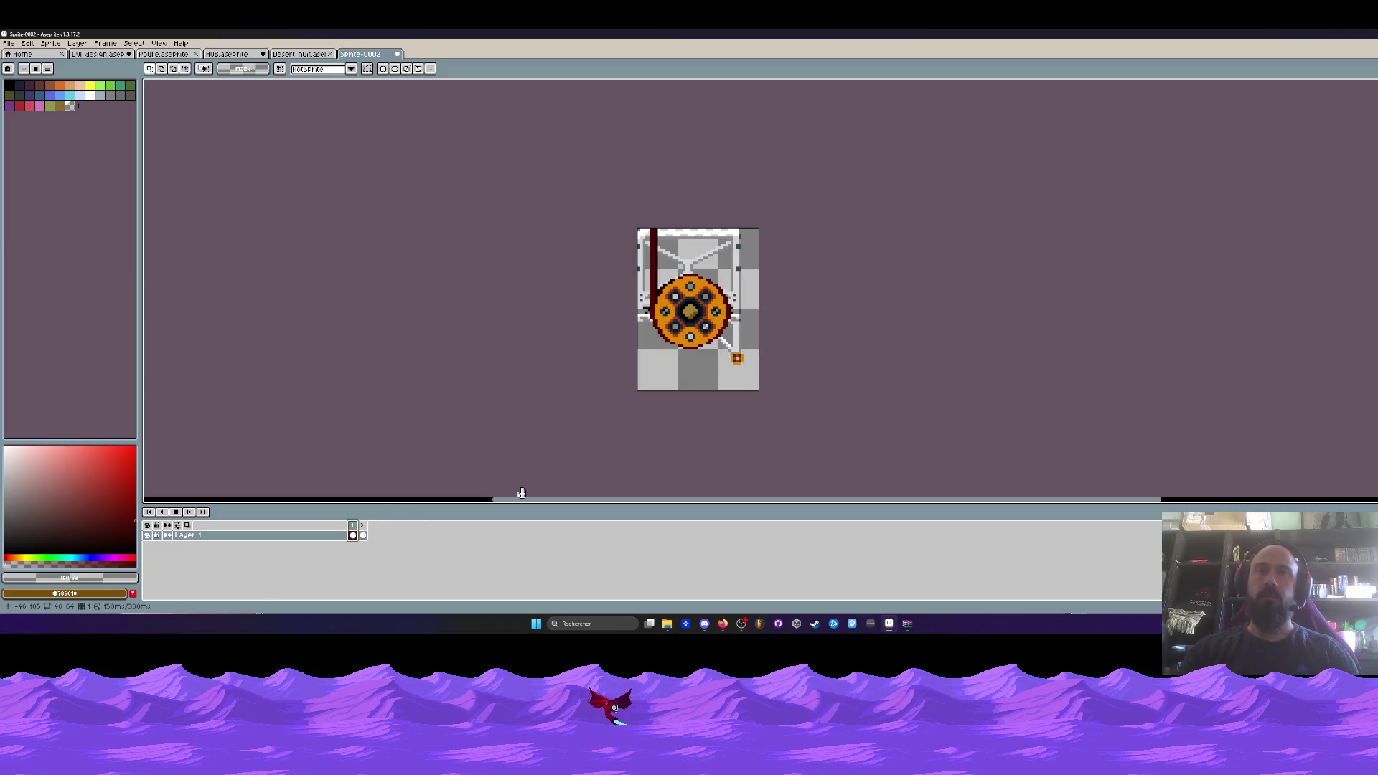
scroll(584, 321, down, 2)
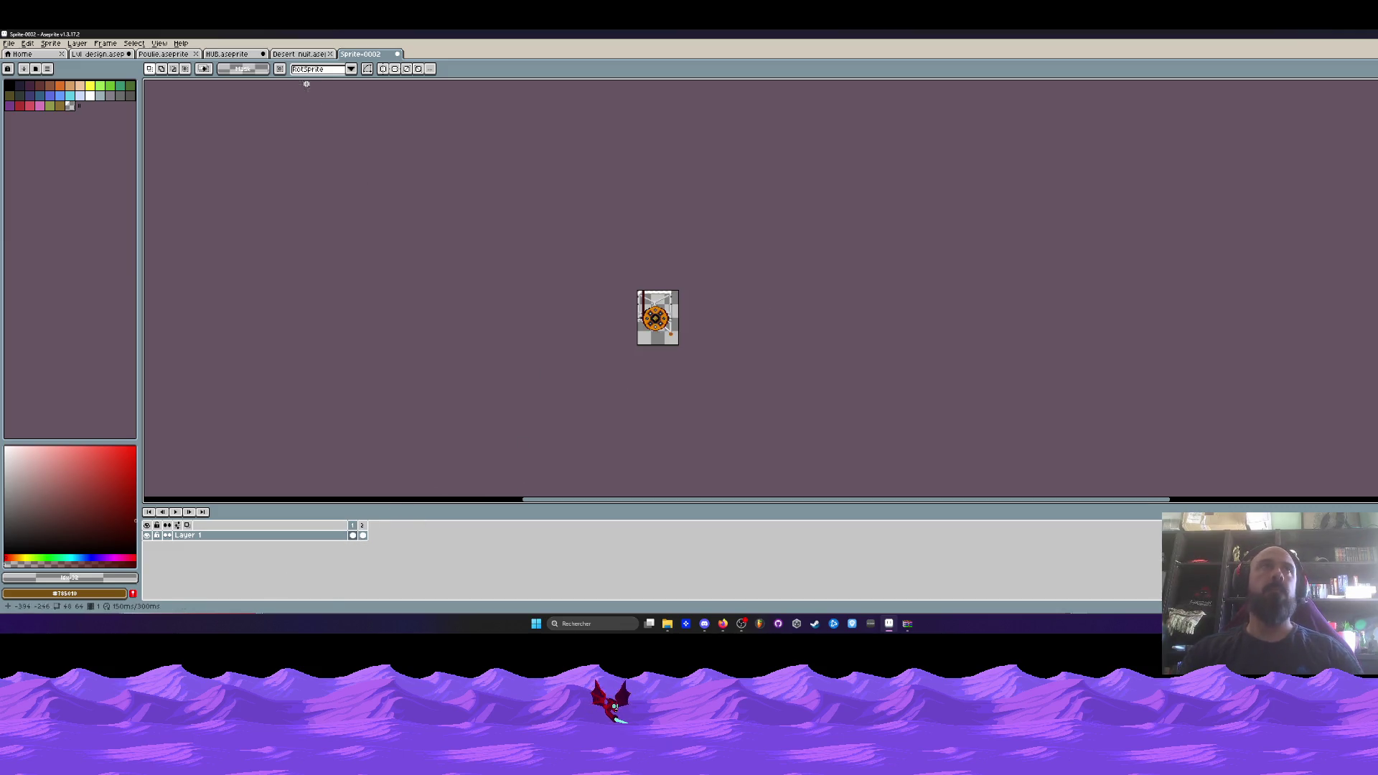
Create a new 32x47 transparent sprite.
click(298, 54)
click(360, 53)
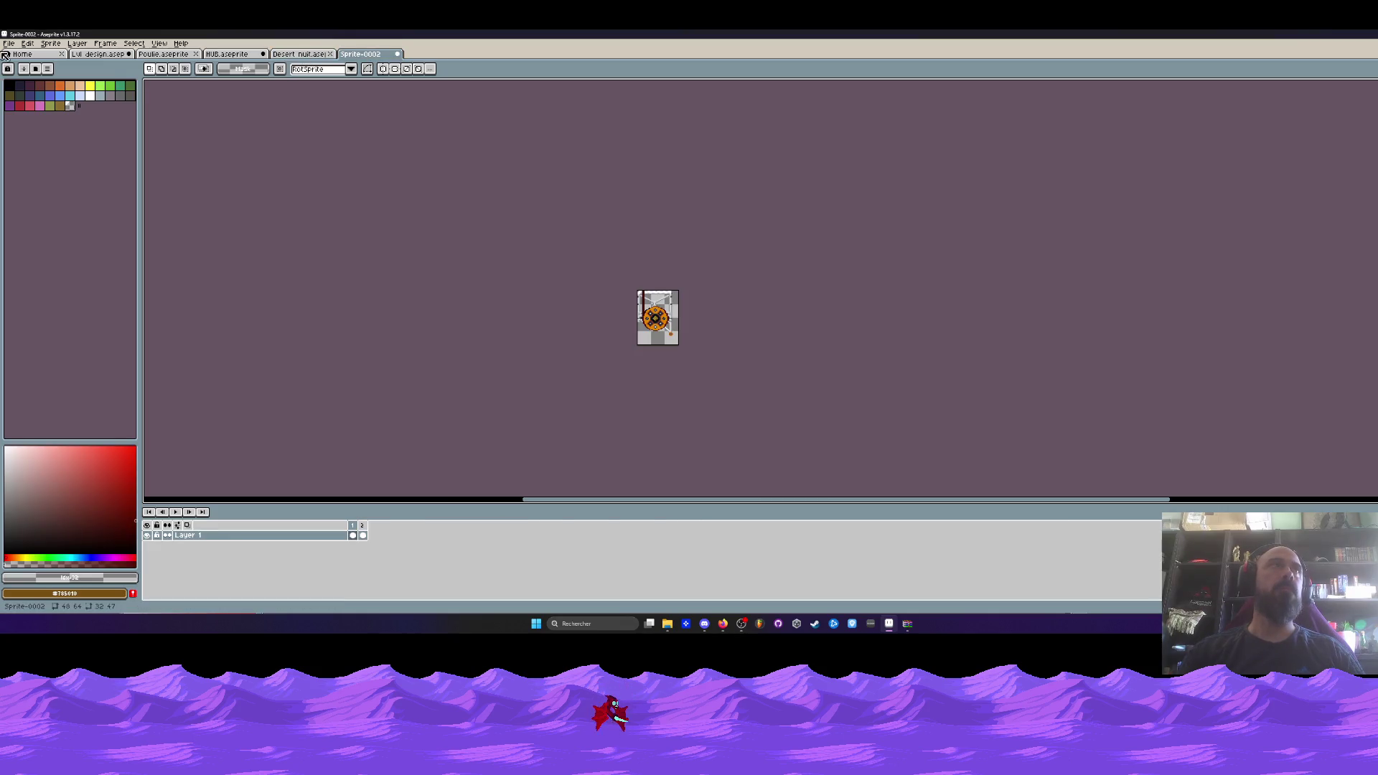
click(7, 44)
click(22, 56)
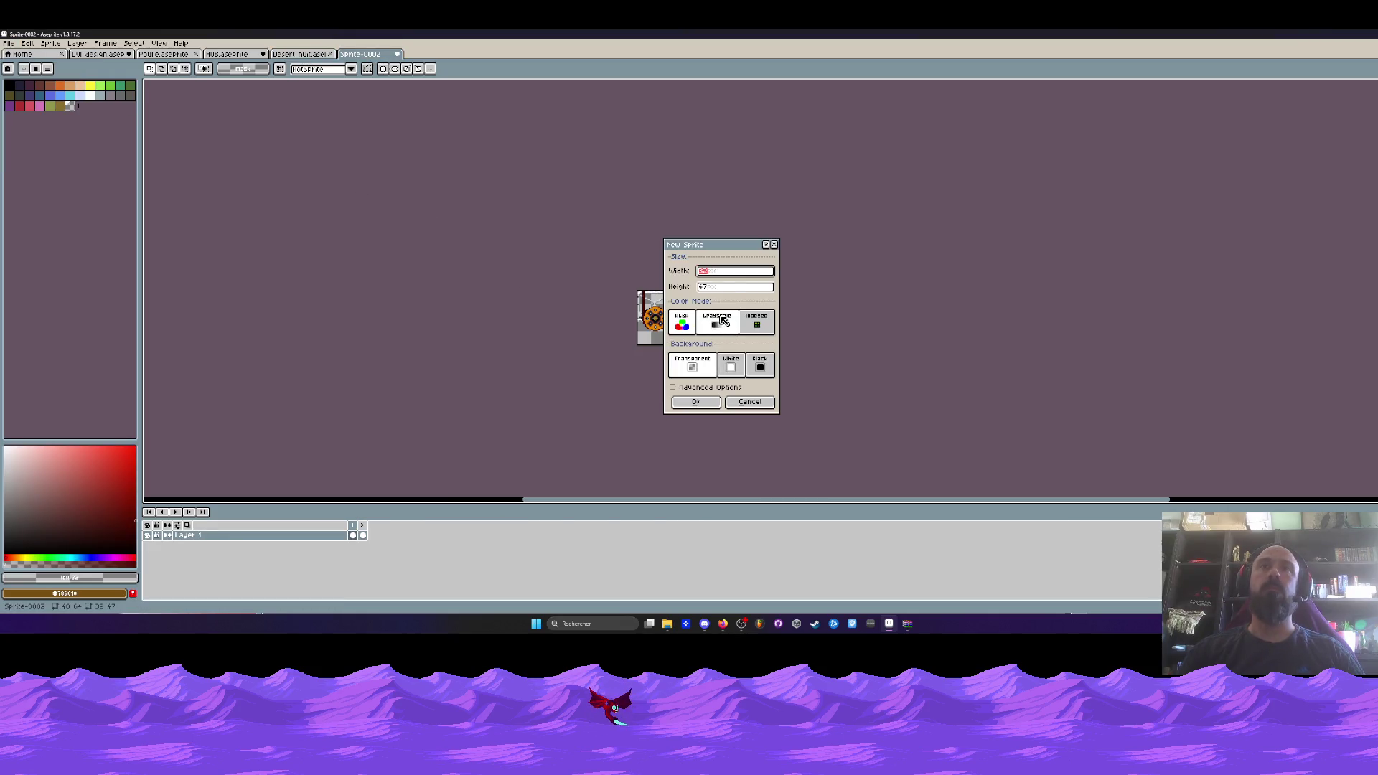
key(Return)
Enlarge the new sprite's canvas via Canvas Size.
key(ctrl+alt+c)
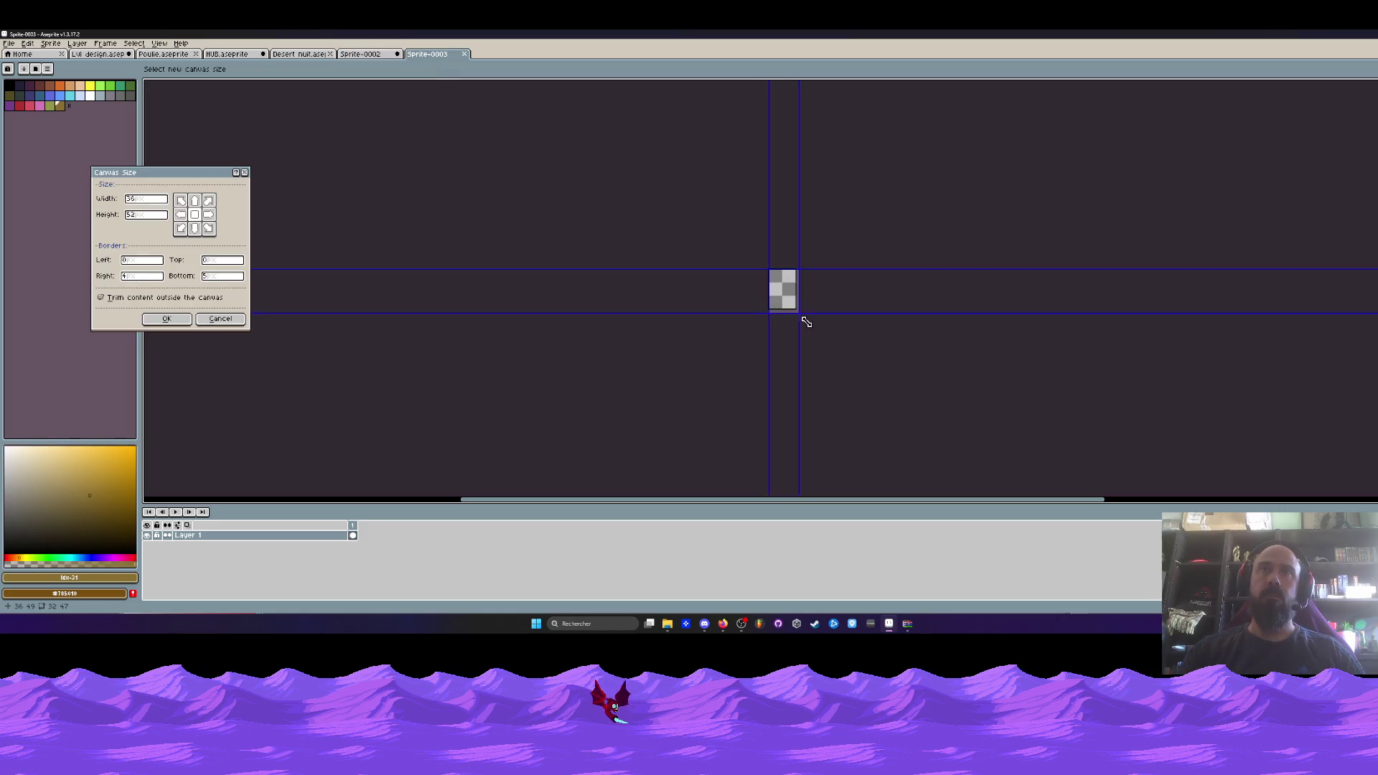
drag(799, 312, 867, 387)
click(166, 324)
Marquee-select the pulley, generator and battery assembly in Lvl design.
click(100, 55)
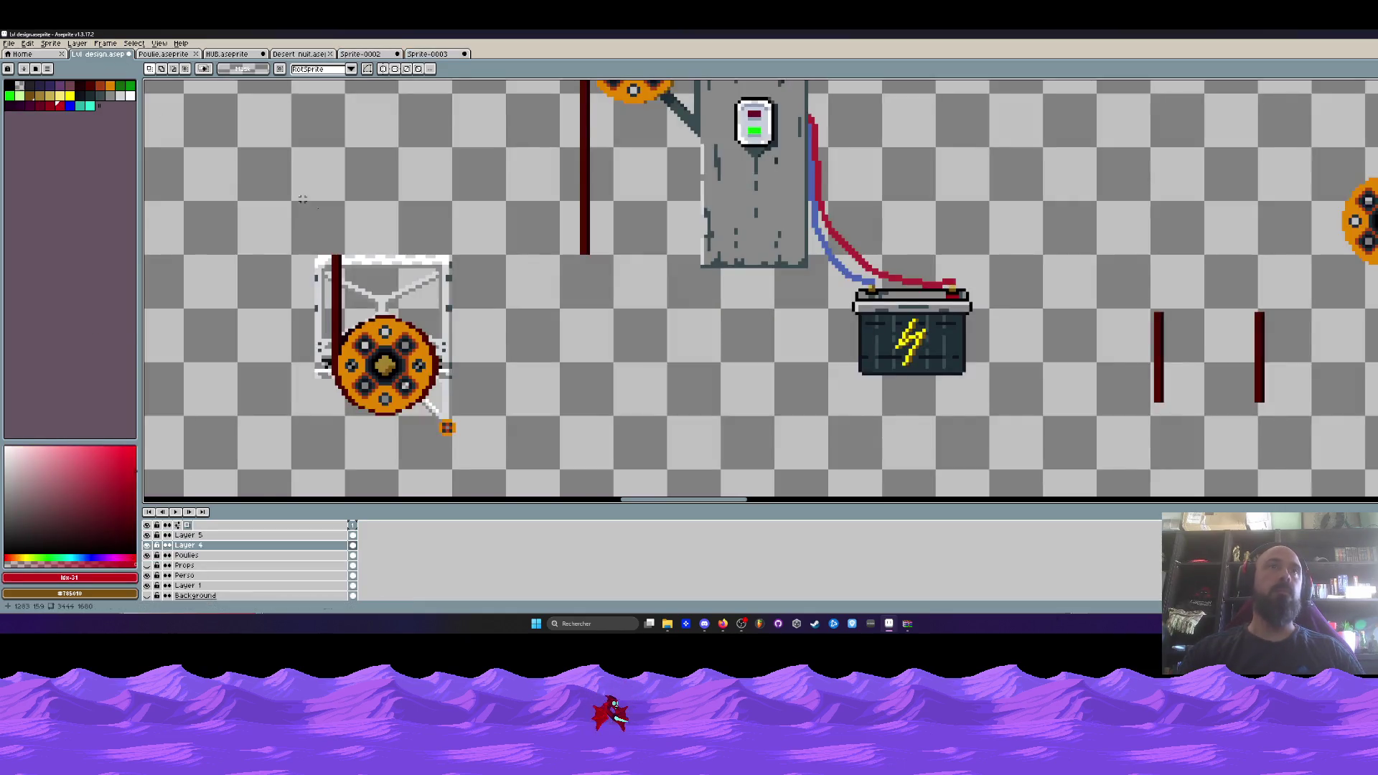
scroll(556, 310, down, 1)
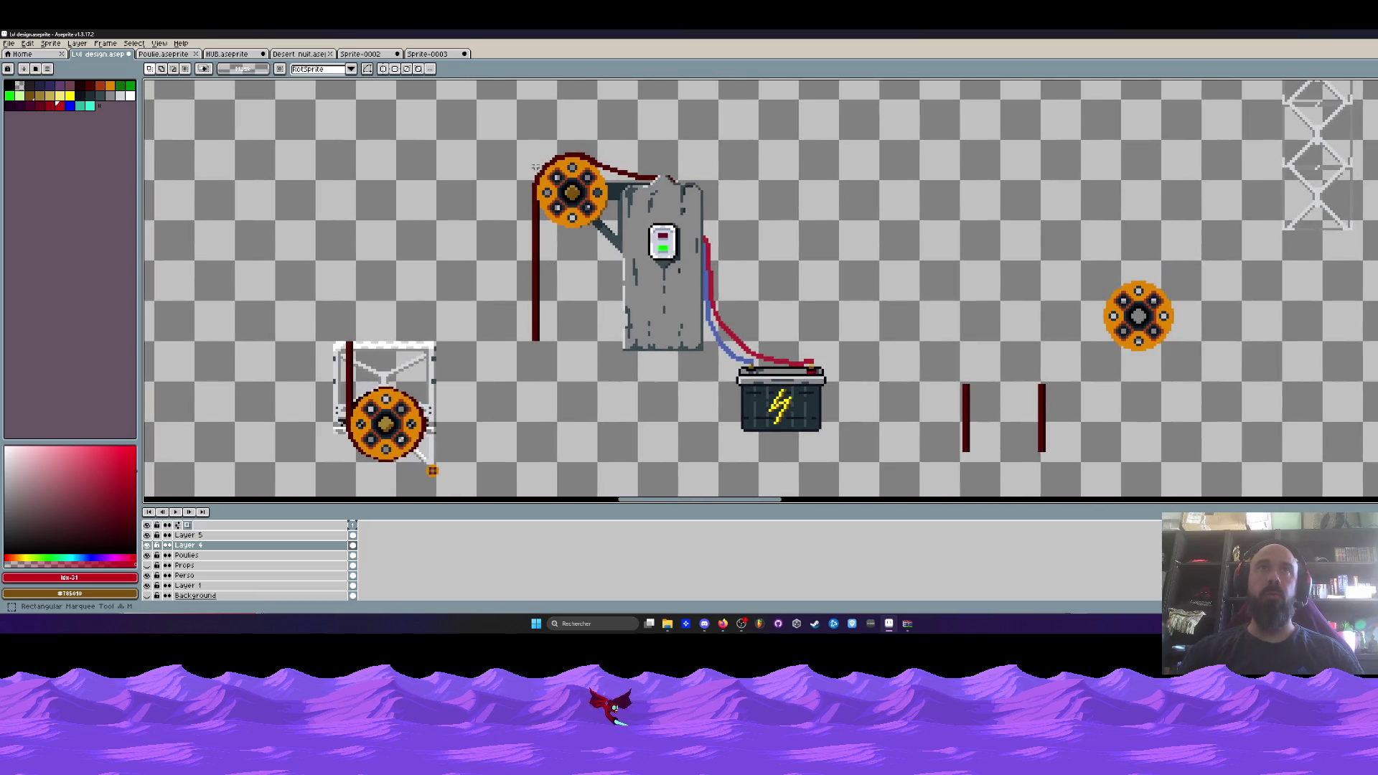
mouse_move(495, 116)
mouse_down()
mouse_move(908, 476)
mouse_move(896, 486)
mouse_up()
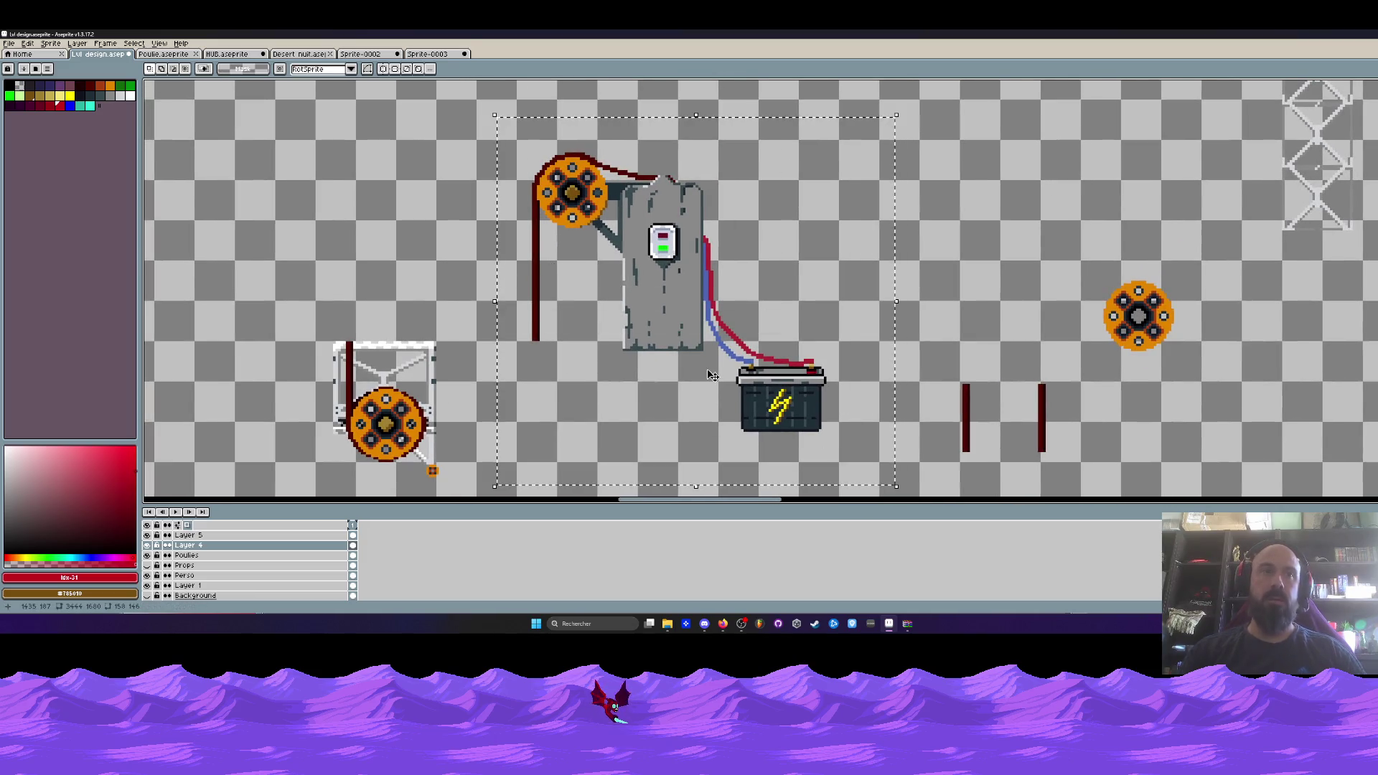
Enlarge Sprite-0003's canvas to about 214x163.
click(430, 55)
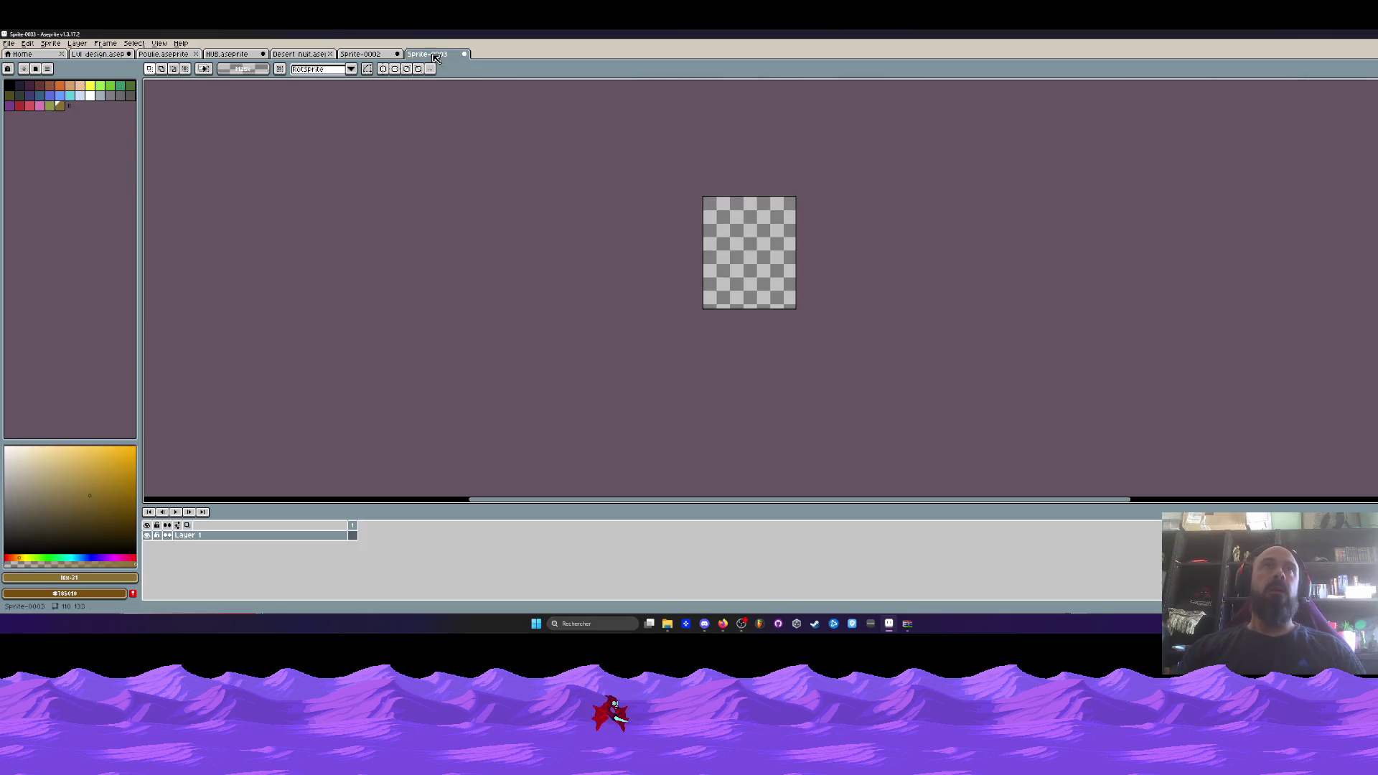
scroll(762, 264, up, 1)
key(ctrl+v)
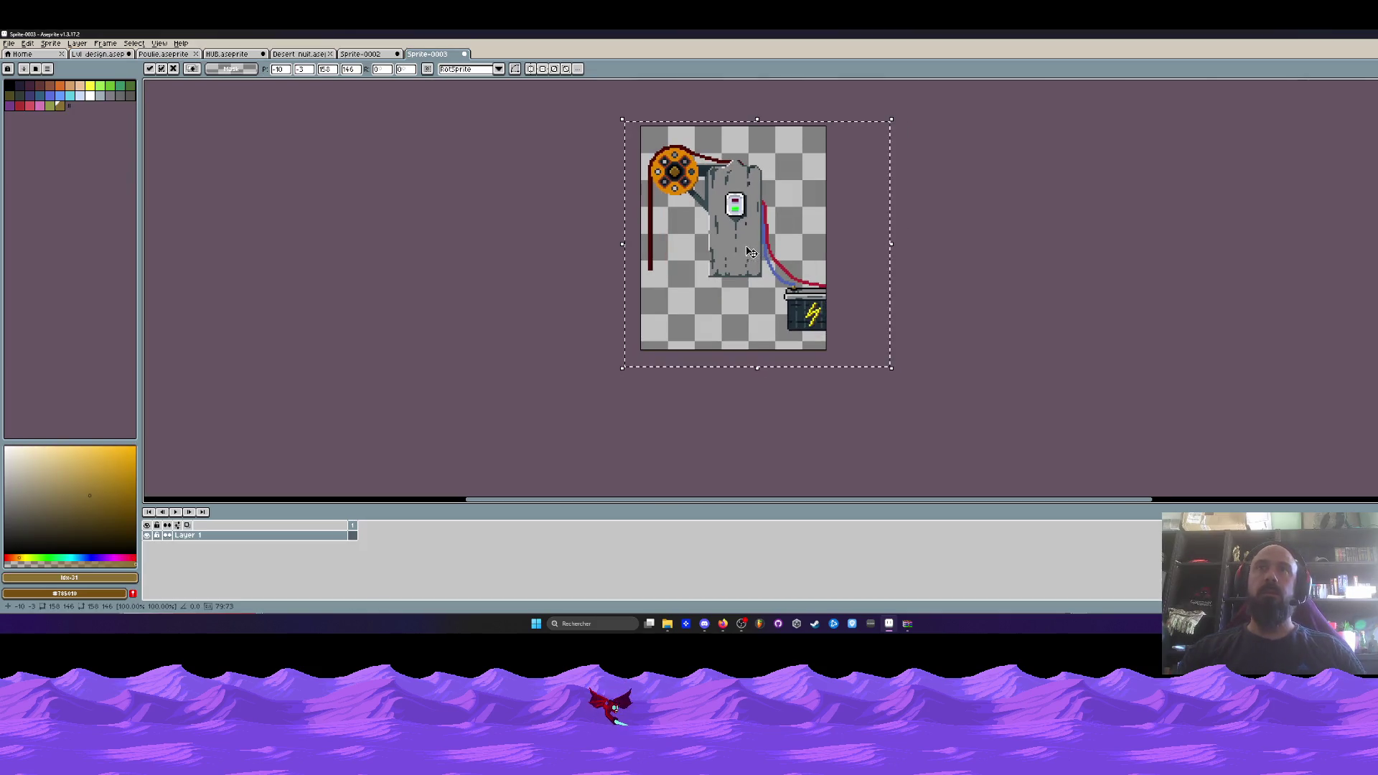
key(ctrl+z)
key(ctrl+alt+c)
drag(814, 343, 1001, 401)
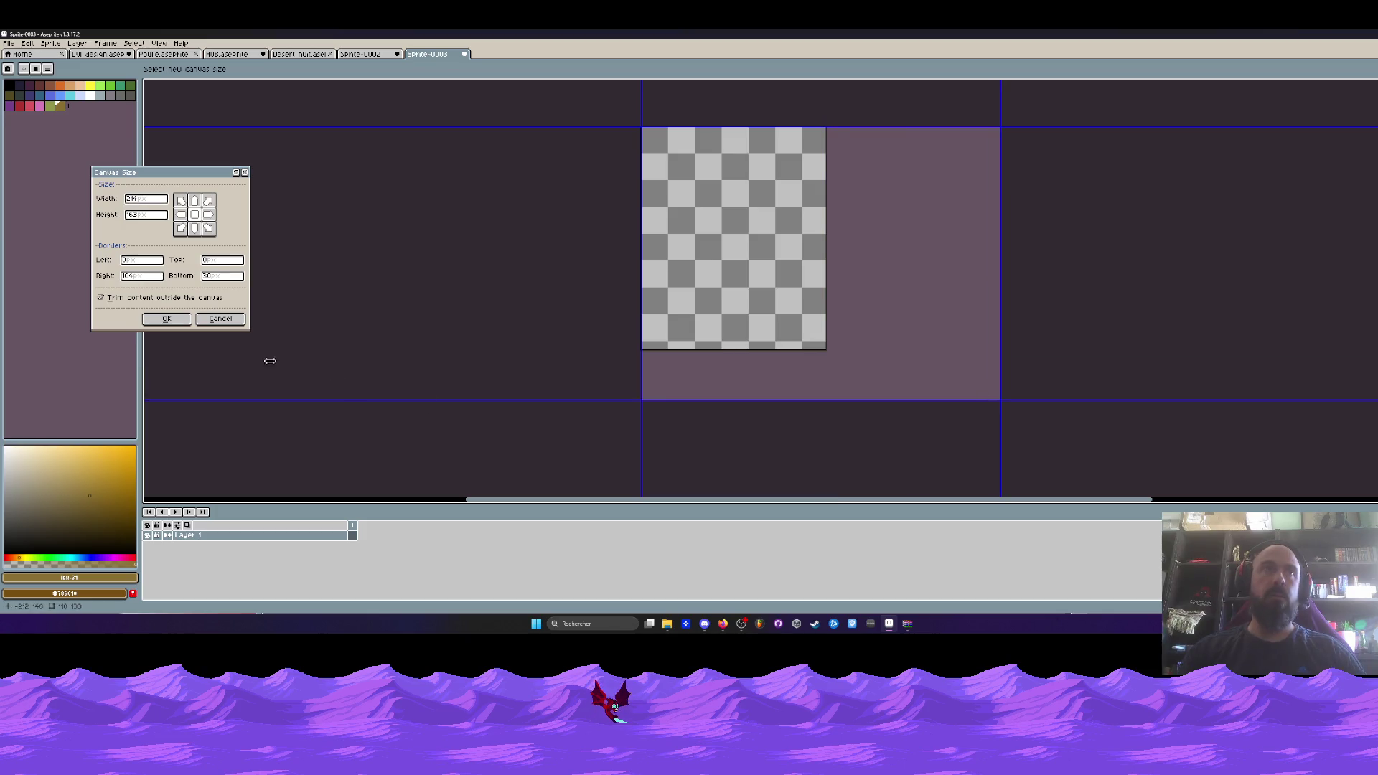
key(Return)
Paste the generator assembly and drop it in the canvas's upper-left area.
key(ctrl+v)
mouse_move(723, 339)
mouse_down()
mouse_move(549, 218)
mouse_move(546, 192)
mouse_up()
scroll(610, 305, up, 1)
mouse_move(685, 336)
mouse_down()
mouse_move(688, 325)
mouse_move(711, 345)
mouse_up()
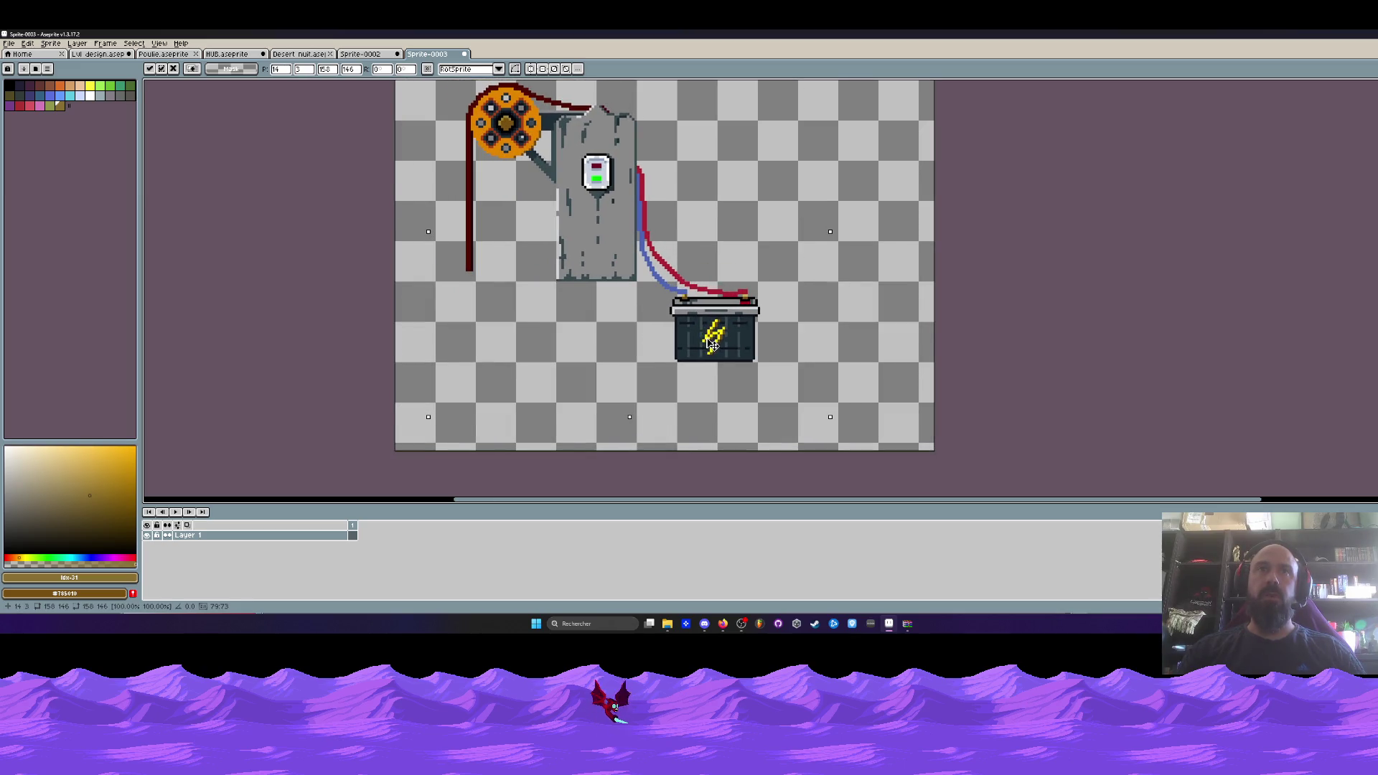
scroll(700, 316, down, 2)
click(745, 244)
scroll(745, 244, up, 1)
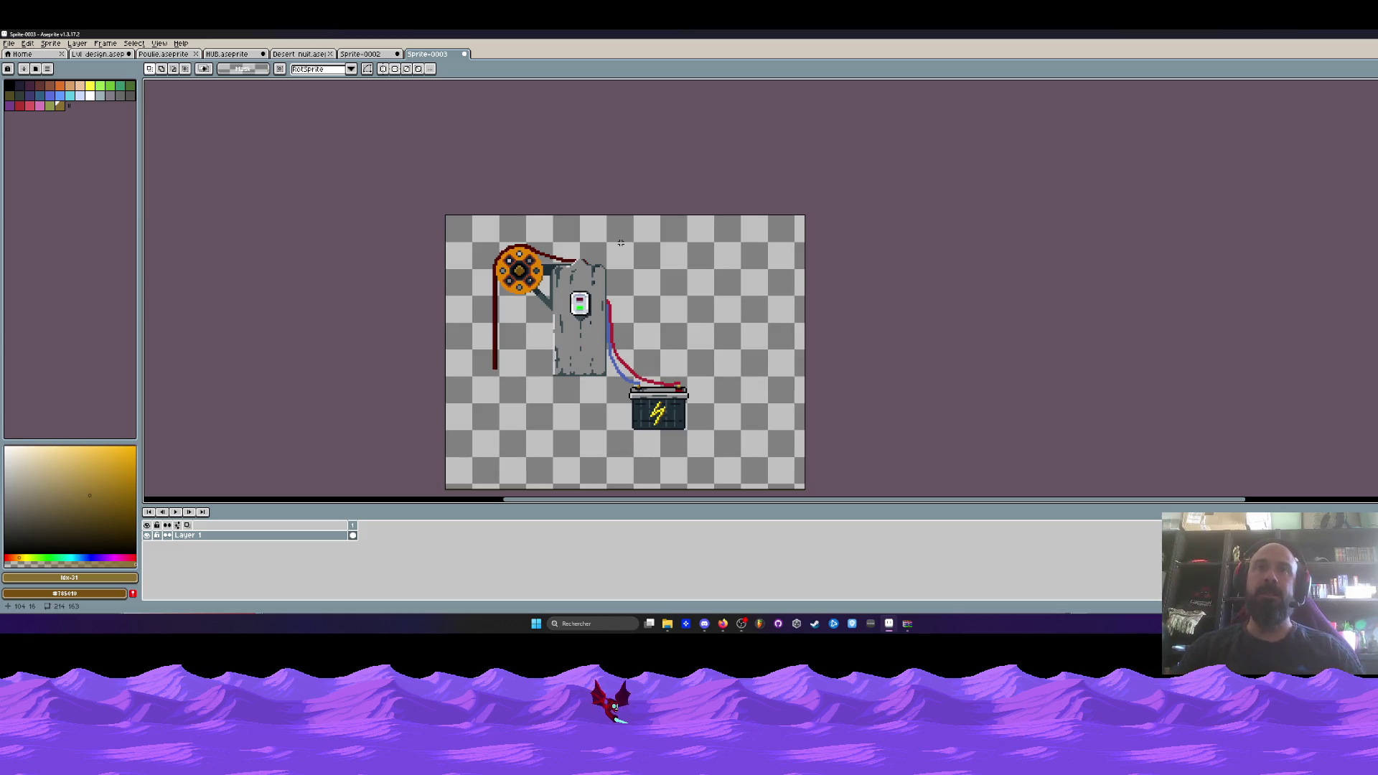
Select the lower end of the red belt in the generator sprite.
scroll(623, 402, up, 1)
scroll(603, 374, down, 1)
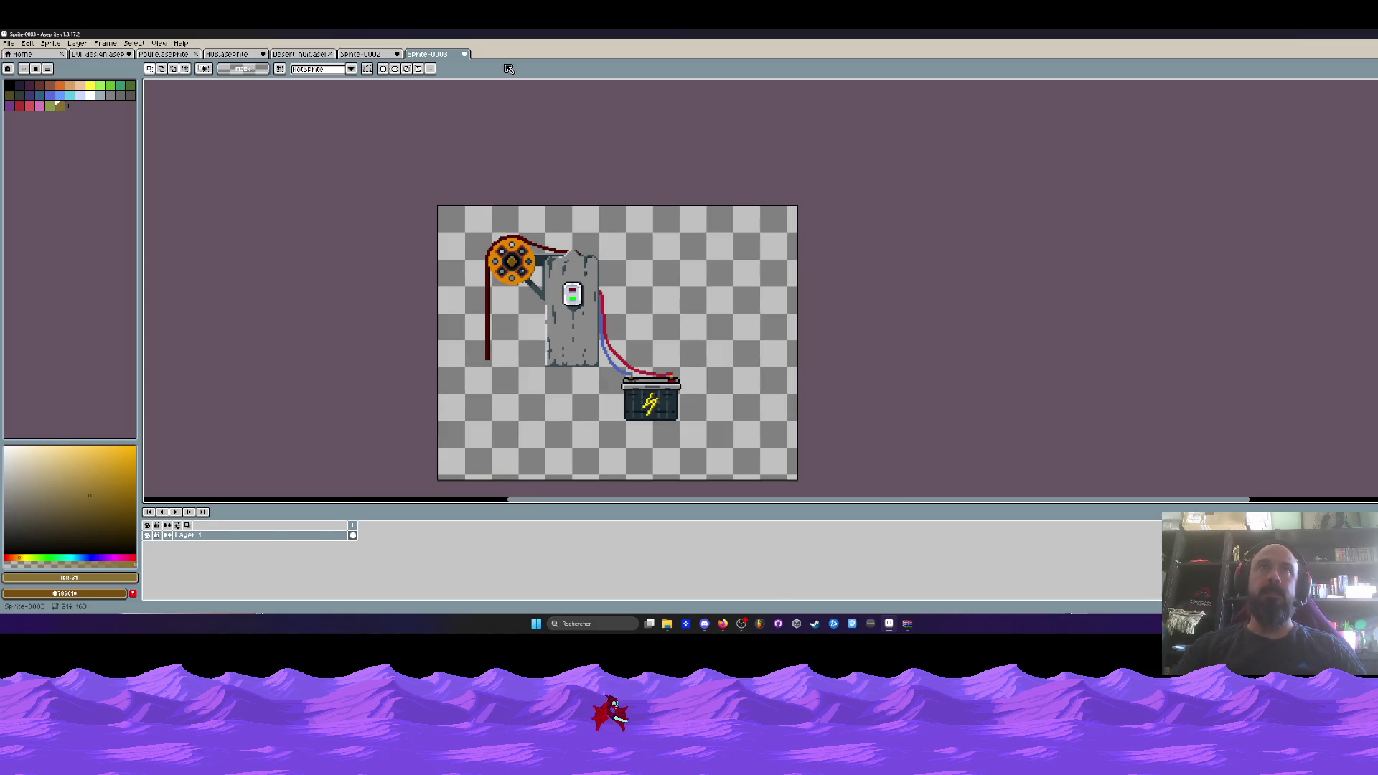
scroll(499, 370, up, 3)
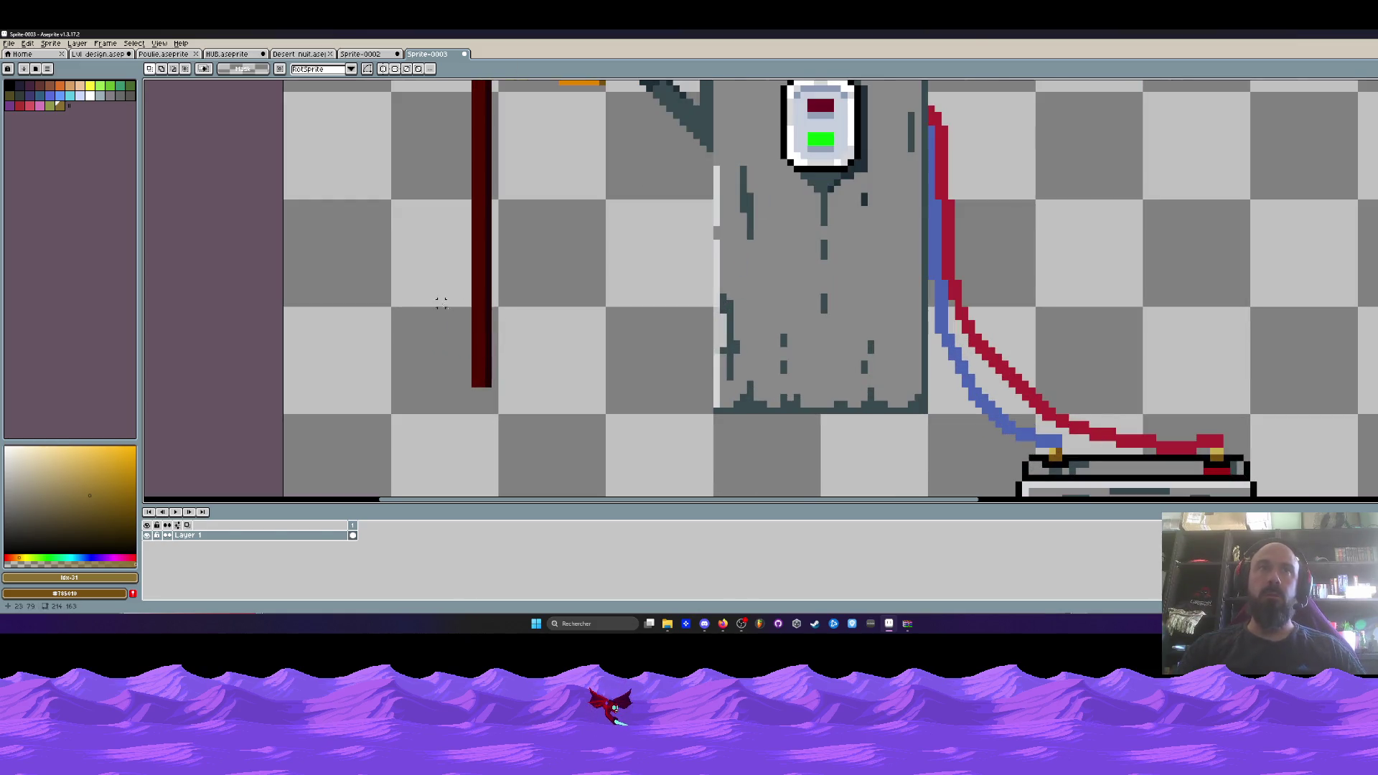
drag(439, 301, 530, 398)
click(530, 398)
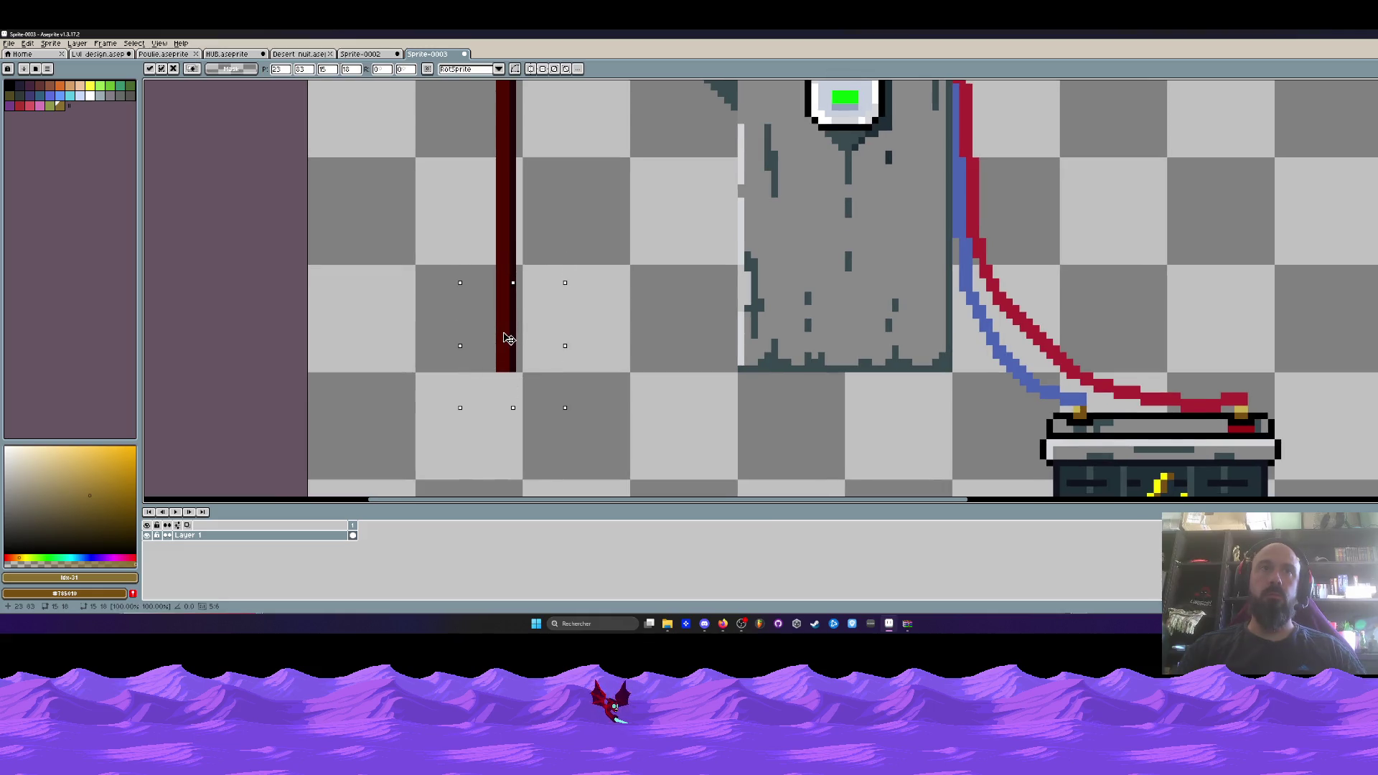
scroll(507, 337, down, 1)
scroll(508, 338, down, 3)
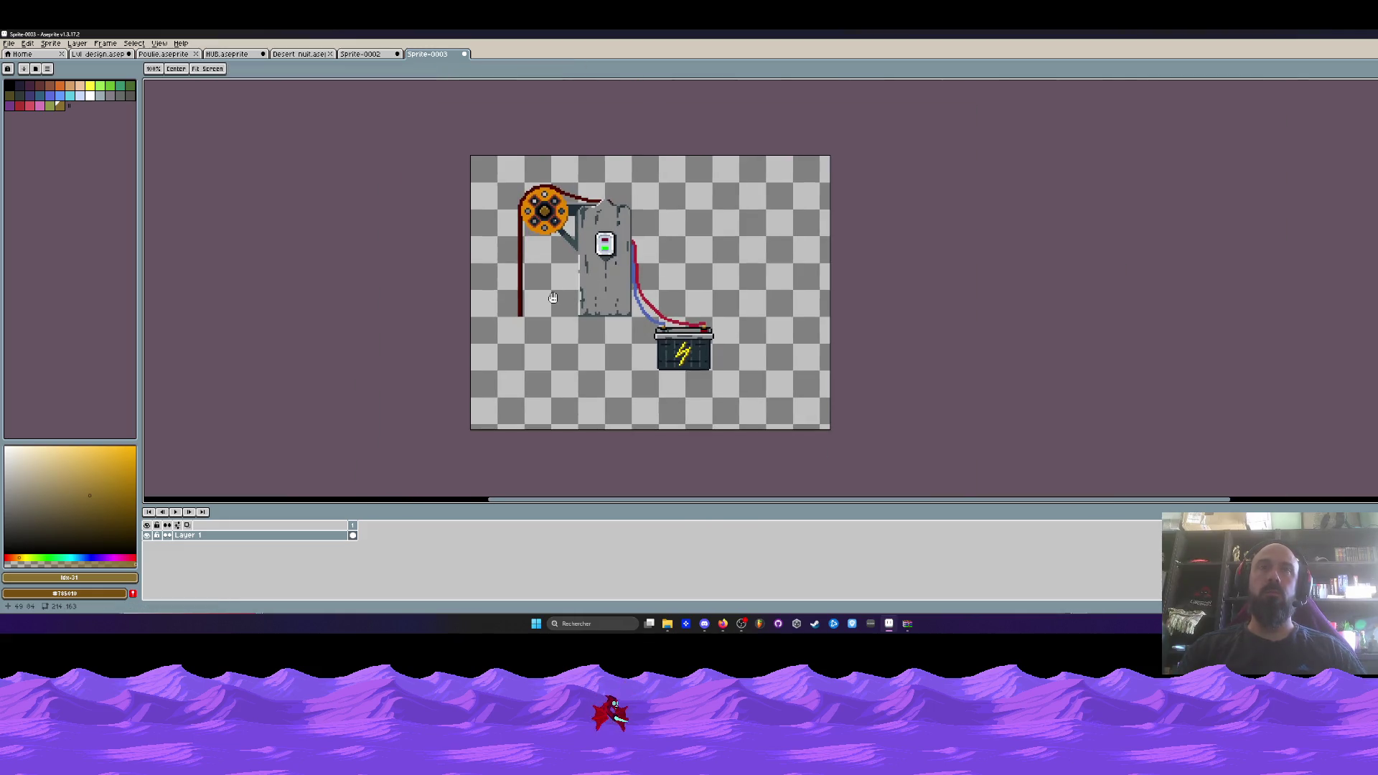
Paste the whole pulley sprite below the belt as a trial, then discard it and return to Sprite-0002.
click(378, 53)
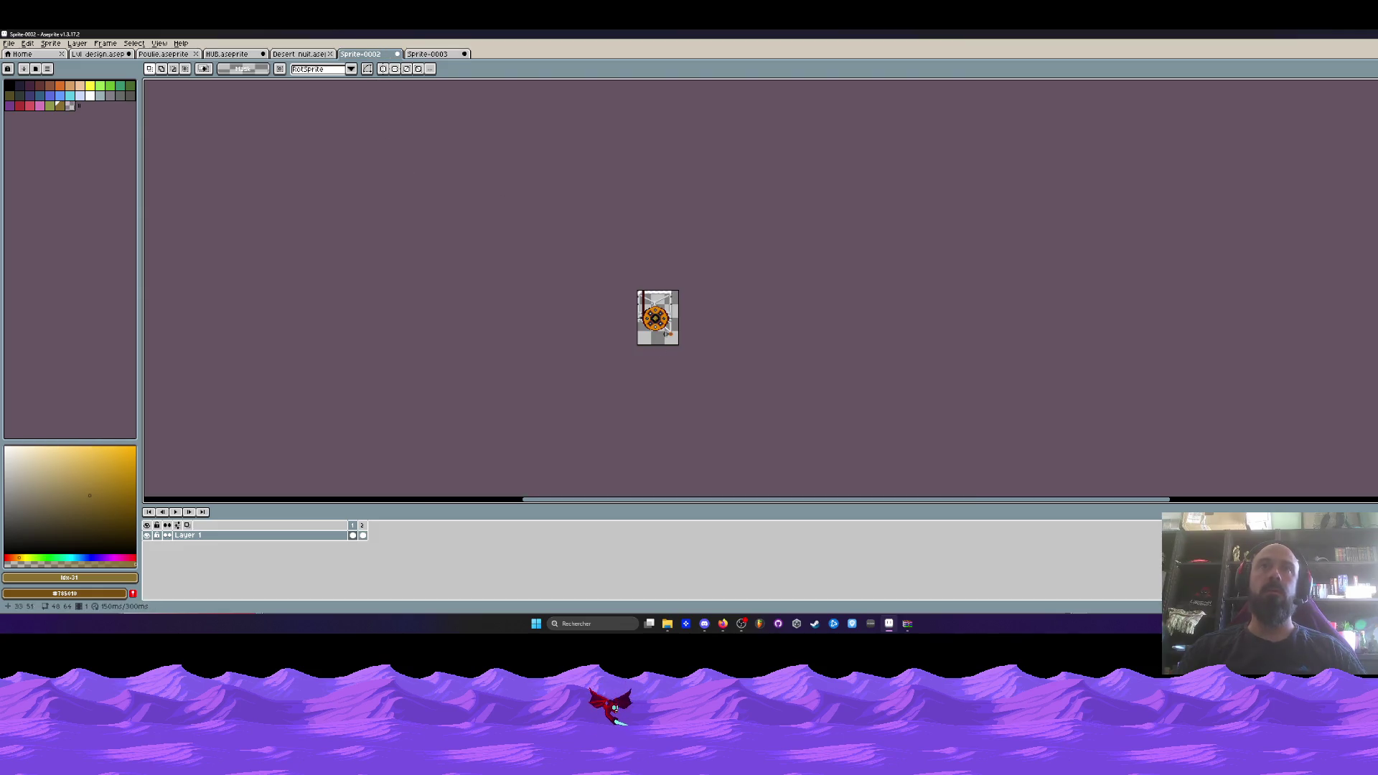
scroll(666, 334, up, 2)
key(ctrl+a)
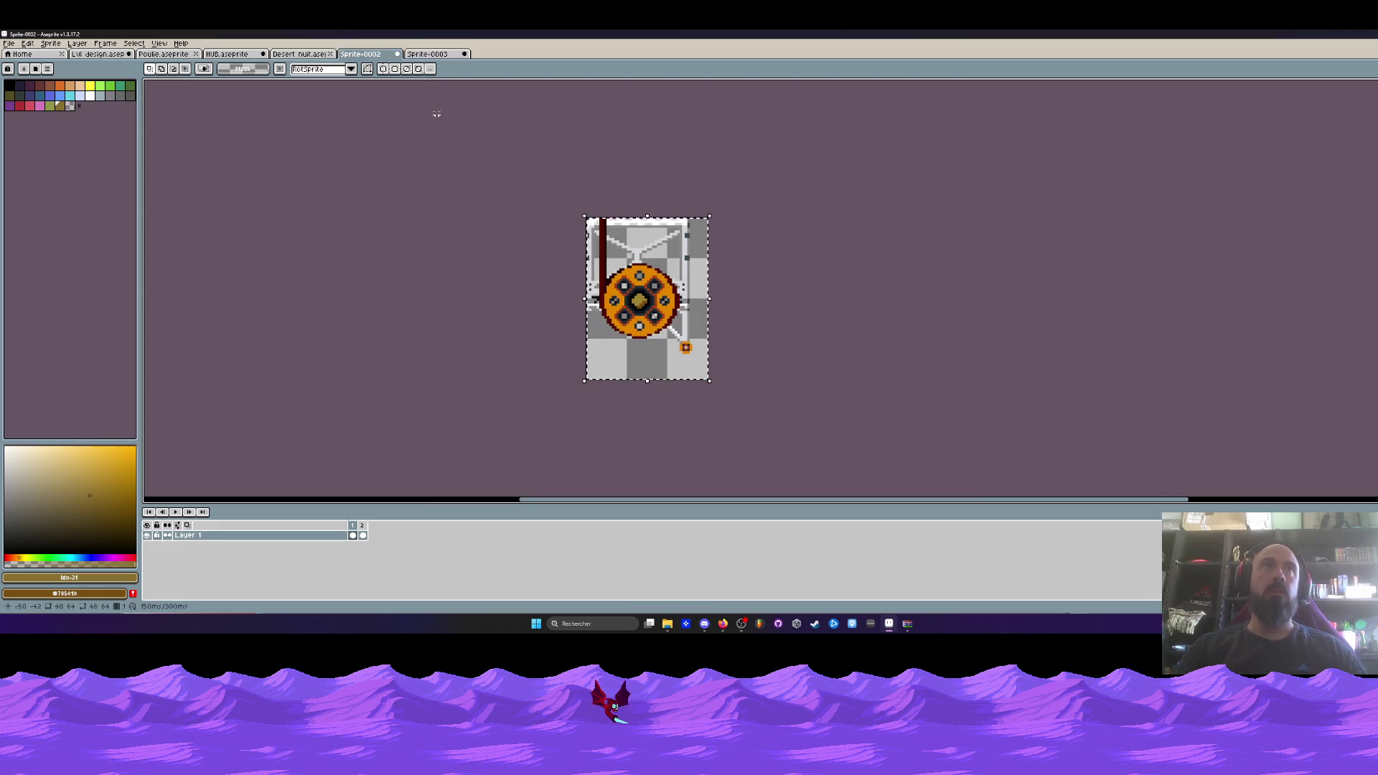
click(423, 56)
key(ctrl+v)
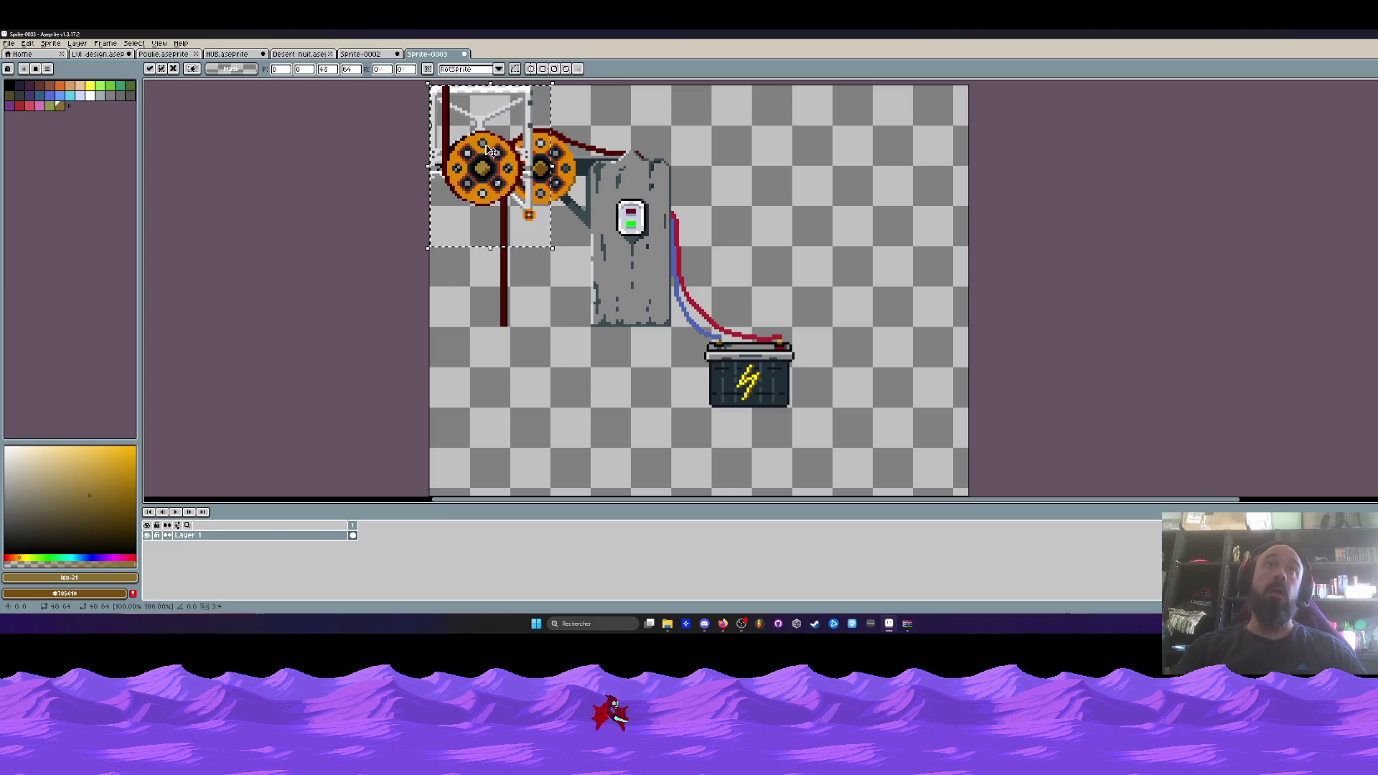
drag(490, 152, 549, 393)
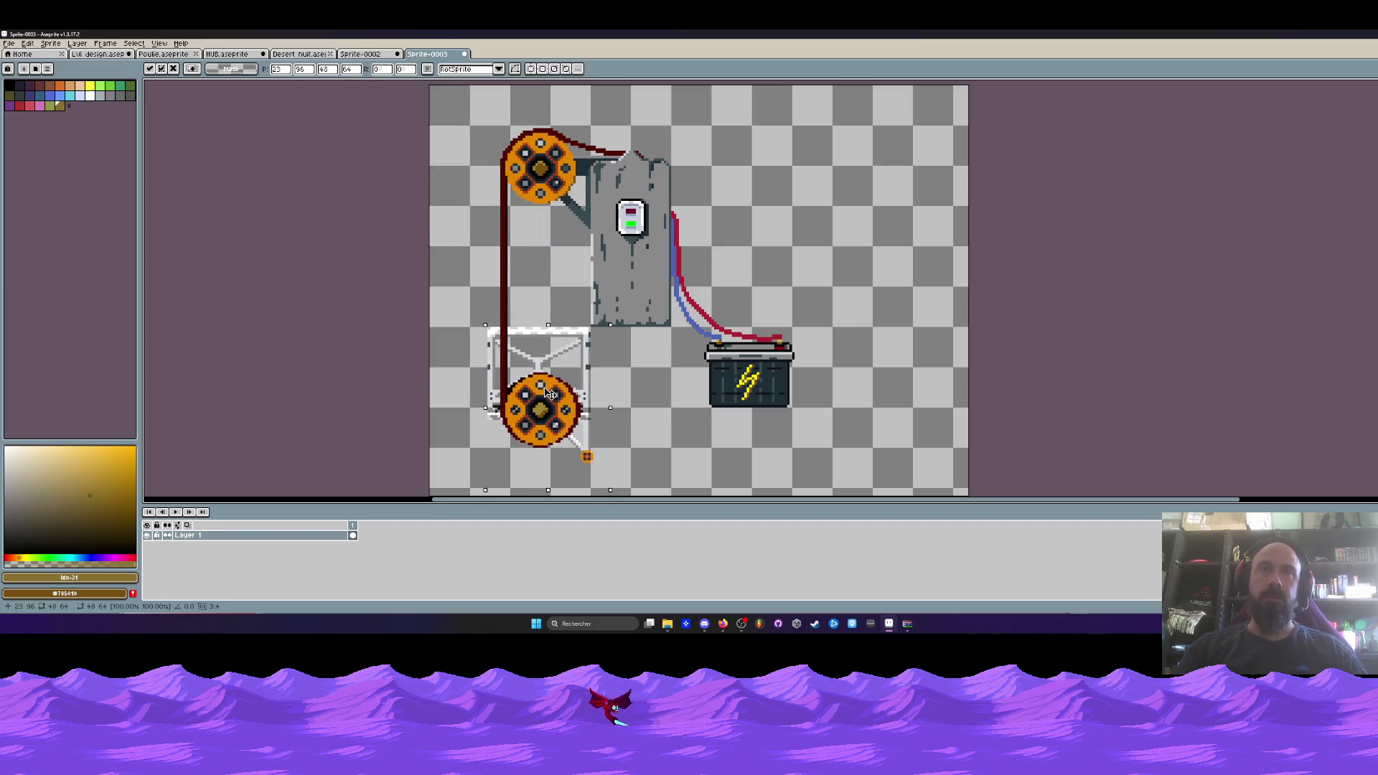
key(Escape)
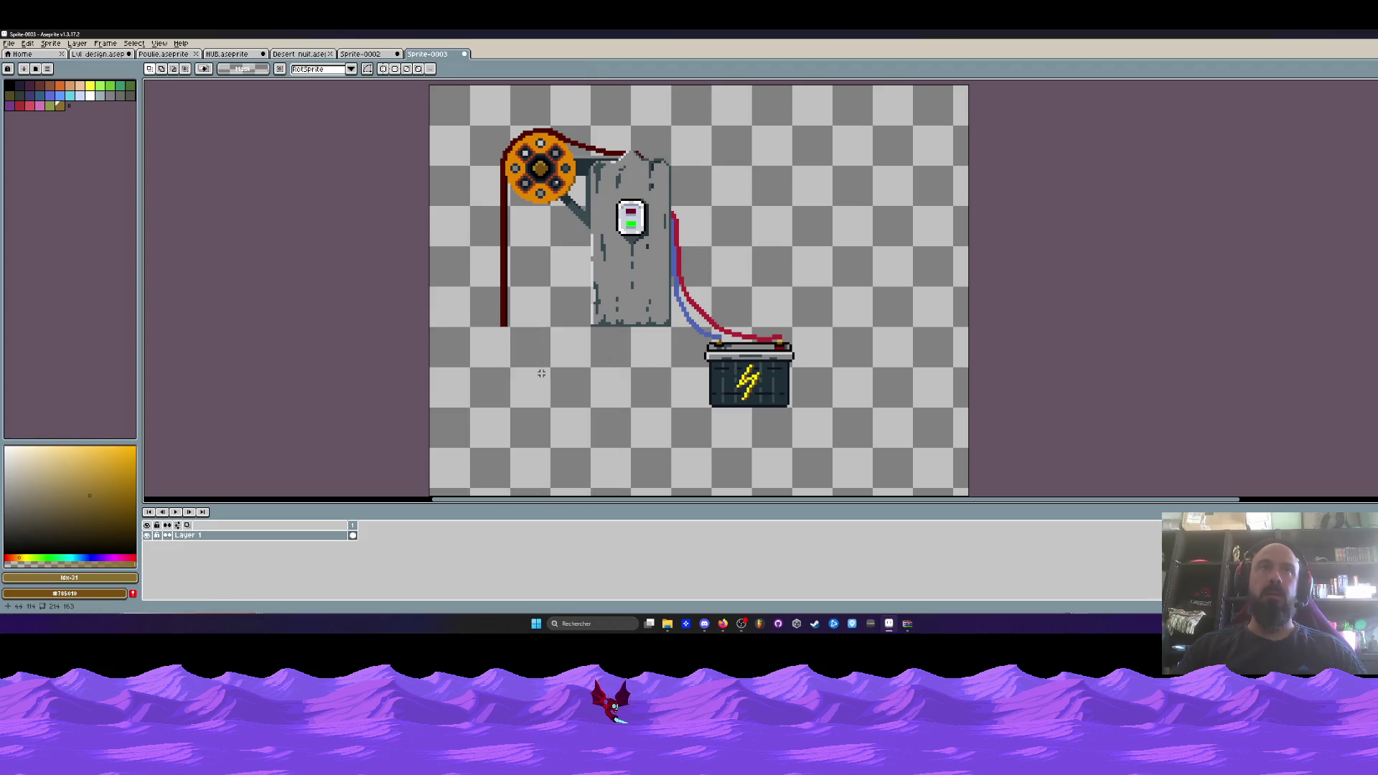
click(368, 54)
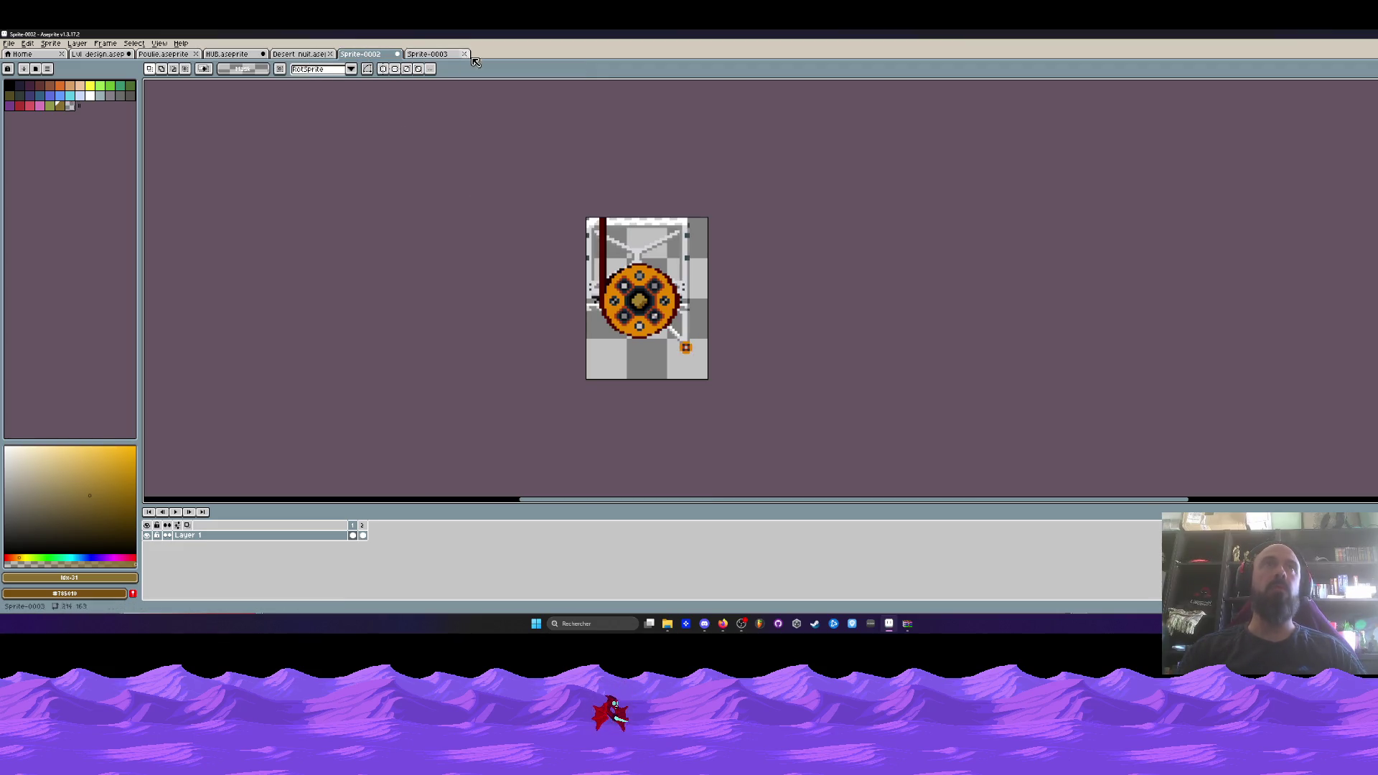
click(435, 54)
scroll(695, 300, down, 1)
scroll(661, 299, up, 1)
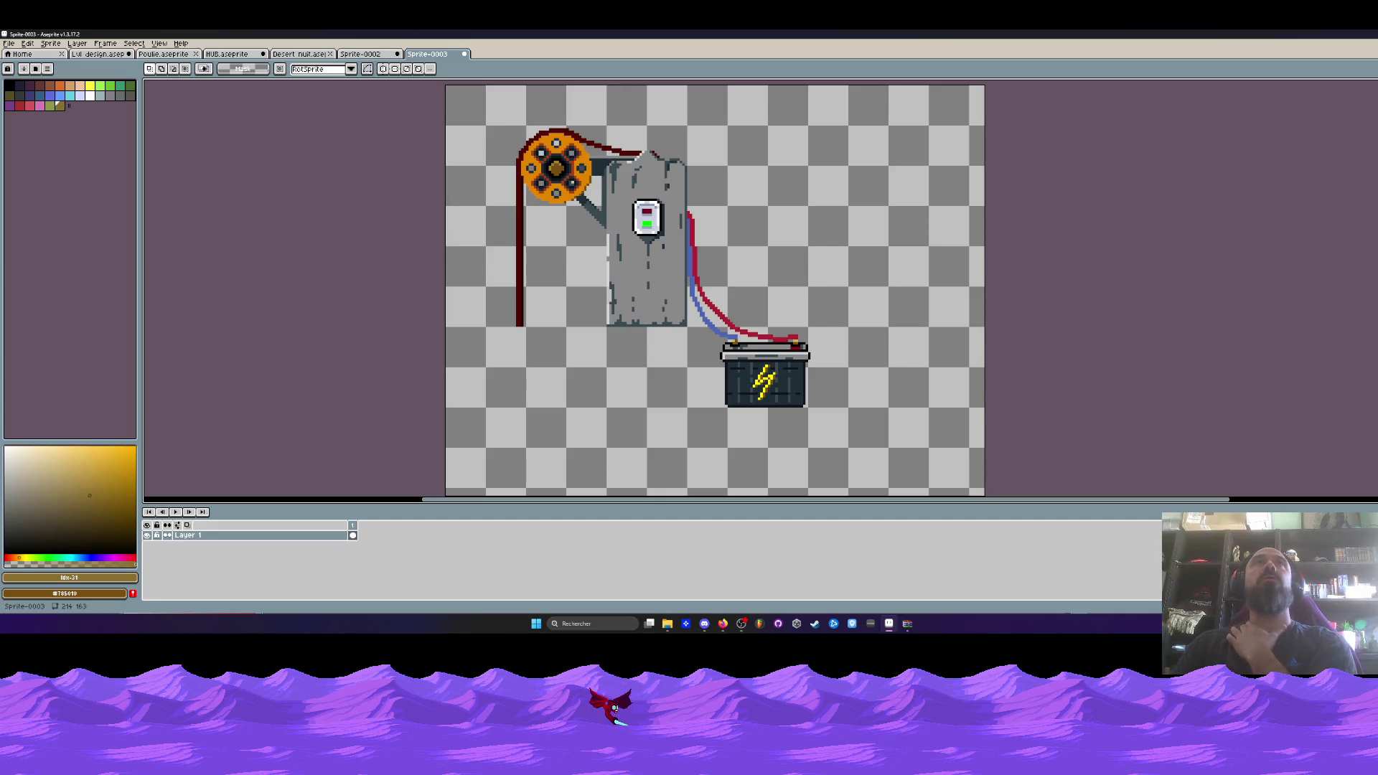
scroll(669, 181, down, 1)
scroll(663, 296, up, 1)
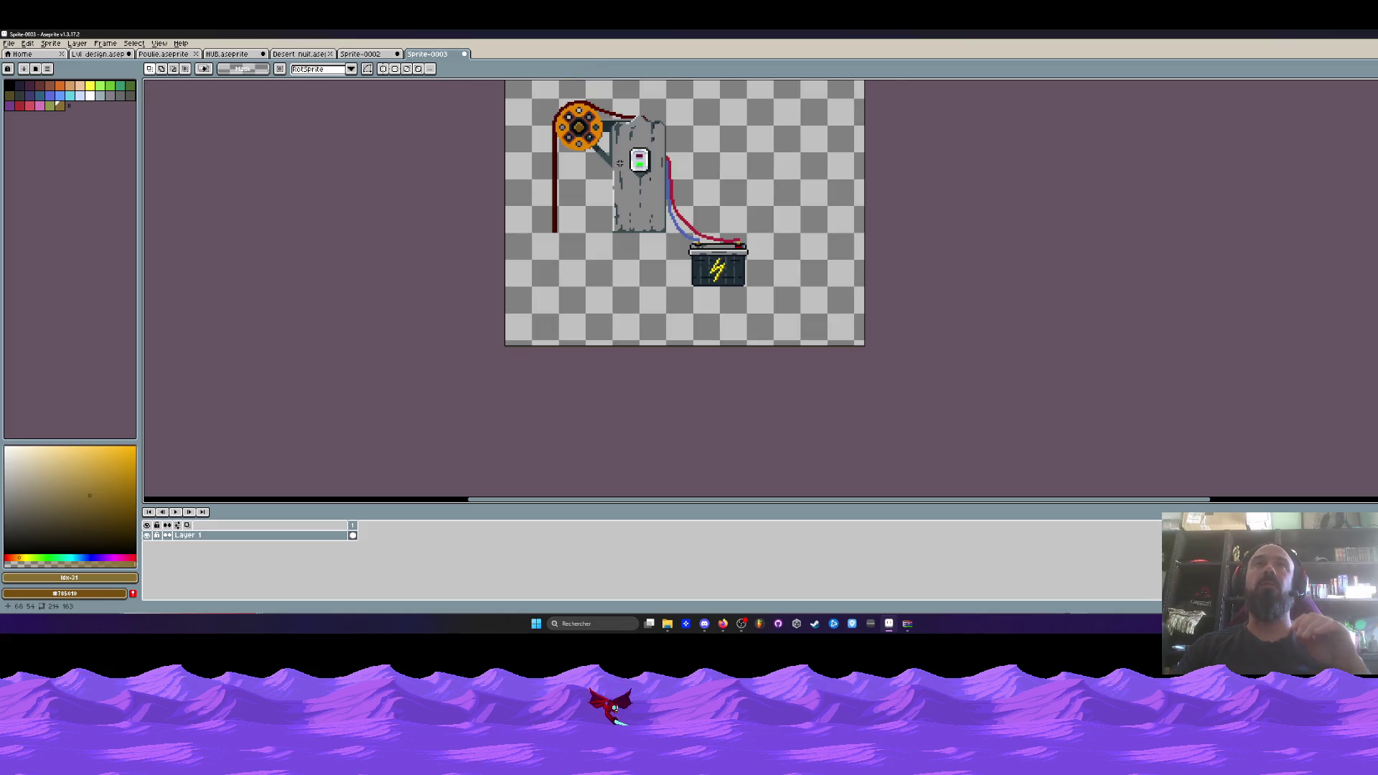
scroll(620, 215, down, 1)
mouse_move(511, 97)
mouse_down()
mouse_move(765, 275)
mouse_move(796, 318)
mouse_up()
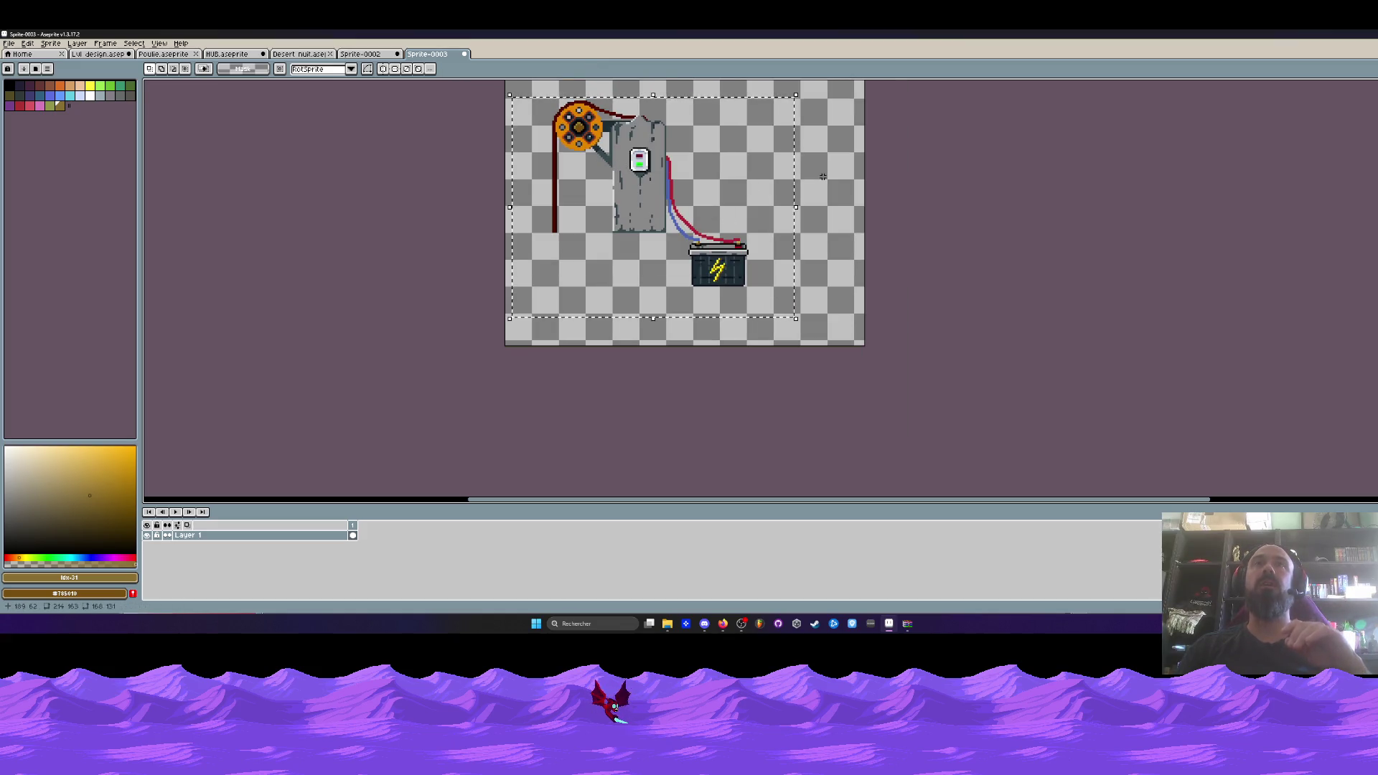
key(ctrl+d)
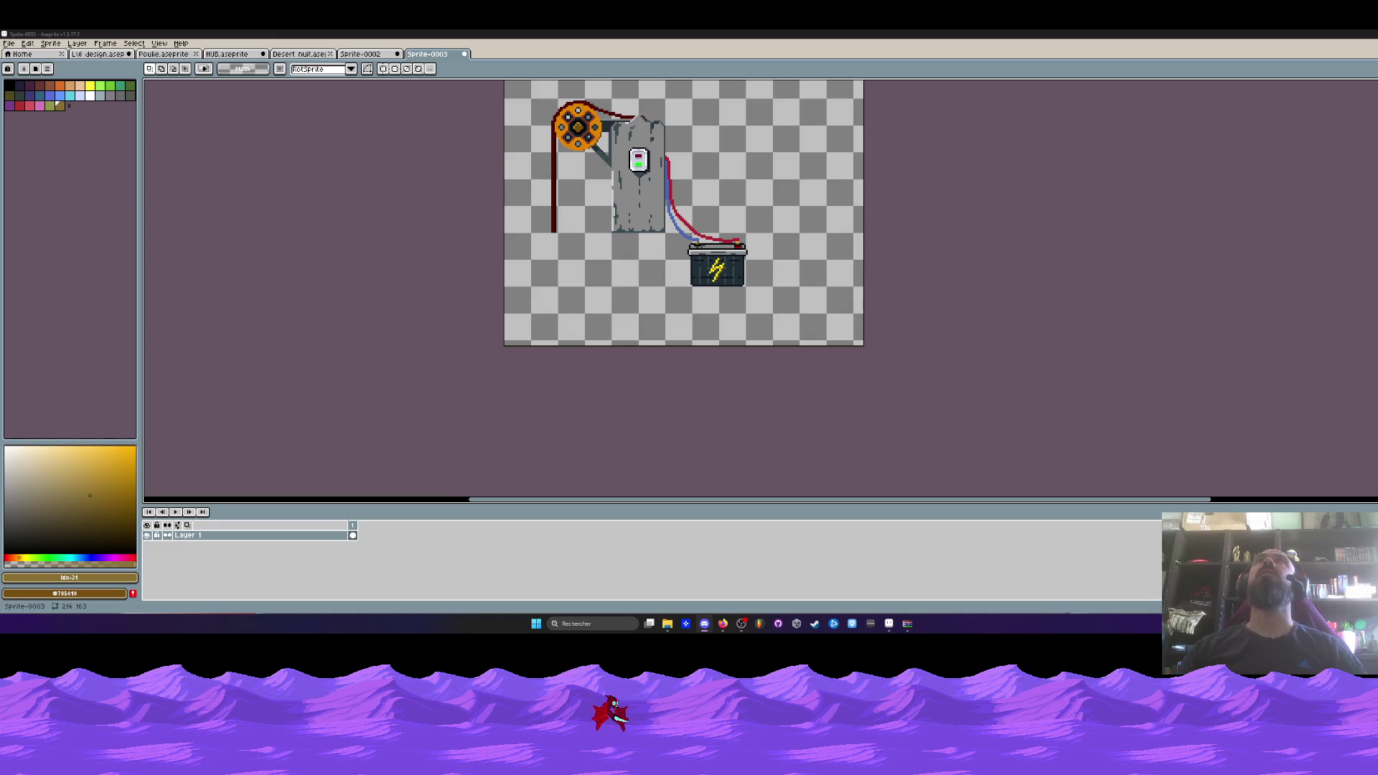
key(alt+Tab)
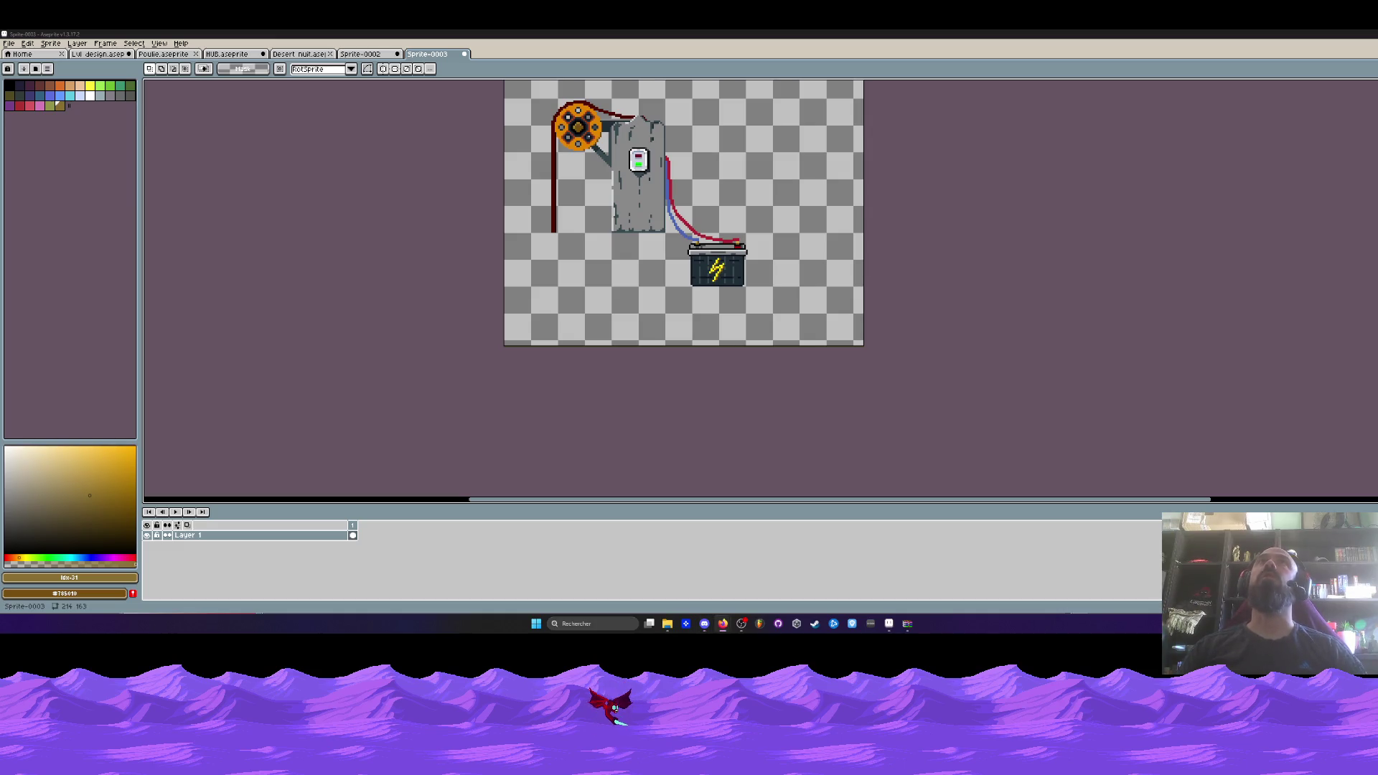
click(610, 70)
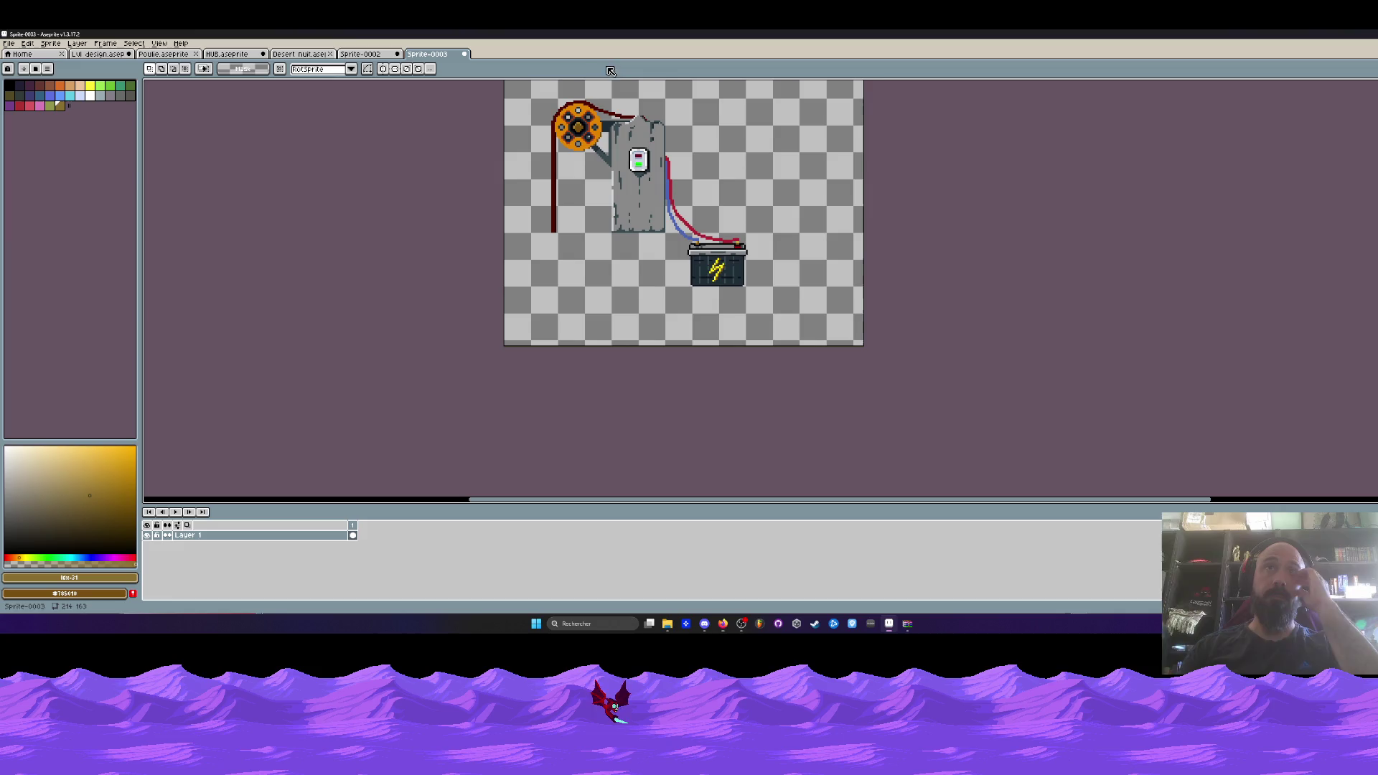
scroll(772, 305, up, 1)
scroll(773, 307, down, 1)
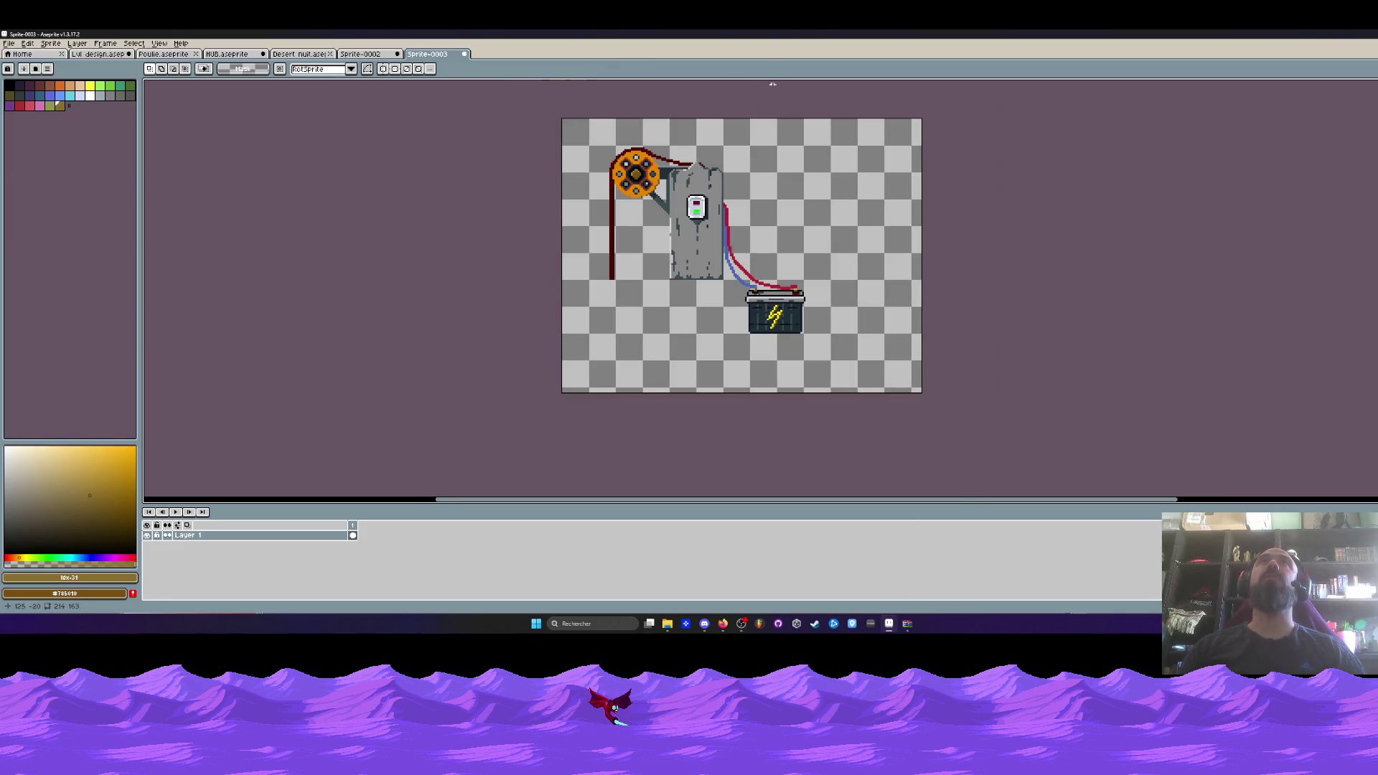
Try shrinking the canvas from its bottom-right corner, then cancel the resize.
key(ctrl+alt+c)
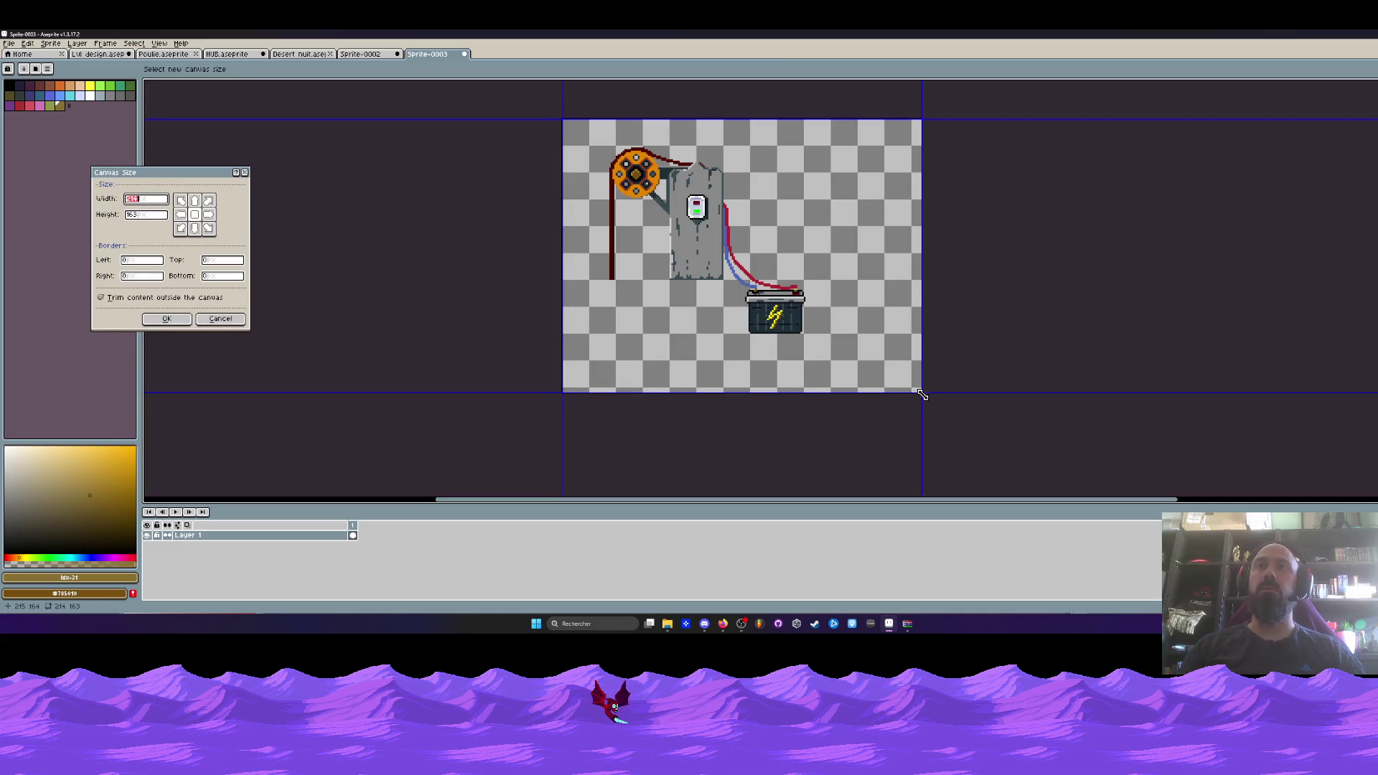
drag(922, 394, 804, 334)
scroll(804, 334, up, 2)
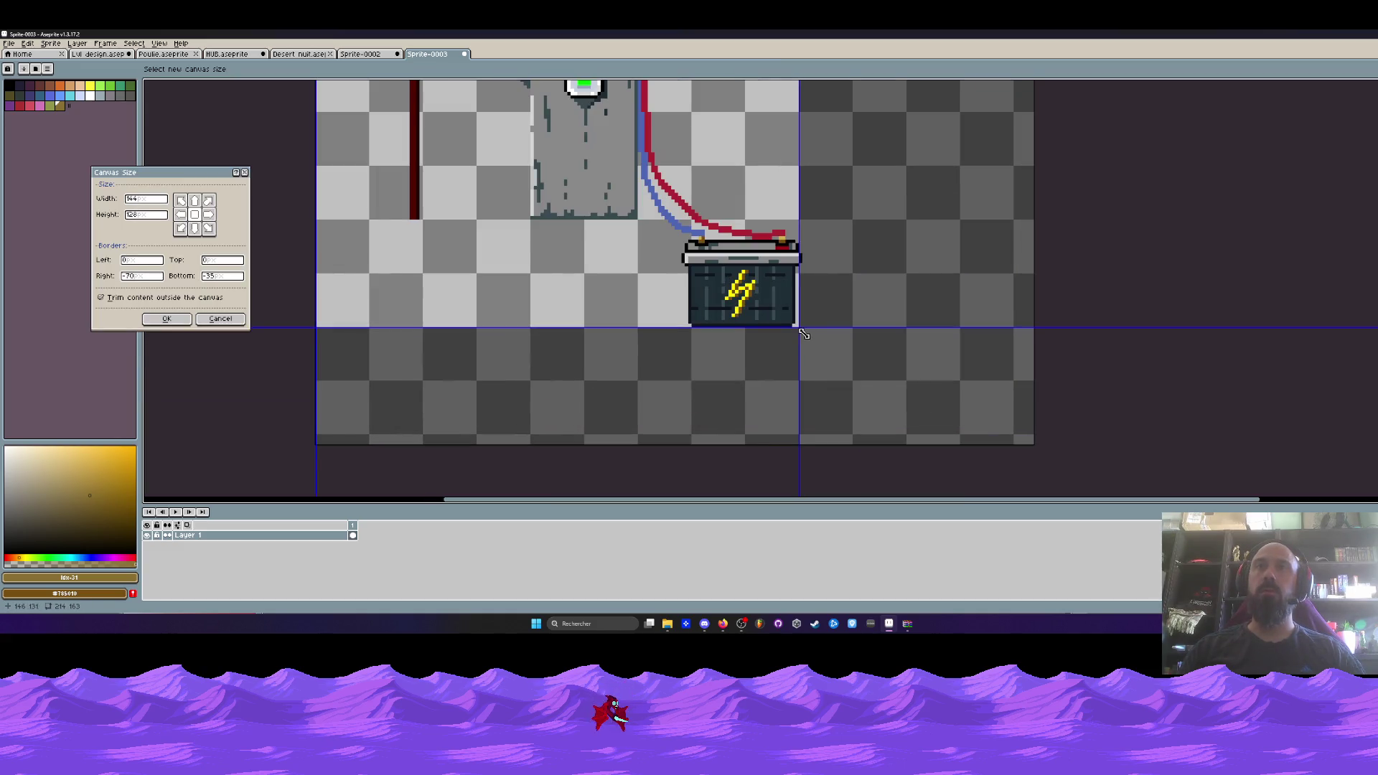
scroll(803, 300, down, 2)
scroll(789, 291, up, 3)
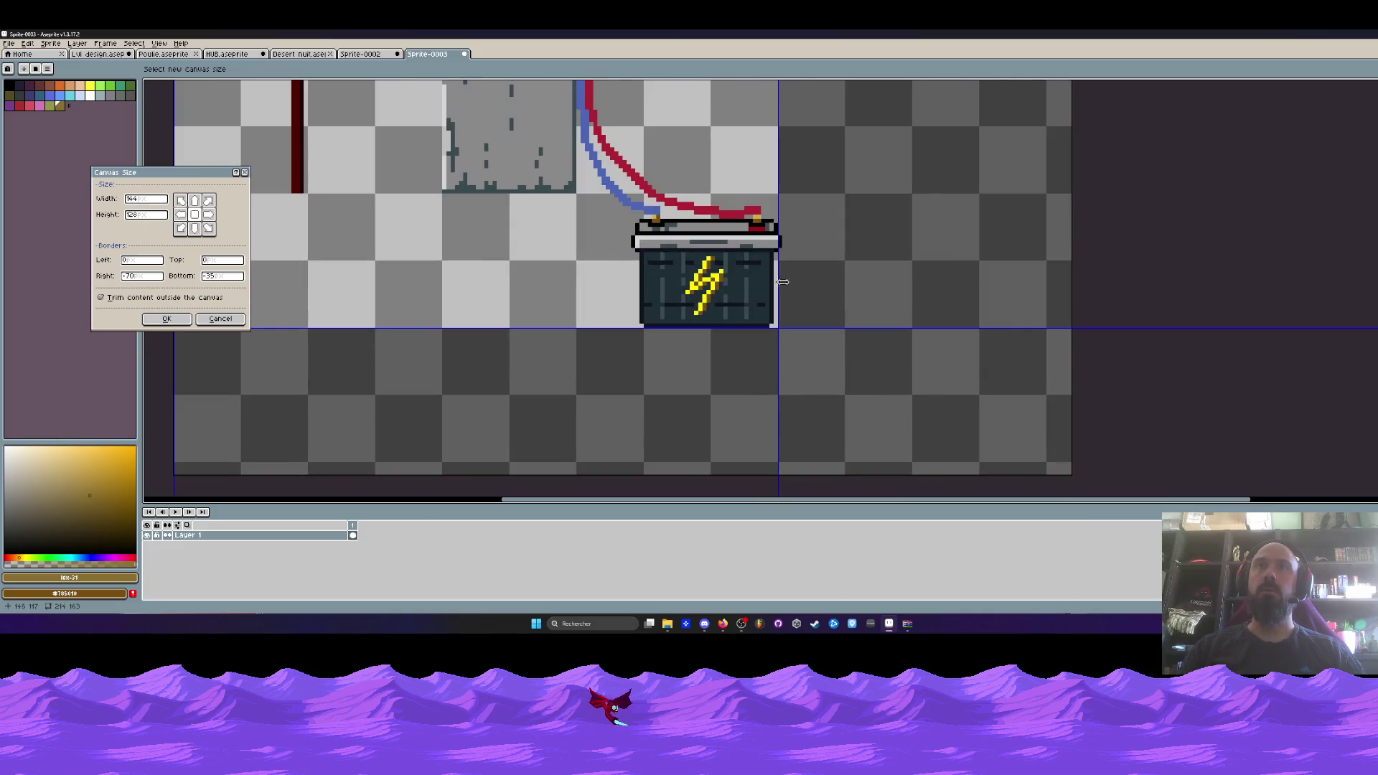
scroll(782, 281, down, 1)
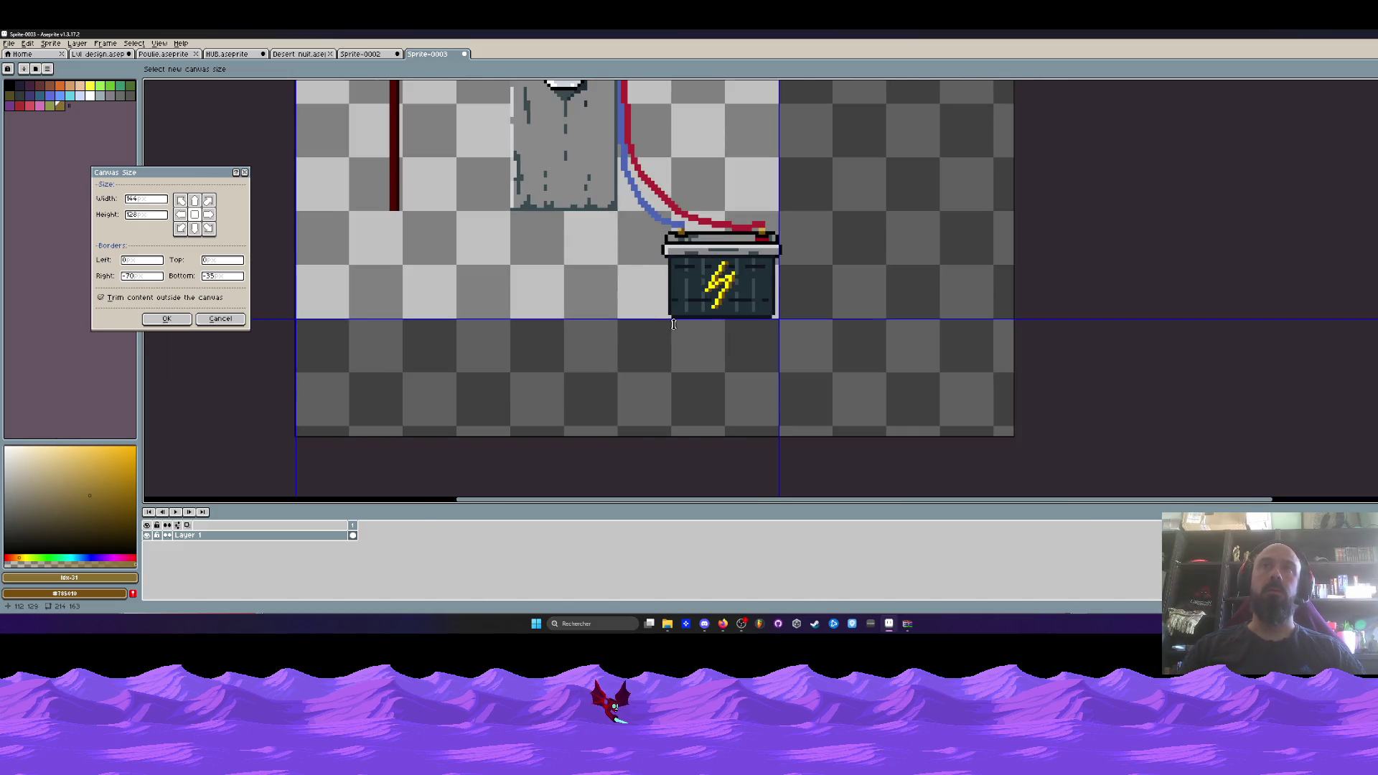
click(221, 319)
Nudge the battery one pixel to the left.
scroll(652, 215, up, 1)
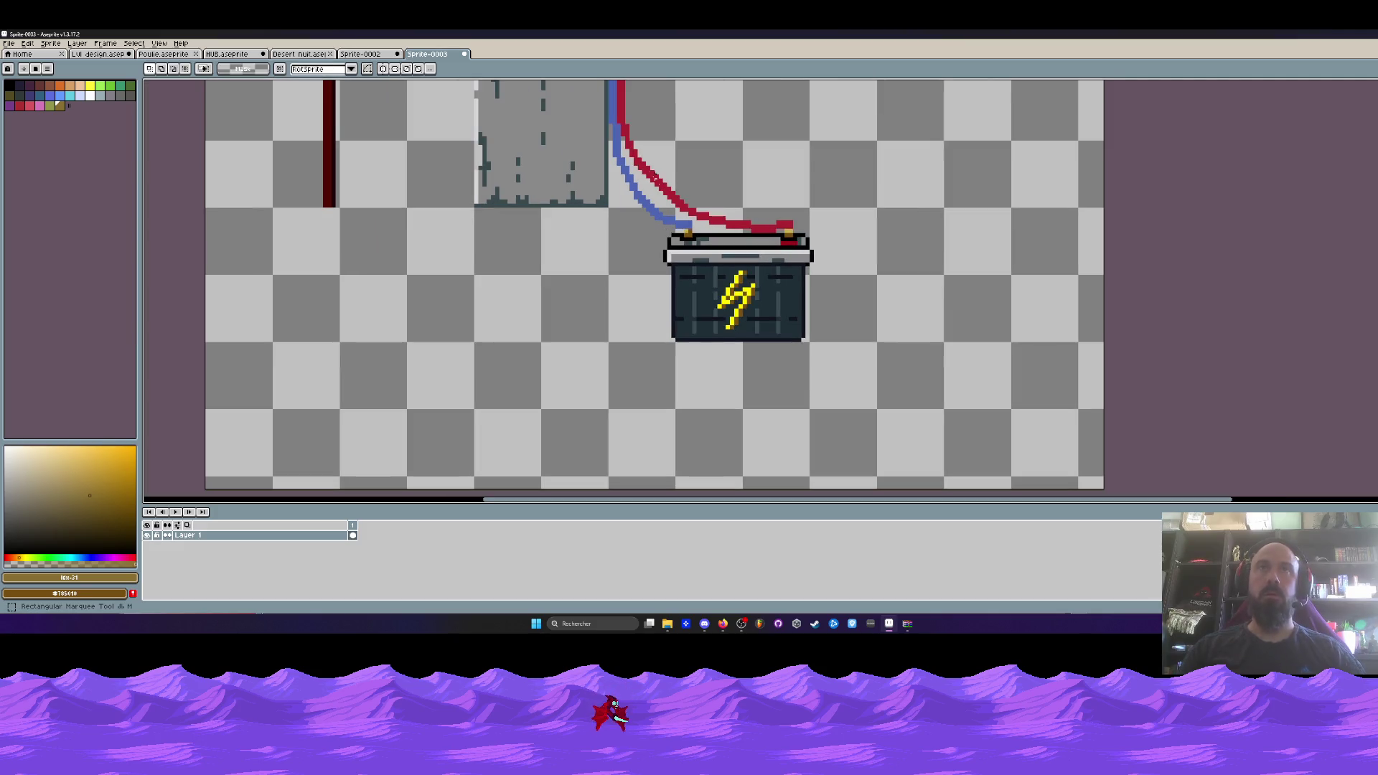
drag(651, 171, 865, 403)
drag(786, 318, 781, 318)
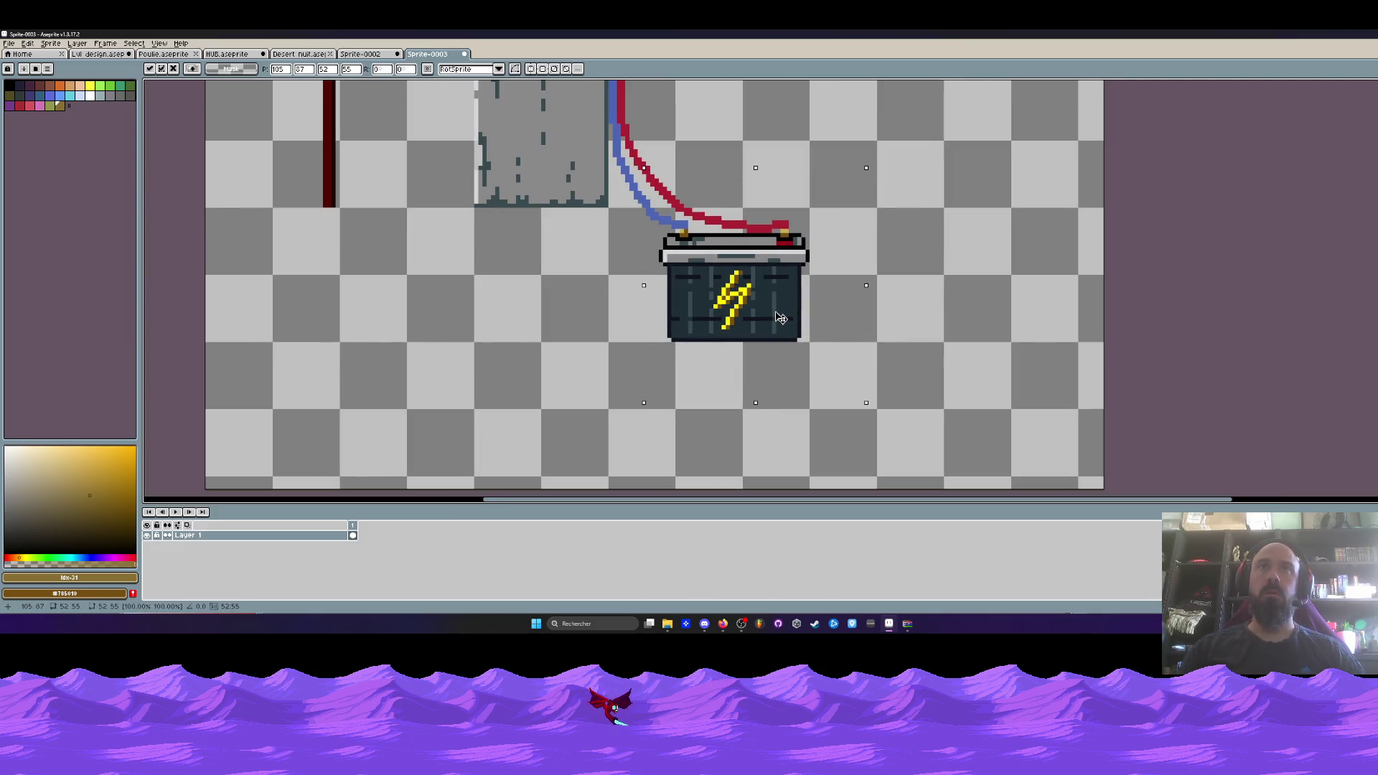
key(Return)
scroll(781, 318, up, 1)
scroll(718, 287, down, 3)
drag(651, 178, 647, 235)
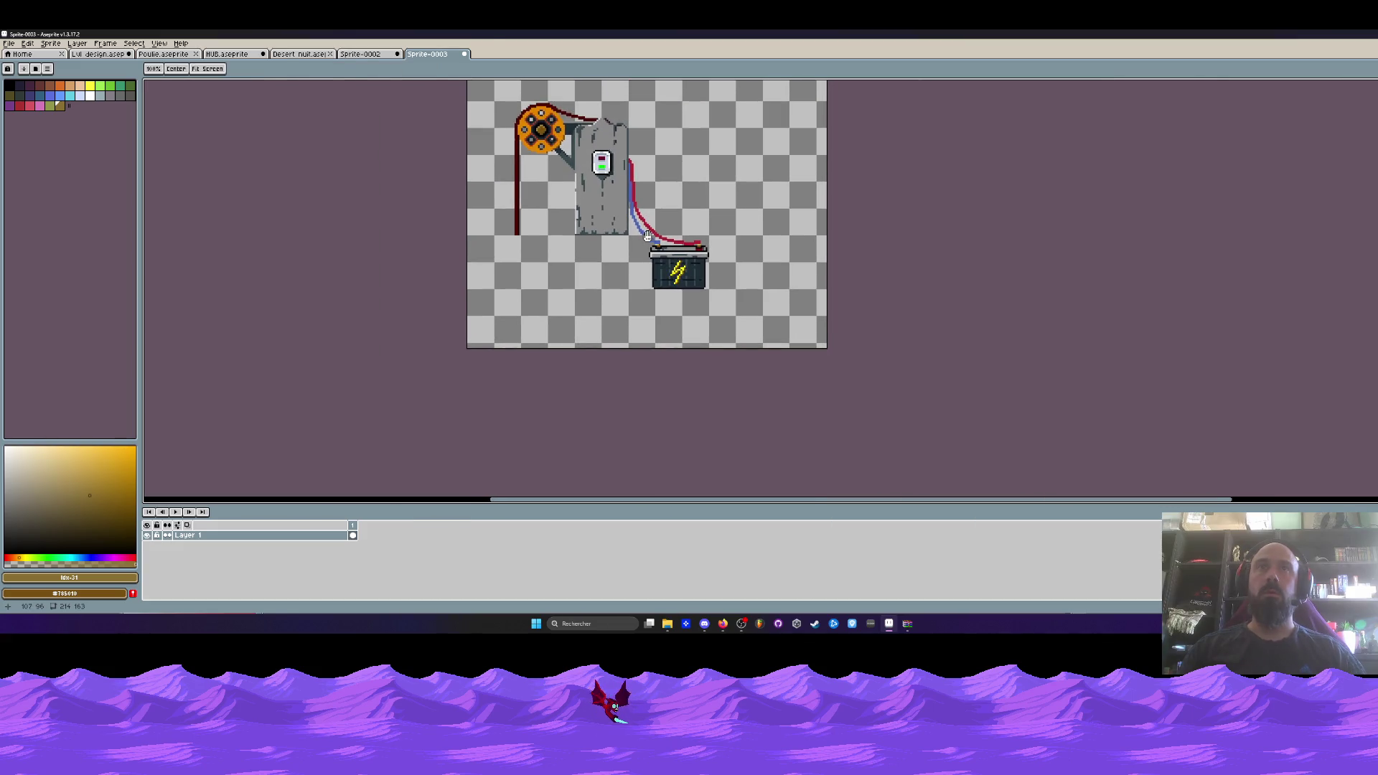
scroll(647, 236, up, 1)
Crop the canvas to 144x128, removing the empty space right of and below the battery.
key(ctrl+alt+c)
mouse_move(916, 404)
mouse_down()
mouse_move(771, 344)
mouse_move(738, 314)
mouse_up()
scroll(771, 344, up, 1)
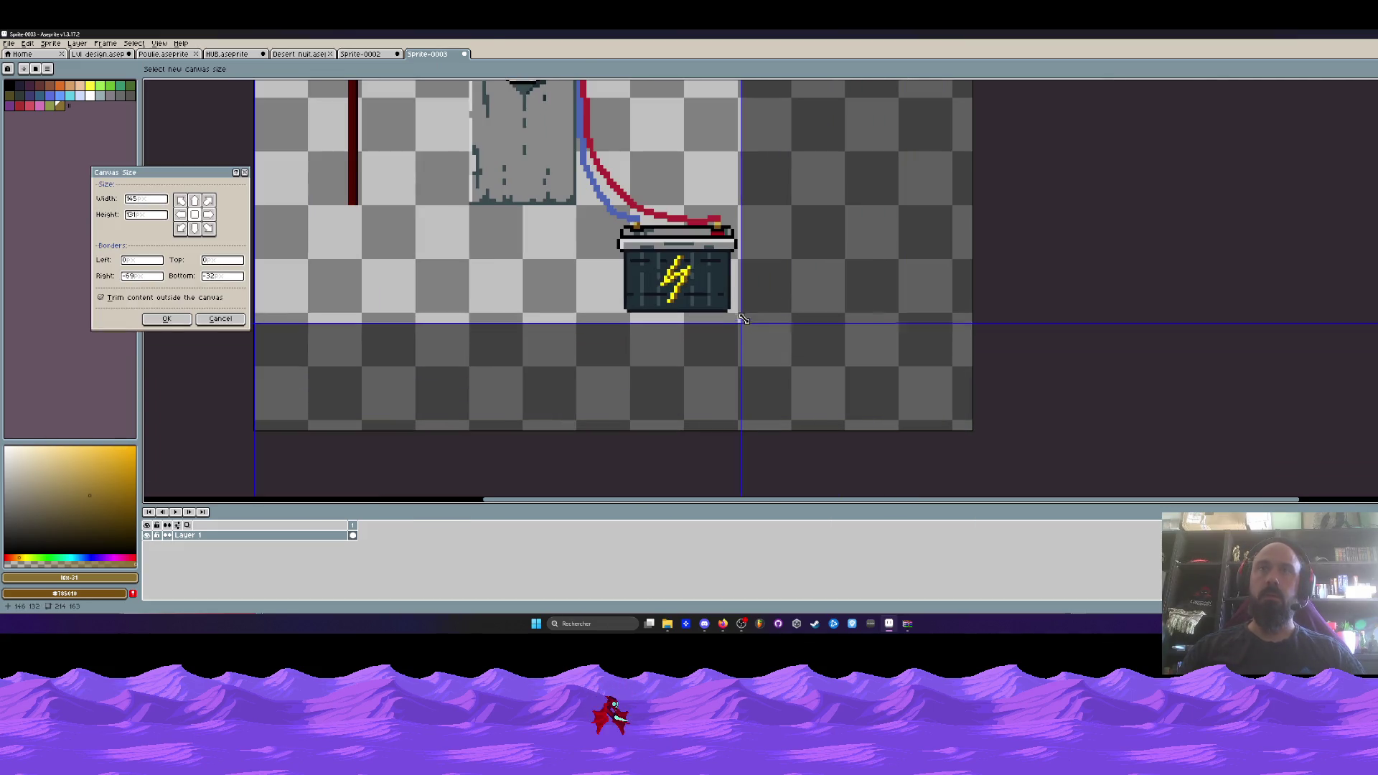
click(185, 321)
scroll(546, 287, up, 1)
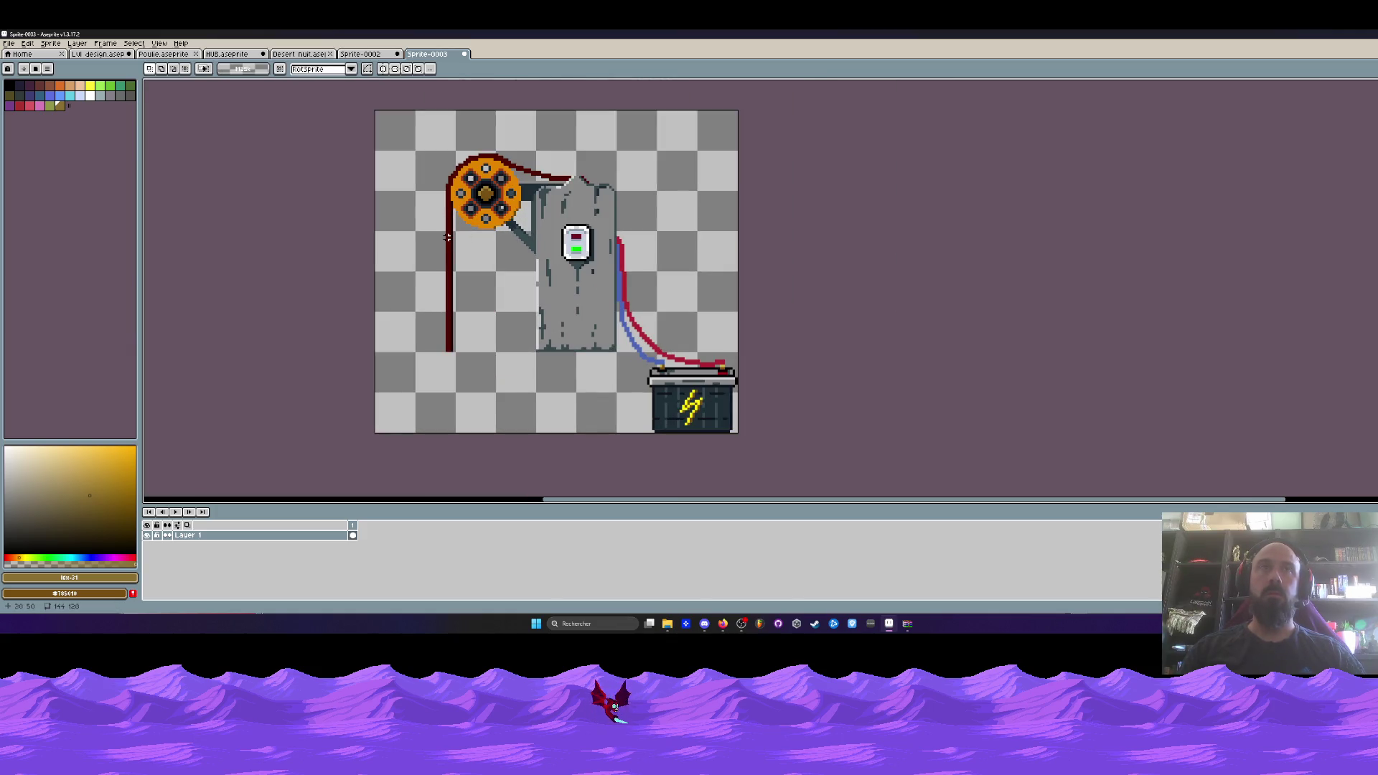
In Canvas Size, start trimming the left edge and 16 pixels off the top.
key(ctrl+alt+c)
scroll(377, 215, up, 2)
drag(375, 201, 444, 199)
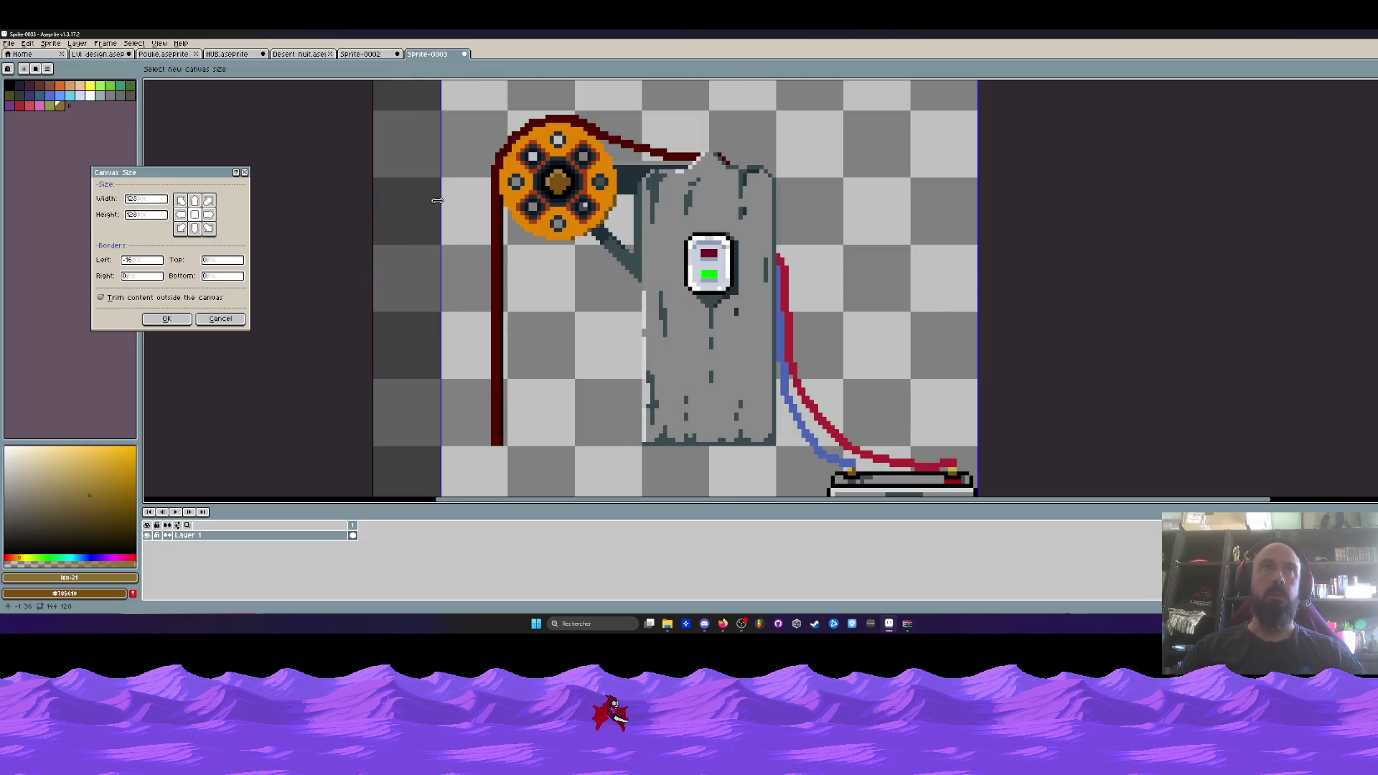
scroll(526, 119, down, 1)
scroll(526, 119, up, 1)
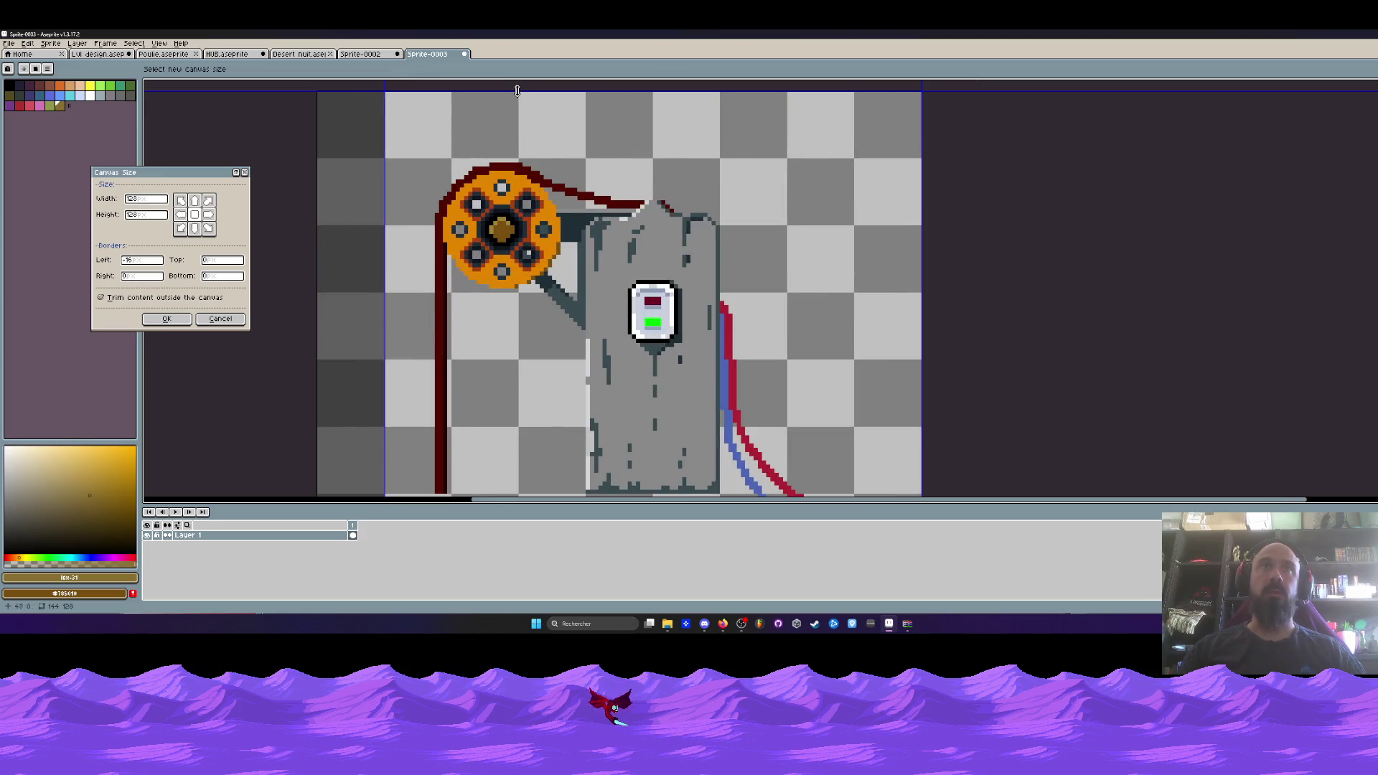
drag(524, 94, 524, 160)
scroll(500, 247, down, 2)
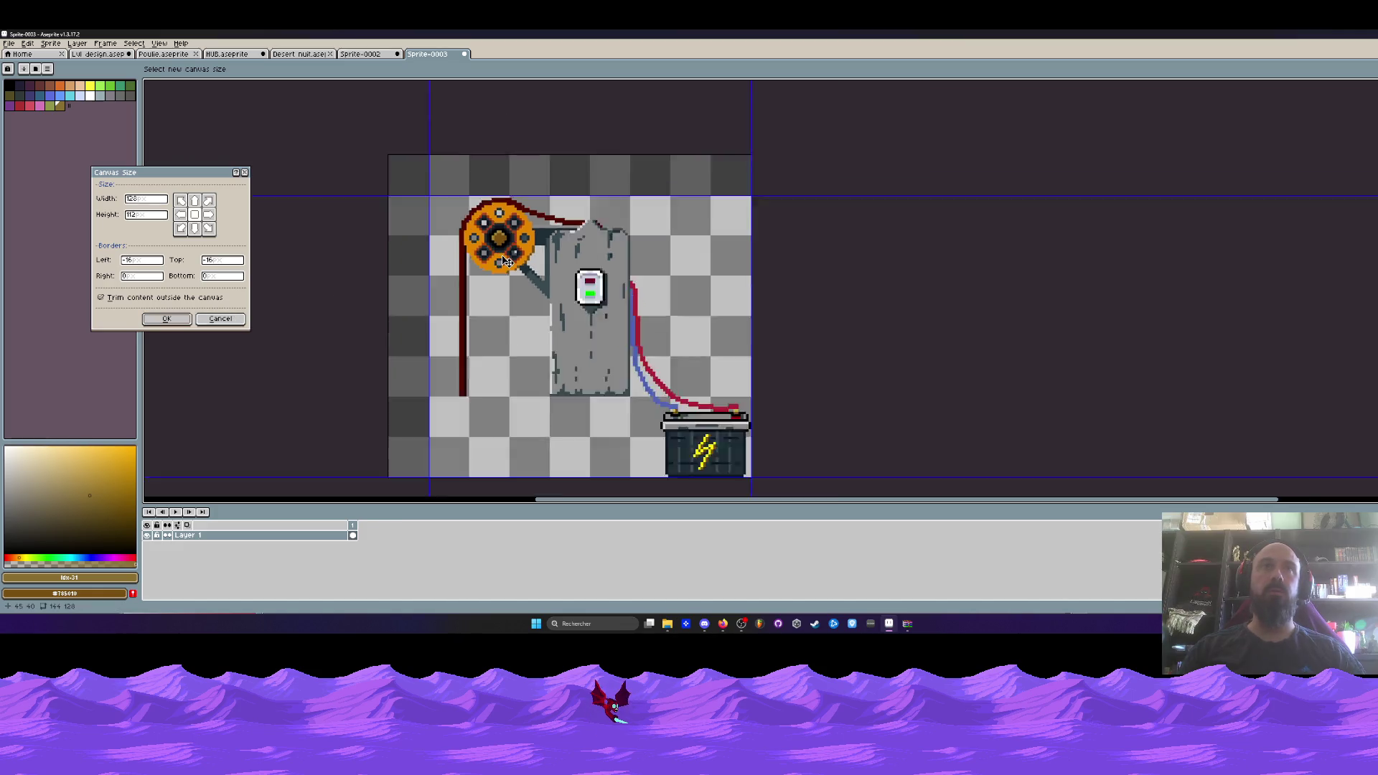
Apply the Canvas Size crop, trimming the generator sprite to 128x112.
click(188, 318)
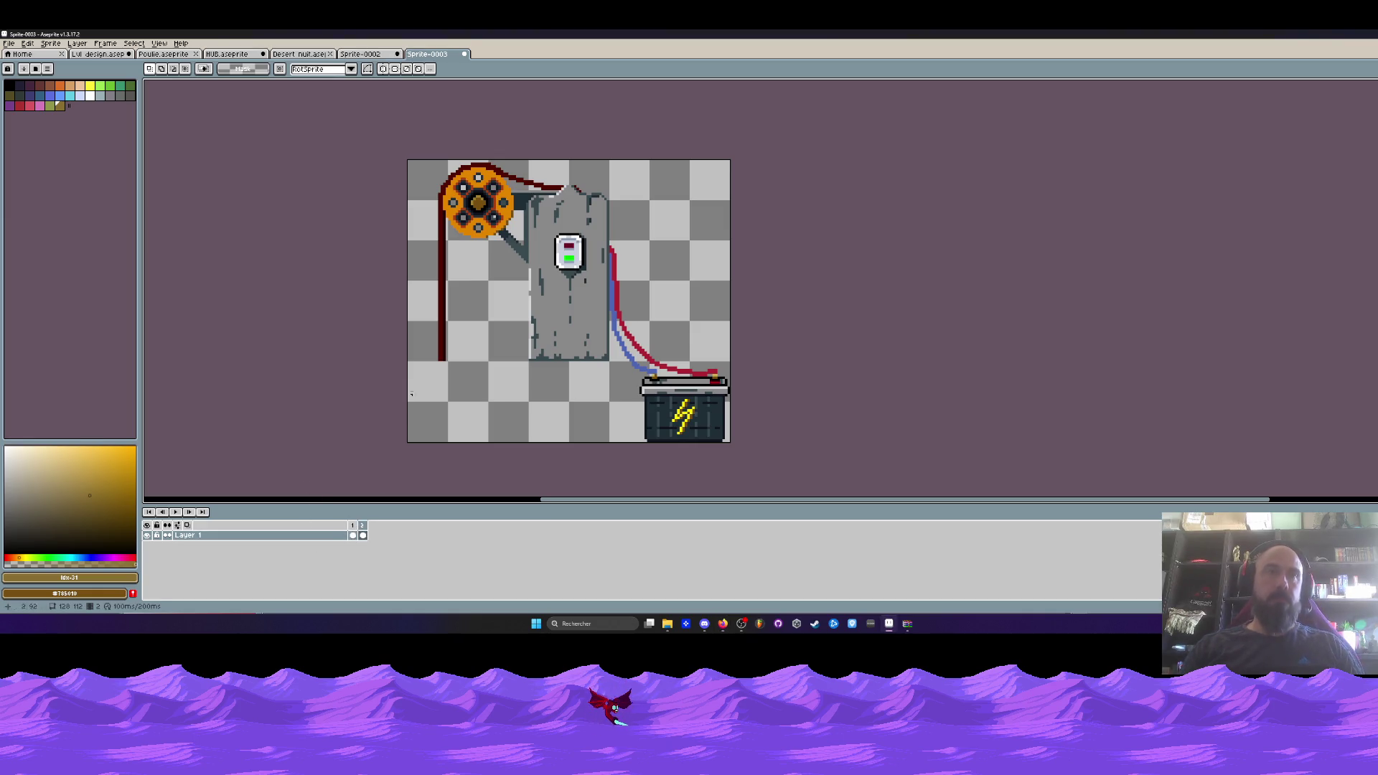
Go through the Sprite-0002, Desert nuit and HUB documents to Poulie.aseprite.
click(388, 54)
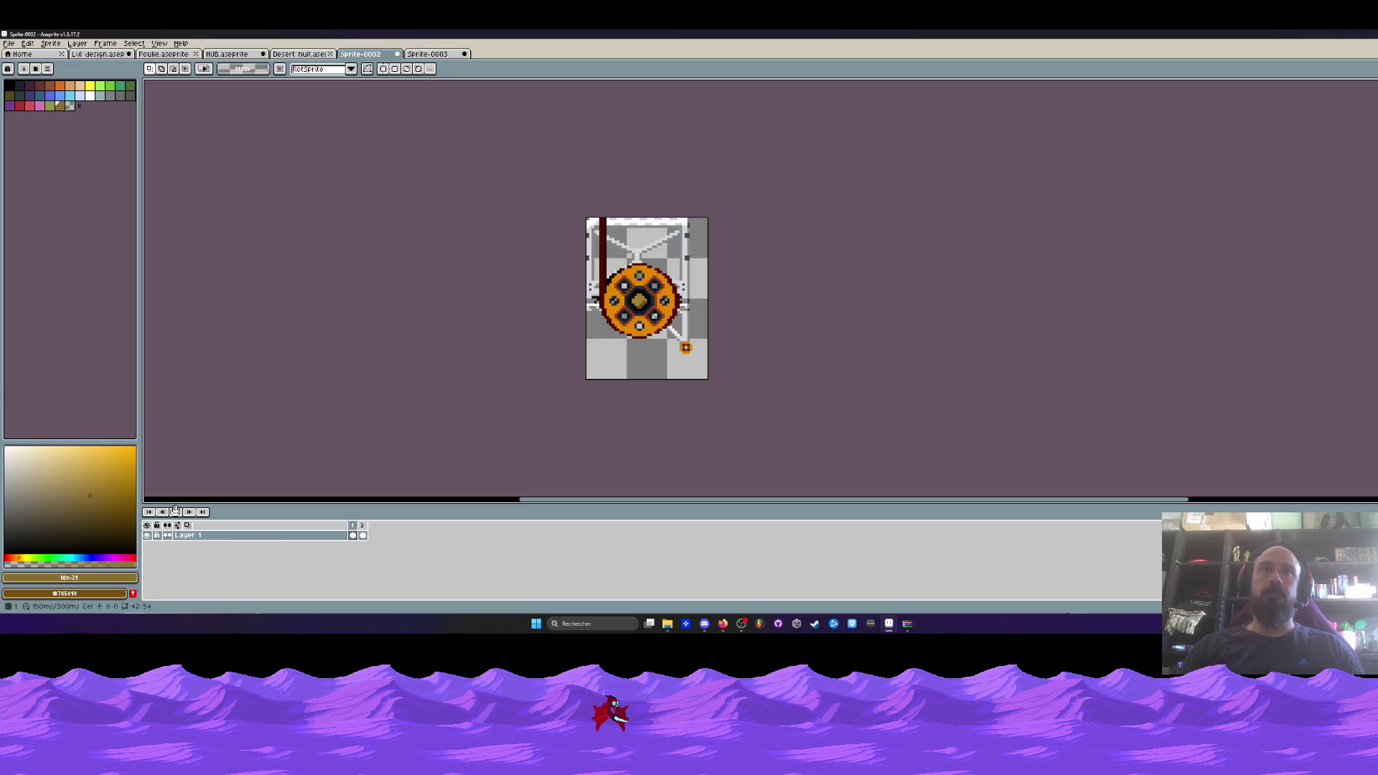
scroll(458, 452, up, 2)
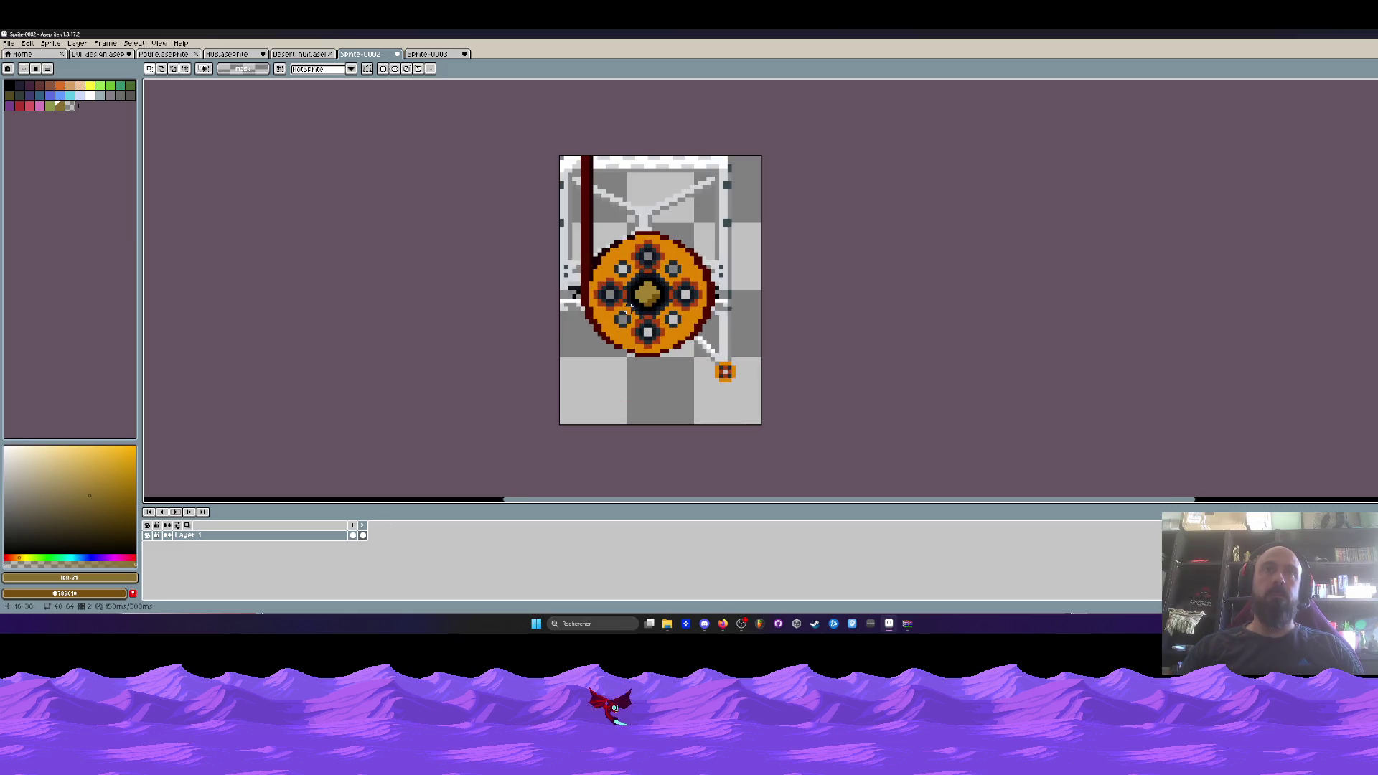
click(298, 54)
click(249, 54)
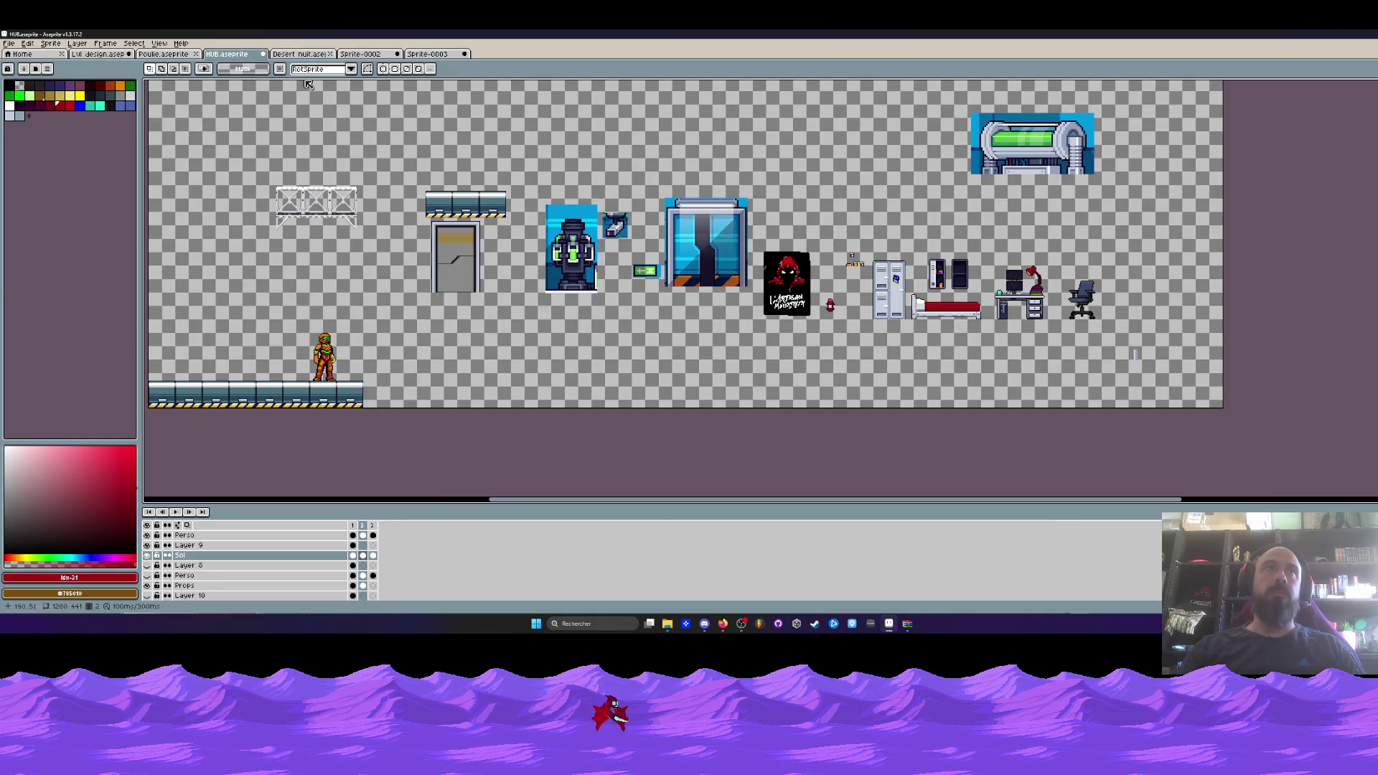
click(164, 54)
scroll(636, 295, up, 1)
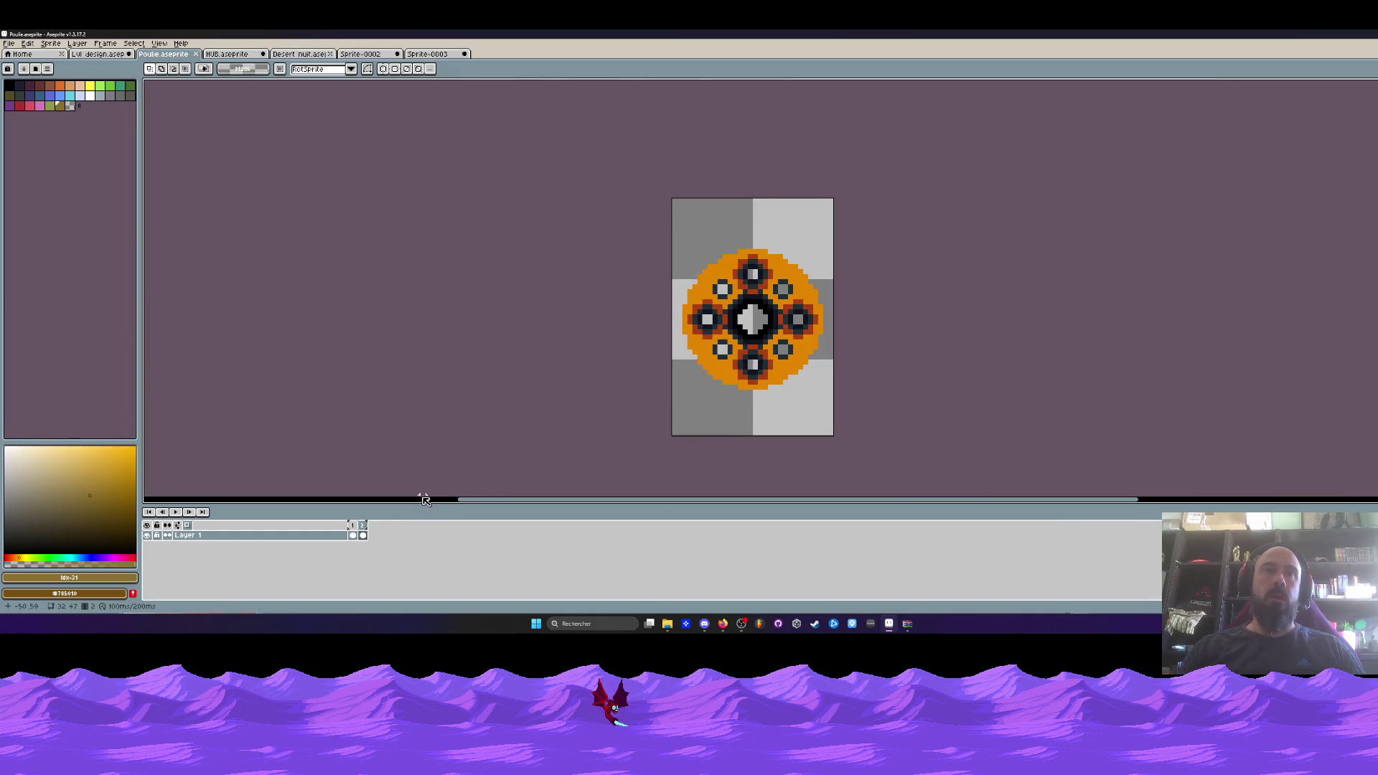
Show frame 2 and marquee-select the pulley wheel across the sprite's full width.
click(353, 535)
click(363, 536)
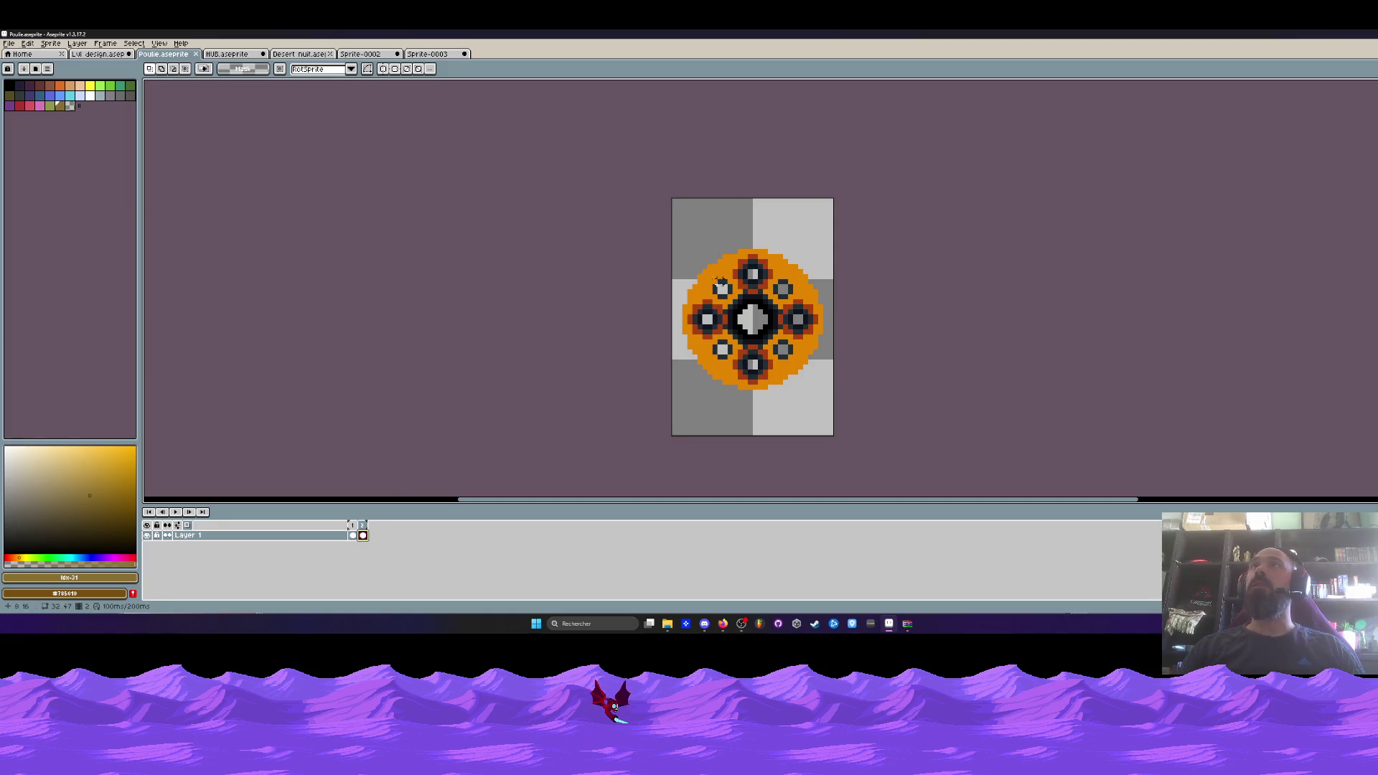
drag(627, 207, 836, 407)
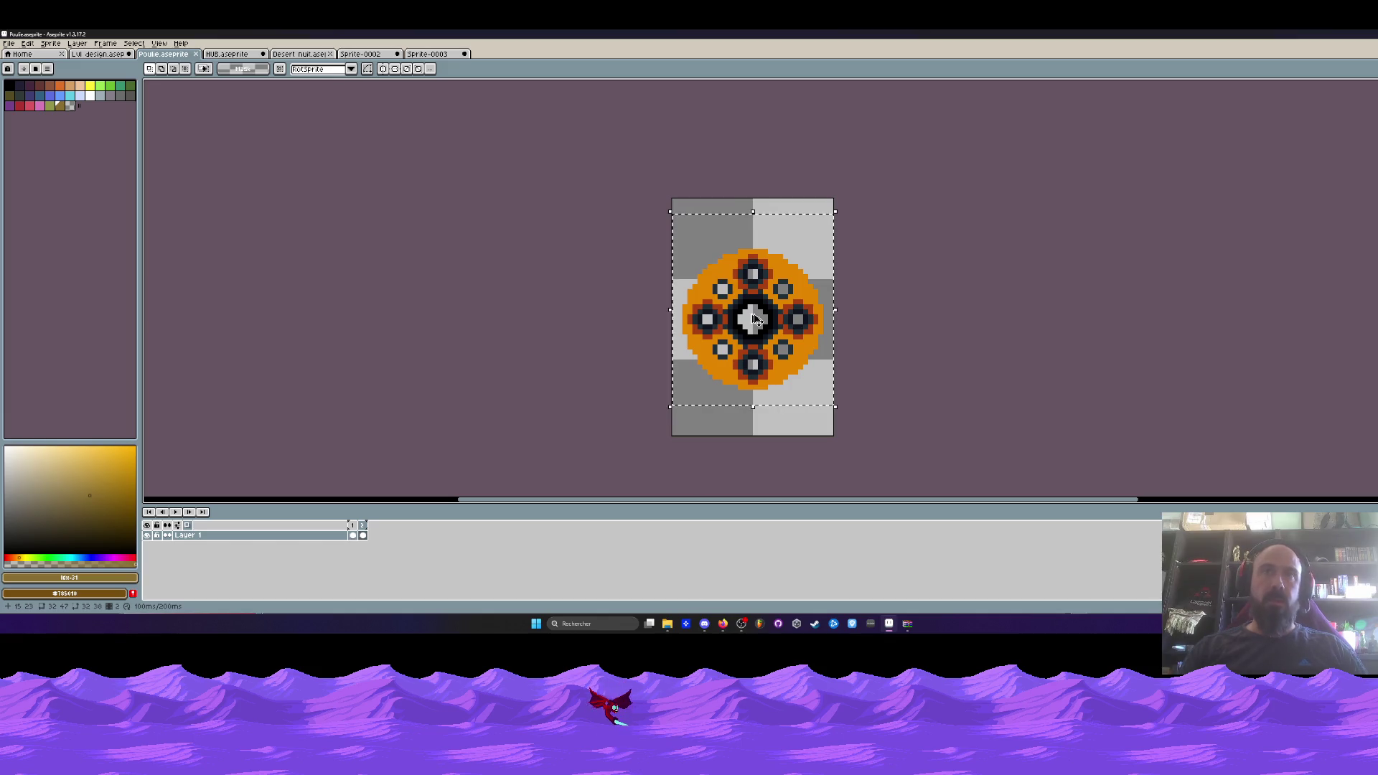
In Sprite-0003, paint over the wheel's studs, spoke and centre hub in light grey.
click(431, 54)
scroll(450, 131, down, 1)
scroll(450, 130, up, 2)
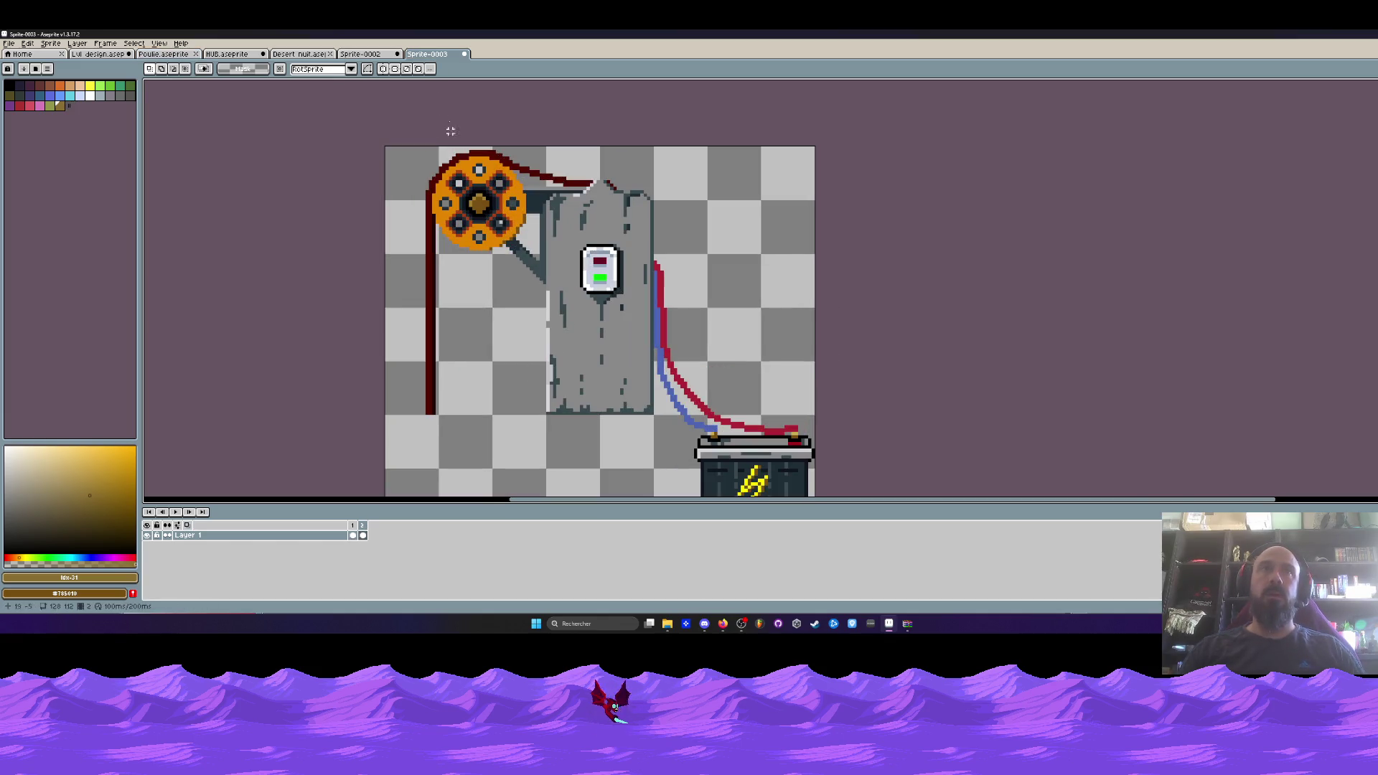
scroll(514, 208, up, 3)
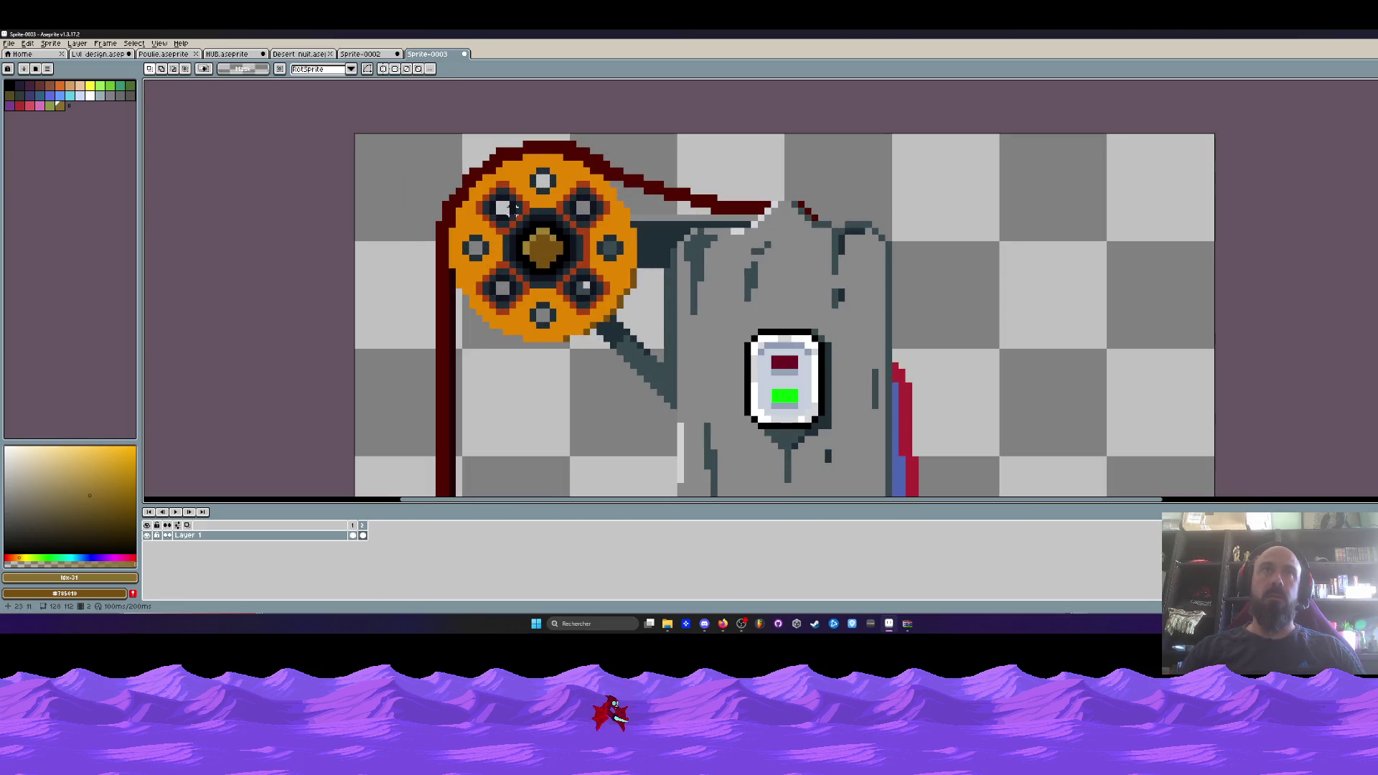
key(b)
scroll(535, 179, up, 1)
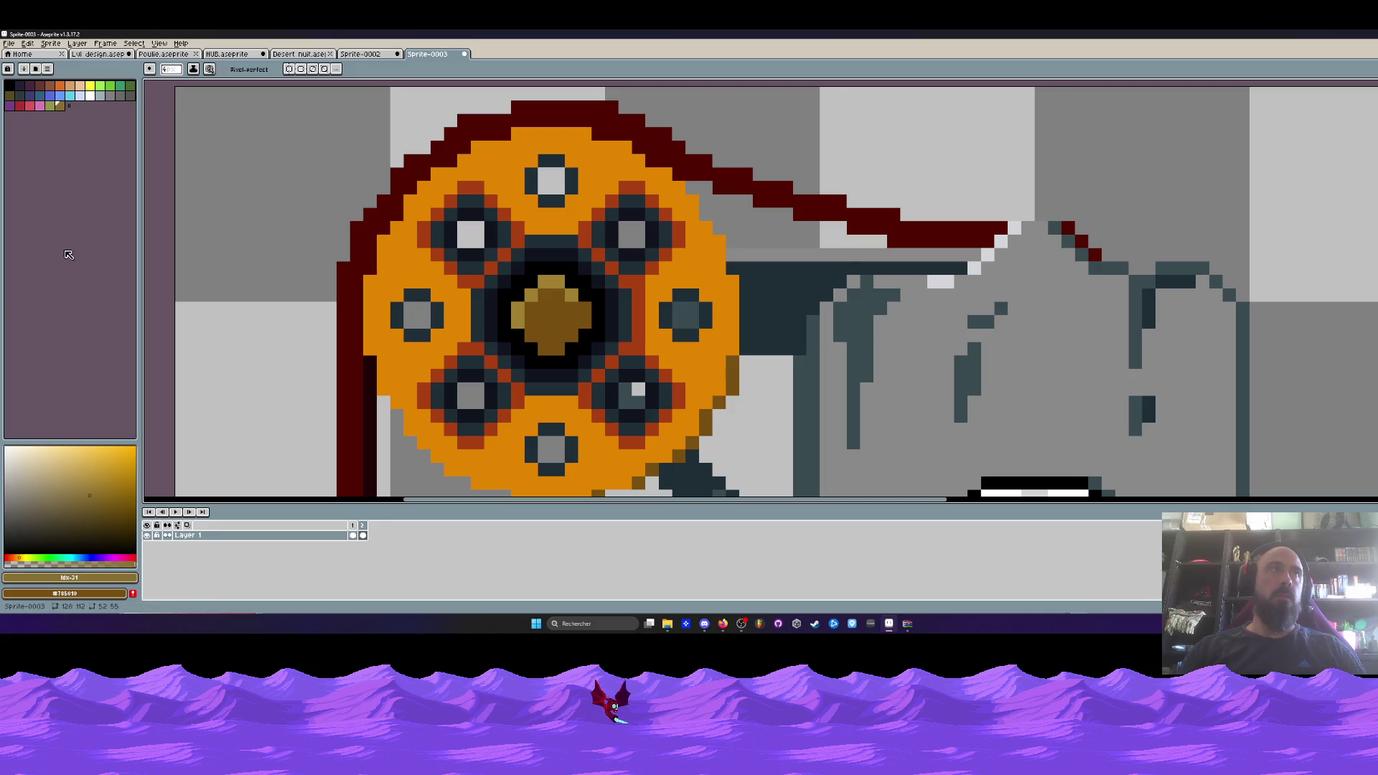
click(15, 560)
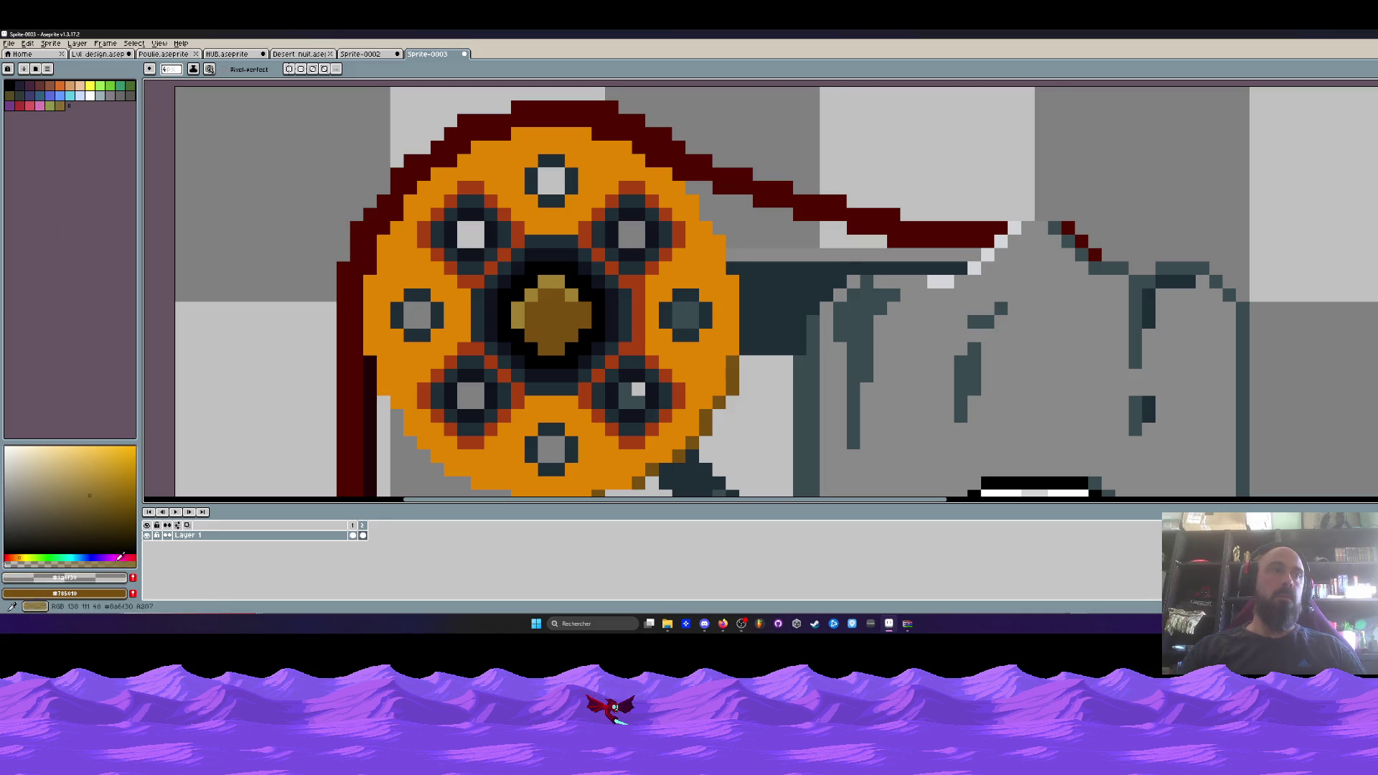
click(70, 106)
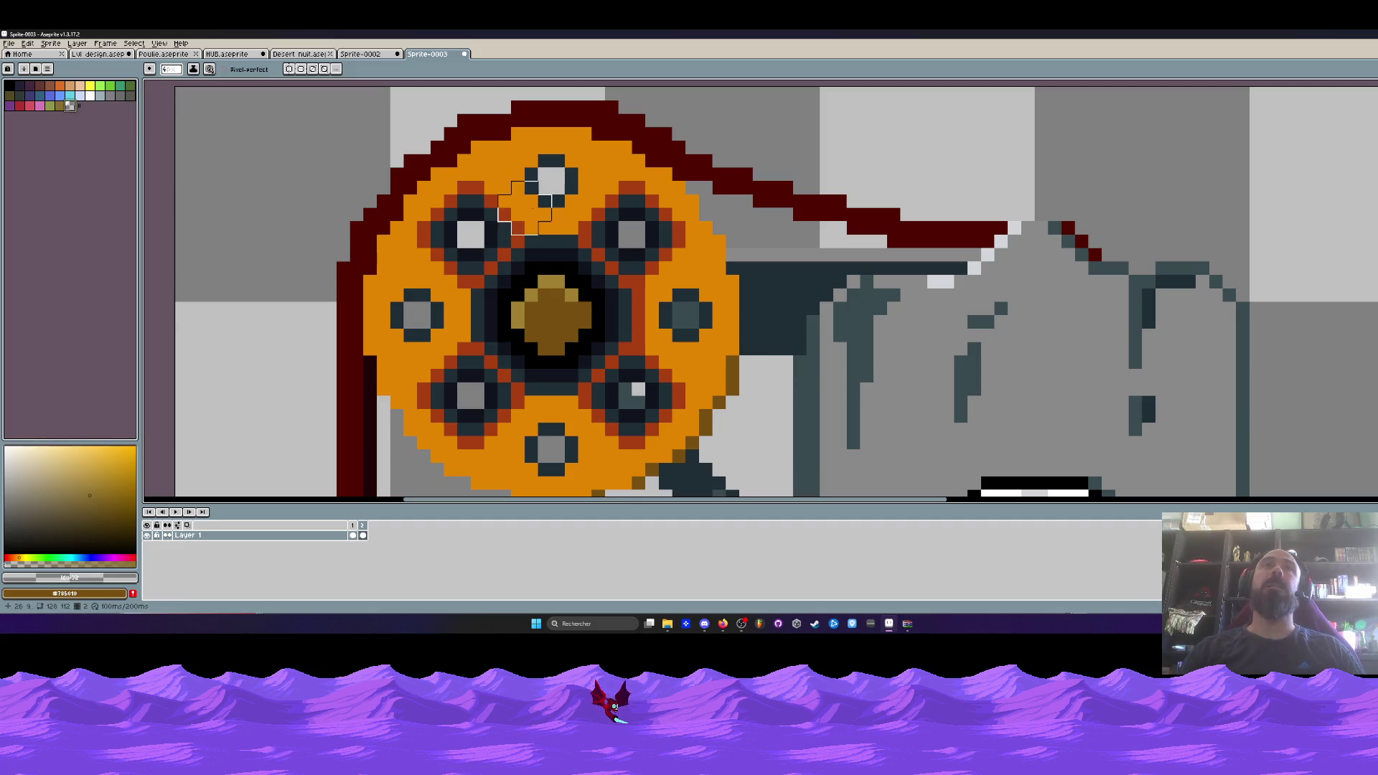
mouse_move(545, 197)
mouse_down()
mouse_move(525, 154)
mouse_move(535, 204)
mouse_move(446, 231)
mouse_move(506, 244)
mouse_move(551, 342)
mouse_move(618, 218)
mouse_move(657, 244)
mouse_up()
mouse_move(686, 302)
mouse_down()
mouse_move(619, 381)
mouse_move(646, 395)
mouse_move(563, 391)
mouse_move(551, 441)
mouse_up()
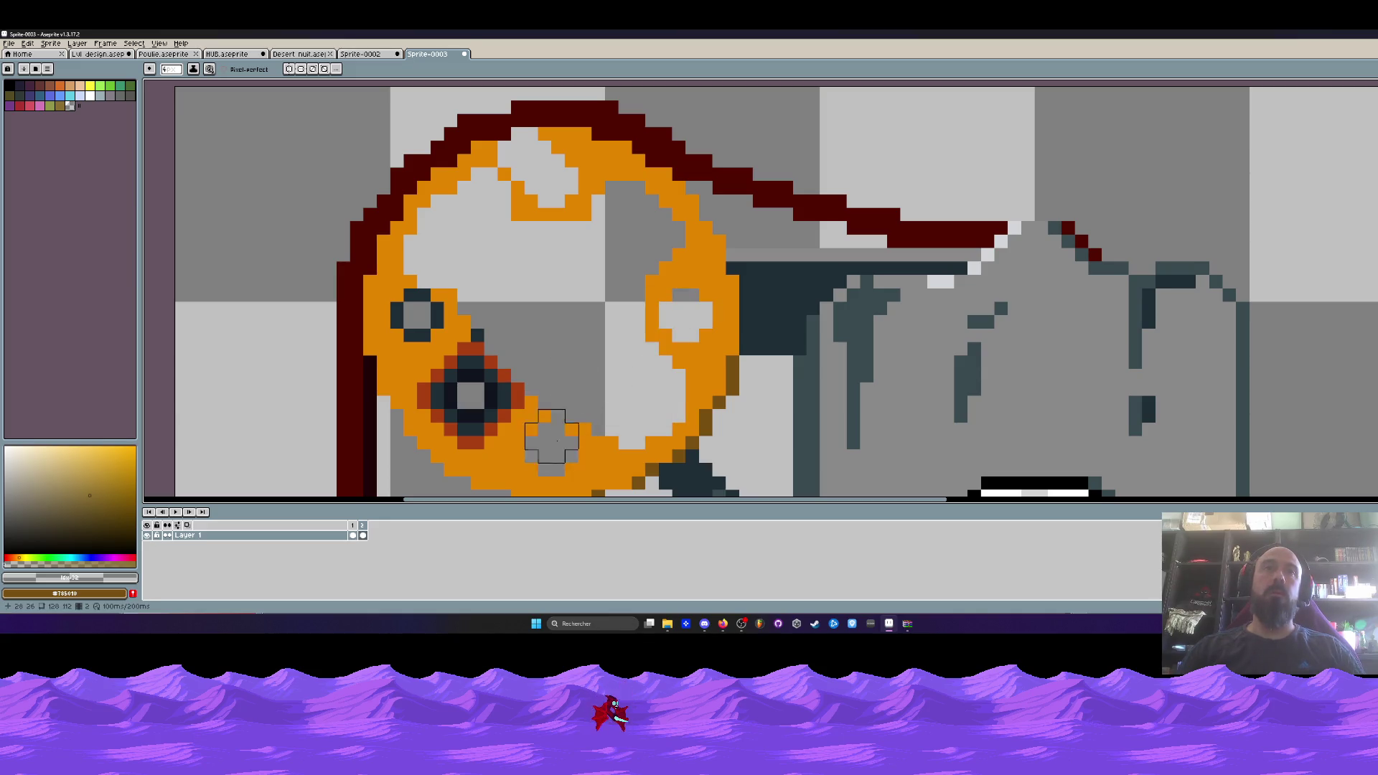
click(416, 315)
mouse_move(474, 359)
mouse_down()
mouse_move(512, 370)
mouse_move(455, 376)
mouse_move(477, 409)
mouse_up()
Clear the orange wheel ring to transparent with the fill tool.
scroll(500, 366, down, 2)
scroll(500, 367, up, 2)
key(g)
right_click(507, 471)
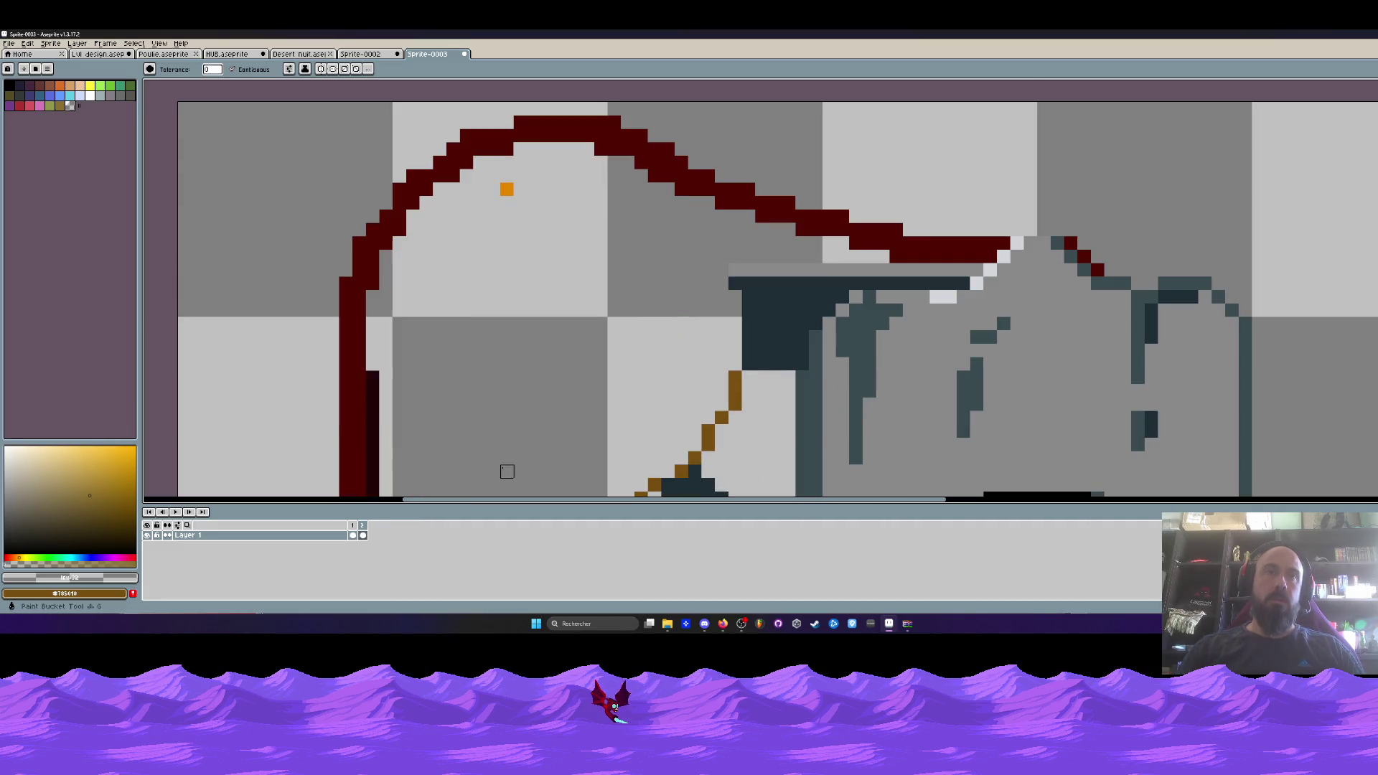
scroll(517, 344, down, 2)
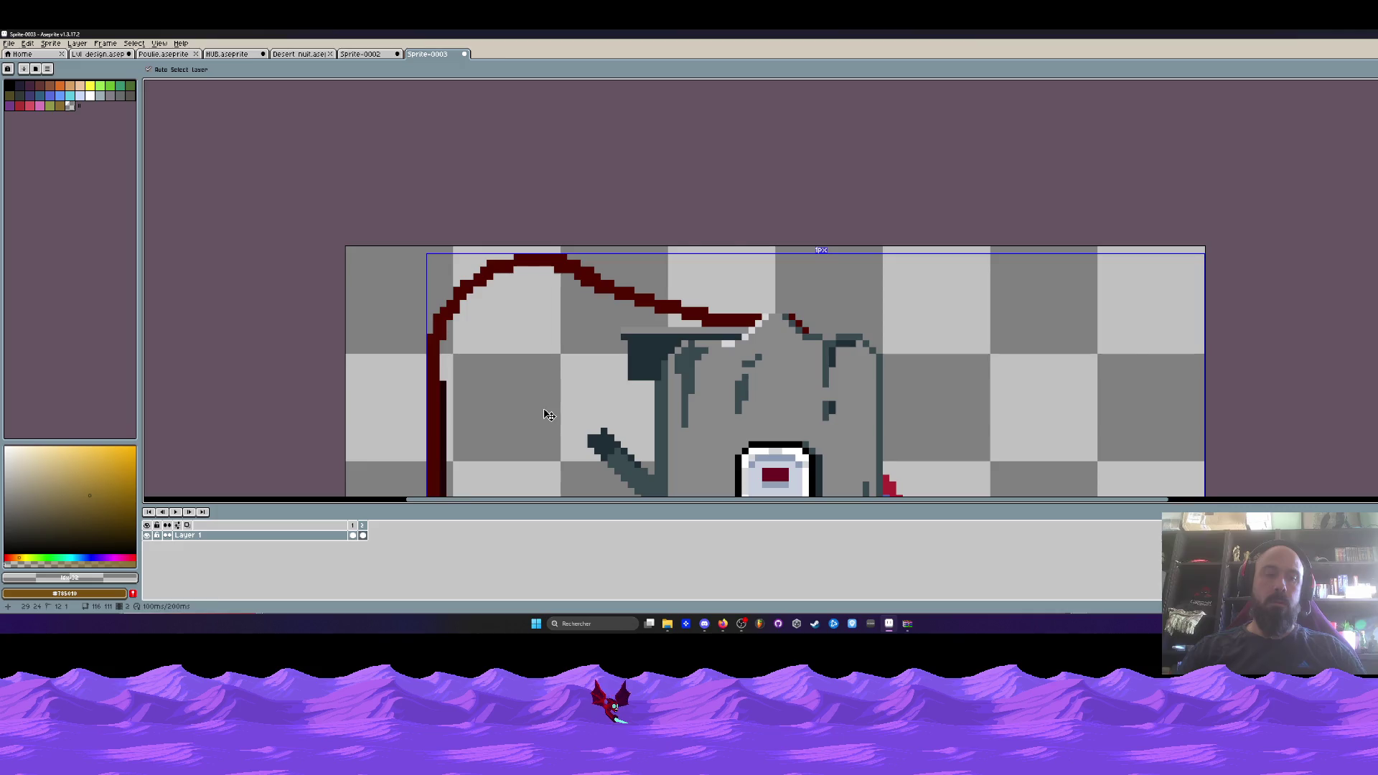
Paste the copied Poulie wheel into the pulley's place and commit it.
key(ctrl+v)
drag(543, 373, 588, 349)
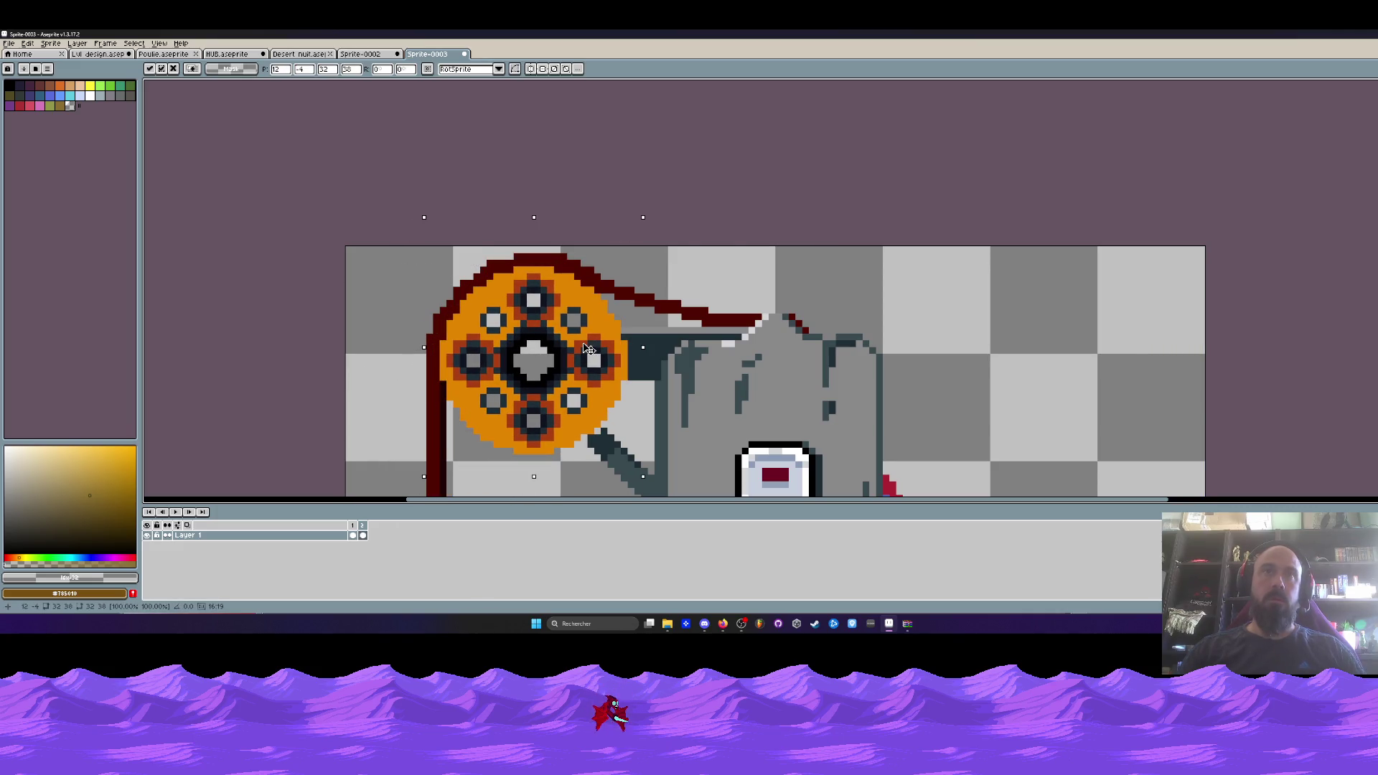
key(Return)
scroll(601, 441, down, 1)
On frame 1, try greying out the brown edge pixels, then undo those edits.
key(Left)
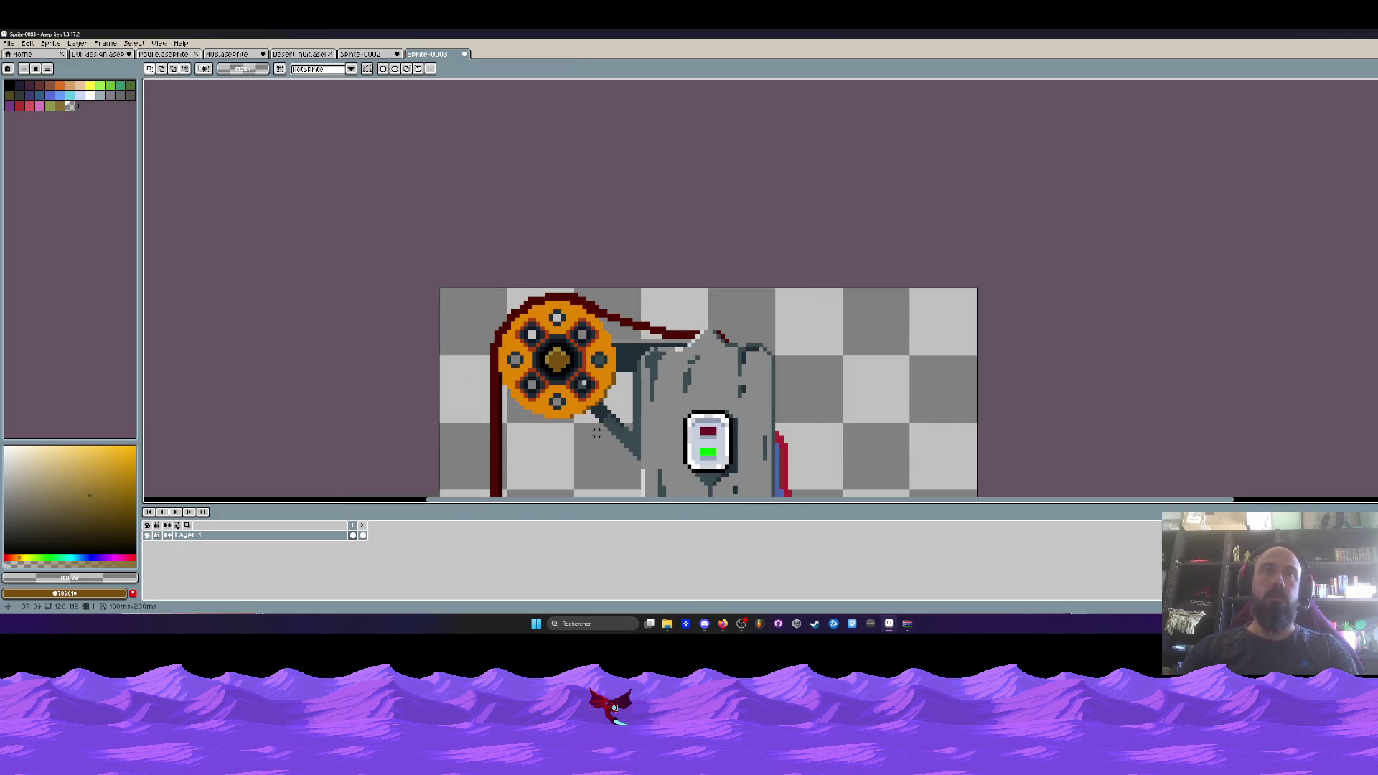
scroll(596, 409, up, 4)
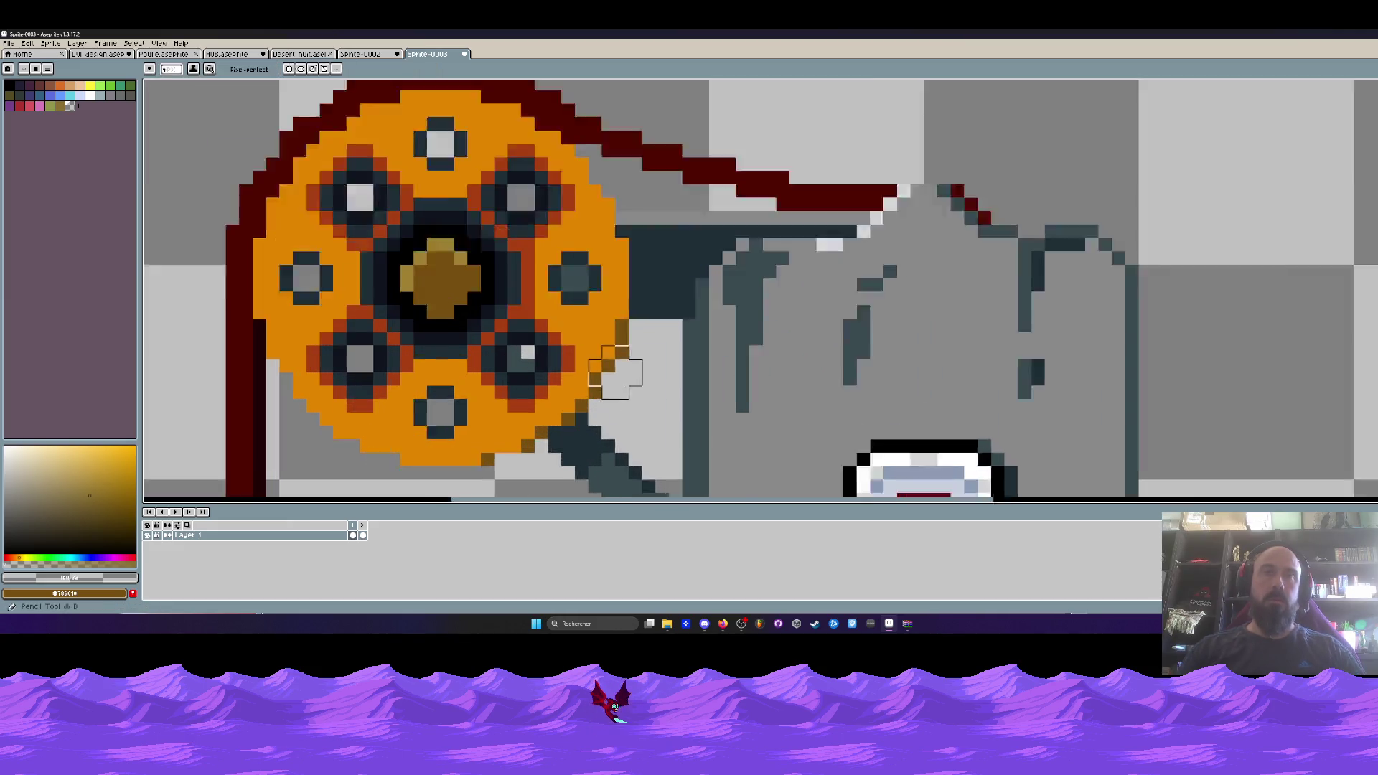
key(b)
right_click(661, 328)
right_click(632, 301)
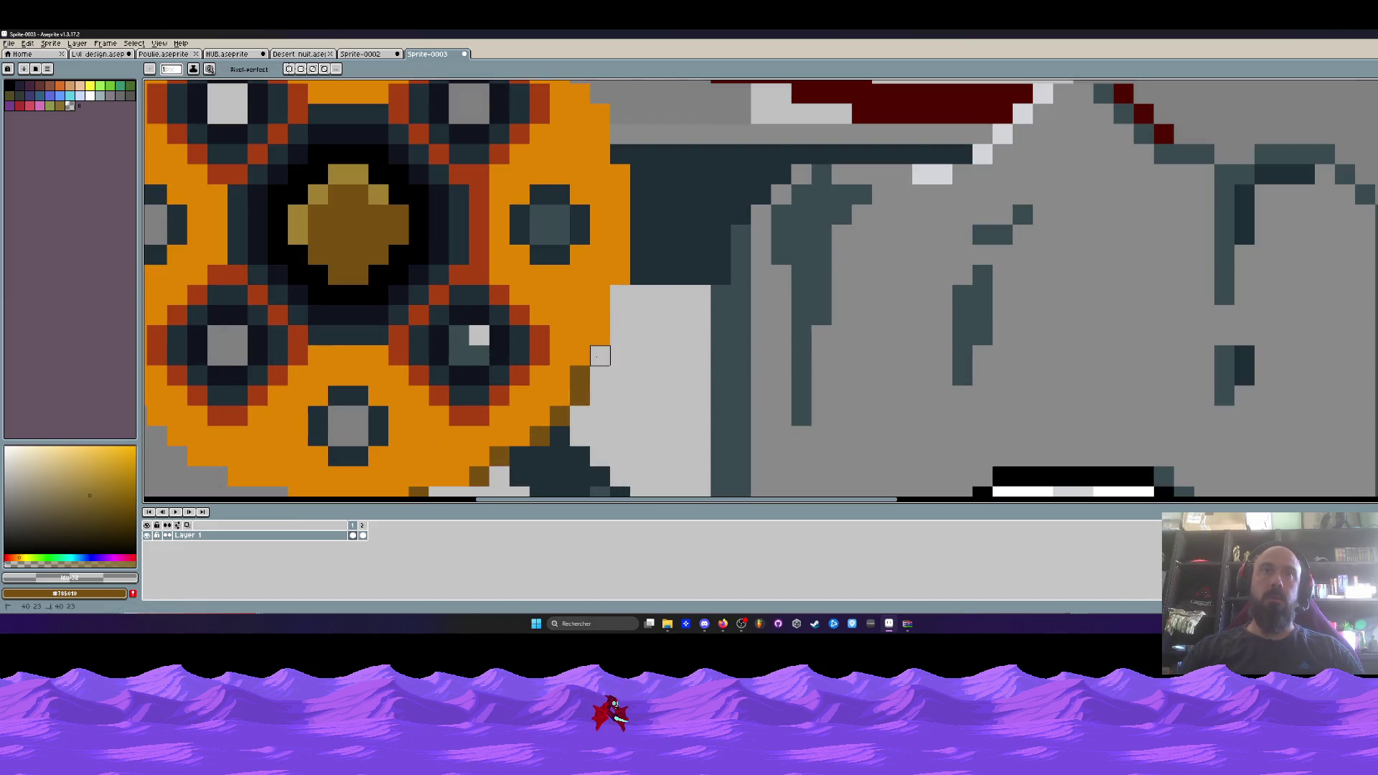
right_click(601, 374)
key(space)
drag(598, 389, 621, 348)
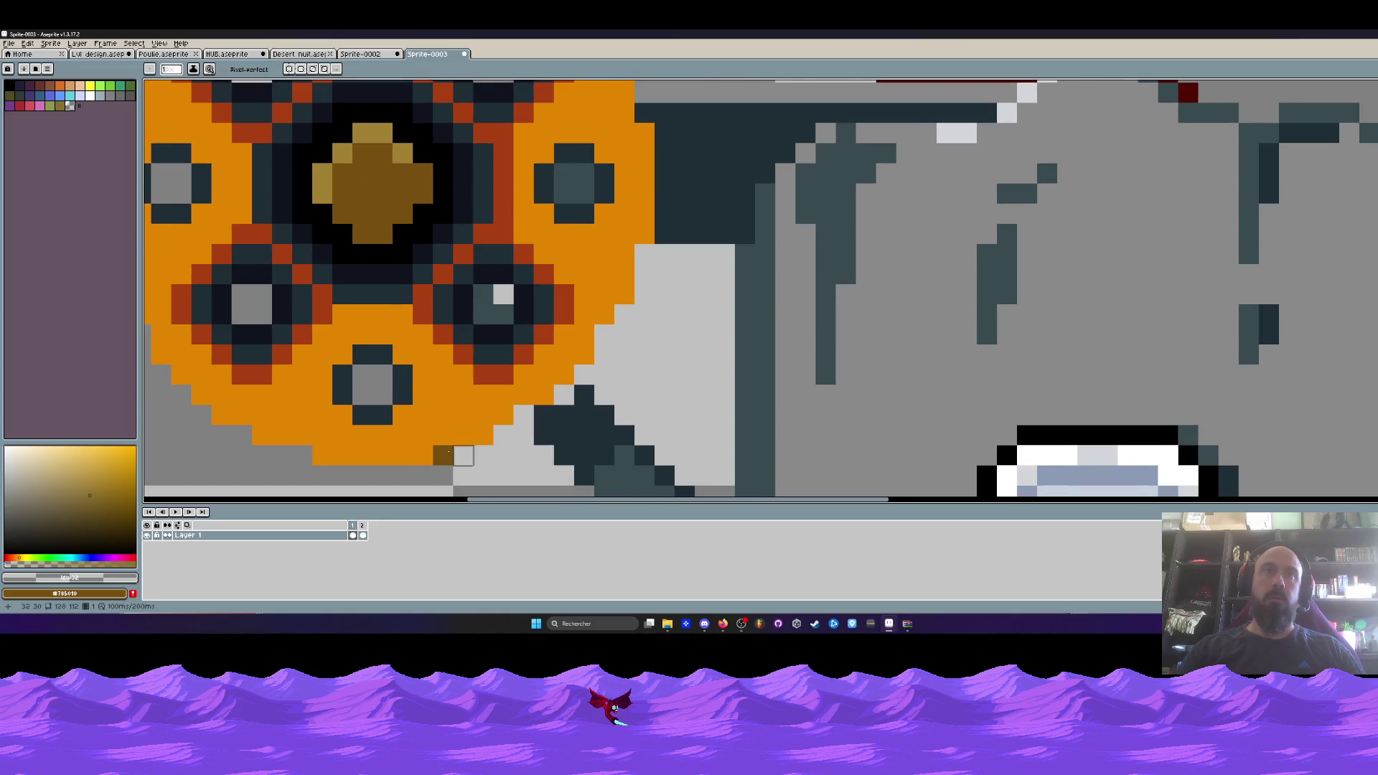
scroll(454, 455, down, 3)
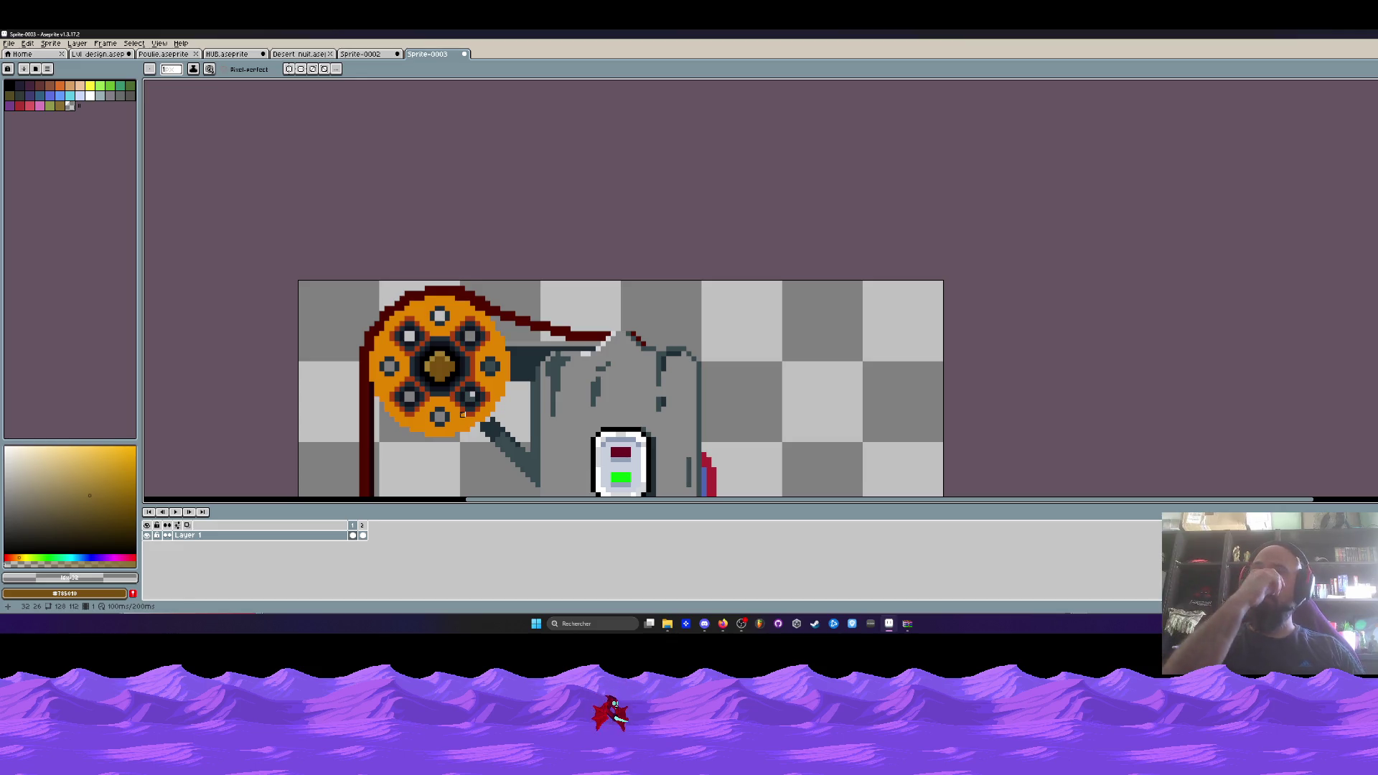
key(ctrl+z)
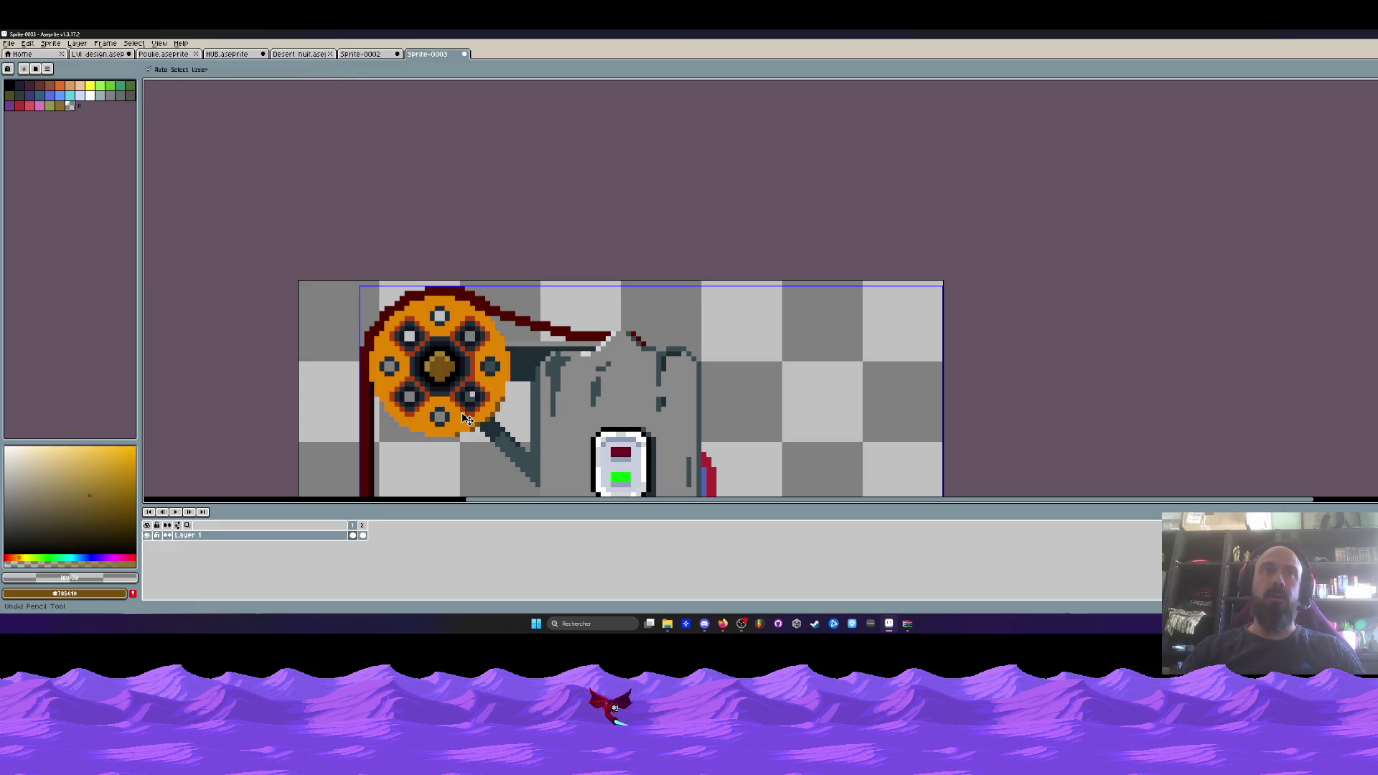
Pick dark brown #785010, add shading pixels on the lower-right rim, and stop playback.
scroll(483, 410, down, 1)
scroll(479, 373, up, 4)
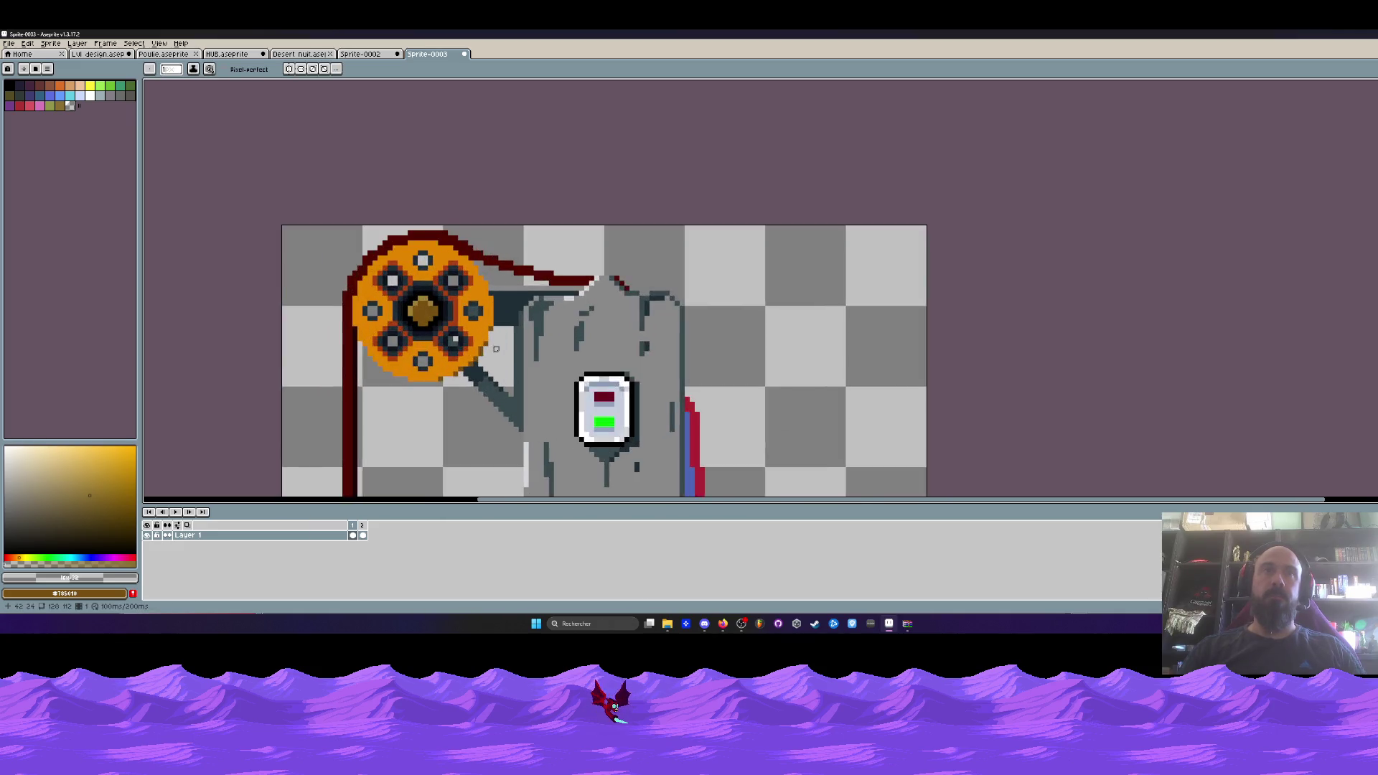
key(alt)
click(477, 345)
scroll(477, 345, down, 3)
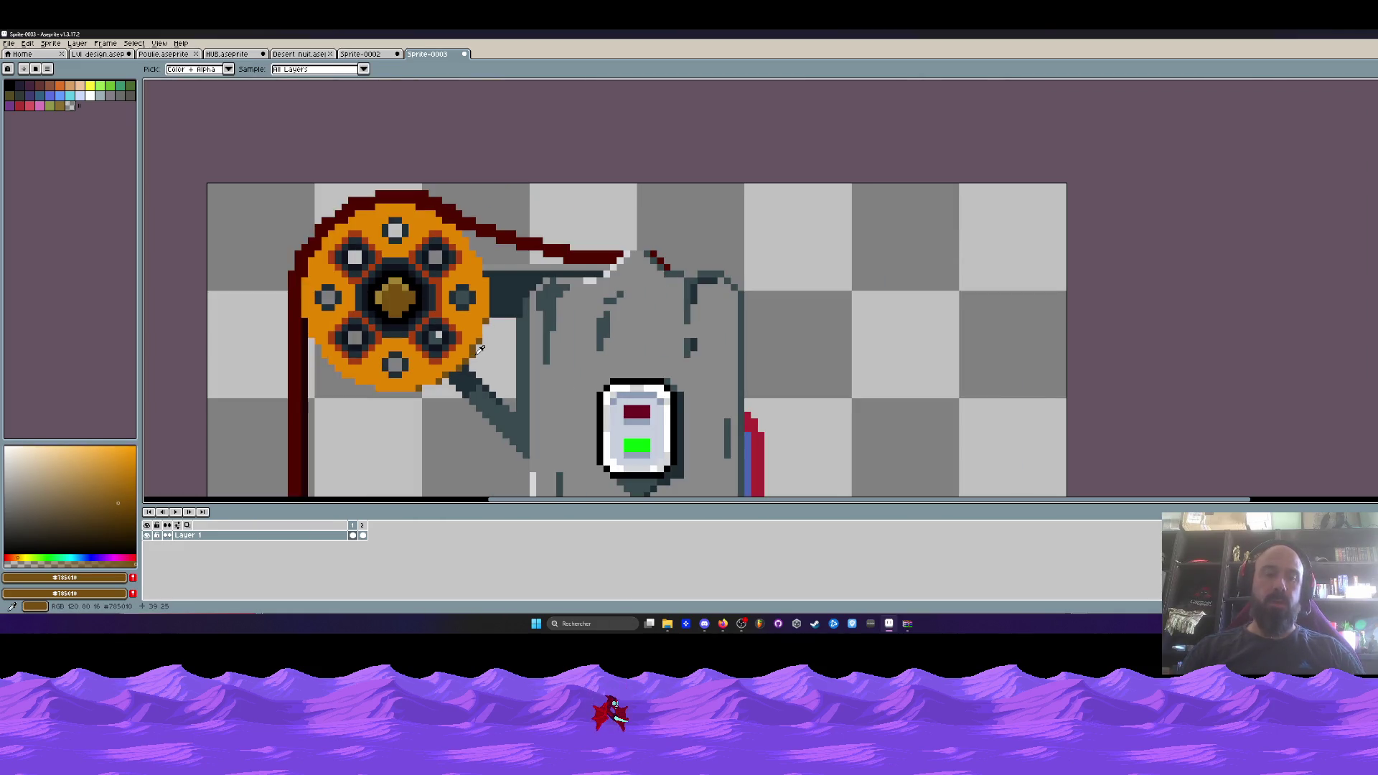
scroll(479, 350, up, 3)
click(533, 362)
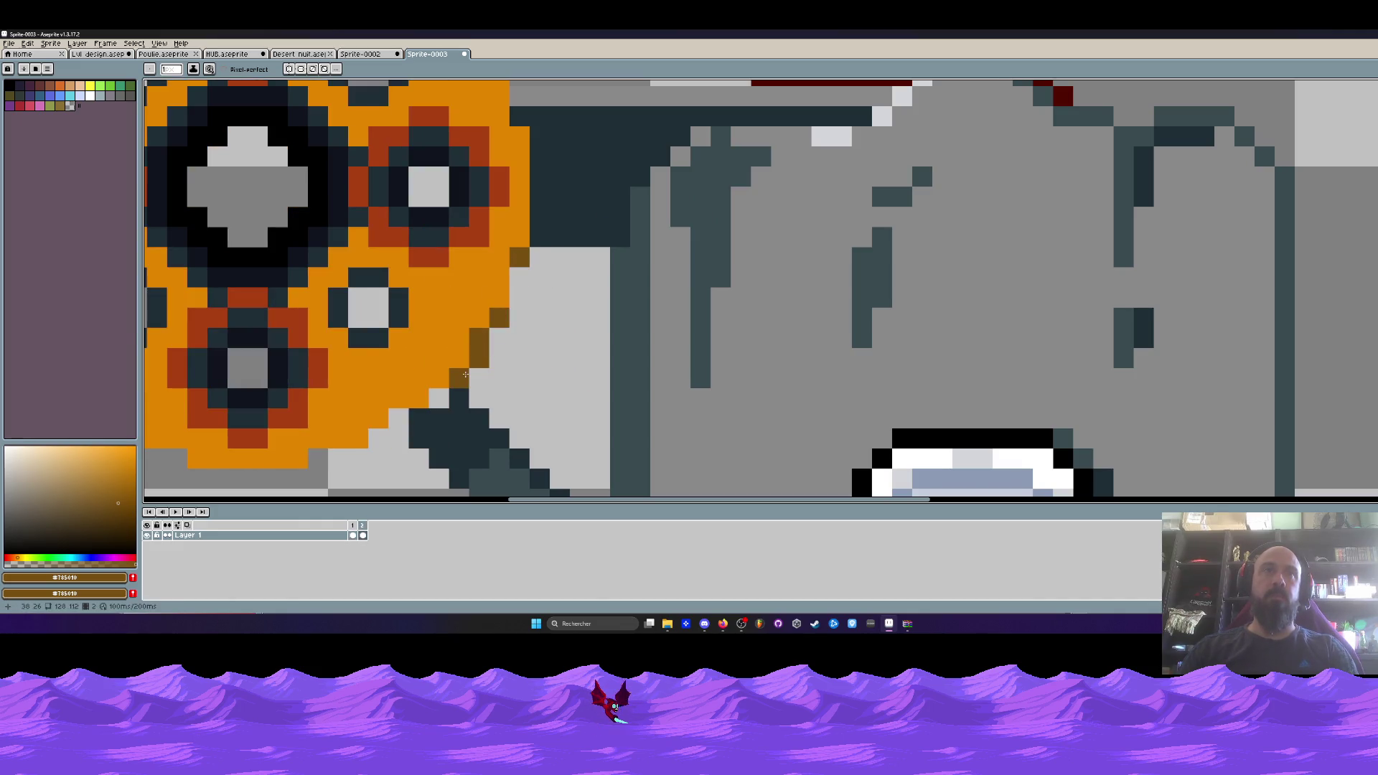
click(439, 399)
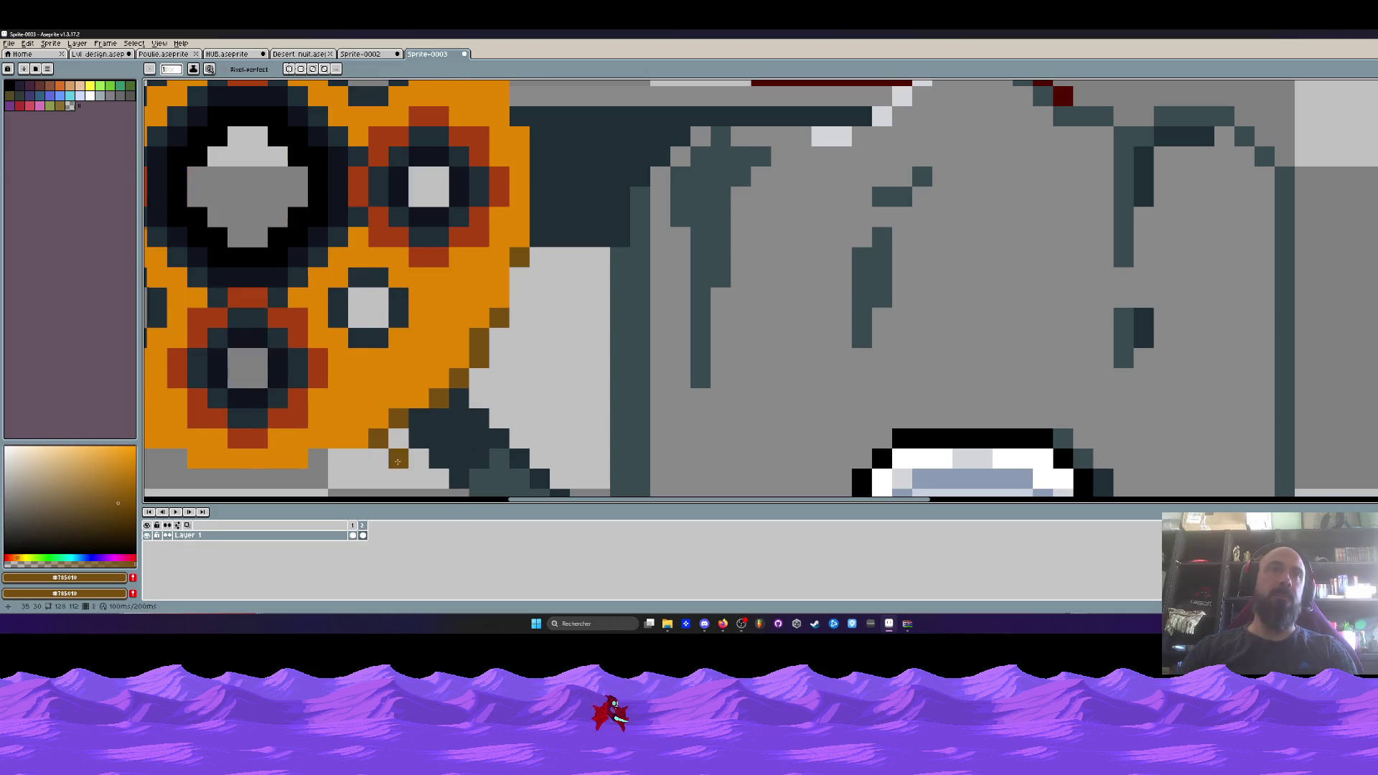
scroll(324, 455, down, 5)
drag(257, 423, 325, 410)
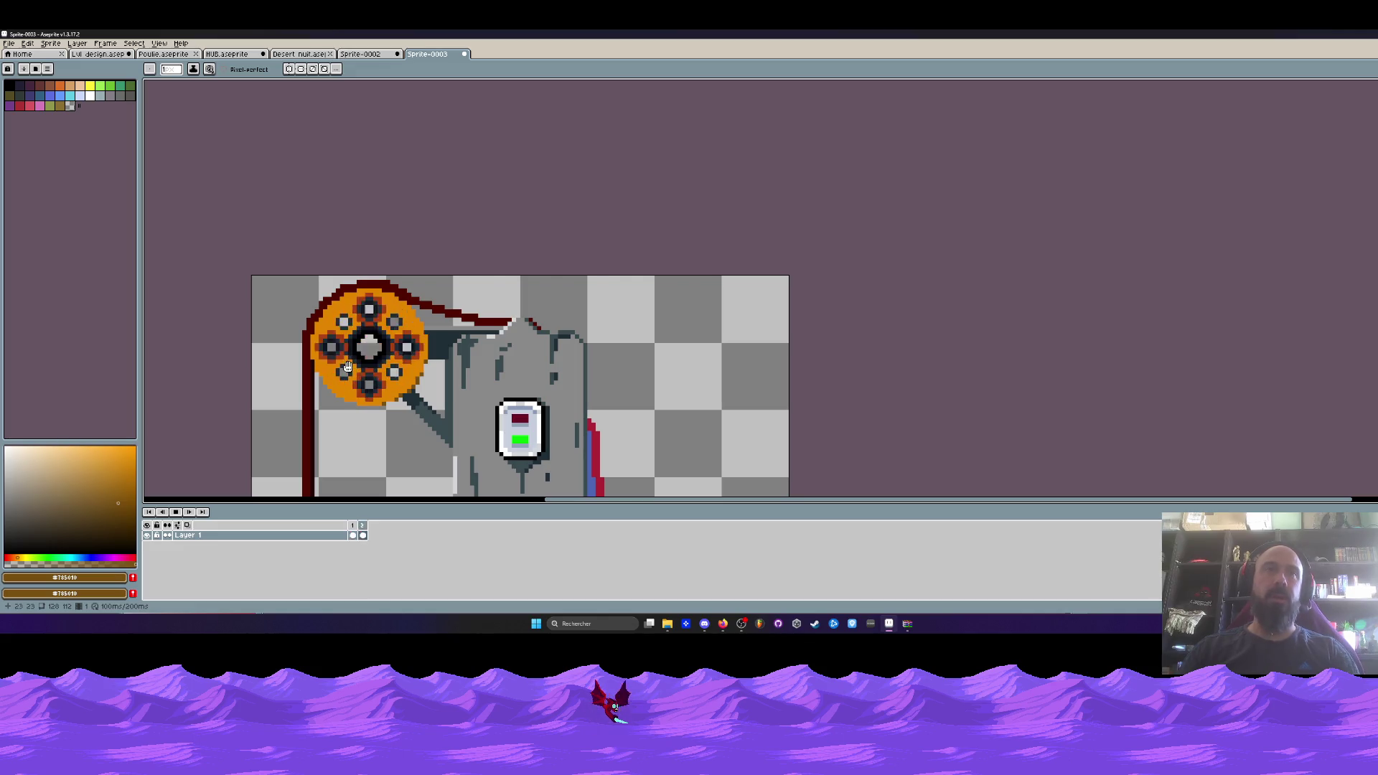
scroll(347, 309, down, 2)
key(Return)
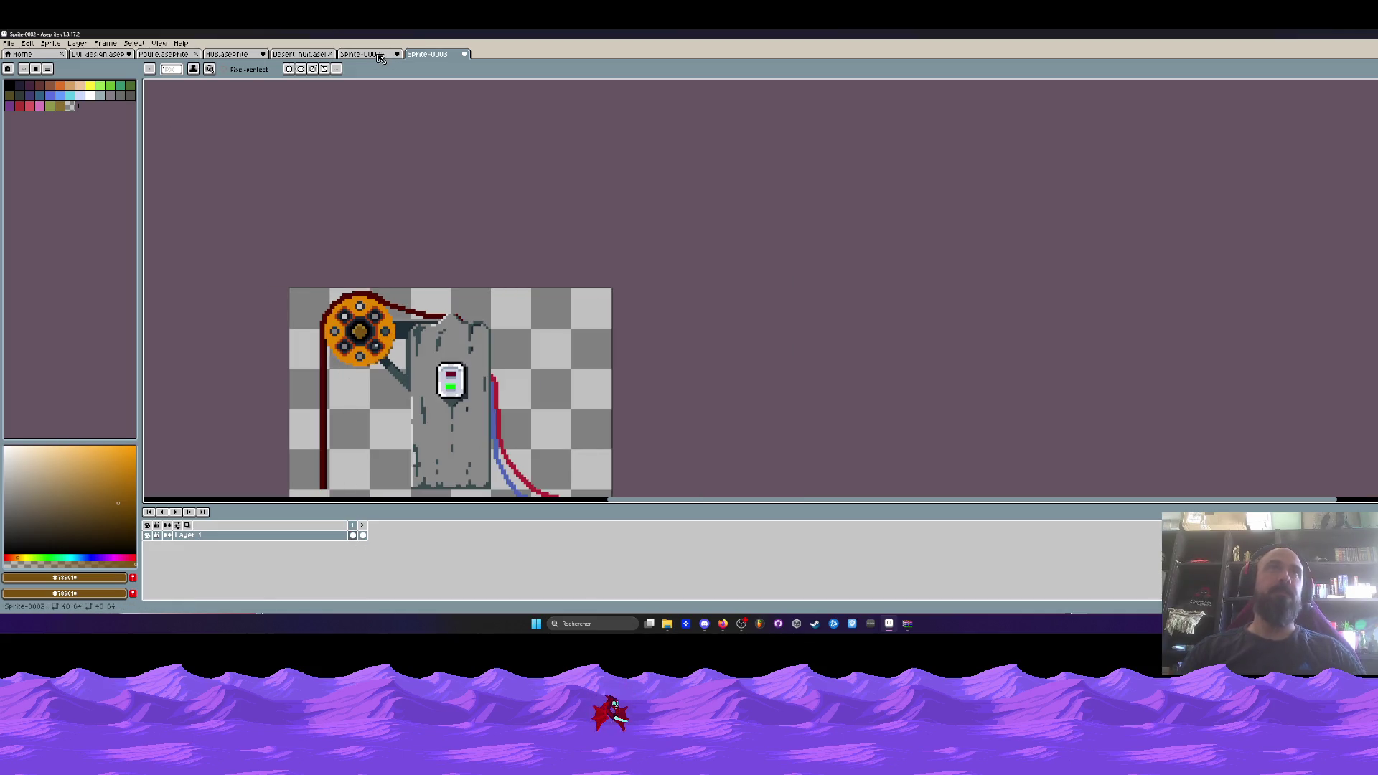
Check Sprite-0002's frame timing, then set both Sprite-0003 frames to 150 ms.
click(381, 57)
double_click(362, 526)
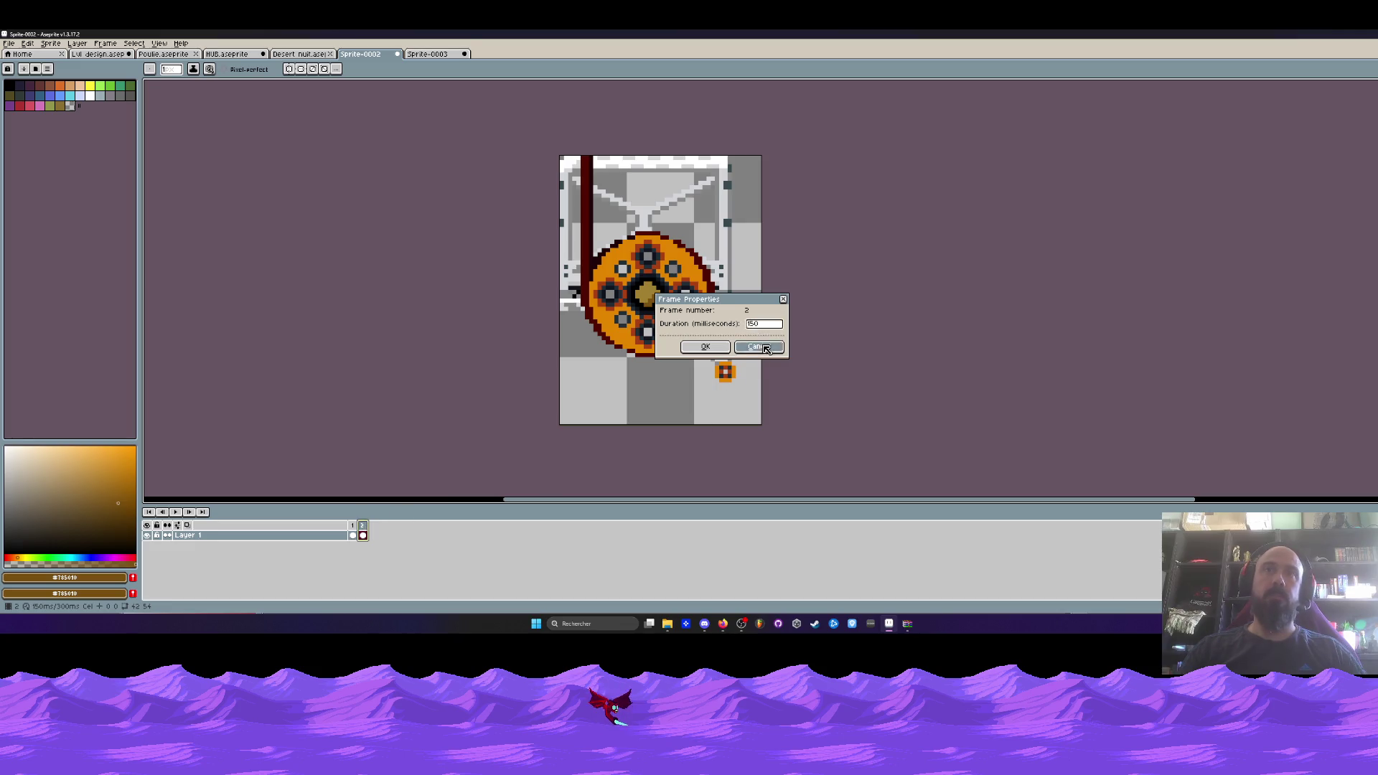
click(759, 348)
click(428, 54)
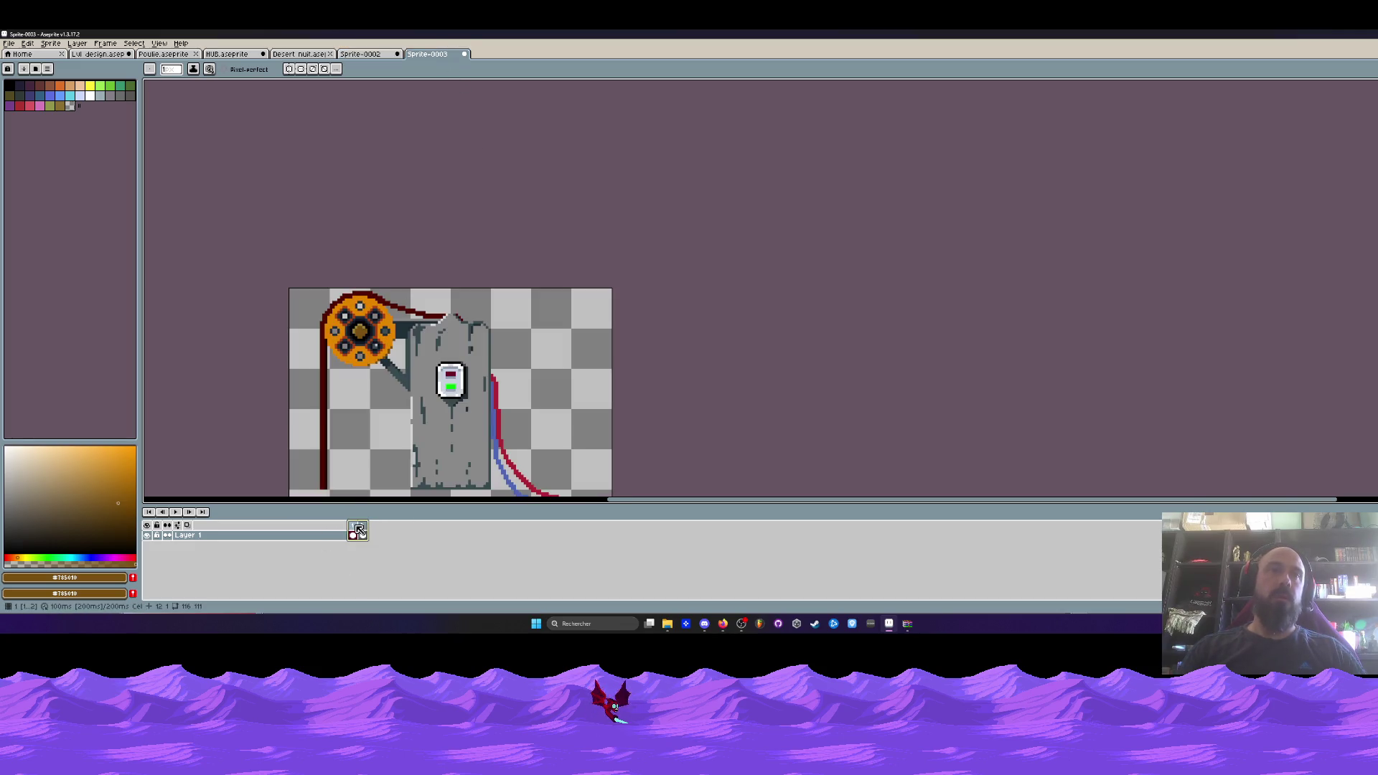
double_click(359, 527)
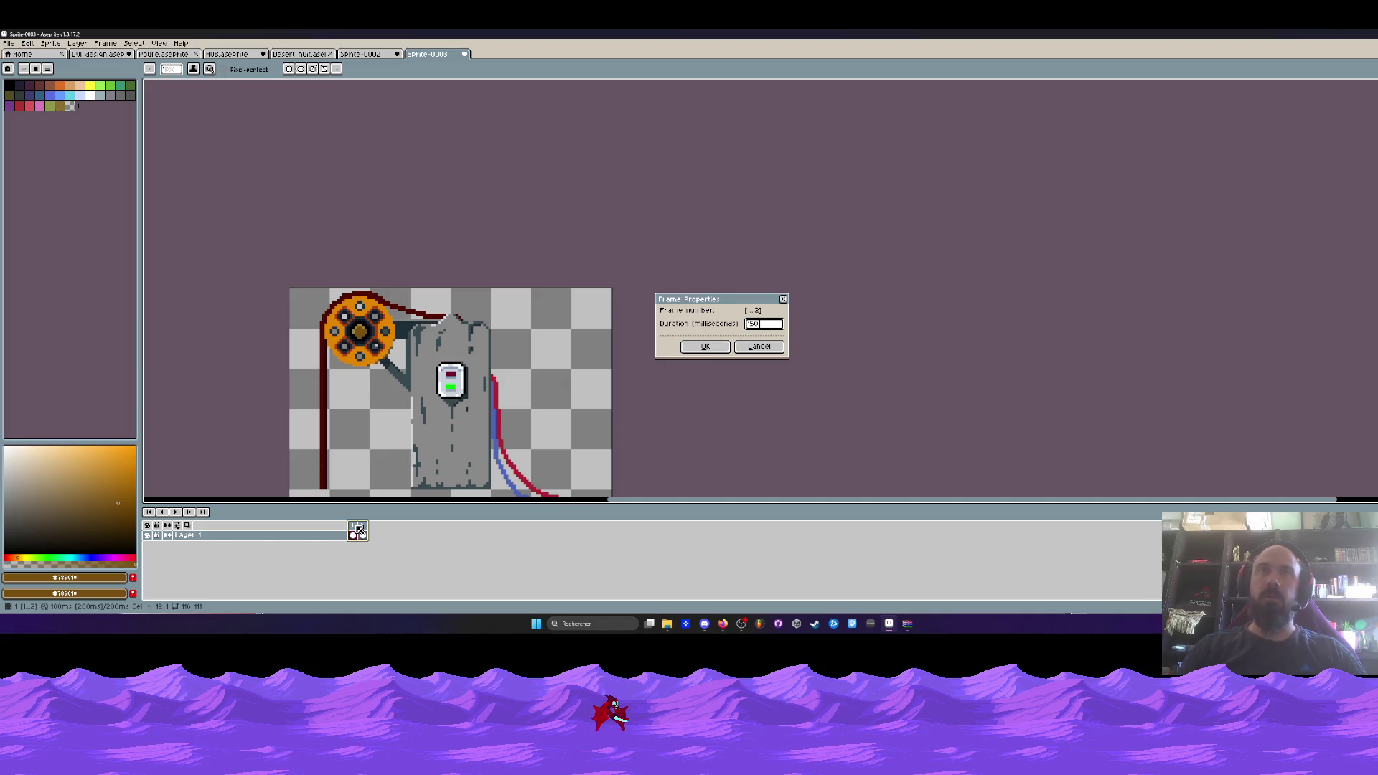
click(705, 346)
scroll(431, 374, down, 3)
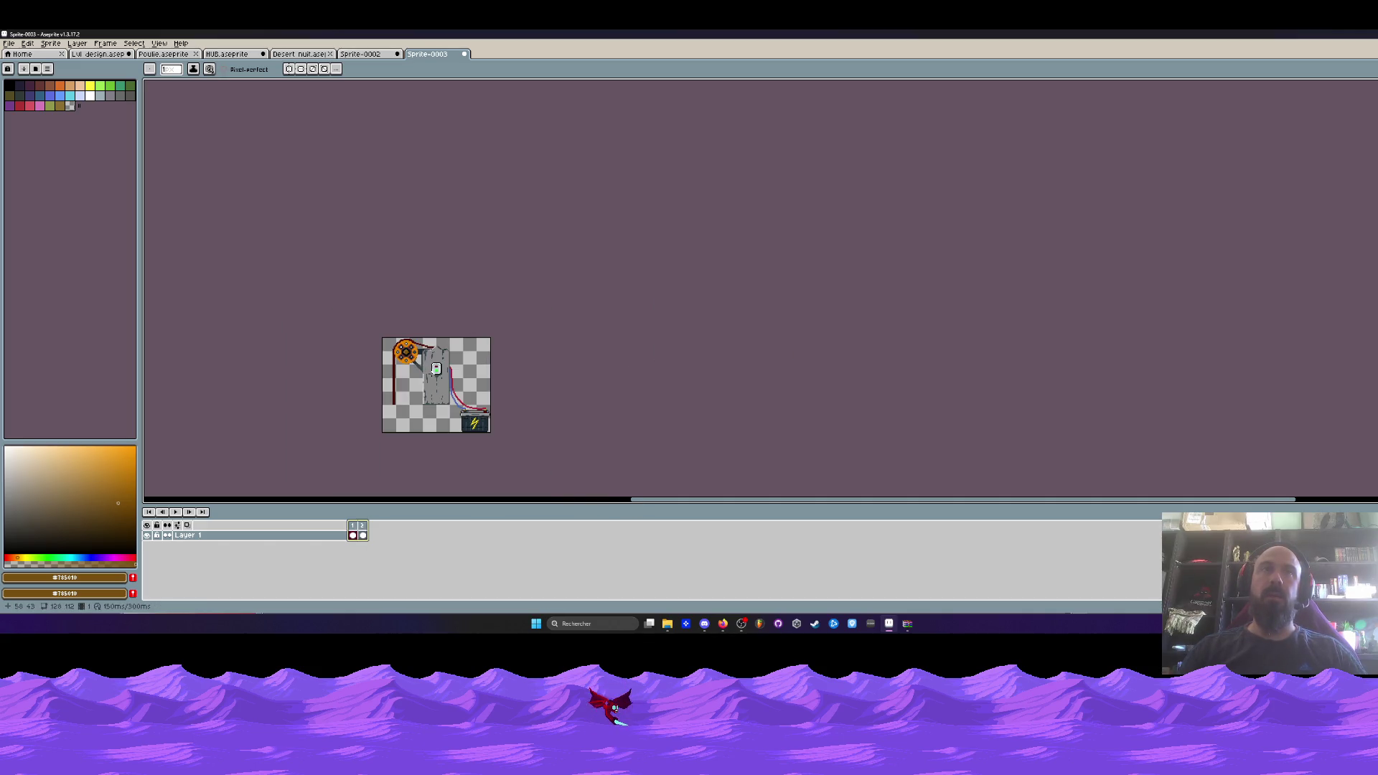
scroll(431, 373, up, 3)
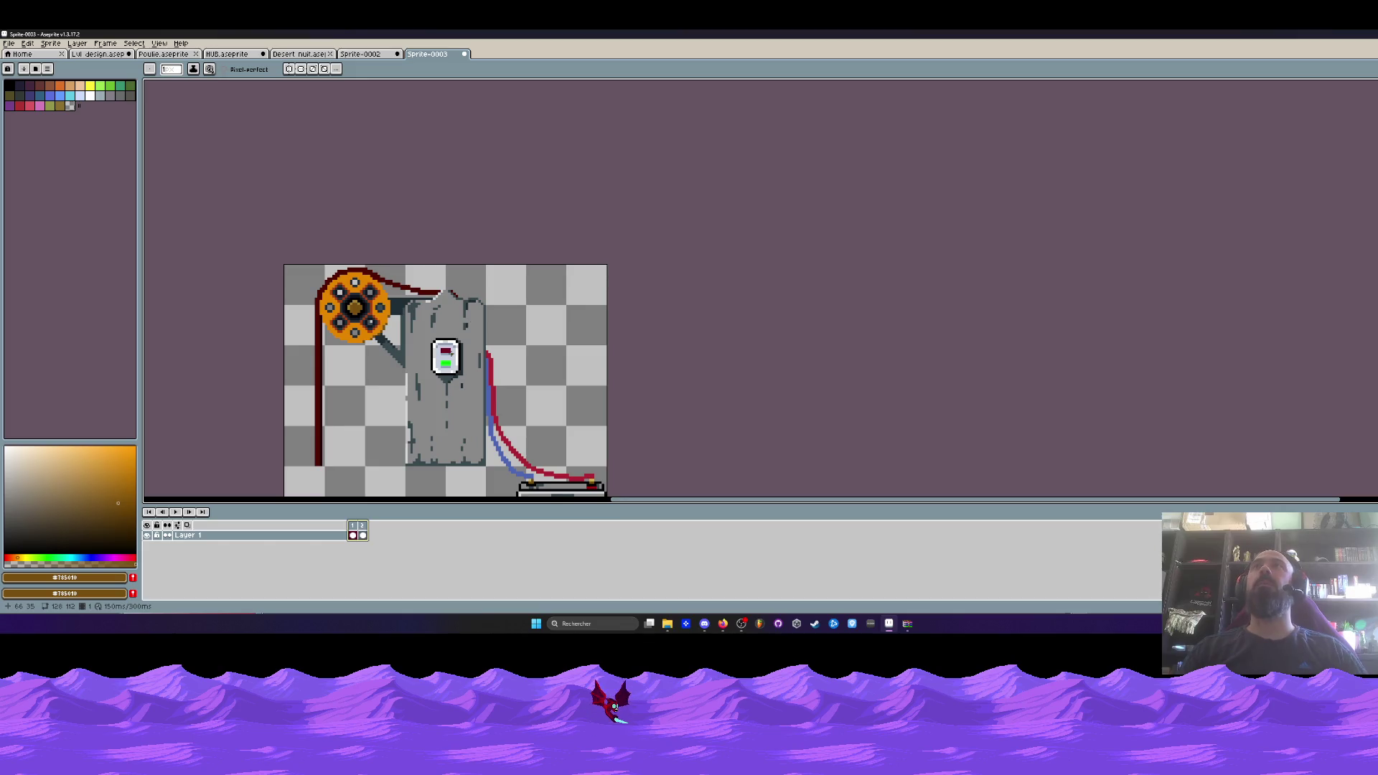
Sample the dark red #200105 from the belt with the eyedropper.
scroll(359, 357, up, 2)
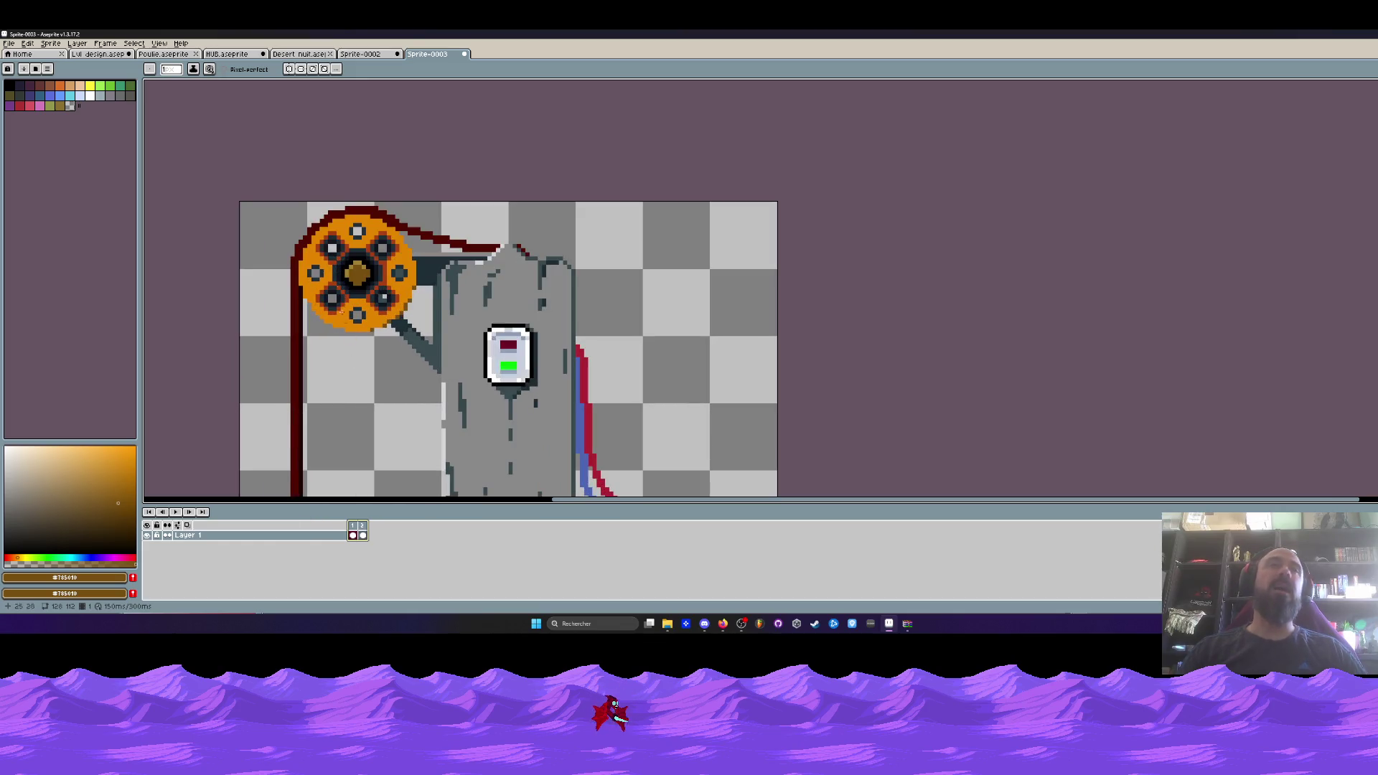
scroll(392, 231, up, 2)
key(i)
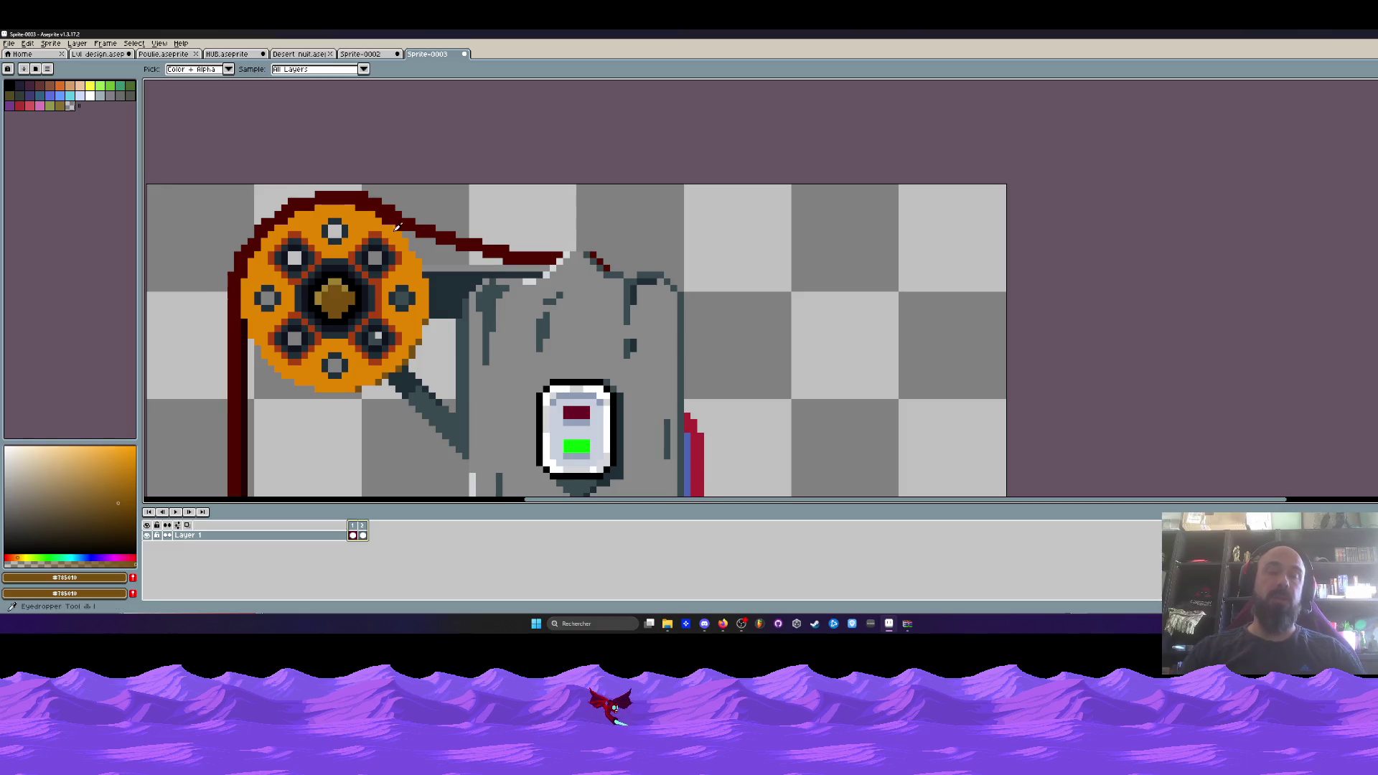
scroll(380, 301, down, 1)
click(282, 349)
scroll(457, 256, up, 3)
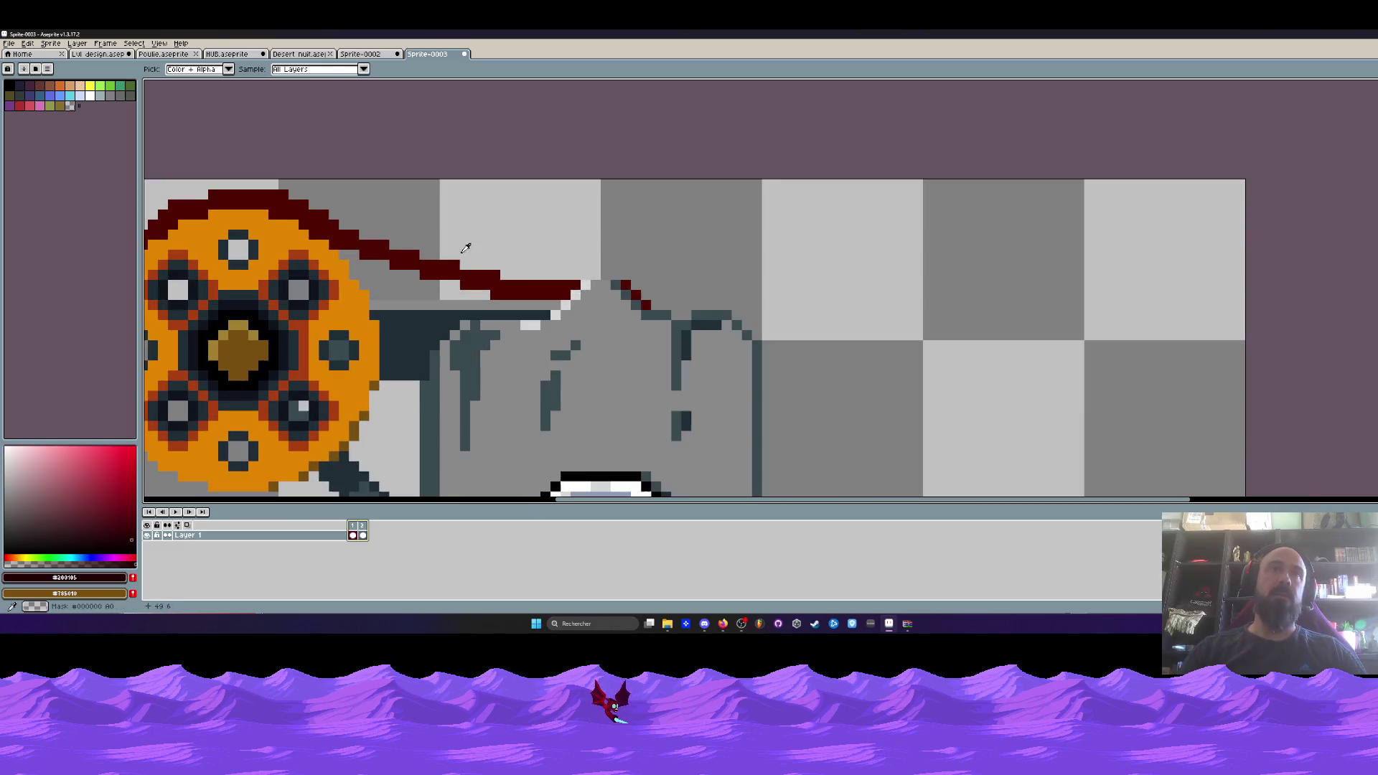
Draw dark-red shading pixels along the belt toward the generator, redoing a misdrawn stroke.
key(b)
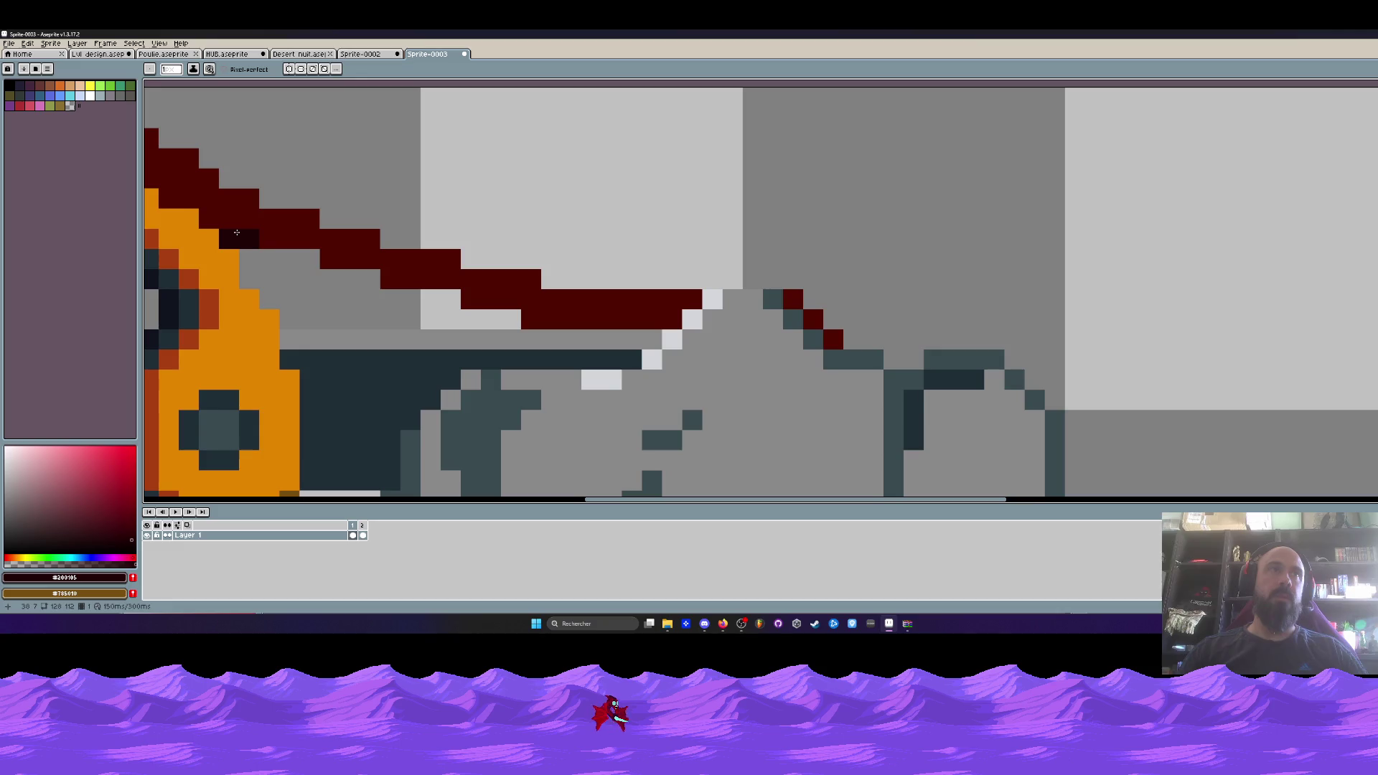
click(280, 259)
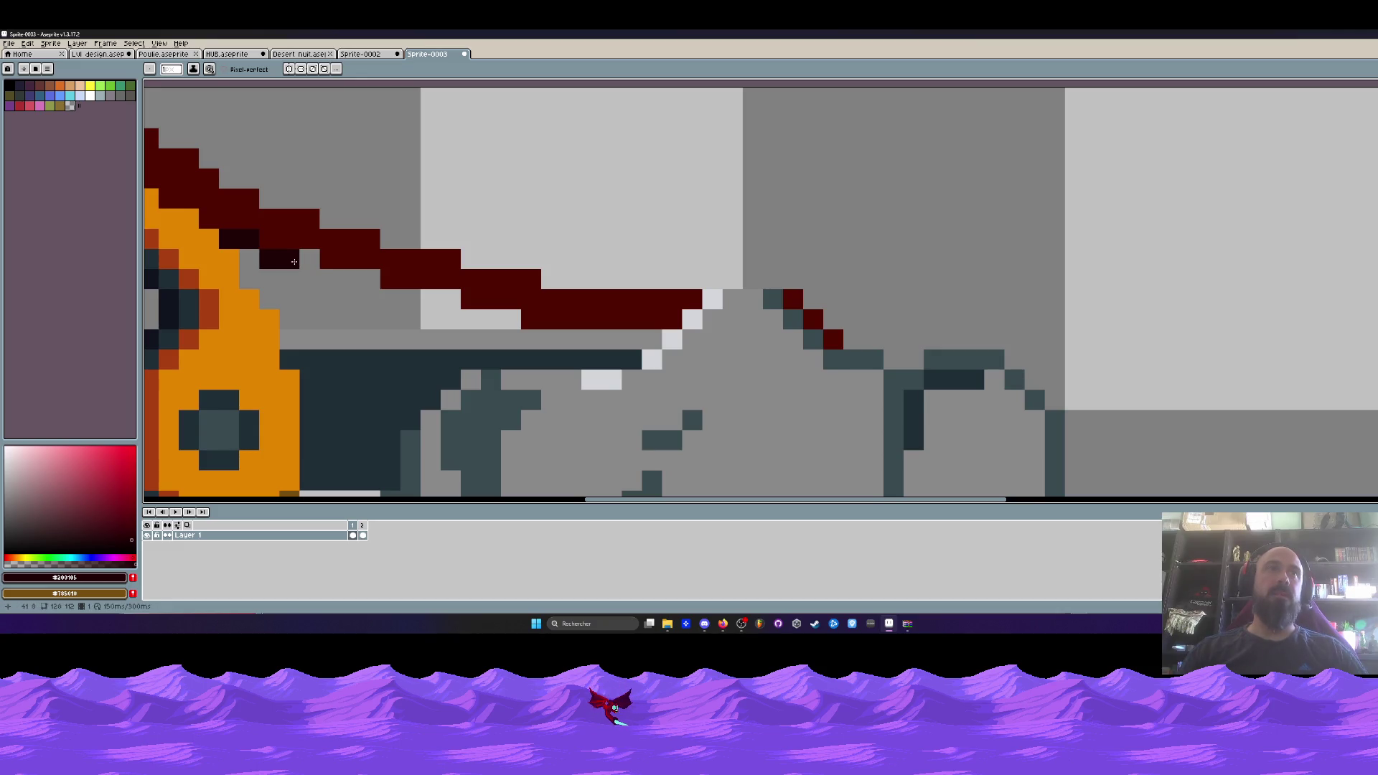
mouse_move(294, 262)
mouse_down()
mouse_move(416, 300)
mouse_move(477, 299)
mouse_move(384, 300)
mouse_up()
key(ctrl)
key(ctrl+z)
drag(470, 320, 659, 340)
scroll(668, 337, down, 10)
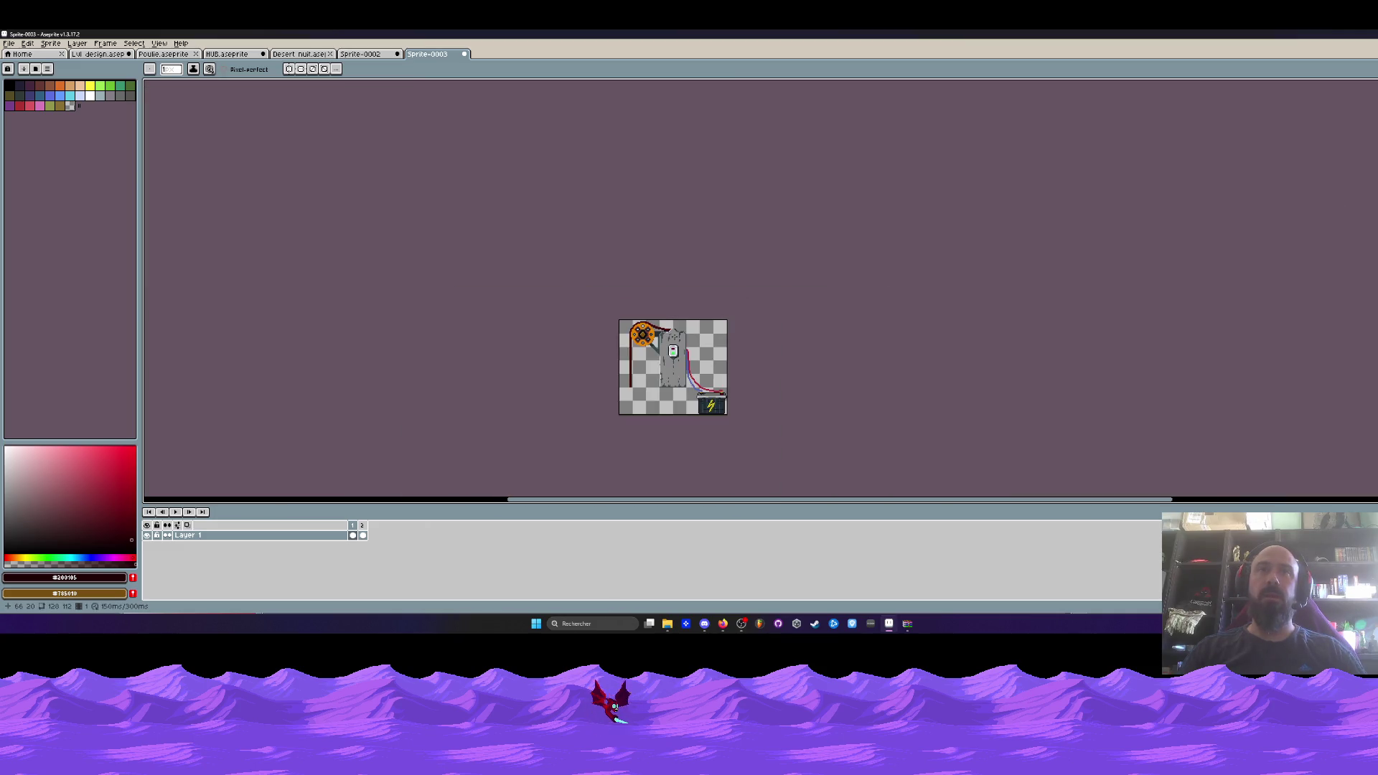
Pencil darker shading along the belt outline and shift the dark outline pixels up one pixel.
scroll(651, 326, up, 8)
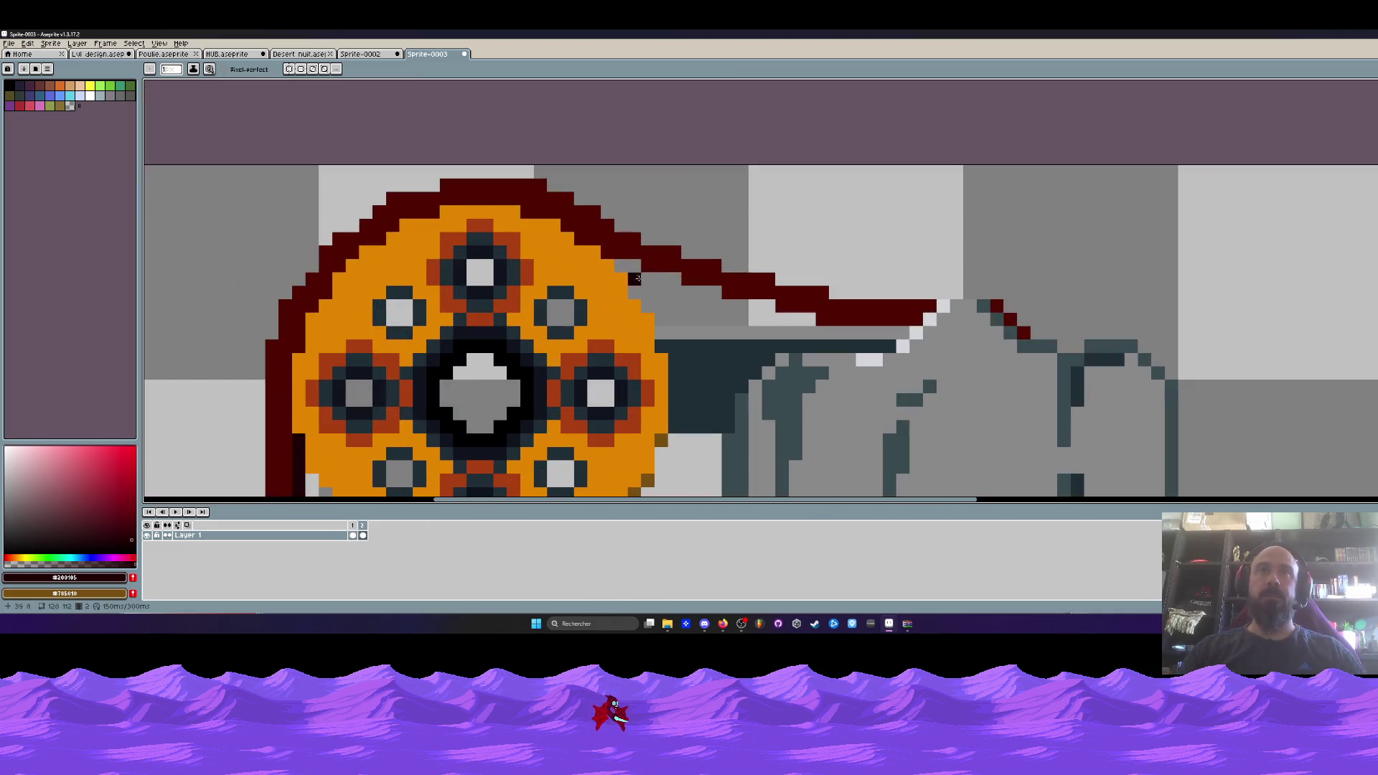
mouse_move(631, 263)
mouse_down()
mouse_move(736, 307)
mouse_move(821, 318)
mouse_move(792, 318)
mouse_up()
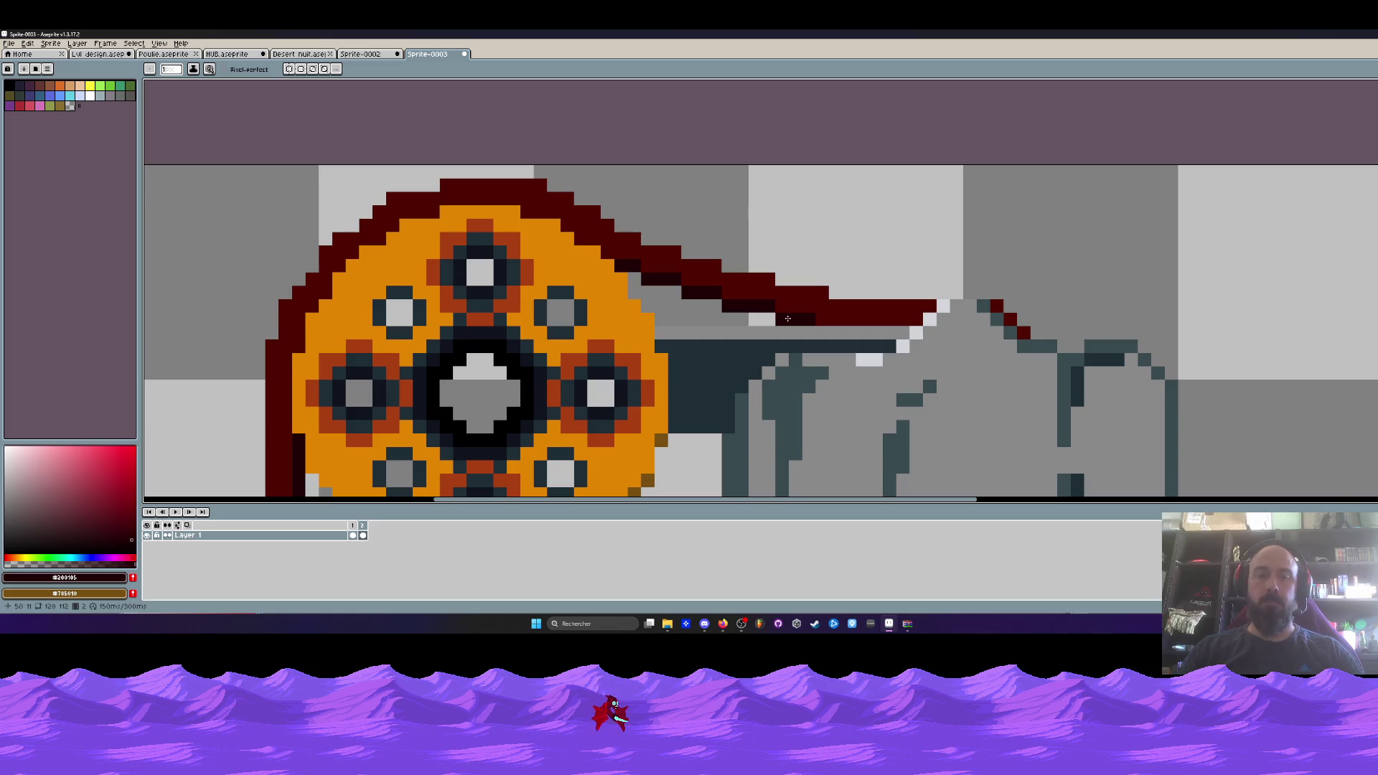
key(m)
scroll(787, 317, up, 2)
drag(740, 255, 819, 311)
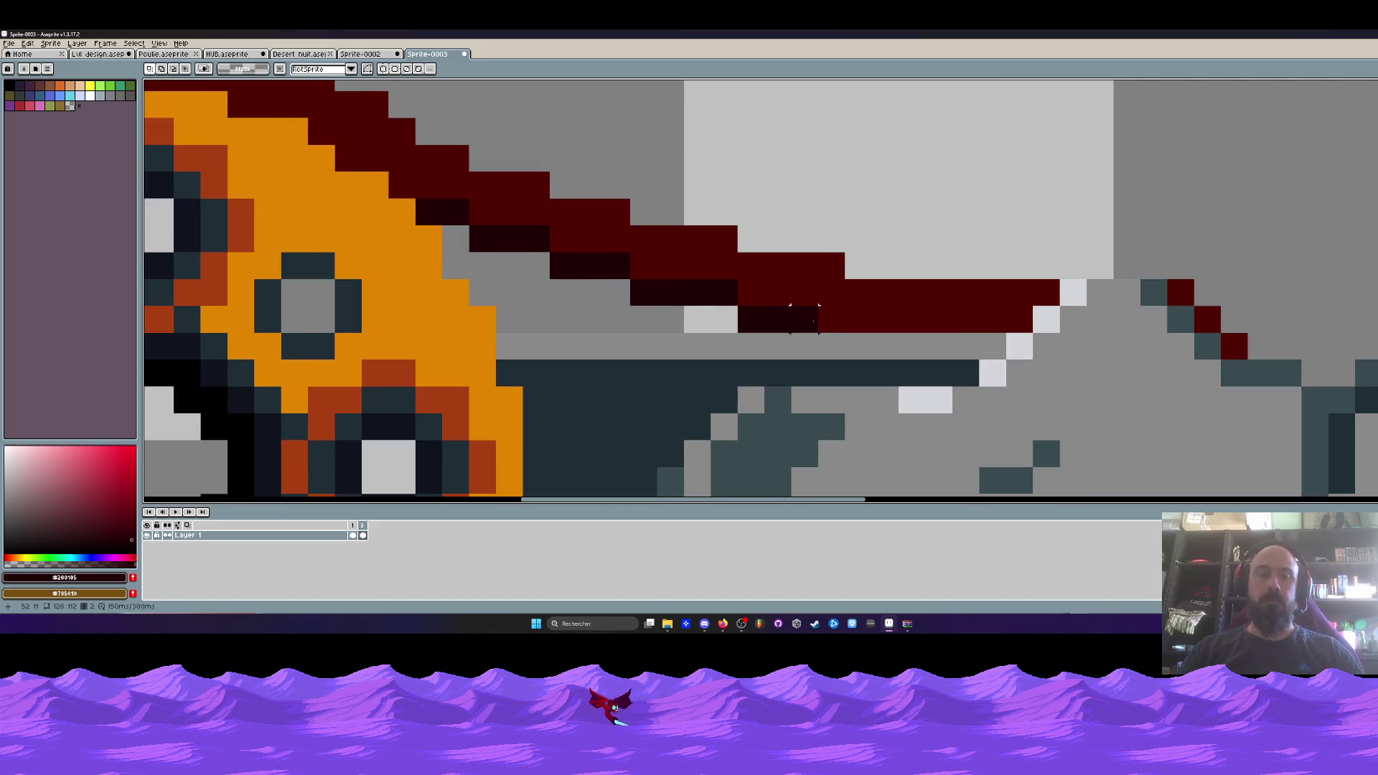
drag(764, 265, 766, 240)
key(ctrl+d)
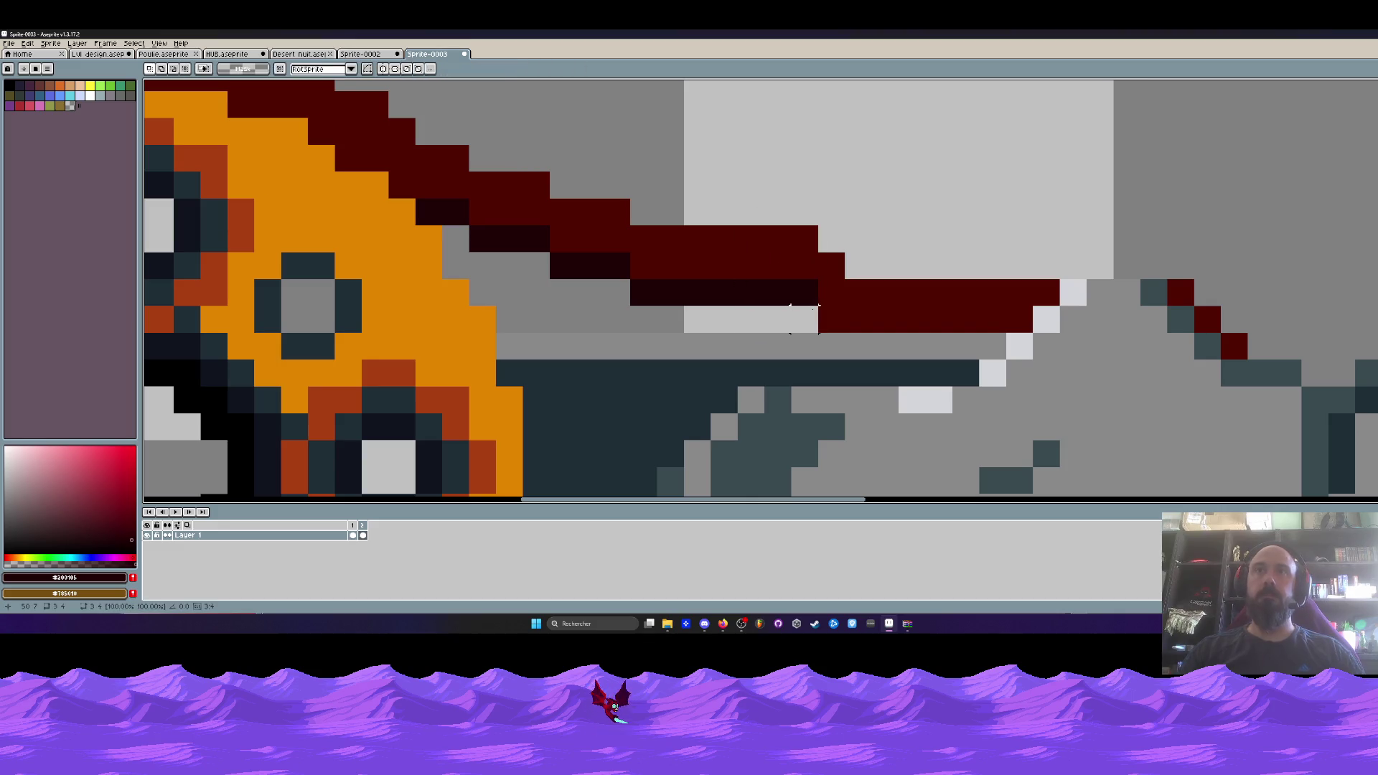
Draw dark strokes along the belt's lower edge over the pulley.
key(i)
key(b)
mouse_move(811, 319)
mouse_down()
mouse_move(897, 346)
mouse_move(1002, 346)
mouse_up()
scroll(990, 348, down, 3)
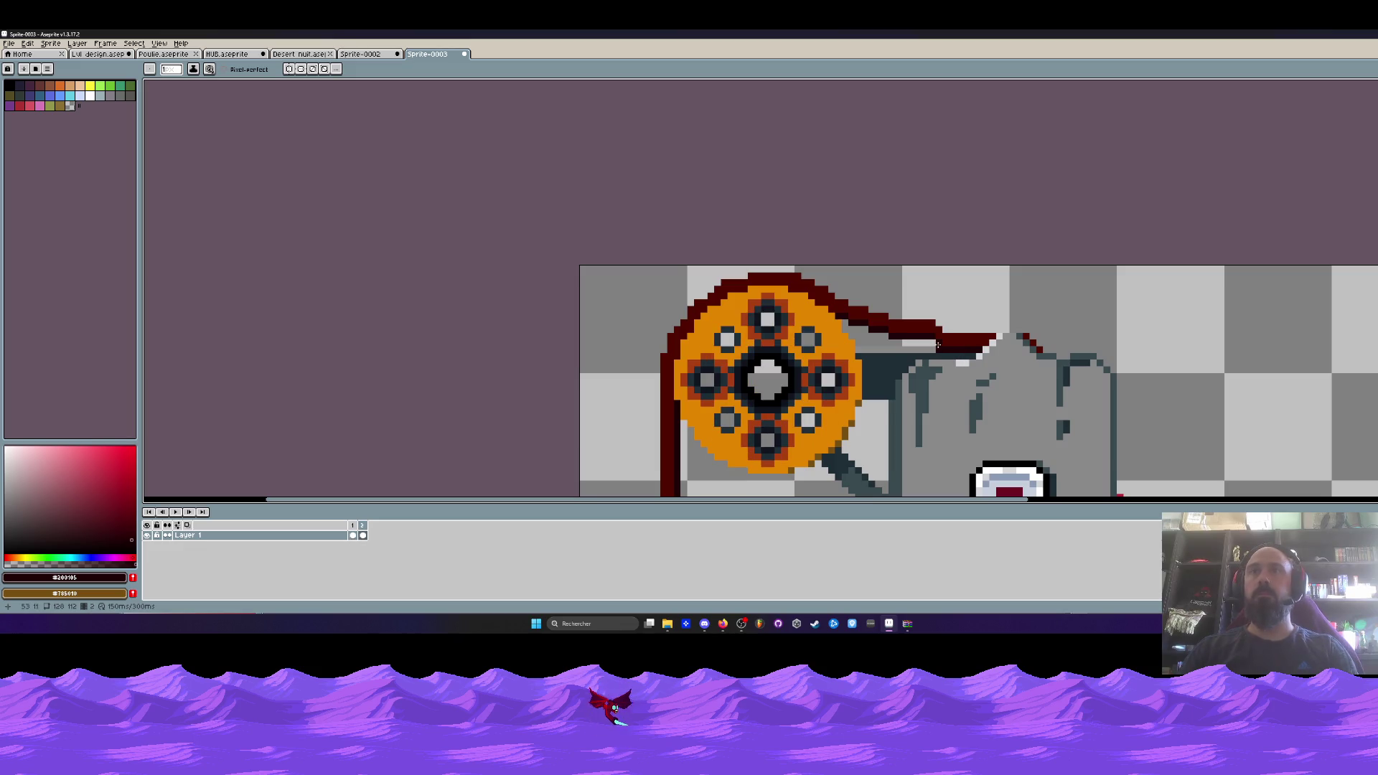
key(ctrl+z)
key(ctrl+z)
key(b)
scroll(943, 351, up, 2)
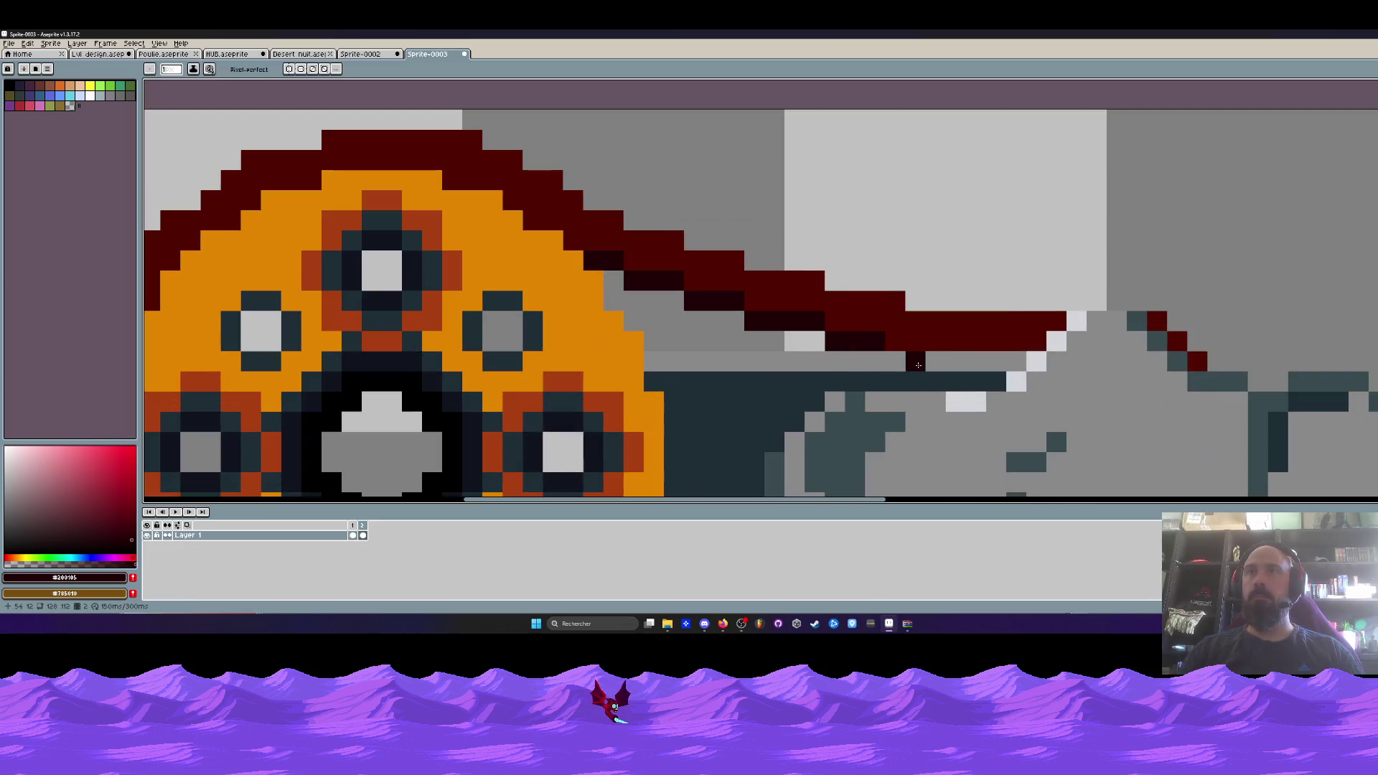
mouse_move(915, 363)
mouse_down()
mouse_move(890, 363)
mouse_move(1011, 363)
mouse_up()
scroll(976, 347, down, 3)
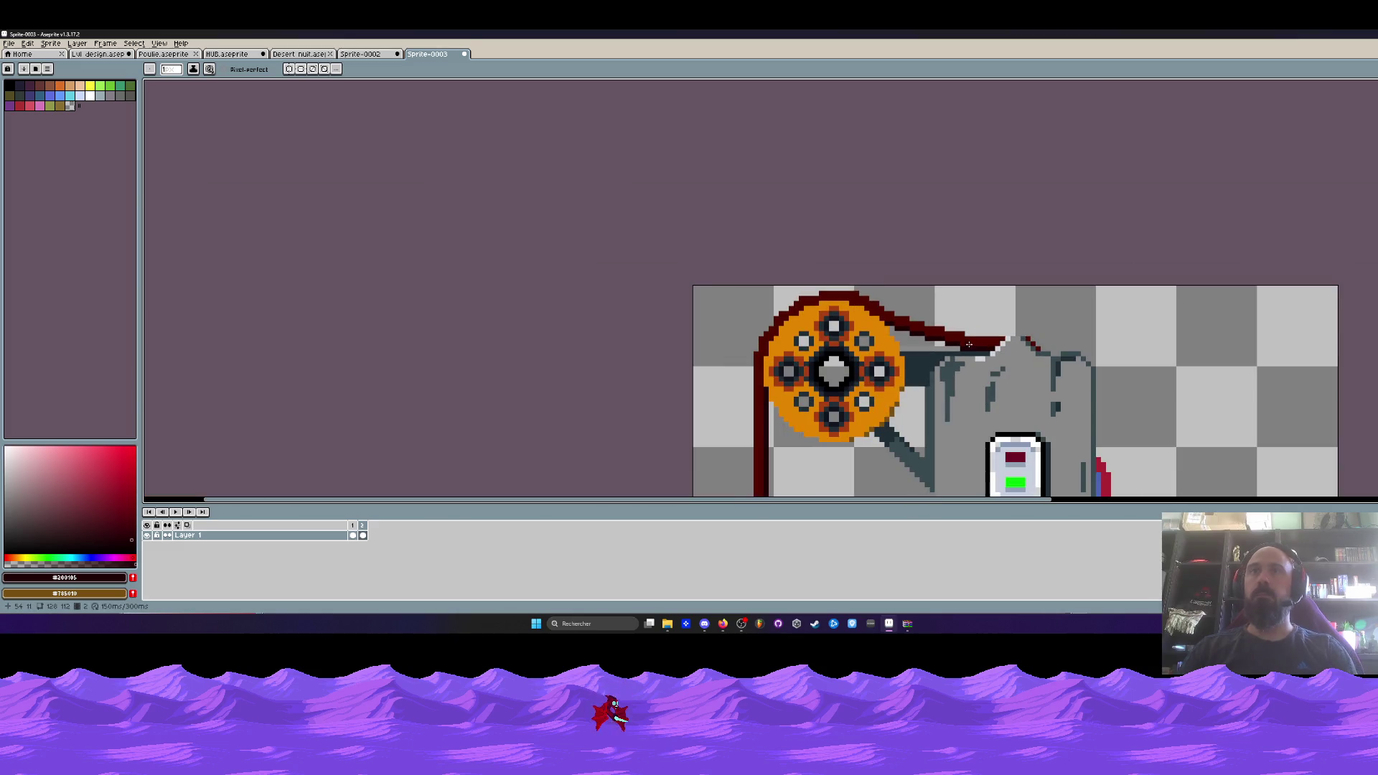
On the other frame, reselect and commit the belt over the wheel, then minimize Aseprite.
key(Left)
key(Right)
scroll(886, 349, up, 2)
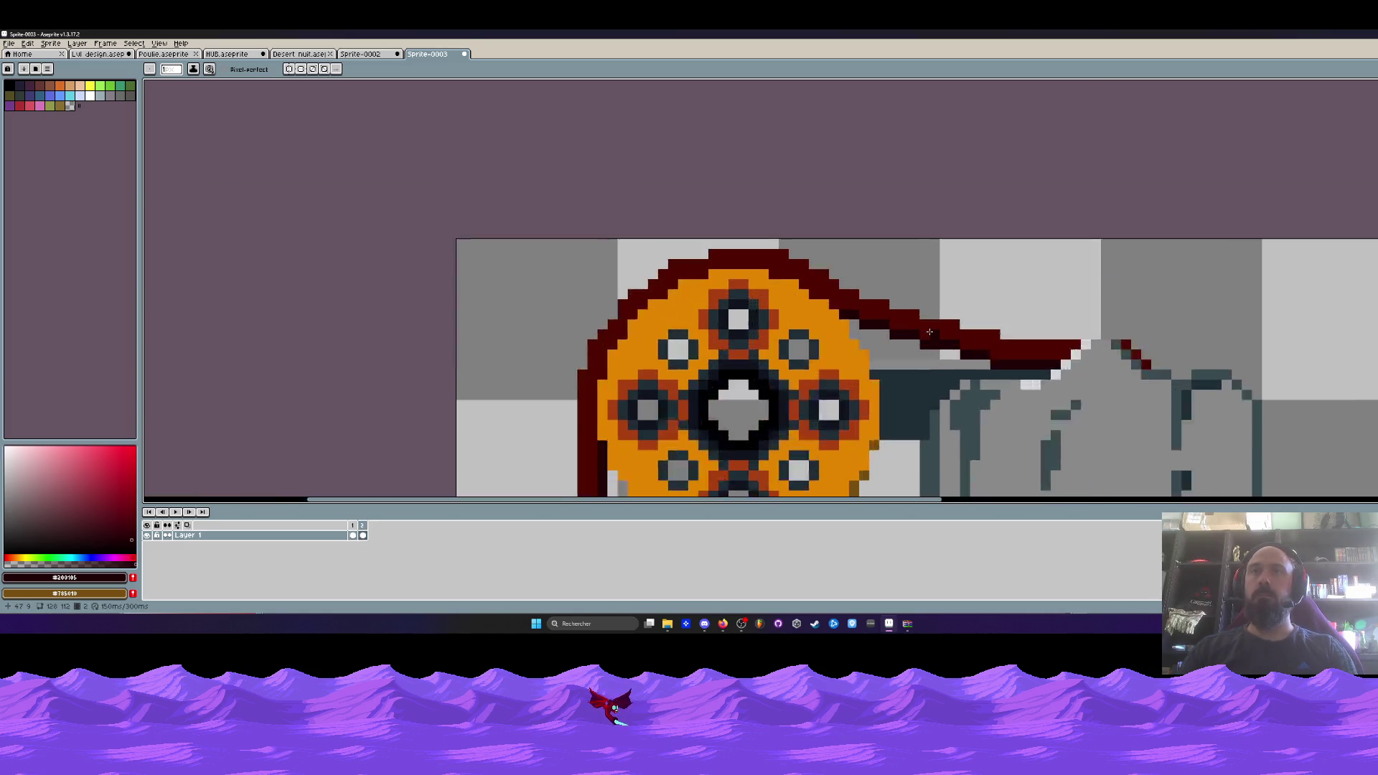
key(m)
scroll(865, 319, up, 1)
mouse_move(804, 227)
mouse_down()
mouse_move(1073, 415)
mouse_move(1191, 434)
mouse_up()
mouse_move(884, 253)
mouse_down()
mouse_move(1200, 399)
mouse_move(1224, 430)
mouse_move(1225, 387)
mouse_up()
key(ctrl+d)
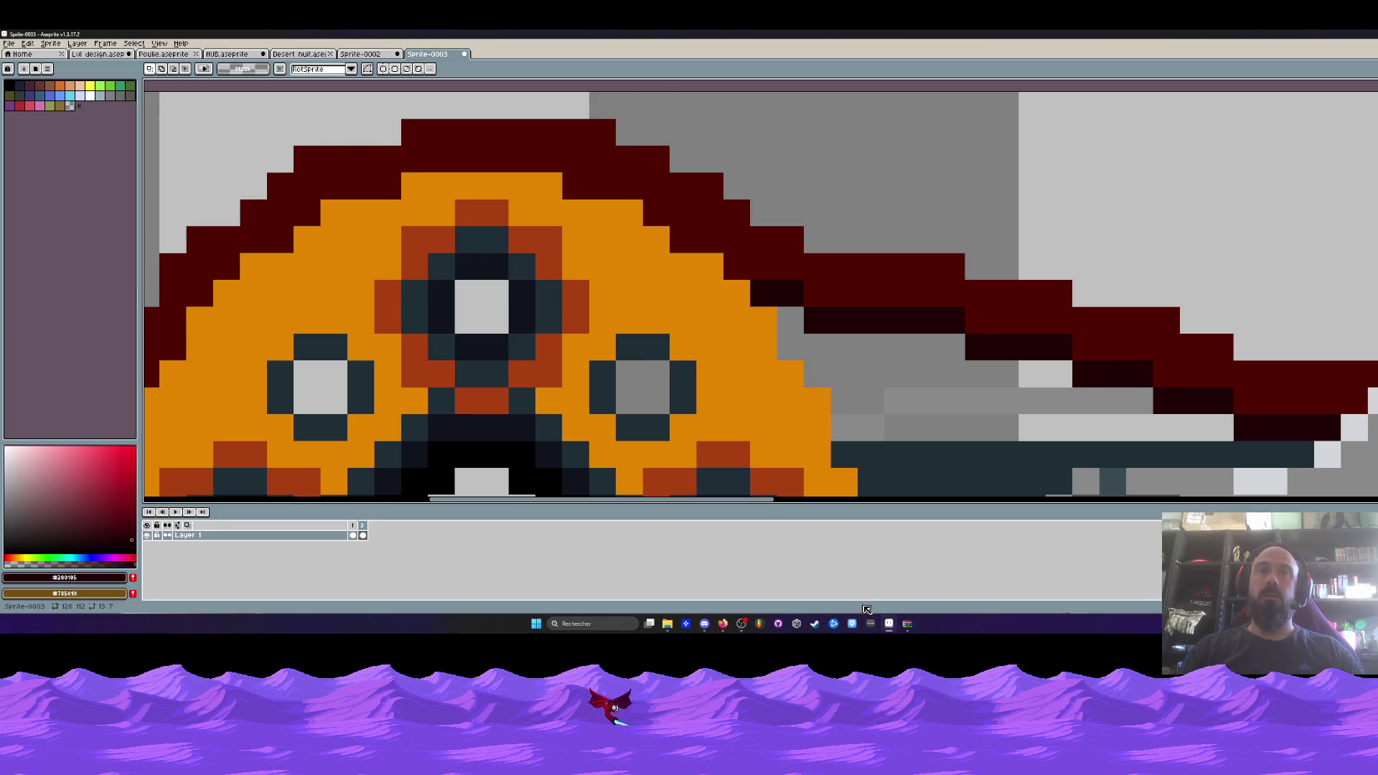
click(890, 627)
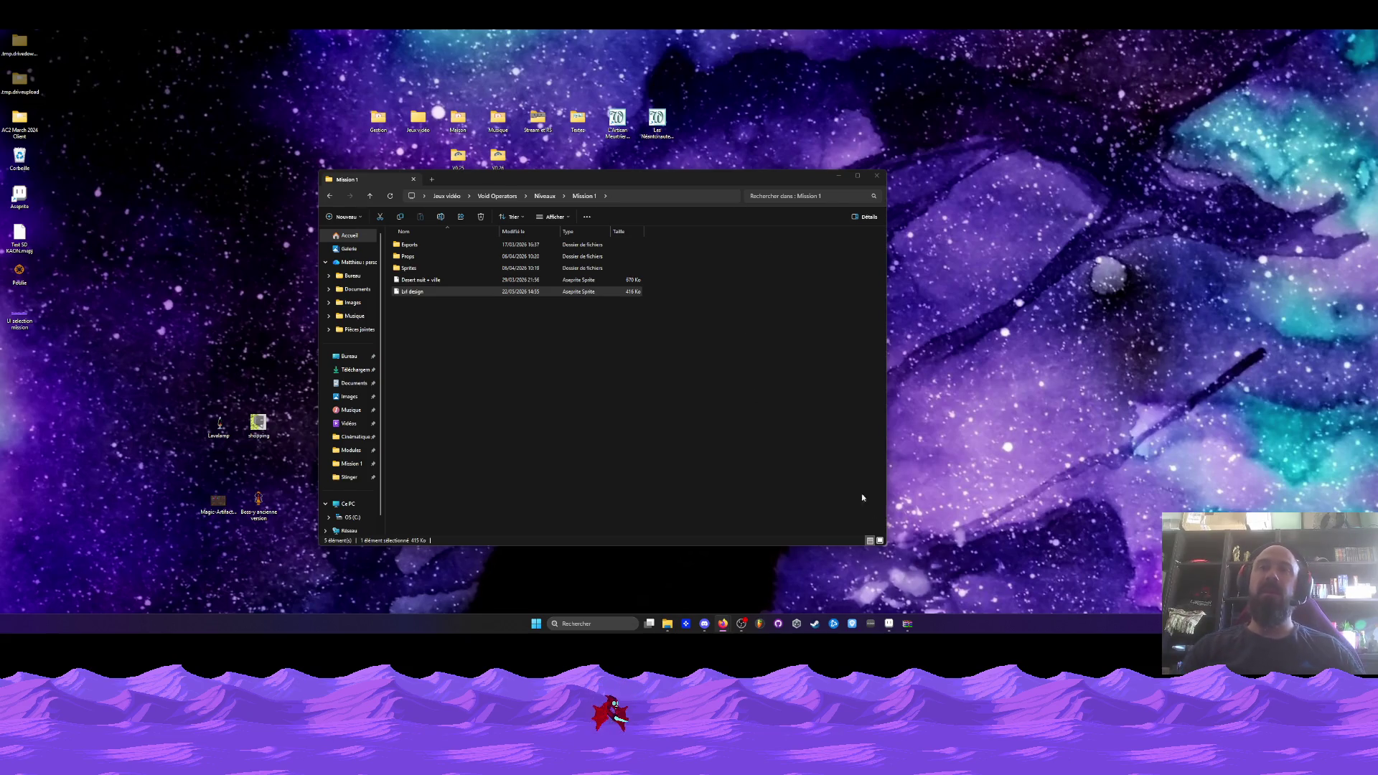
Switch from File Explorer back to the Aseprite generator sprite.
click(889, 623)
scroll(717, 310, down, 2)
Play the animation from frame 1 and raise the sloping belt section by one pixel.
scroll(717, 310, down, 1)
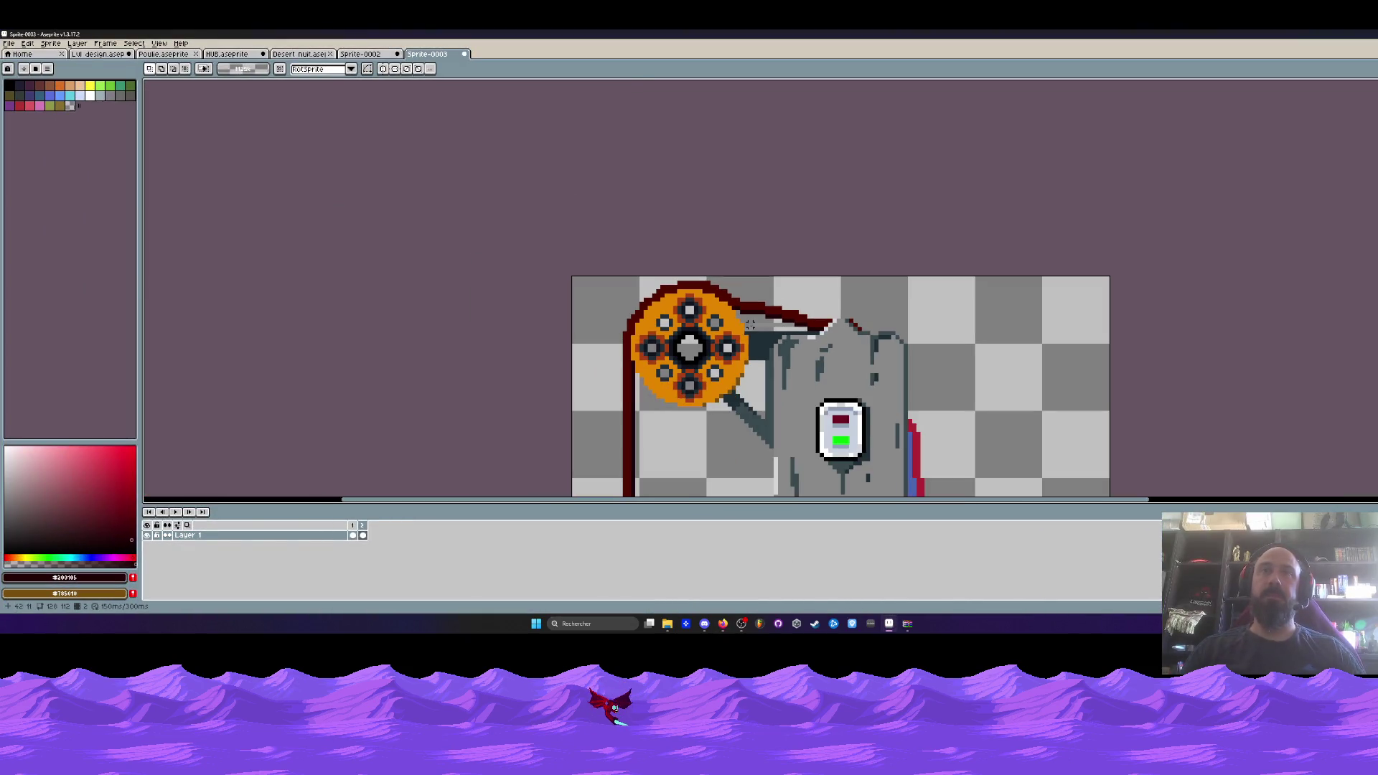
click(344, 531)
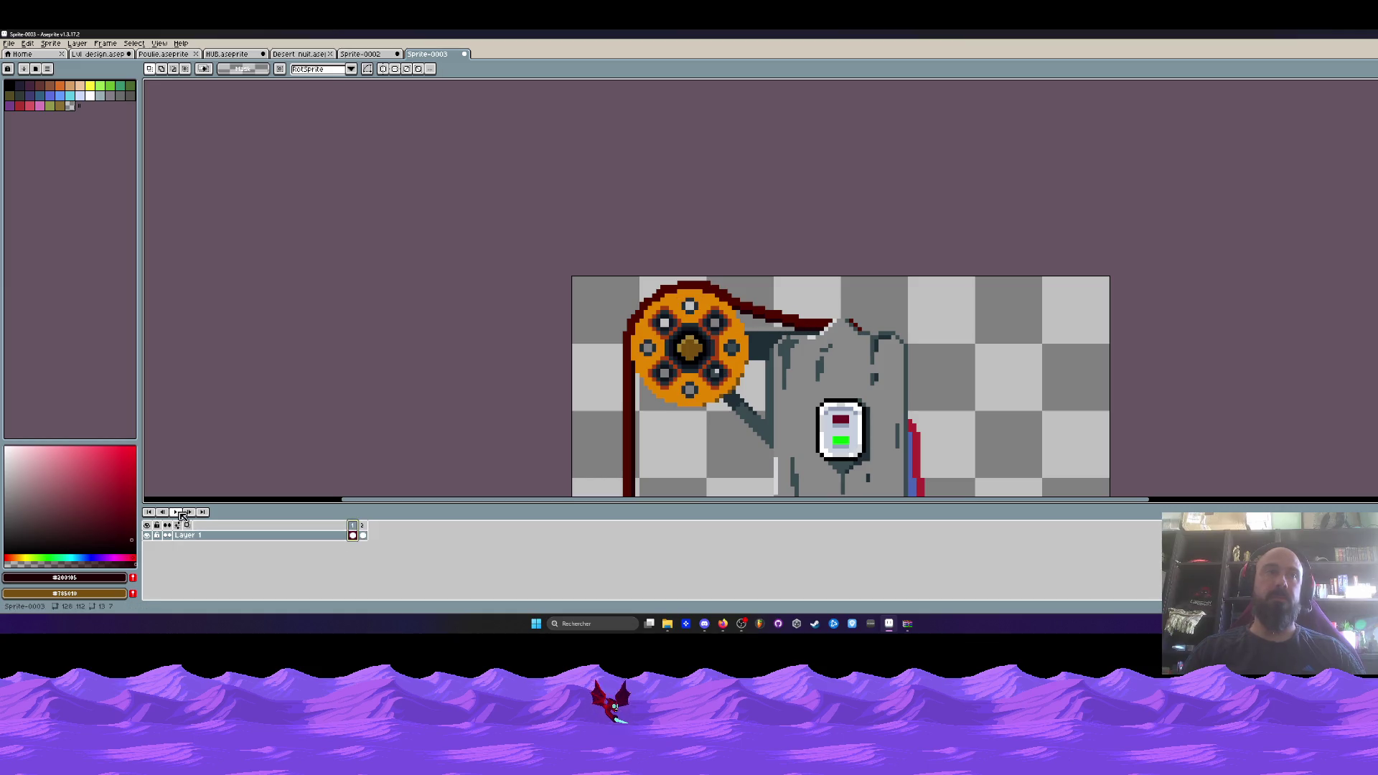
click(176, 512)
scroll(764, 314, up, 1)
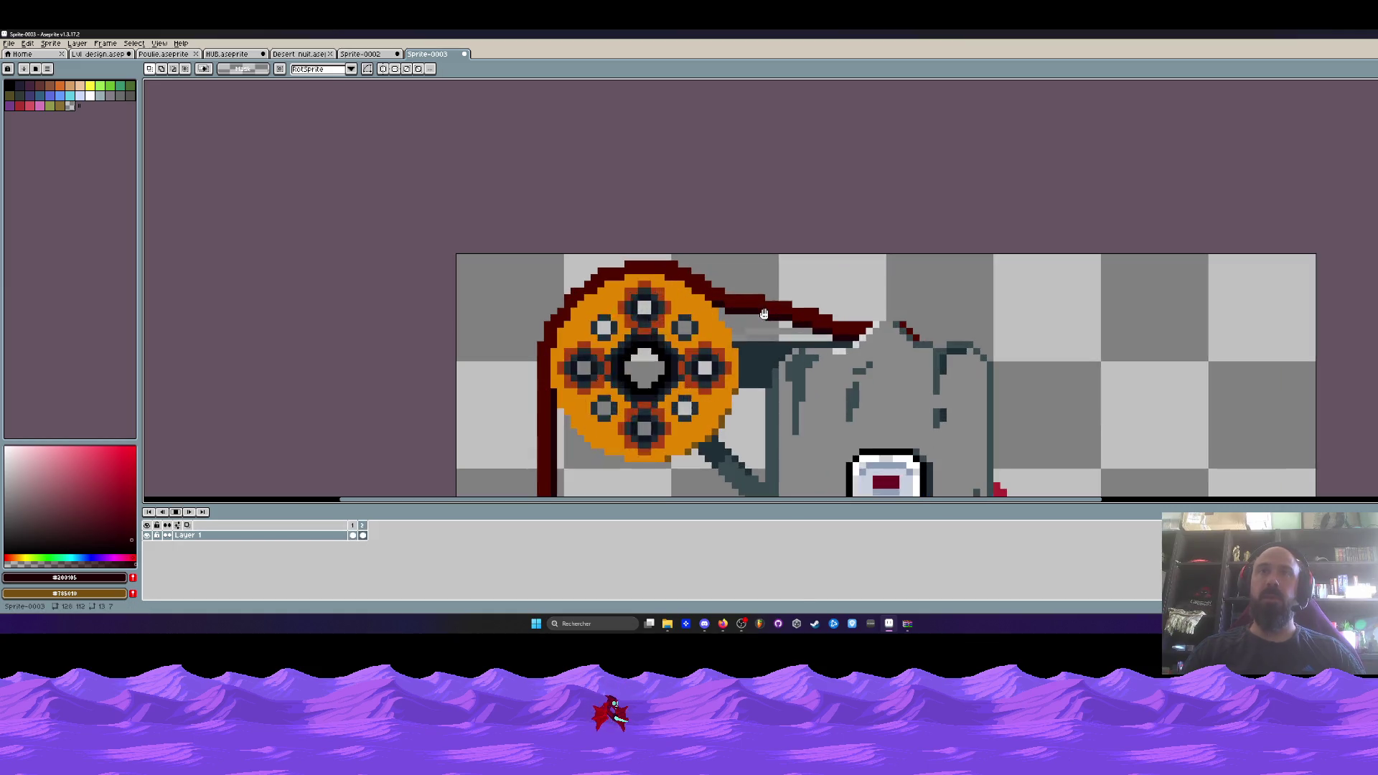
drag(743, 285, 835, 337)
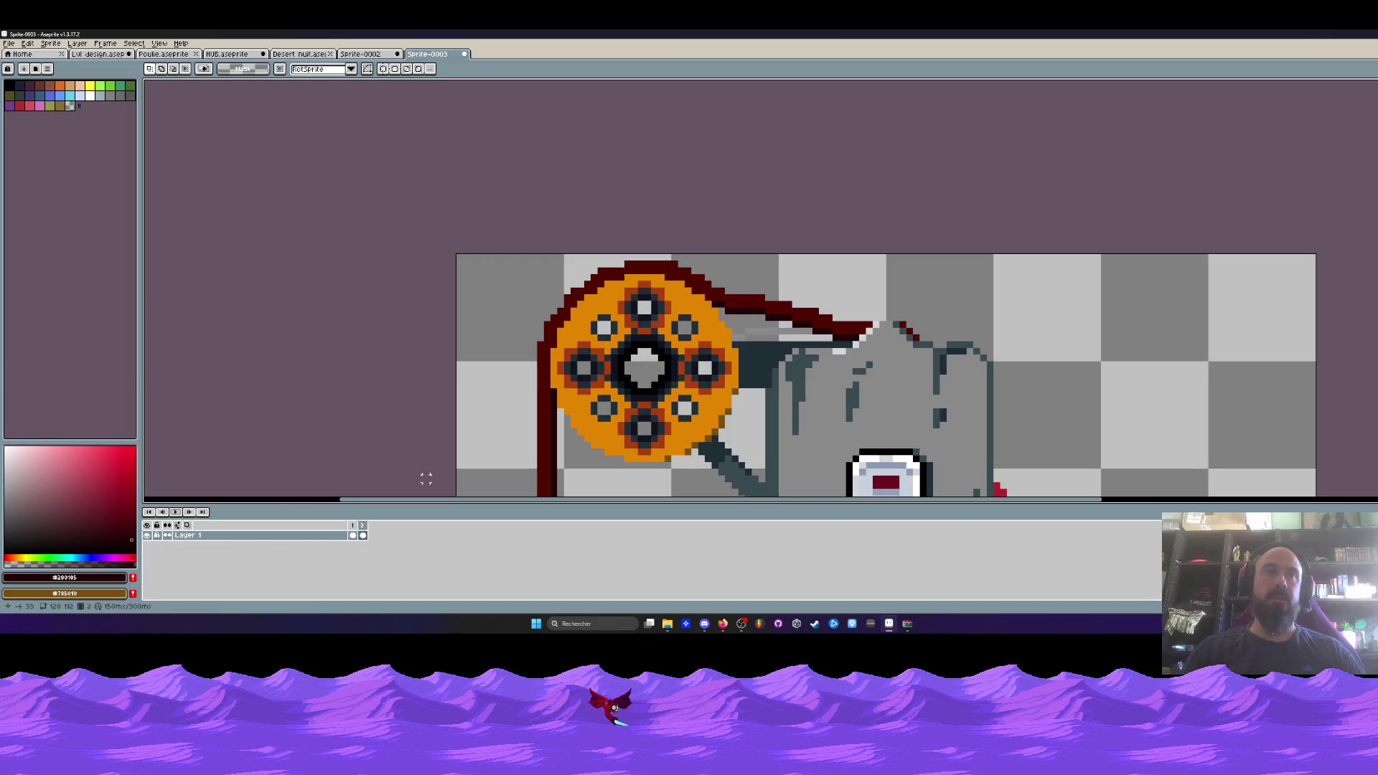
scroll(757, 287, up, 2)
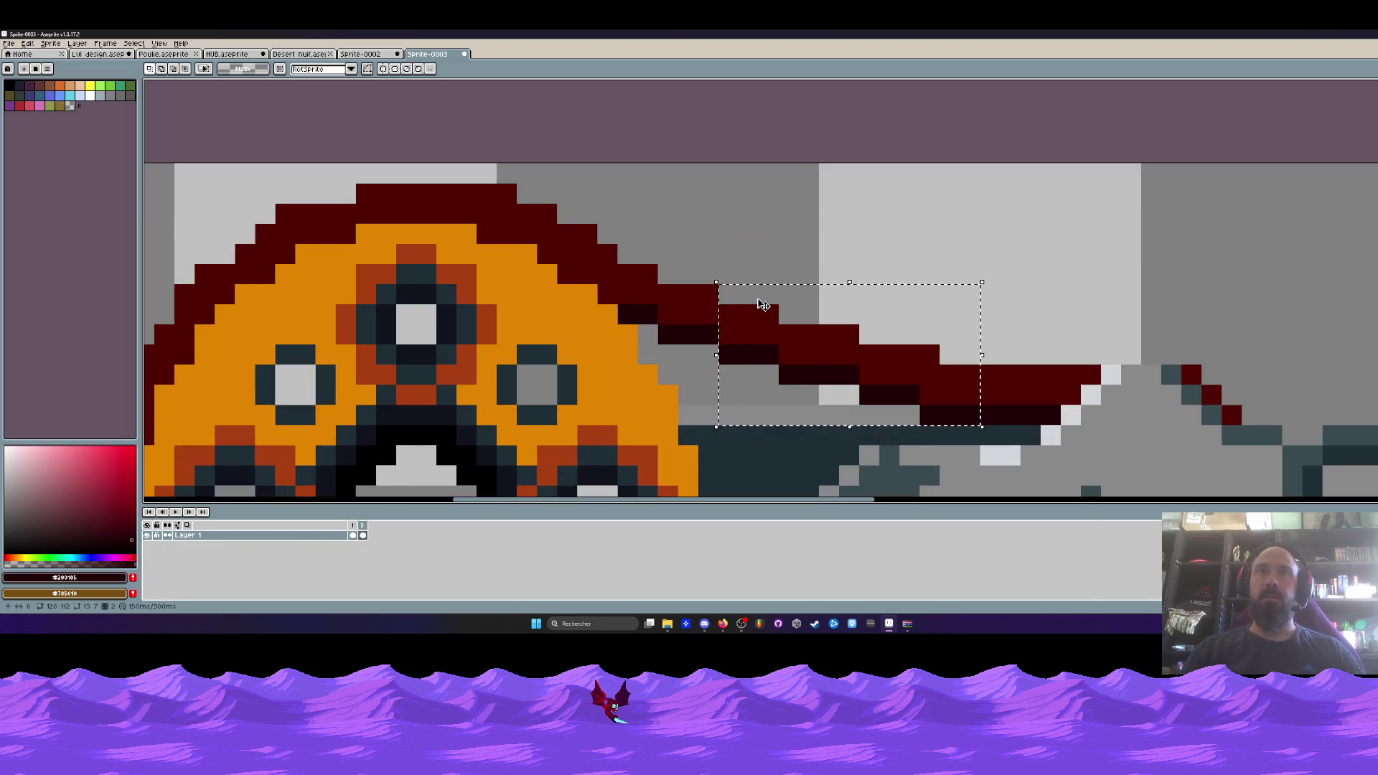
drag(801, 354, 802, 334)
key(ctrl+d)
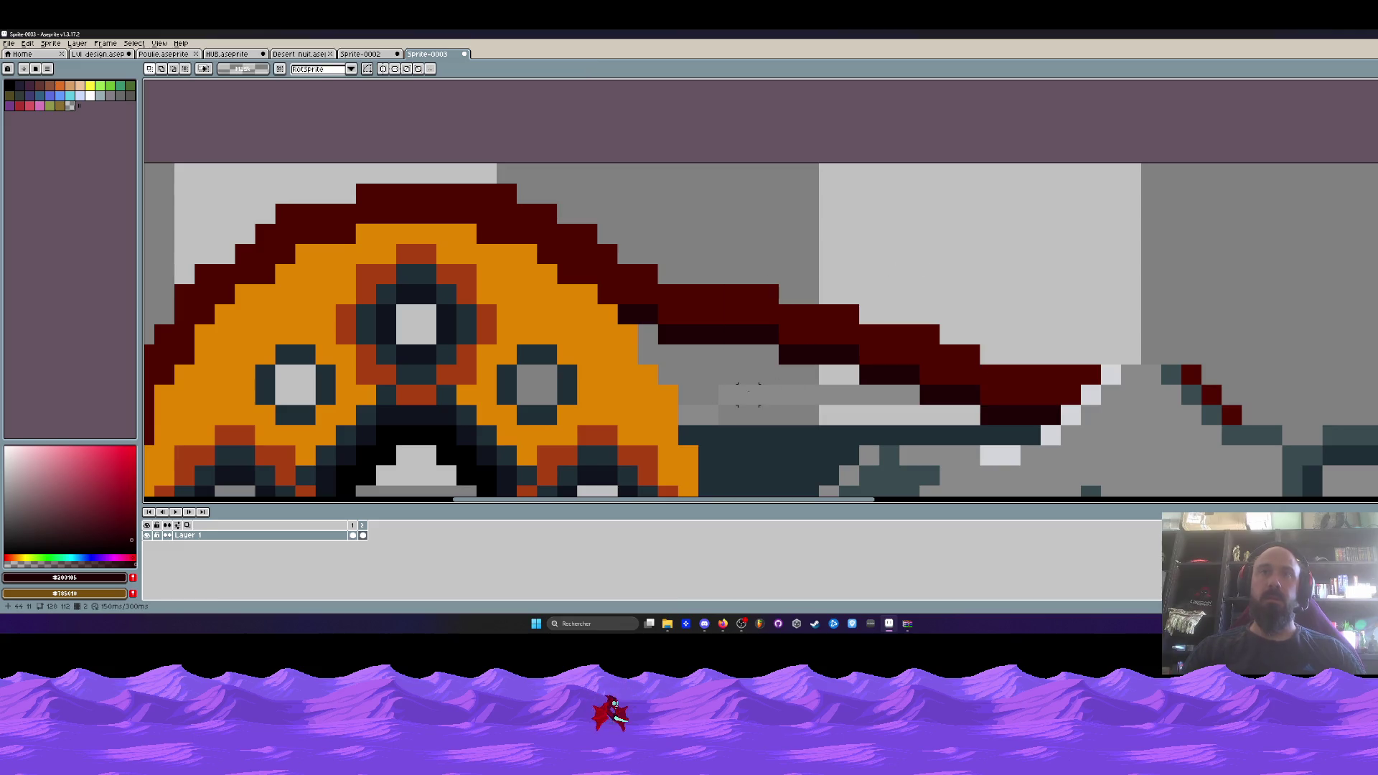
Fill the gap under the belt with the light grey background colour.
drag(728, 395, 912, 396)
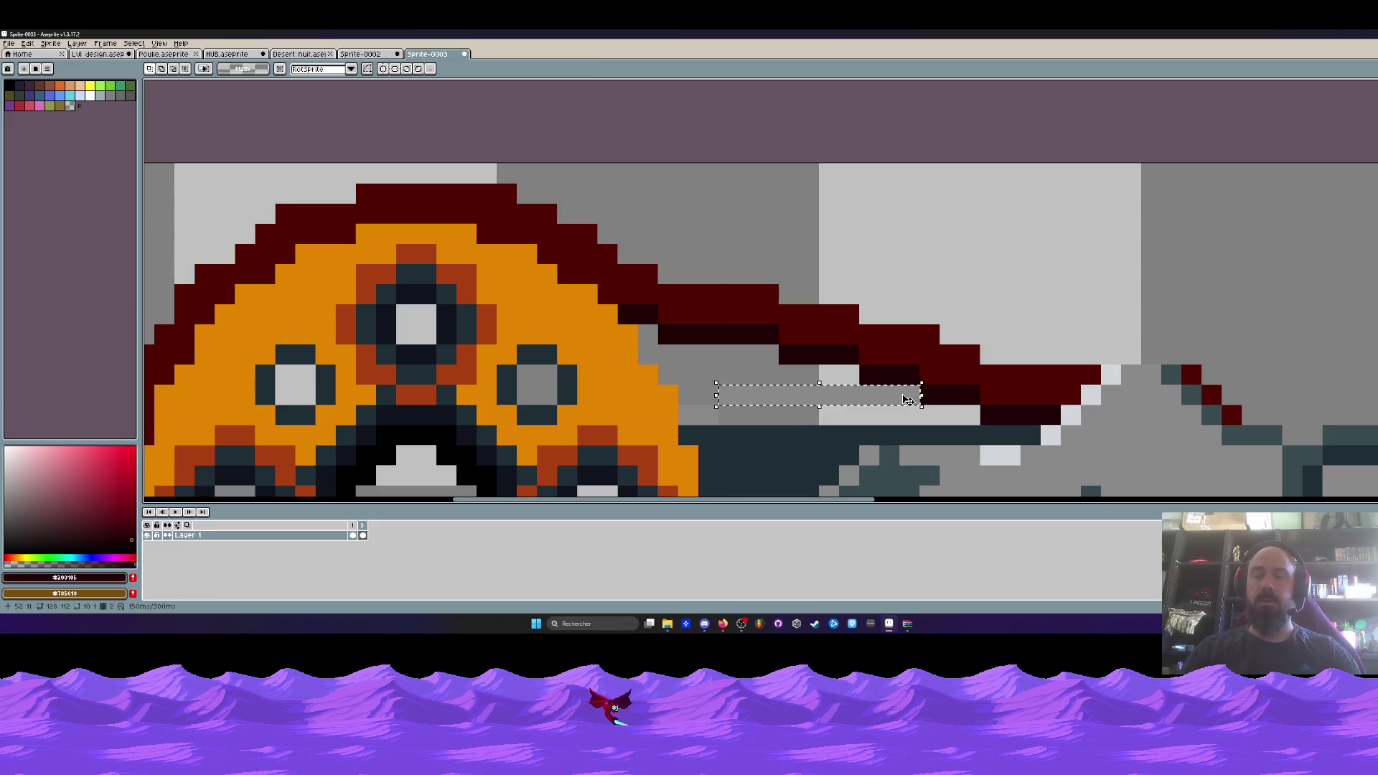
key(ctrl+d)
key(i)
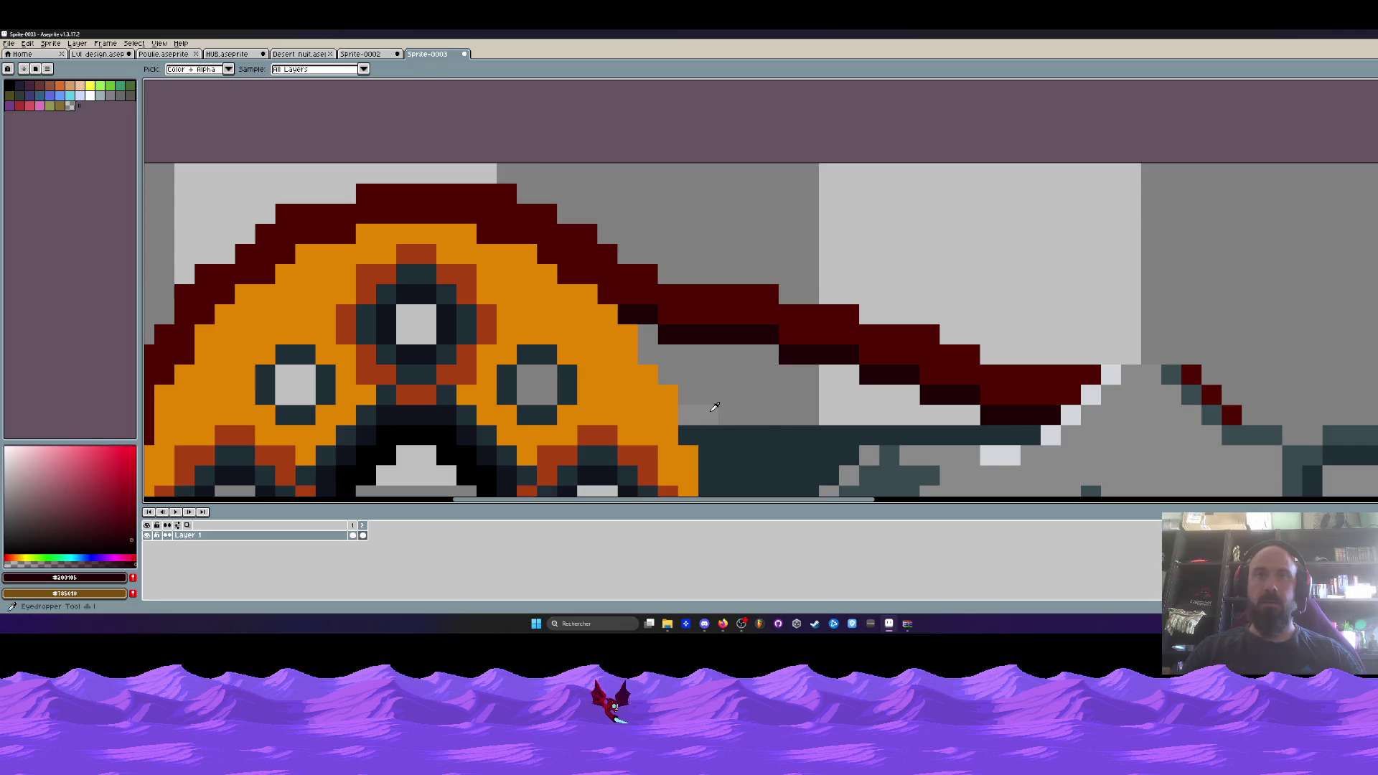
click(713, 408)
key(b)
drag(715, 407, 976, 416)
scroll(885, 316, down, 3)
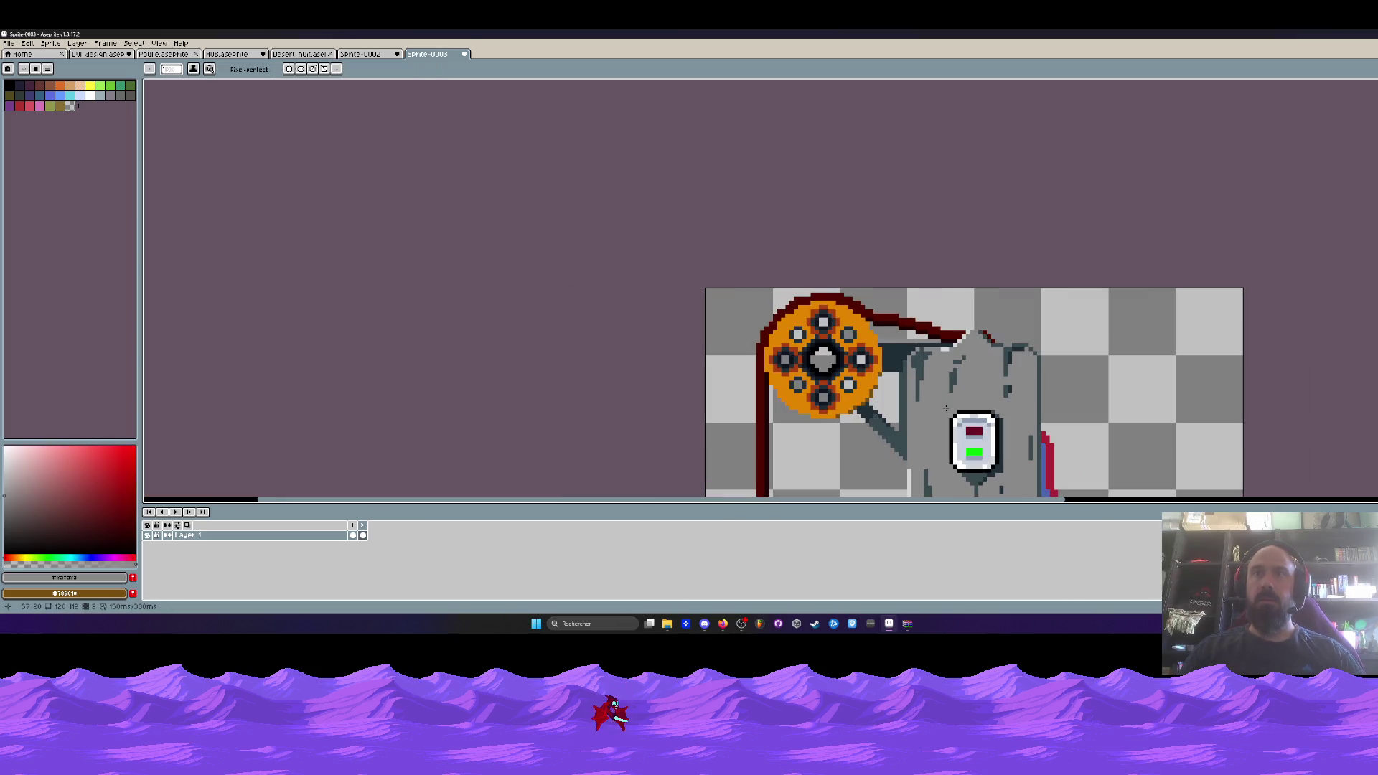
scroll(885, 316, up, 4)
Raise the belt's end near the pulley by one pixel, undoing stray white pixels.
key(m)
drag(761, 267, 816, 349)
drag(801, 291, 801, 265)
click(720, 201)
mouse_move(721, 227)
mouse_down()
mouse_move(707, 239)
mouse_move(750, 308)
mouse_up()
key(ctrl+z)
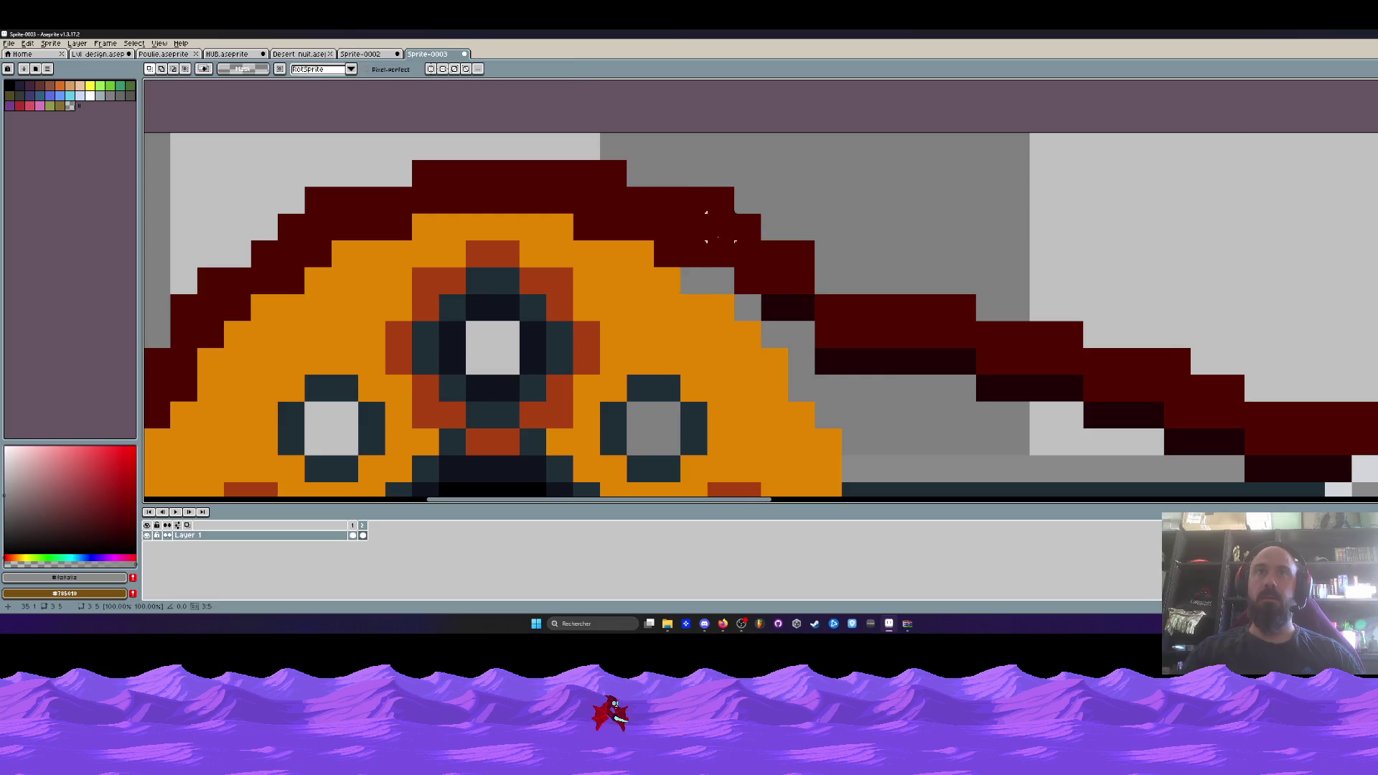
scroll(766, 269, down, 3)
scroll(767, 269, up, 2)
Nudge the belt end up again and patch three dark belt pixels along its edge.
mouse_move(757, 253)
mouse_down()
mouse_move(818, 315)
mouse_move(787, 268)
mouse_up()
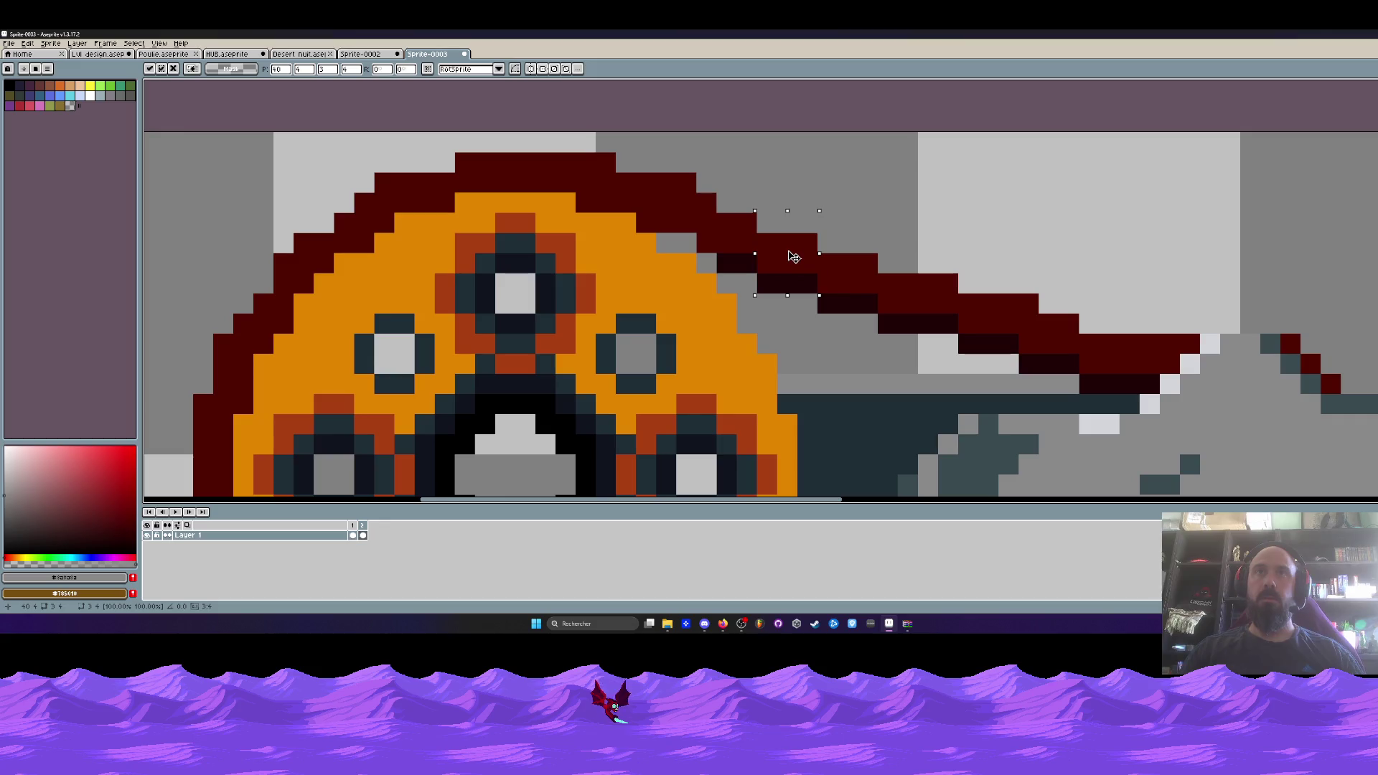
key(ctrl+d)
scroll(786, 247, down, 3)
scroll(782, 251, up, 3)
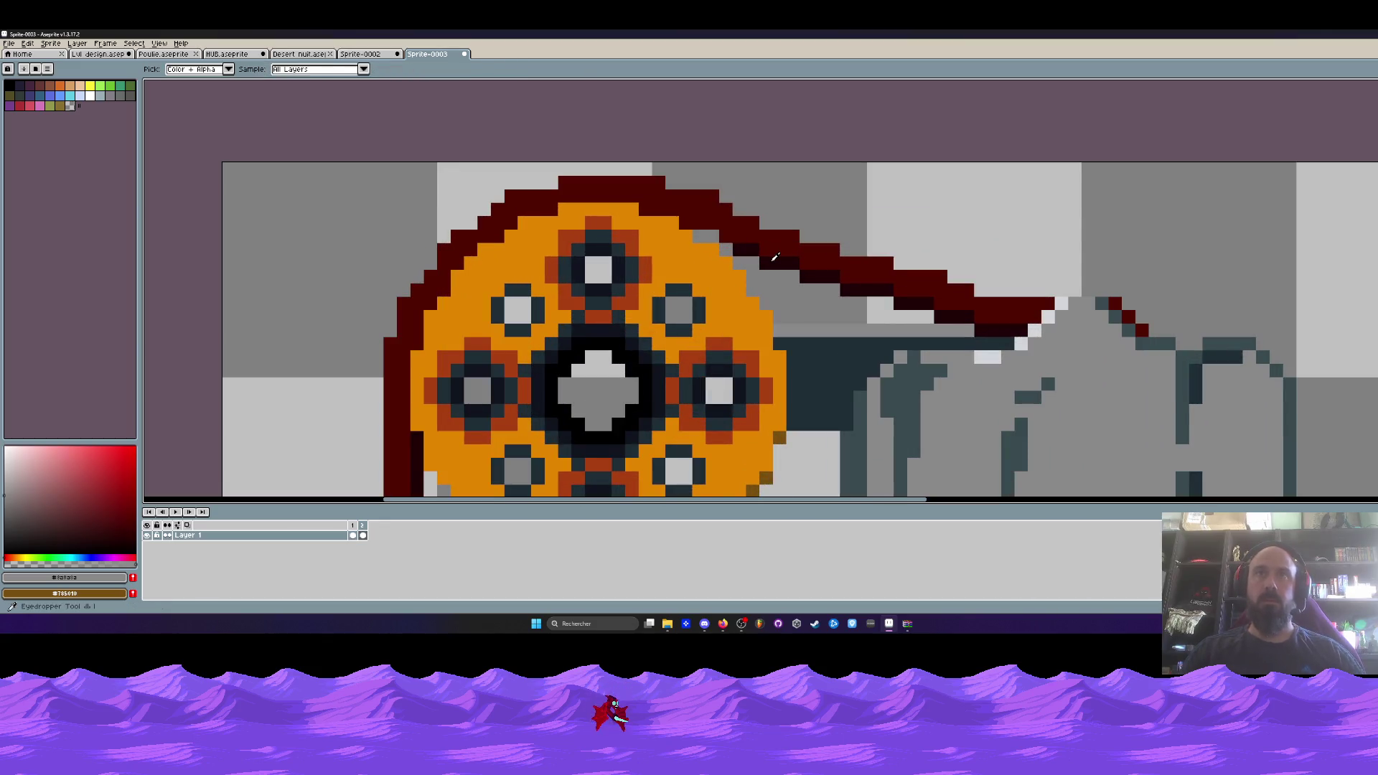
alt+click(775, 256)
scroll(775, 256, down, 1)
click(681, 238)
click(653, 211)
click(627, 211)
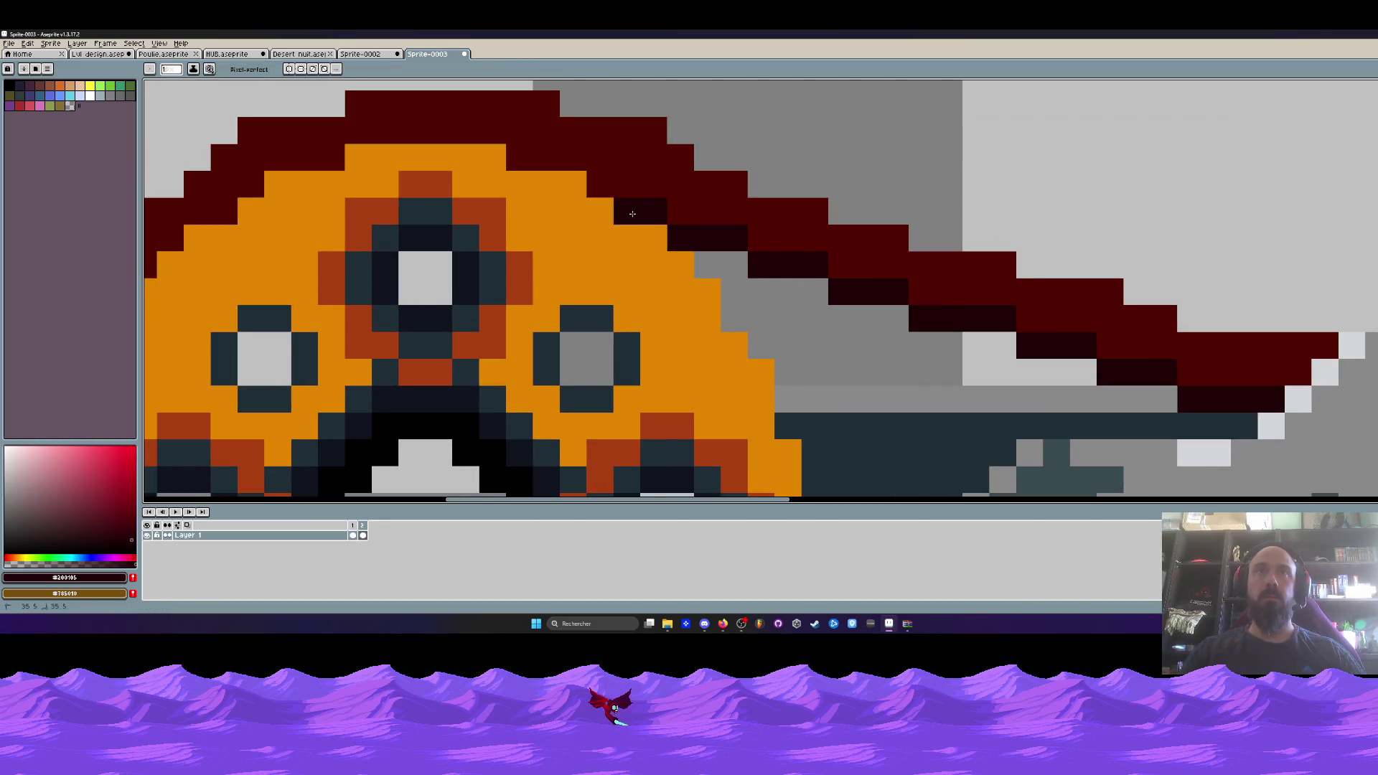
scroll(661, 347, down, 3)
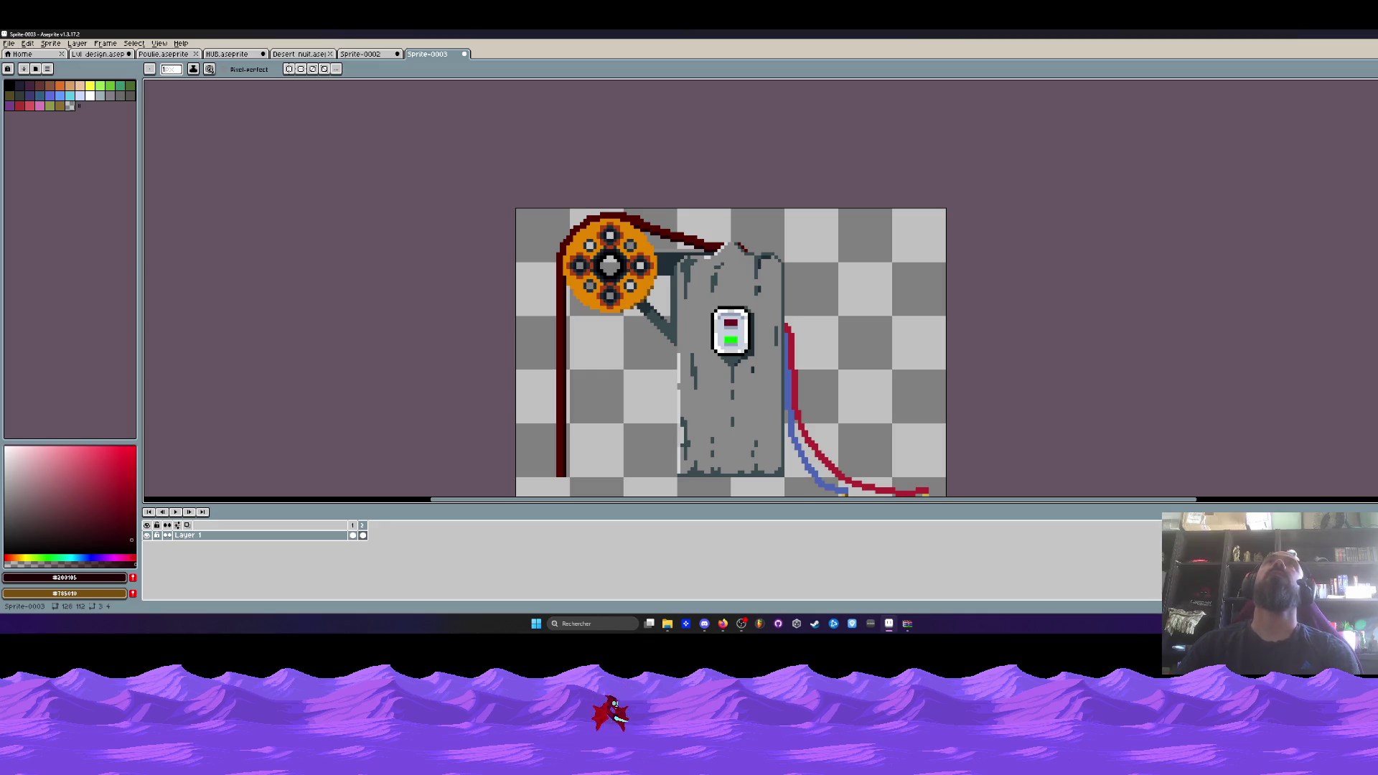
Alt+Tab away from Aseprite to the desktop and Mission 1 folder.
key(alt+Tab)
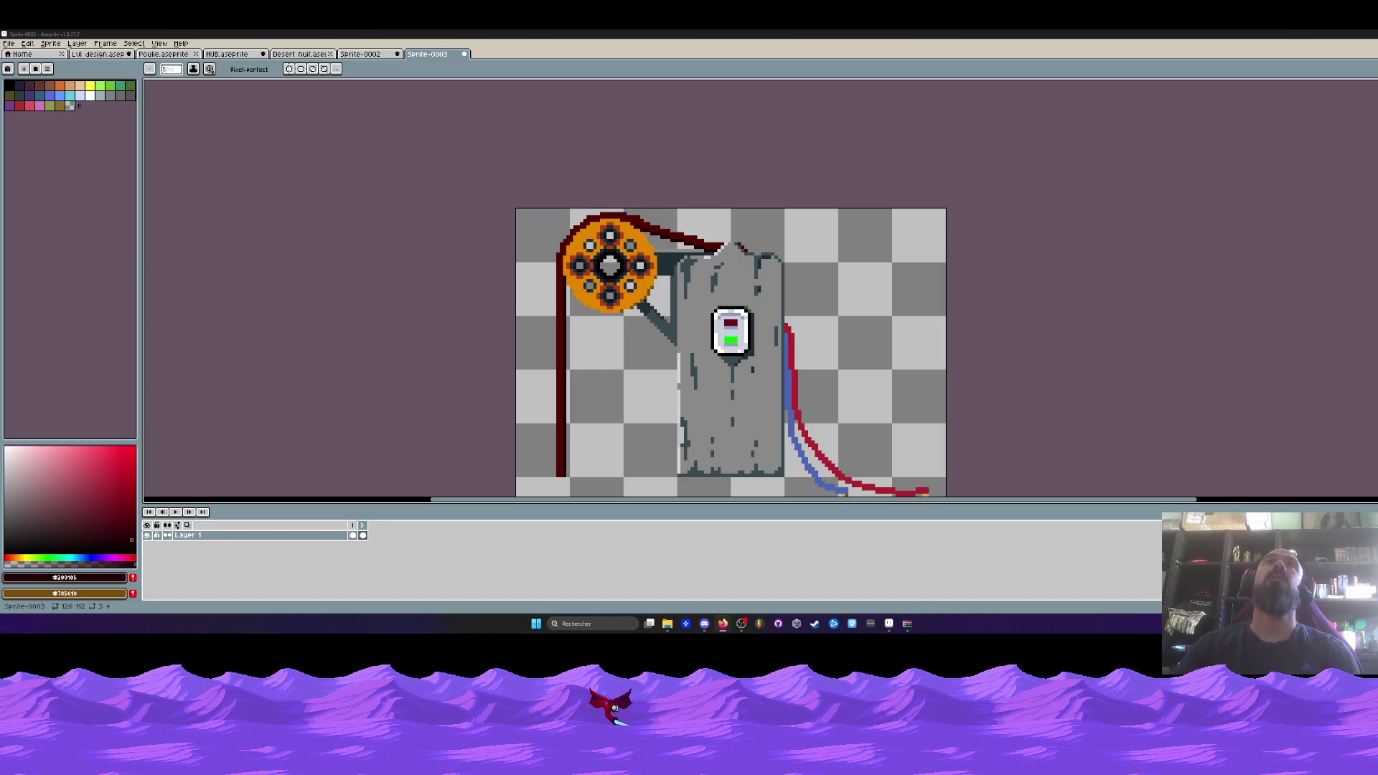
Restore the Aseprite window and switch to the Sprite-0002 tab.
click(889, 623)
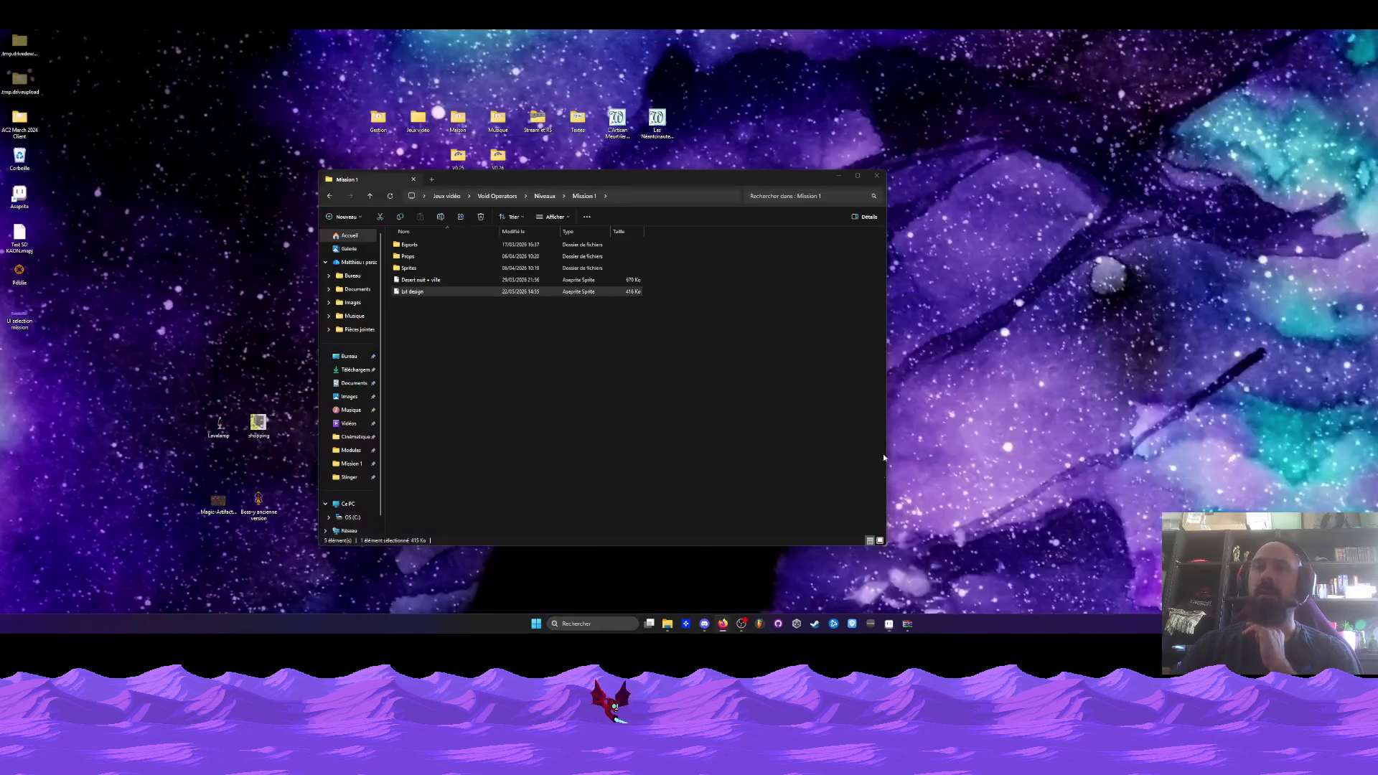
click(889, 622)
click(360, 54)
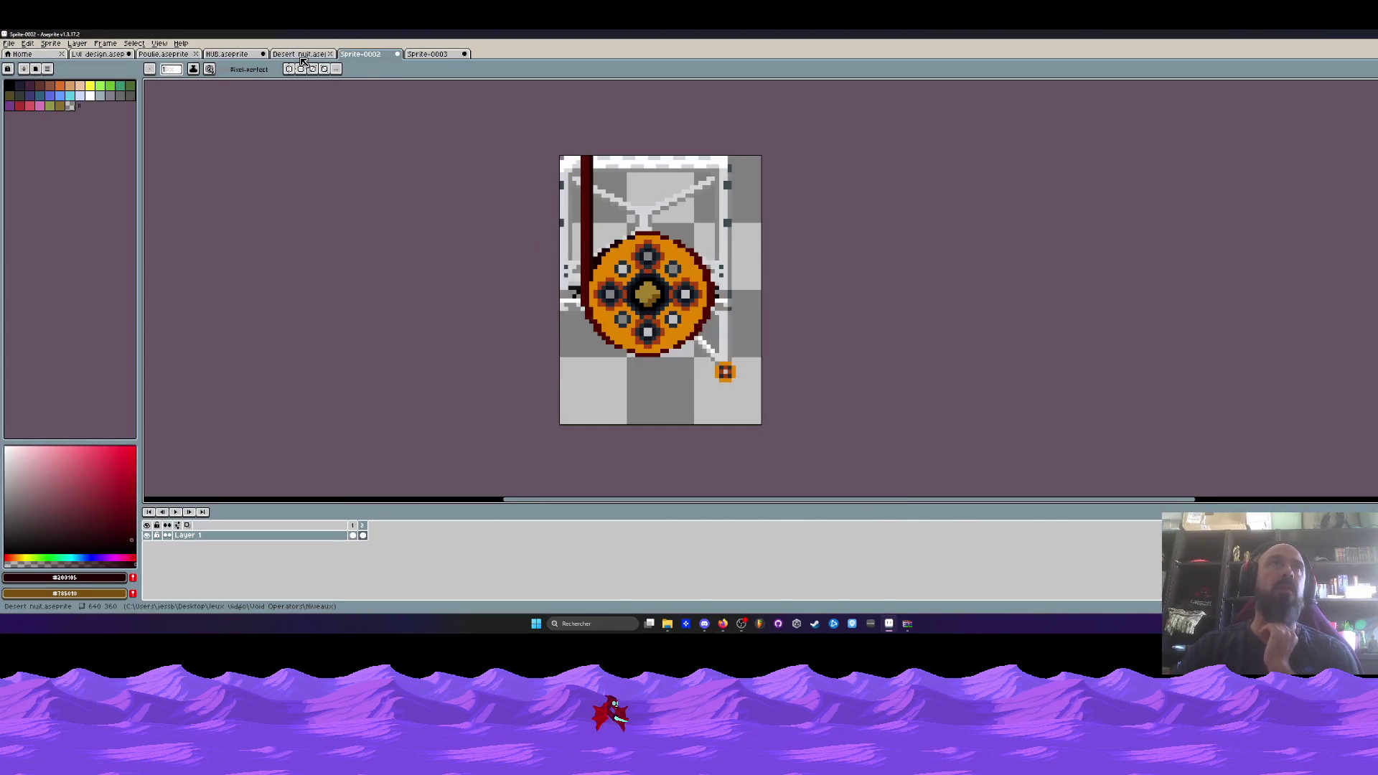
Open Export As for the Desert nuit scene, cancel it, and return to Sprite-0002.
click(301, 57)
click(9, 43)
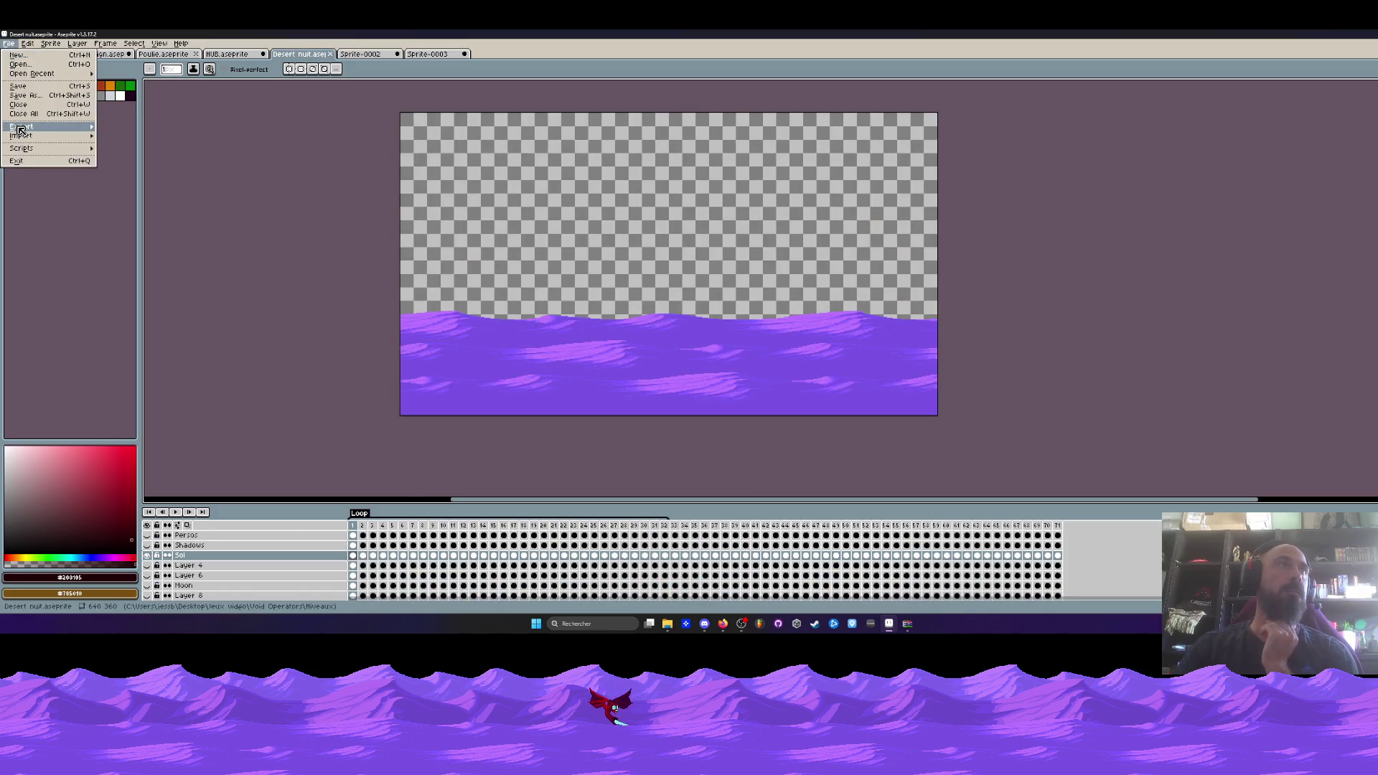
mouse_move(20, 129)
click(135, 128)
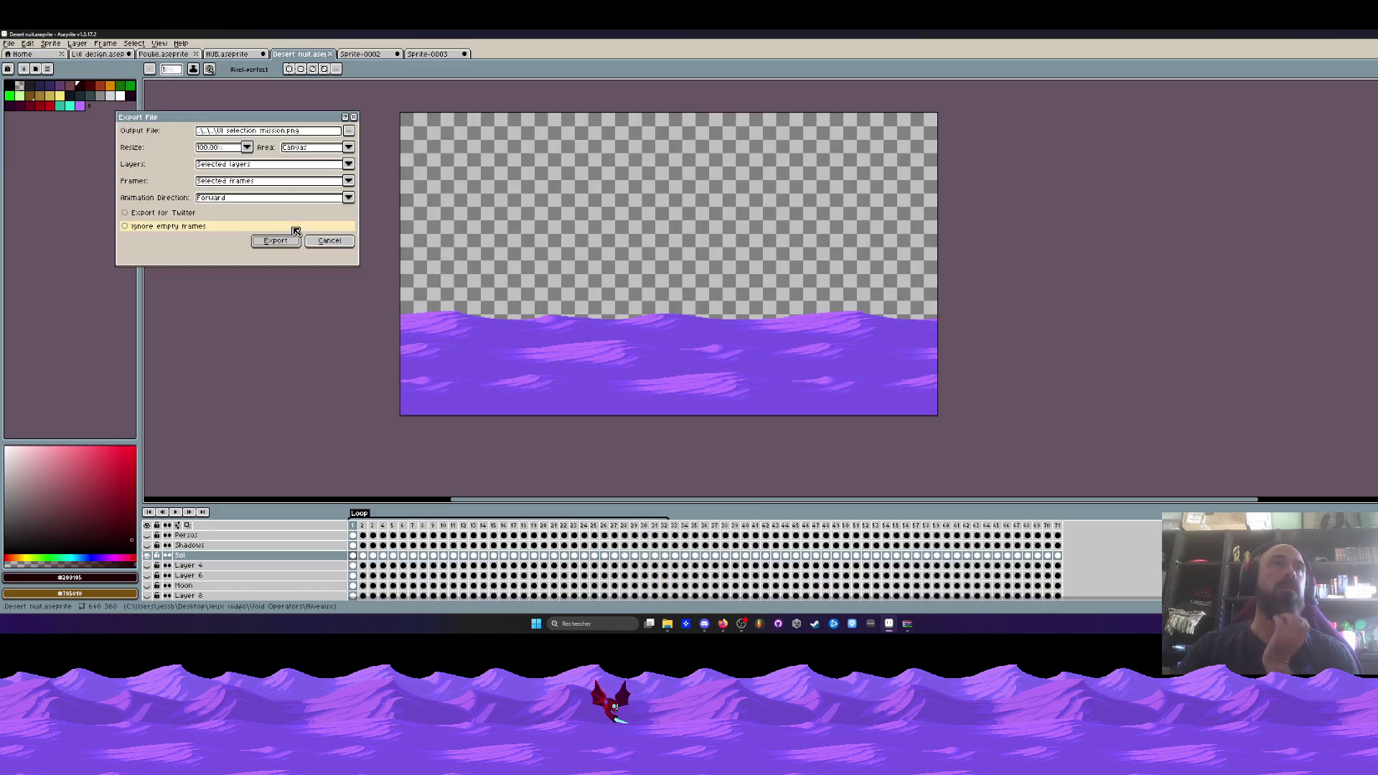
click(329, 243)
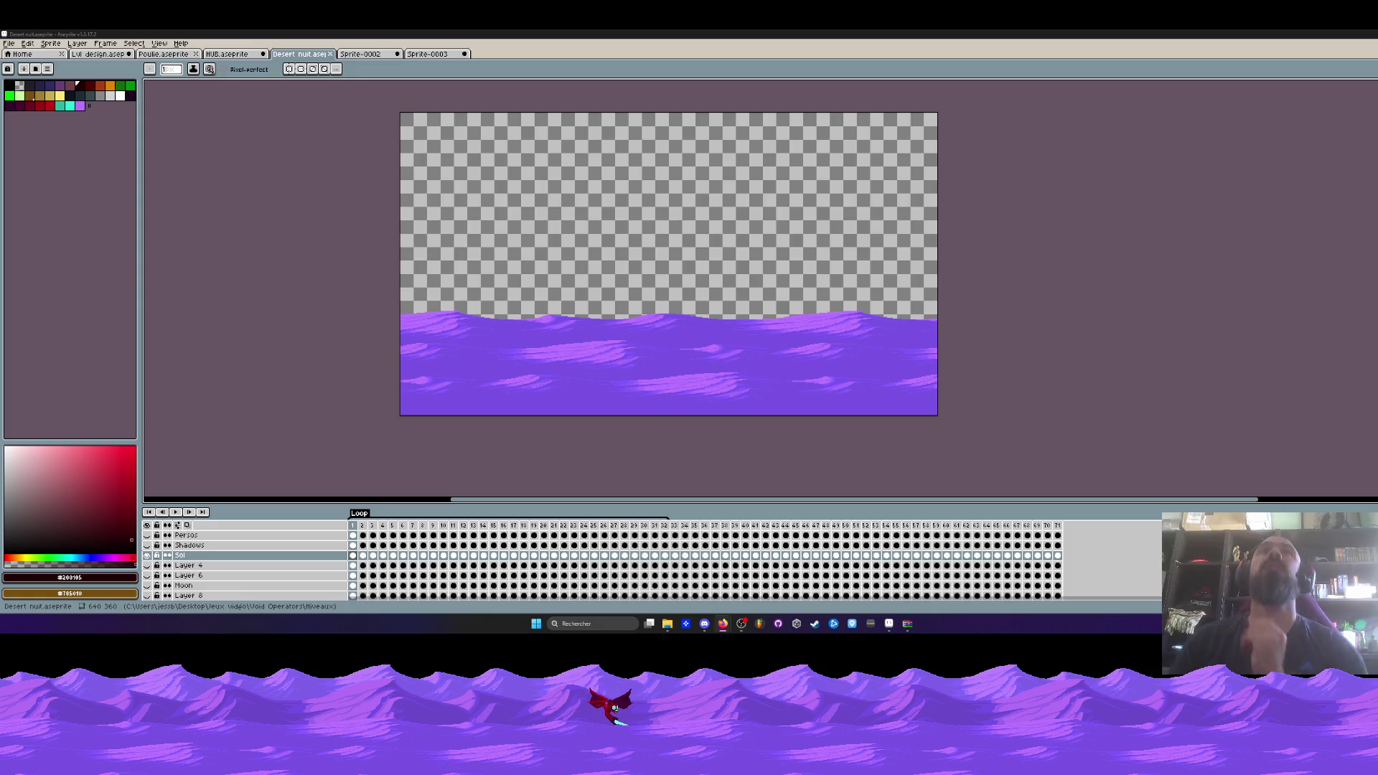
click(388, 54)
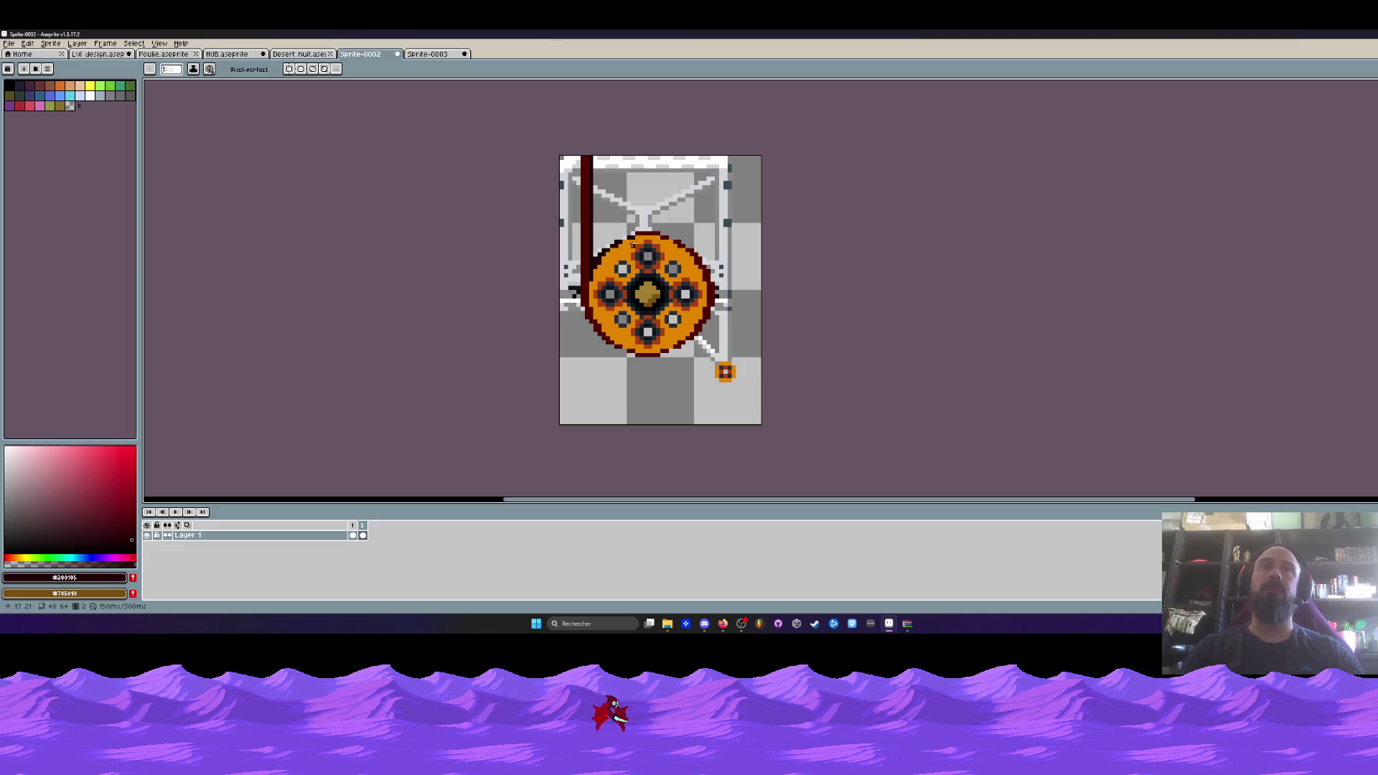
Open Sprite-0003 and play then stop the pulley animation.
click(429, 54)
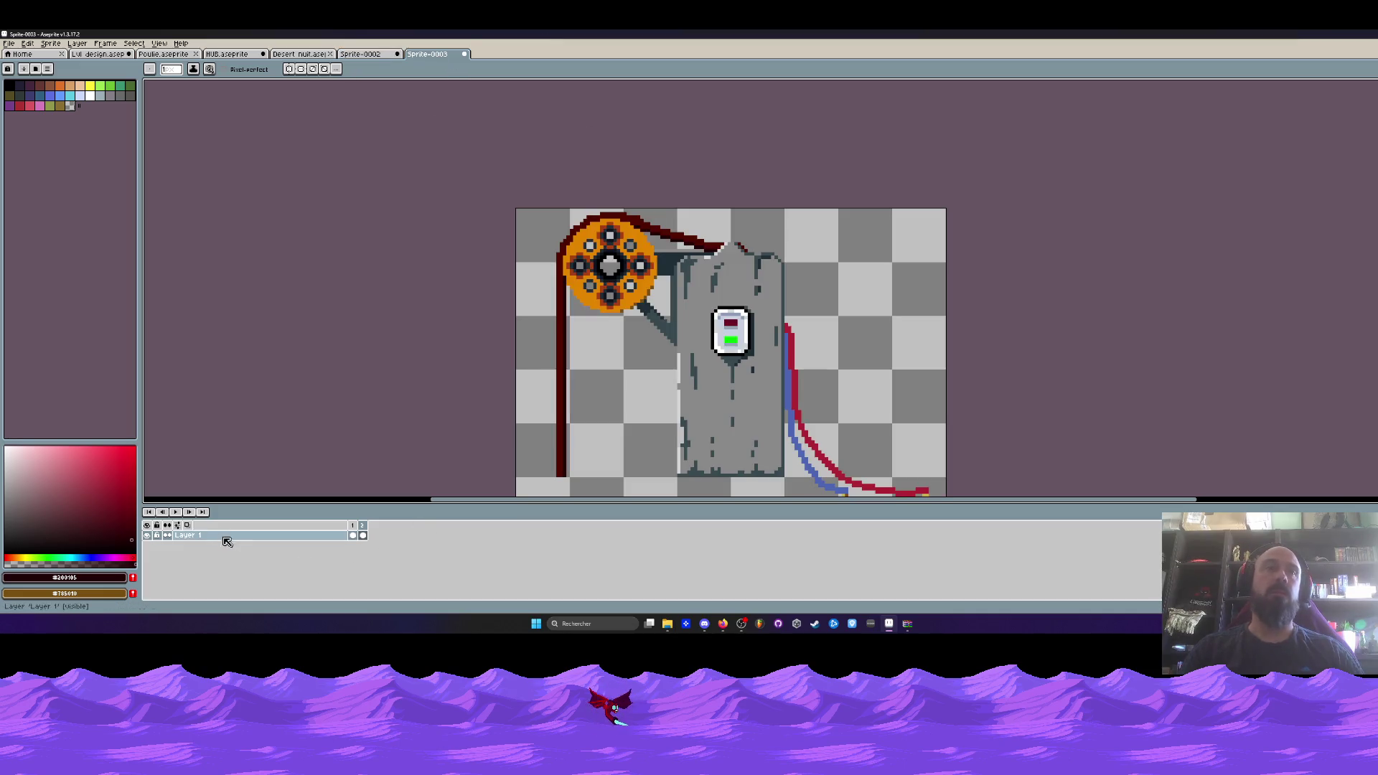
click(177, 512)
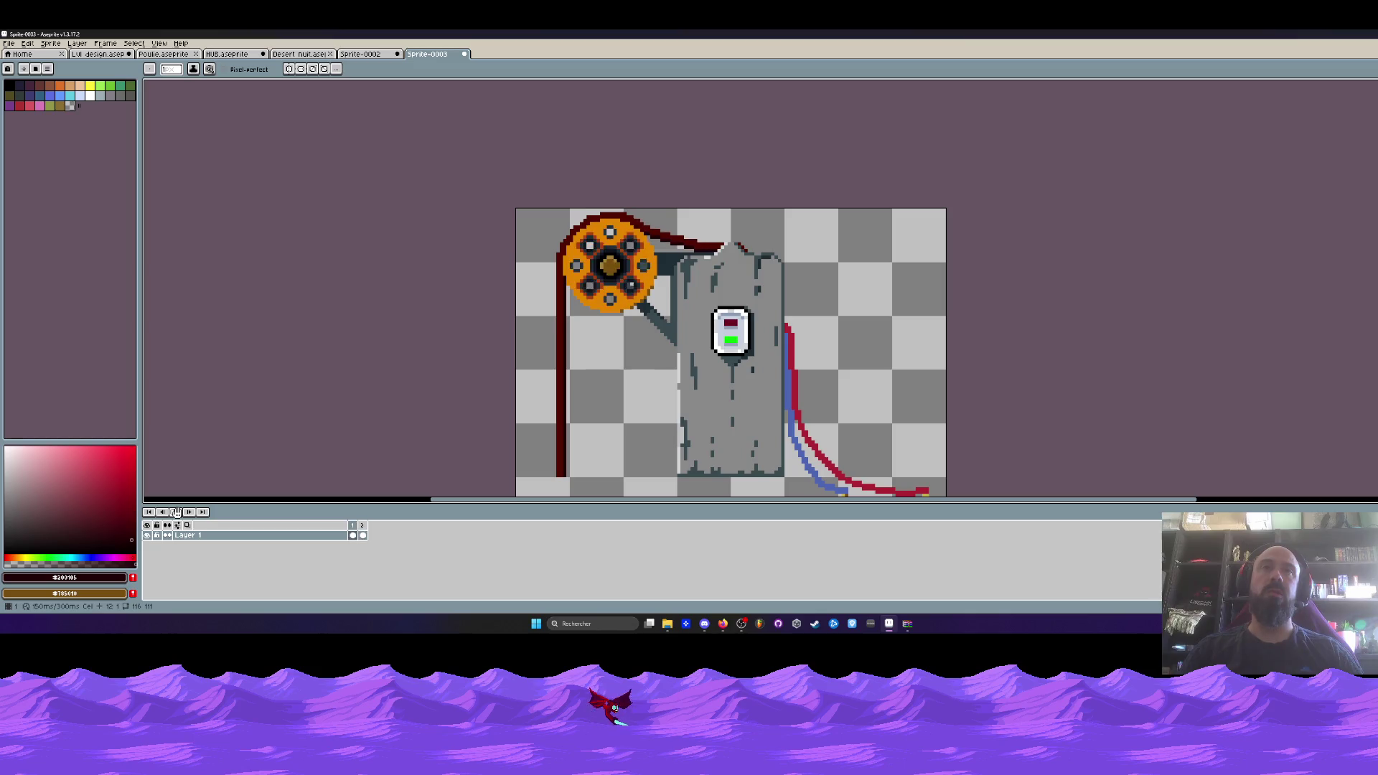
click(178, 512)
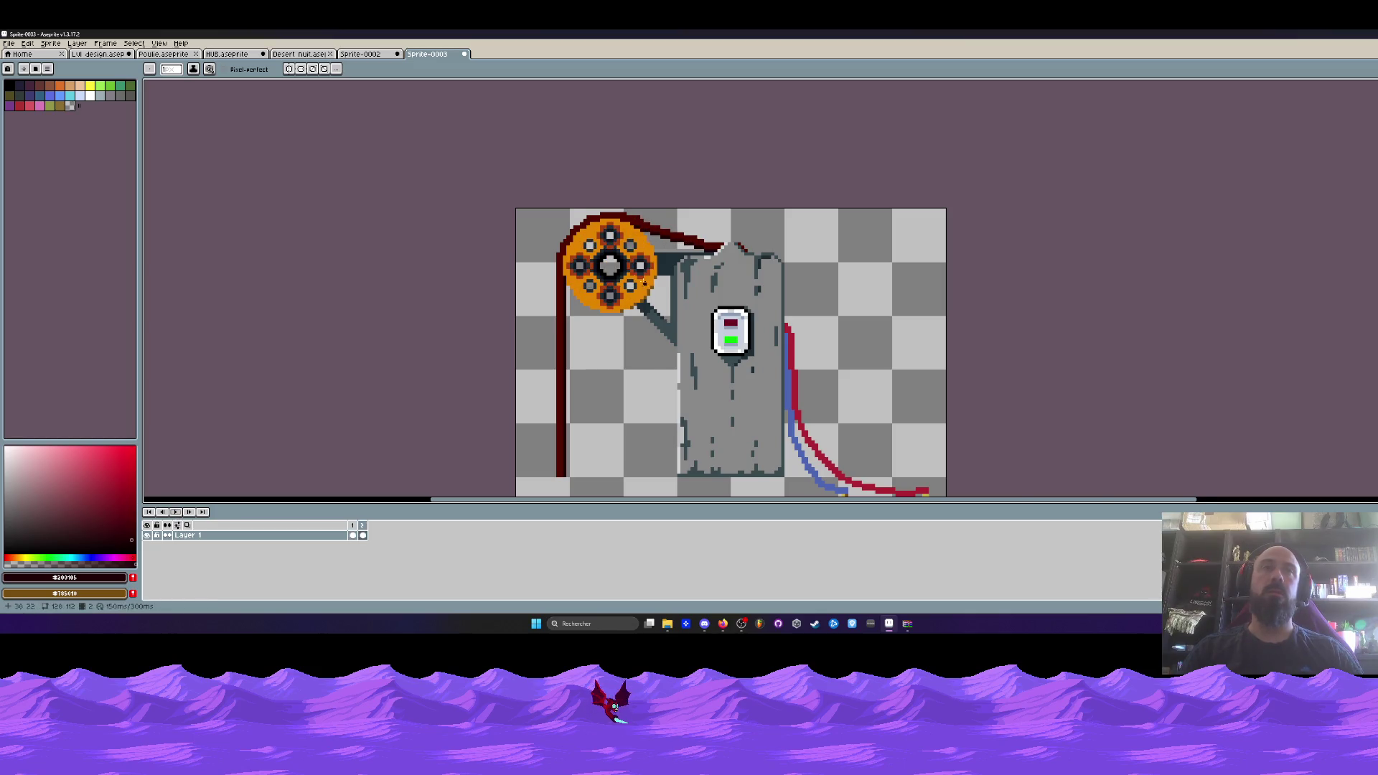
Shift a segment of the left vertical belt one pixel right, then compare frames 1 and 2.
scroll(577, 306, up, 3)
key(m)
drag(492, 281, 540, 411)
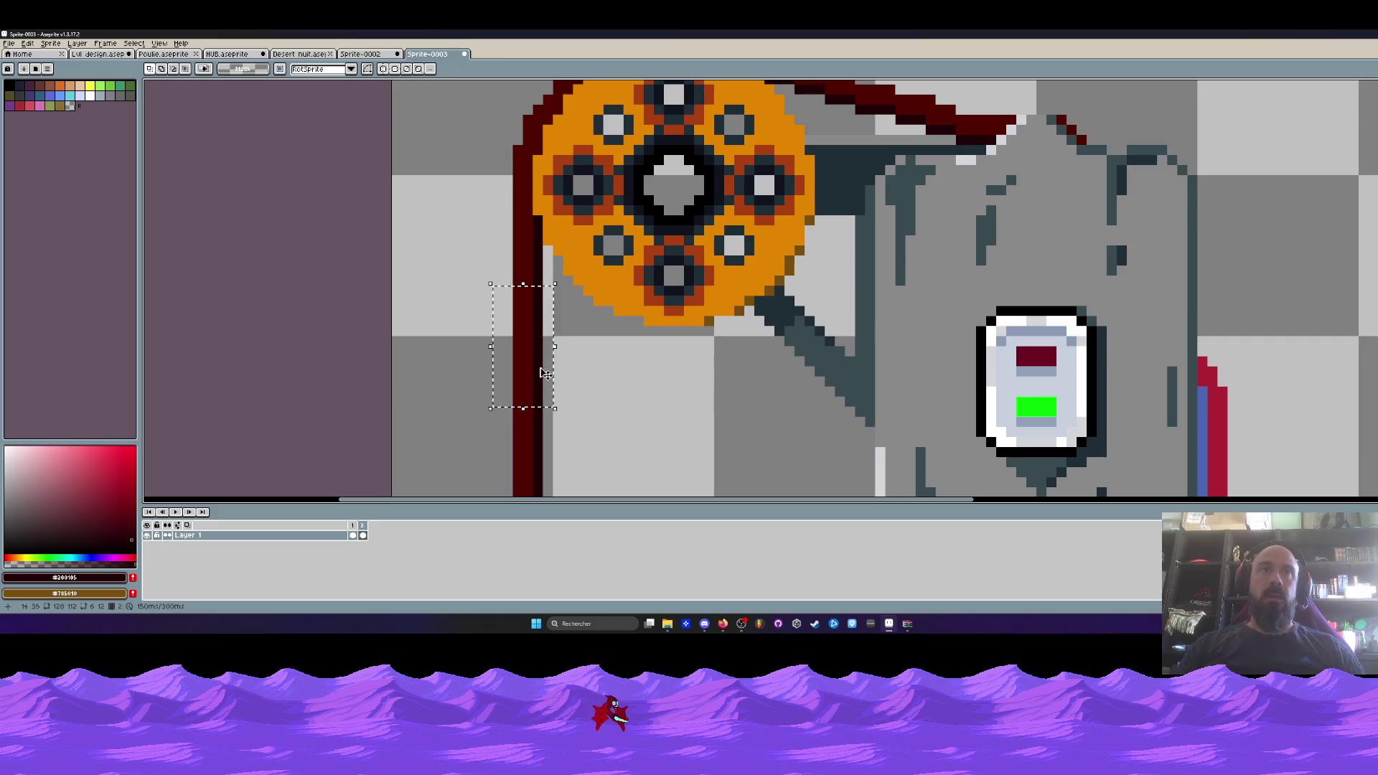
scroll(516, 219, down, 3)
scroll(516, 219, up, 2)
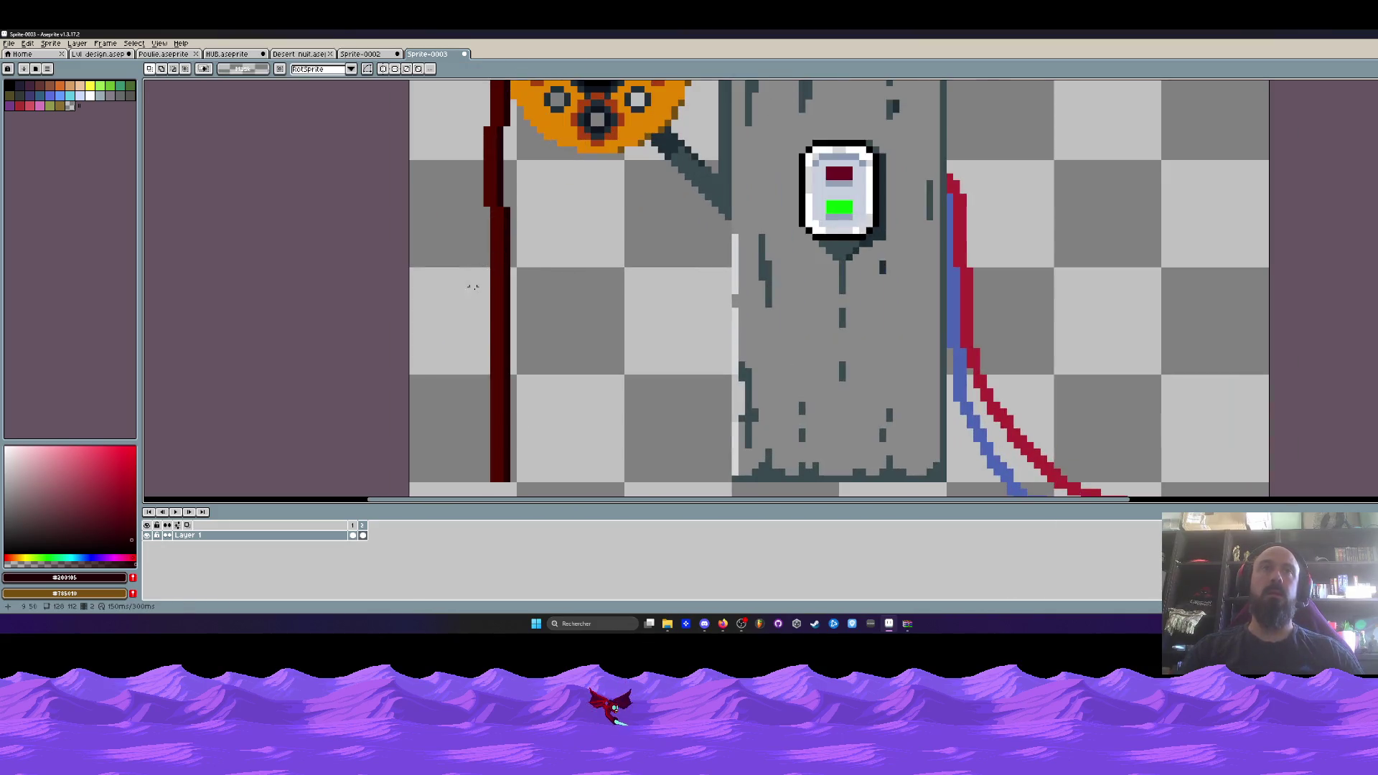
mouse_move(465, 289)
mouse_down()
mouse_move(504, 359)
mouse_move(507, 338)
mouse_up()
key(Return)
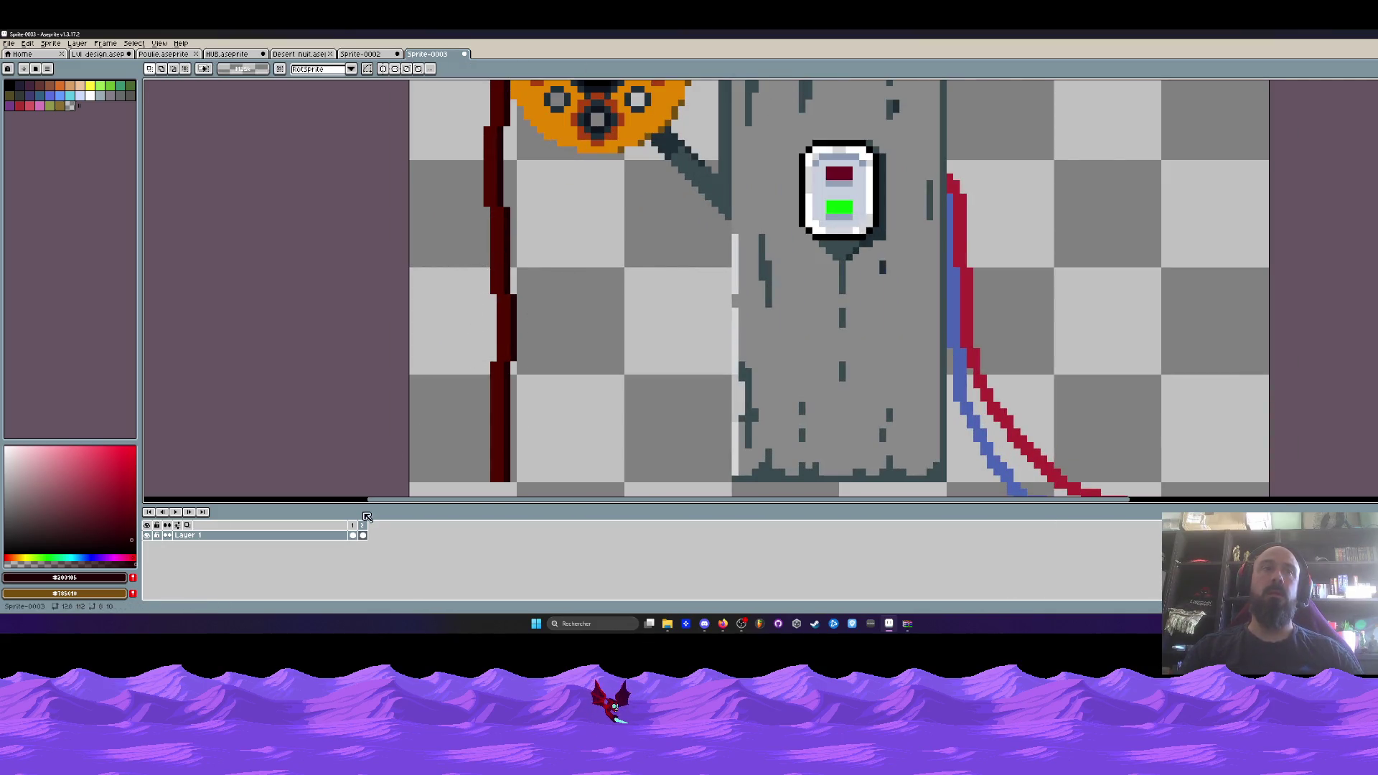
drag(353, 536, 362, 534)
click(352, 535)
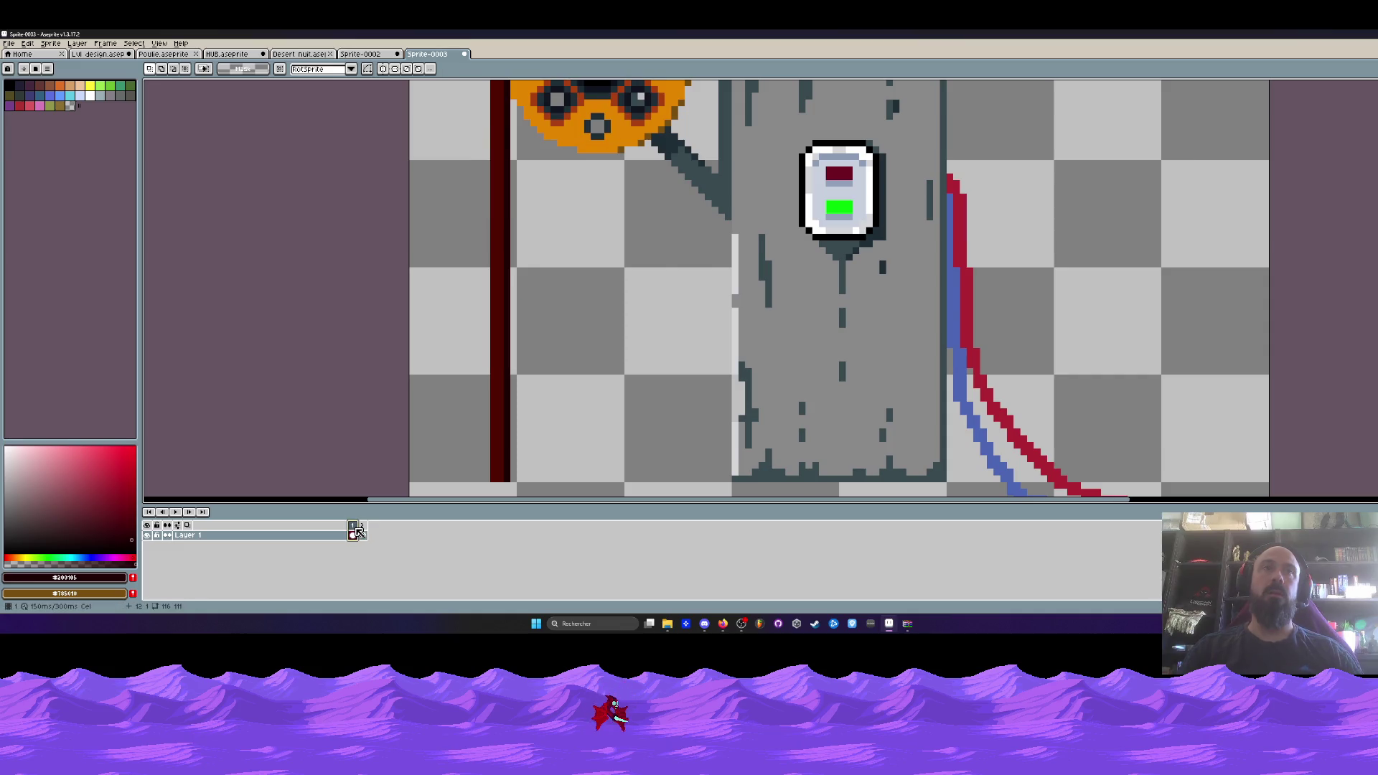
click(363, 536)
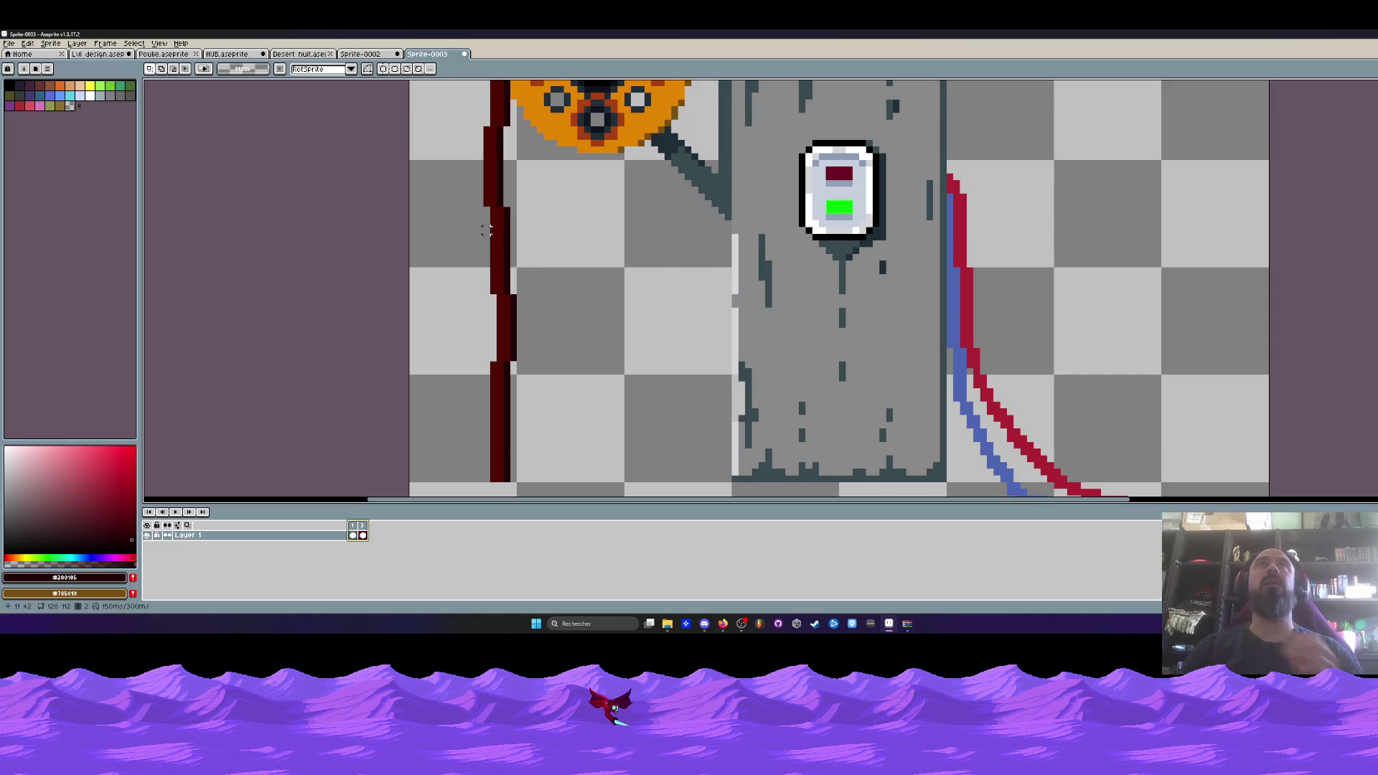
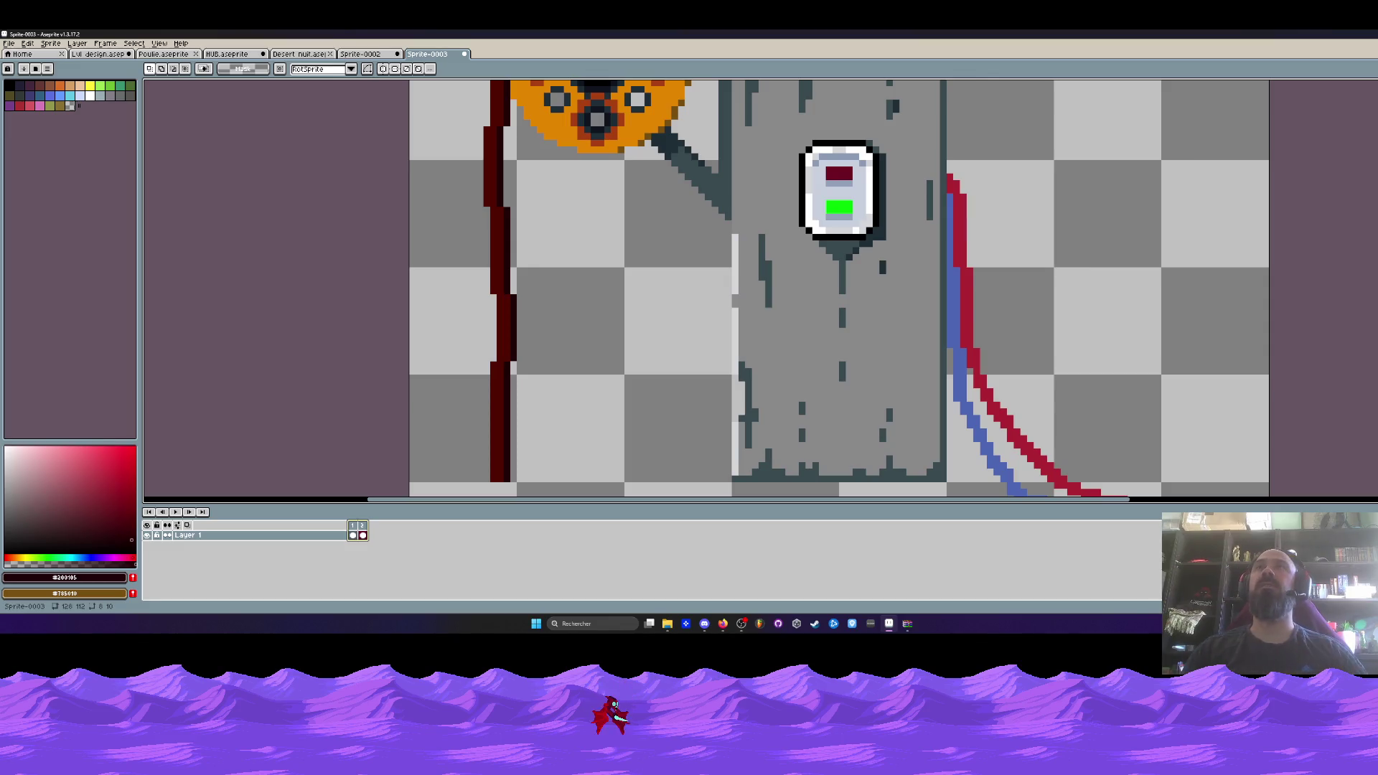
Lasso-select the curved dark post in frame 2 and try pasting it into frame 1.
scroll(672, 213, down, 3)
scroll(671, 214, up, 2)
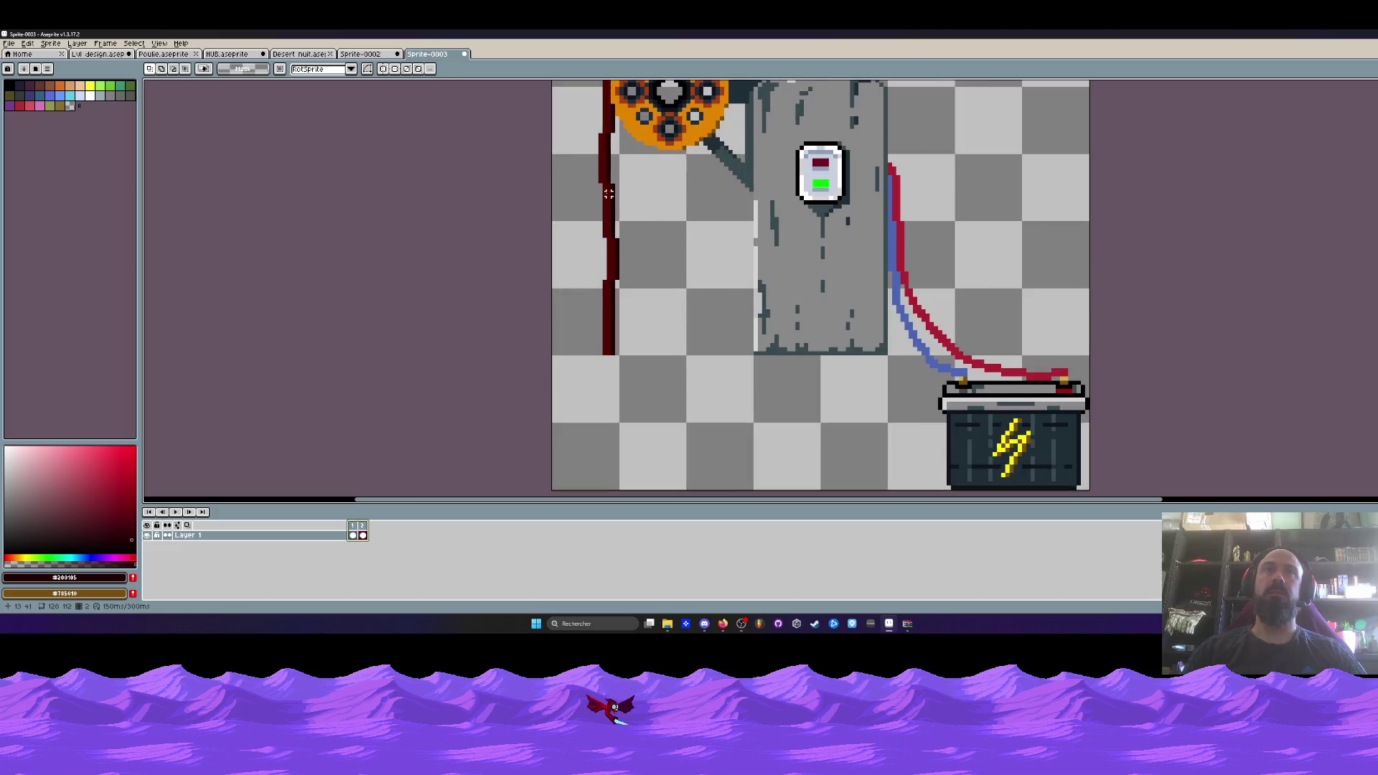
scroll(608, 193, up, 1)
key(q)
mouse_move(614, 85)
mouse_down()
mouse_move(567, 176)
mouse_move(587, 237)
mouse_up()
key(ctrl+d)
mouse_move(614, 90)
mouse_down()
mouse_move(567, 129)
mouse_move(636, 315)
mouse_move(636, 115)
mouse_up()
key(ctrl+d)
key(Left)
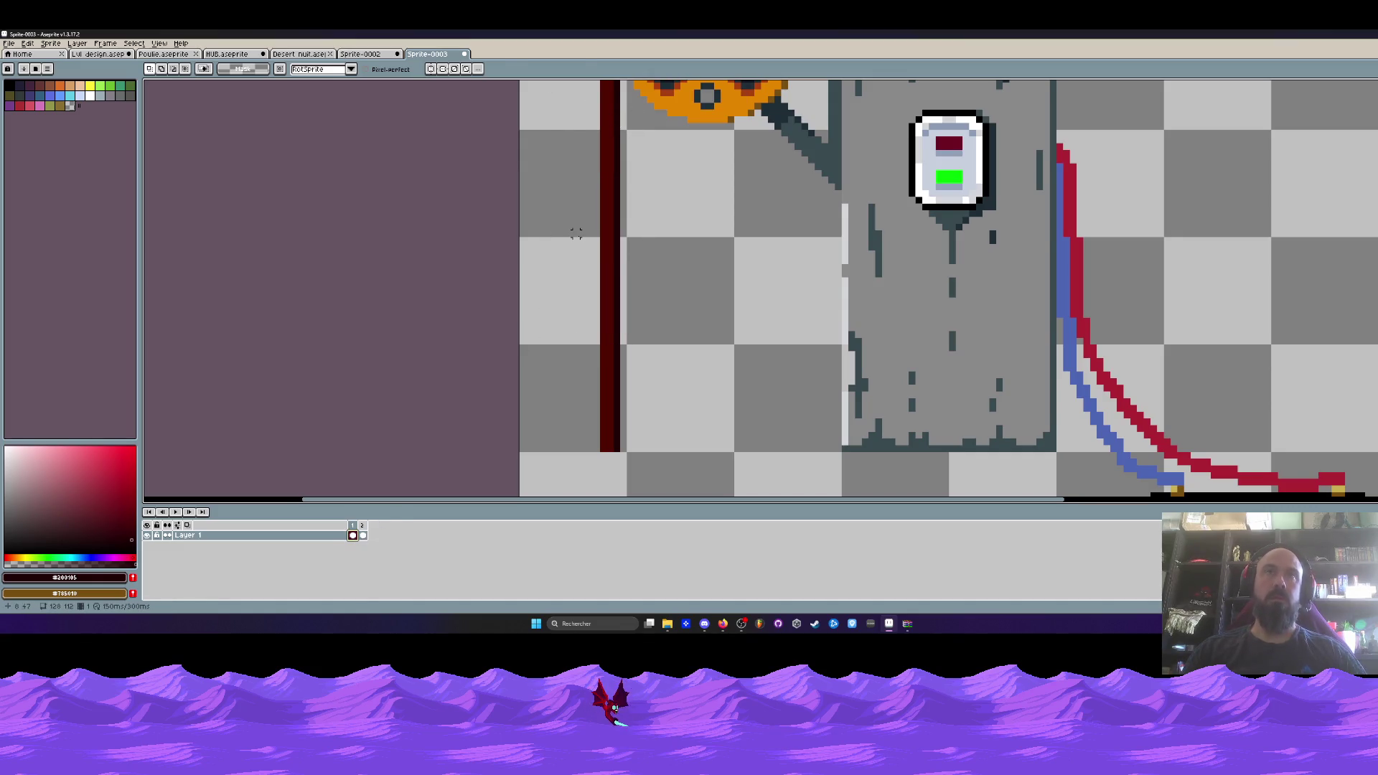
key(ctrl+v)
drag(597, 214, 687, 261)
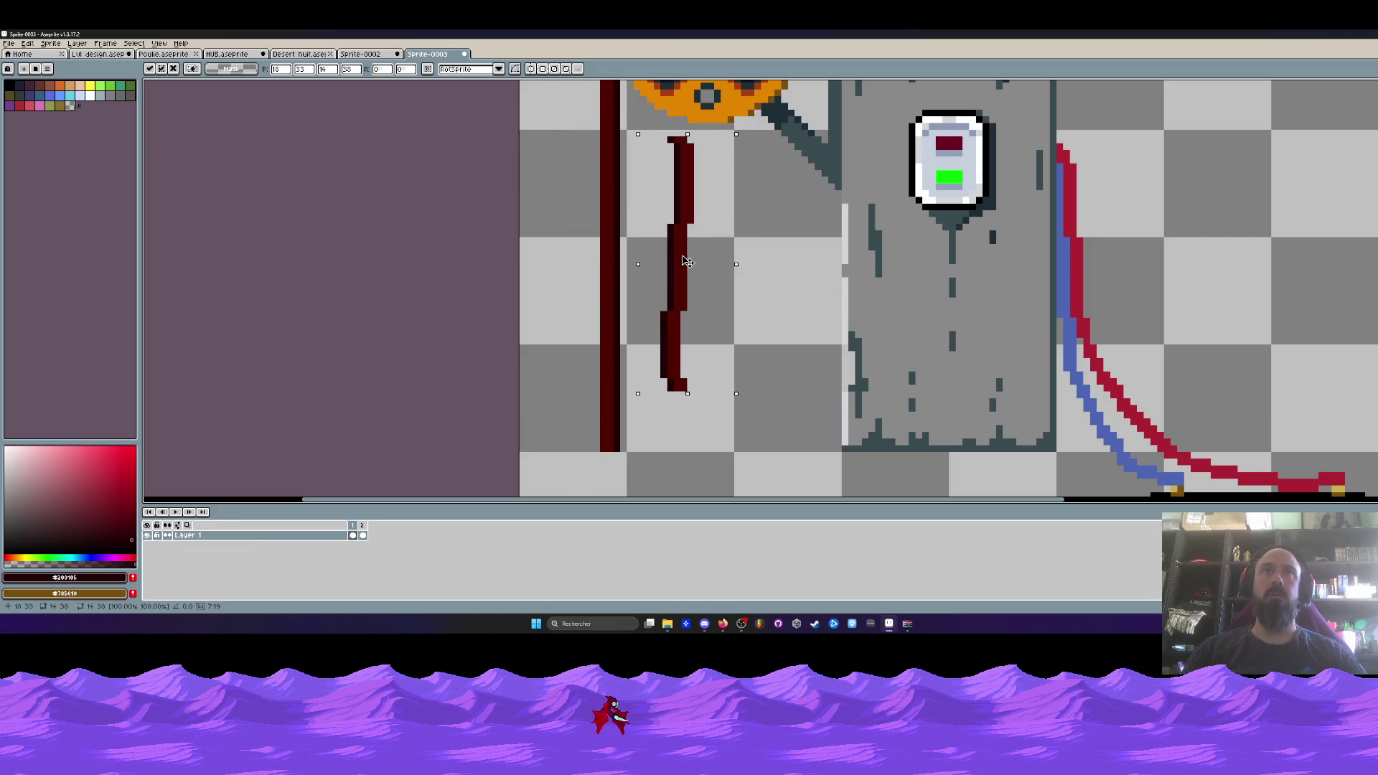
key(Escape)
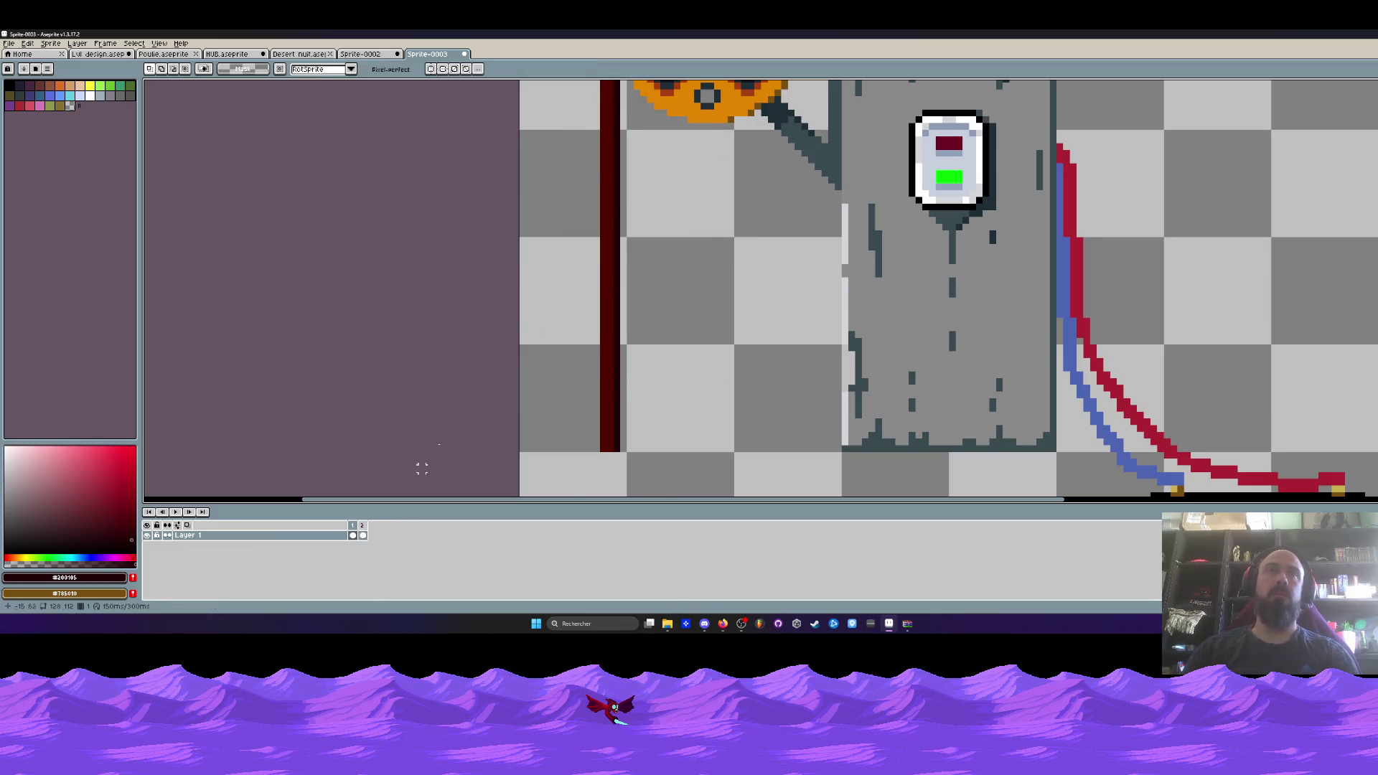
key(Right)
Move frame 2 so it comes after frame 3 in the timeline.
scroll(599, 134, up, 1)
scroll(599, 135, down, 1)
scroll(600, 135, down, 3)
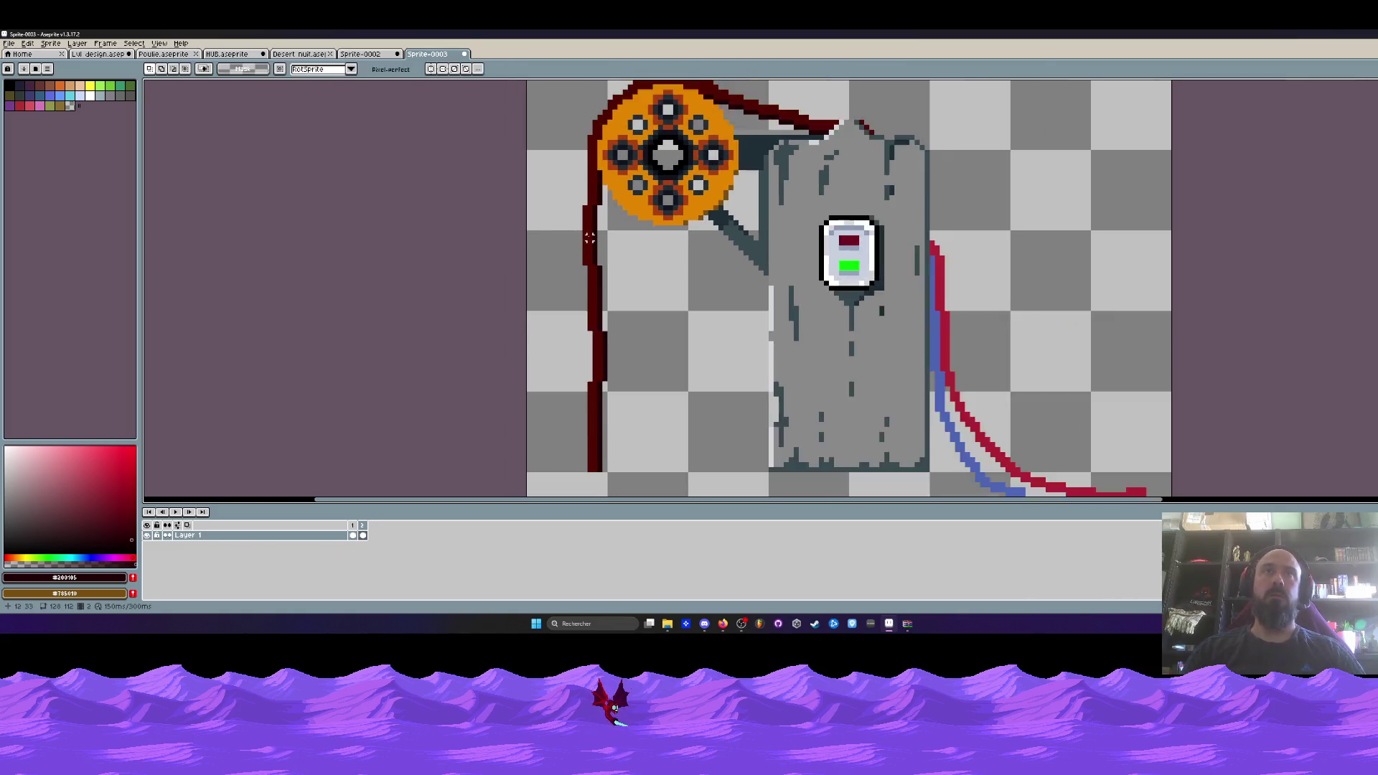
click(353, 534)
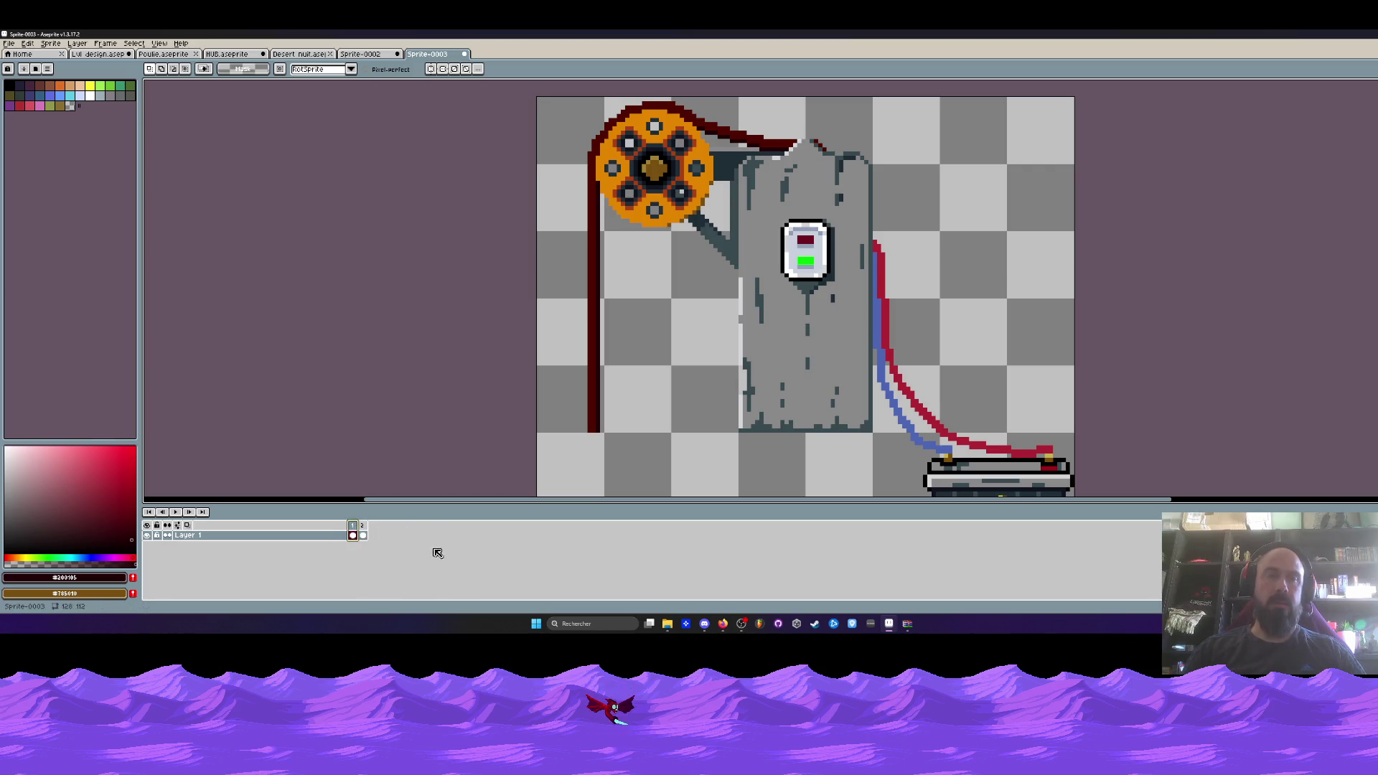
drag(364, 531, 374, 531)
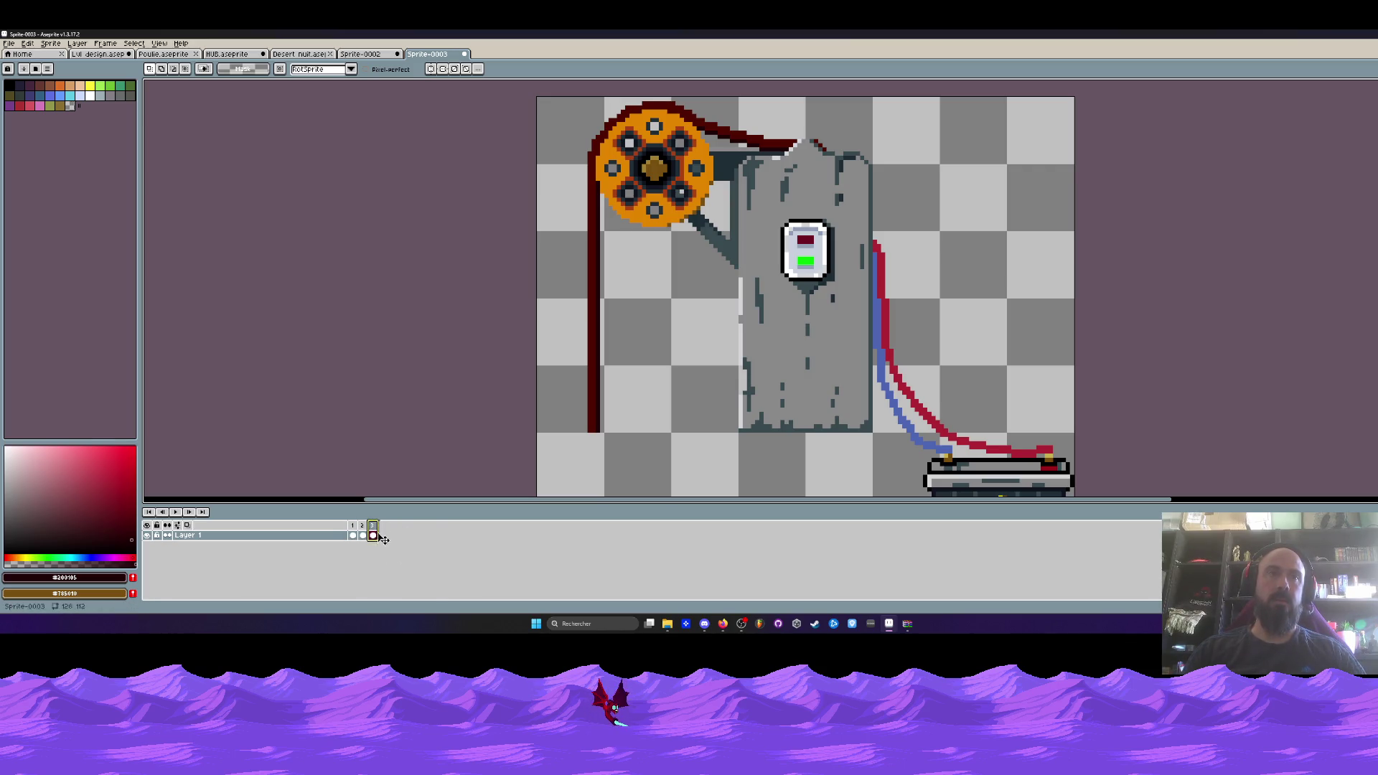
Duplicate frame 2 to the end of the timeline as frame 4.
scroll(589, 231, up, 2)
scroll(588, 231, up, 1)
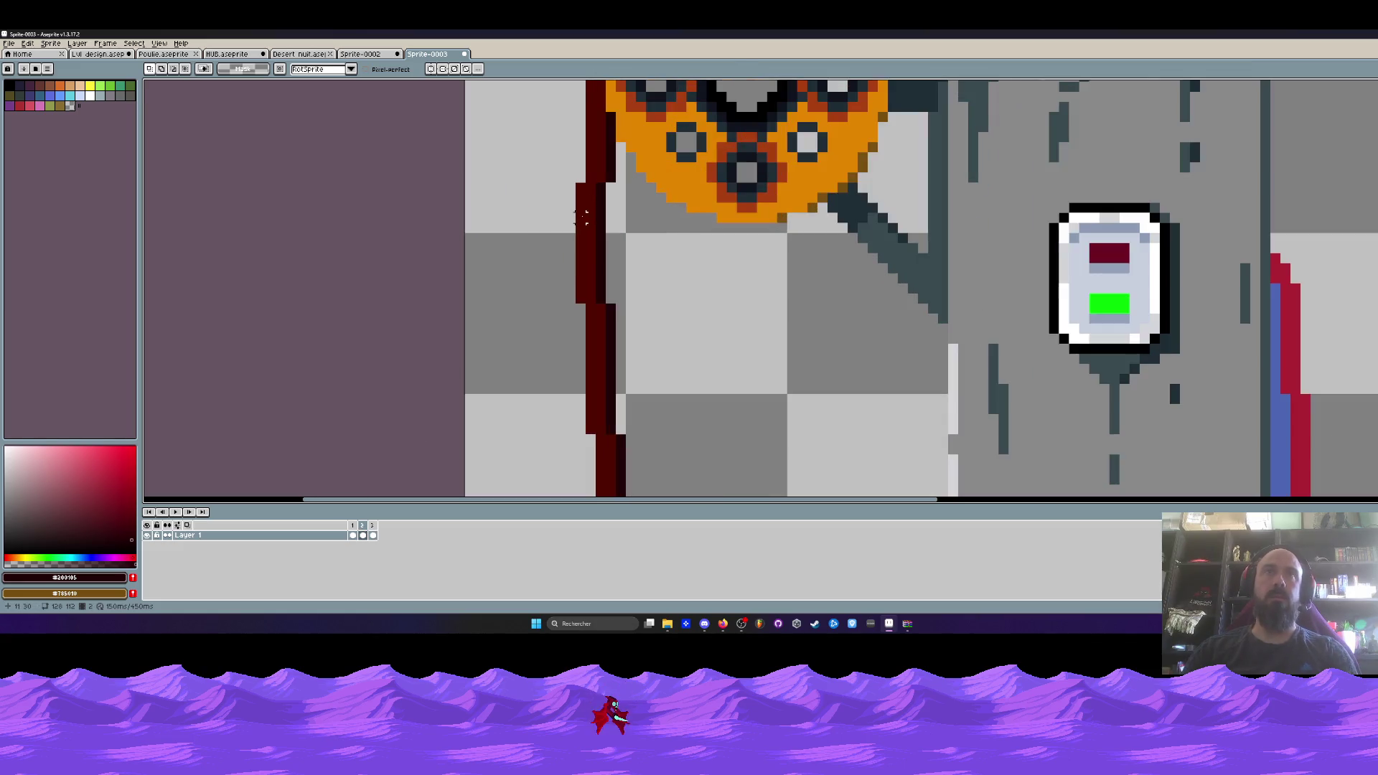
scroll(543, 352, down, 3)
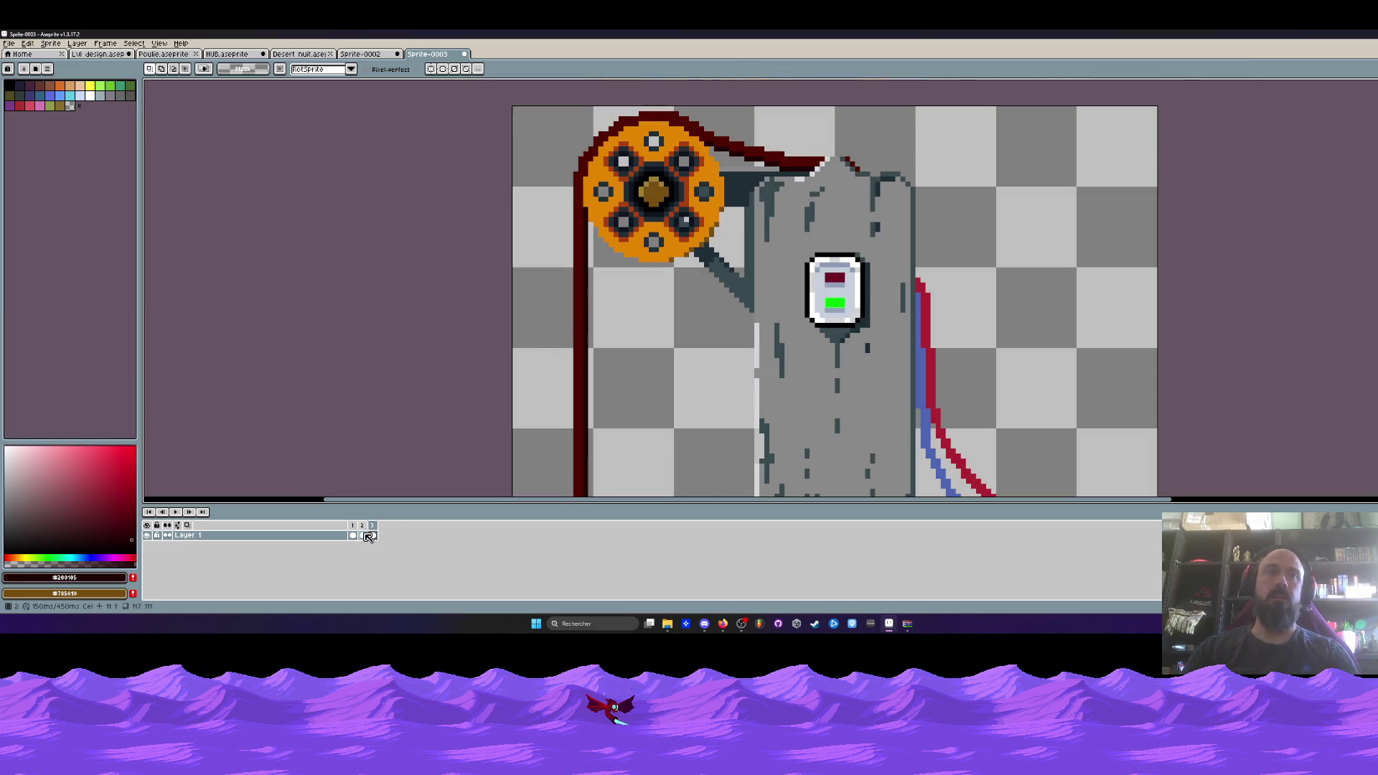
click(363, 535)
mouse_move(364, 536)
mouse_down()
mouse_move(431, 536)
mouse_move(386, 531)
mouse_up()
click(383, 535)
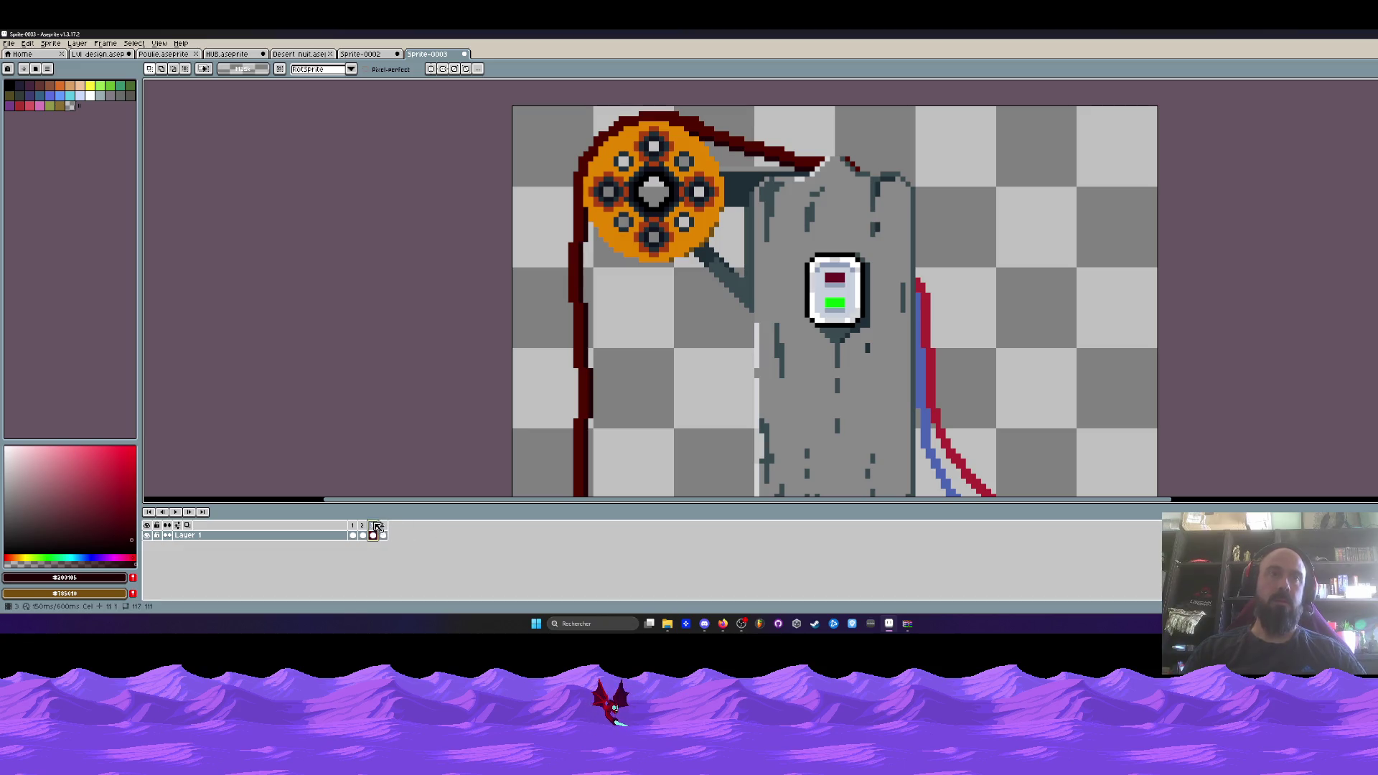
In frame 4, marquee-select a short piece of the hanging rope and nudge it.
scroll(557, 282, up, 2)
scroll(578, 229, up, 1)
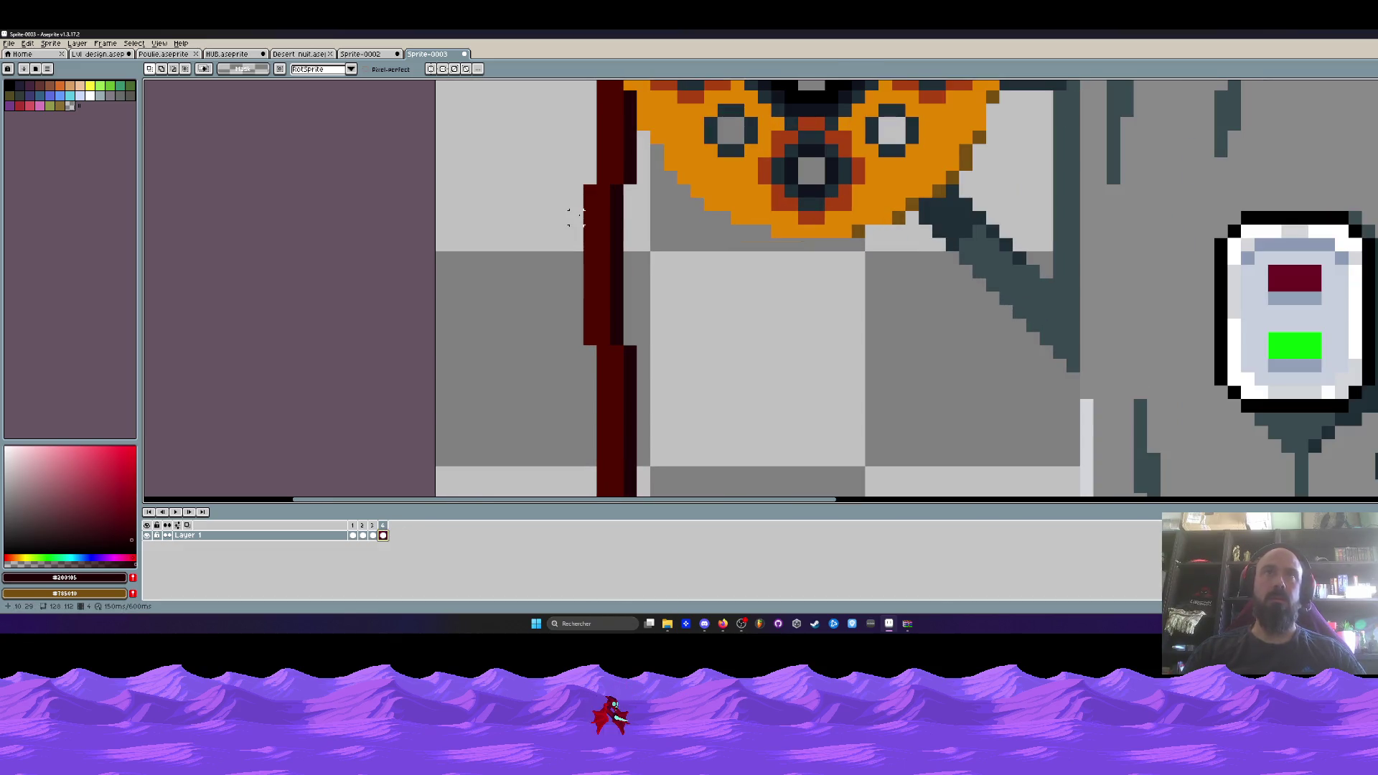
key(m)
mouse_move(576, 191)
mouse_down()
mouse_move(629, 337)
mouse_move(630, 307)
mouse_move(604, 337)
mouse_move(632, 430)
mouse_move(591, 404)
mouse_up()
scroll(604, 208, down, 1)
scroll(606, 331, up, 2)
key(Return)
scroll(592, 405, down, 6)
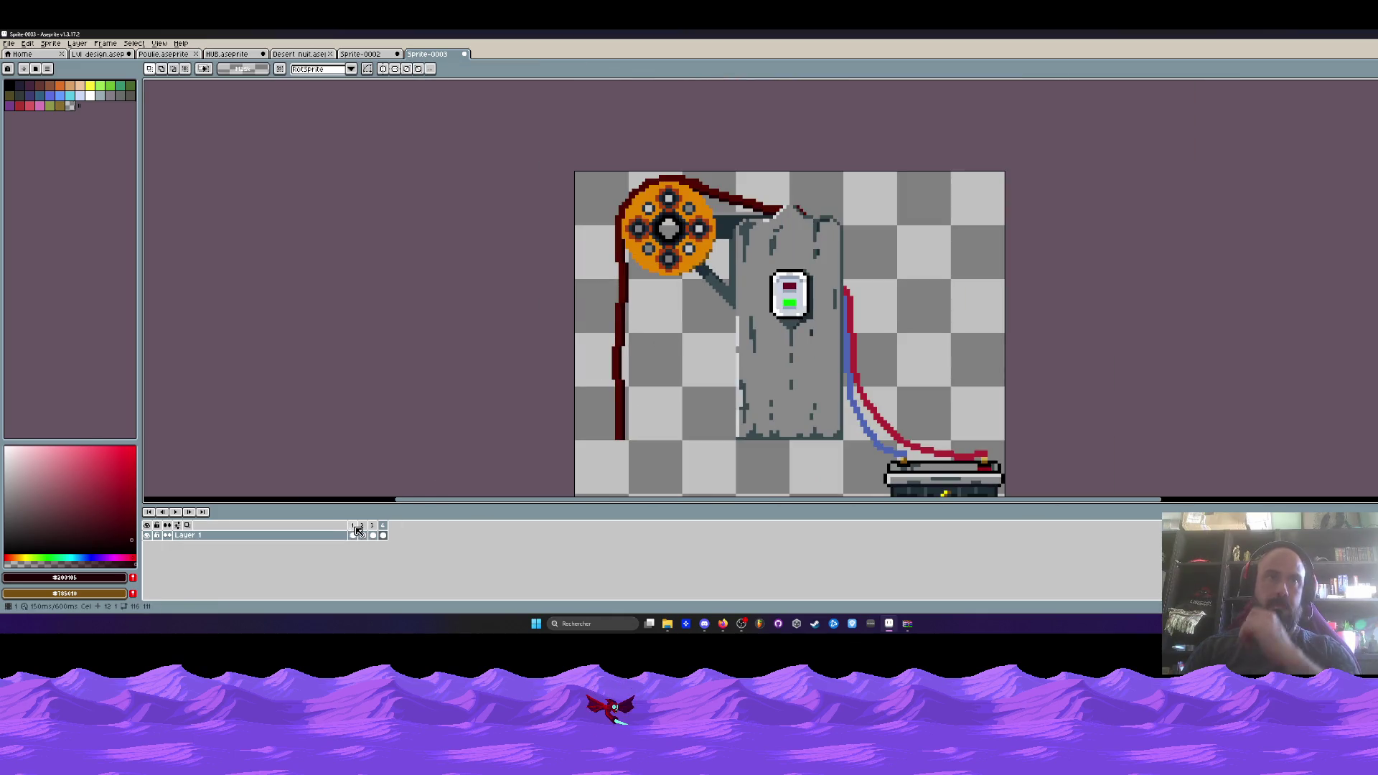
Set frames 1–4 to 100 ms each and play the resulting 400 ms loop.
key(Return)
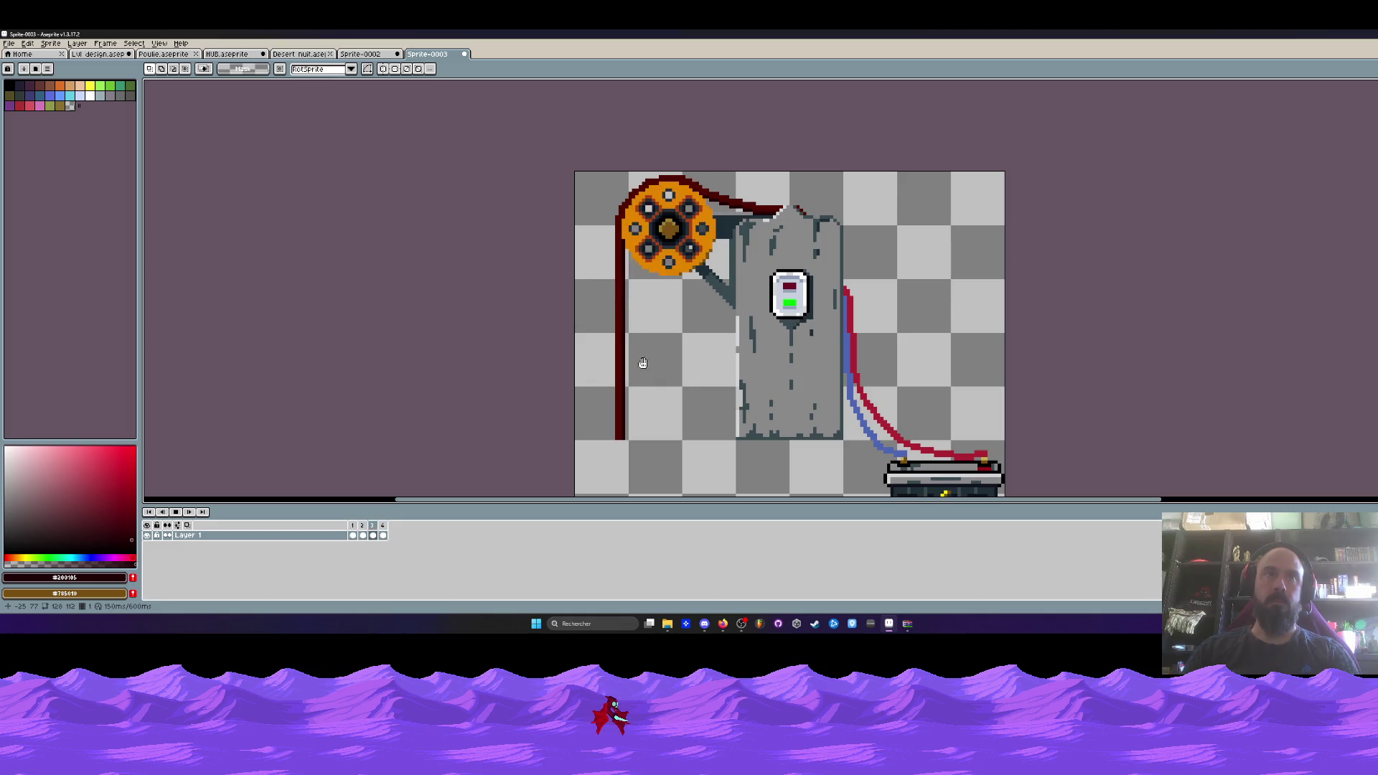
drag(353, 525, 383, 525)
double_click(382, 525)
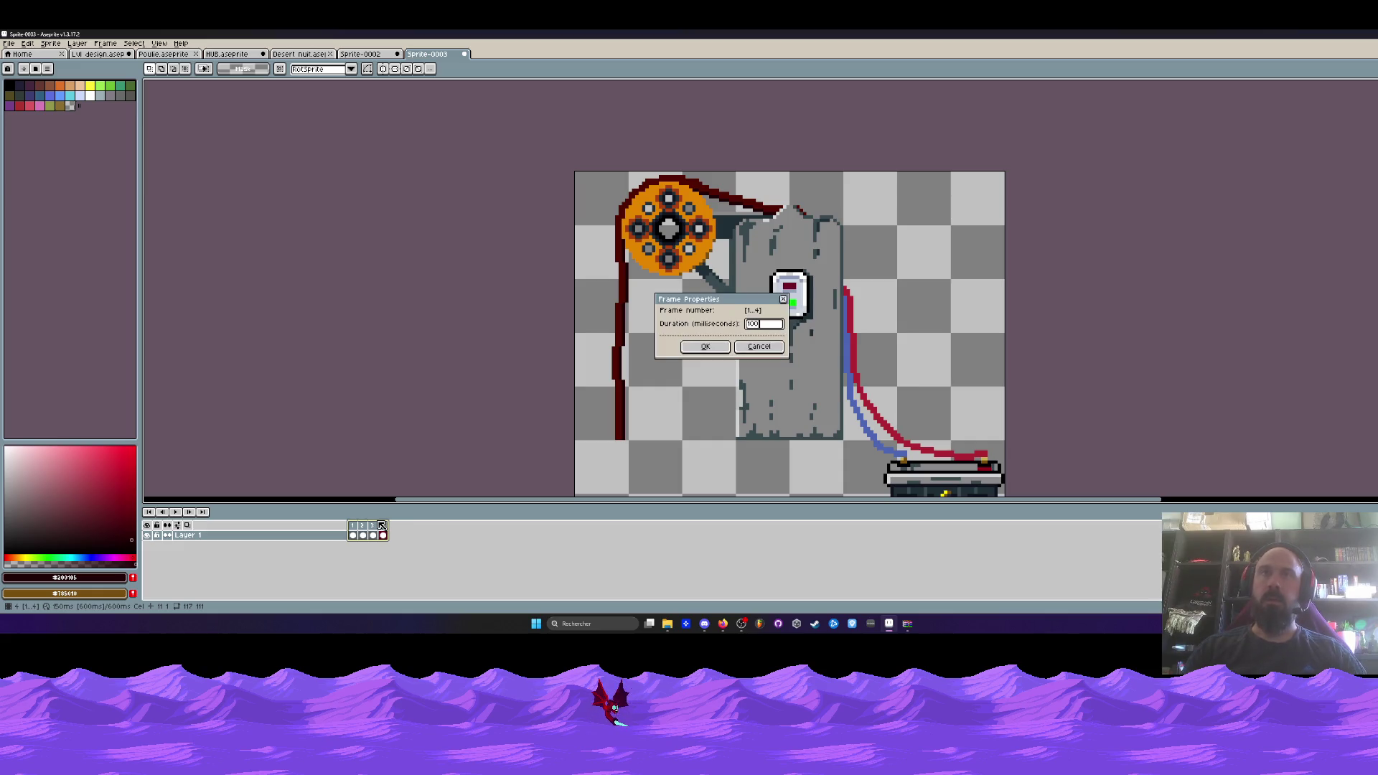
click(706, 346)
click(352, 530)
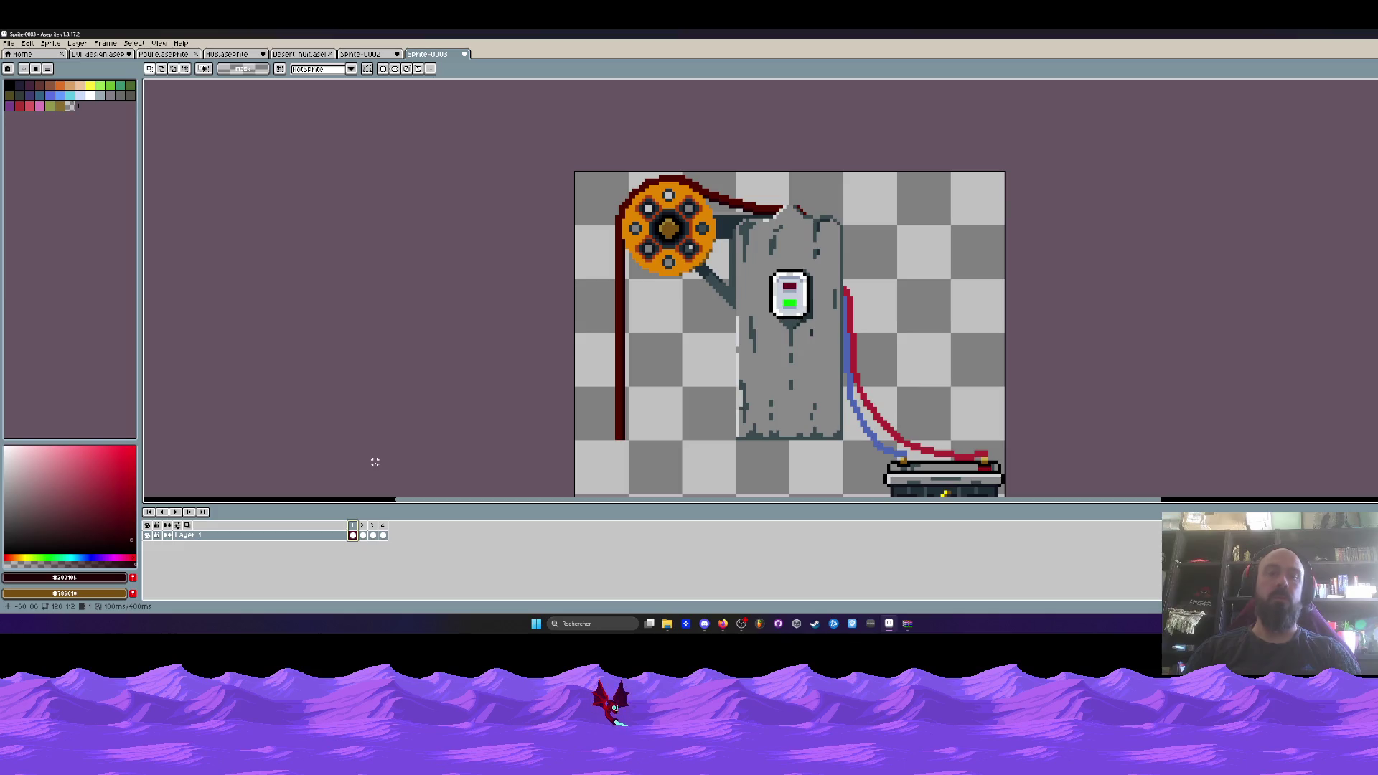
key(Return)
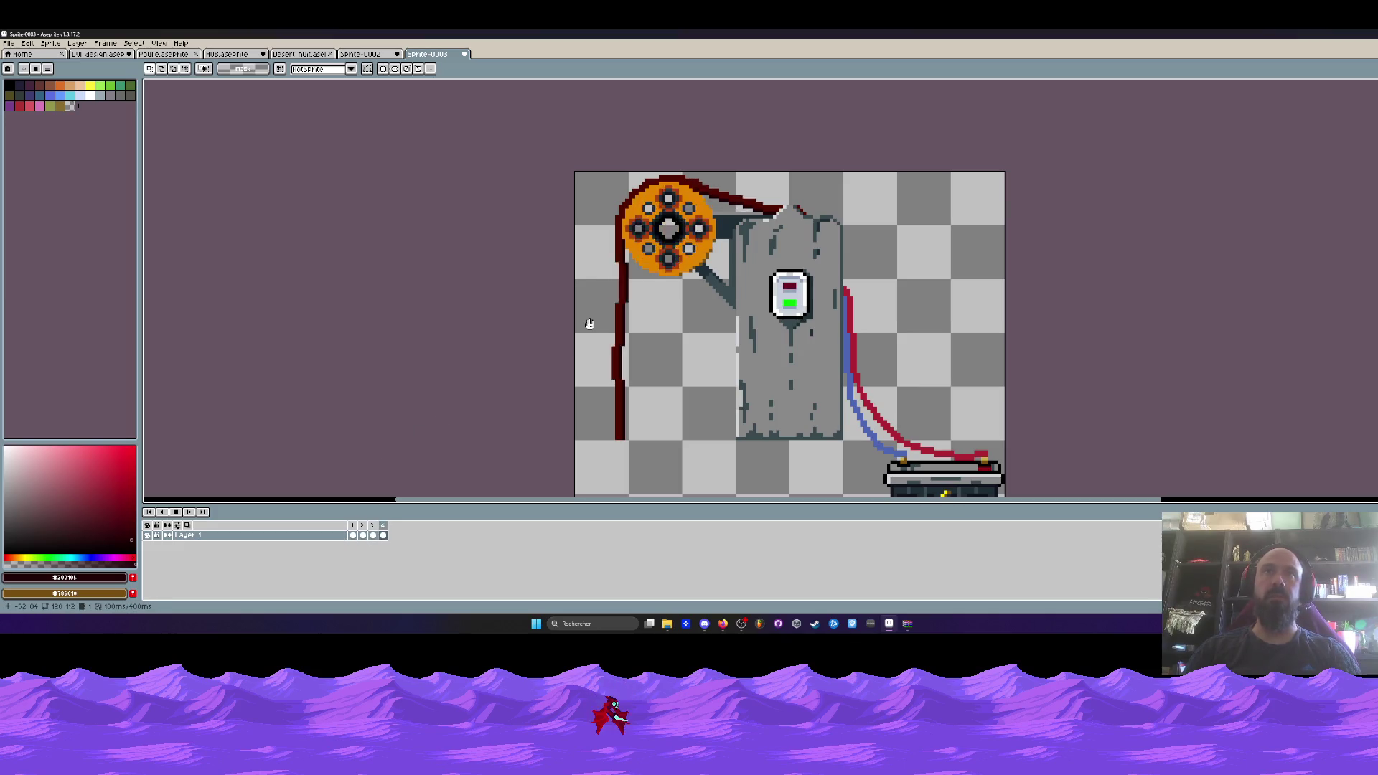
scroll(591, 319, down, 1)
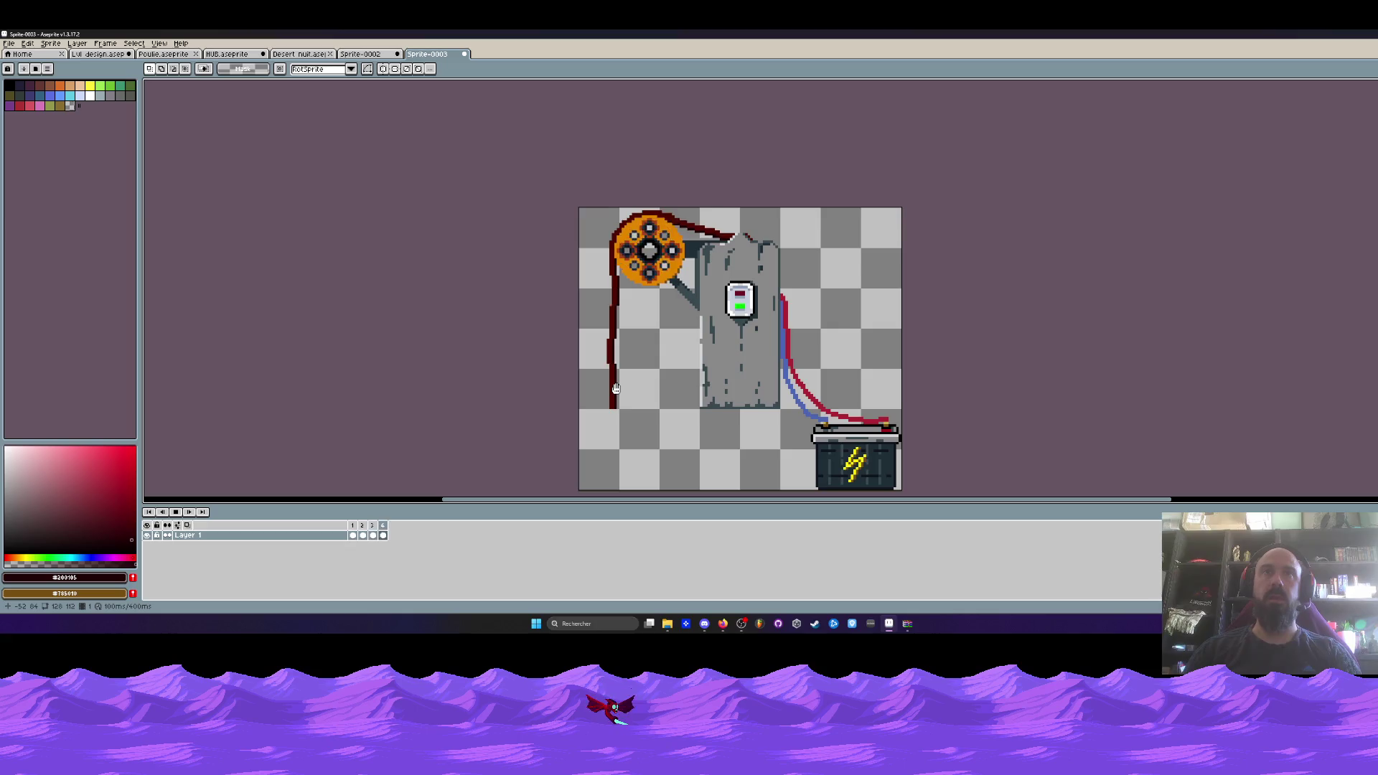
click(355, 529)
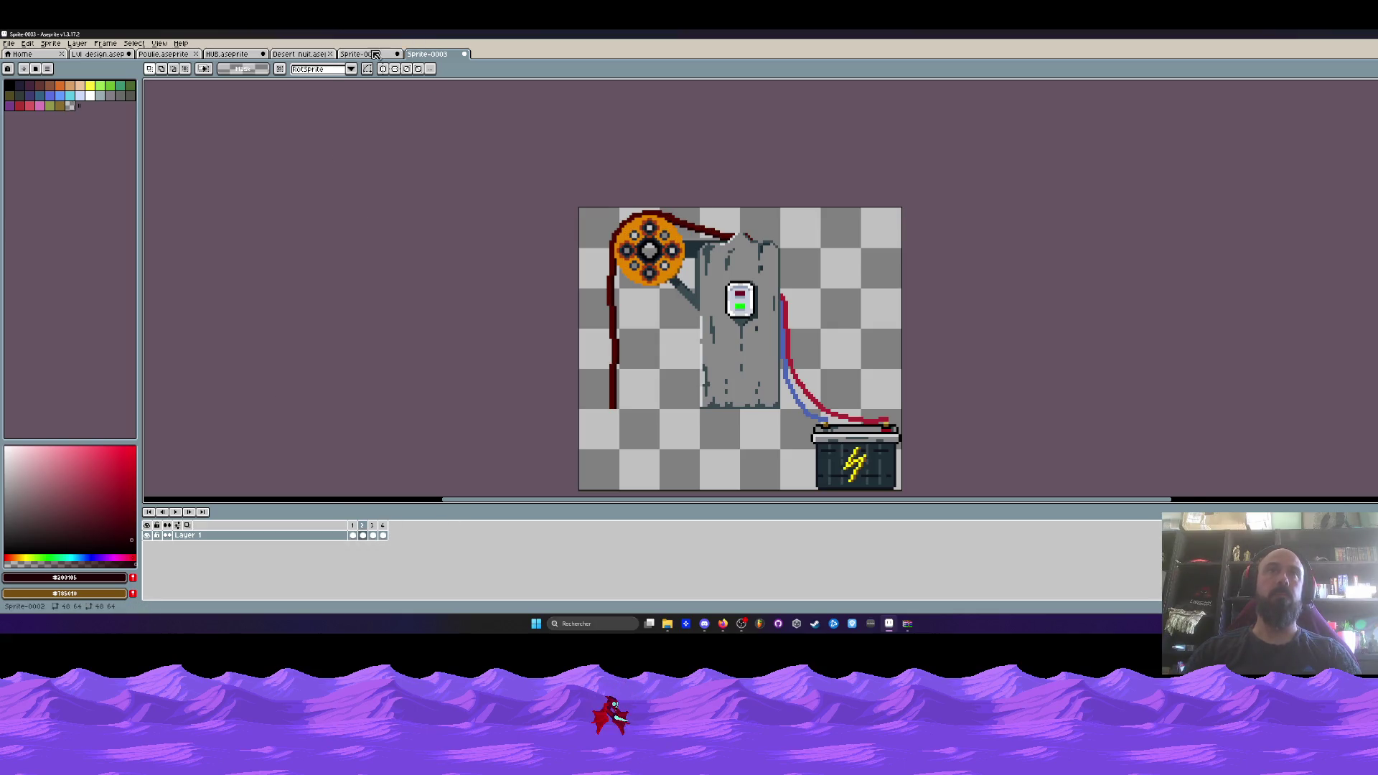
Give both Sprite-0002 frames a 100 ms duration, then play the Sprite-0003 animation.
click(375, 53)
key(Return)
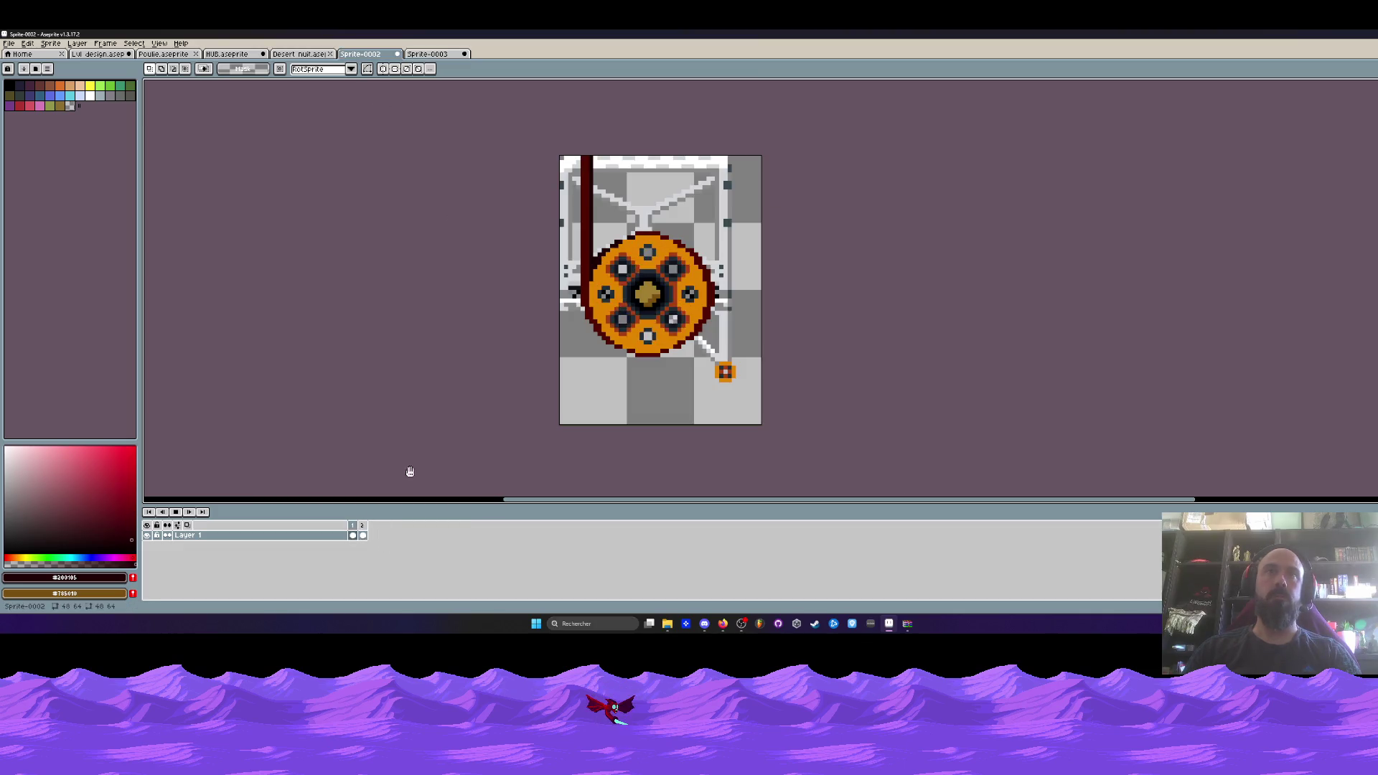
drag(353, 525, 363, 526)
double_click(362, 526)
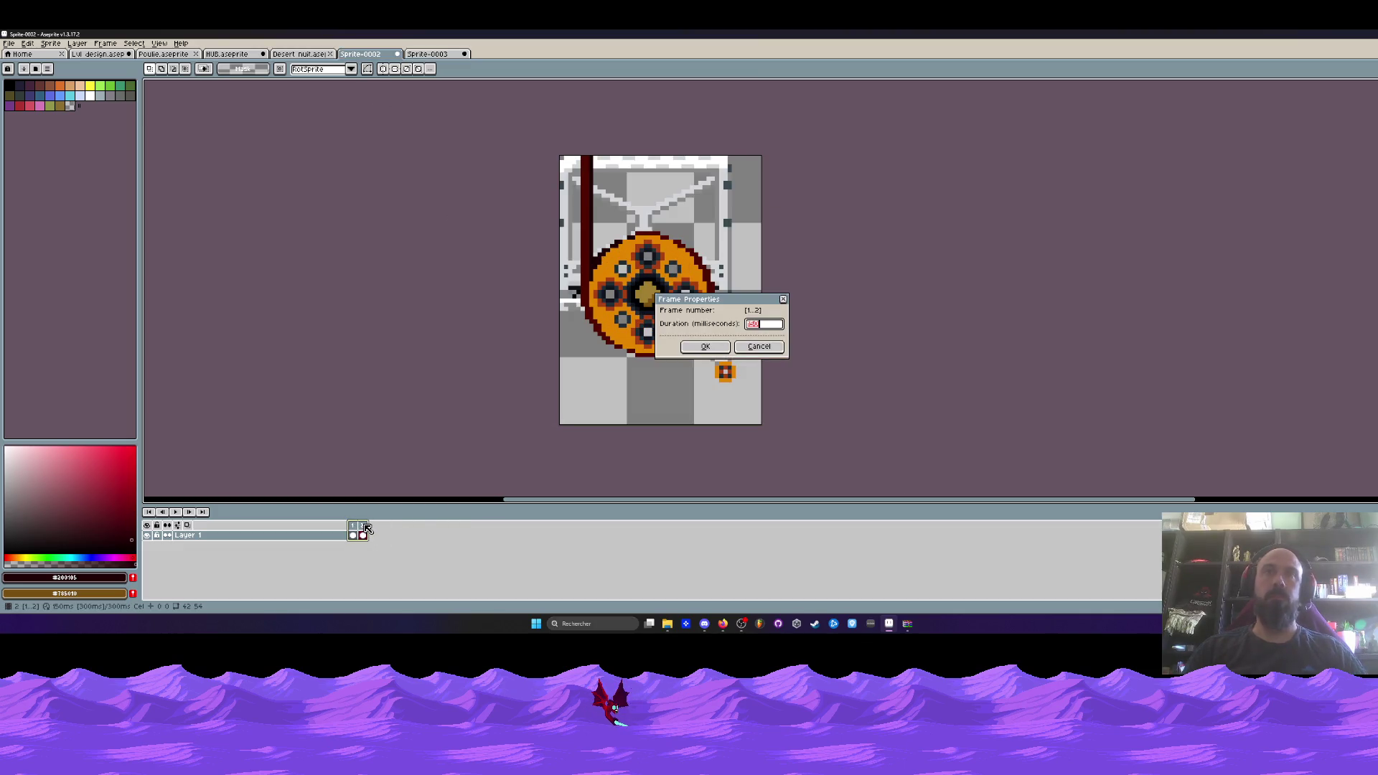
text(100)
click(705, 347)
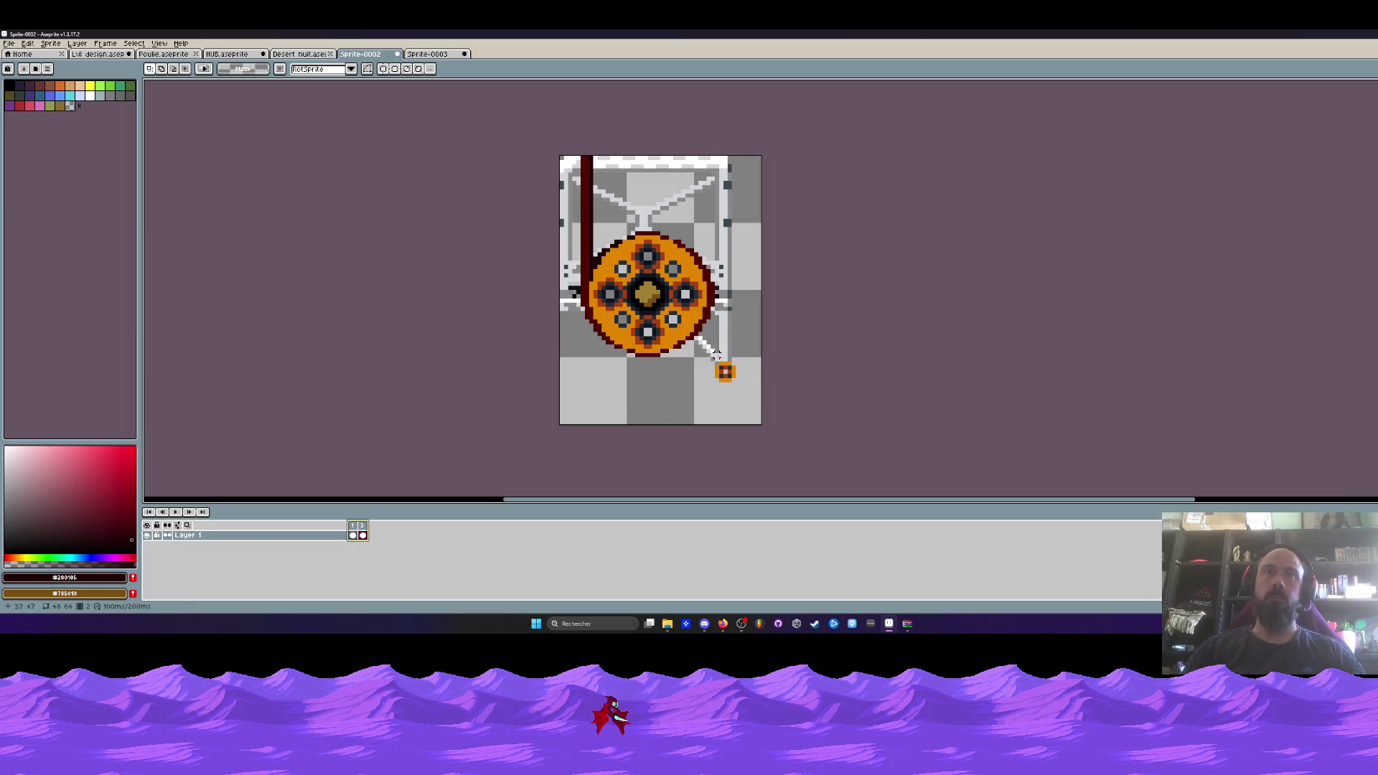
click(431, 53)
key(Return)
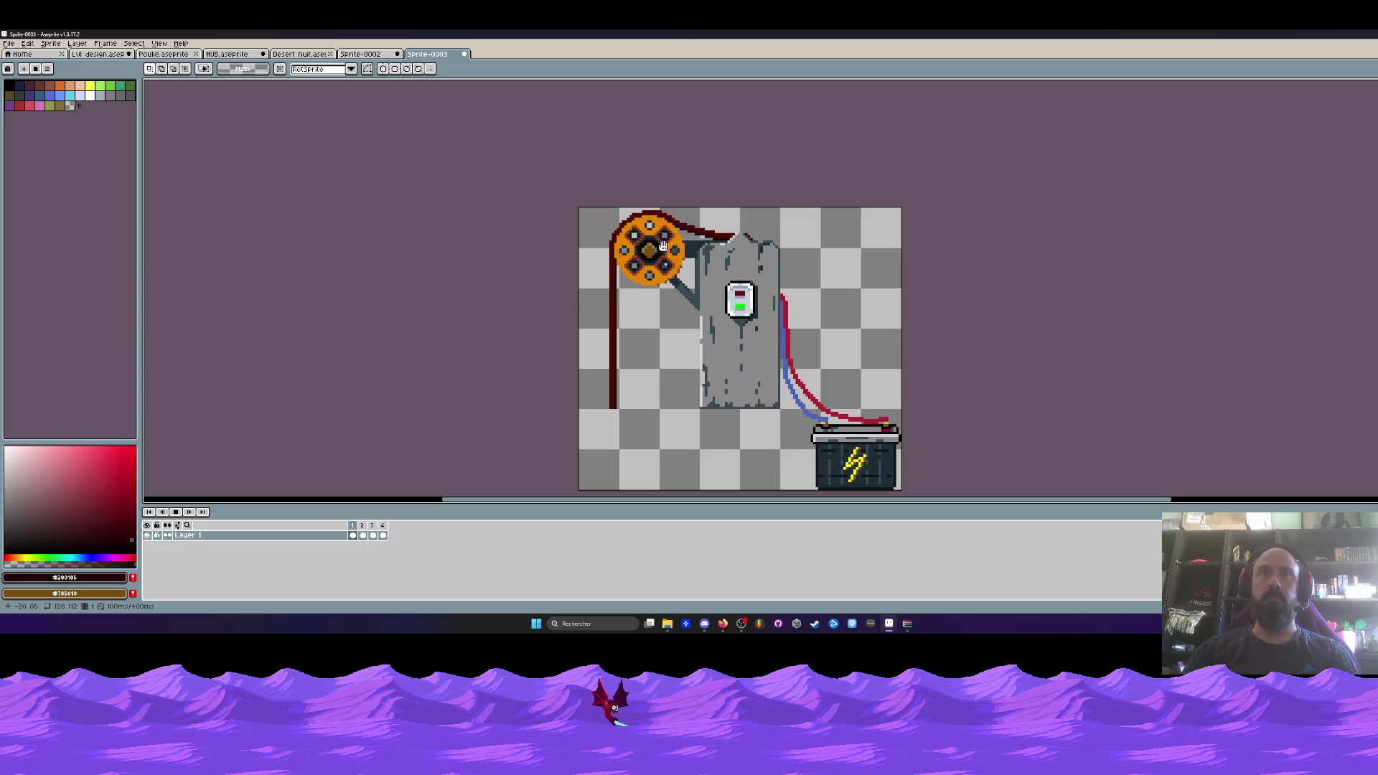
Zoom in on frame 1 and copy the brown cross-shaped hub.
scroll(642, 236, up, 2)
key(Return)
scroll(653, 253, up, 2)
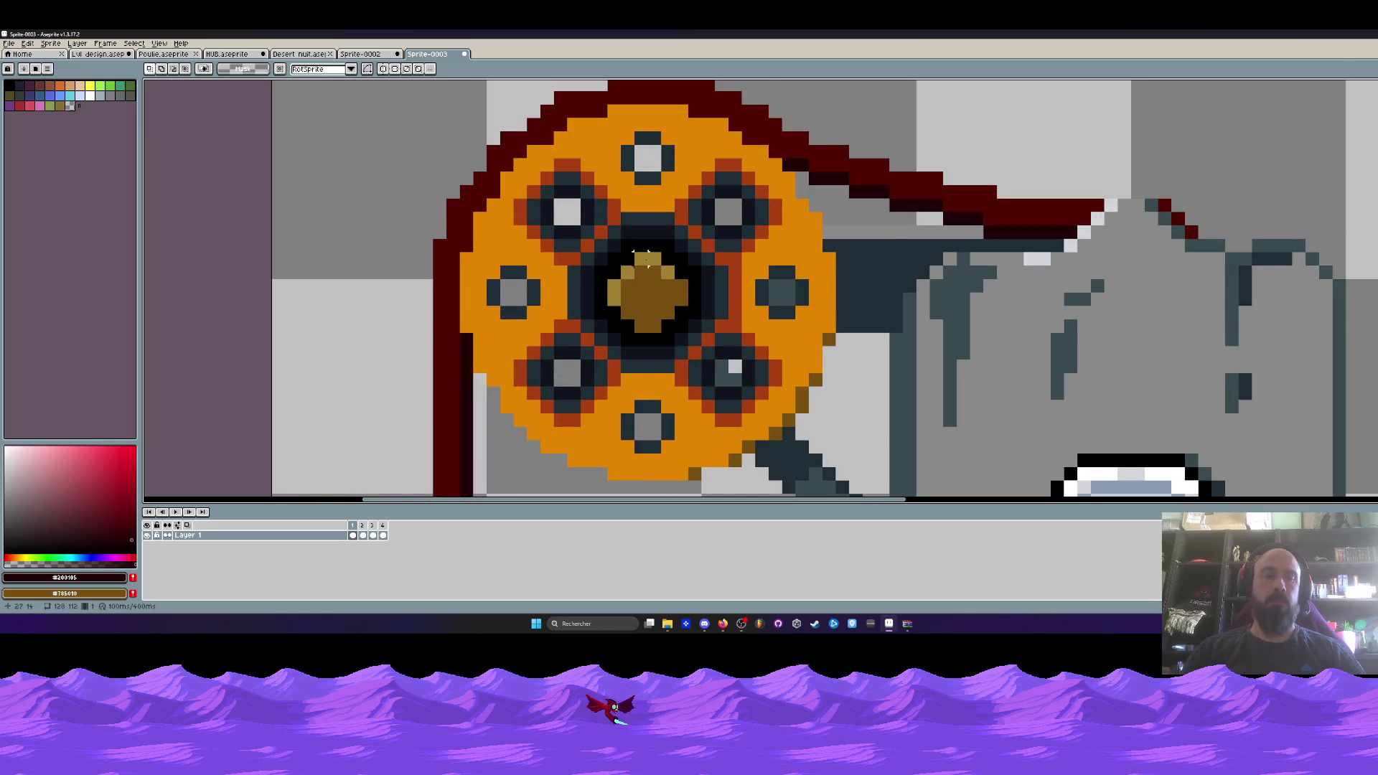
scroll(645, 258, up, 1)
key(b)
mouse_move(590, 291)
mouse_down()
mouse_move(624, 345)
mouse_move(657, 355)
mouse_move(698, 296)
mouse_move(689, 316)
mouse_up()
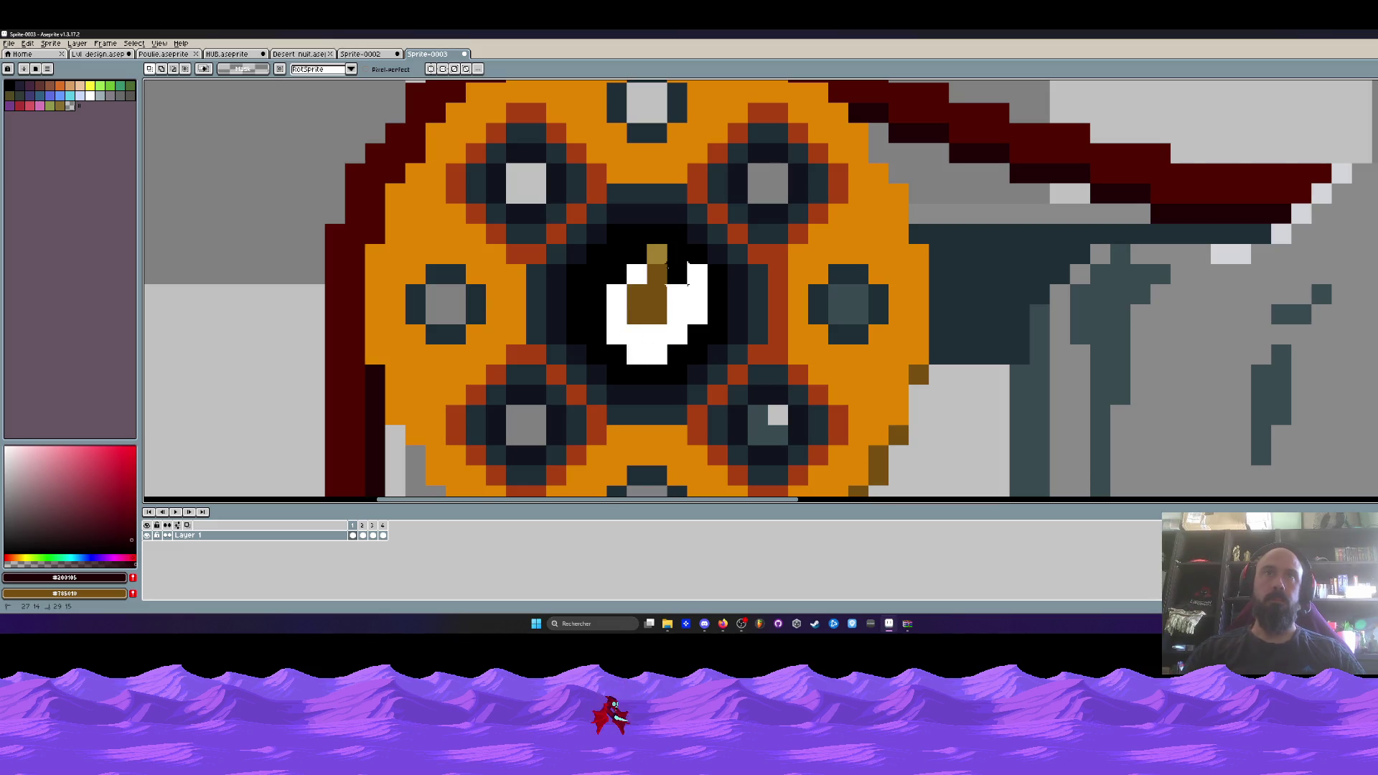
key(ctrl+z)
key(ctrl+z)
key(ctrl+z)
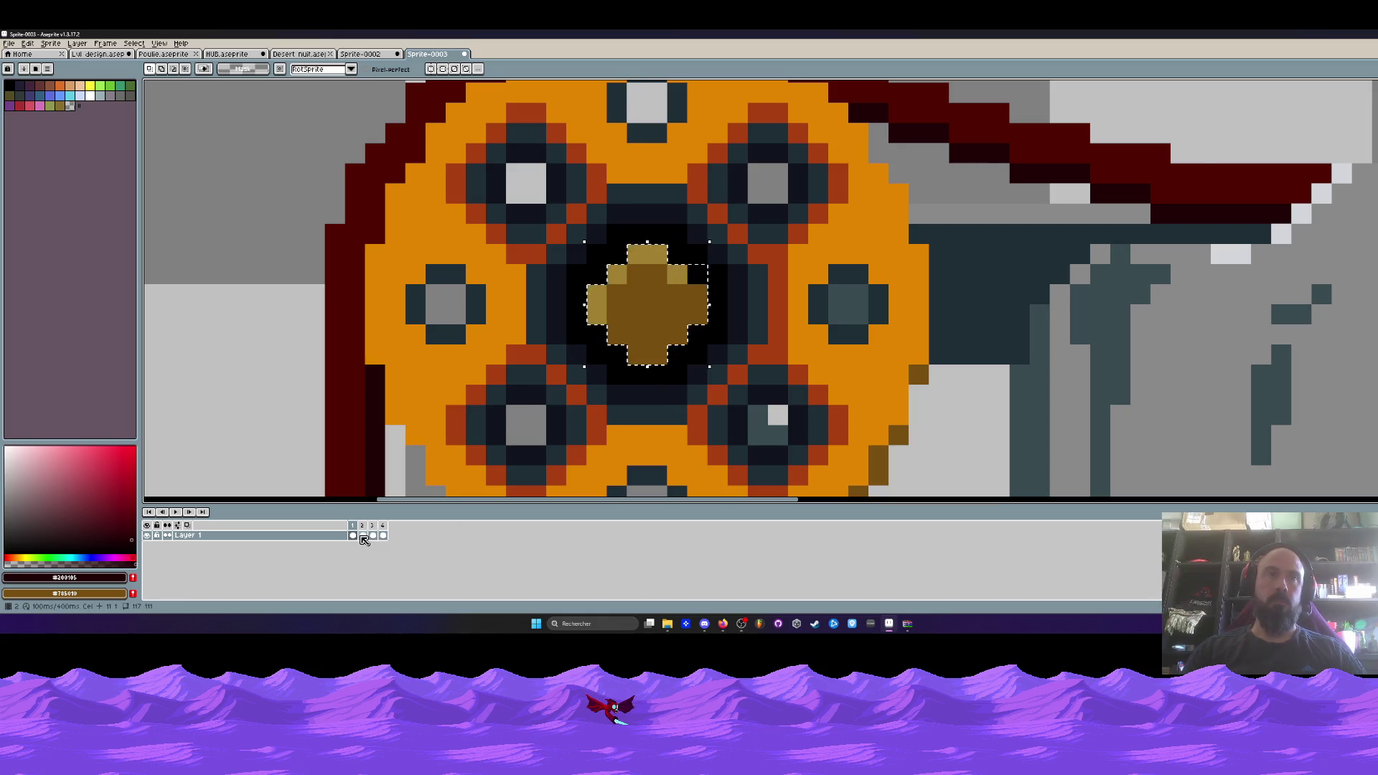
Paste the brown hub into frames 2, 3 and 4.
click(362, 536)
key(ctrl+v)
click(372, 535)
key(ctrl+v)
click(382, 535)
key(ctrl+v)
key(Return)
Play the animation from frame 1 to check the hub, then select all four frames.
key(Return)
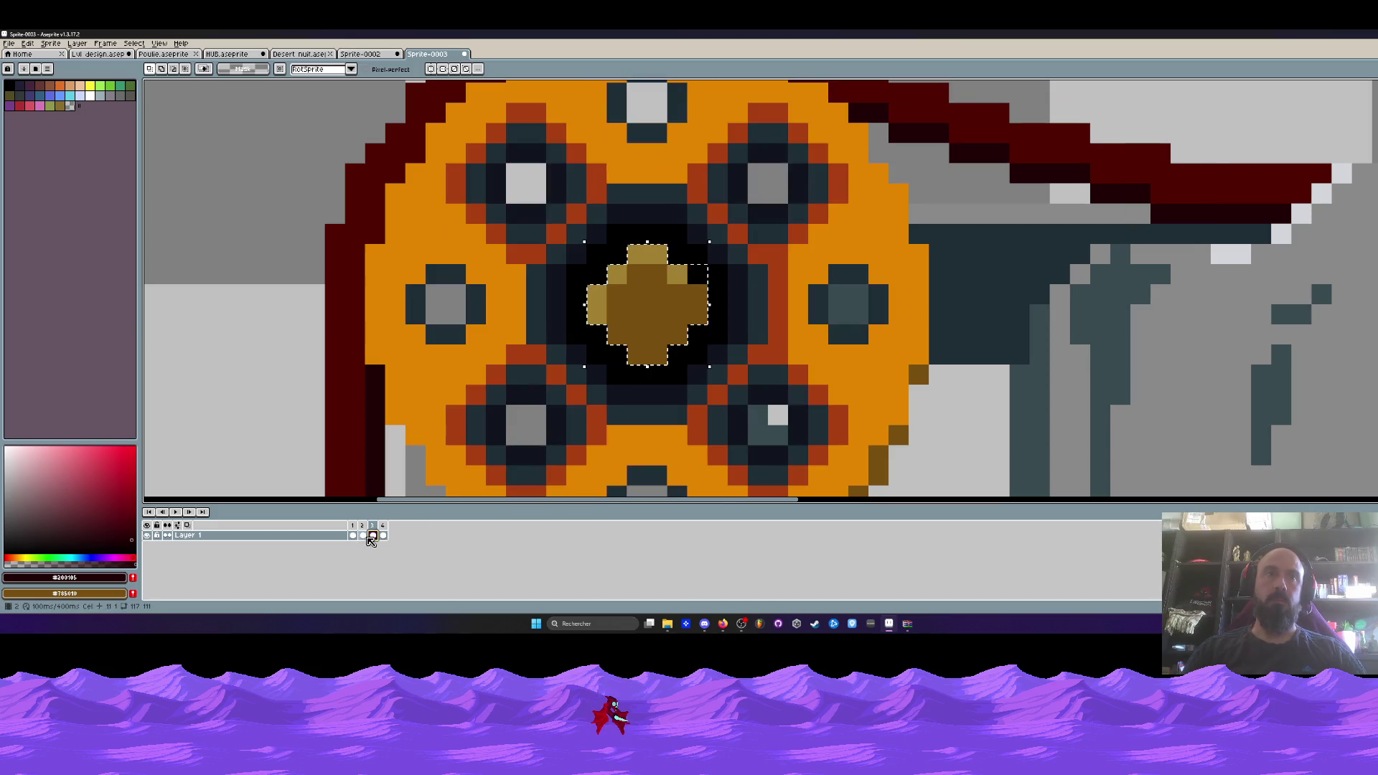
click(352, 531)
scroll(425, 437, down, 5)
key(Return)
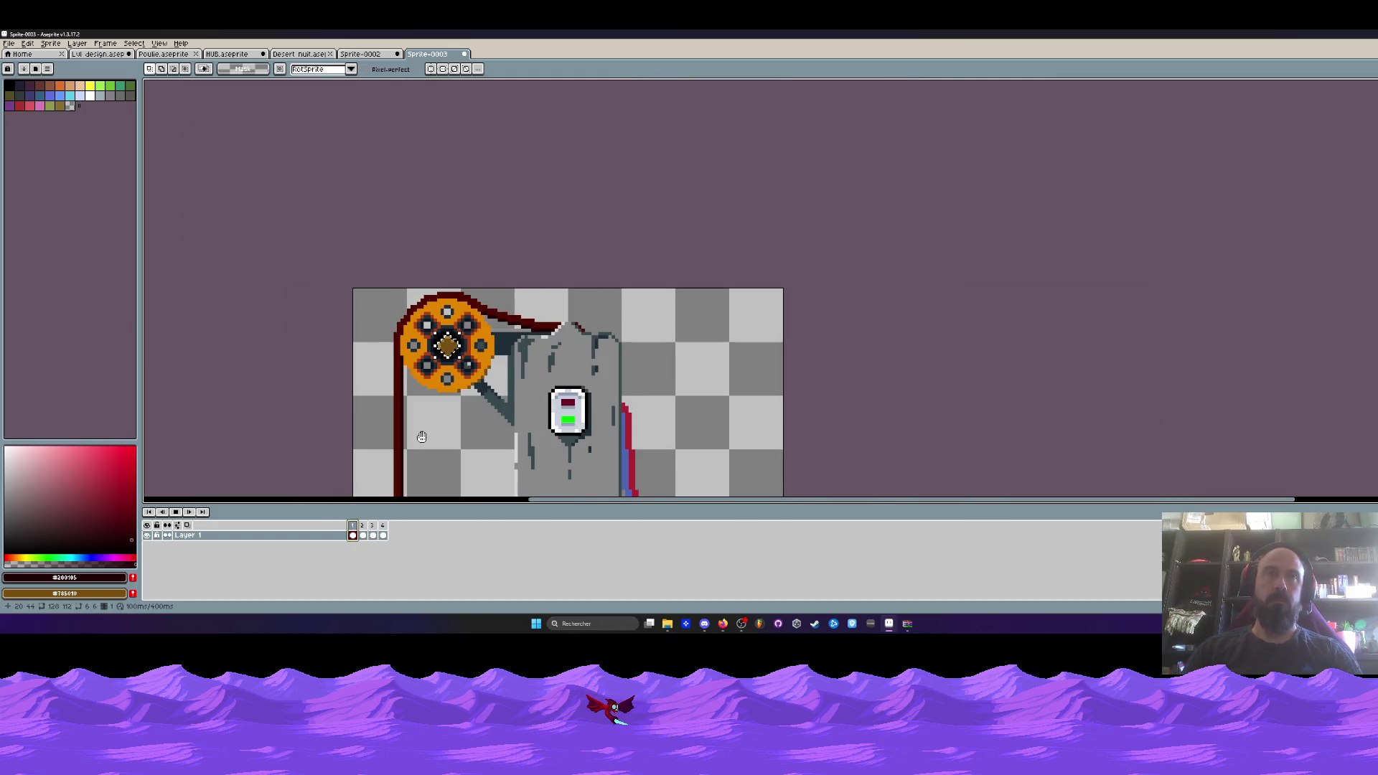
scroll(425, 437, down, 2)
scroll(424, 320, up, 3)
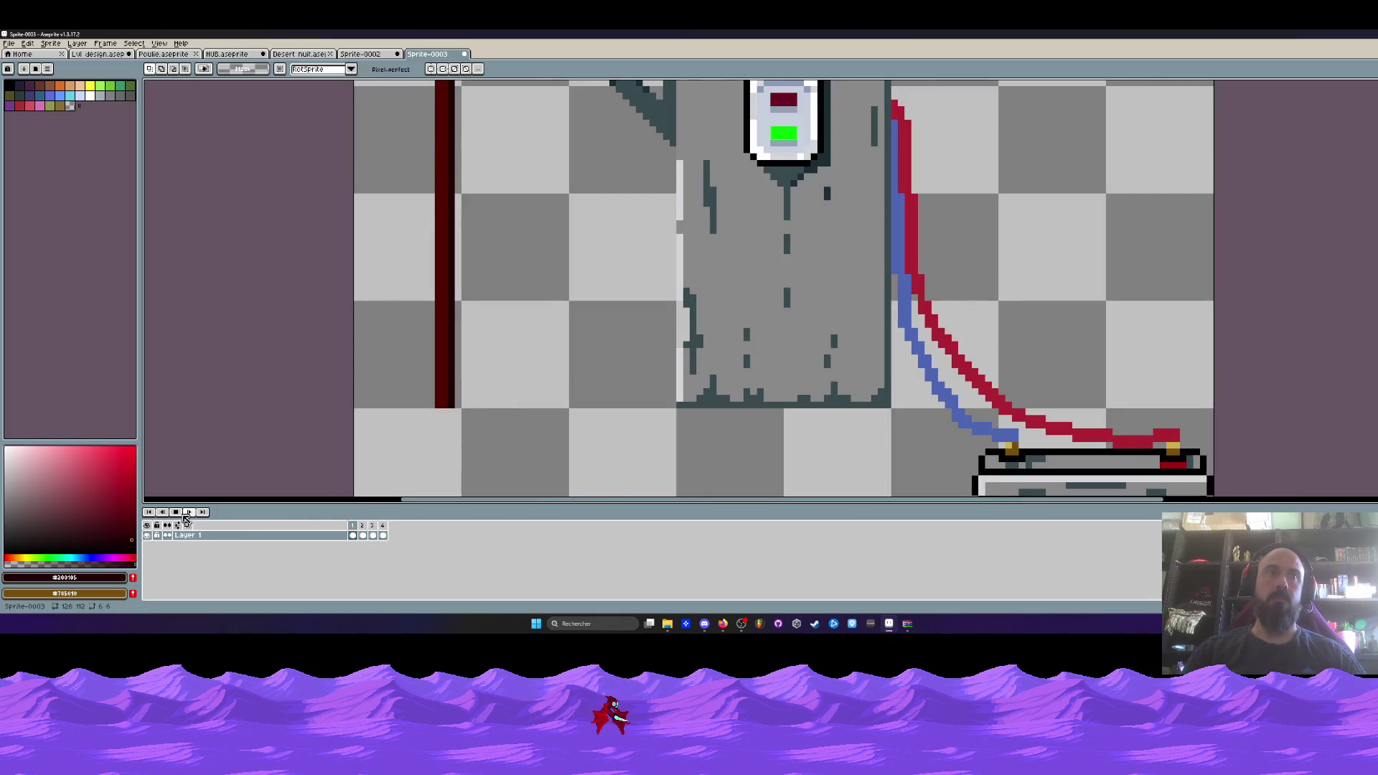
scroll(477, 303, down, 4)
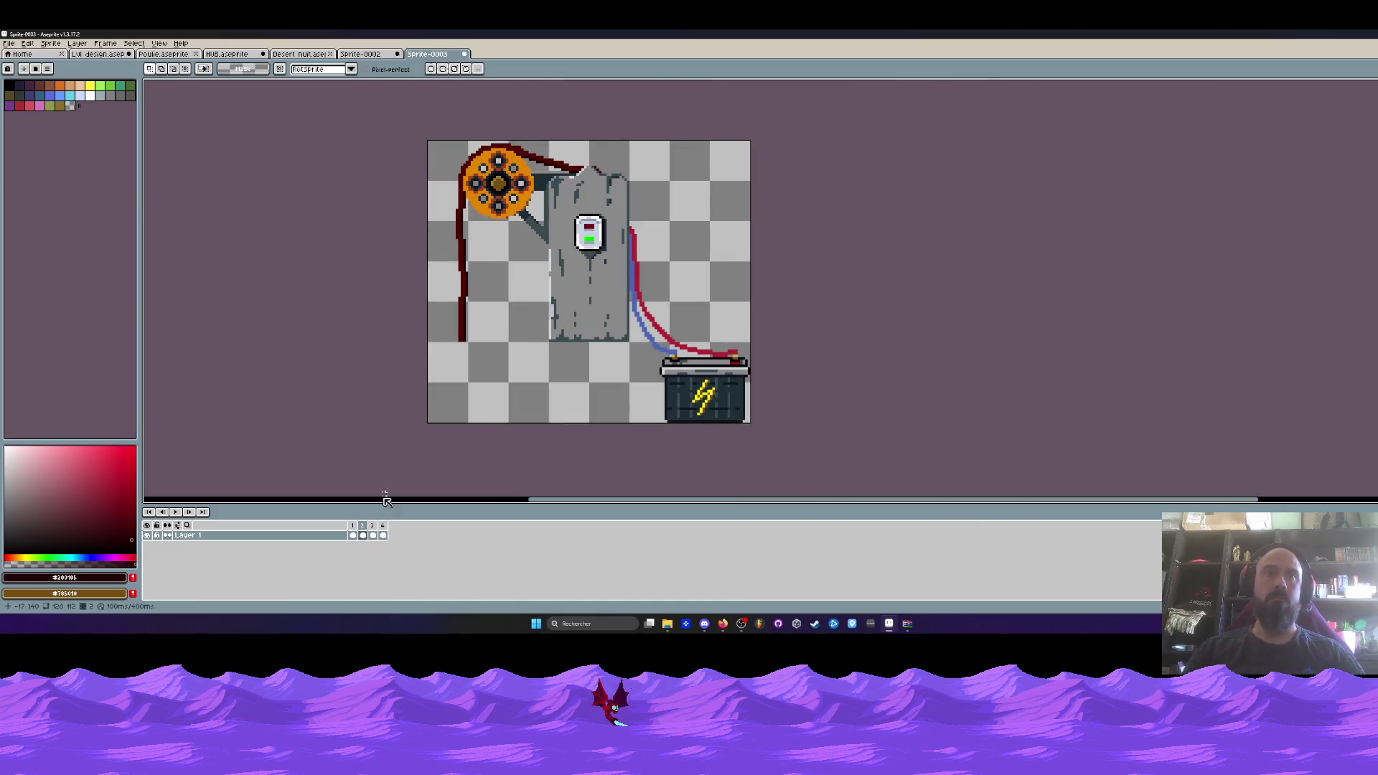
drag(353, 535, 382, 535)
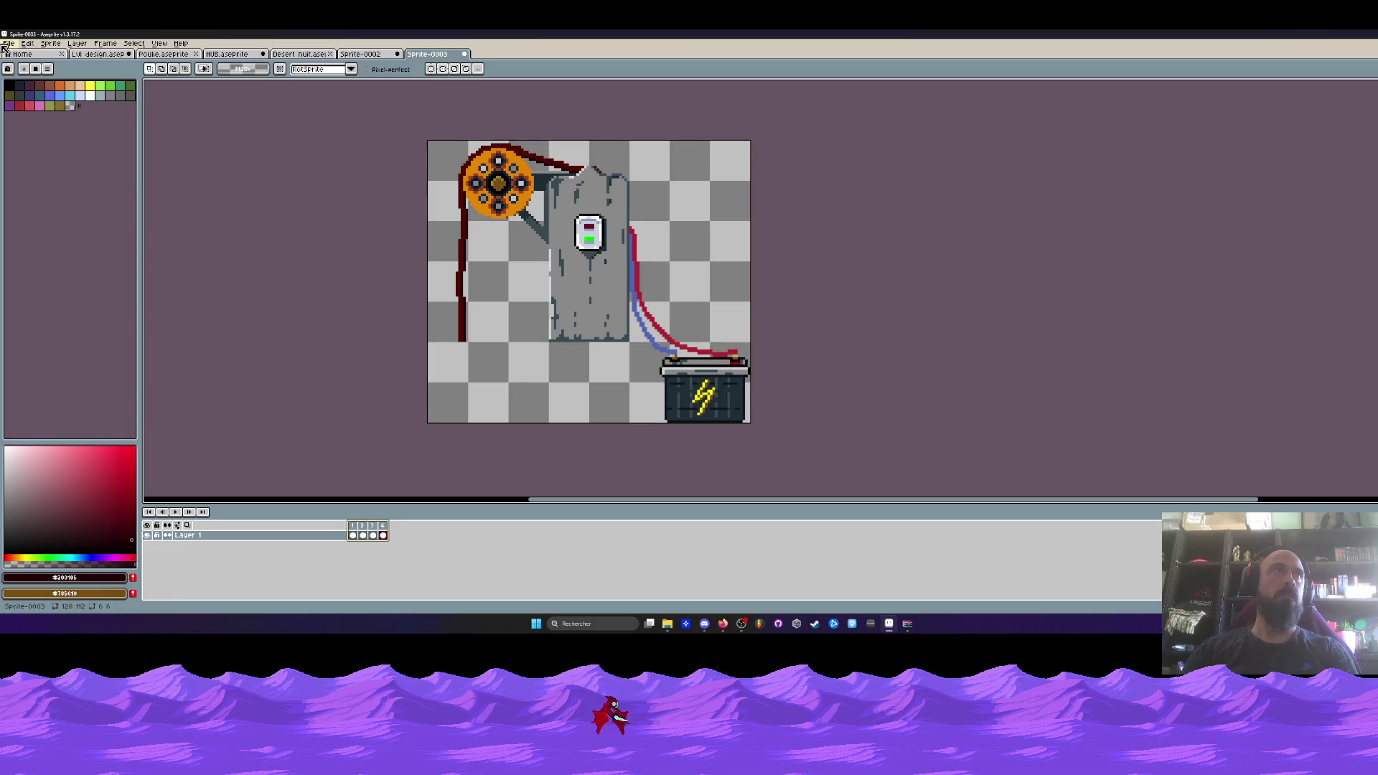
Save the generator sprite to the desktop as Moteur in the .aseprite format.
key(alt+f)
key(Down)
key(Down)
key(Down)
key(Return)
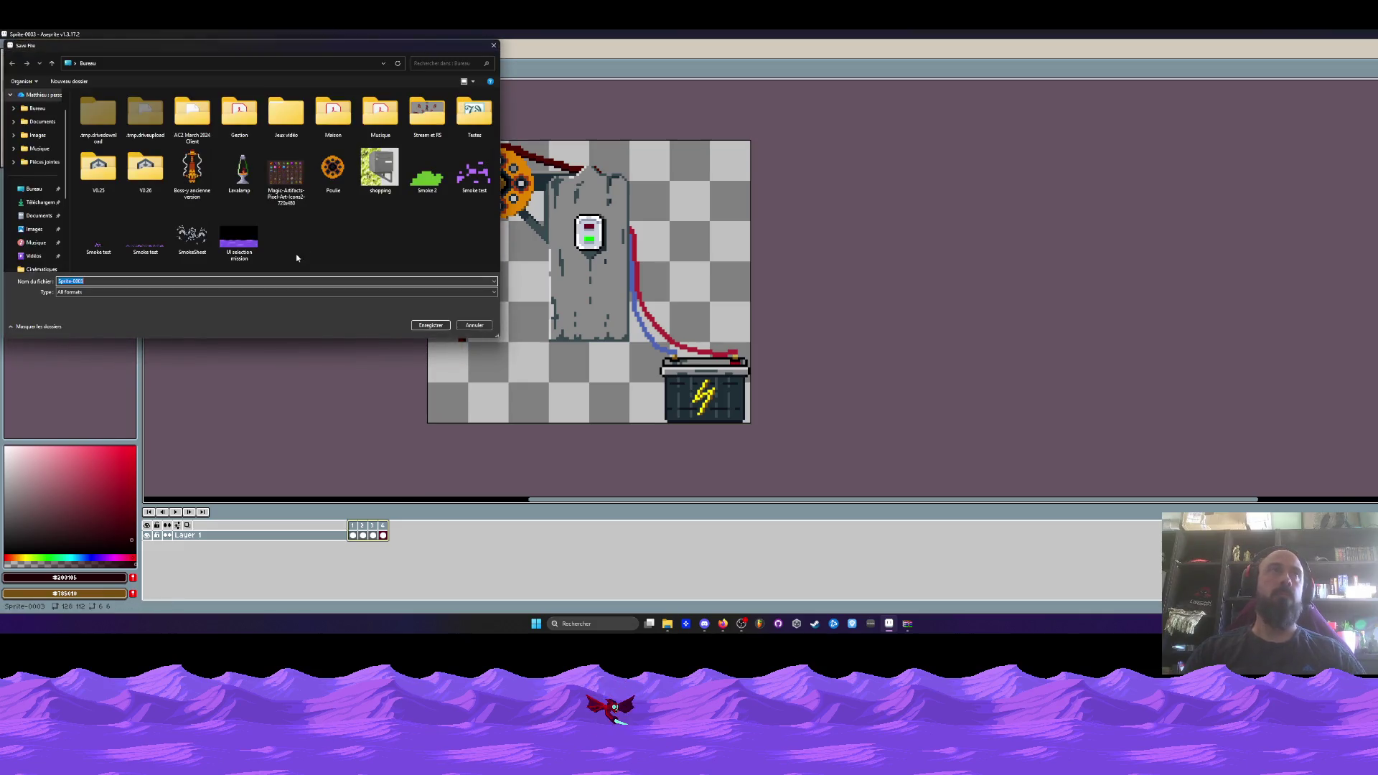
click(33, 189)
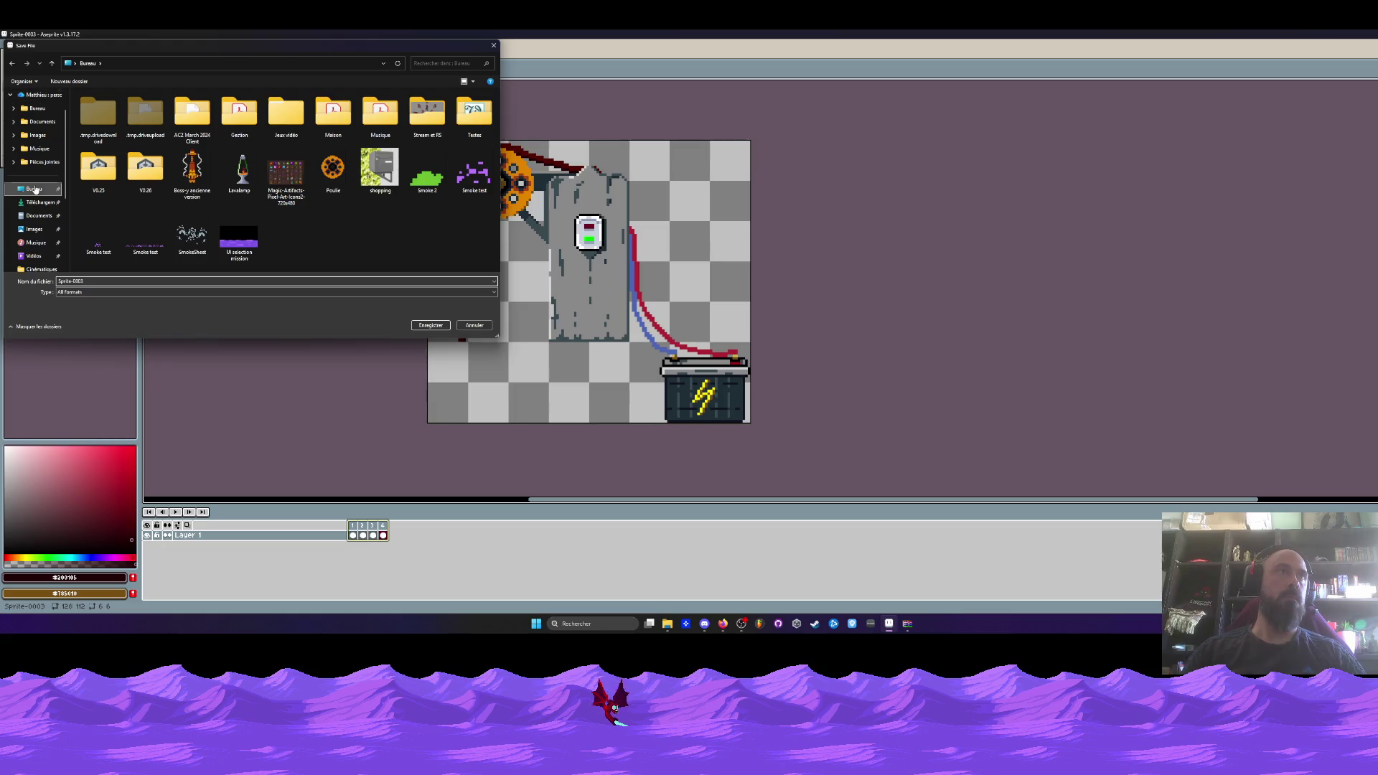
drag(99, 280, 55, 282)
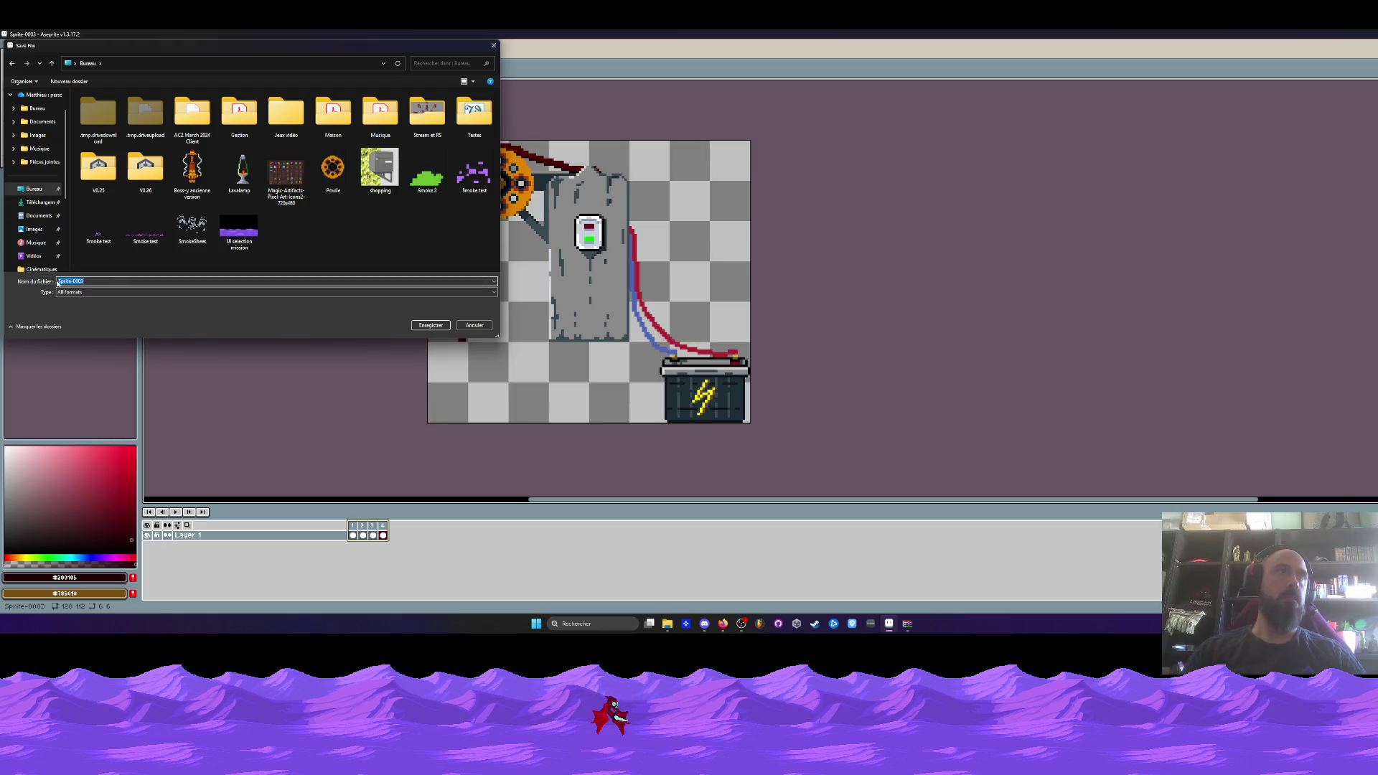
drag(327, 54, 365, 71)
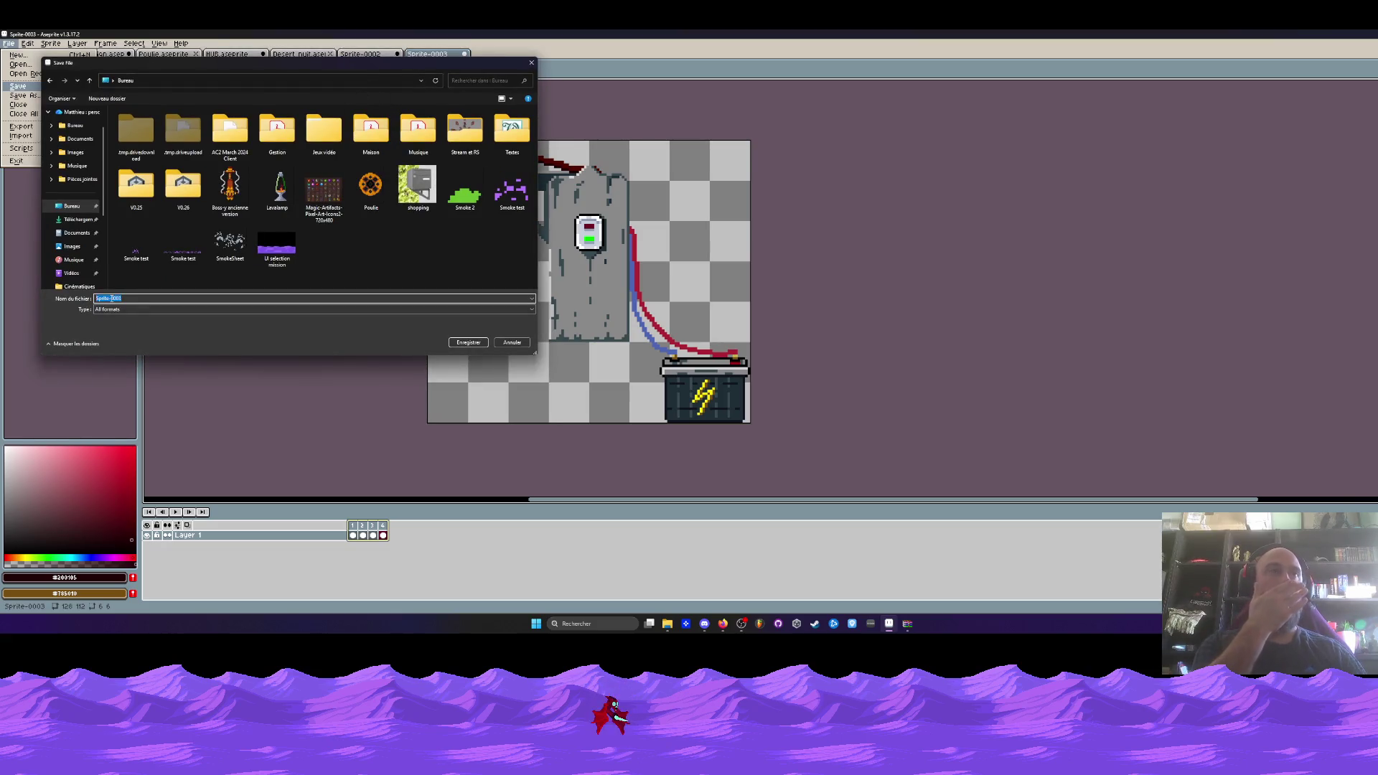
text(Moteur)
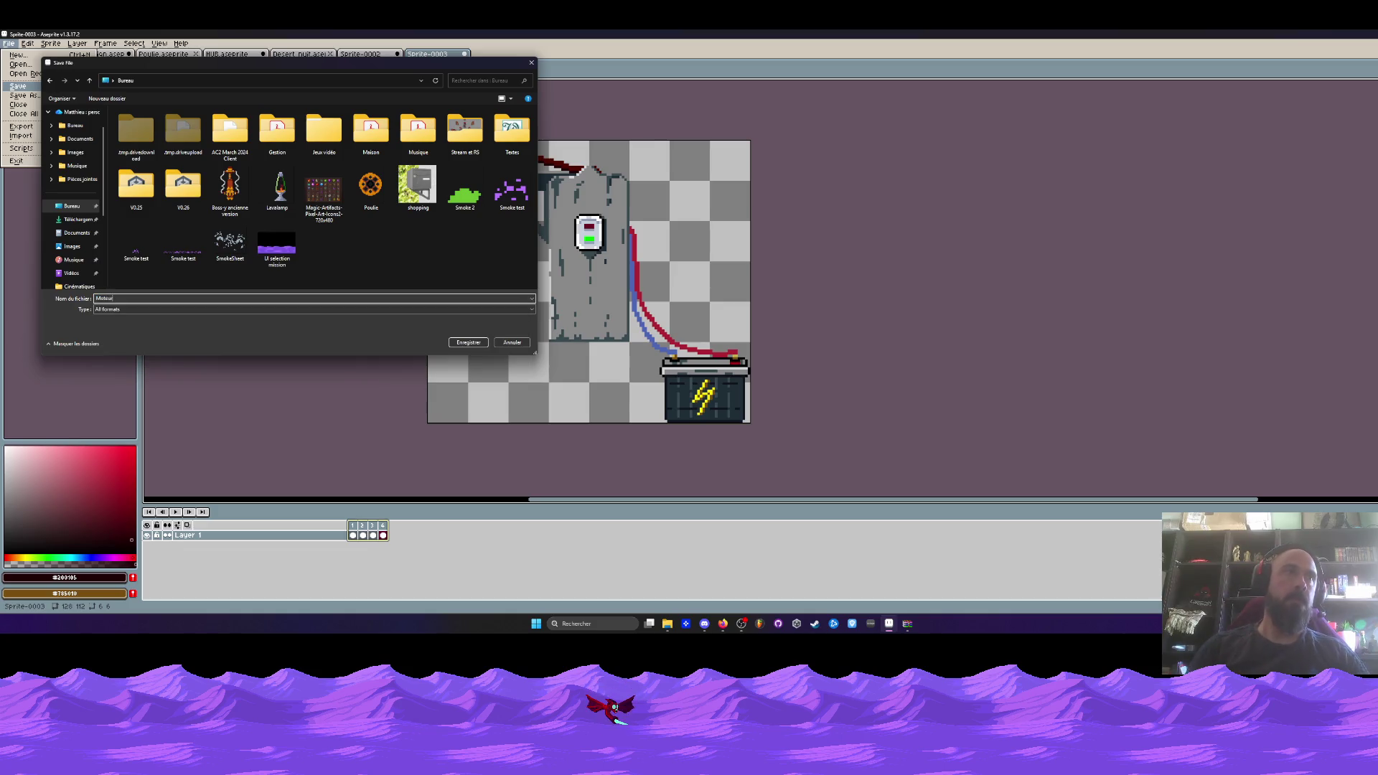
click(123, 309)
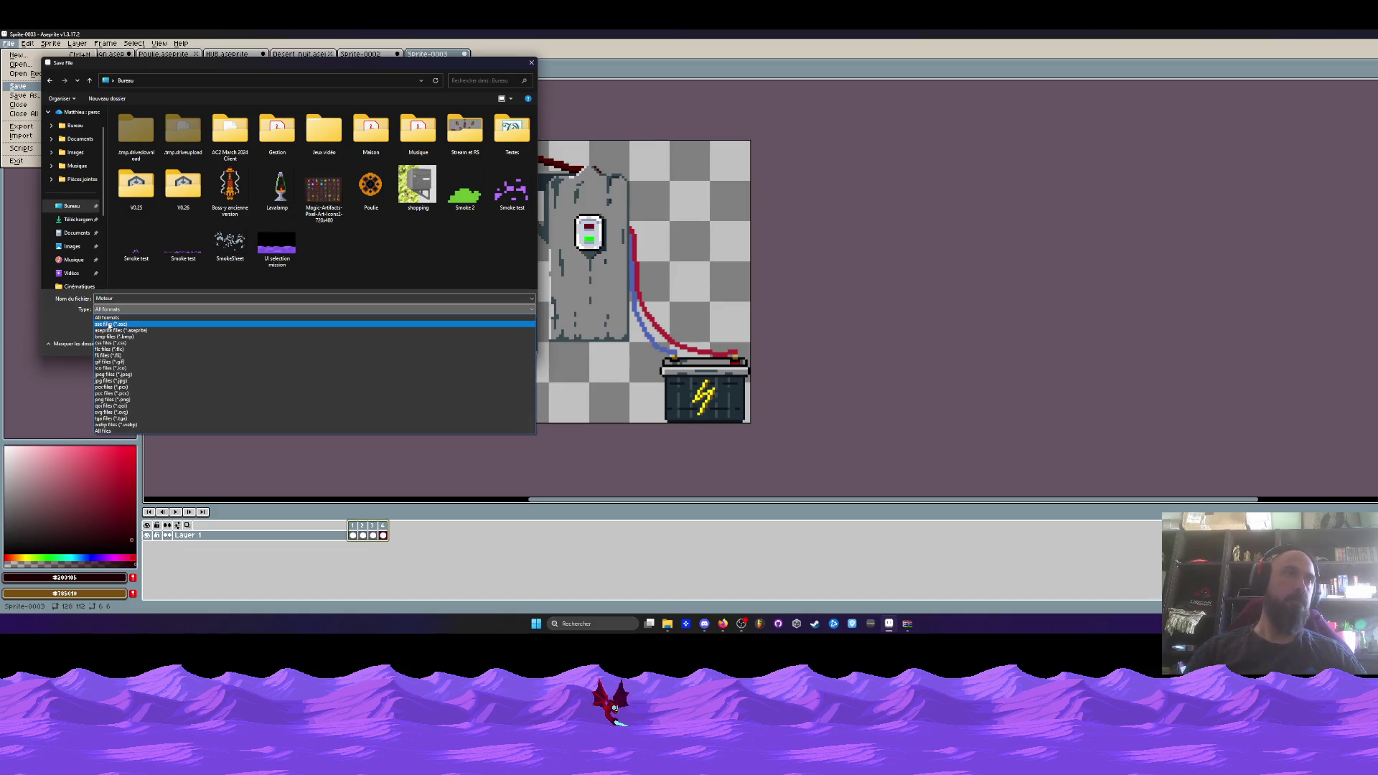
click(114, 331)
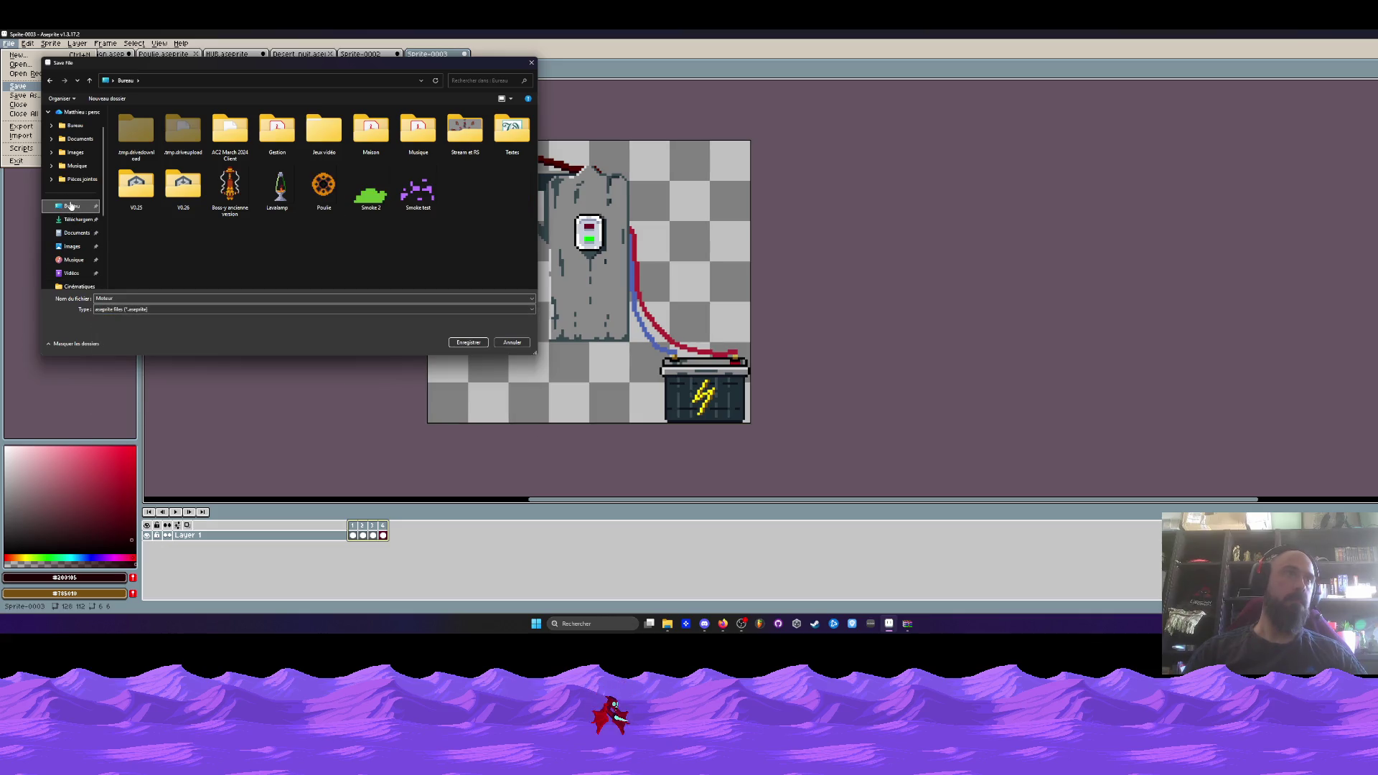
click(468, 343)
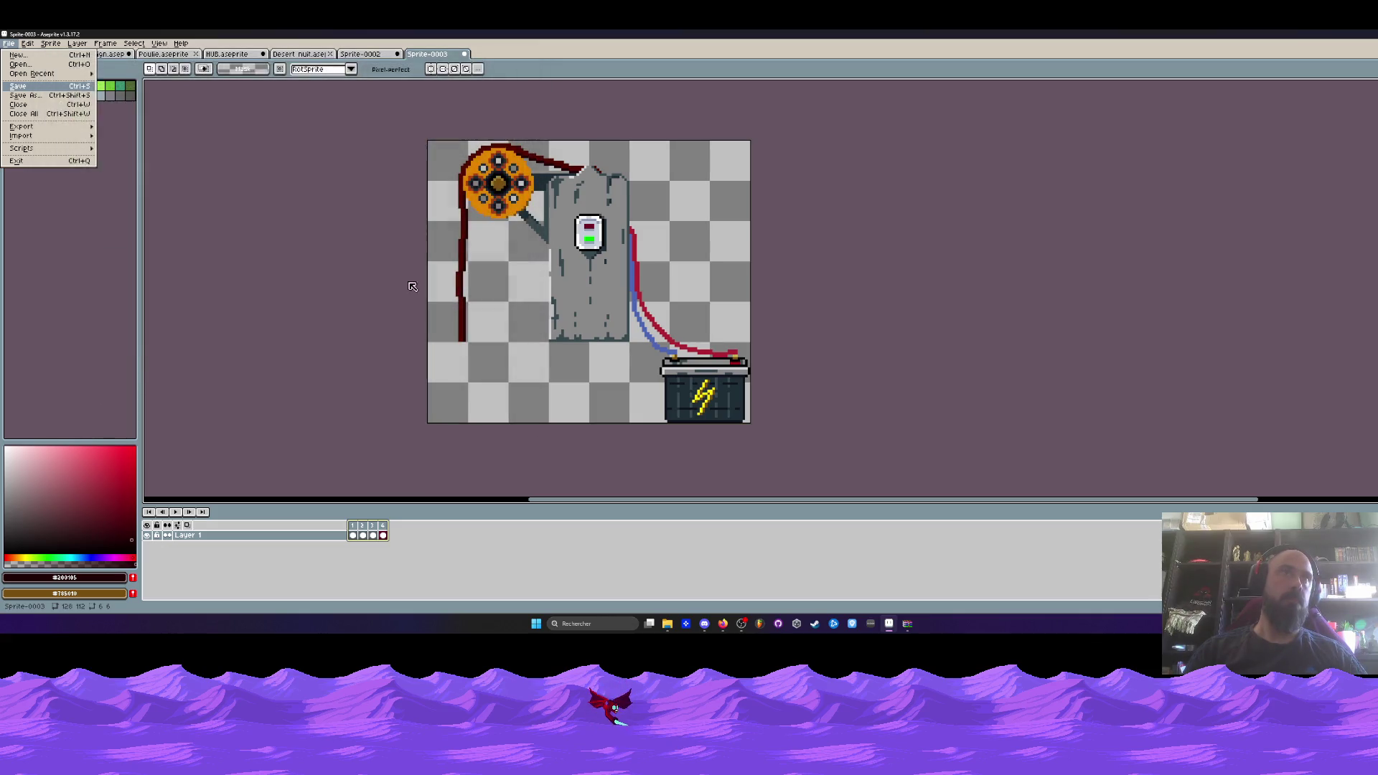
click(361, 54)
click(8, 43)
Save the Sprite-0002 pulley sprite as Nacelle in the .aseprite format.
click(16, 94)
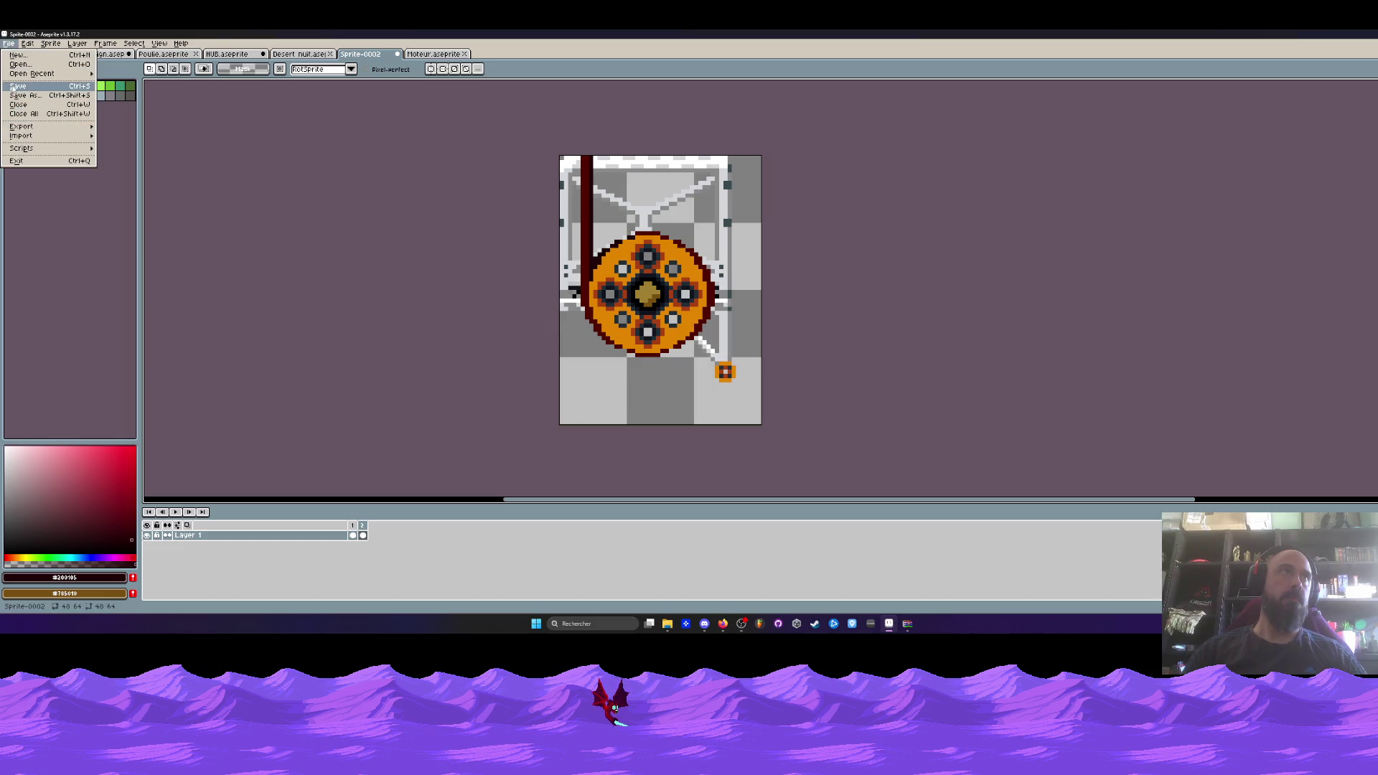
text(Nacel)
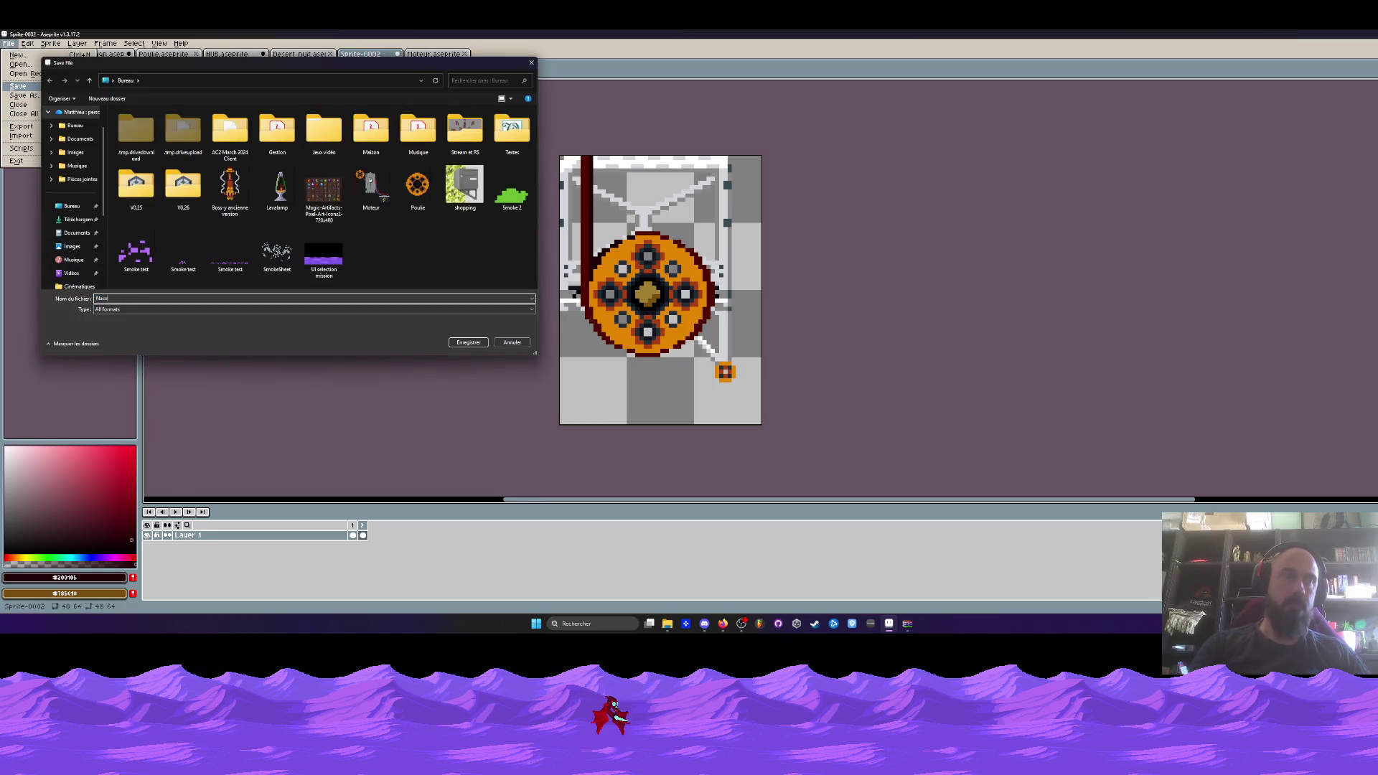
click(106, 308)
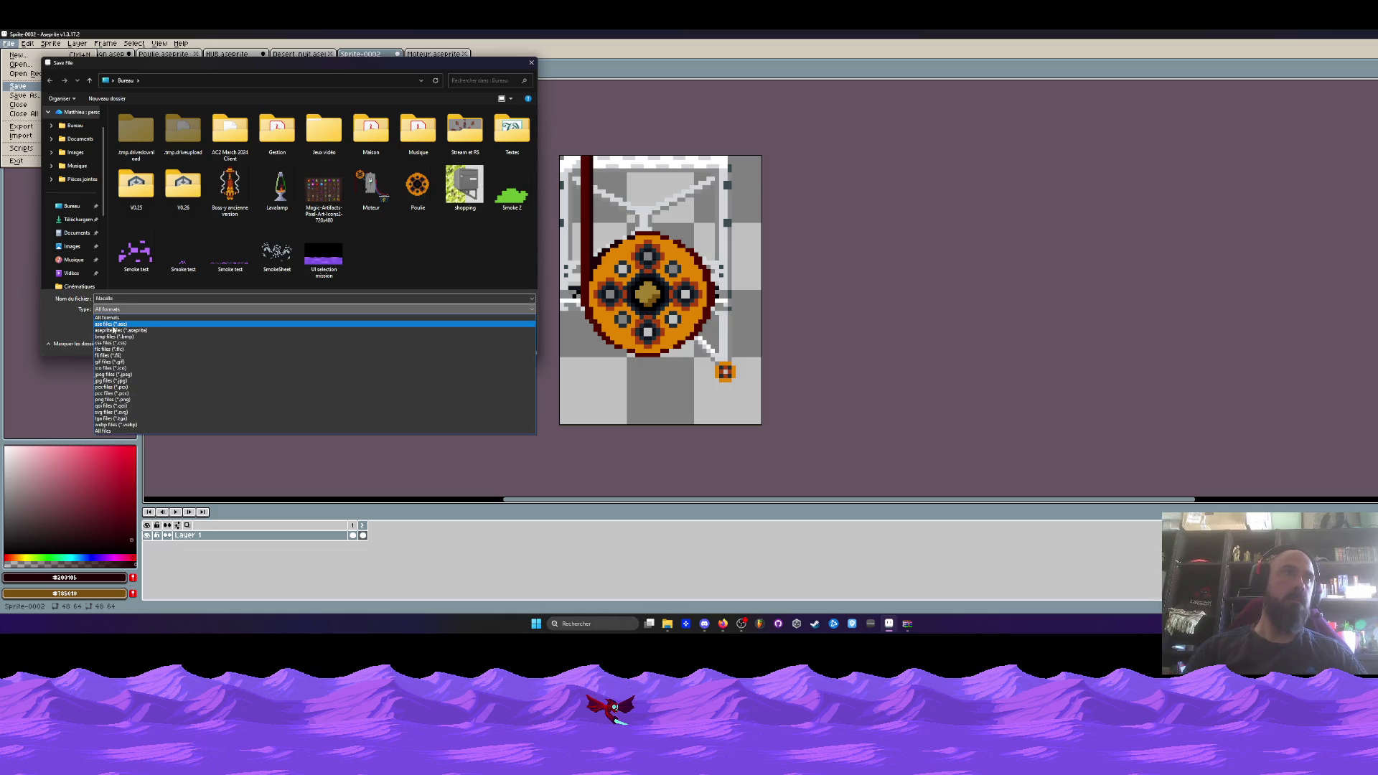
click(106, 320)
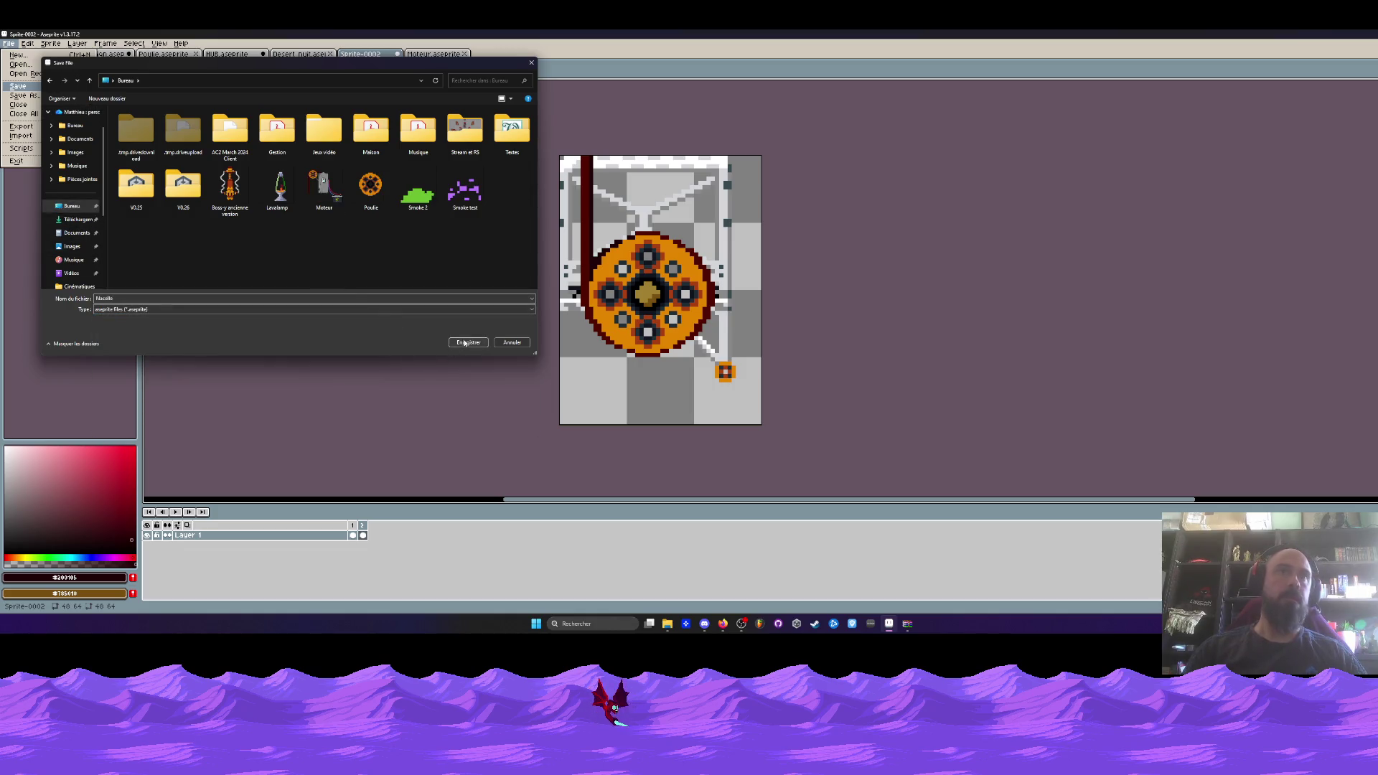
click(468, 342)
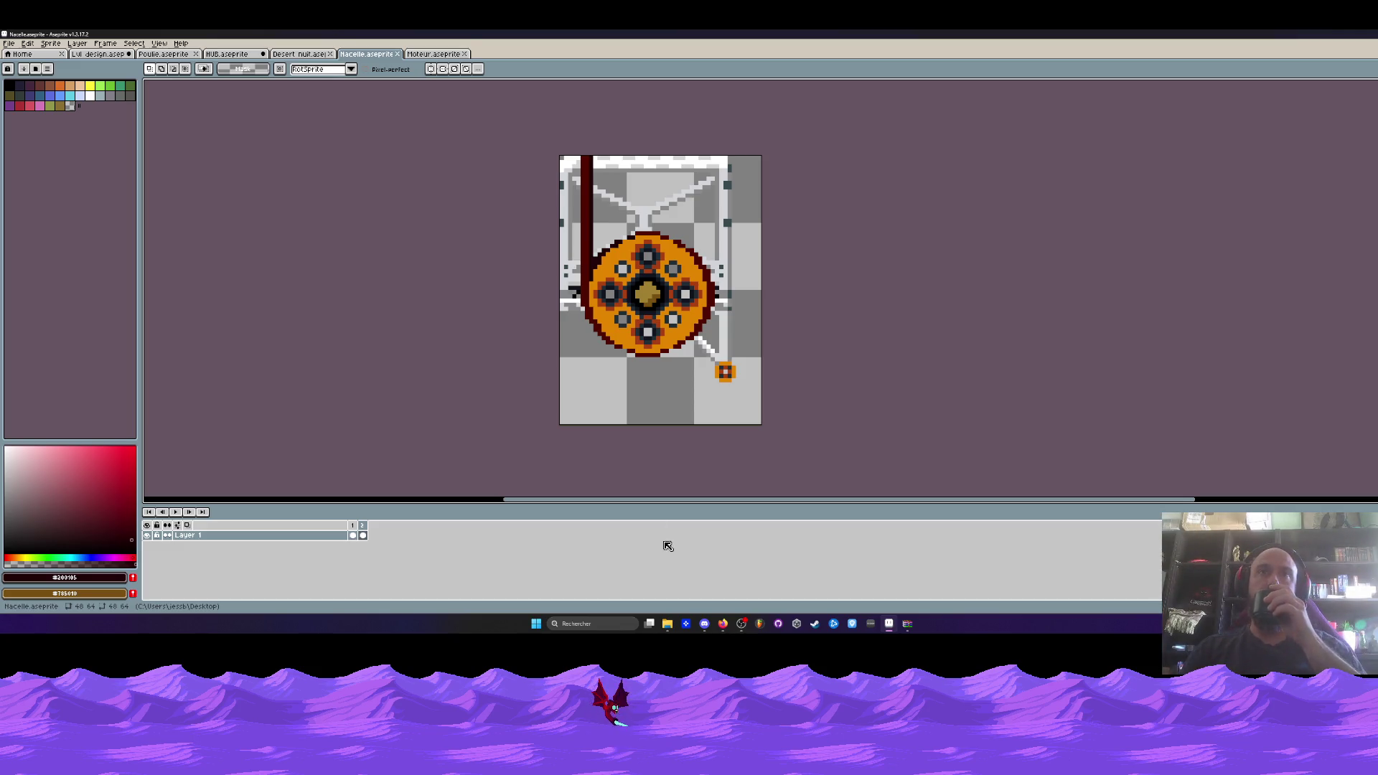
scroll(656, 297, down, 1)
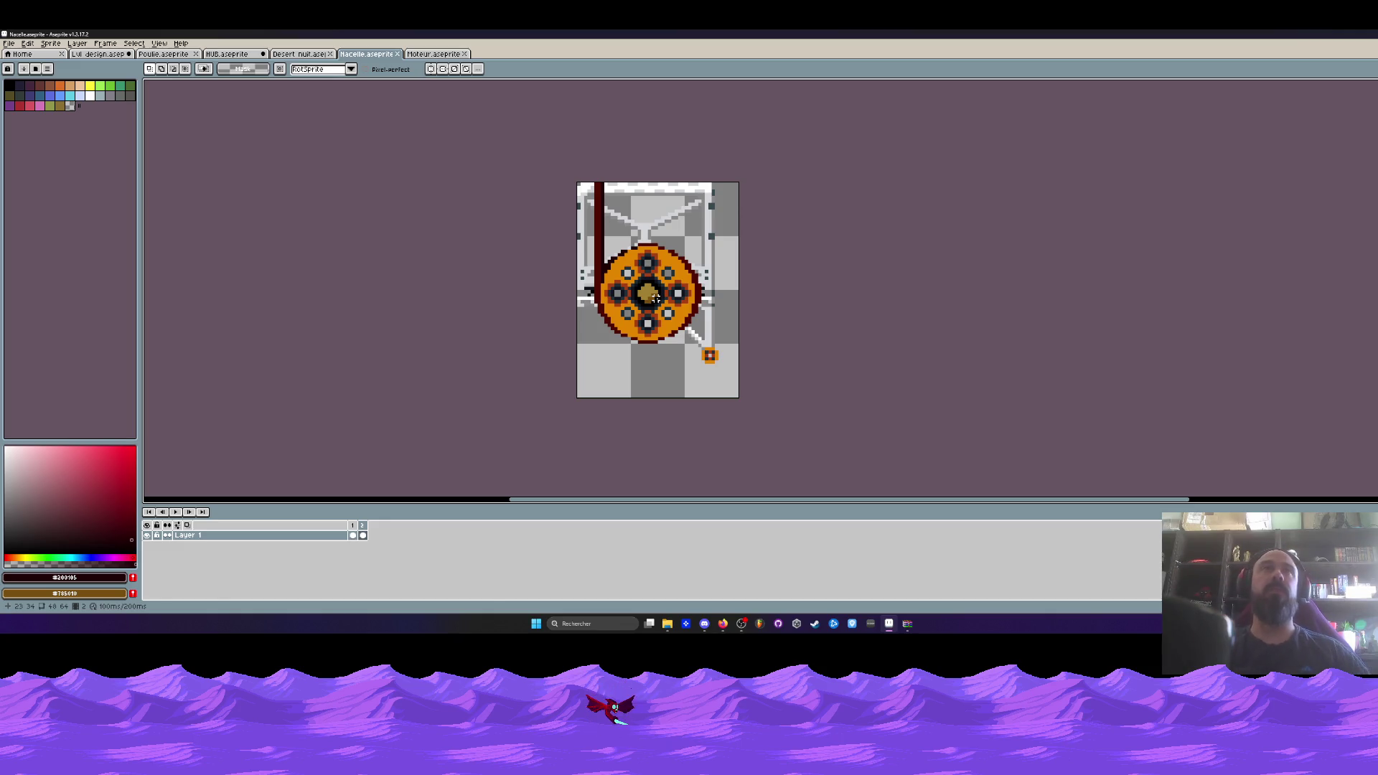
click(423, 56)
scroll(521, 224, down, 1)
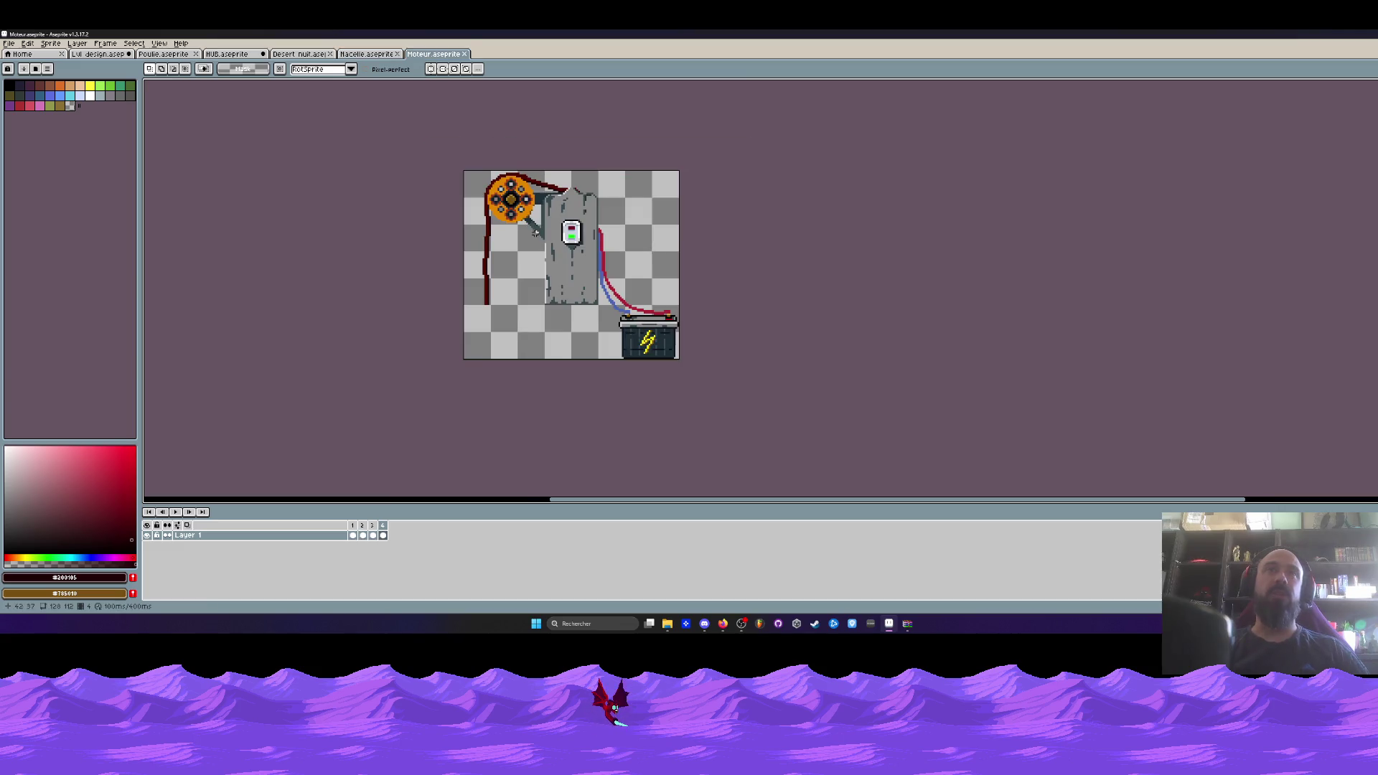
scroll(640, 309, up, 1)
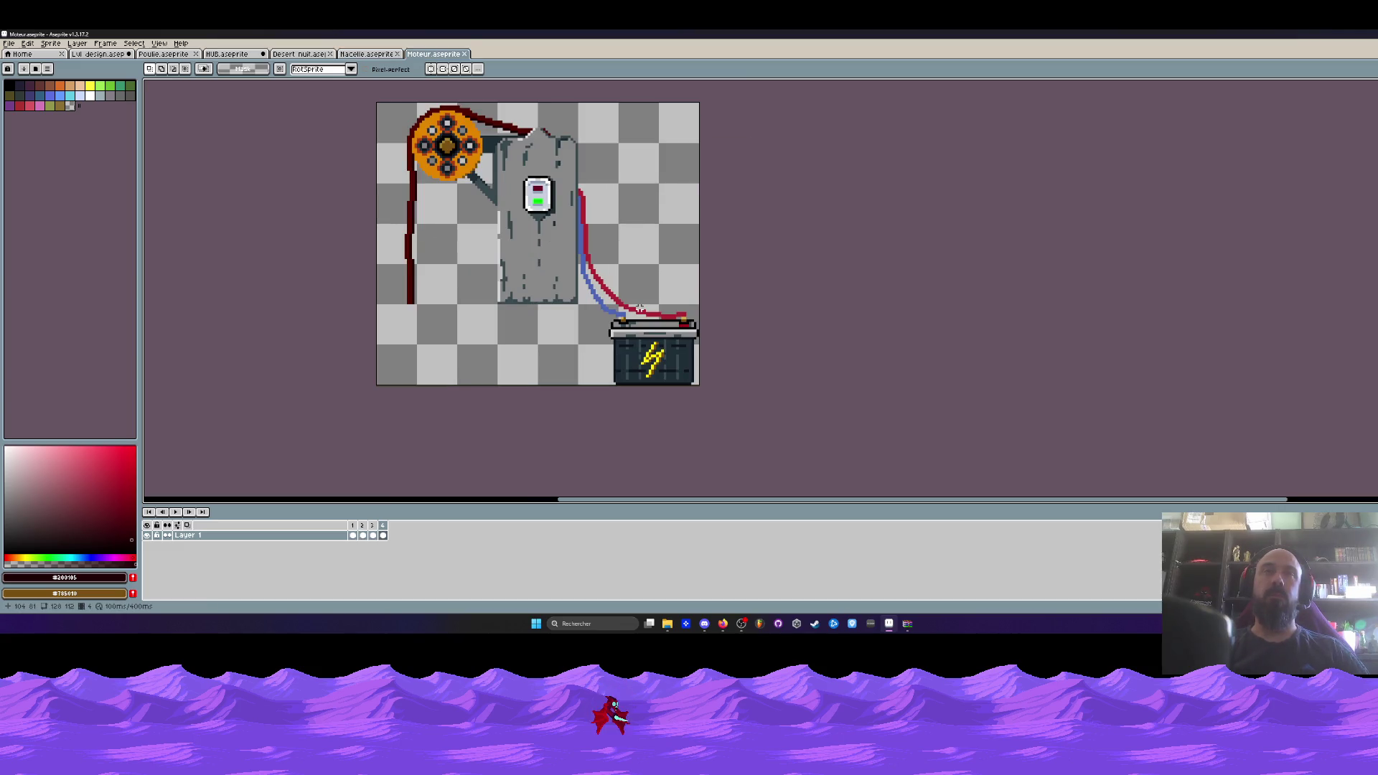
scroll(640, 309, down, 1)
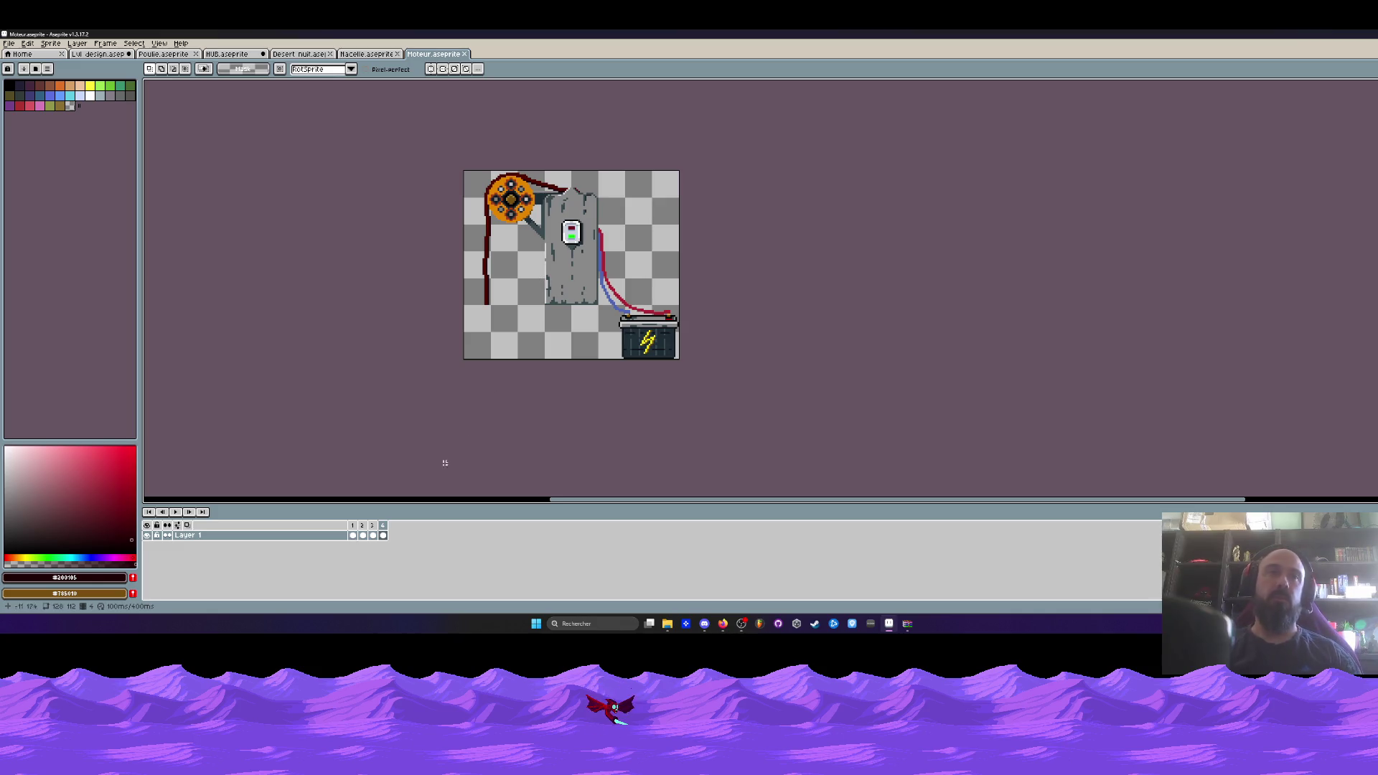
click(364, 56)
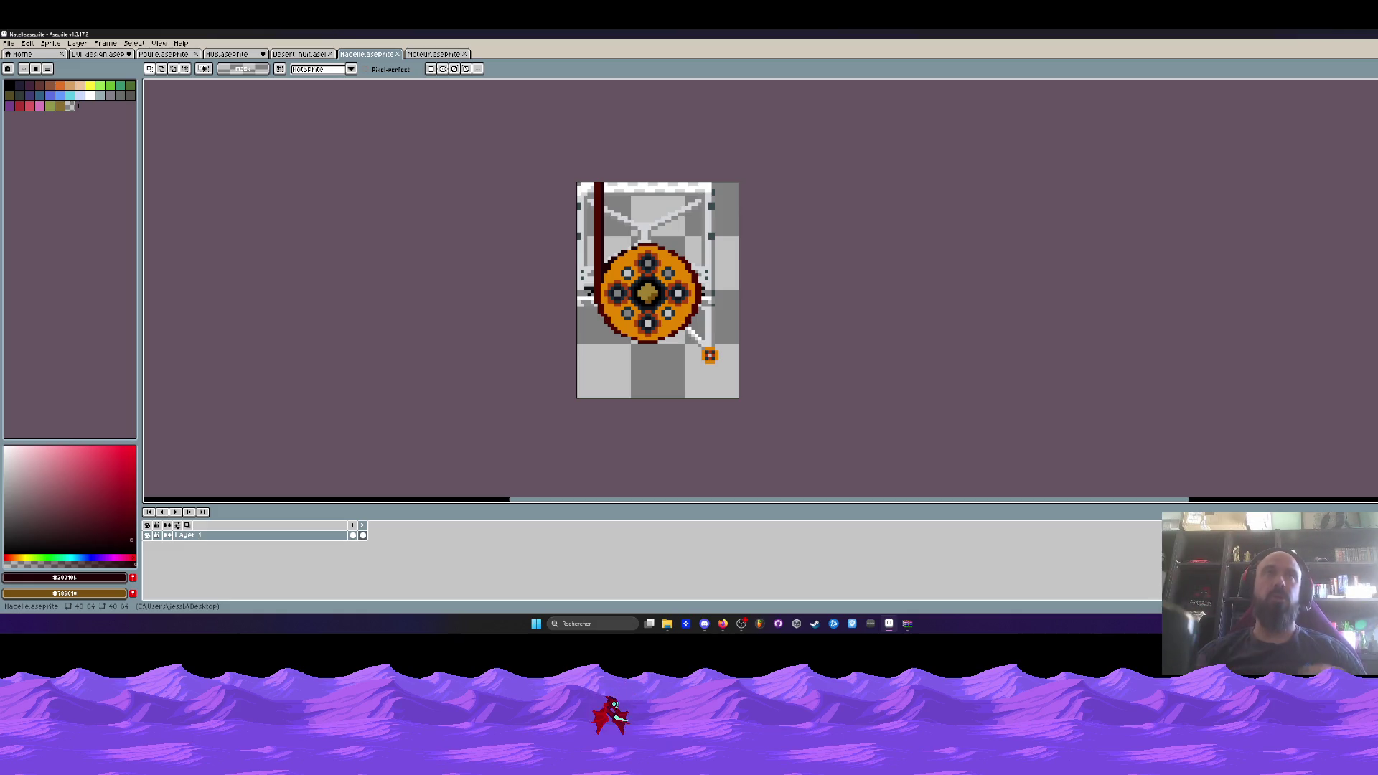
Play both the Nacelle and Moteur animations to compare them.
key(ctrl+Tab)
scroll(652, 243, down, 4)
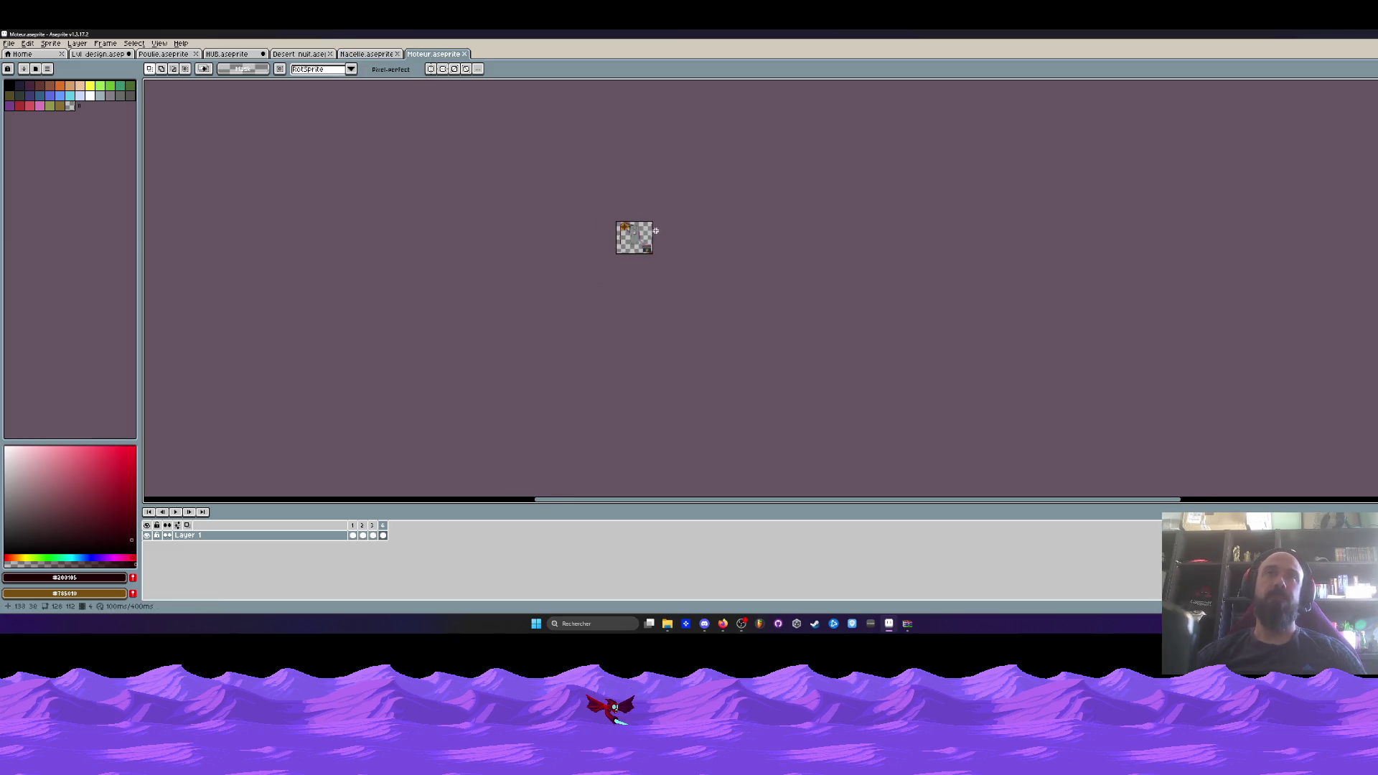
scroll(651, 242, up, 4)
click(10, 43)
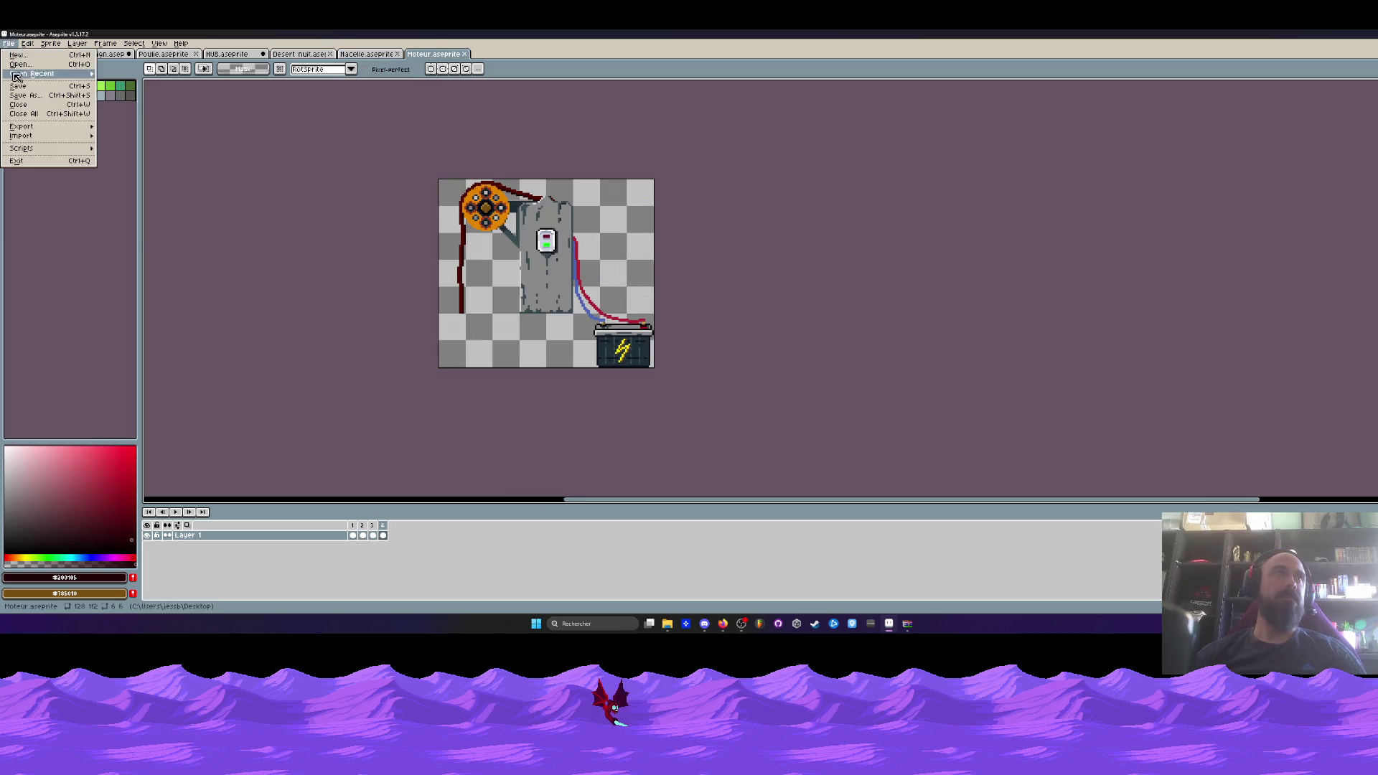
scroll(491, 251, up, 1)
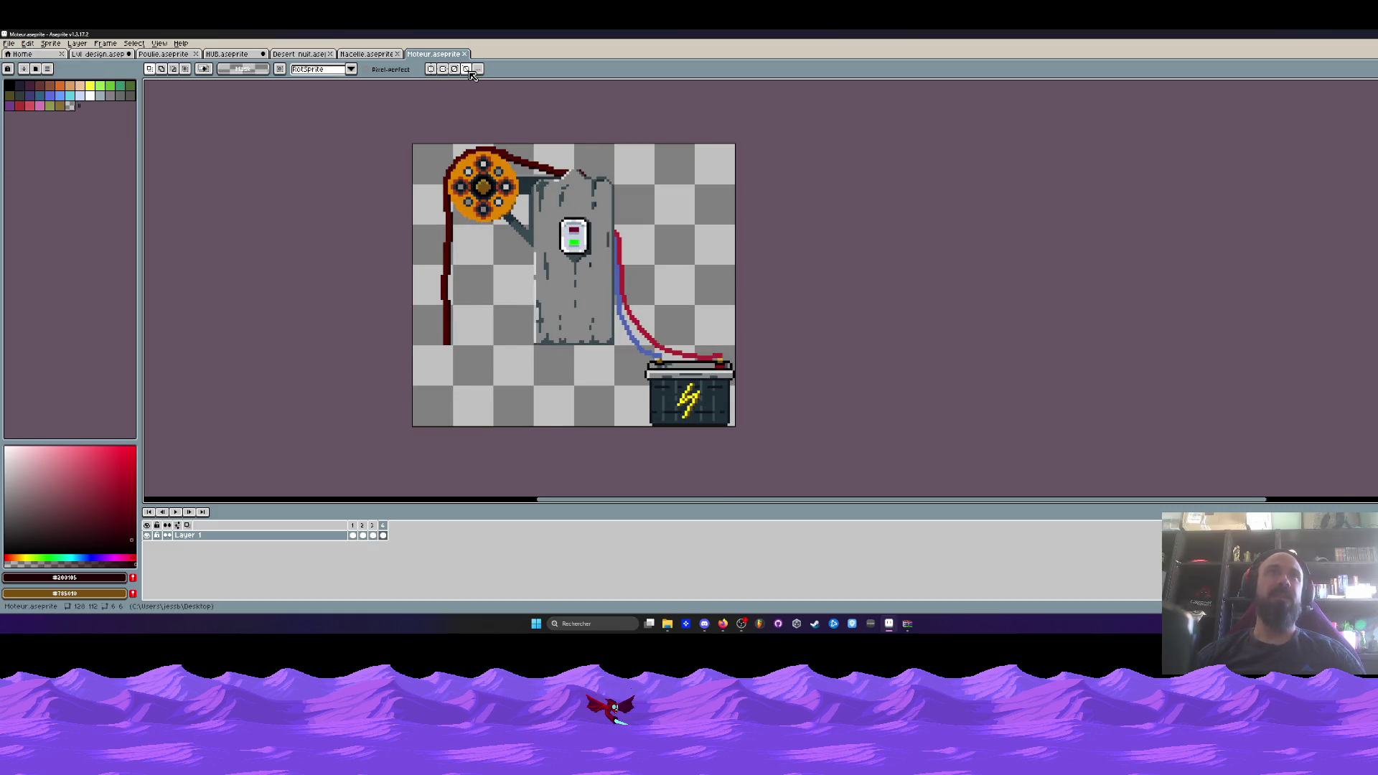
scroll(480, 167, down, 1)
click(366, 54)
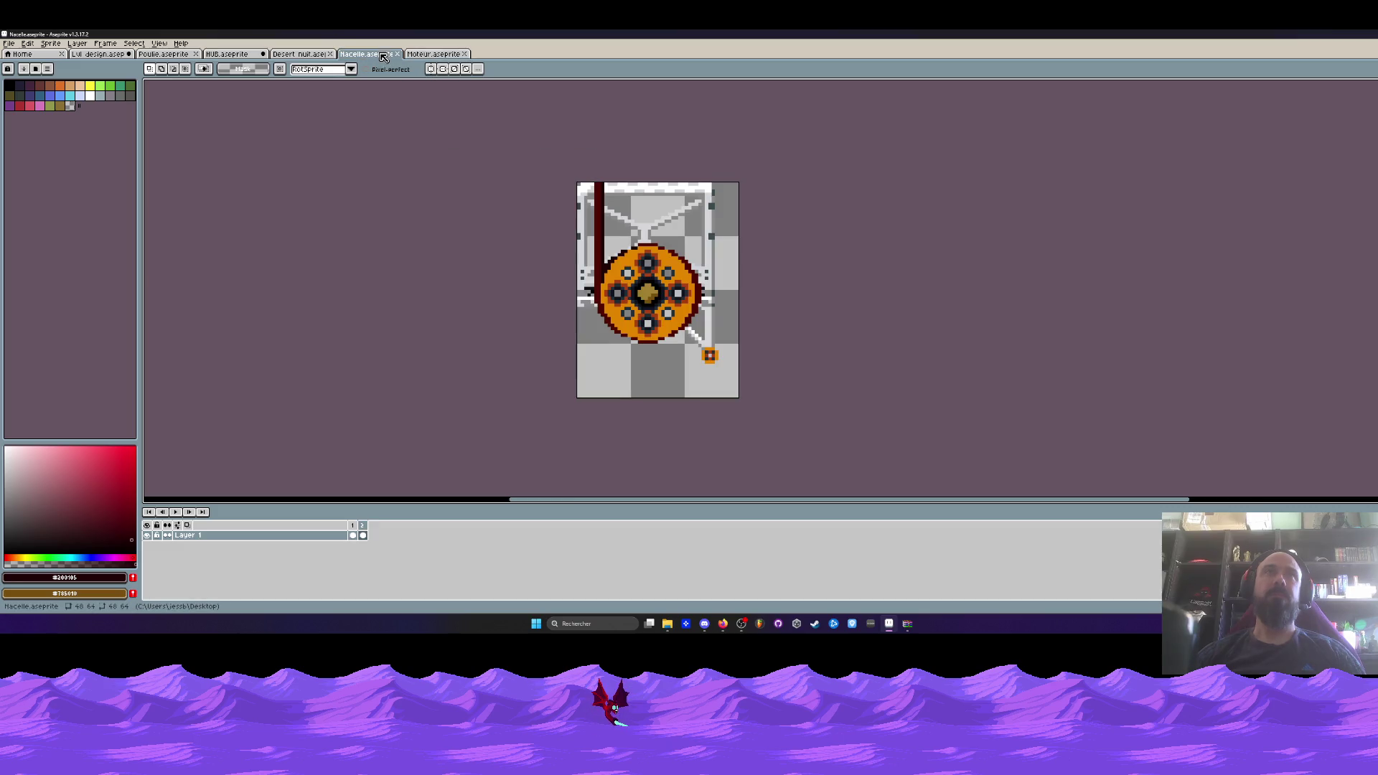
click(176, 513)
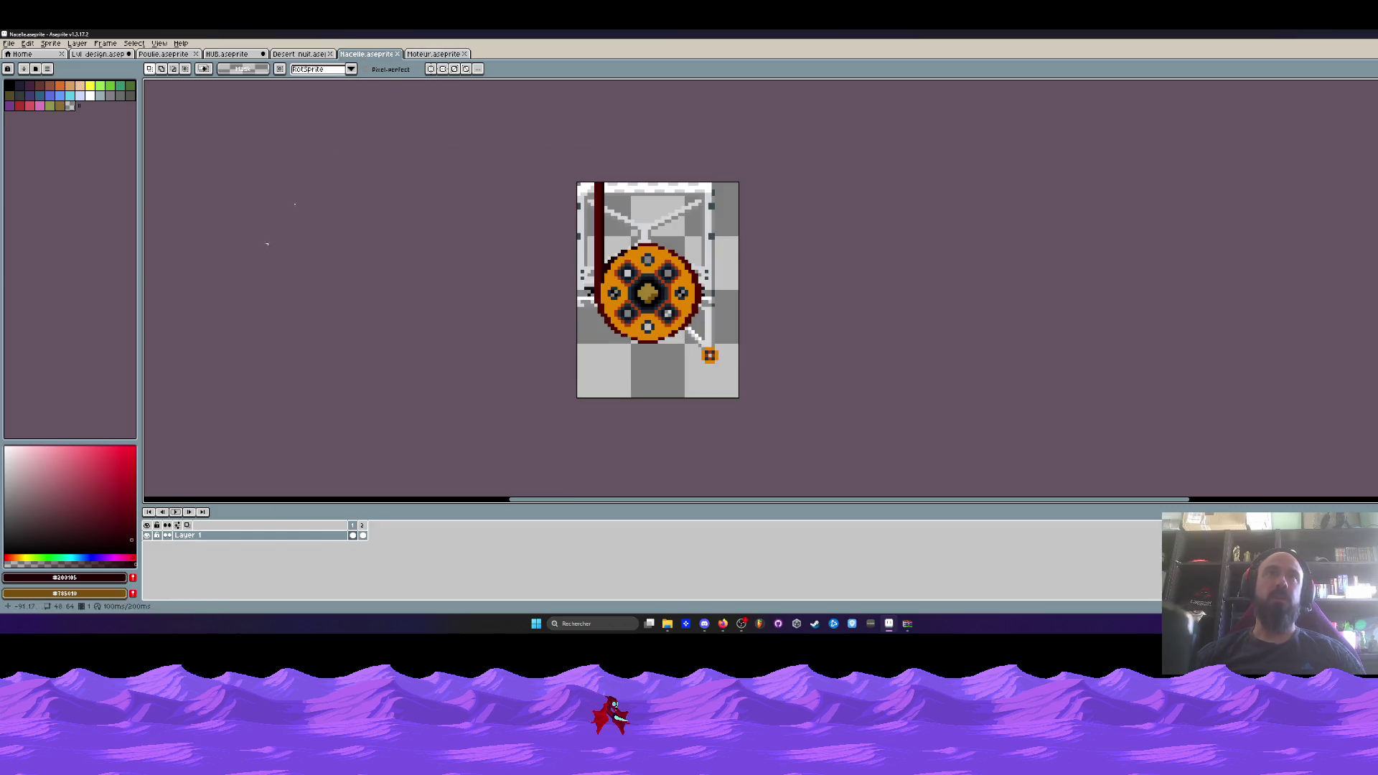
key(ctrl+Tab)
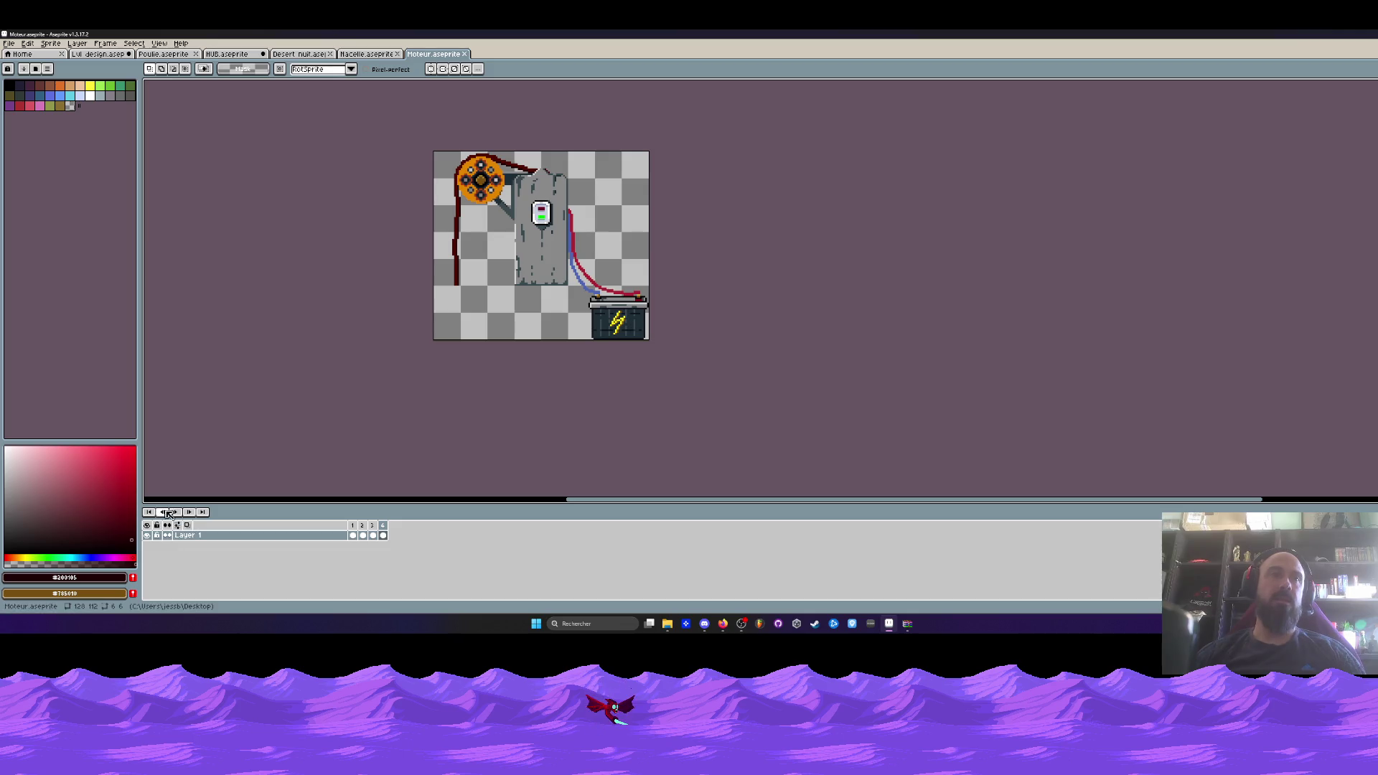
click(176, 511)
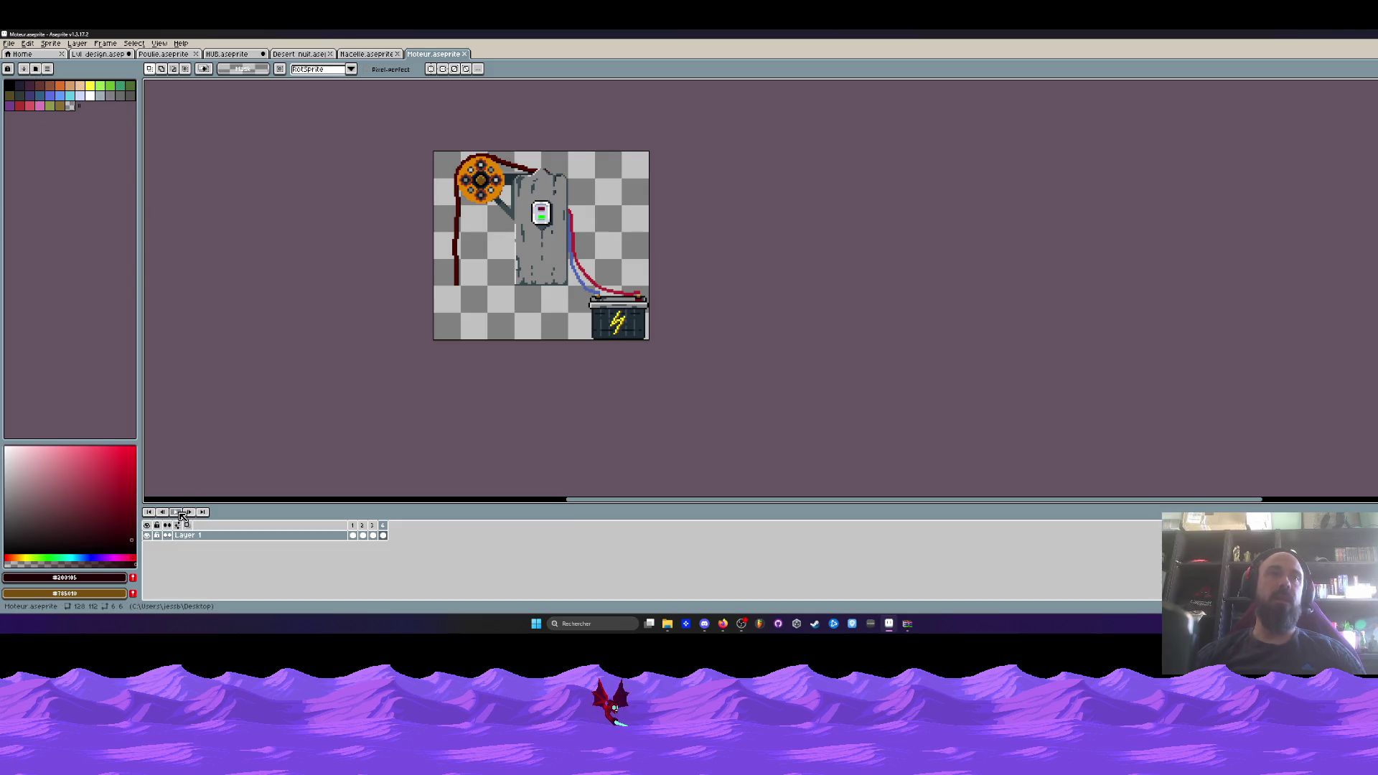
click(391, 55)
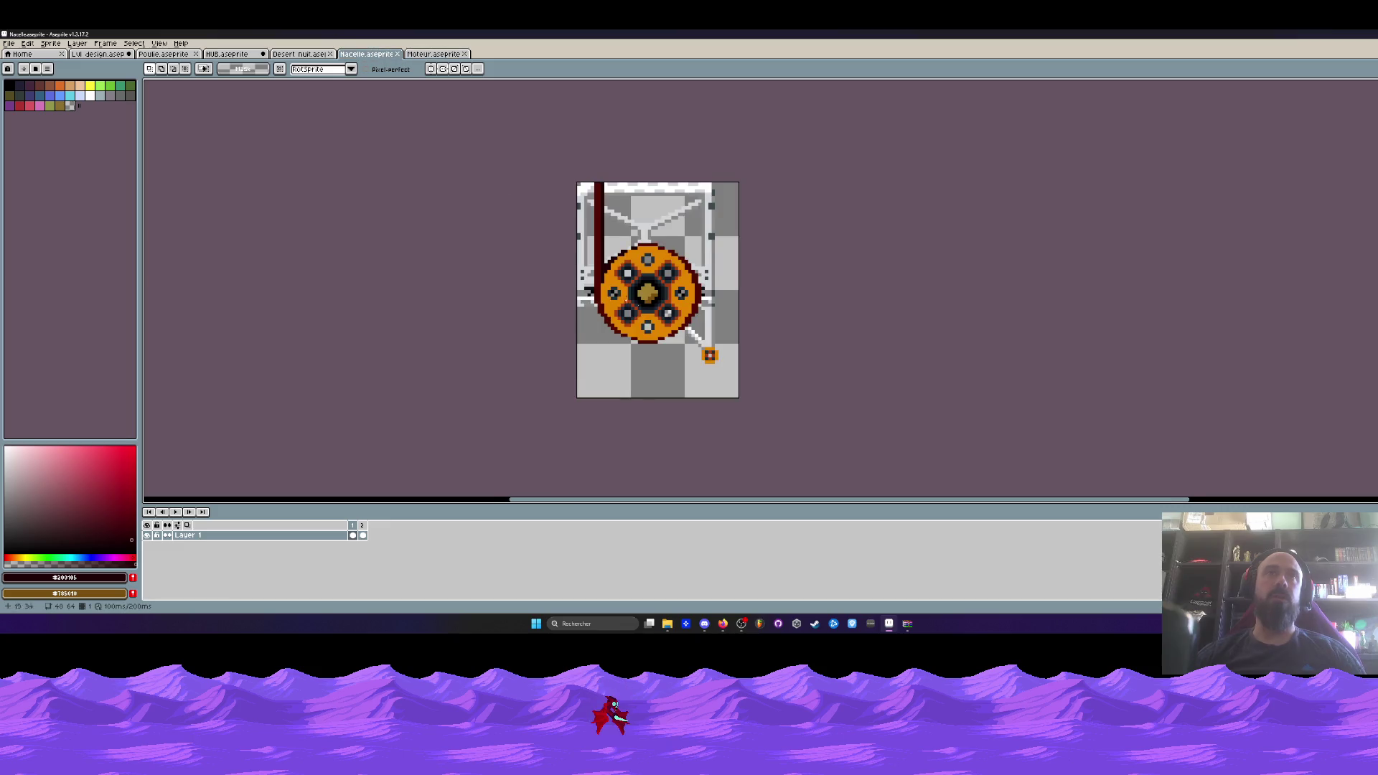
click(412, 56)
Marquee-select and copy the dark red pole on the left of Moteur.
scroll(458, 228, up, 2)
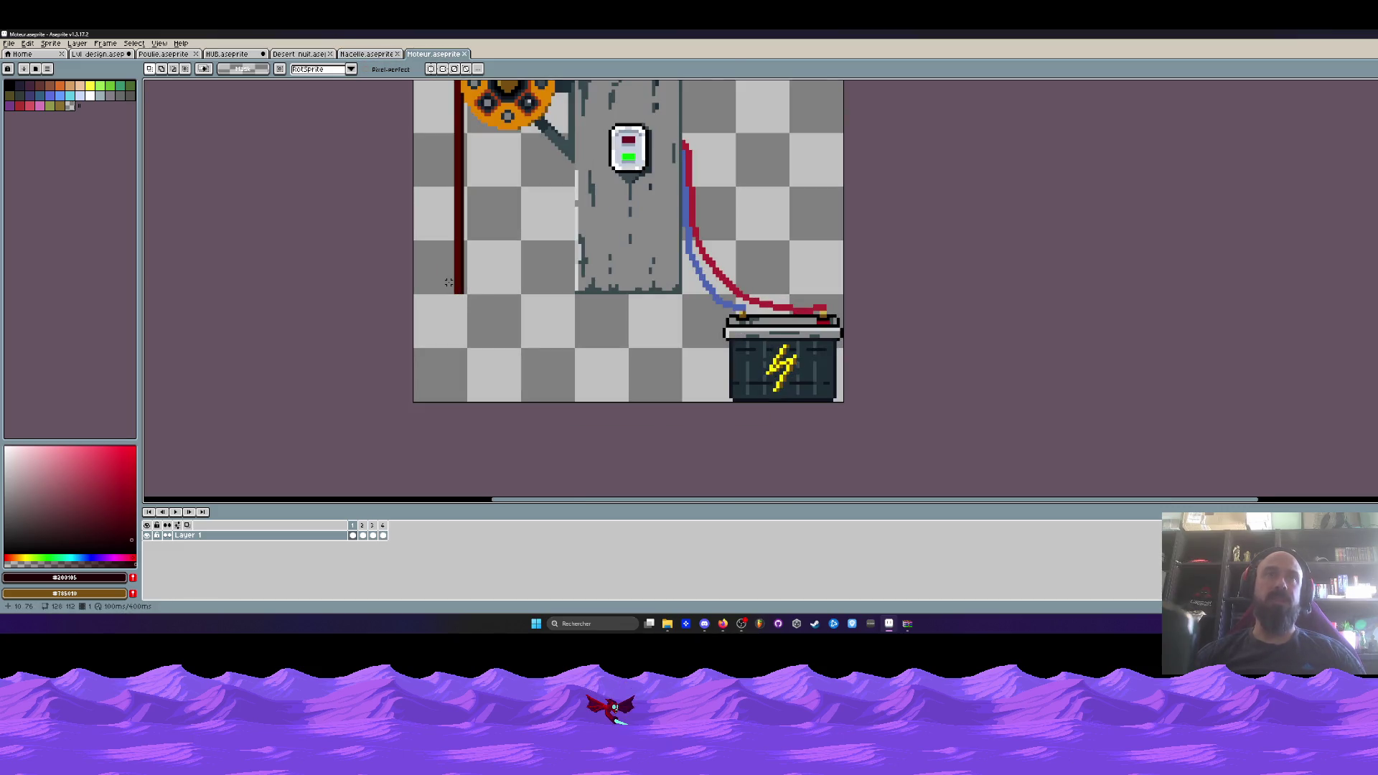
key(m)
scroll(458, 228, up, 1)
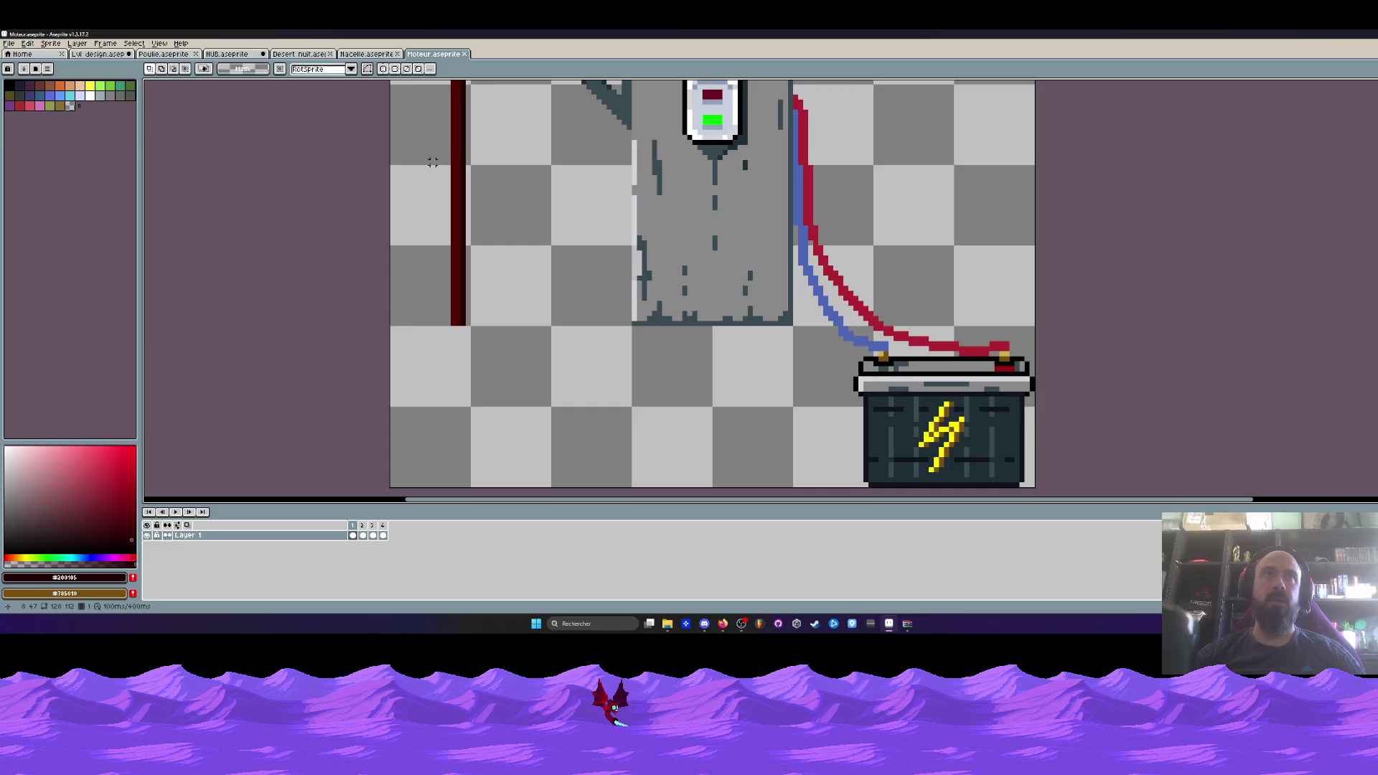
drag(431, 164, 508, 349)
scroll(503, 323, down, 2)
scroll(470, 272, up, 2)
key(ctrl+d)
Create a new blank sprite with the default settings.
click(9, 43)
click(17, 56)
click(696, 405)
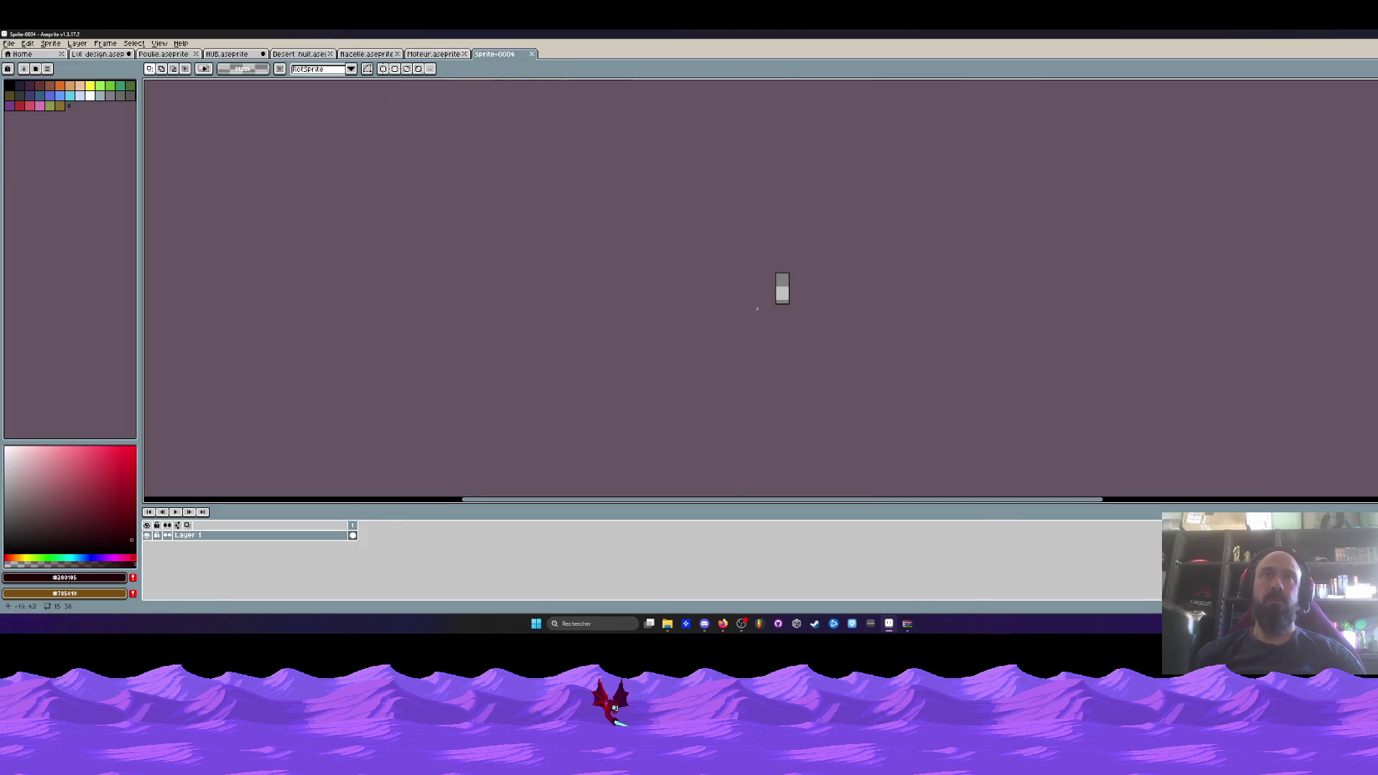
Paste the red pole into the new sprite, two pixels right.
key(ctrl+v)
scroll(782, 305, up, 2)
drag(785, 267, 795, 268)
key(Return)
scroll(783, 313, up, 1)
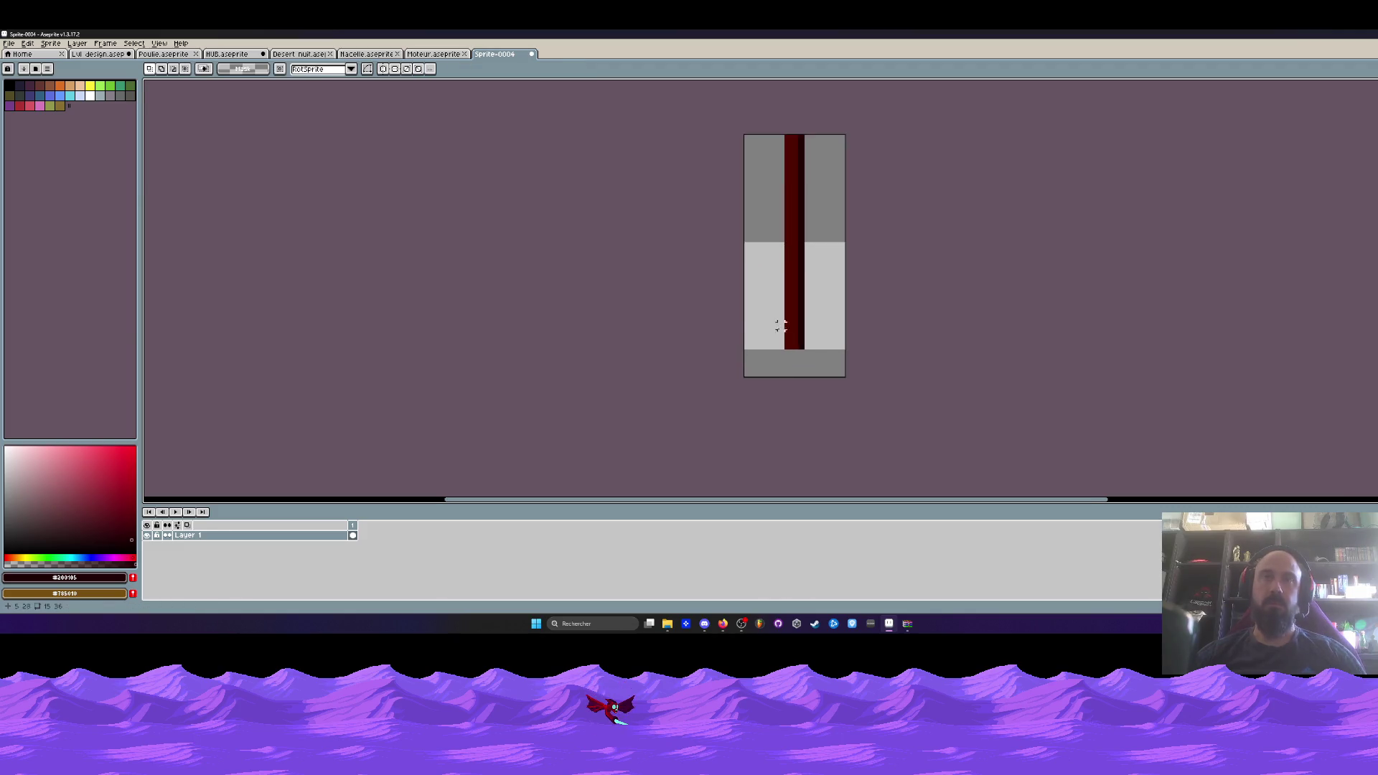
Trim the new sprite's canvas height from 36 to 32 pixels.
key(ctrl+alt+c)
drag(775, 382, 771, 354)
key(Return)
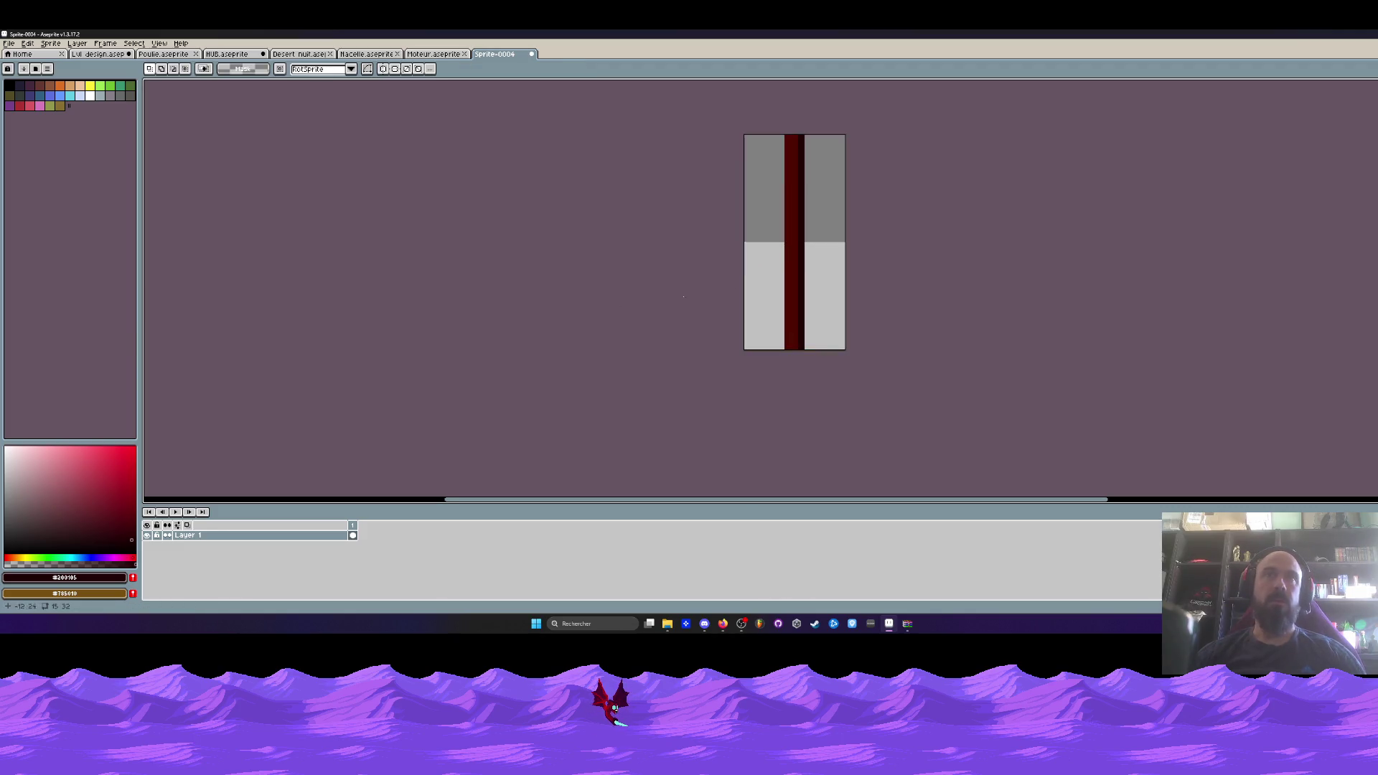
Select all of the Moteur artwork and shift it a few pixels left.
click(433, 54)
scroll(517, 290, down, 1)
drag(515, 290, 548, 333)
scroll(548, 334, down, 1)
key(m)
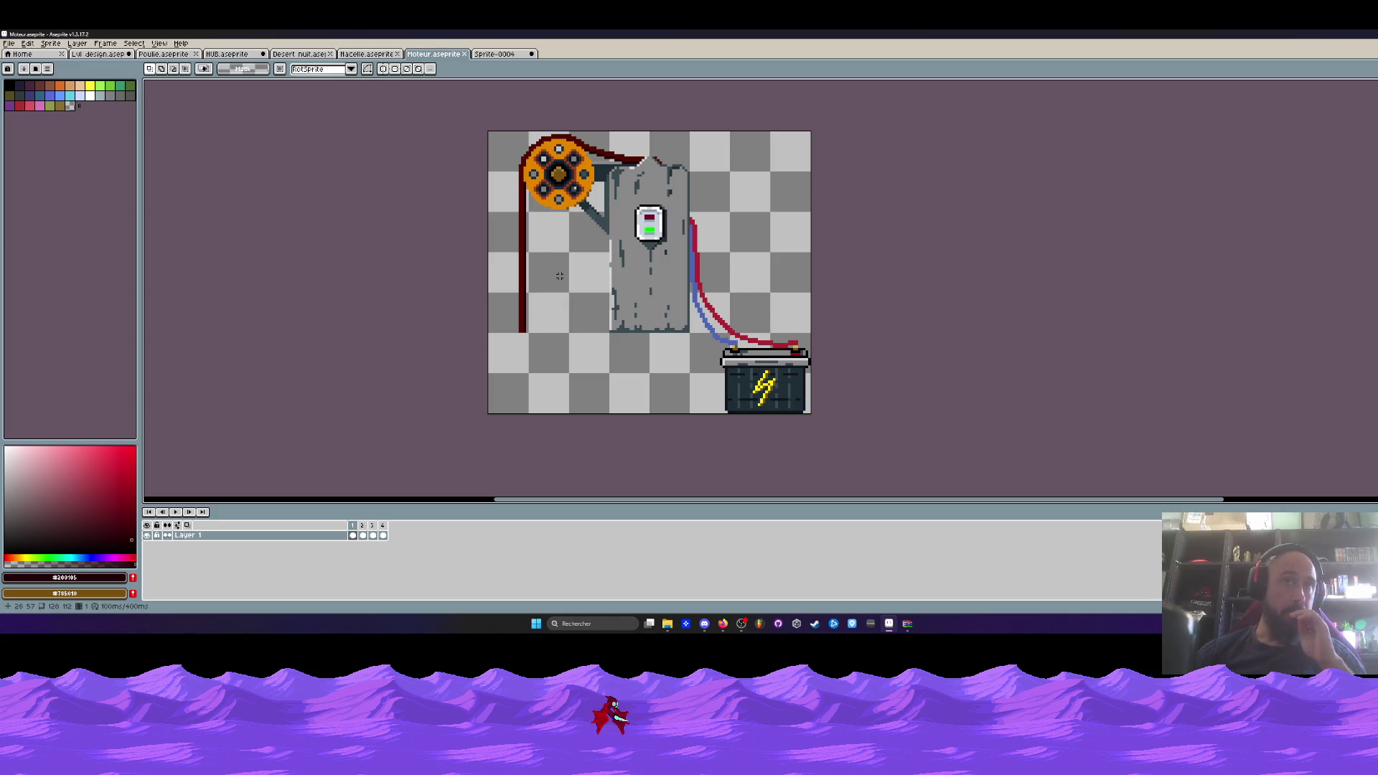
click(505, 54)
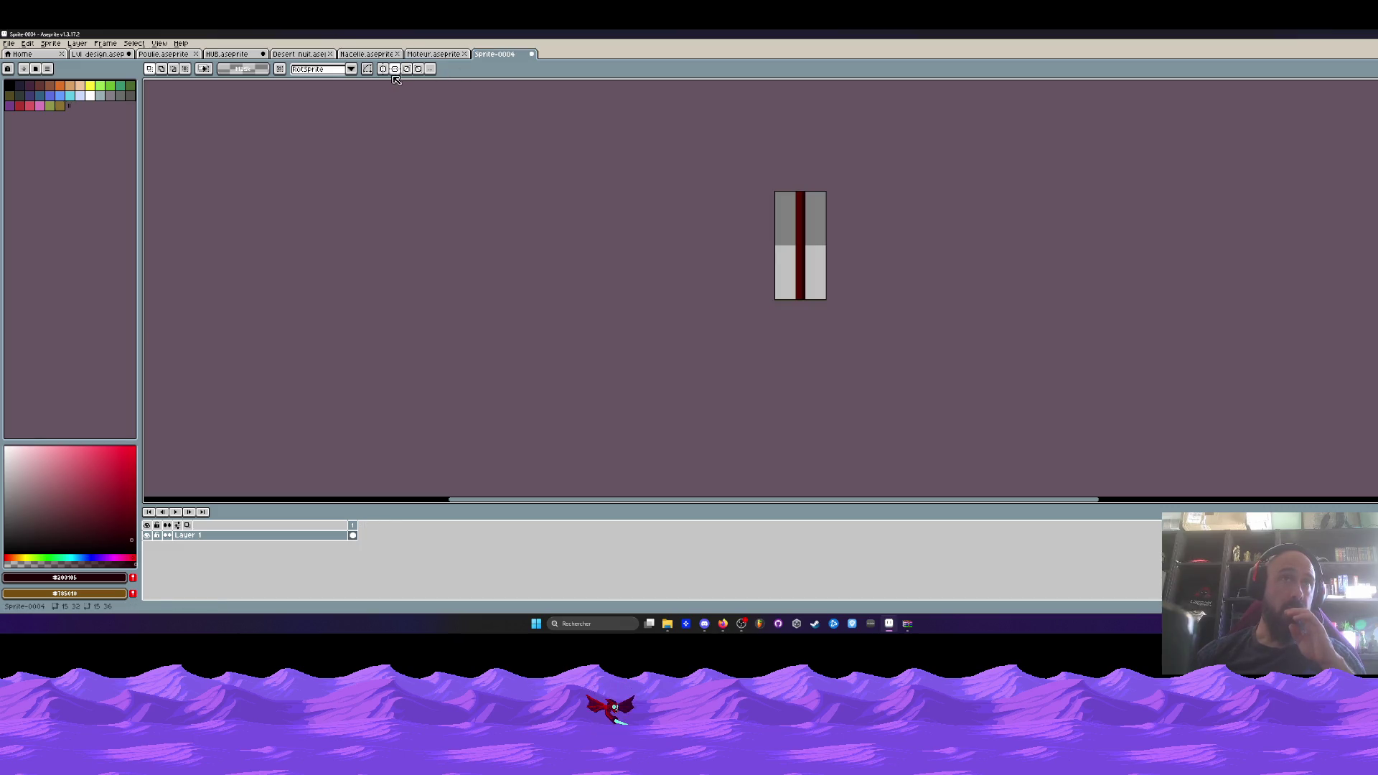
click(364, 55)
click(435, 55)
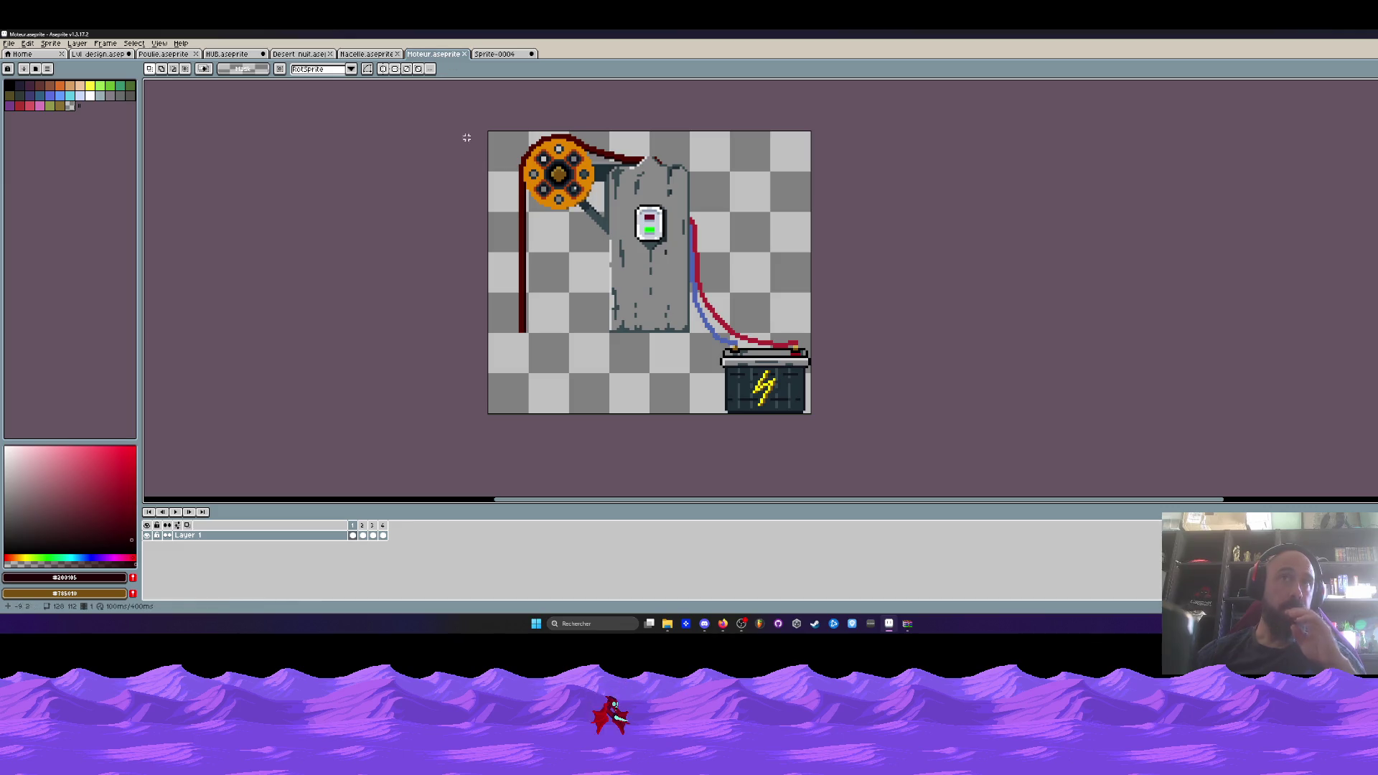
key(ctrl+a)
scroll(544, 291, up, 1)
key(Left)
key(Left)
key(Left)
drag(661, 324, 653, 324)
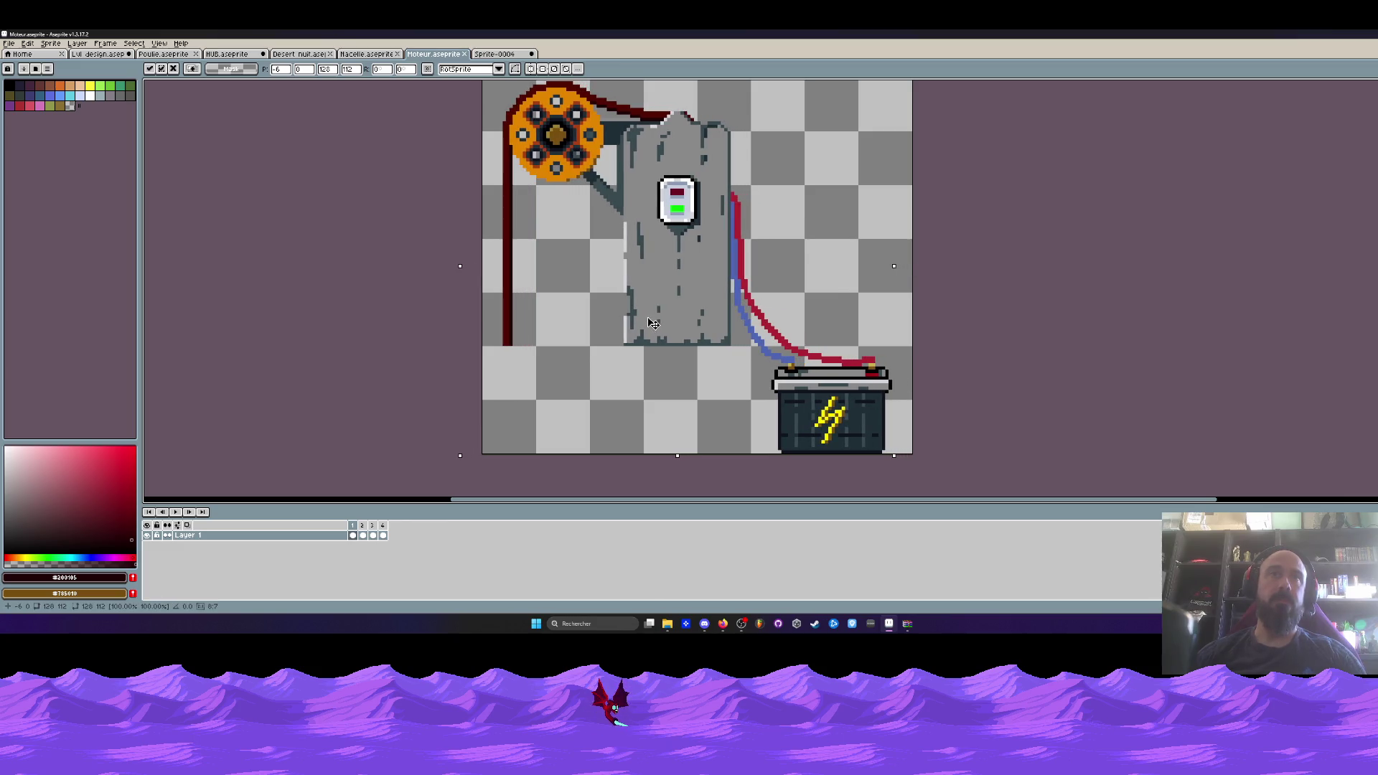
key(Return)
Extend the Nacelle canvas 53 pixels to the left in Canvas Size.
key(ctrl+Tab)
click(366, 54)
key(ctrl+d)
key(ctrl+alt+c)
drag(572, 275, 389, 286)
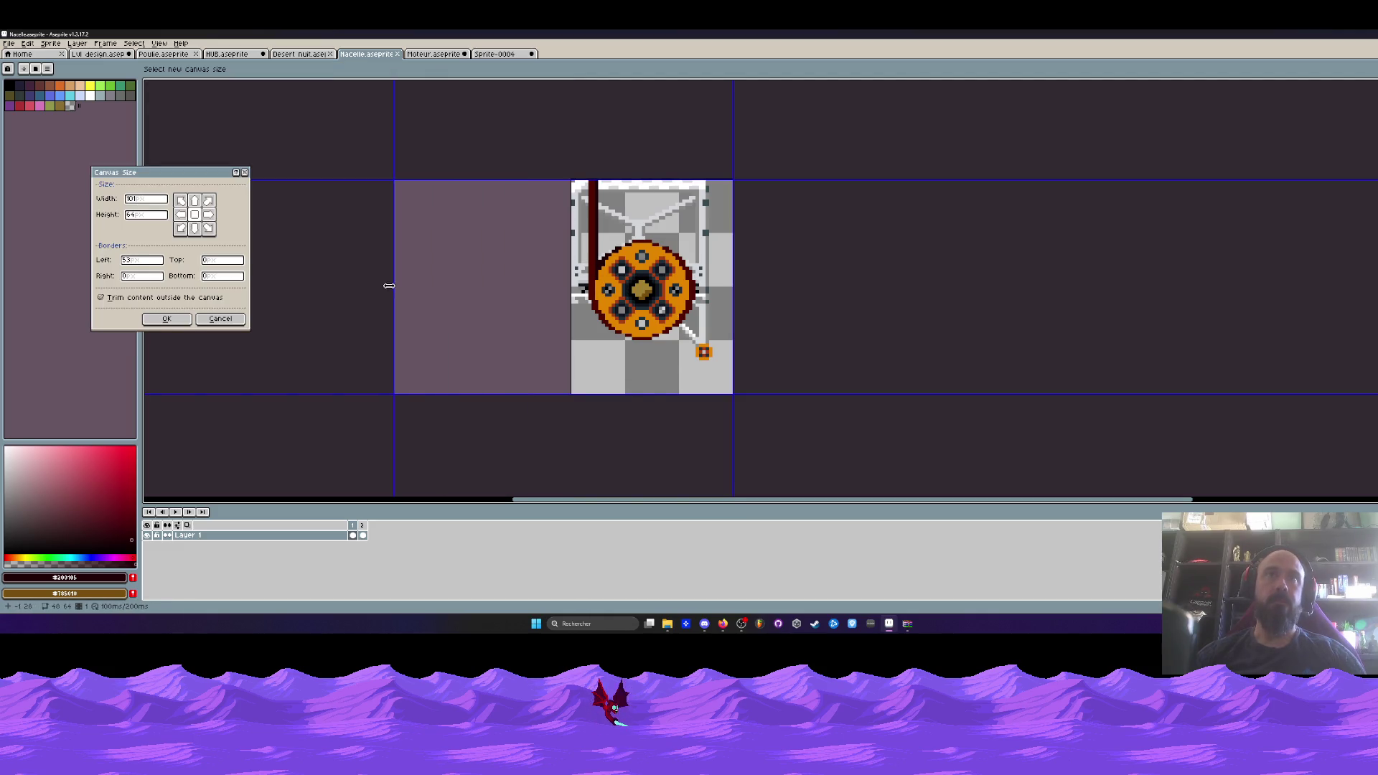
Apply the wider Nacelle canvas and reposition its artwork to keep the pulley at the right.
click(166, 318)
key(ctrl+shift+d)
mouse_move(711, 288)
mouse_down()
mouse_move(657, 288)
mouse_move(704, 292)
mouse_up()
key(Return)
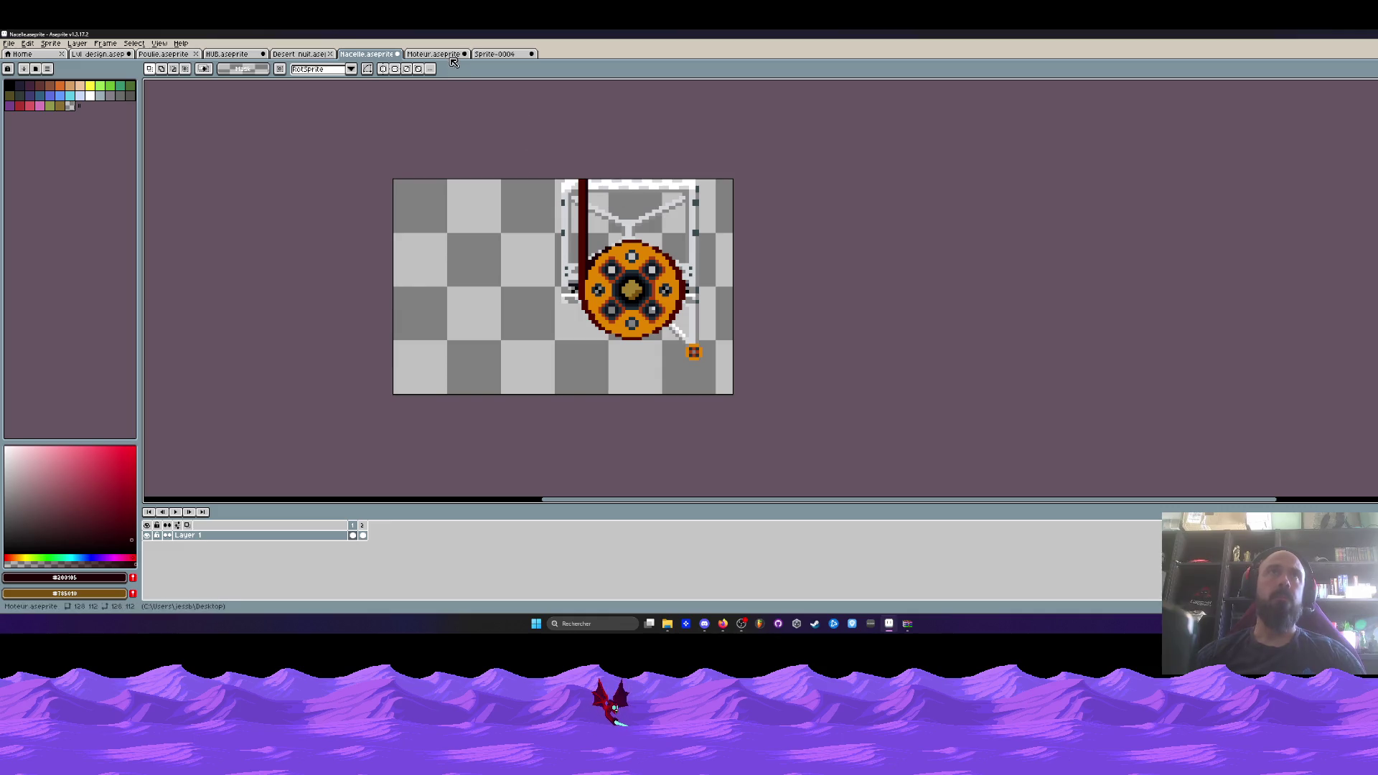
scroll(505, 163, down, 3)
scroll(542, 316, up, 3)
key(ctrl+alt+c)
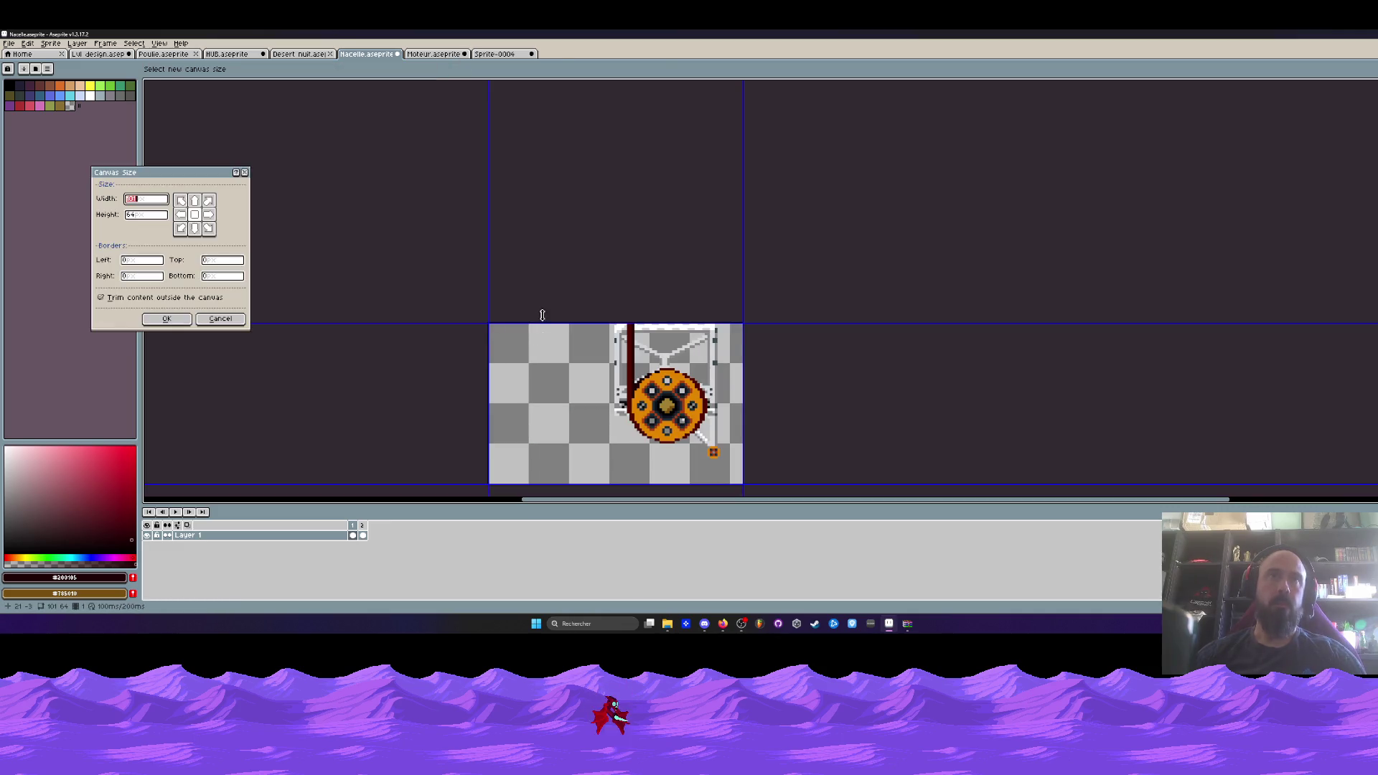
click(166, 318)
Select the pulley and motor tower region in the Moteur sprite.
click(458, 54)
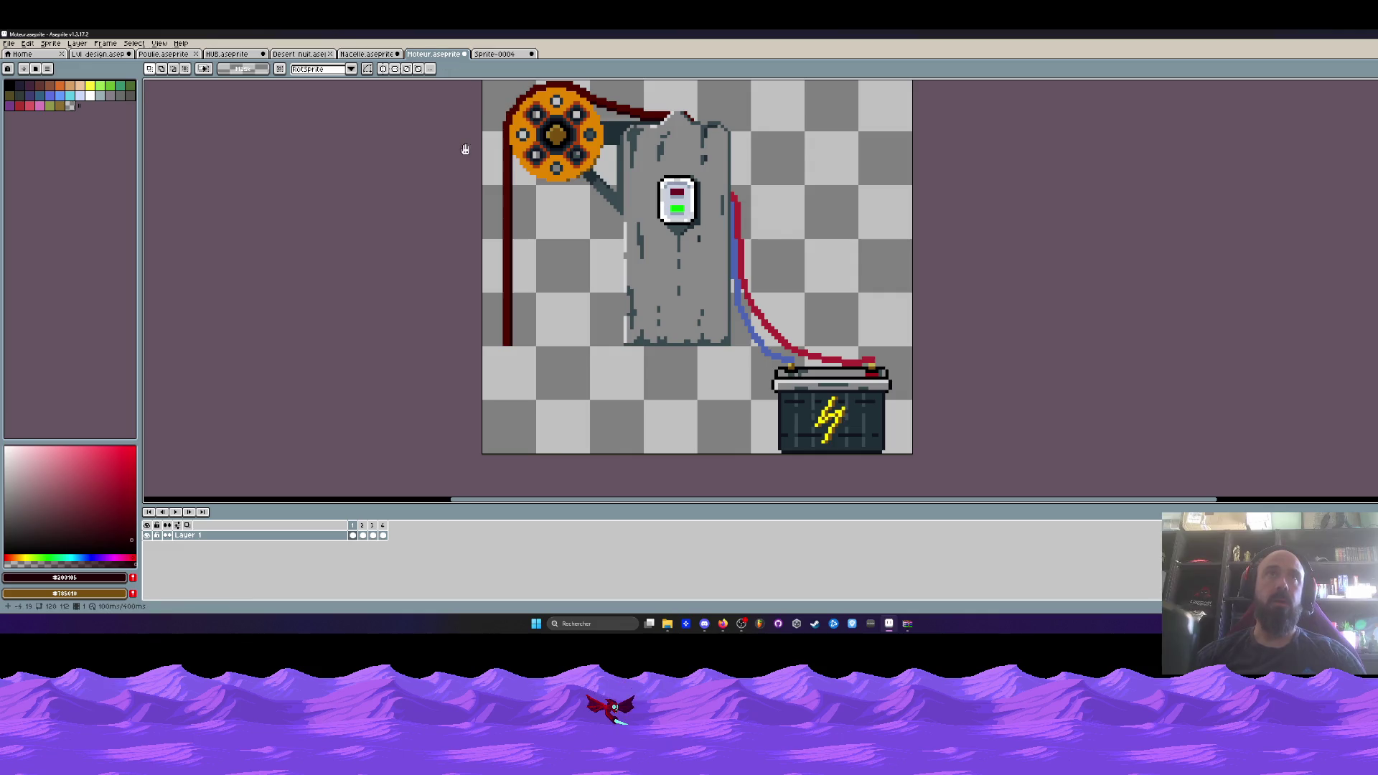
drag(467, 145, 470, 175)
mouse_move(482, 112)
mouse_down()
mouse_move(607, 273)
mouse_move(688, 427)
mouse_up()
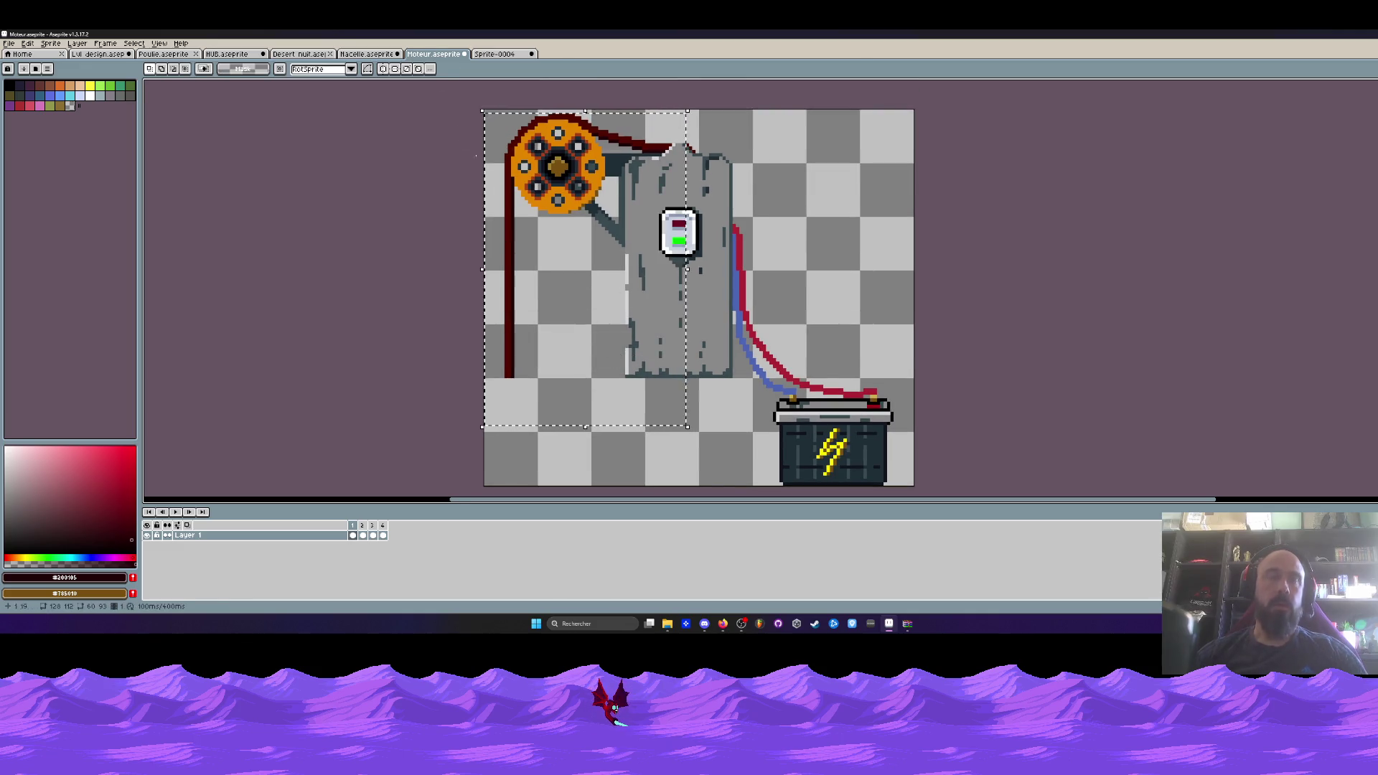
click(366, 54)
Paste the motor artwork into Nacelle and align its rope one pixel left with the frame.
scroll(635, 365, up, 3)
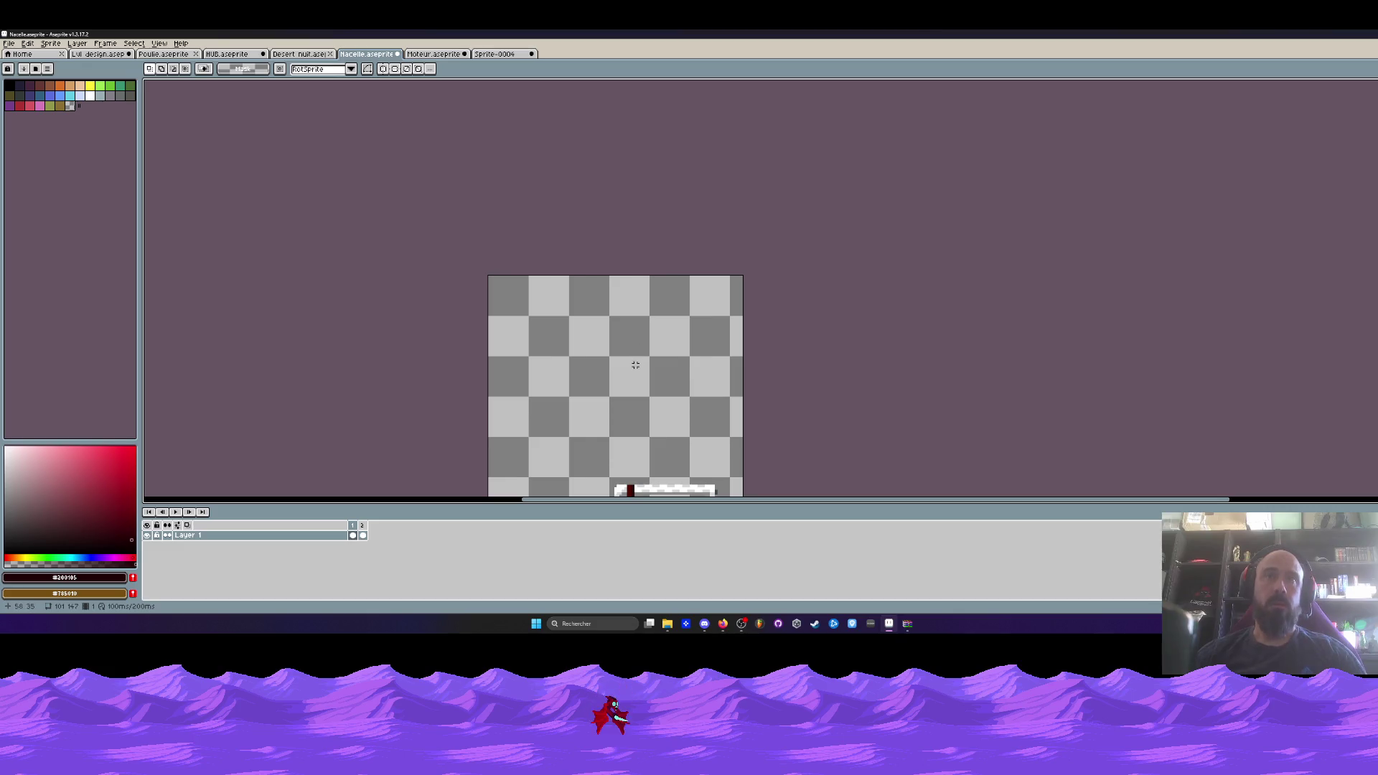
key(ctrl+v)
mouse_move(606, 351)
mouse_down()
mouse_move(751, 299)
mouse_move(722, 305)
mouse_up()
scroll(610, 345, up, 3)
scroll(603, 348, down, 3)
scroll(601, 351, up, 3)
drag(600, 350, 605, 350)
scroll(606, 350, down, 2)
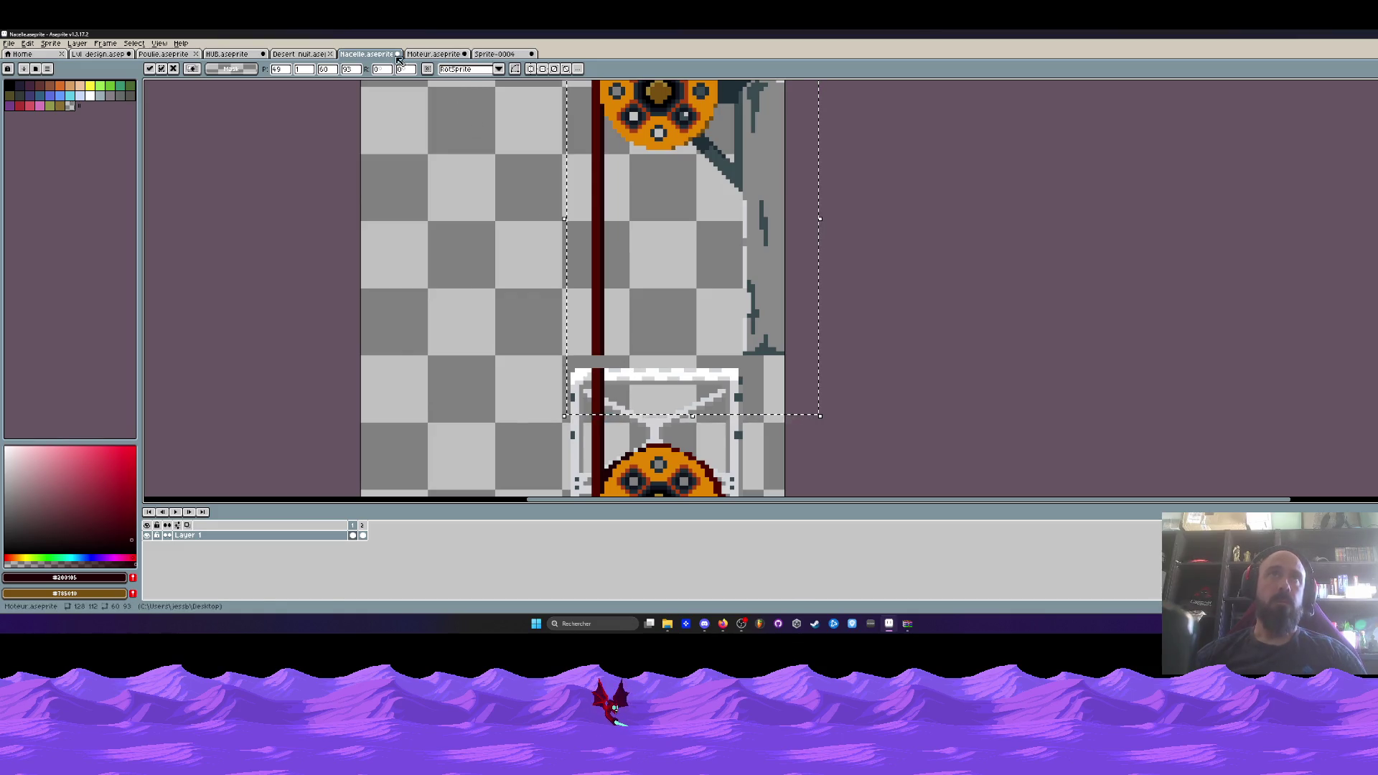
Compare Moteur with Nacelle, picking green for single-pixel drawing.
click(427, 55)
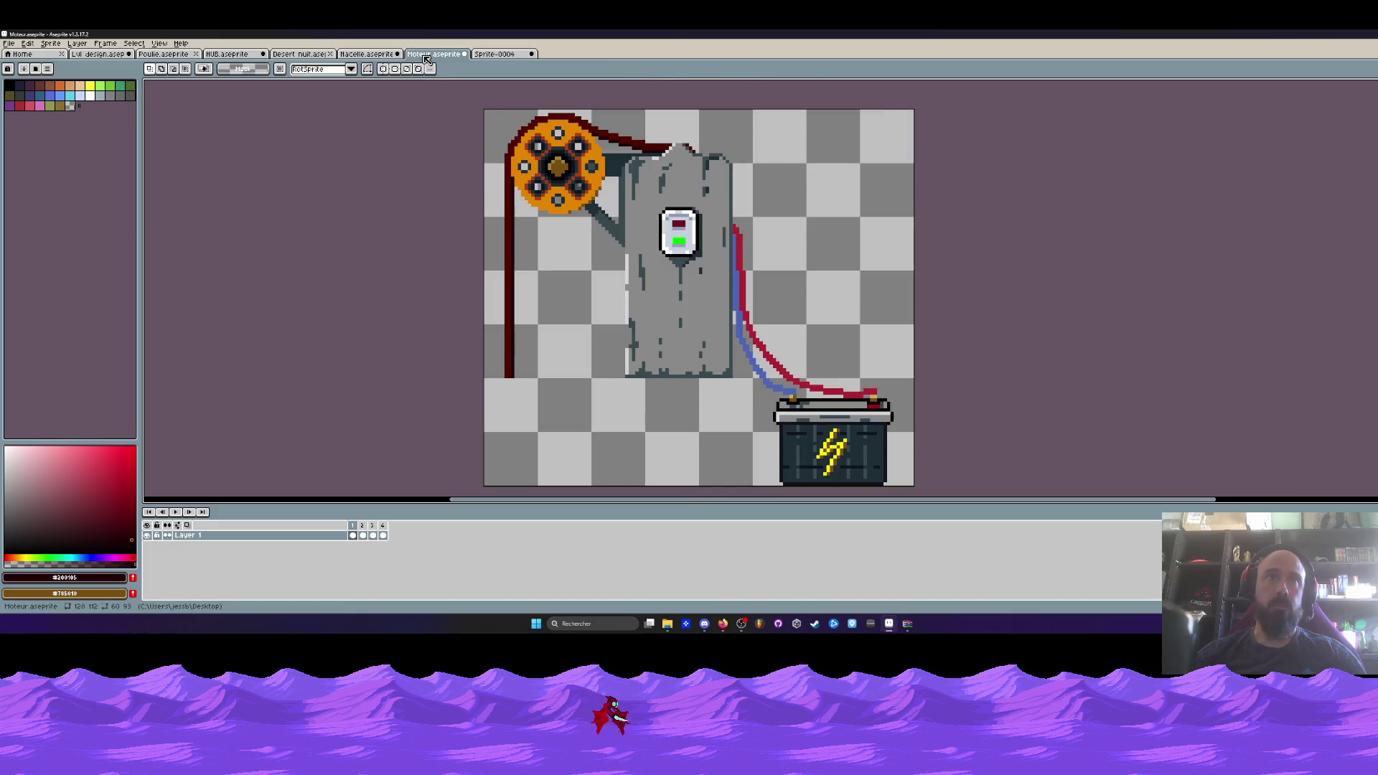
scroll(502, 362, up, 3)
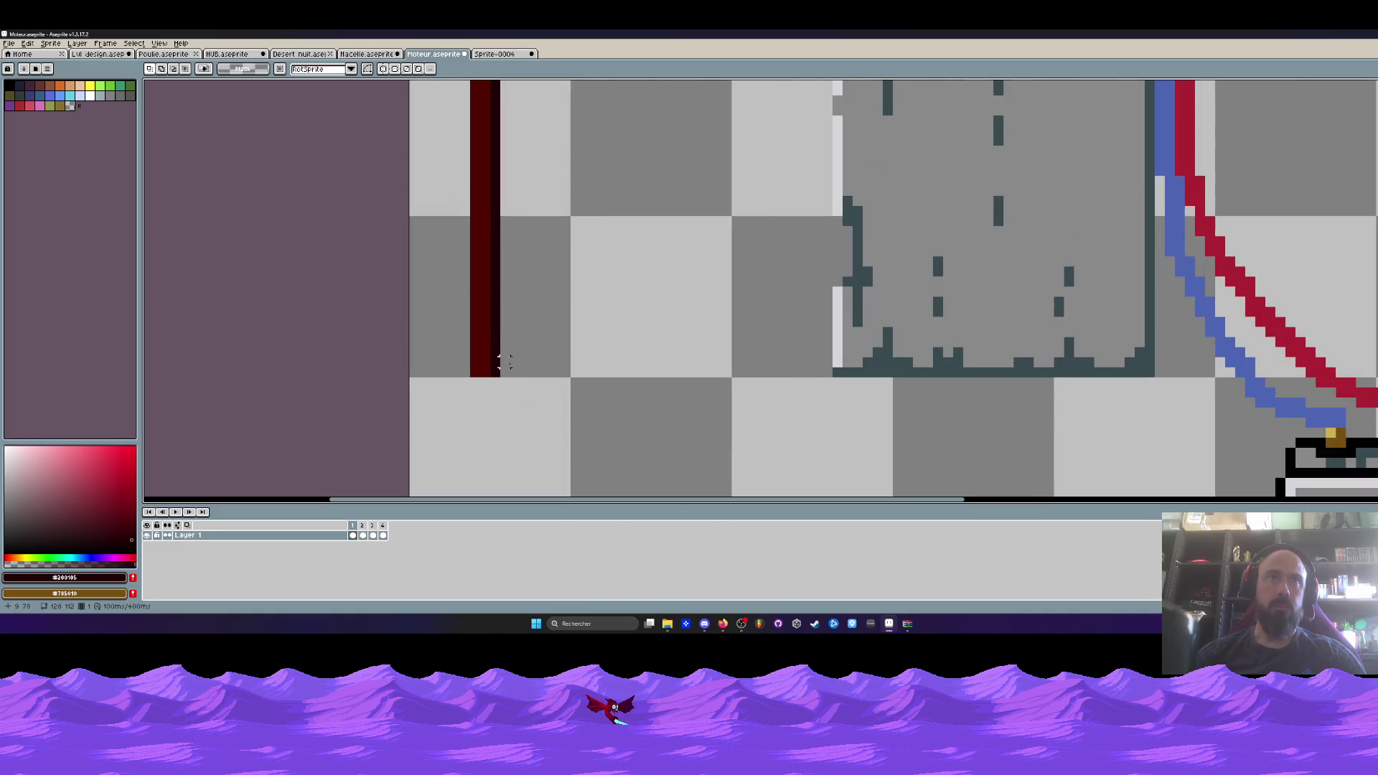
key(])
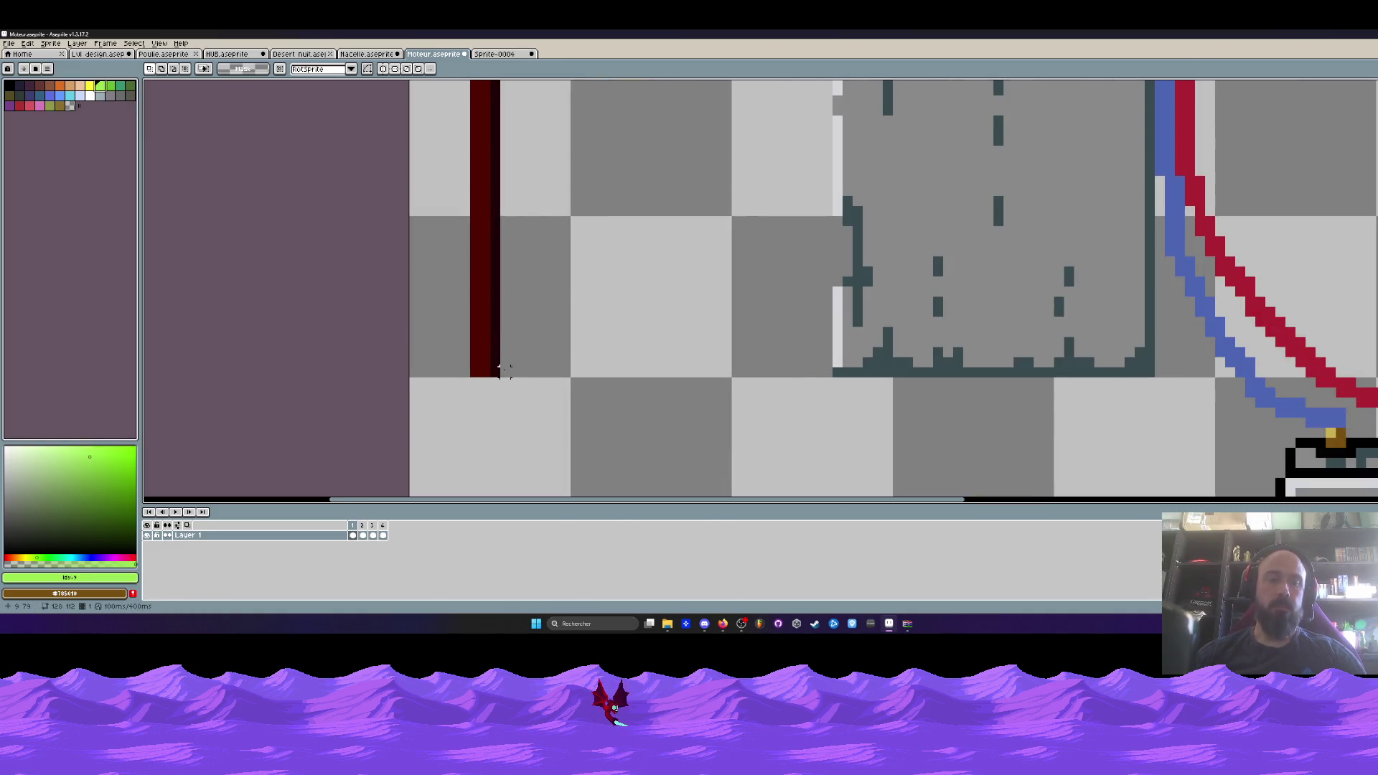
key(b)
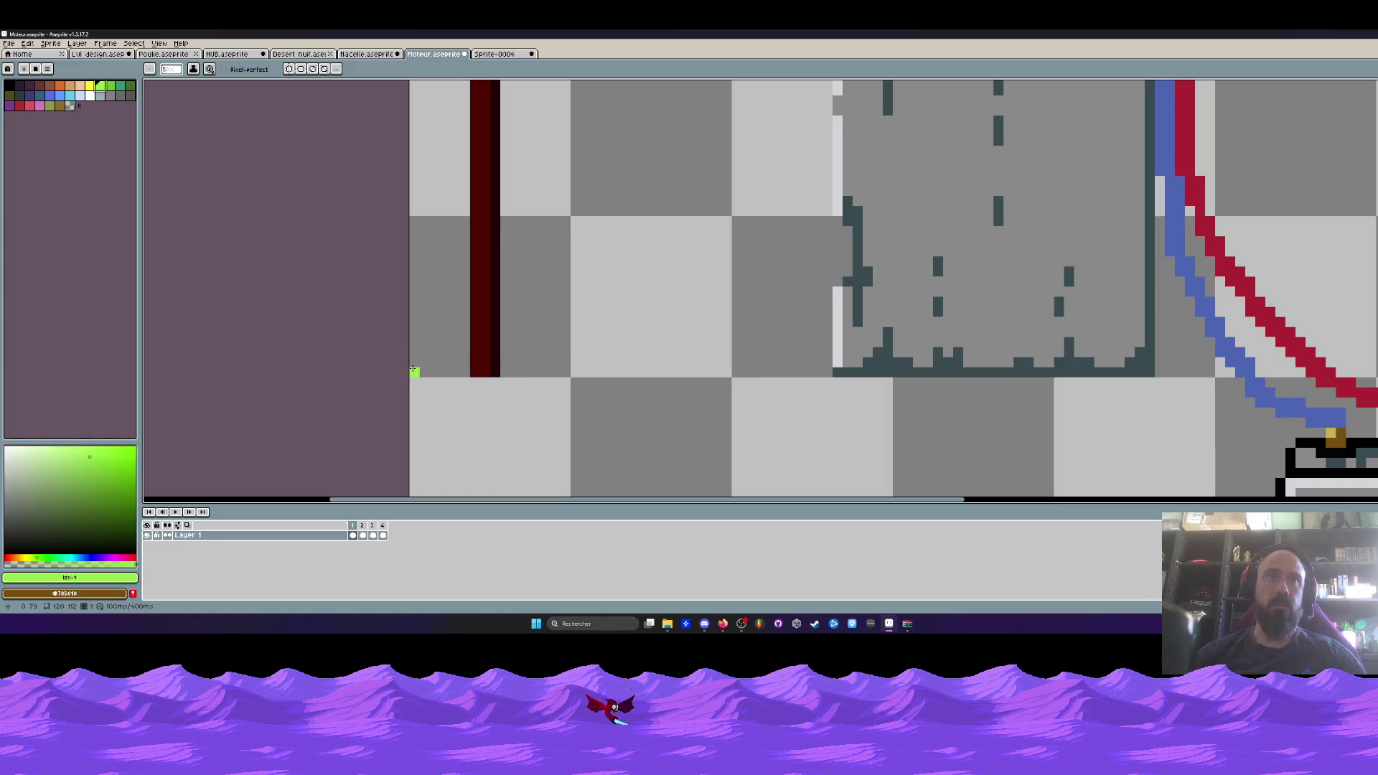
scroll(407, 266, down, 3)
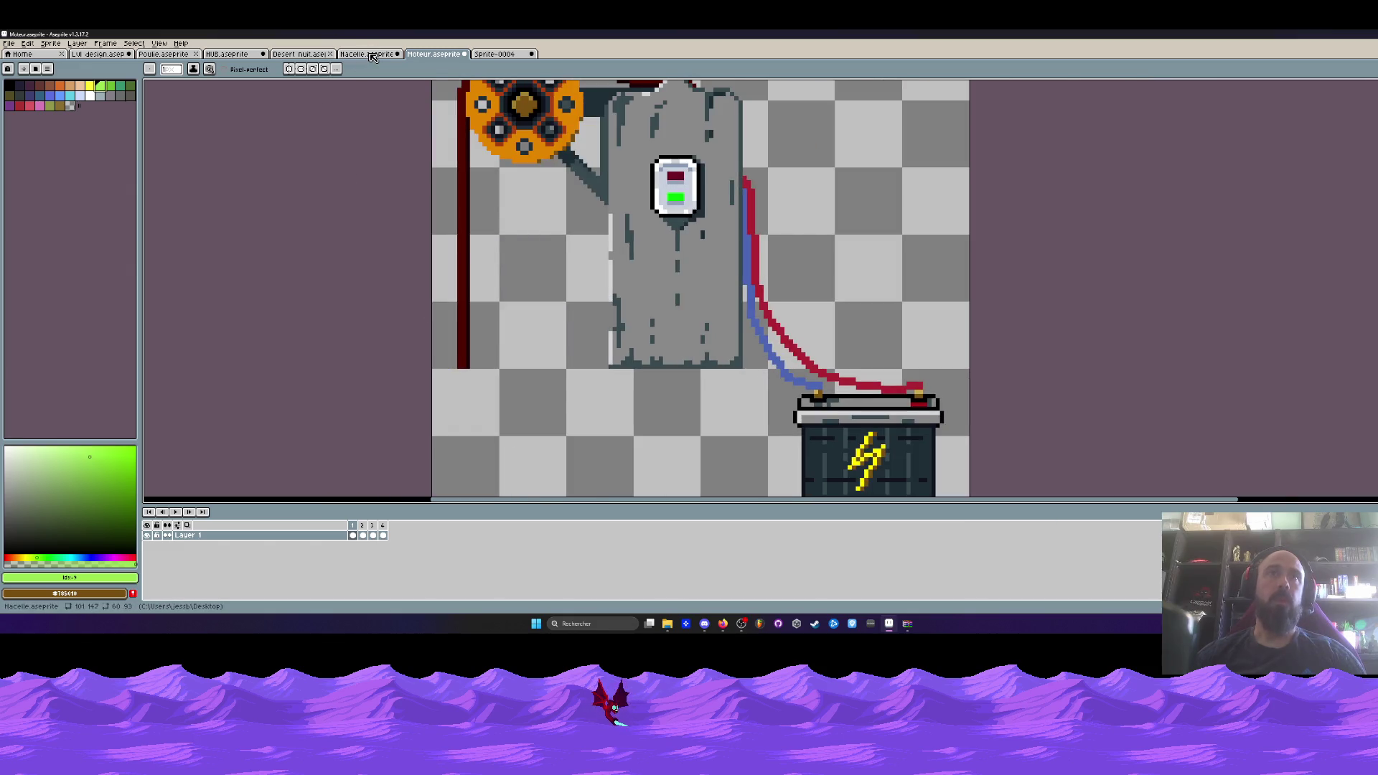
click(373, 57)
scroll(617, 359, up, 2)
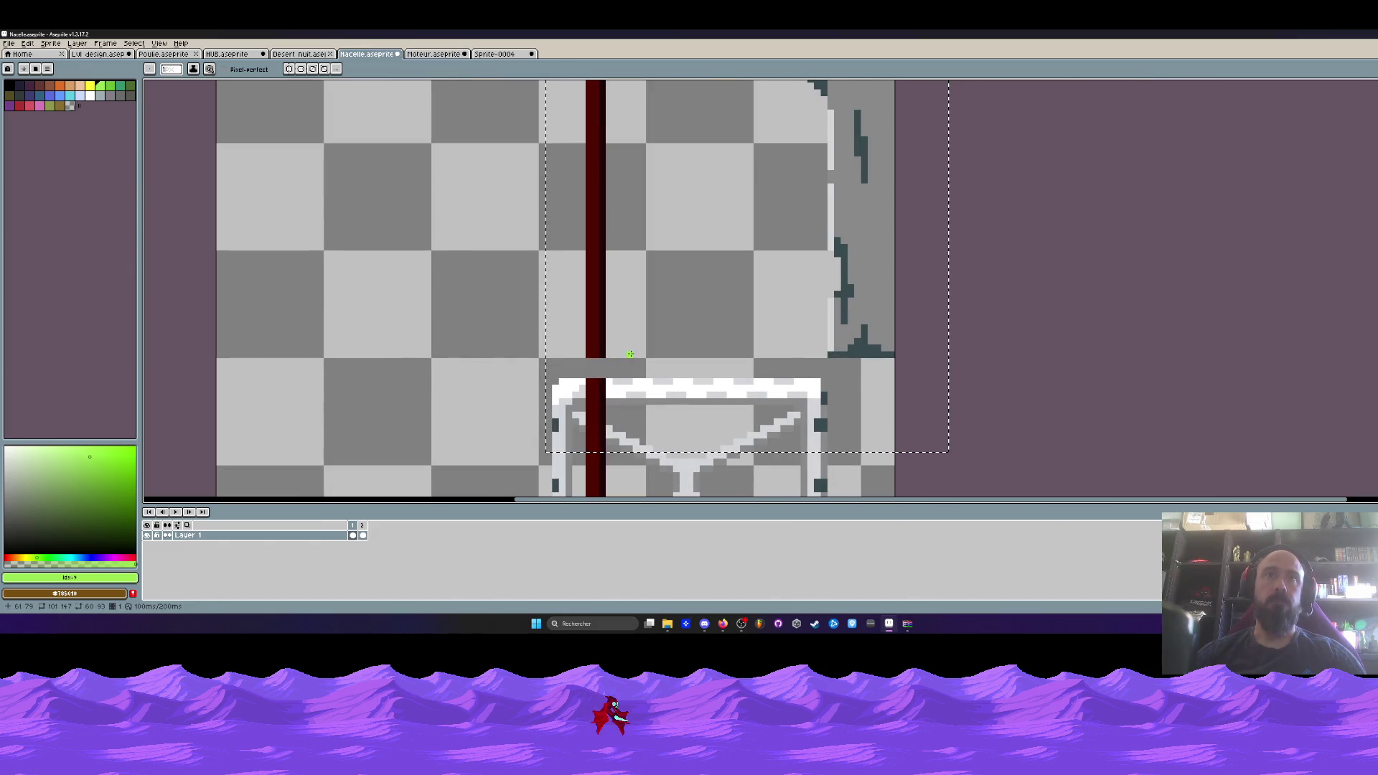
click(433, 54)
scroll(425, 220, down, 2)
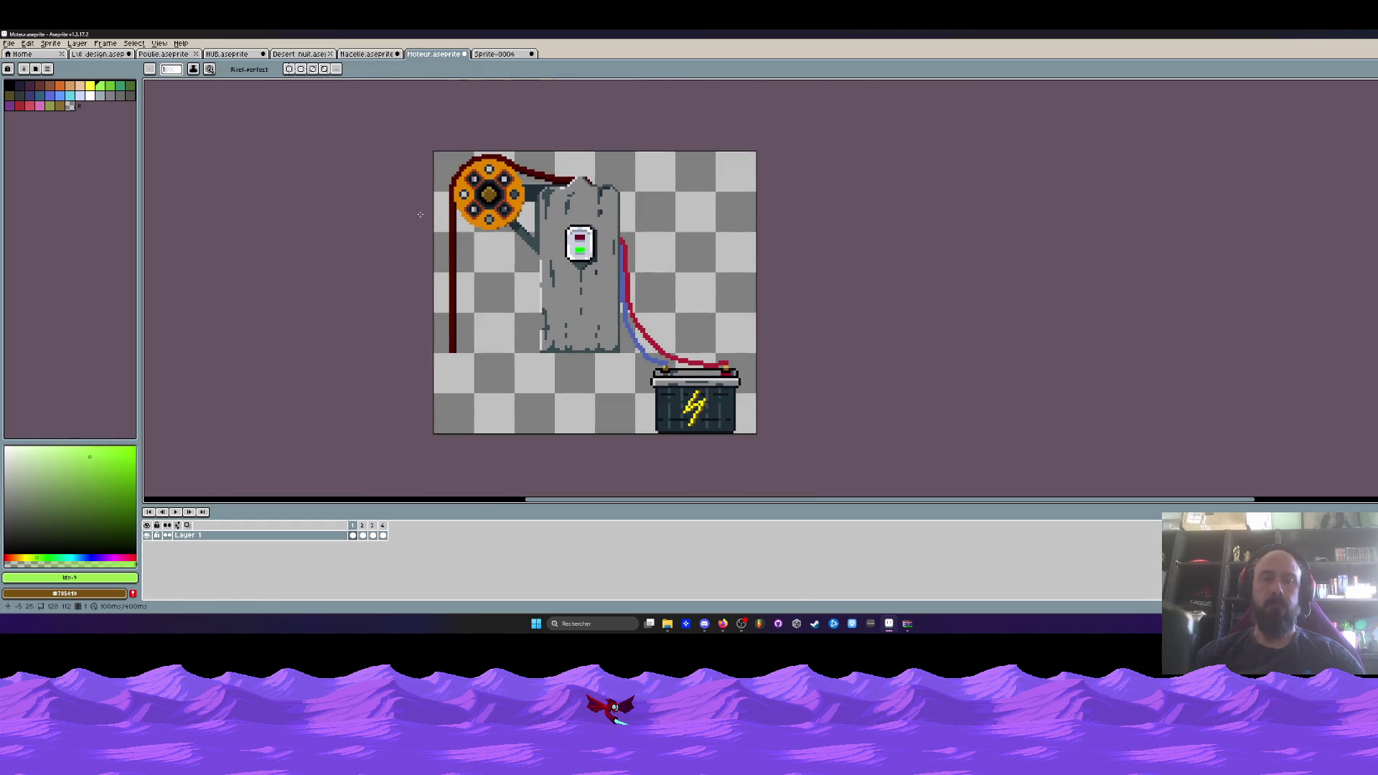
key(m)
scroll(417, 314, up, 2)
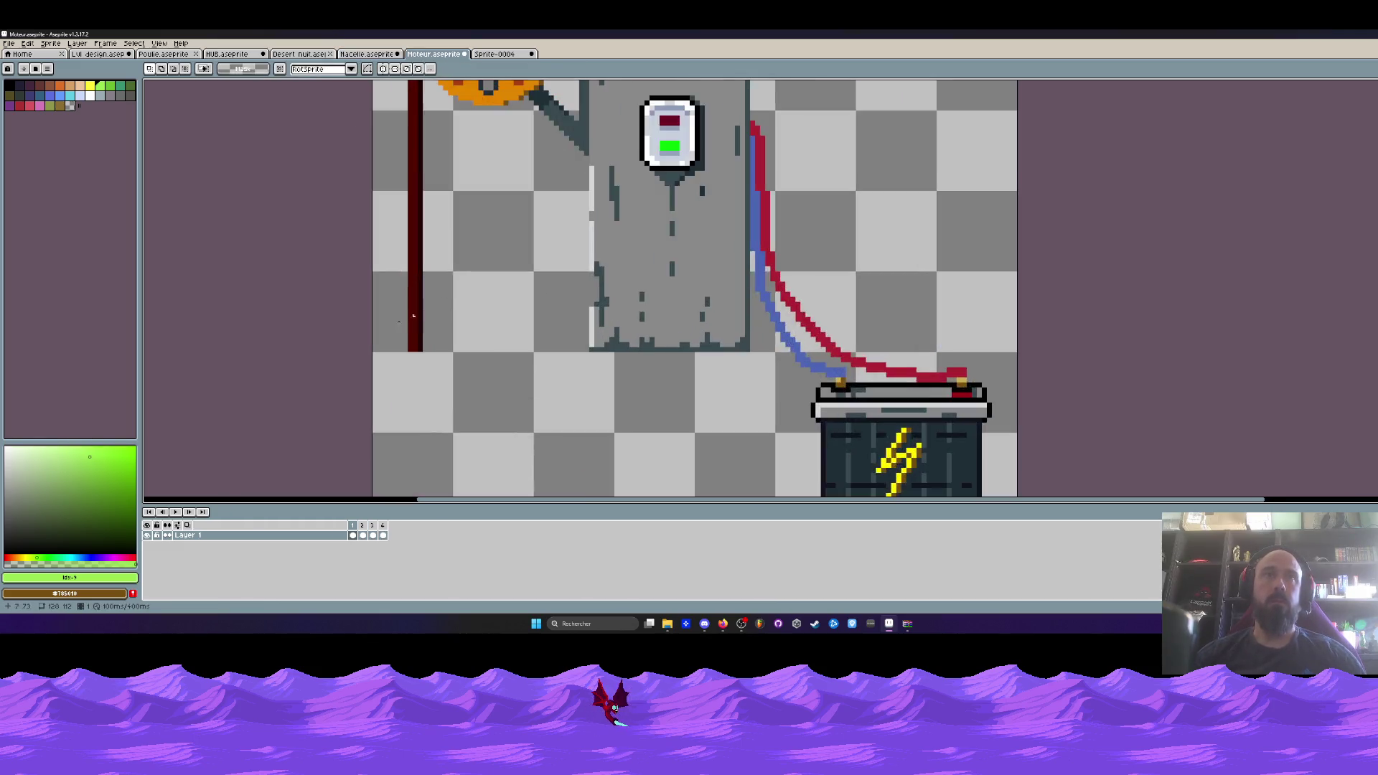
scroll(416, 315, up, 4)
key(b)
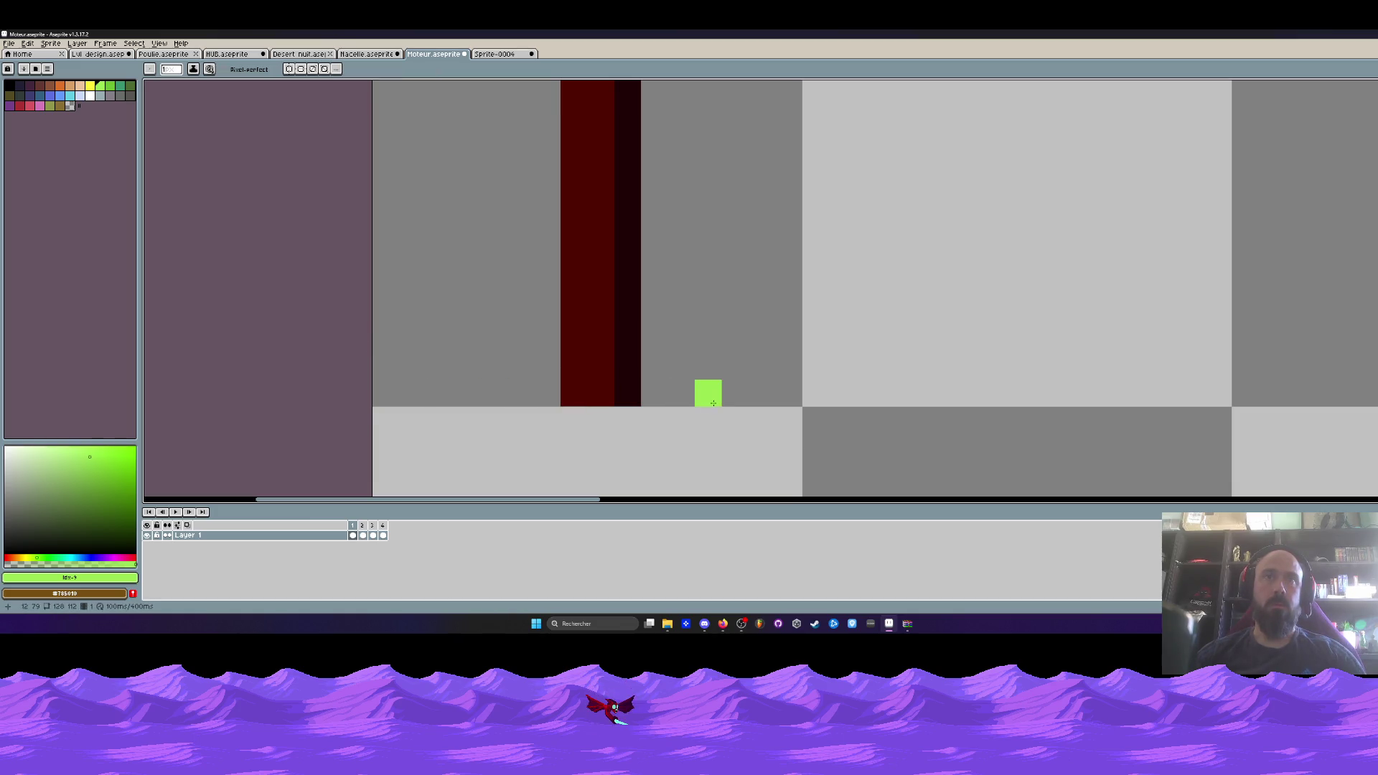
scroll(717, 392, down, 3)
Cut away the upper rope and pulley in Nacelle, then trim the empty left canvas to width 53.
click(501, 56)
click(367, 53)
scroll(514, 292, up, 3)
scroll(603, 366, up, 1)
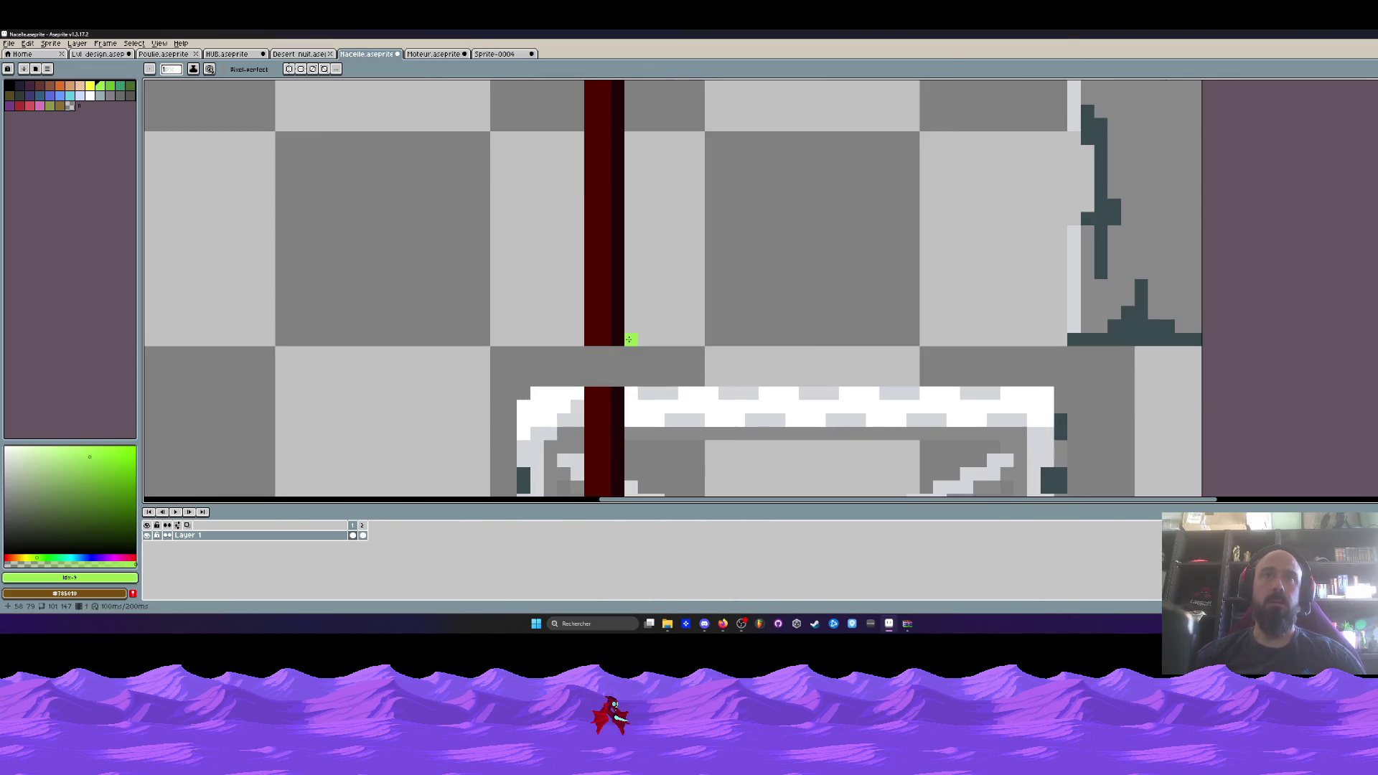
scroll(671, 341, down, 4)
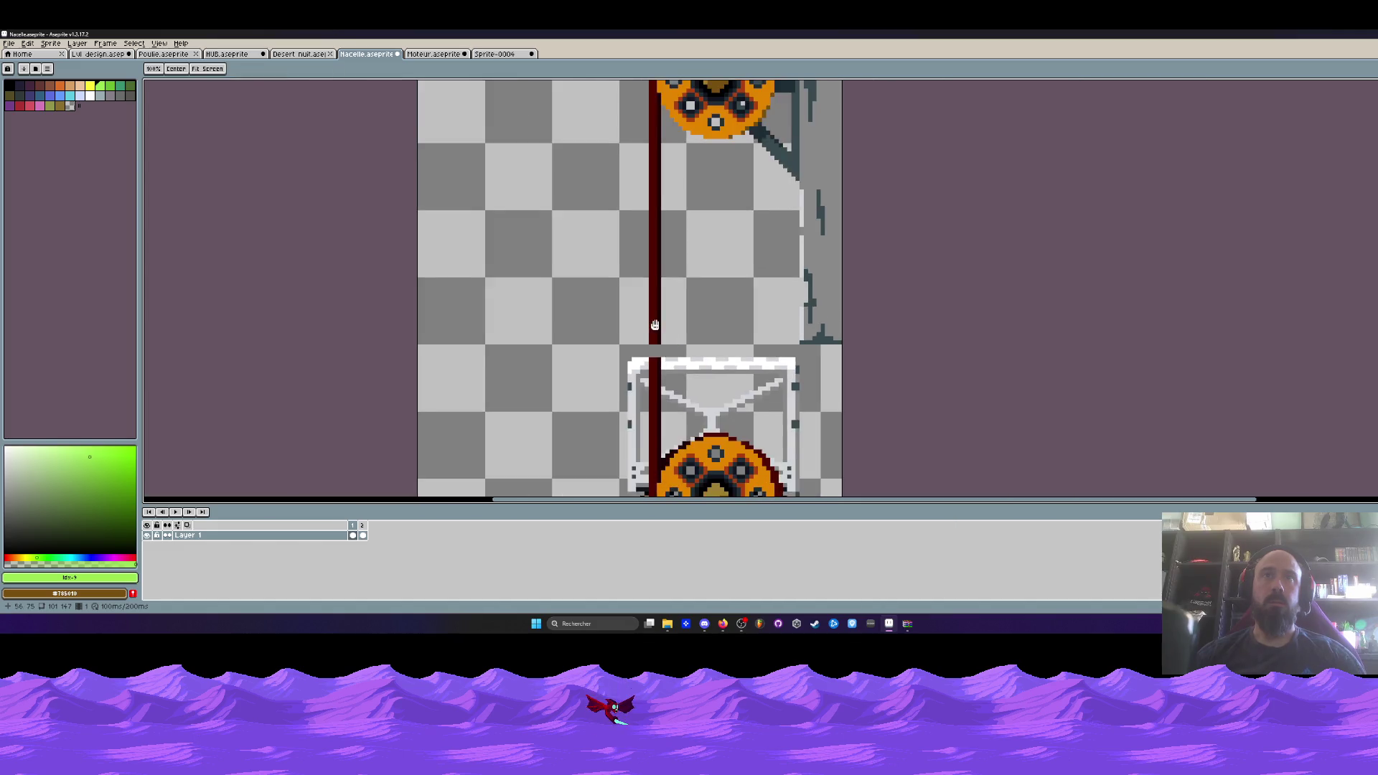
key(m)
mouse_move(525, 129)
mouse_down()
mouse_move(732, 296)
mouse_move(753, 352)
mouse_up()
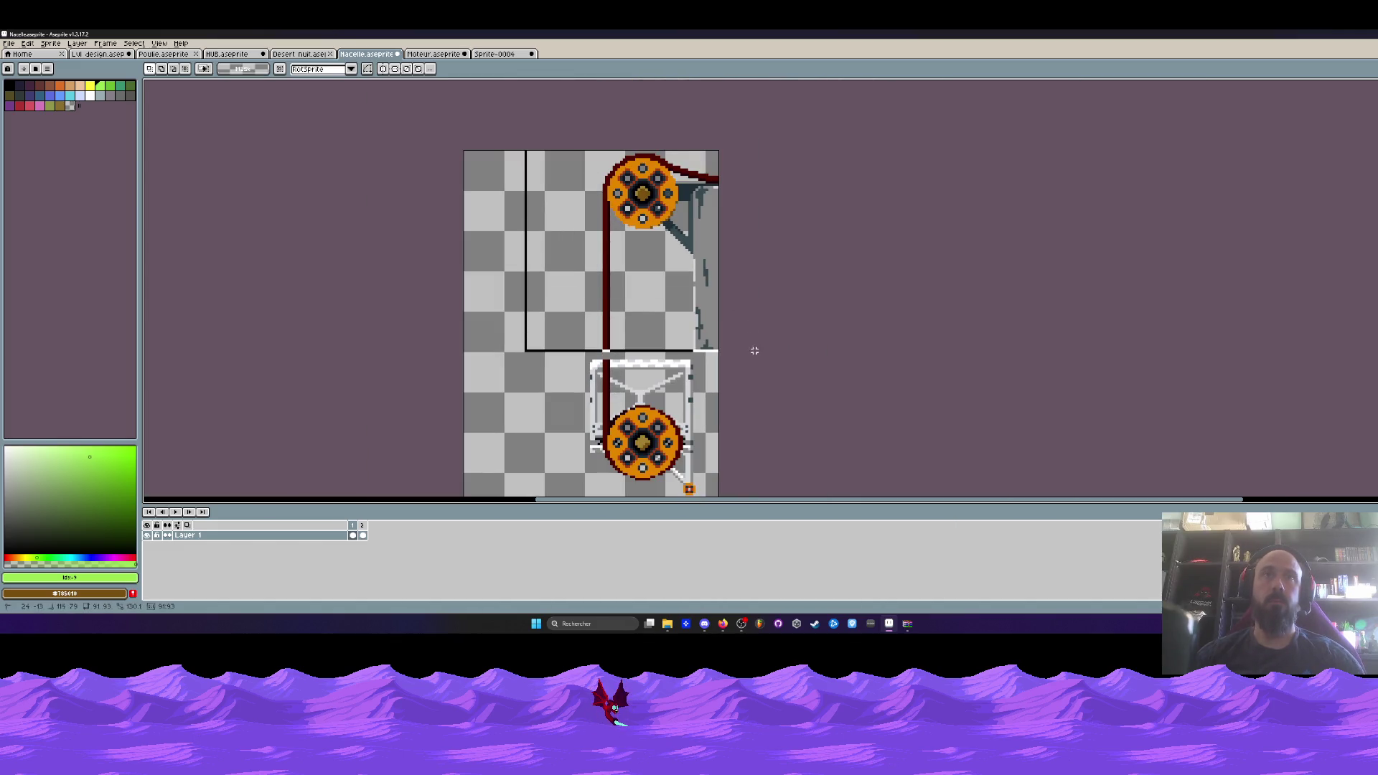
key(ctrl+x)
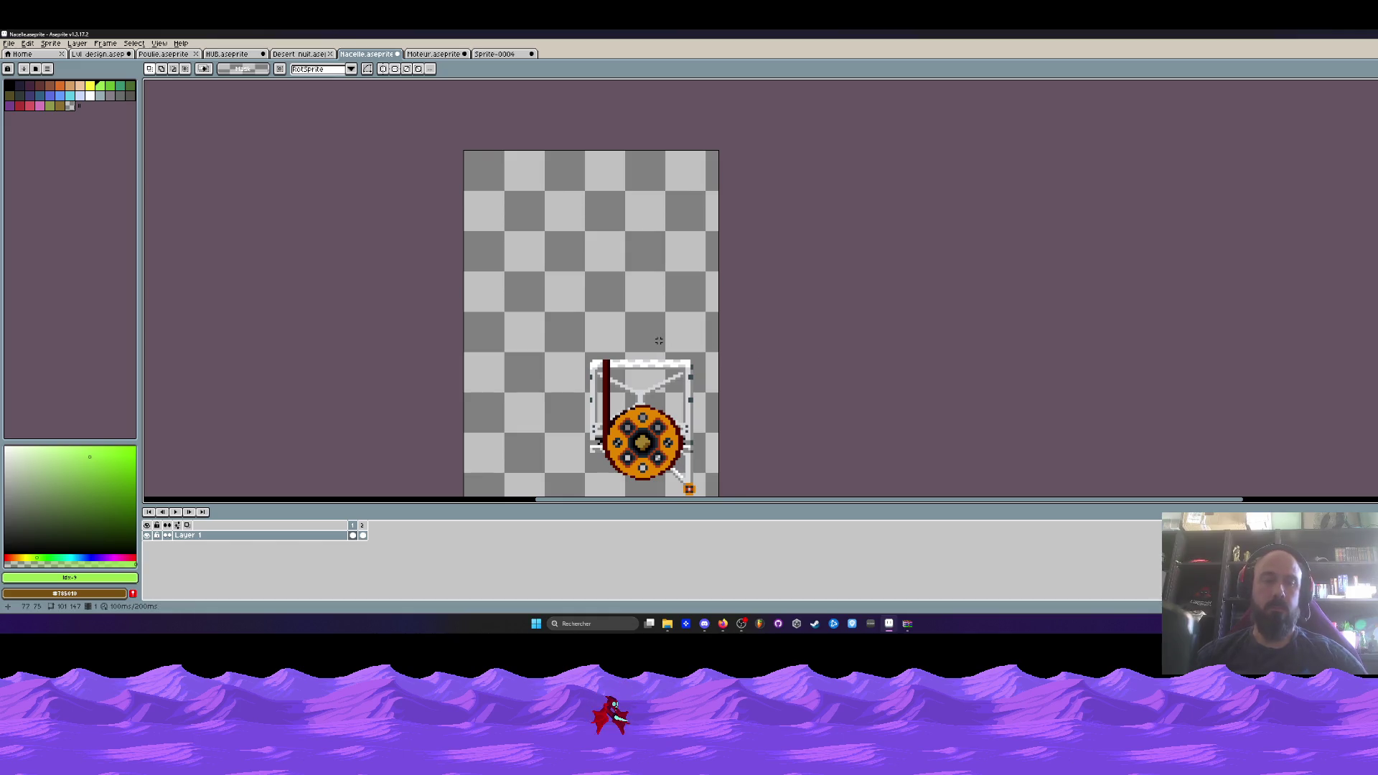
key(ctrl+alt+c)
mouse_move(465, 345)
mouse_down()
mouse_move(582, 308)
mouse_move(587, 287)
mouse_up()
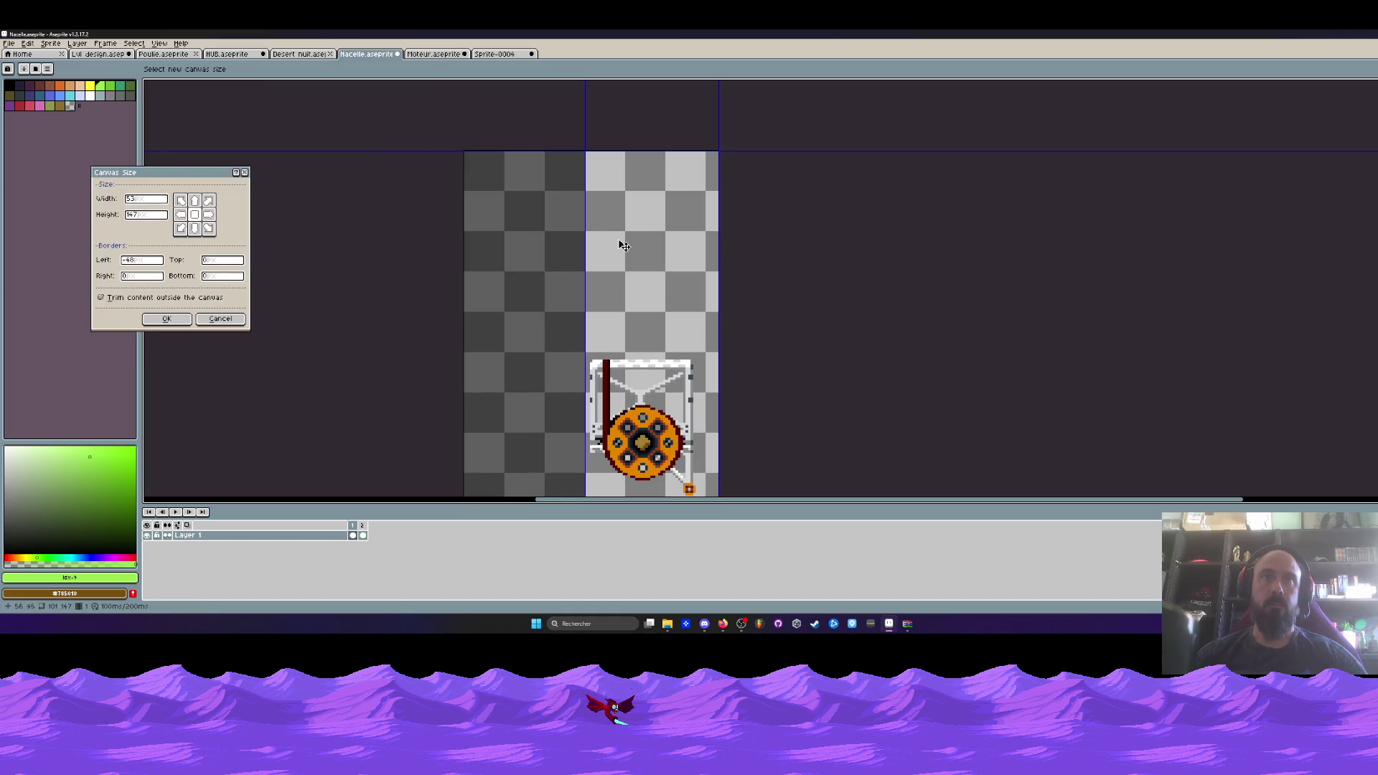
drag(650, 153, 635, 352)
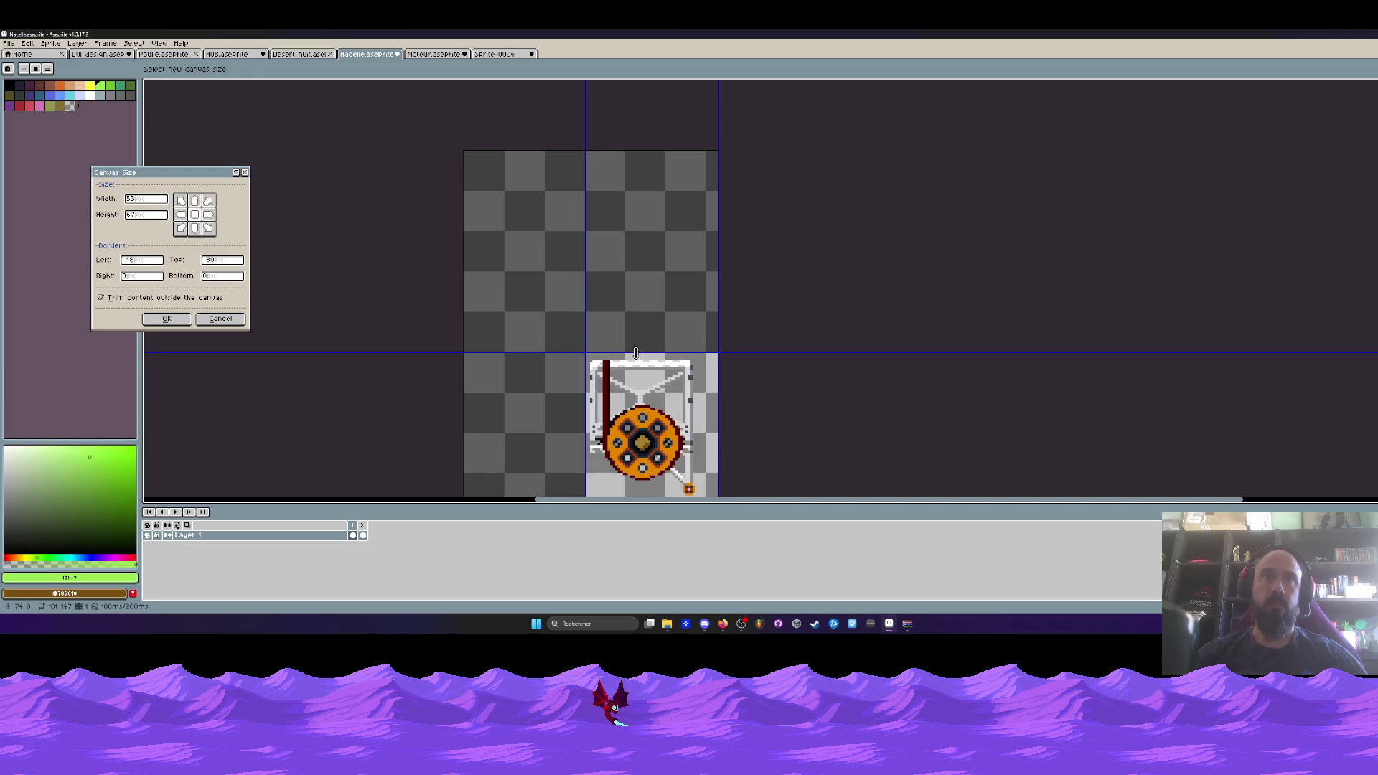
click(166, 319)
scroll(624, 304, up, 1)
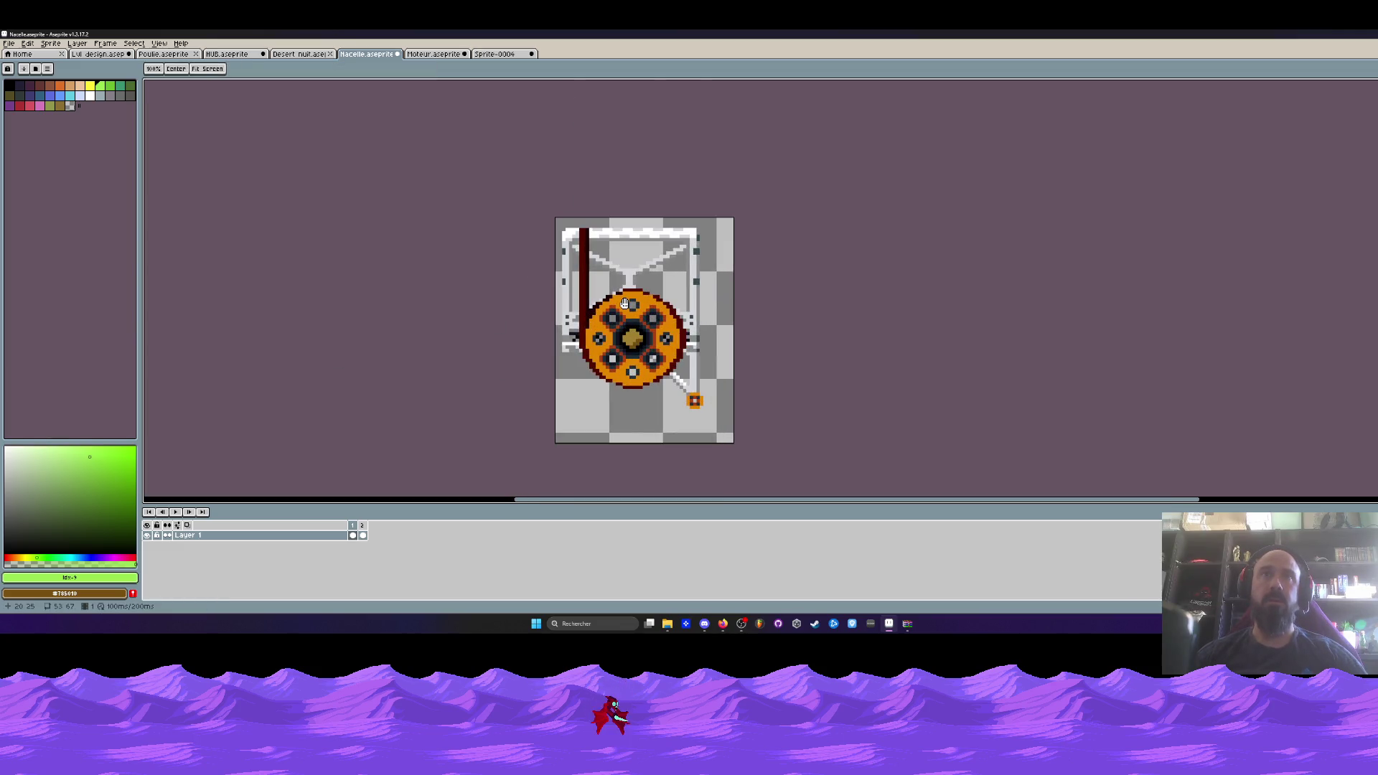
key(m)
key(ctrl+alt+c)
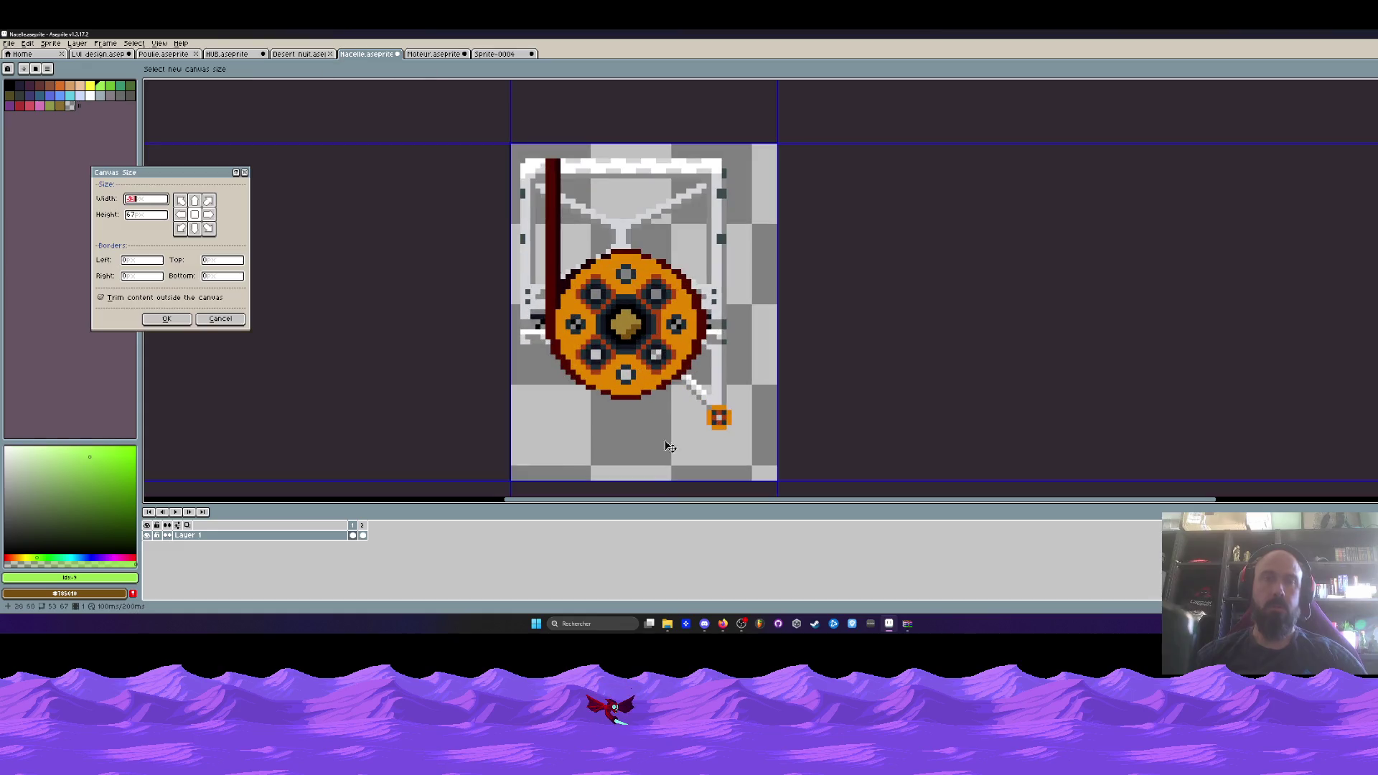
mouse_move(672, 483)
mouse_down()
mouse_move(672, 430)
mouse_move(672, 461)
mouse_move(656, 469)
mouse_up()
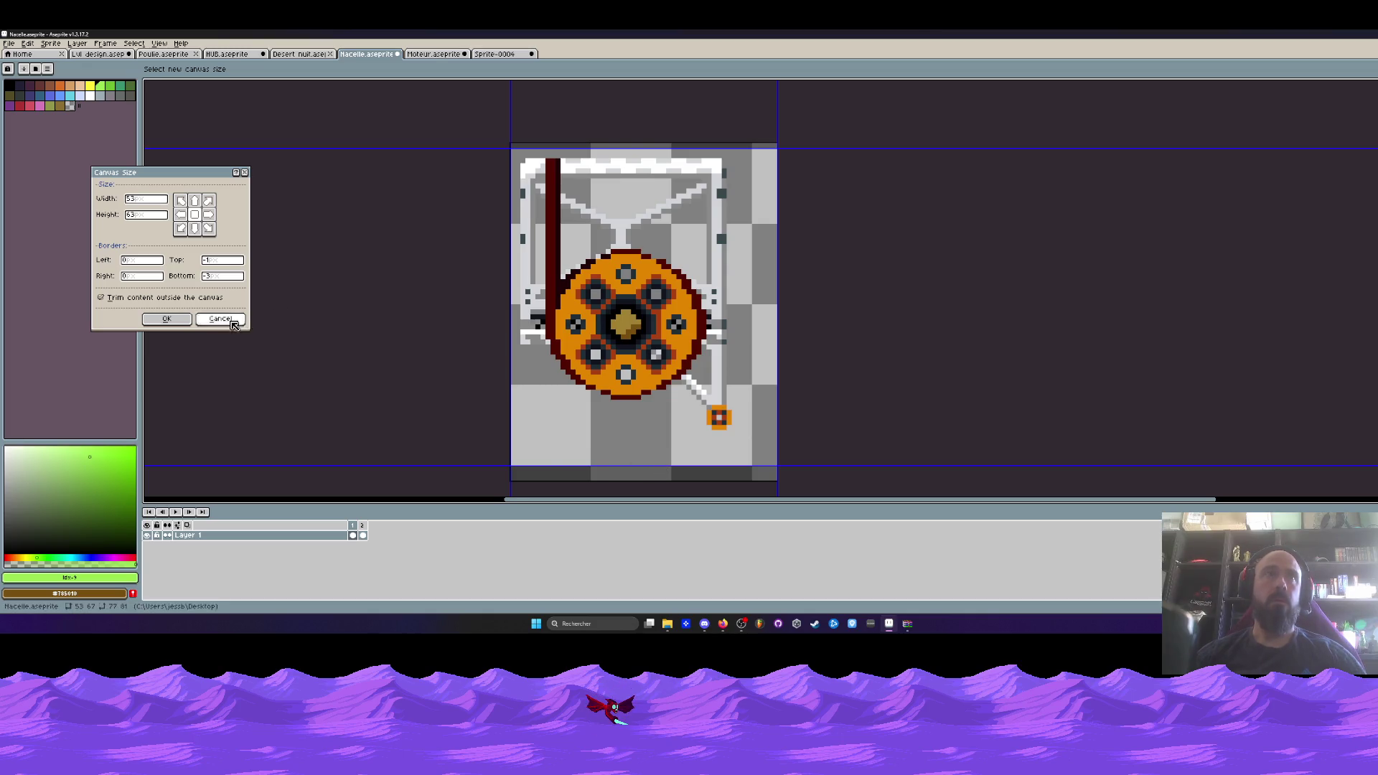
key(Escape)
key(ctrl+alt+c)
drag(618, 481, 618, 467)
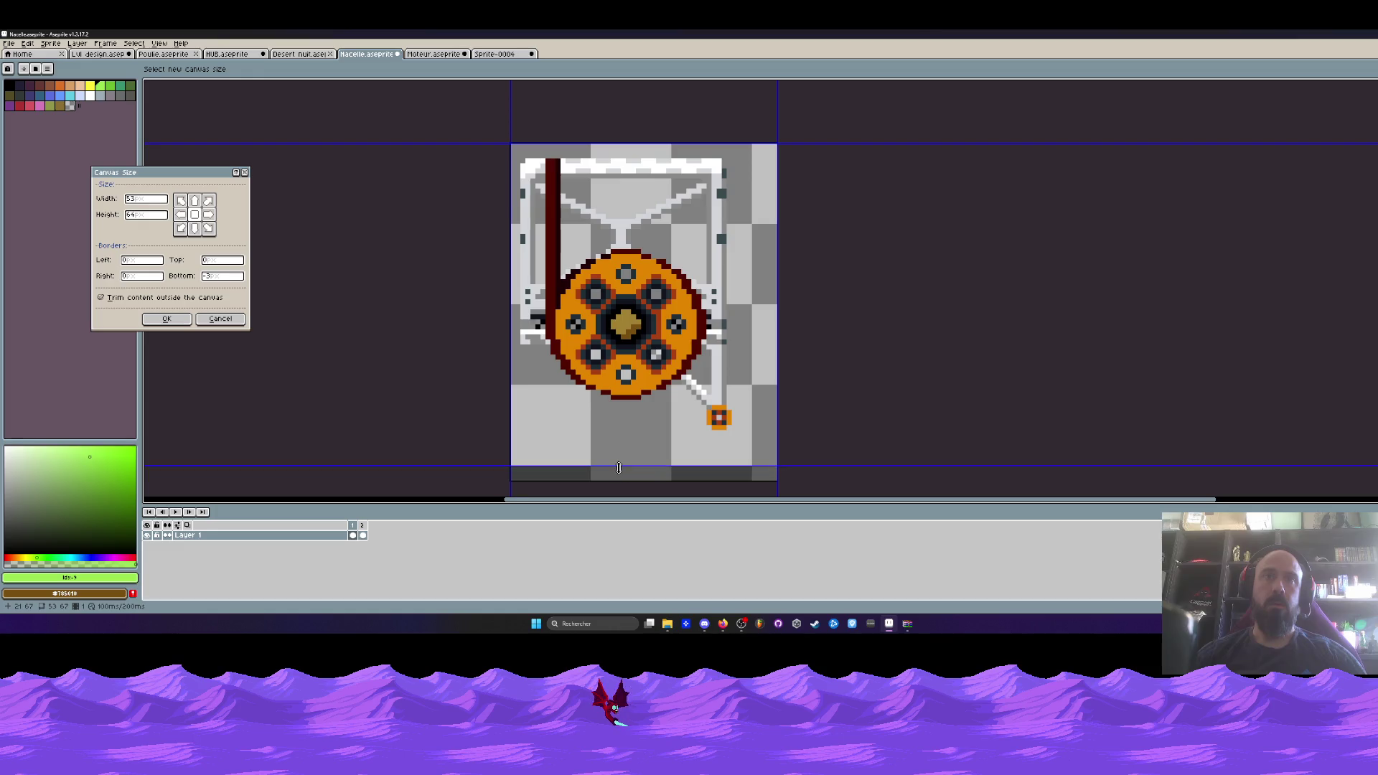
drag(777, 294, 752, 295)
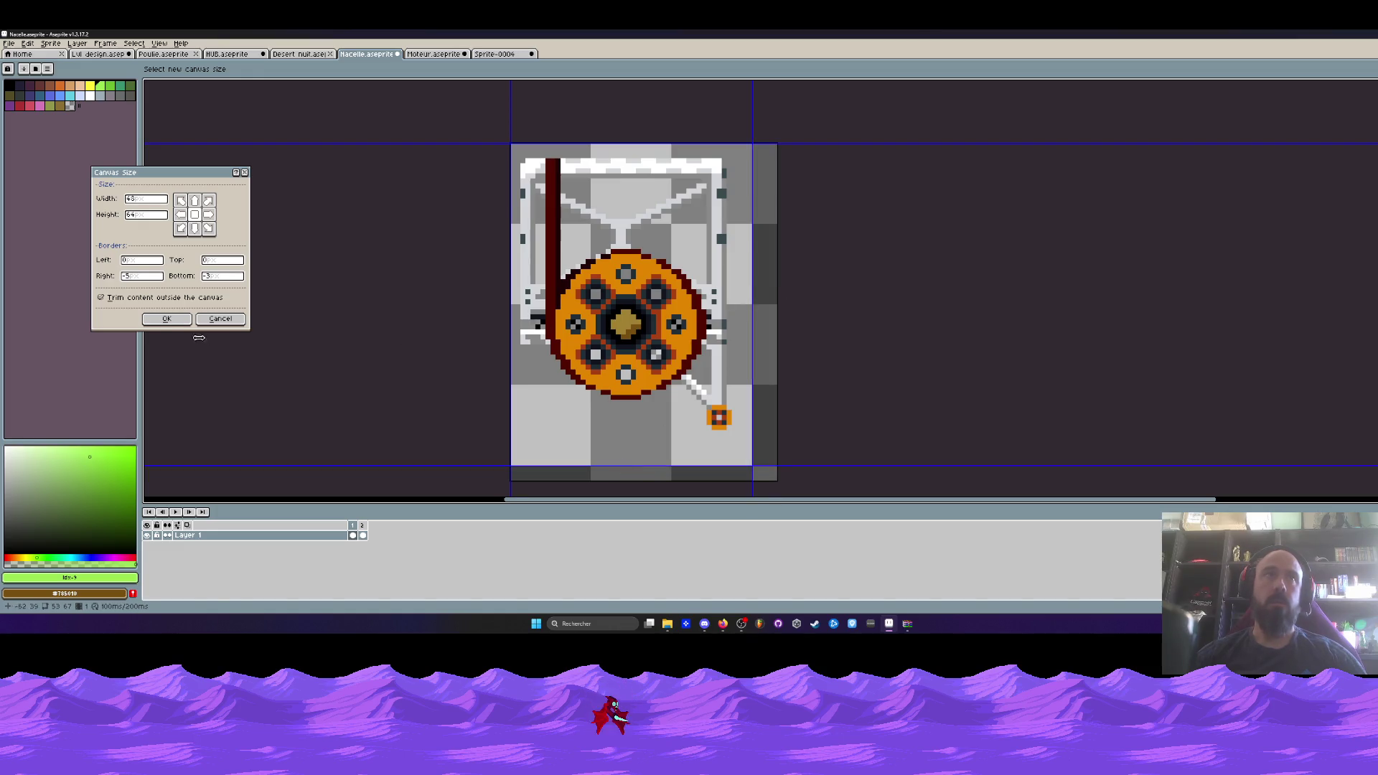
click(167, 319)
scroll(574, 158, up, 5)
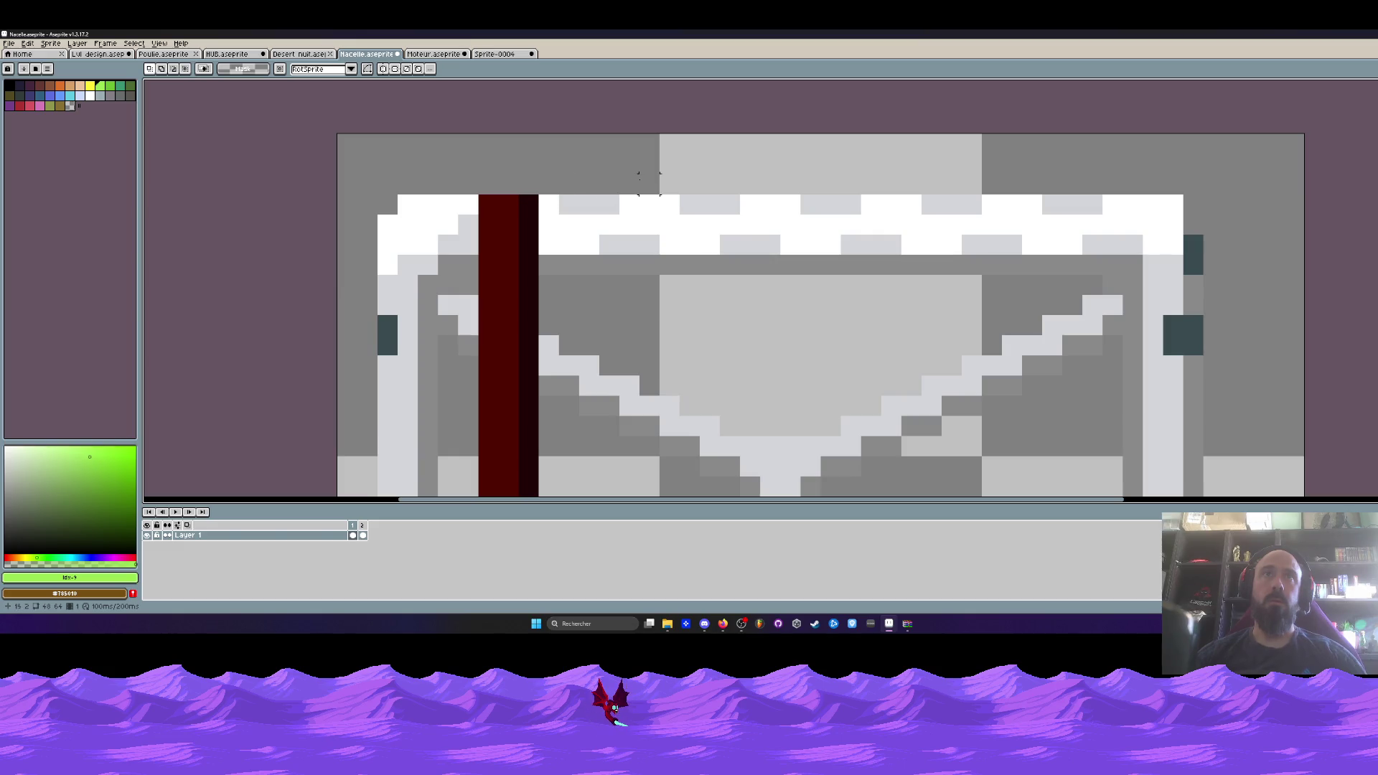
scroll(628, 183, down, 4)
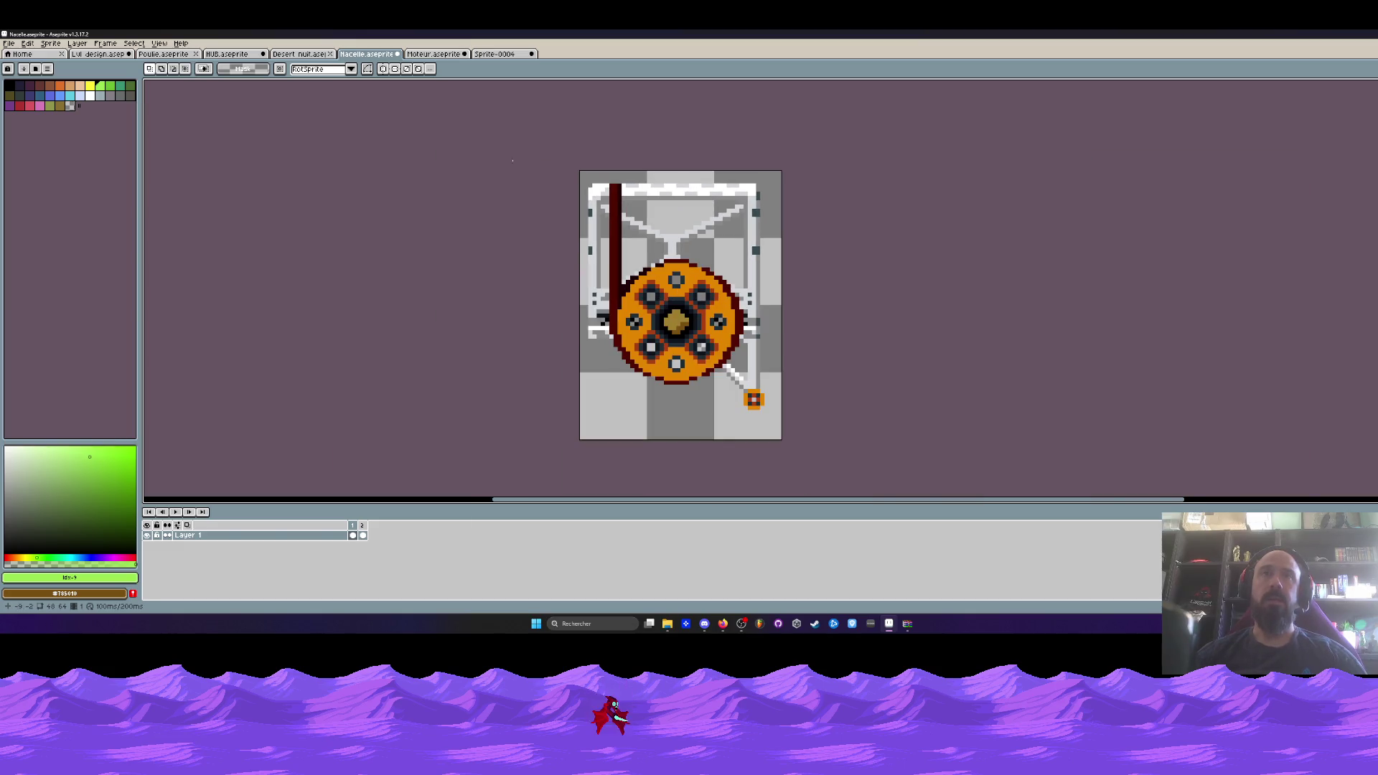
Compare the Moteur and Sprite-0004 sprites, settling on the Sprite-0004 cable sprite.
click(301, 54)
click(431, 54)
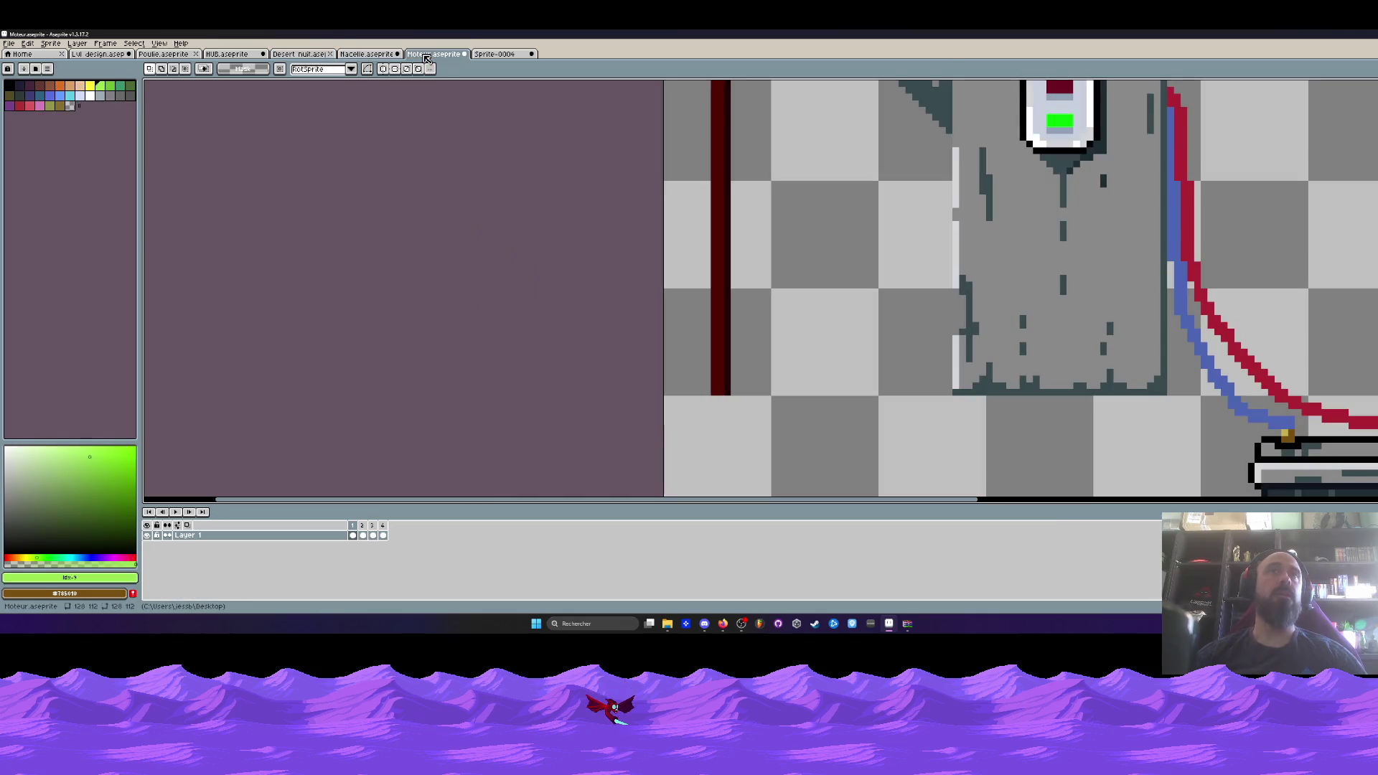
click(499, 54)
click(435, 54)
scroll(566, 187, down, 3)
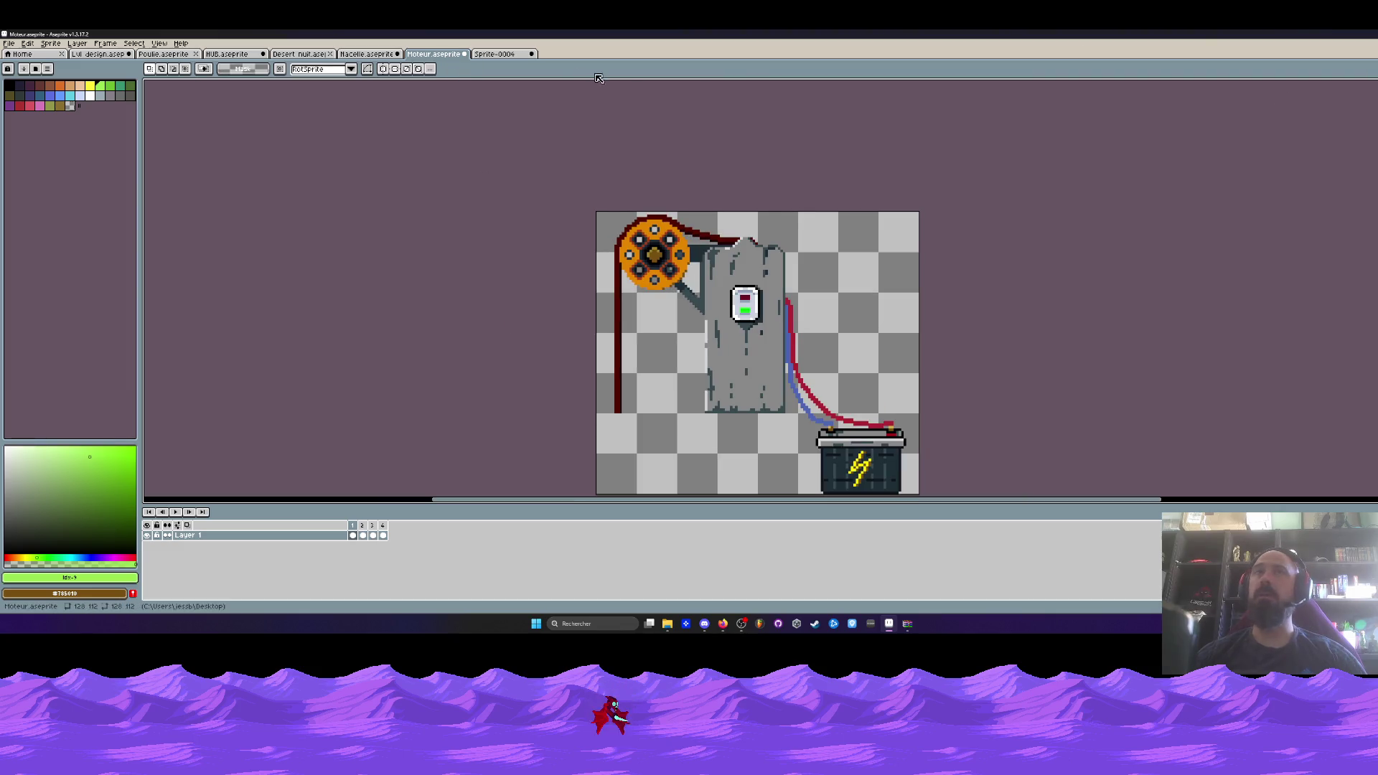
click(528, 54)
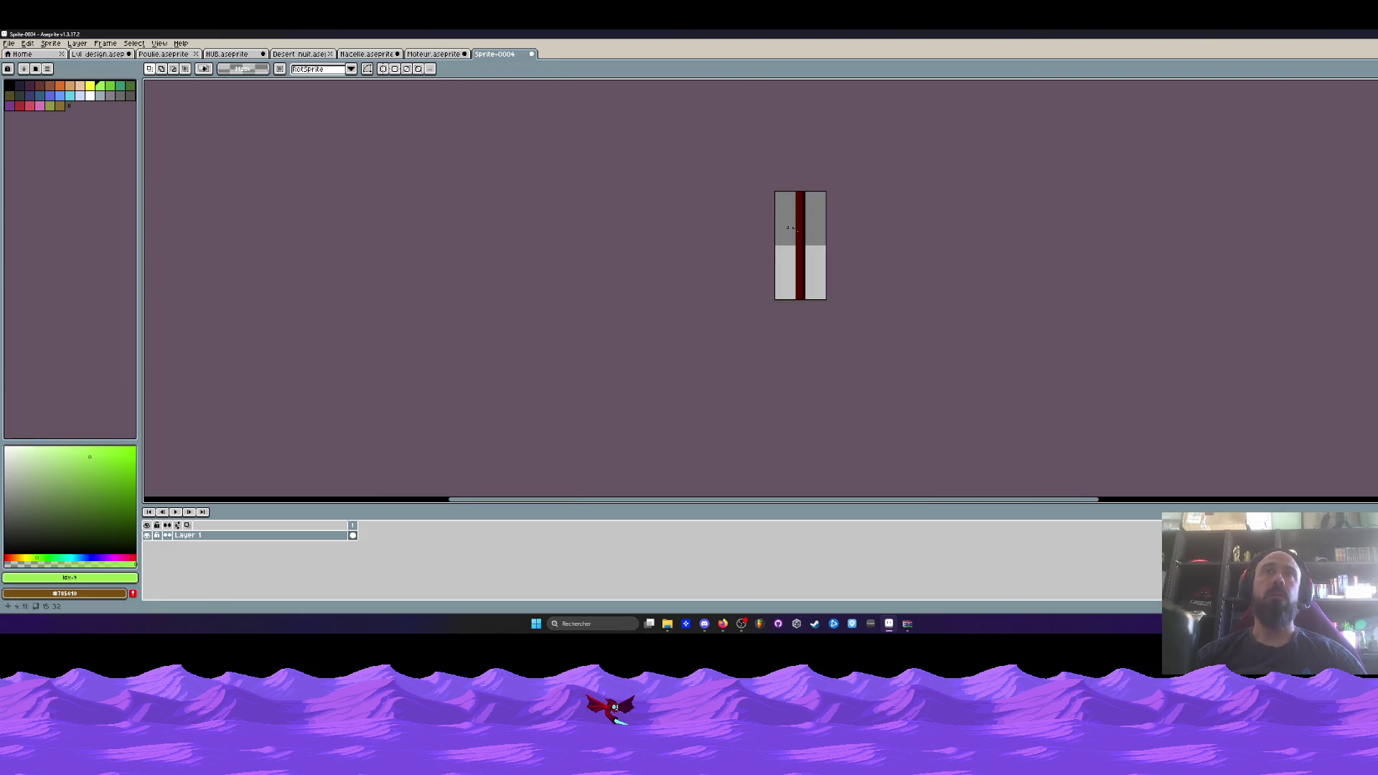
scroll(777, 222, up, 1)
scroll(797, 287, up, 2)
scroll(820, 320, up, 1)
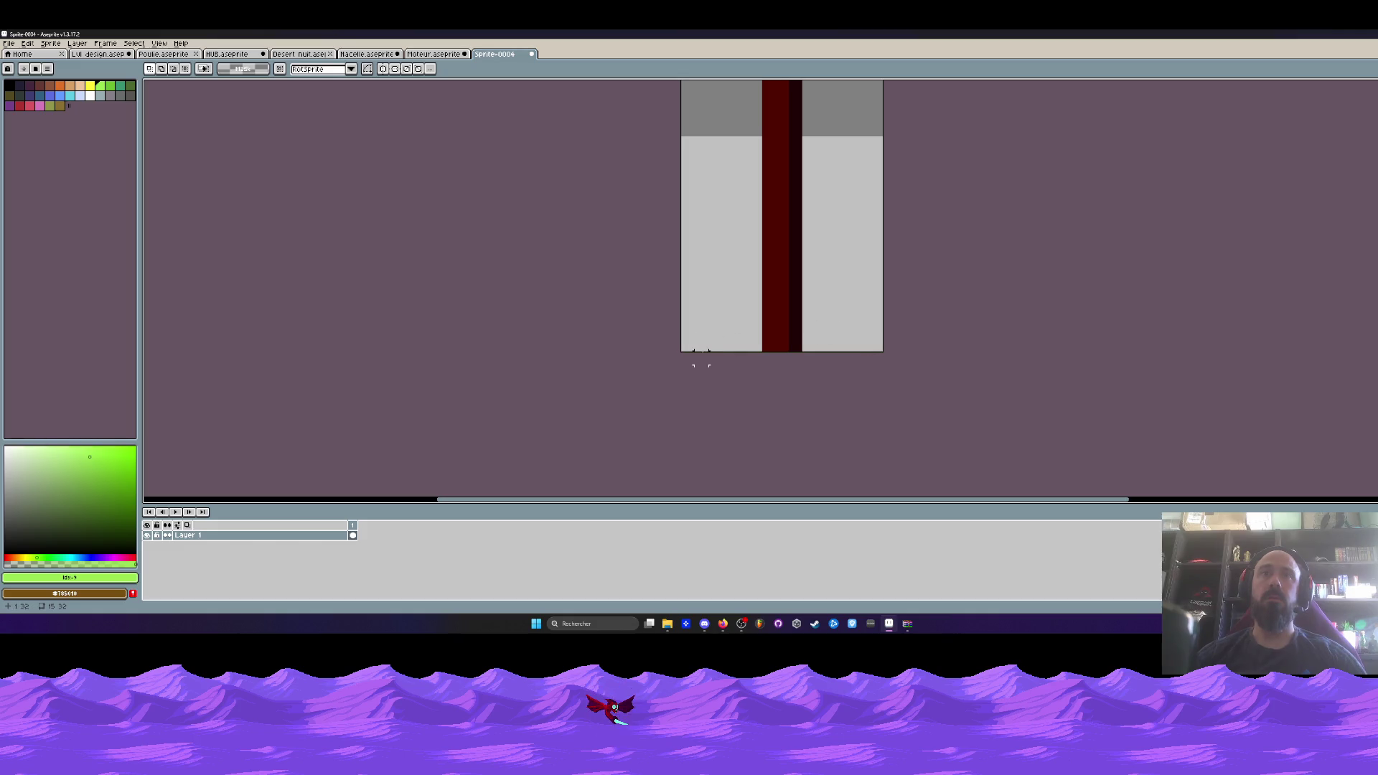
scroll(701, 343, down, 2)
scroll(689, 310, up, 1)
Widen the Sprite-0004 canvas from 15 to 17 pixels on the left.
key(ctrl+alt+c)
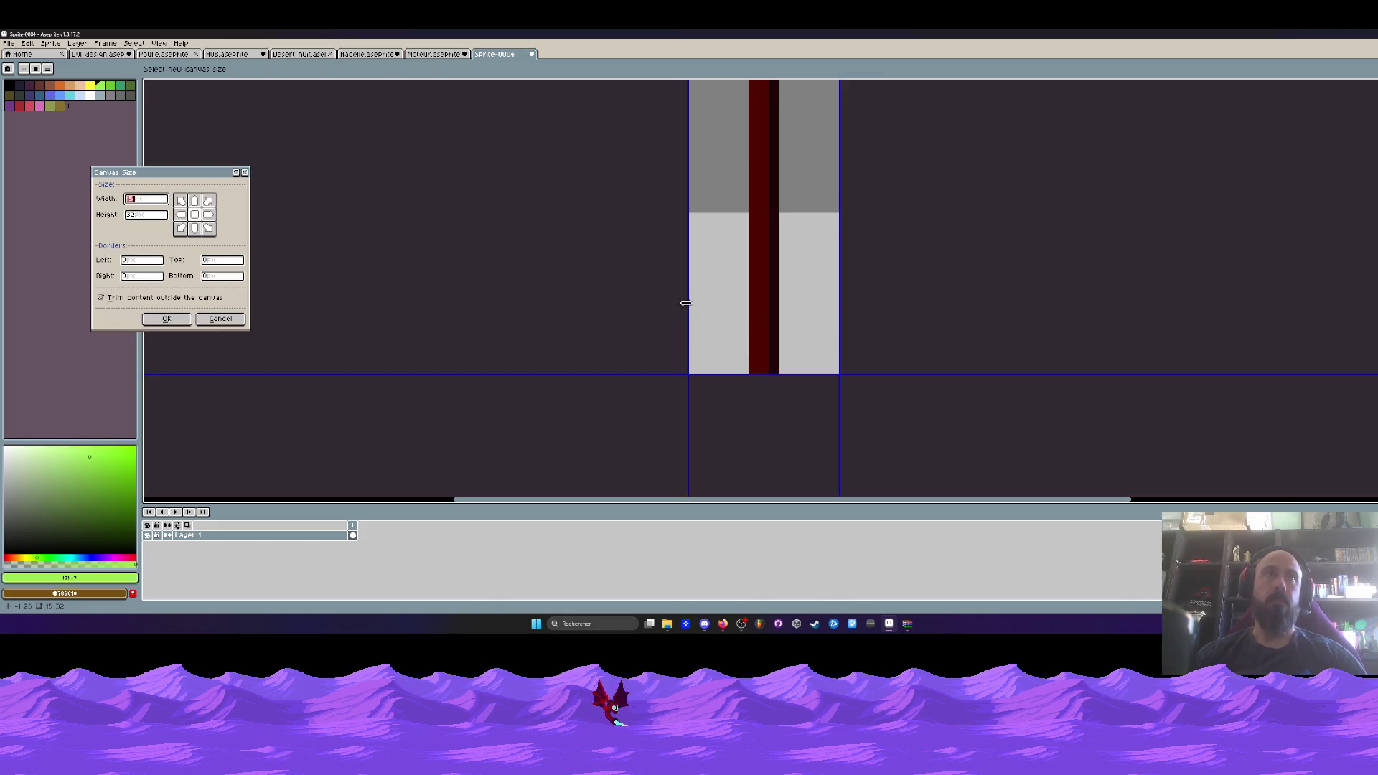
drag(686, 303, 667, 302)
click(166, 319)
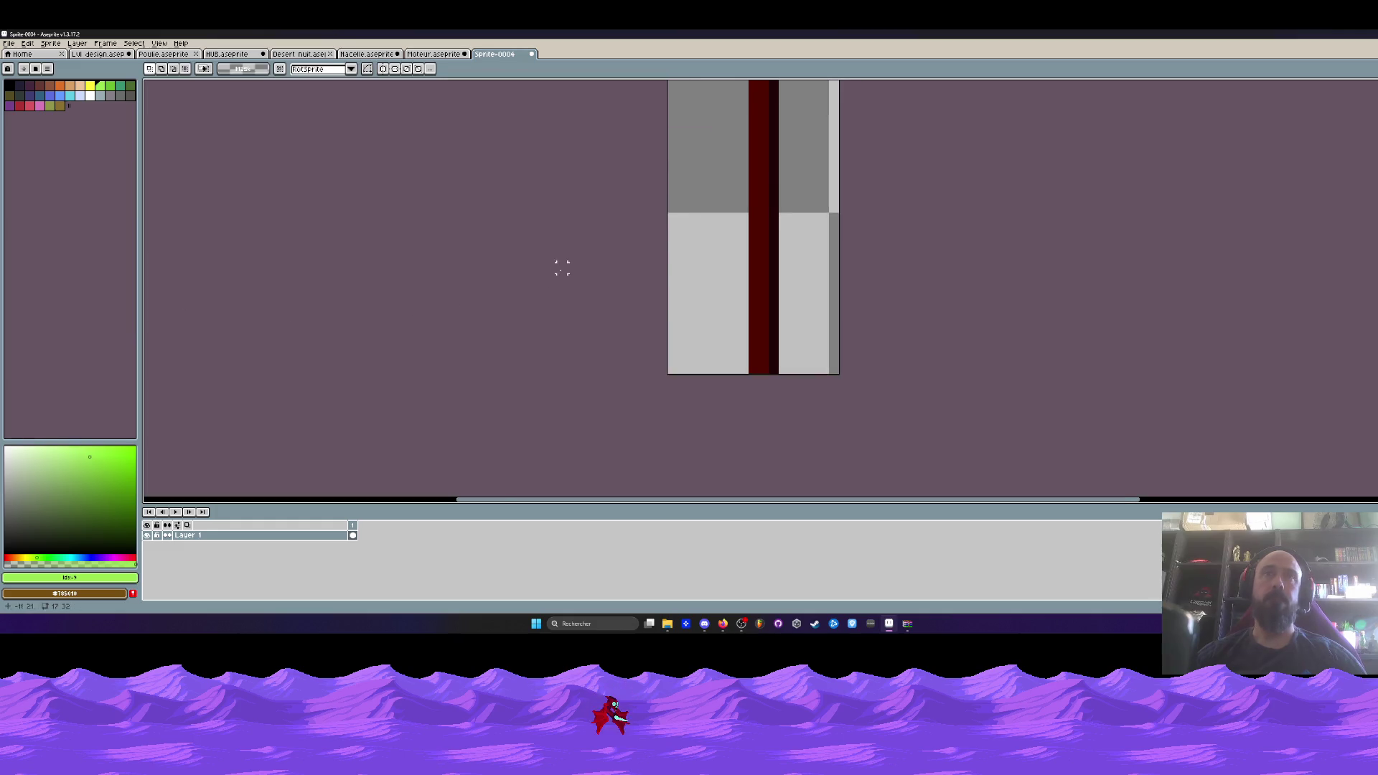
Shift the dark red stripe one pixel left.
scroll(696, 238, down, 3)
scroll(696, 238, up, 1)
scroll(696, 244, up, 1)
key(ctrl+a)
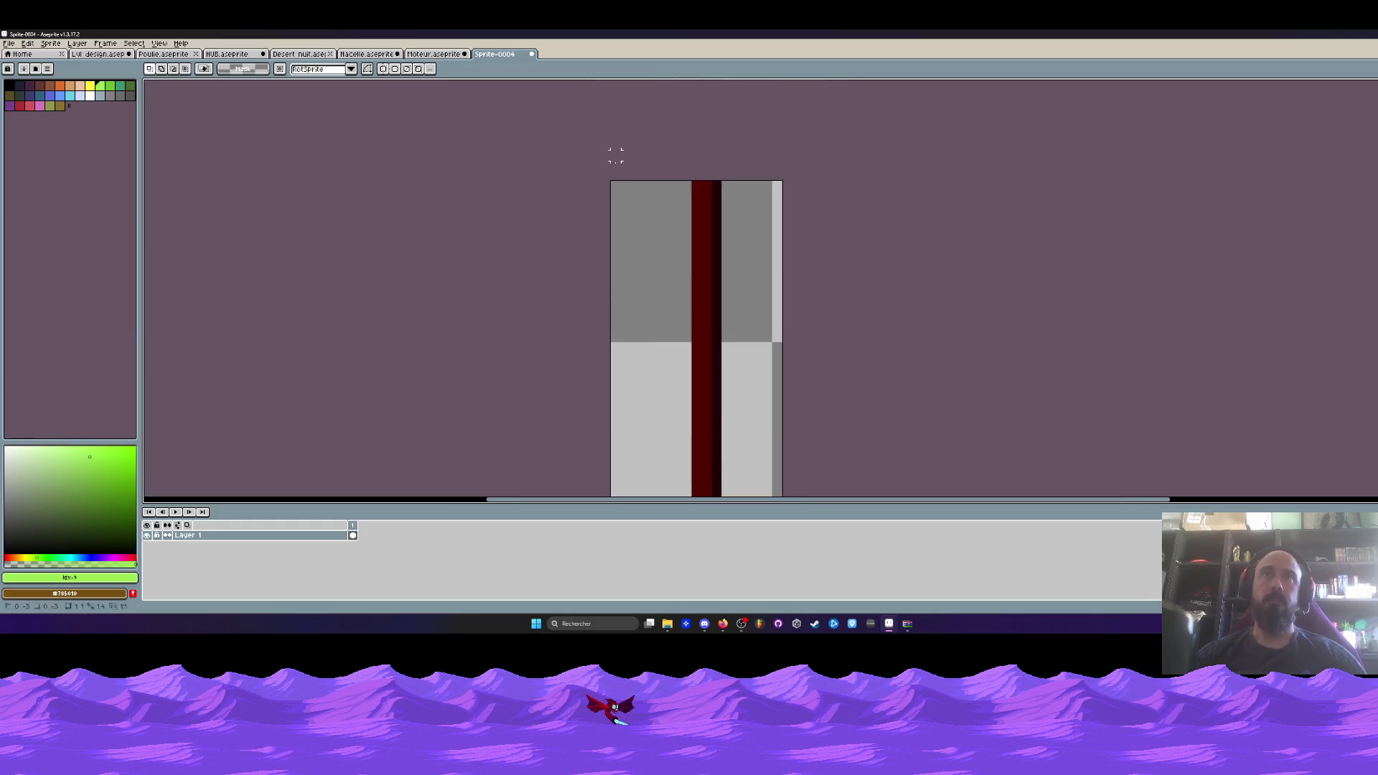
scroll(730, 329, up, 1)
drag(695, 310, 692, 310)
key(ctrl+d)
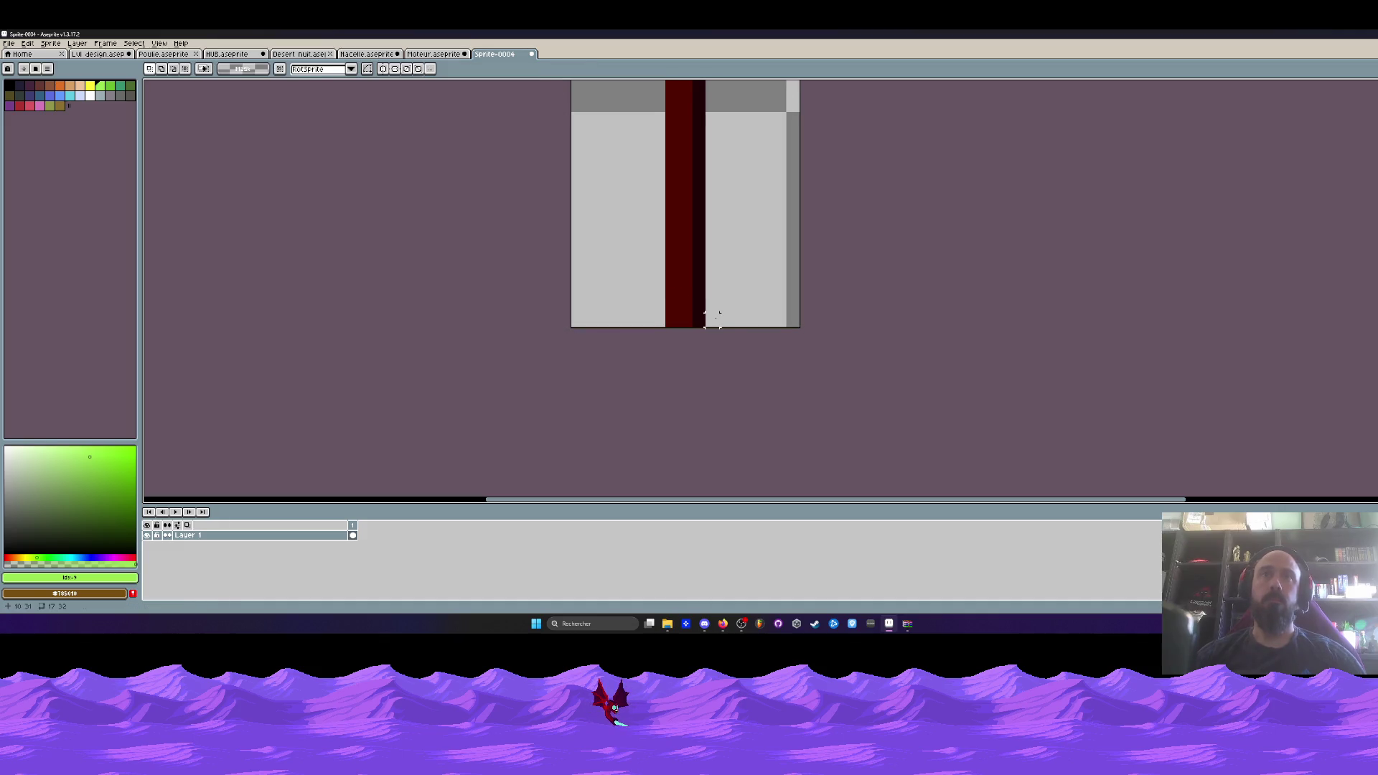
Trim one pixel off the right side, making the canvas 16x32.
key(ctrl+alt+c)
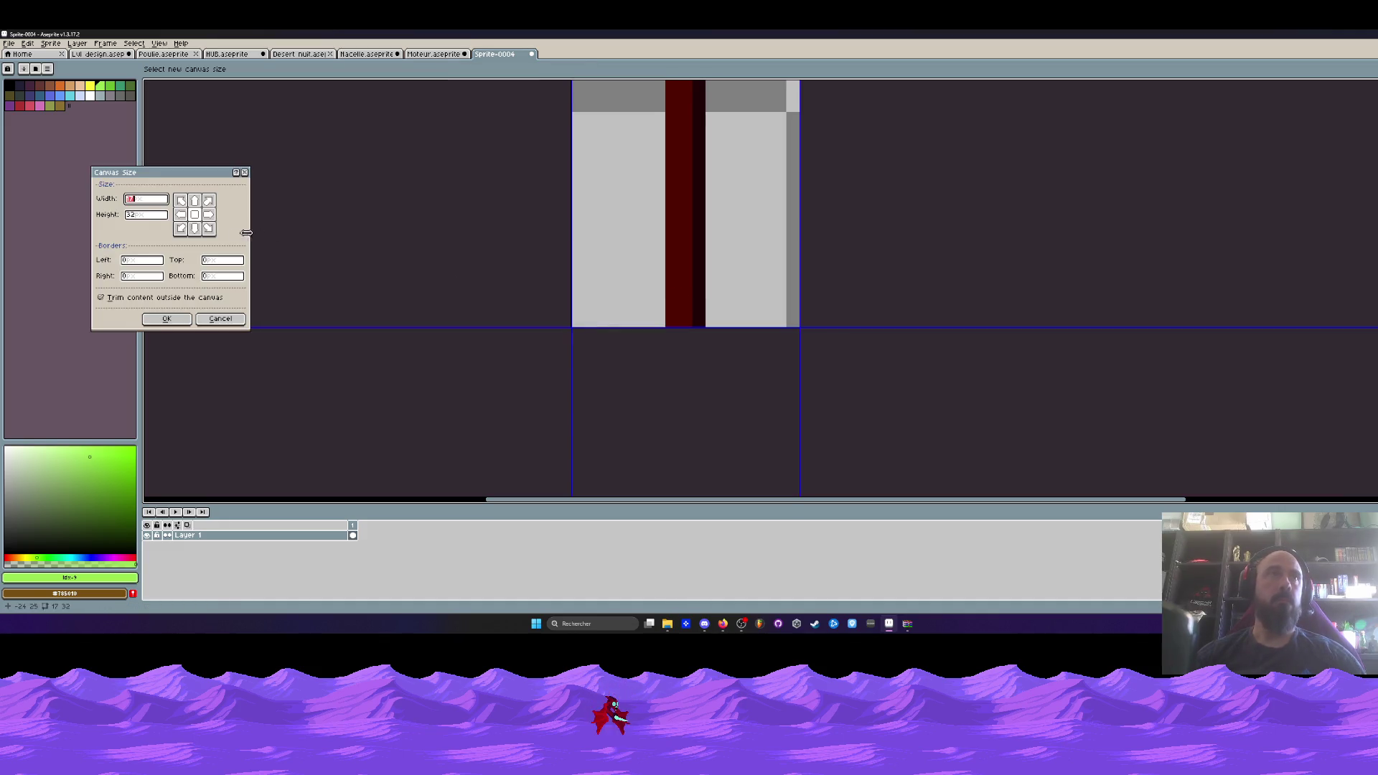
scroll(803, 173, down, 3)
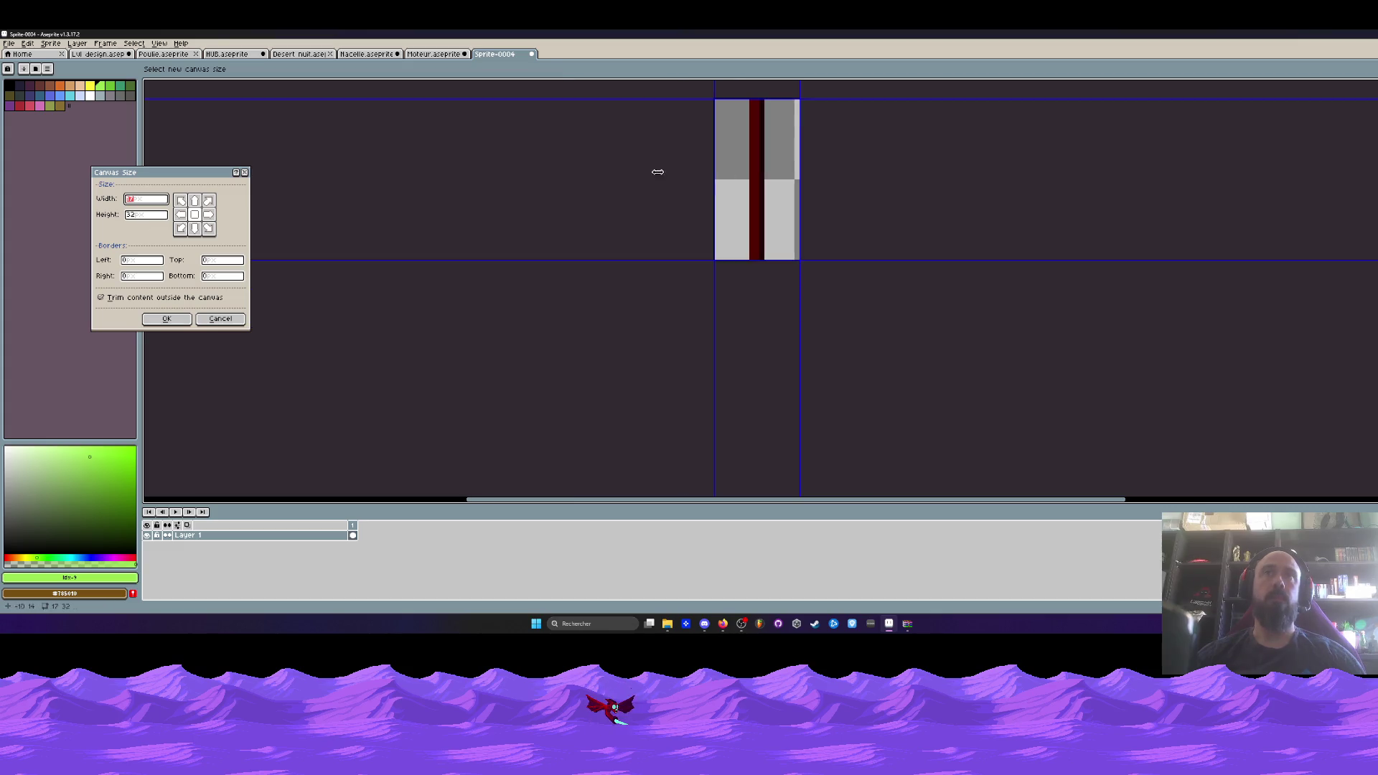
scroll(732, 148, up, 2)
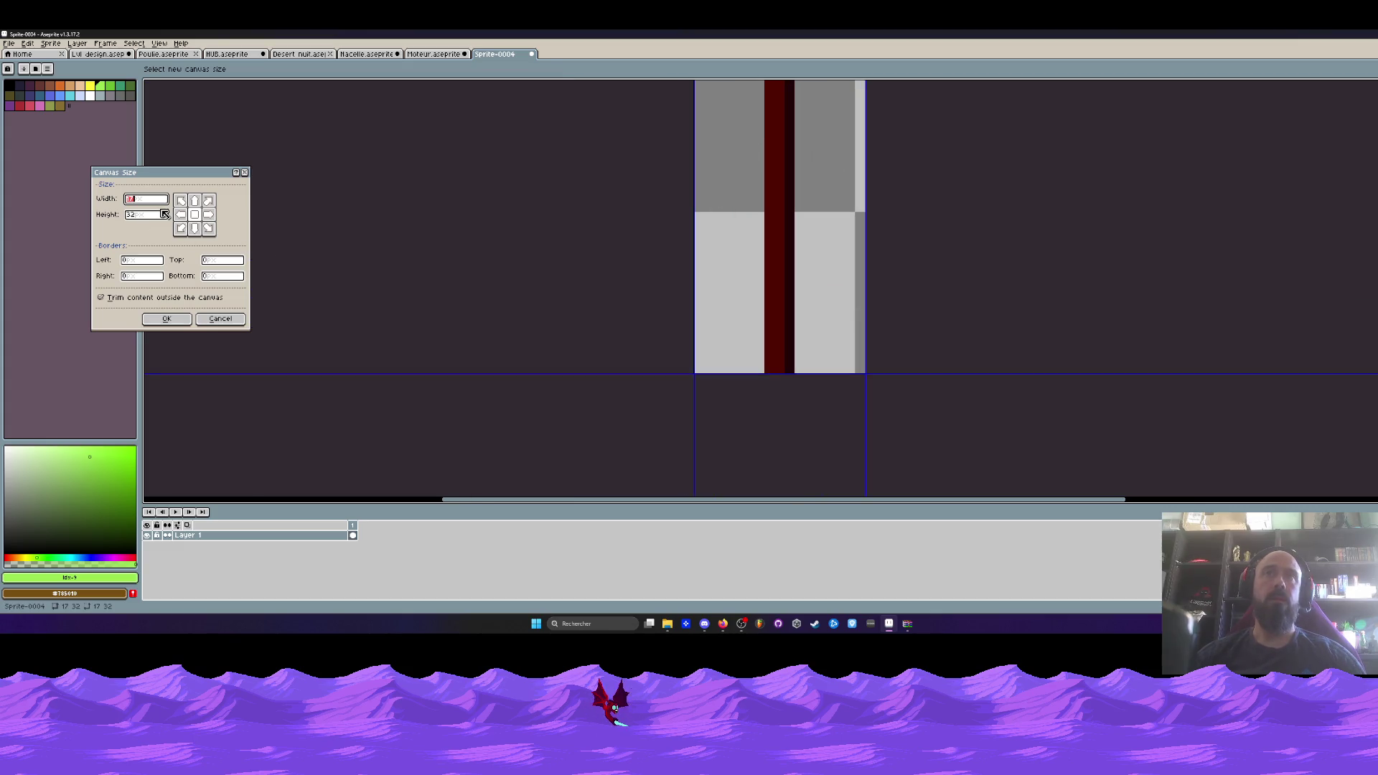
scroll(693, 163, down, 2)
scroll(763, 160, up, 1)
drag(765, 160, 761, 159)
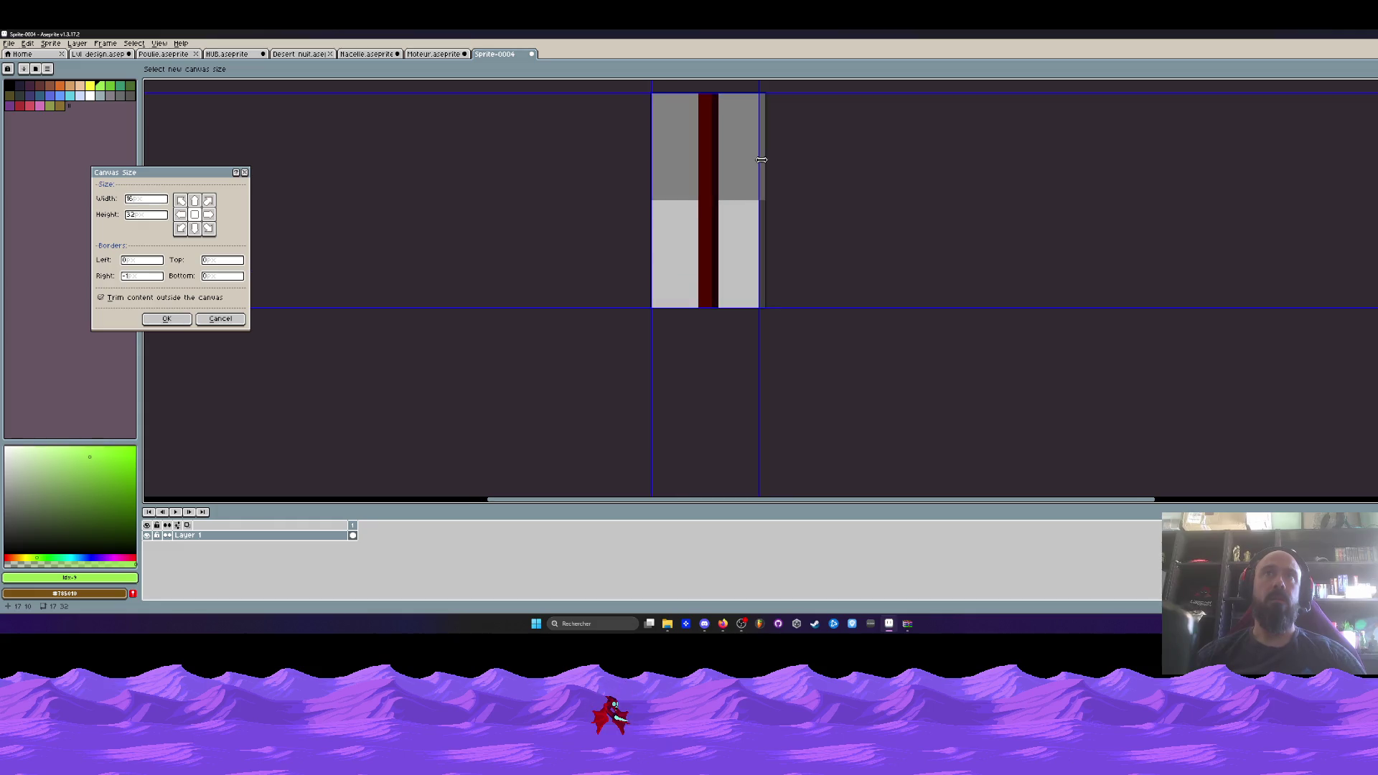
key(Return)
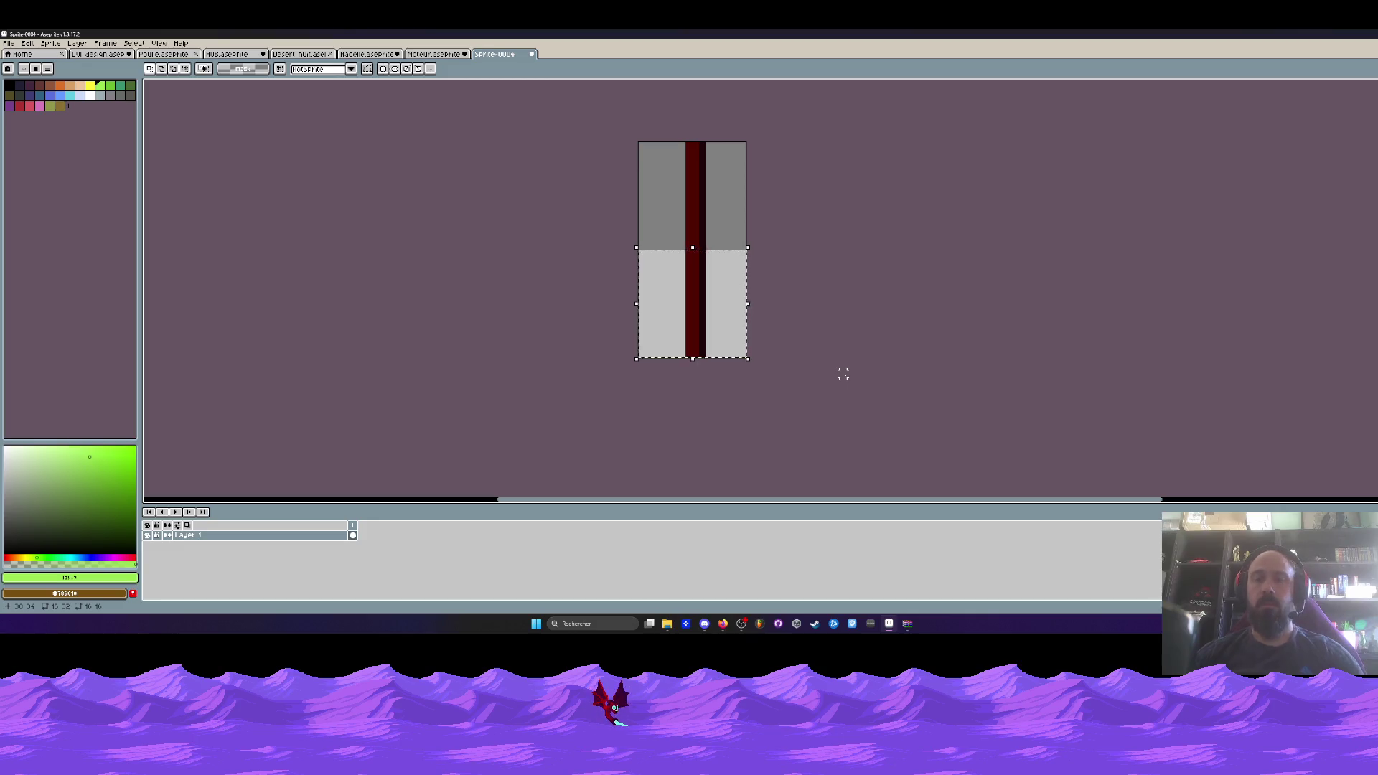
Crop the cable canvas to 16x16, dropping the lower half.
key(ctrl+z)
key(ctrl+alt+c)
drag(692, 357, 691, 249)
click(166, 319)
scroll(556, 245, down, 3)
scroll(610, 244, up, 2)
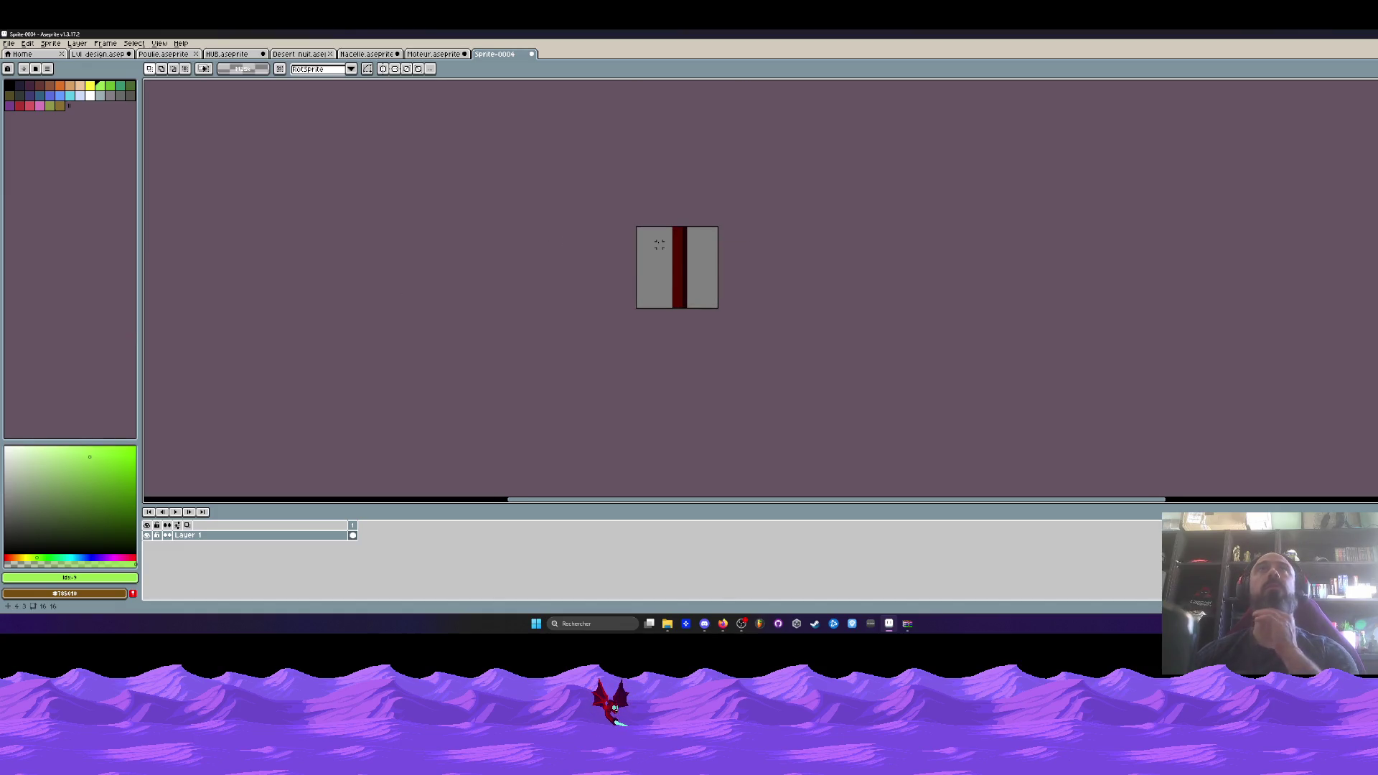
scroll(732, 240, up, 2)
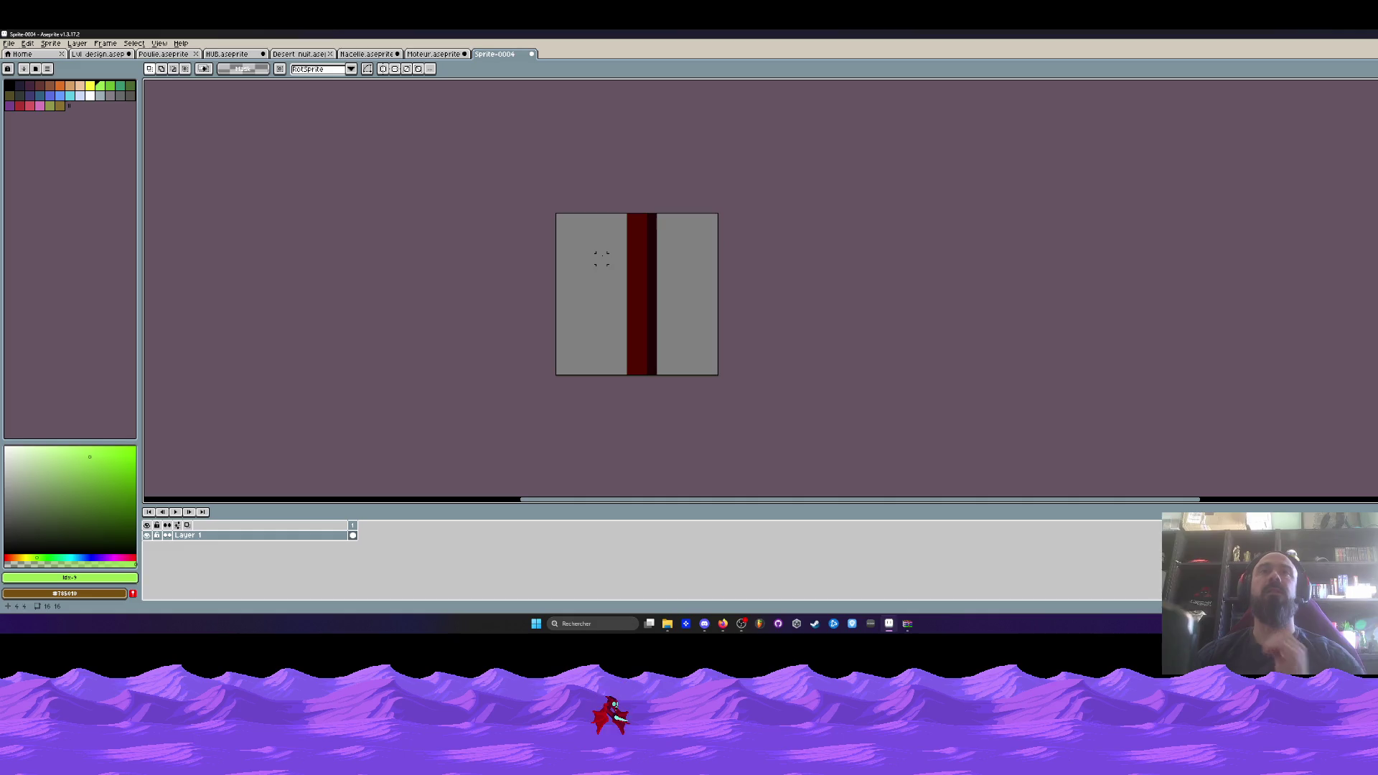
Compare the cropped cable sprite against the Moteur sprite.
click(445, 55)
click(503, 55)
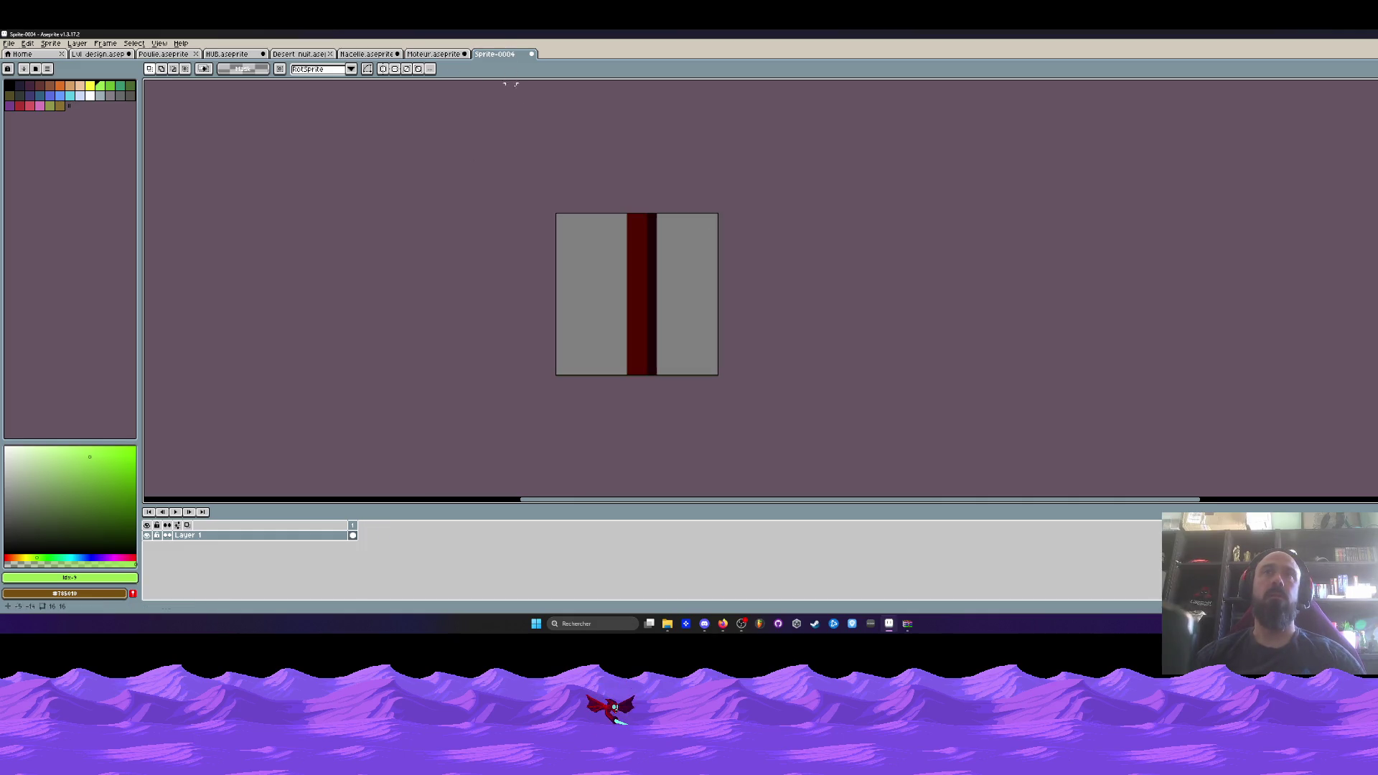
scroll(783, 393, down, 3)
scroll(696, 383, up, 4)
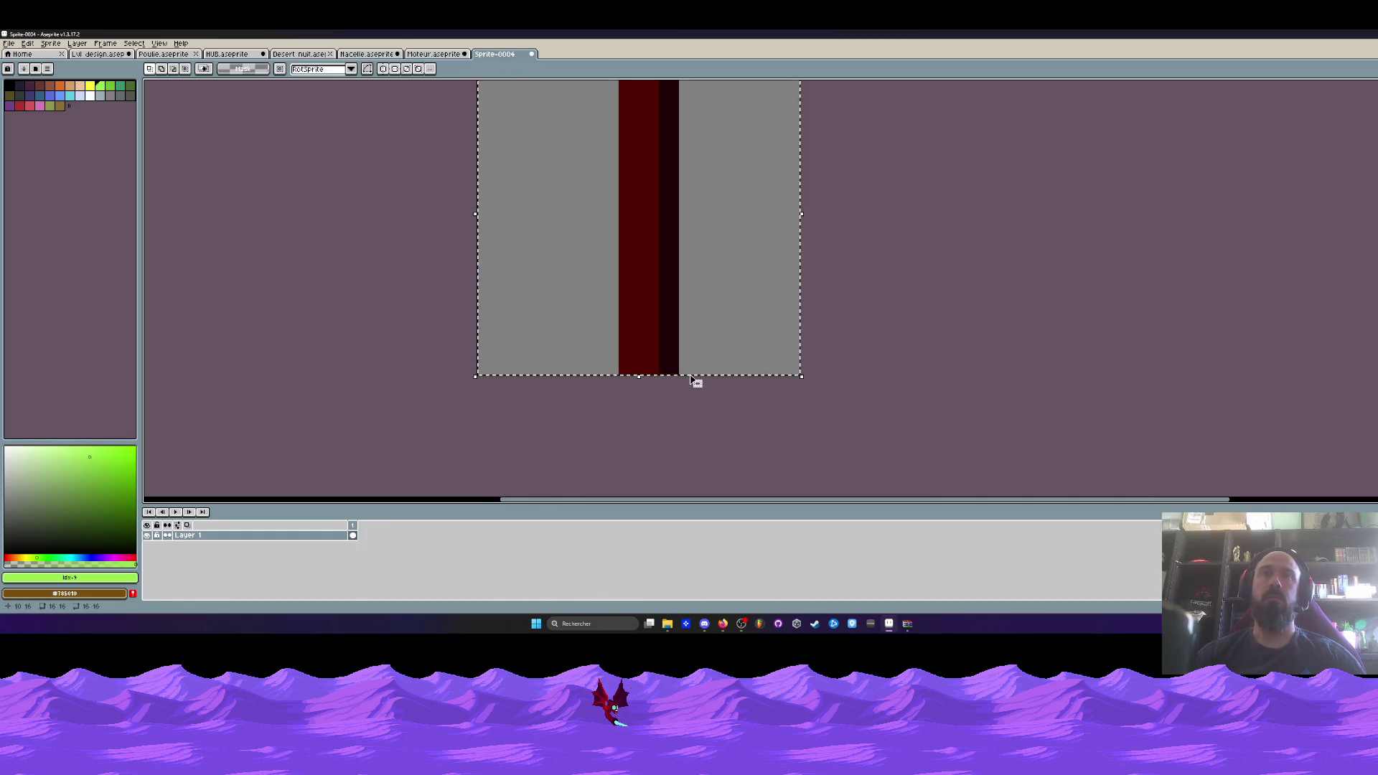
scroll(689, 359, down, 2)
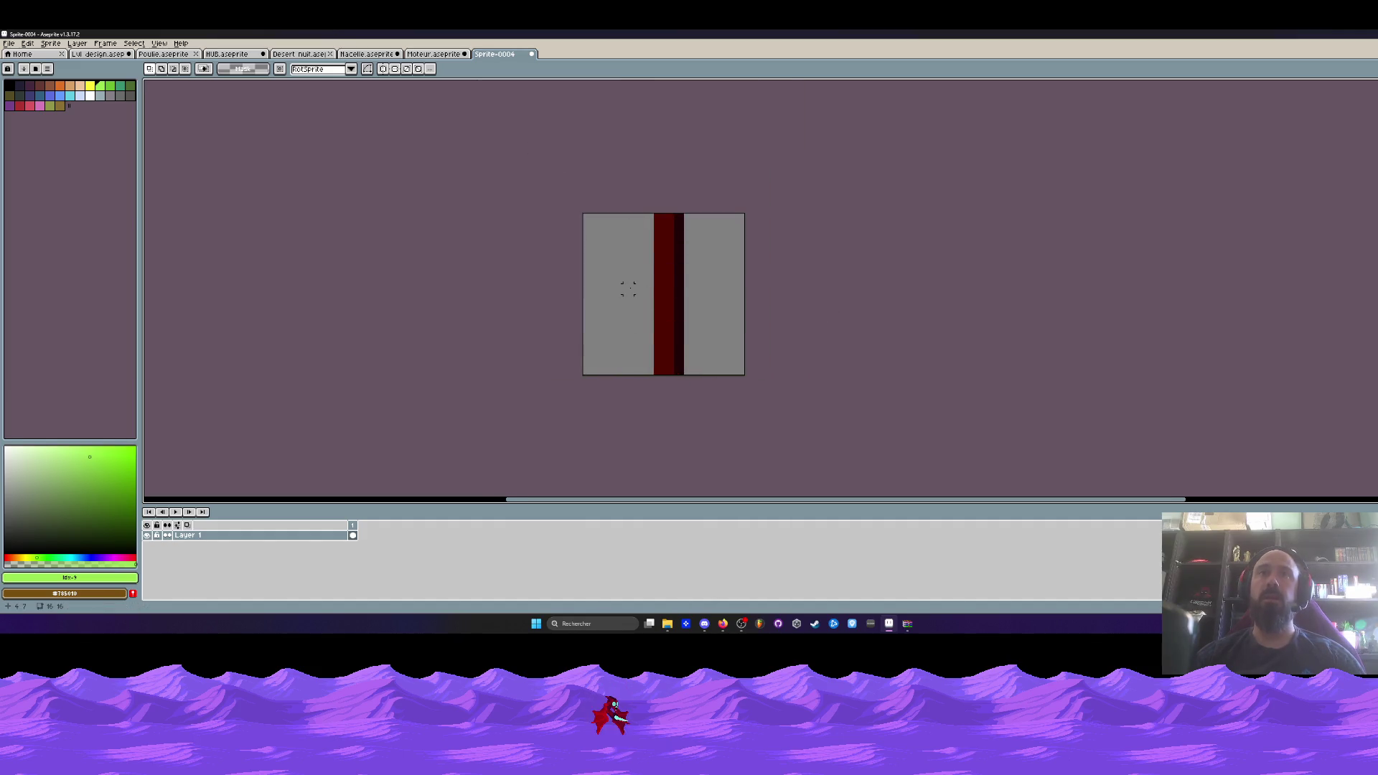
scroll(633, 287, up, 2)
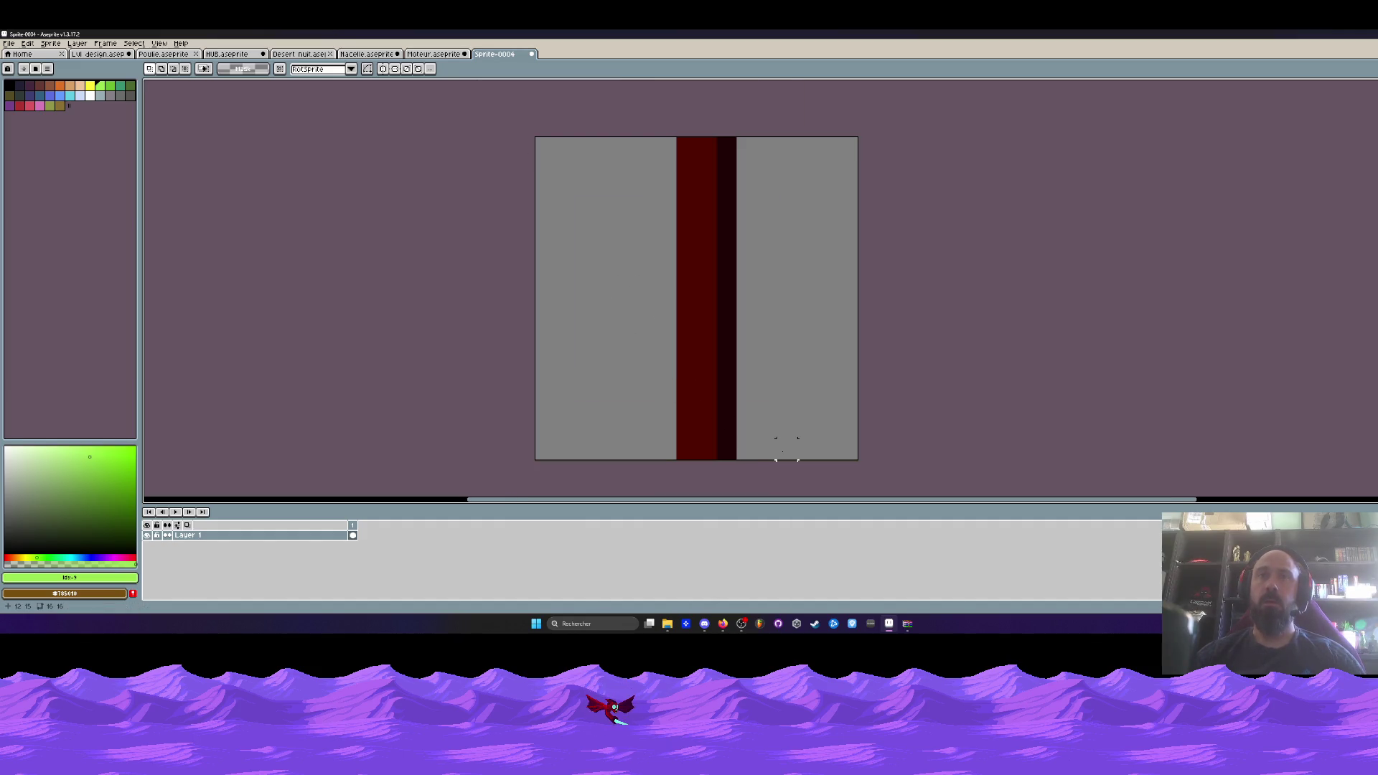
scroll(837, 439, down, 3)
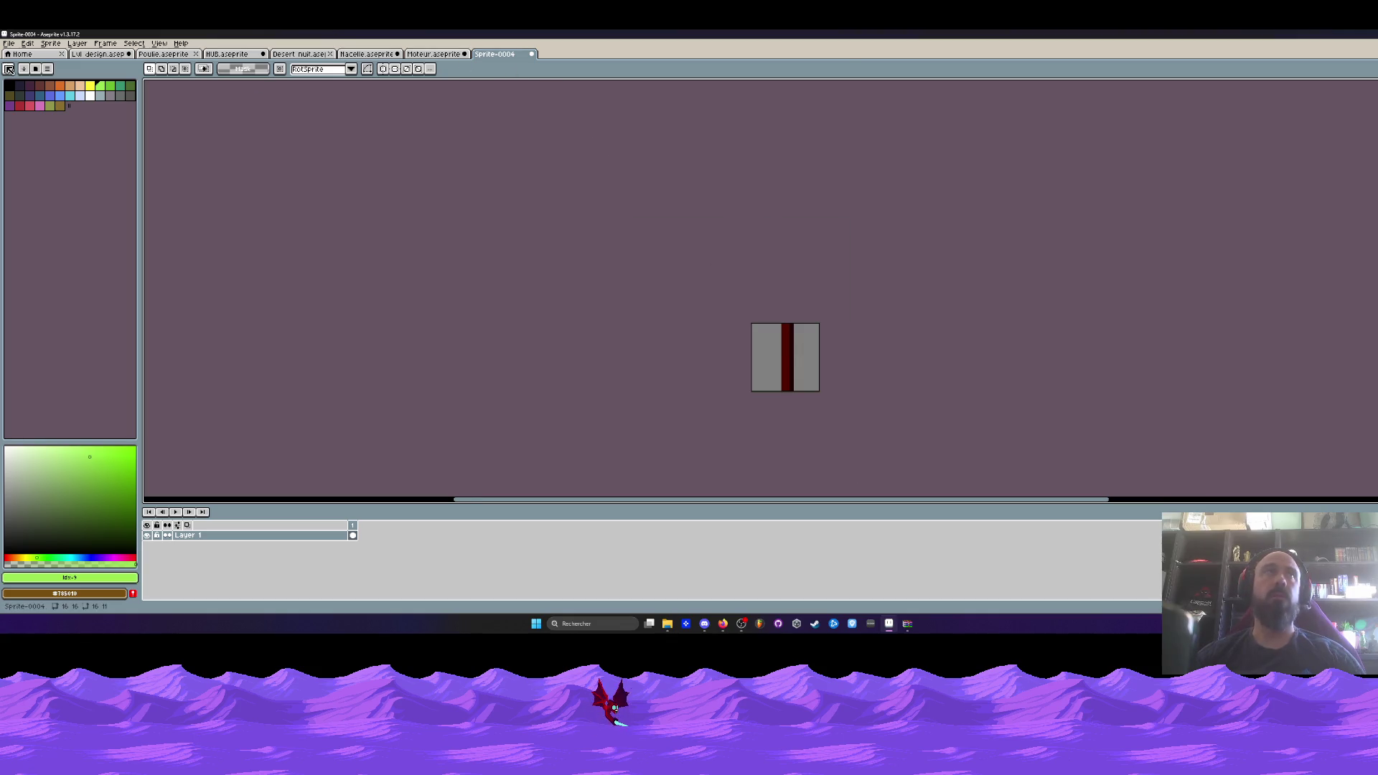
click(8, 43)
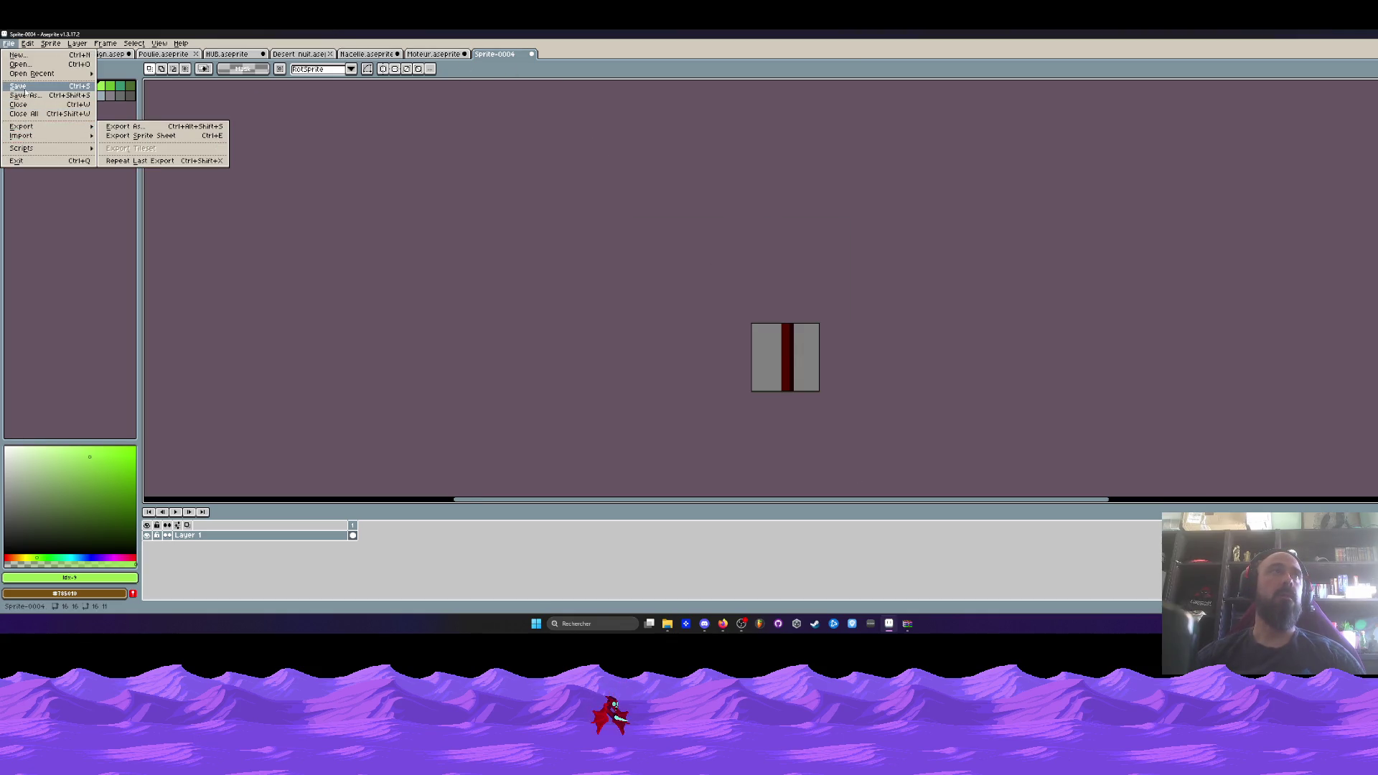
Save the new sprite as Cable in the aseprite file format.
click(22, 87)
text(Cable)
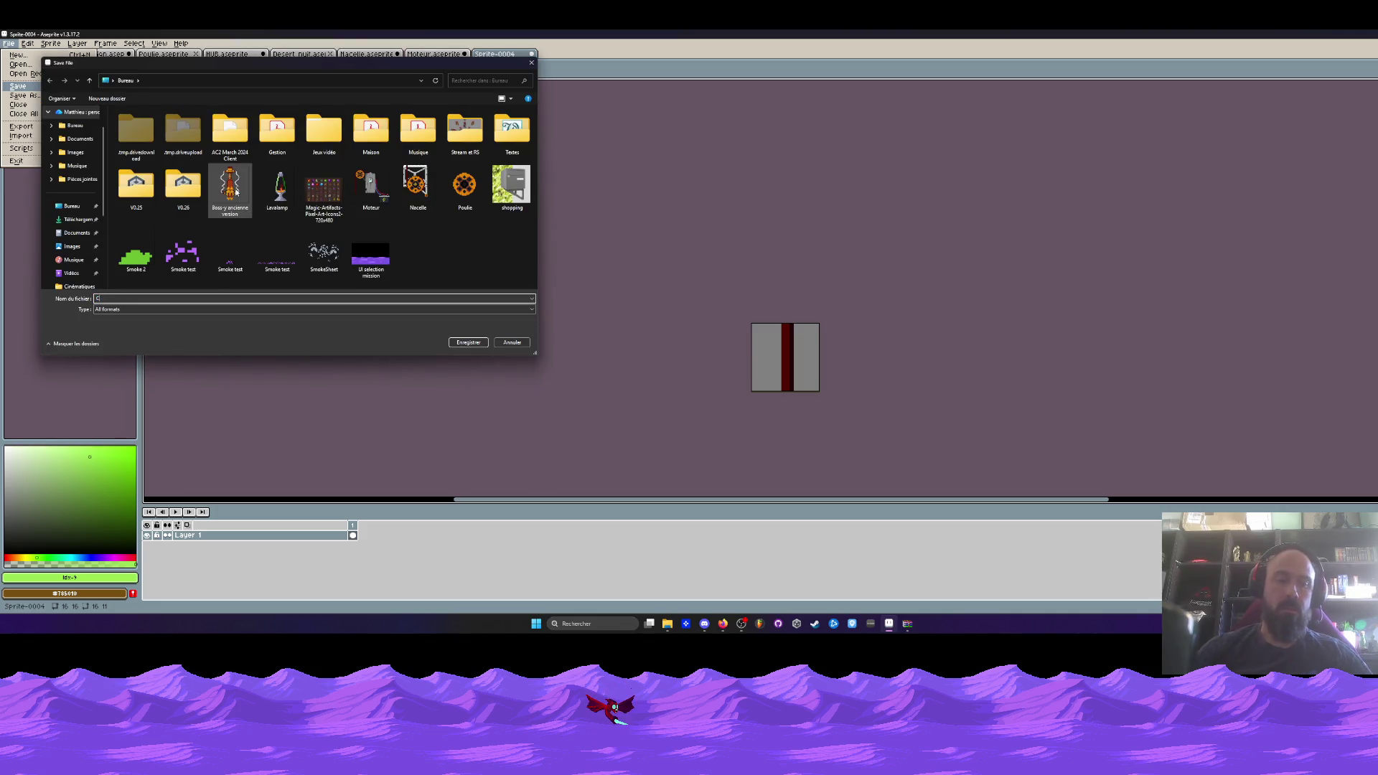
click(104, 310)
click(104, 330)
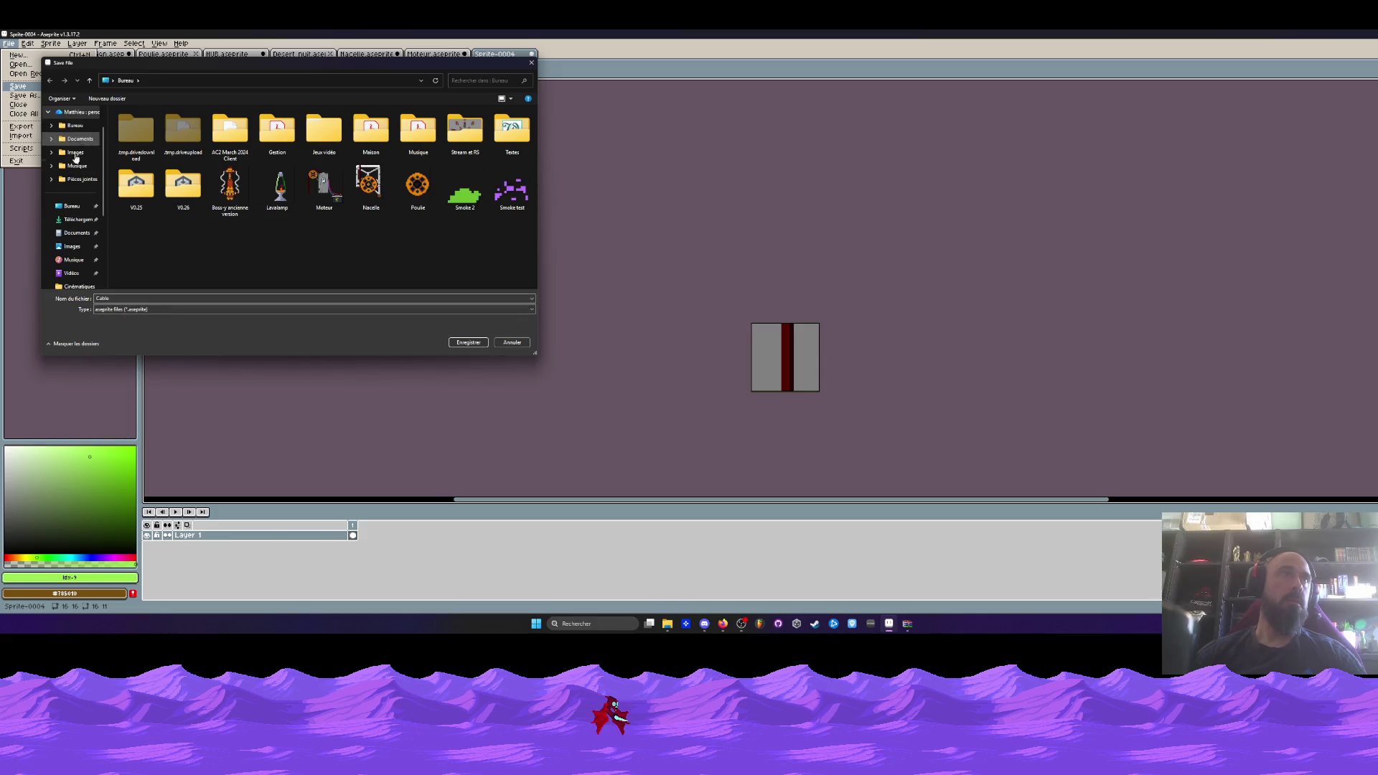
click(468, 343)
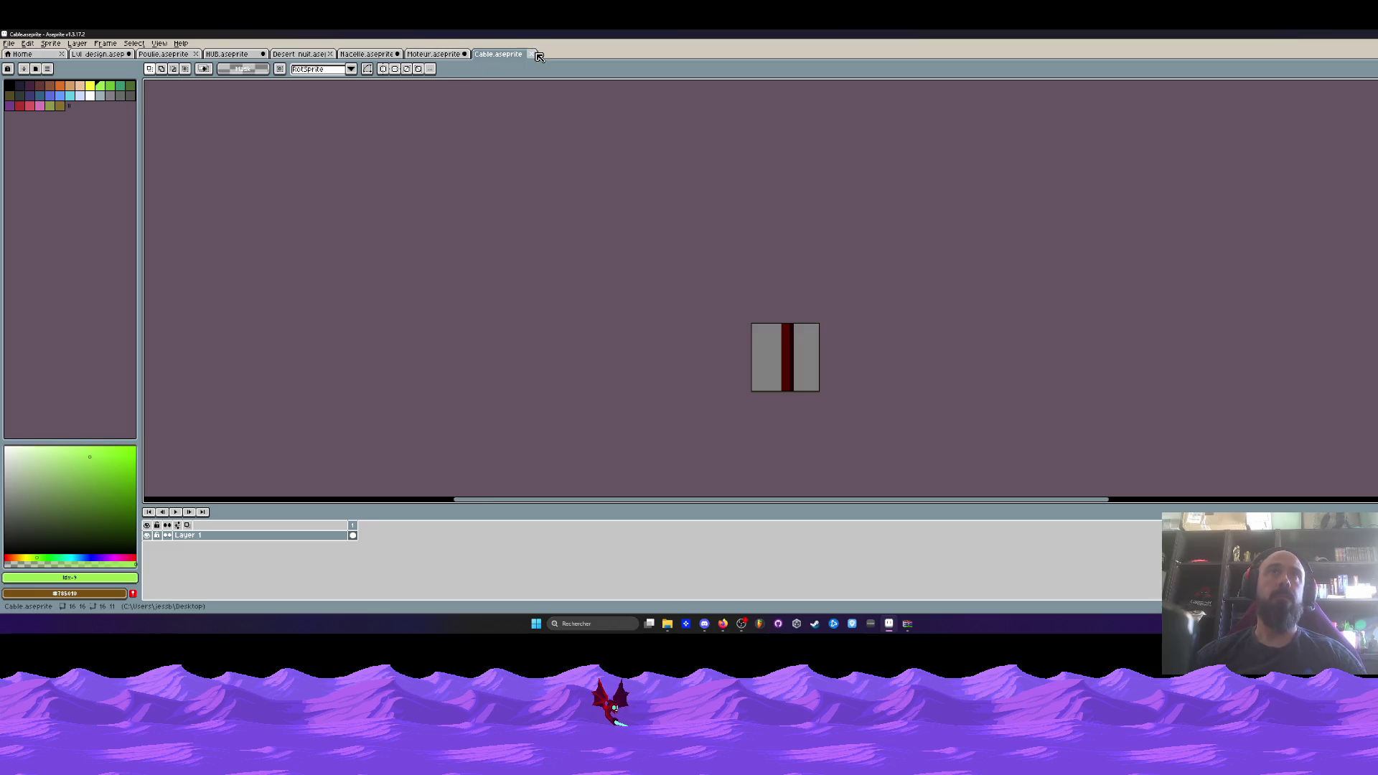
Close the Cable, Moteur and Nacelle files, saving Moteur and Nacelle when prompted.
click(531, 55)
click(464, 54)
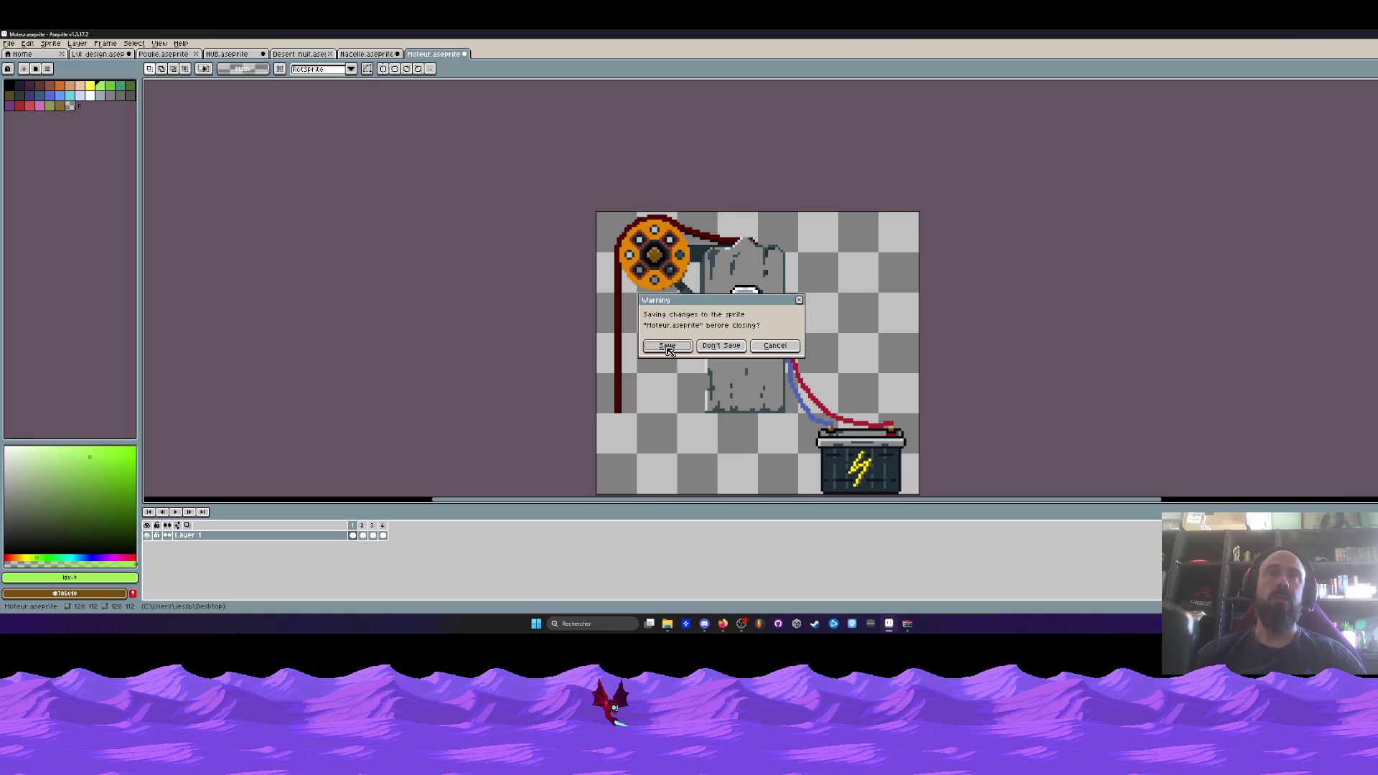
click(668, 347)
click(399, 55)
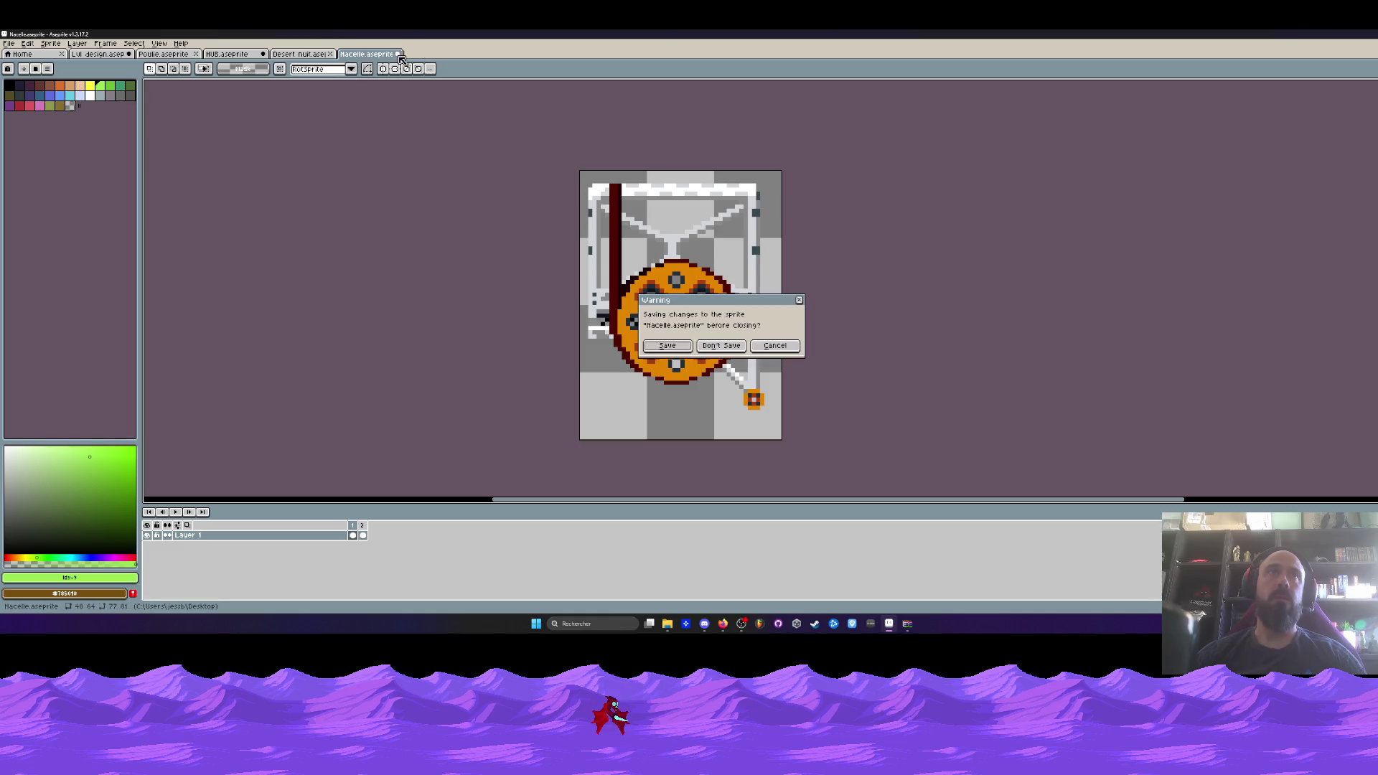
click(668, 346)
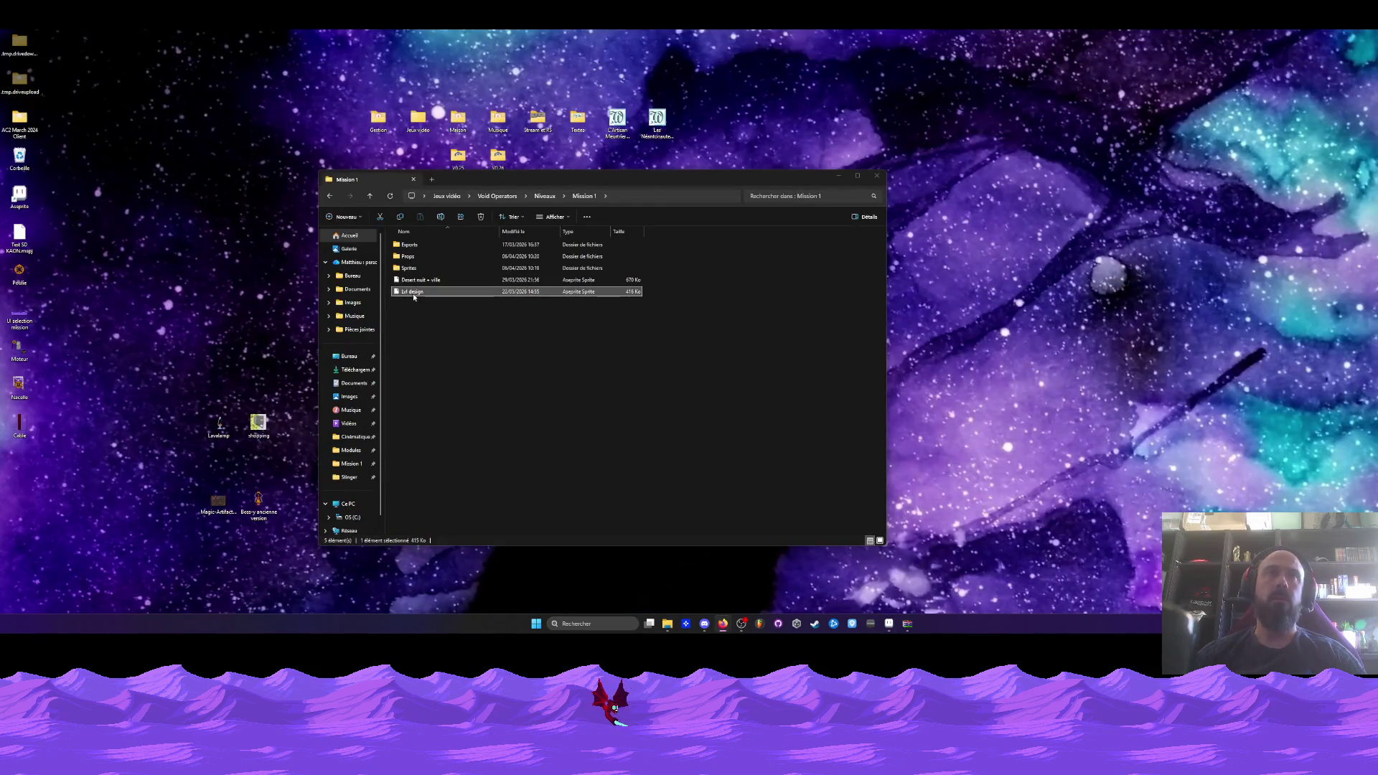
click(887, 624)
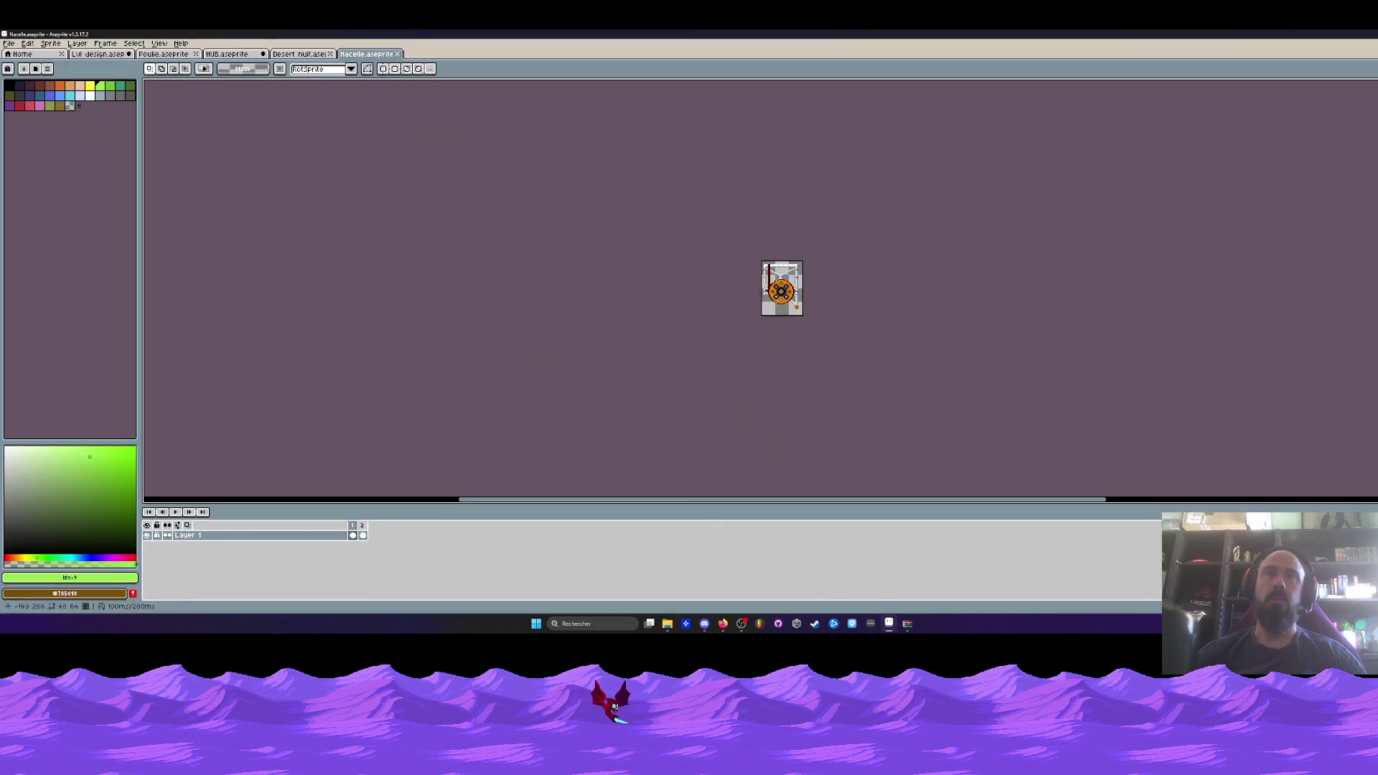
Shift the Nacelle frame 2 artwork 3 px left.
click(176, 512)
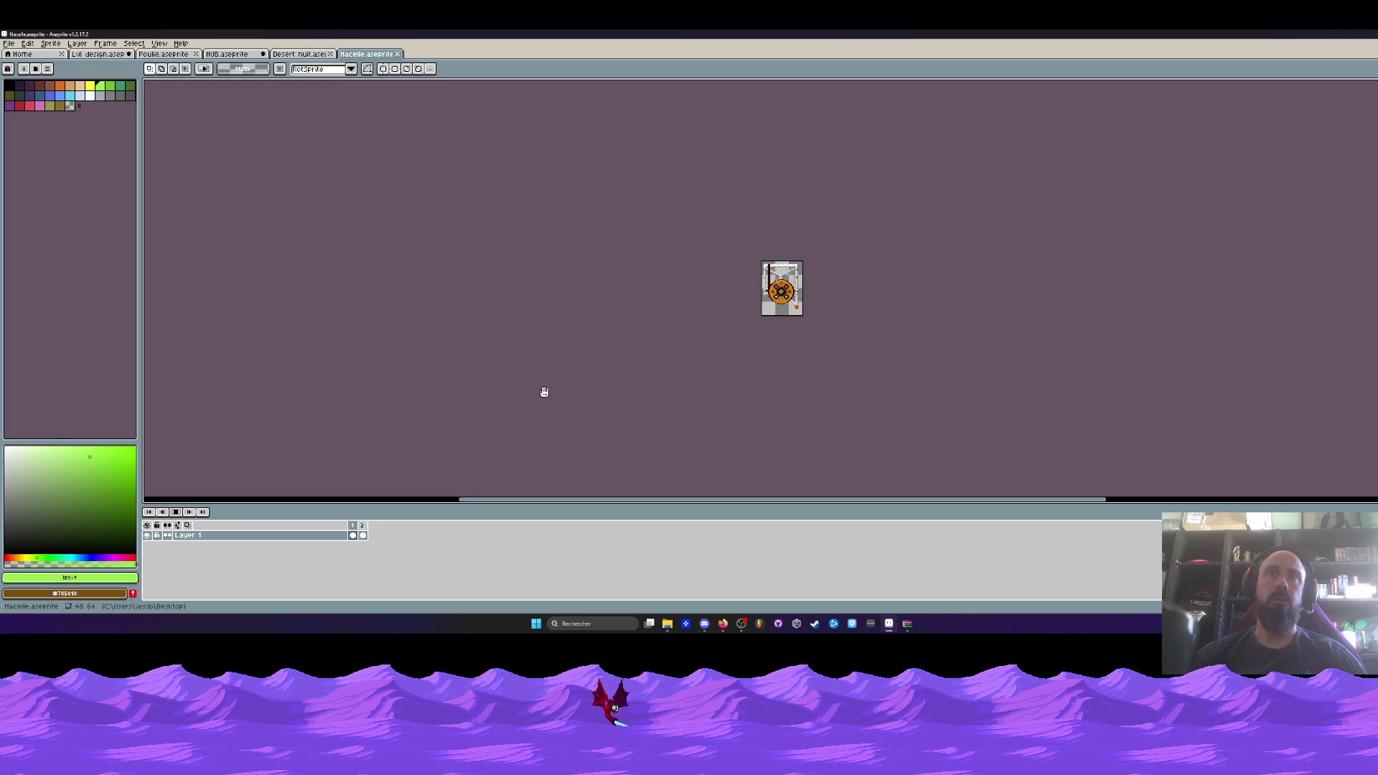
key(3)
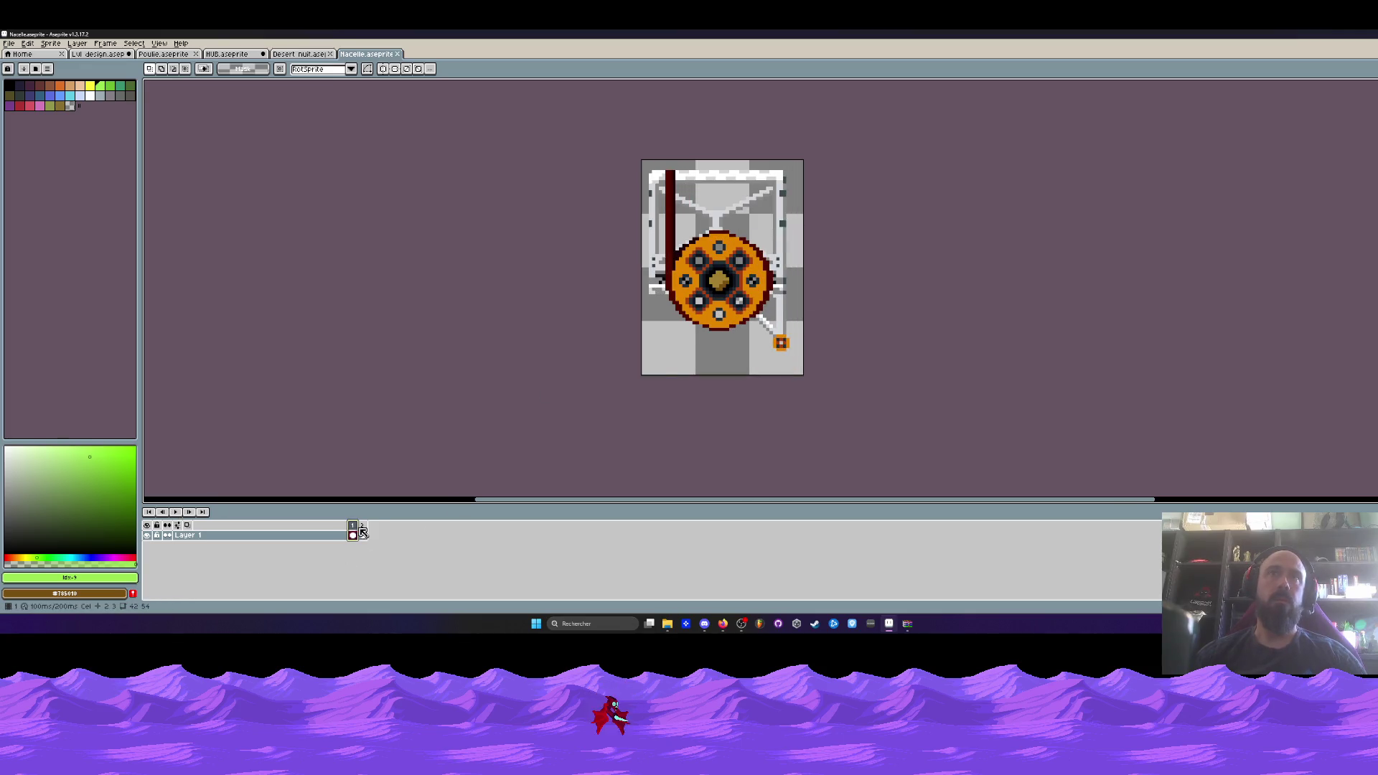
click(362, 534)
key(ctrl+a)
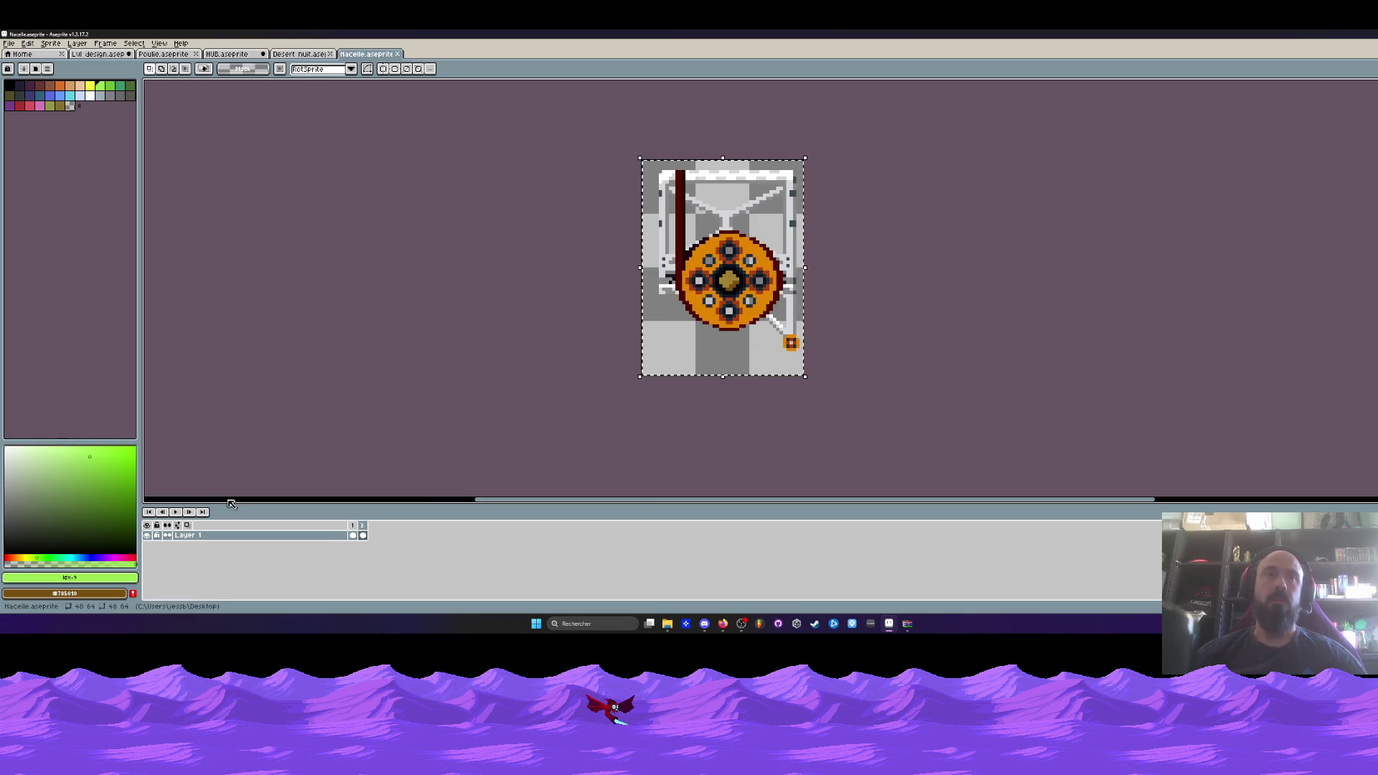
scroll(671, 195, up, 1)
drag(683, 198, 668, 198)
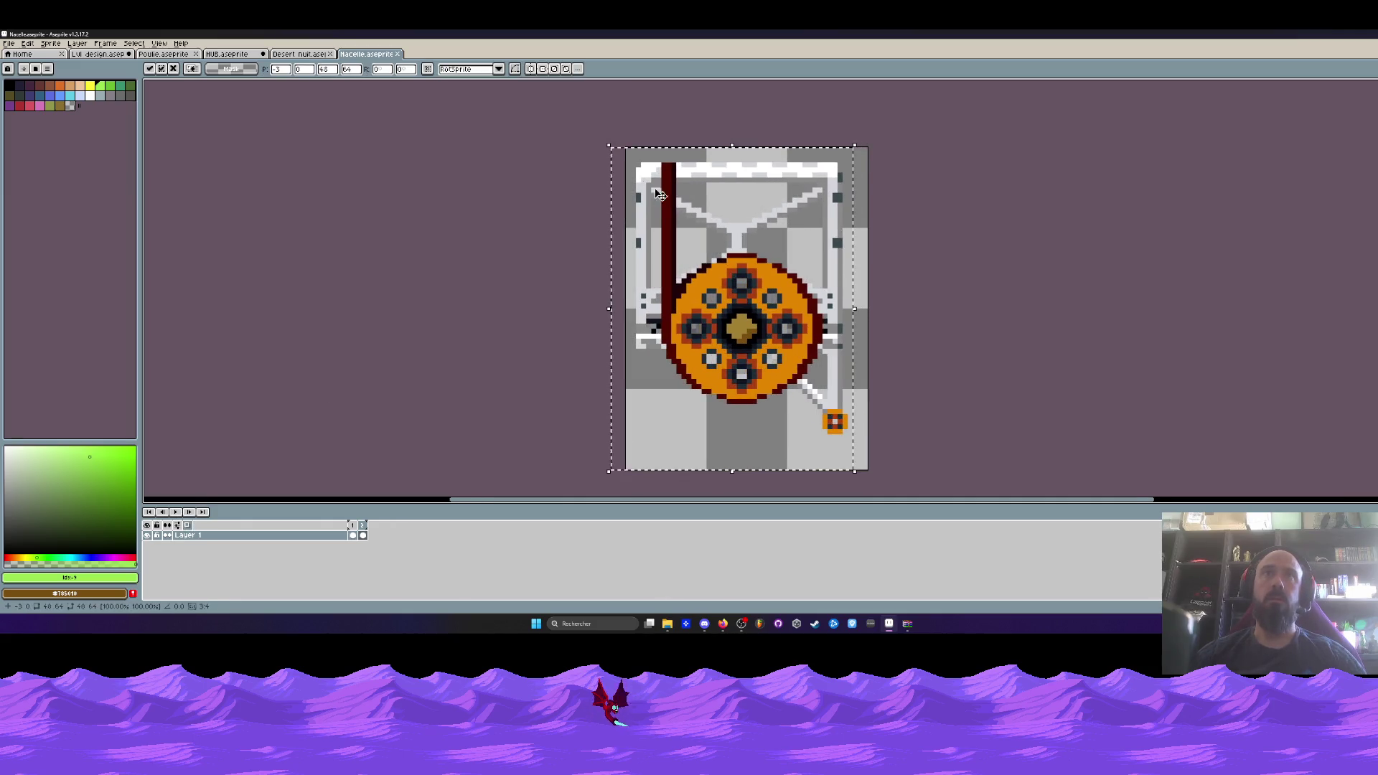
scroll(668, 198, down, 1)
click(385, 240)
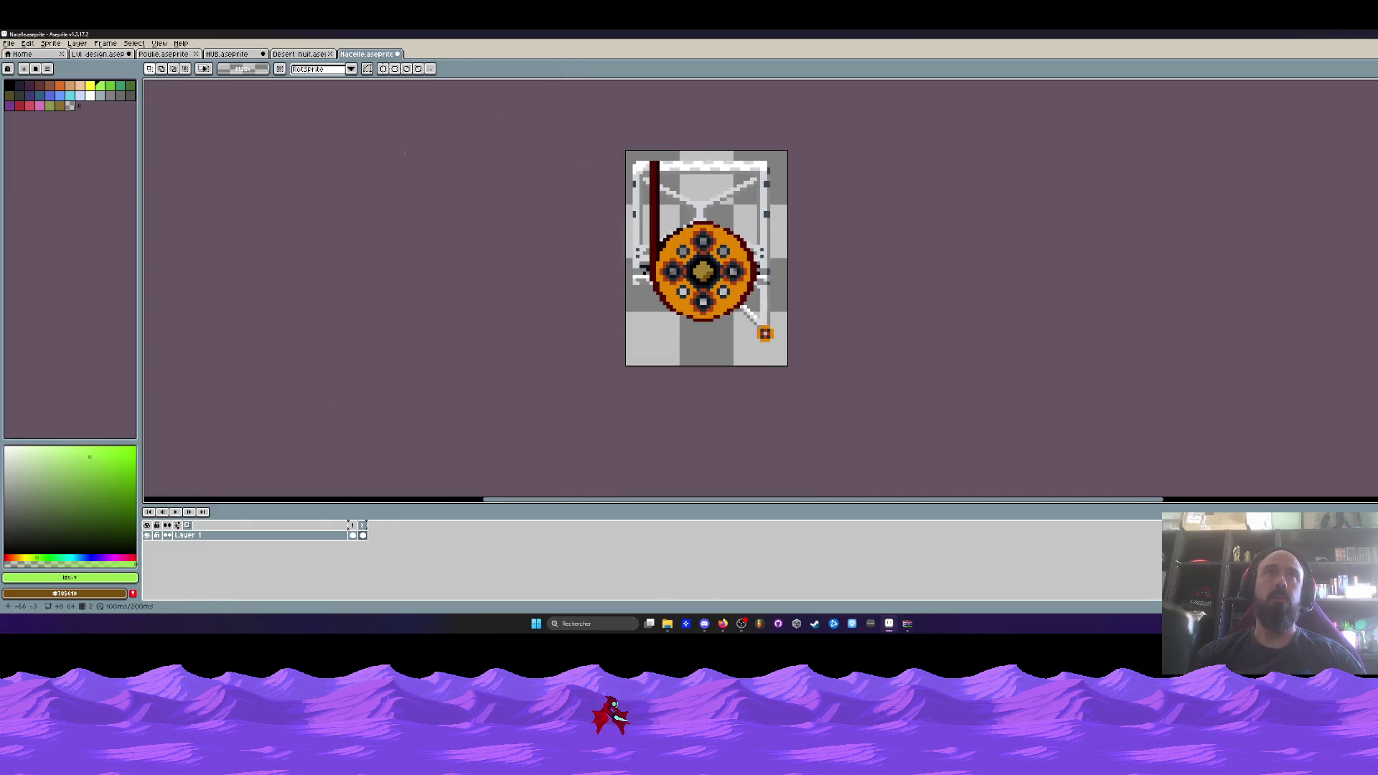
click(353, 535)
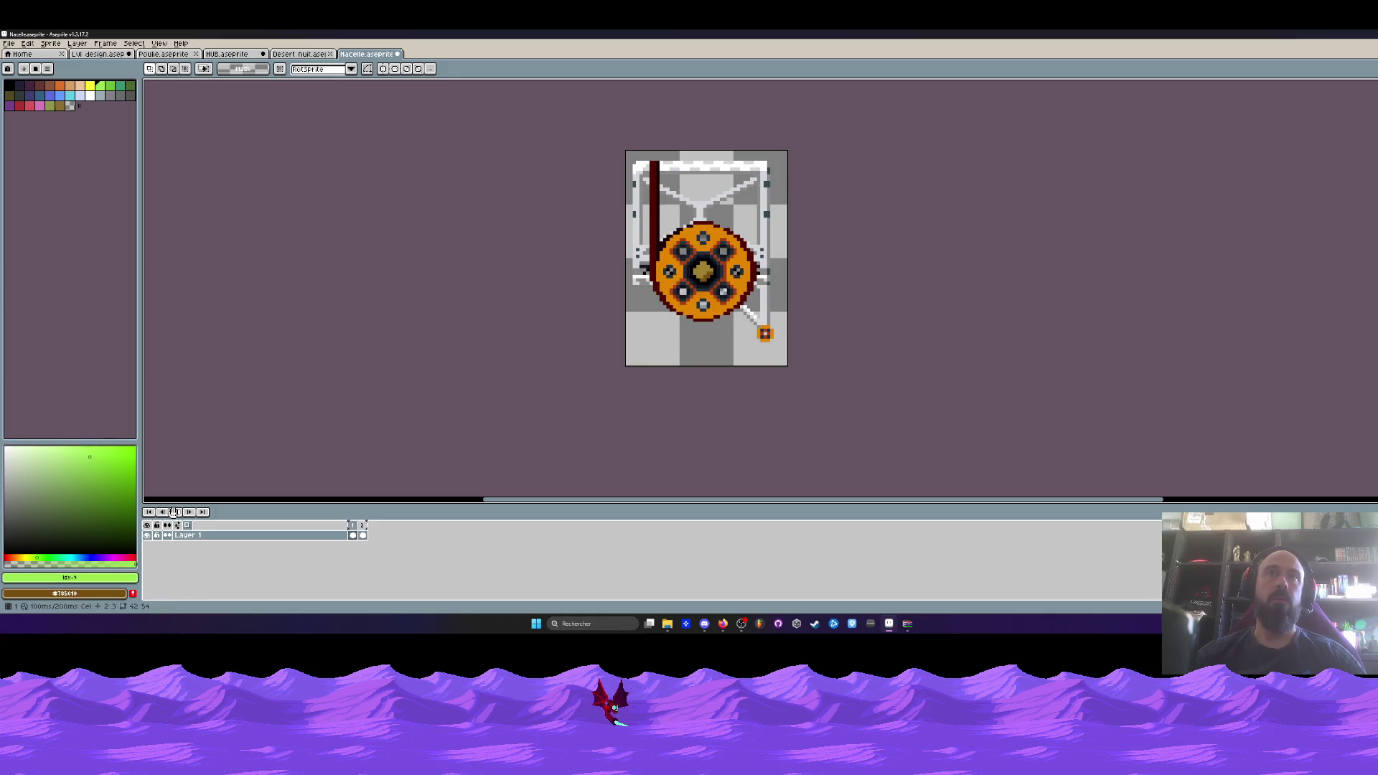
Save and close Nacelle, returning to the Moteur sprite.
click(397, 54)
click(667, 345)
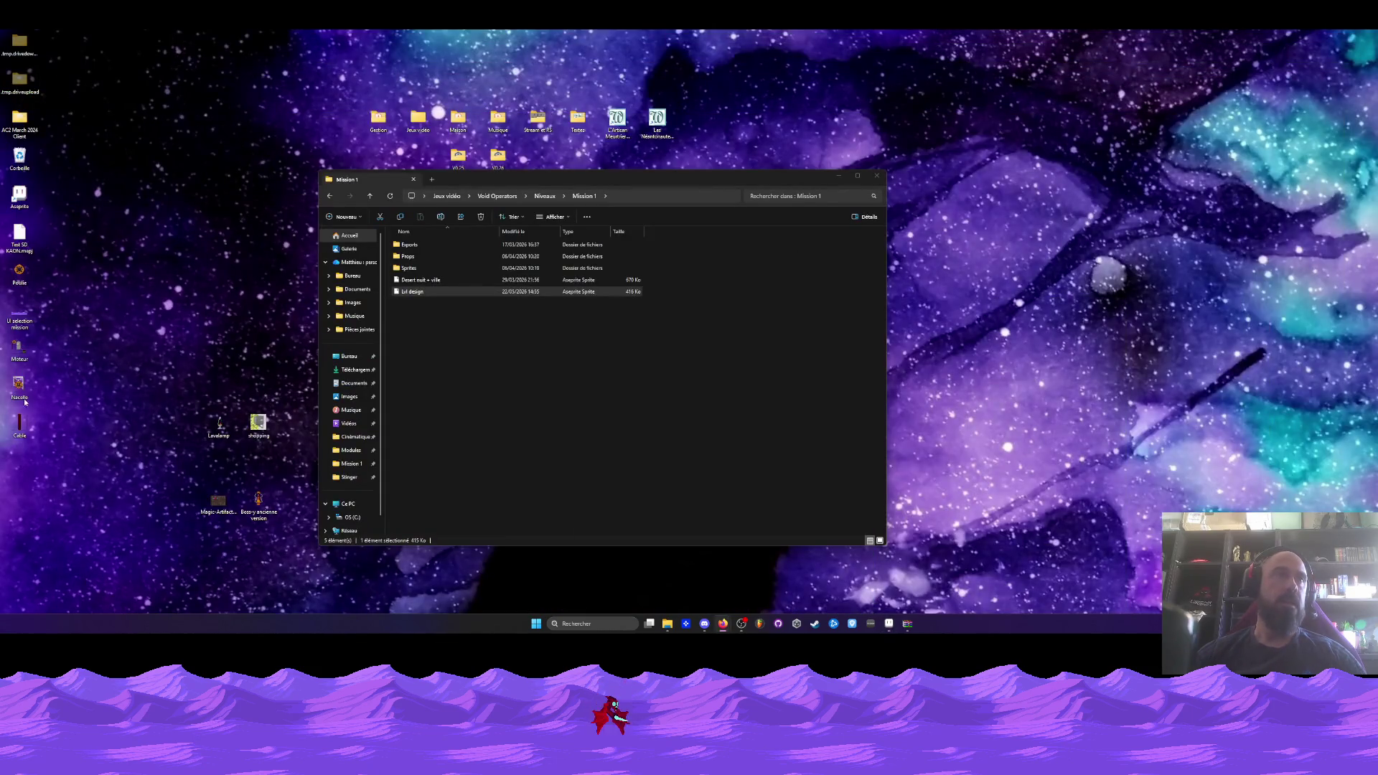
click(888, 623)
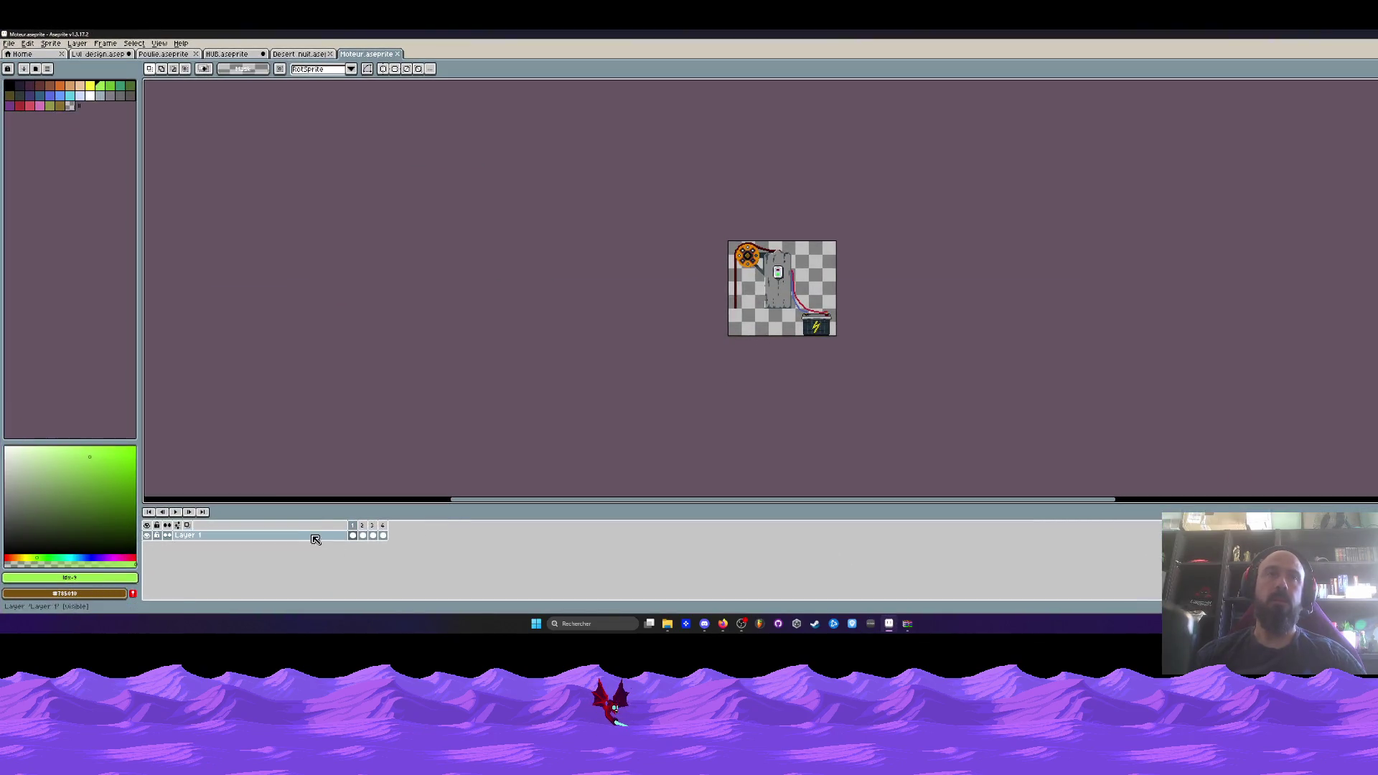
Move the generator machine on Moteur frame 2 5 px left and 1 px down.
click(173, 511)
scroll(729, 335, up, 3)
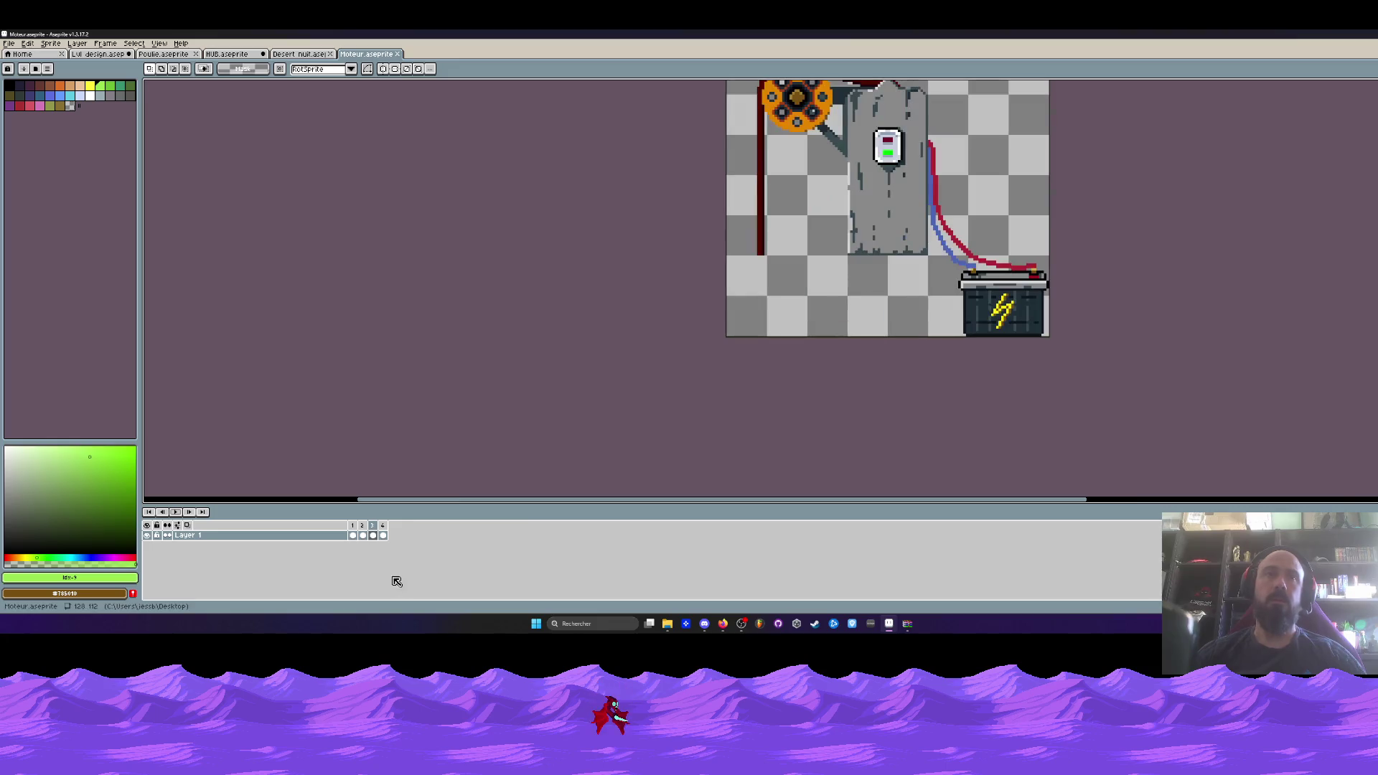
scroll(762, 213, down, 1)
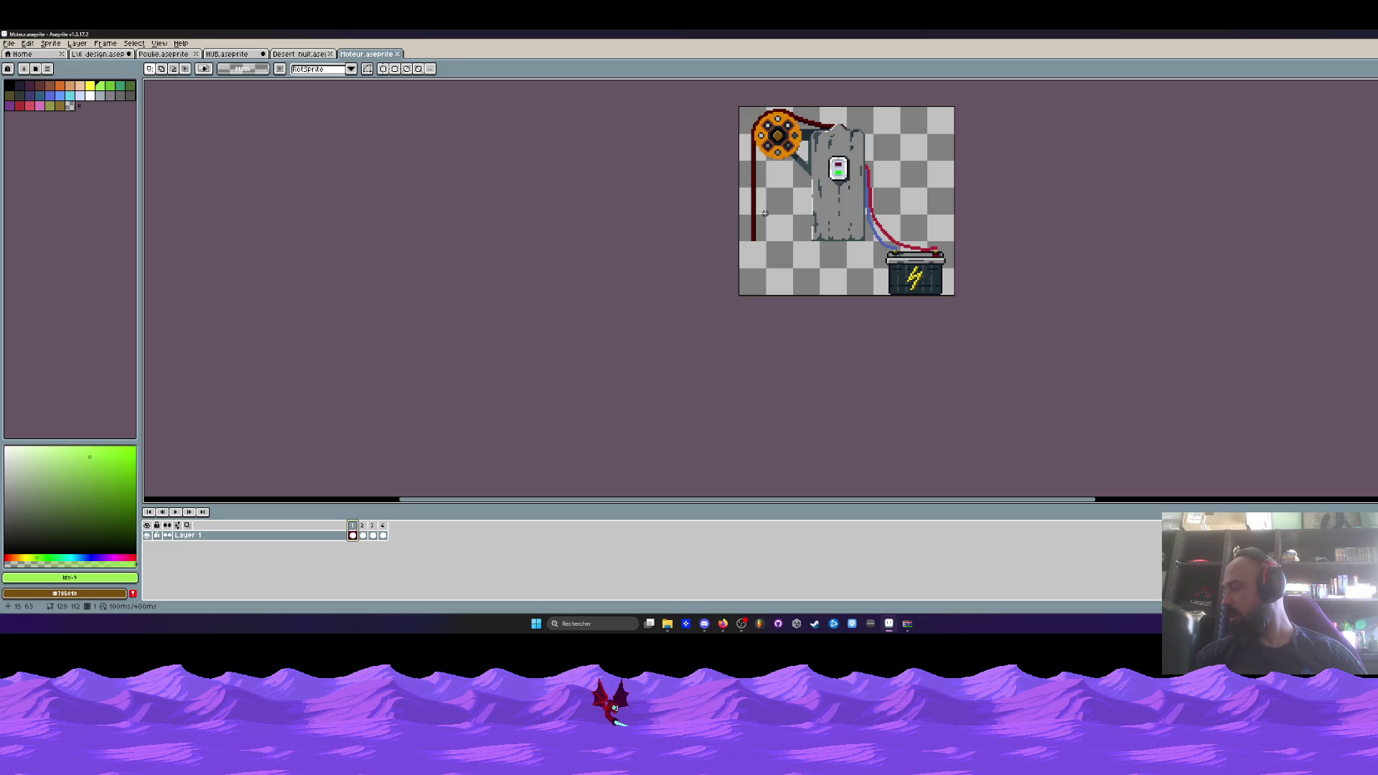
scroll(655, 323, down, 1)
scroll(732, 287, up, 2)
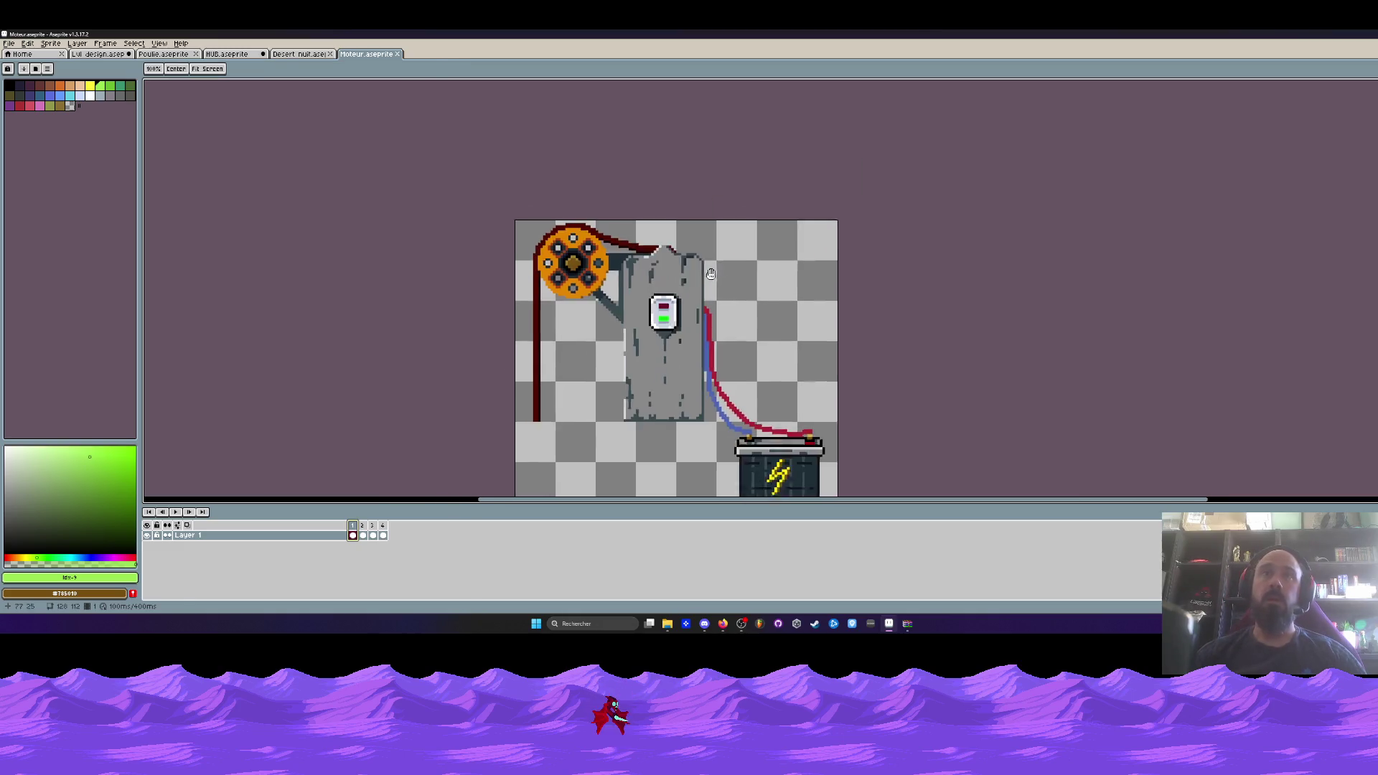
click(363, 535)
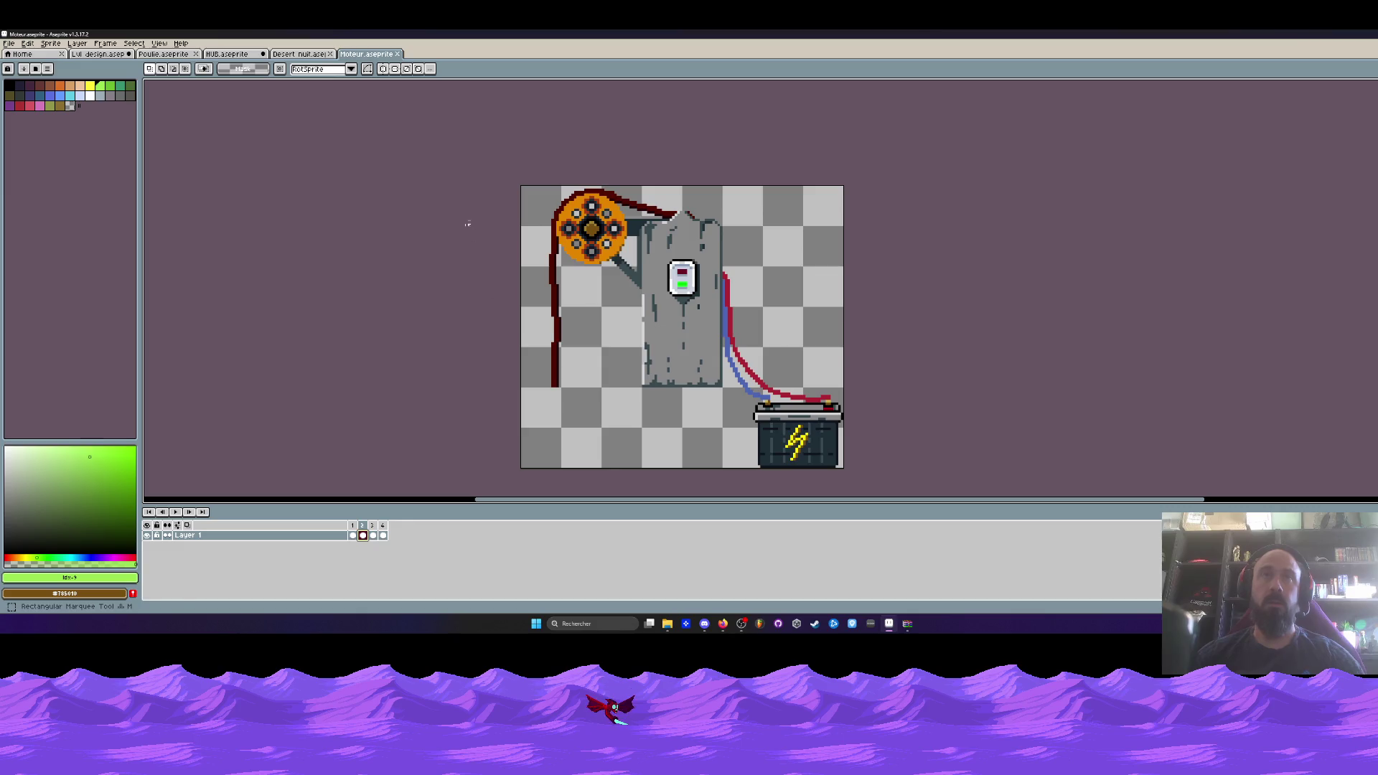
drag(460, 138, 988, 494)
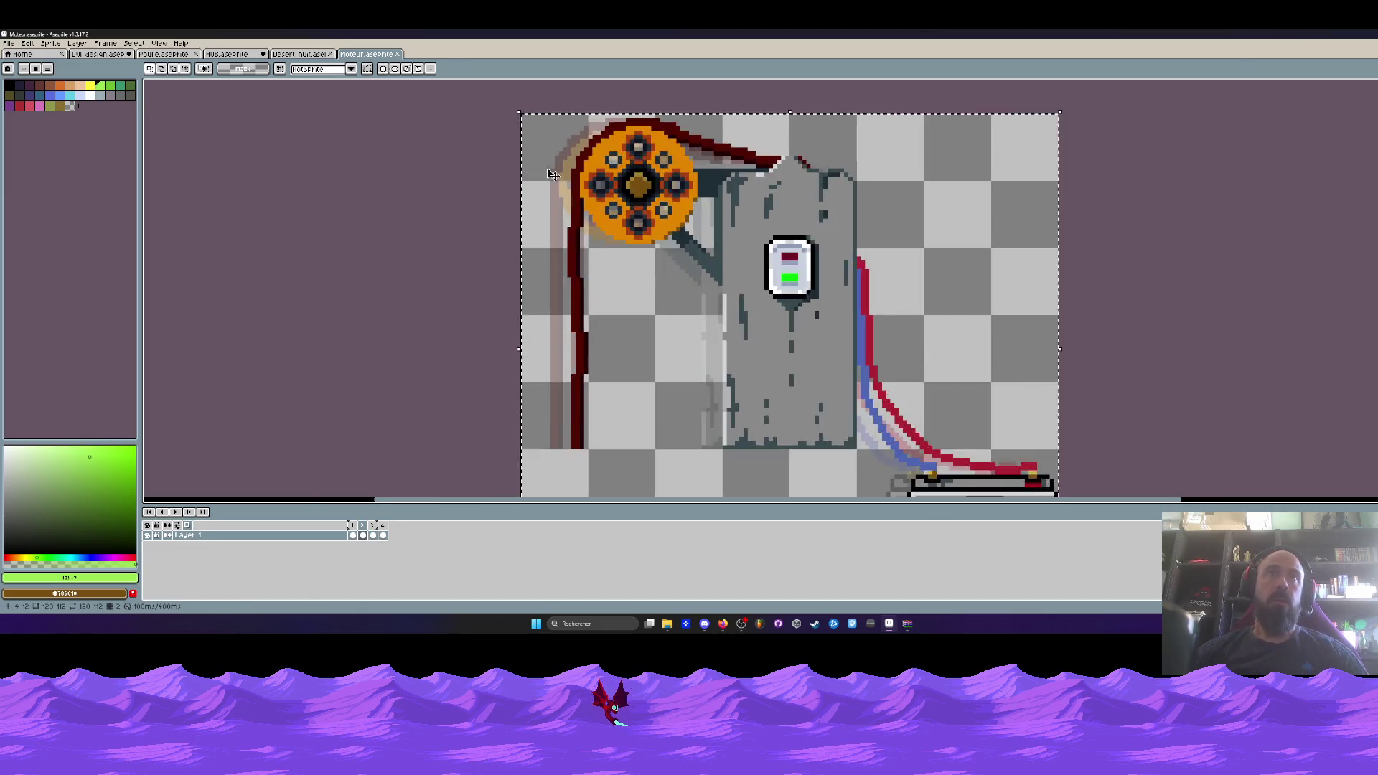
scroll(459, 194, up, 3)
scroll(460, 193, down, 1)
scroll(646, 287, up, 1)
scroll(682, 302, down, 1)
scroll(707, 314, up, 2)
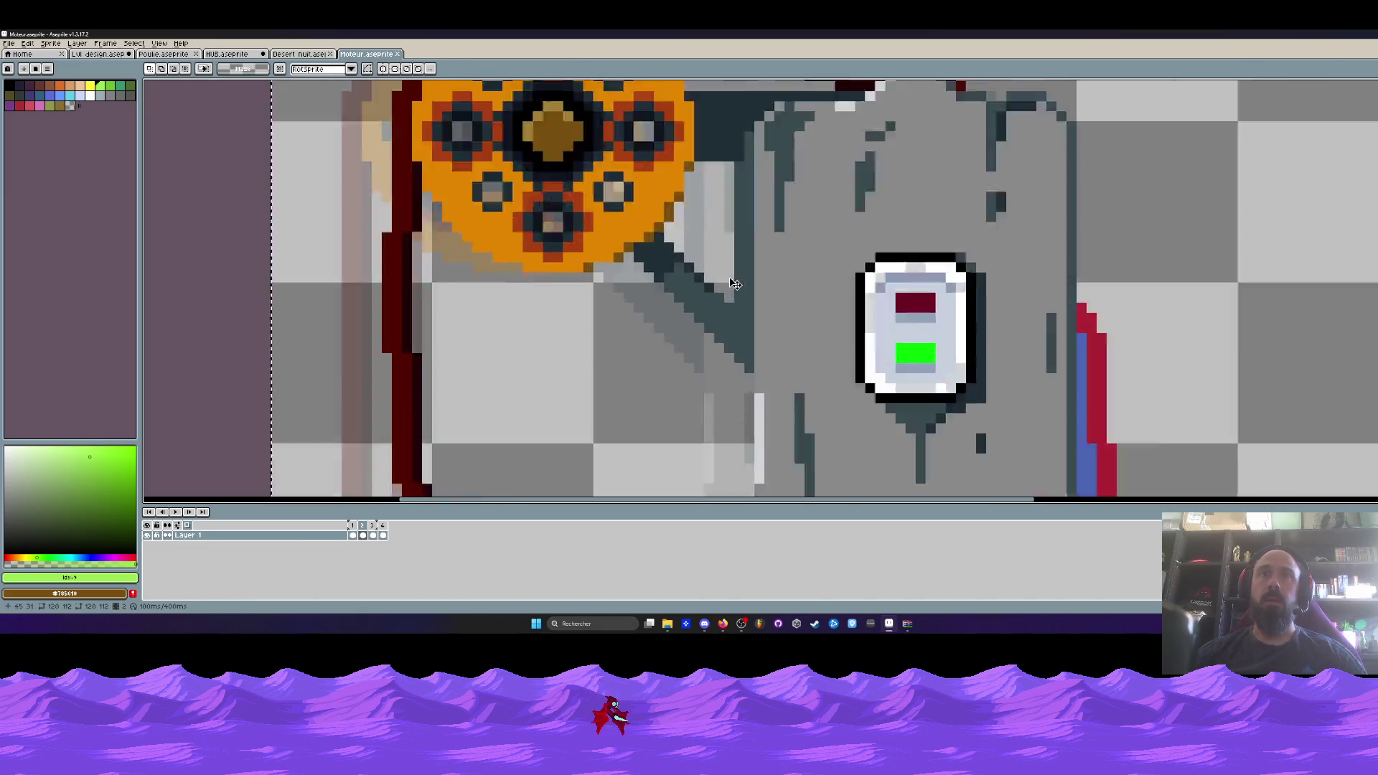
drag(707, 314, 659, 309)
scroll(658, 309, down, 3)
click(994, 277)
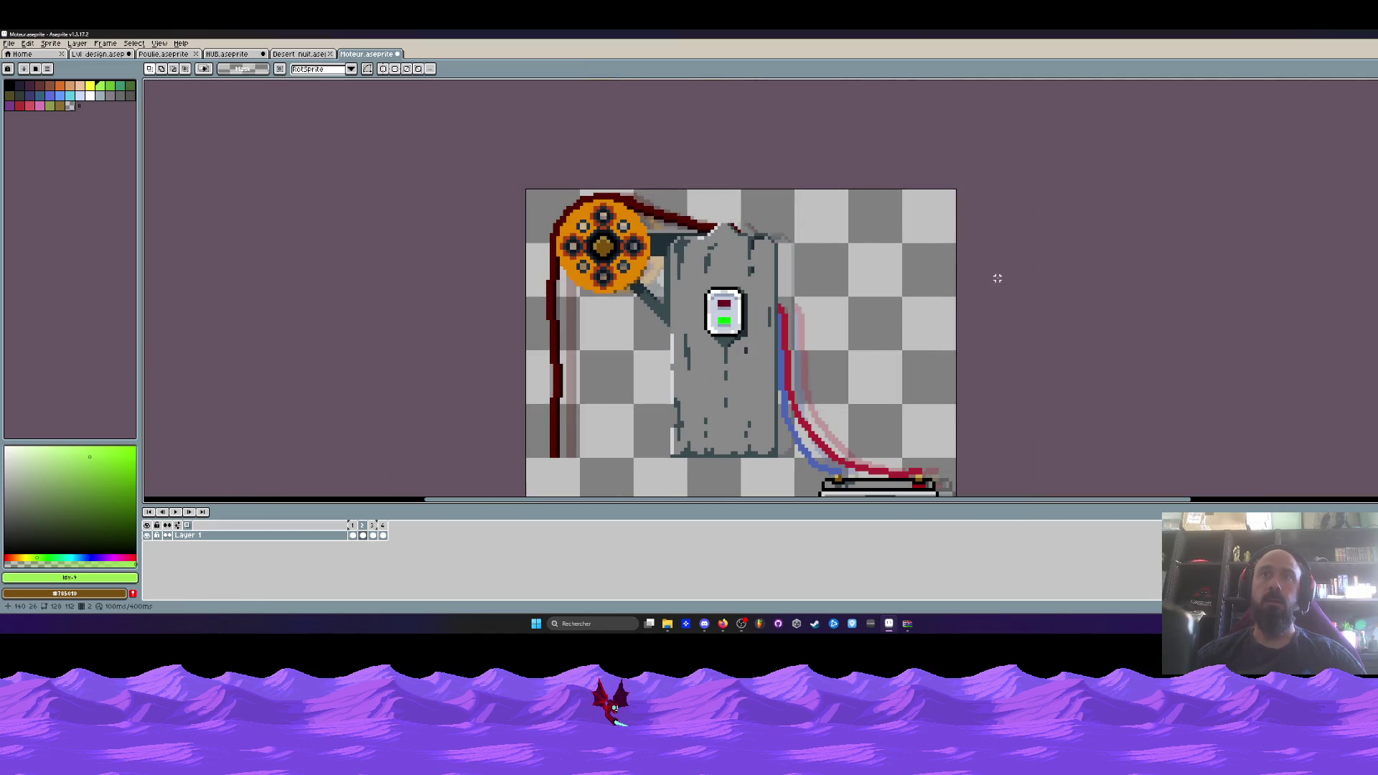
Nudge the artwork on frames 3 and 4 left to line up the animation.
click(382, 535)
scroll(387, 539, down, 3)
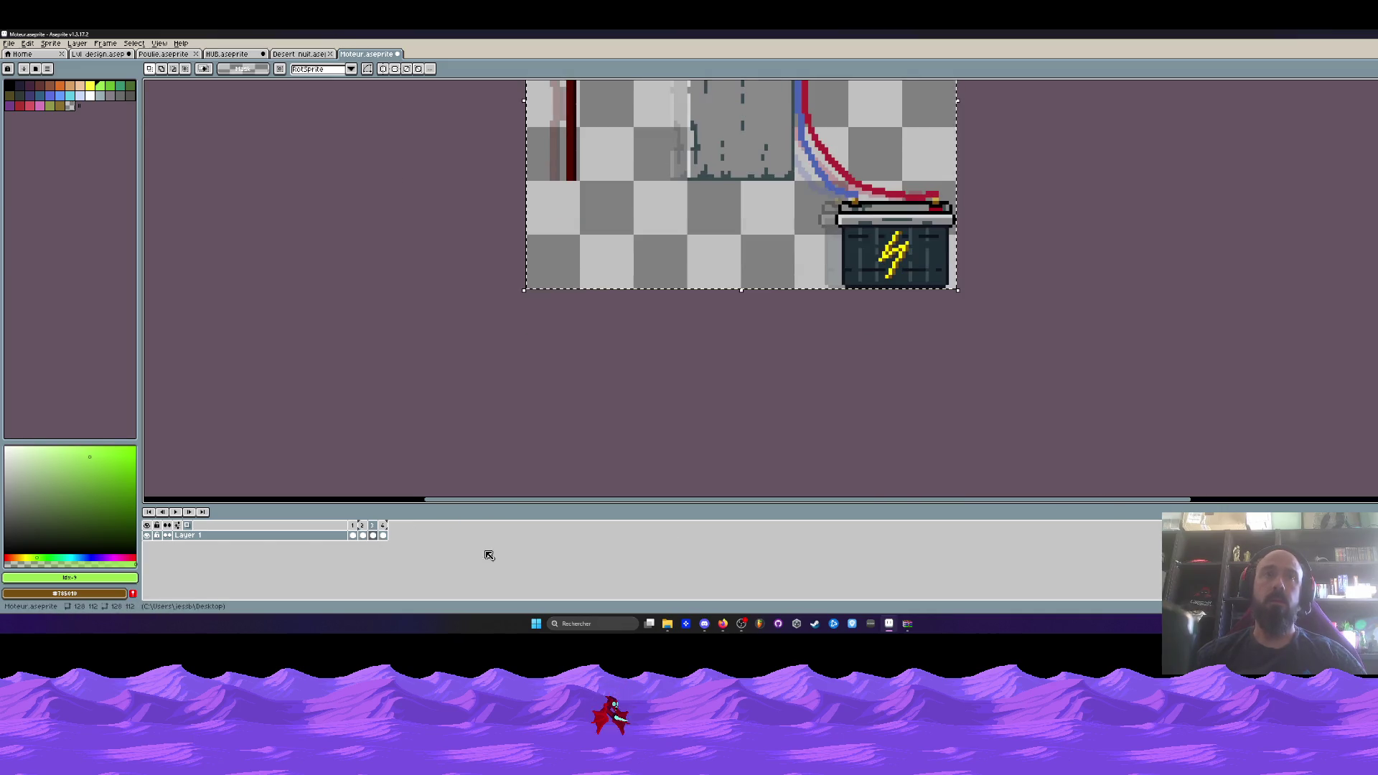
drag(387, 535, 379, 539)
scroll(641, 358, up, 5)
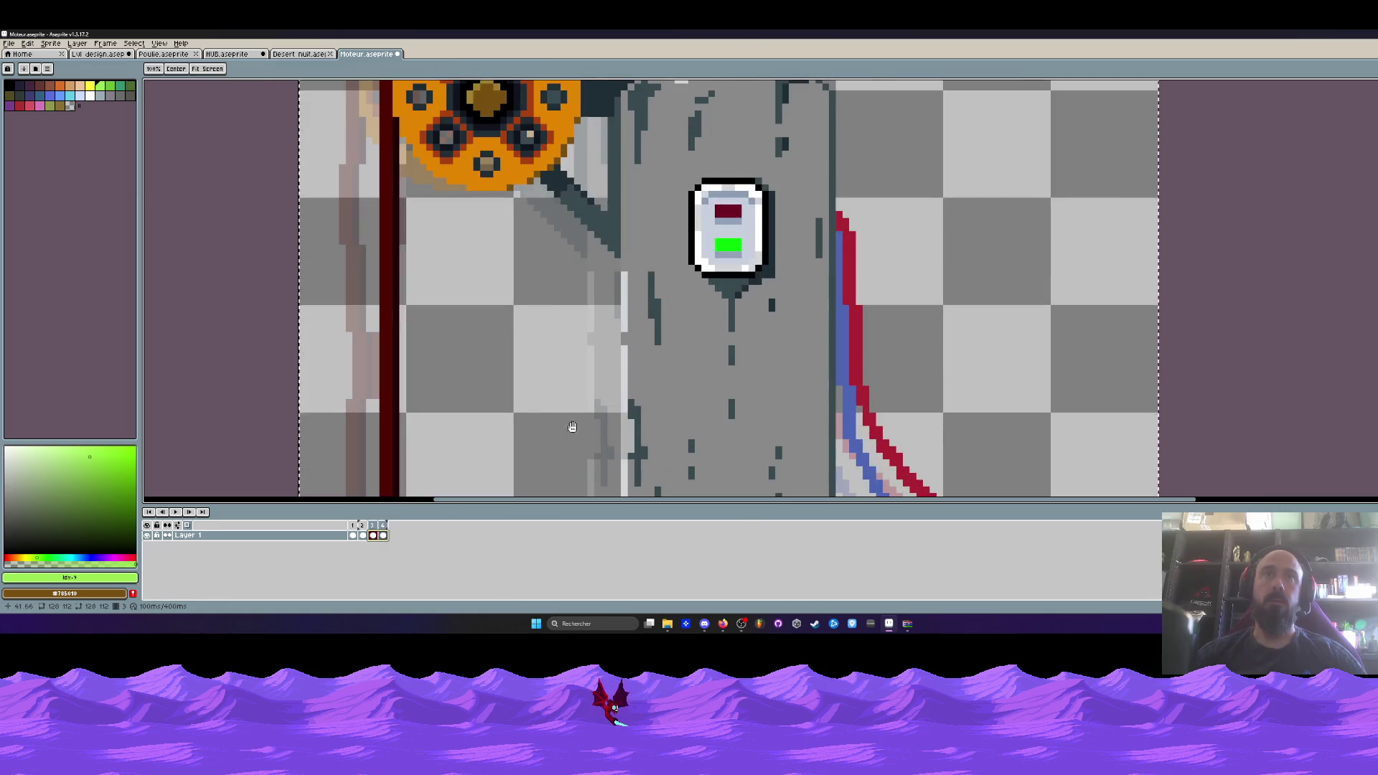
key(Left)
key(Left)
key(Left)
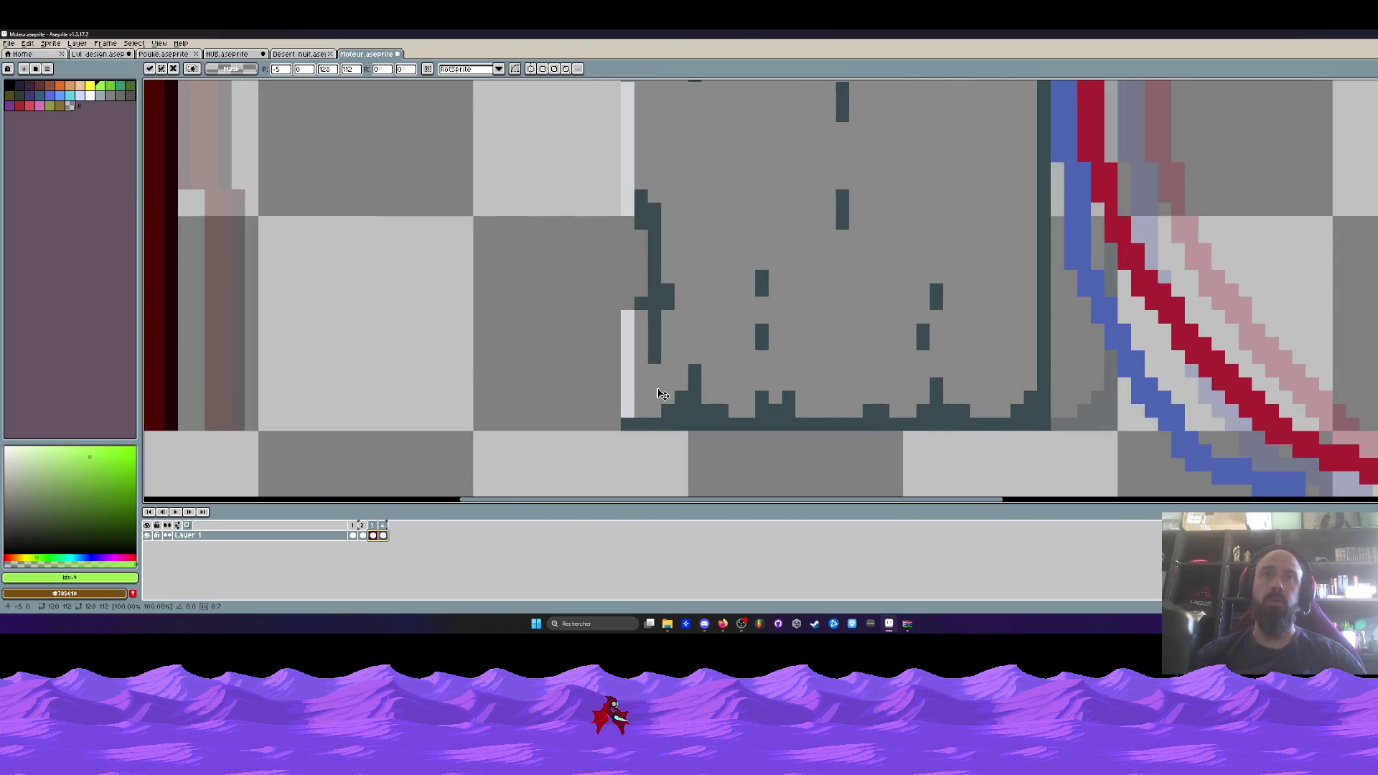
scroll(642, 384, down, 5)
click(840, 343)
Play the generator animation to check it, then save and close Moteur.
click(352, 536)
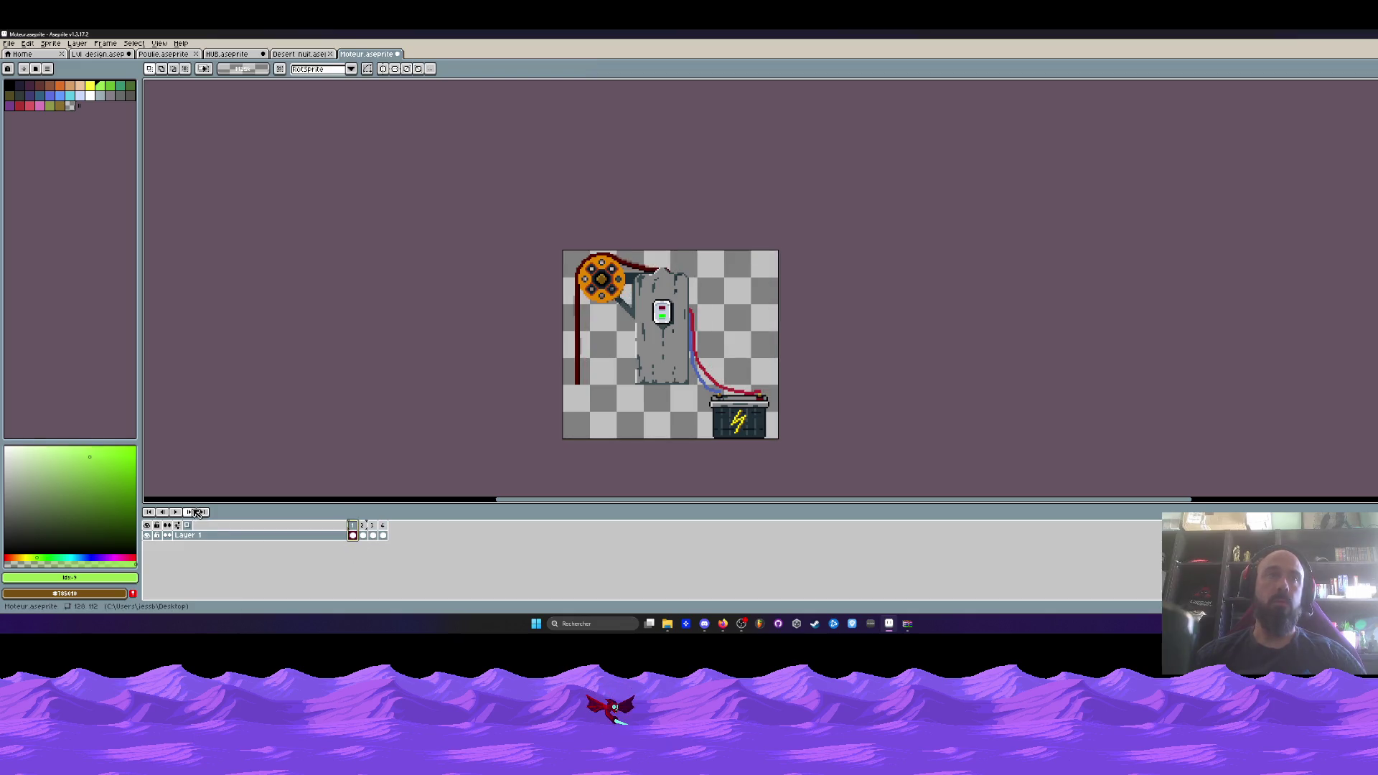
click(179, 513)
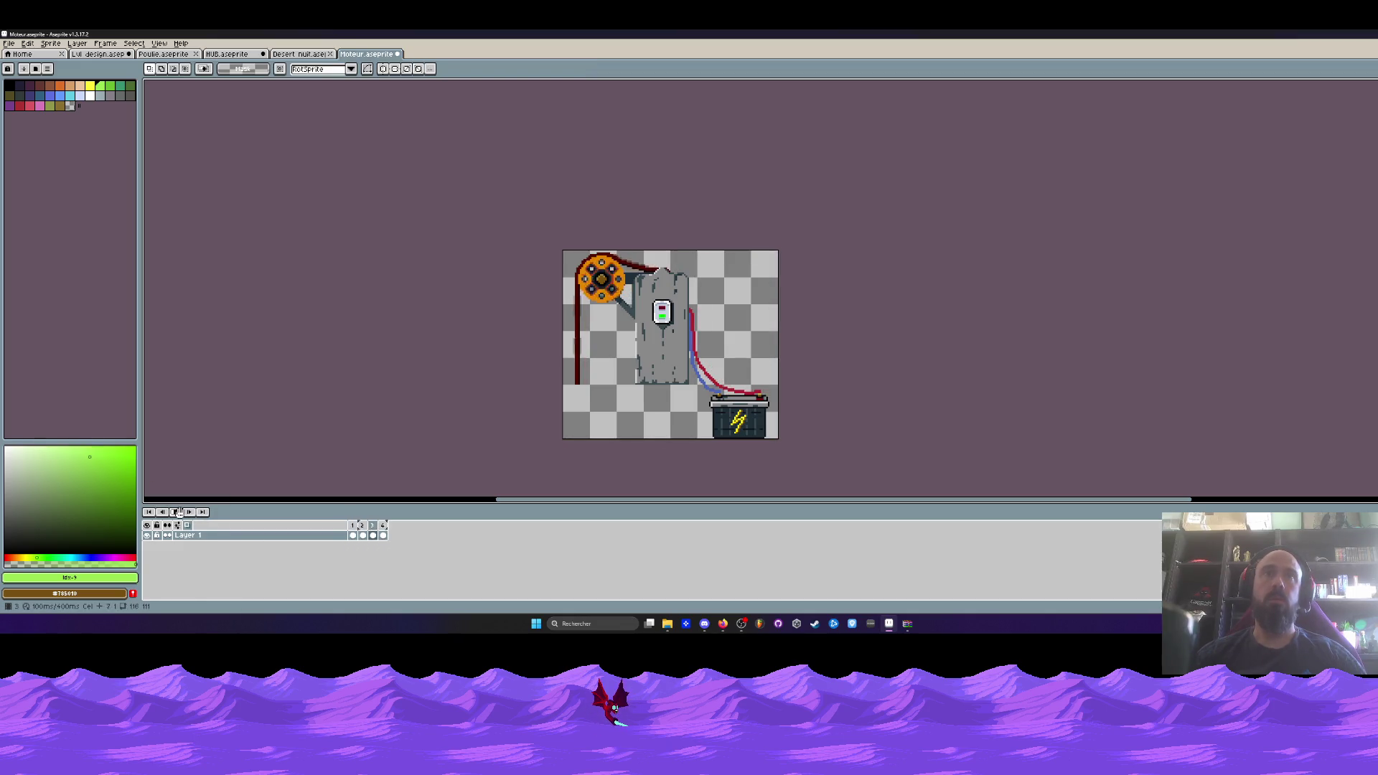
click(397, 54)
click(667, 346)
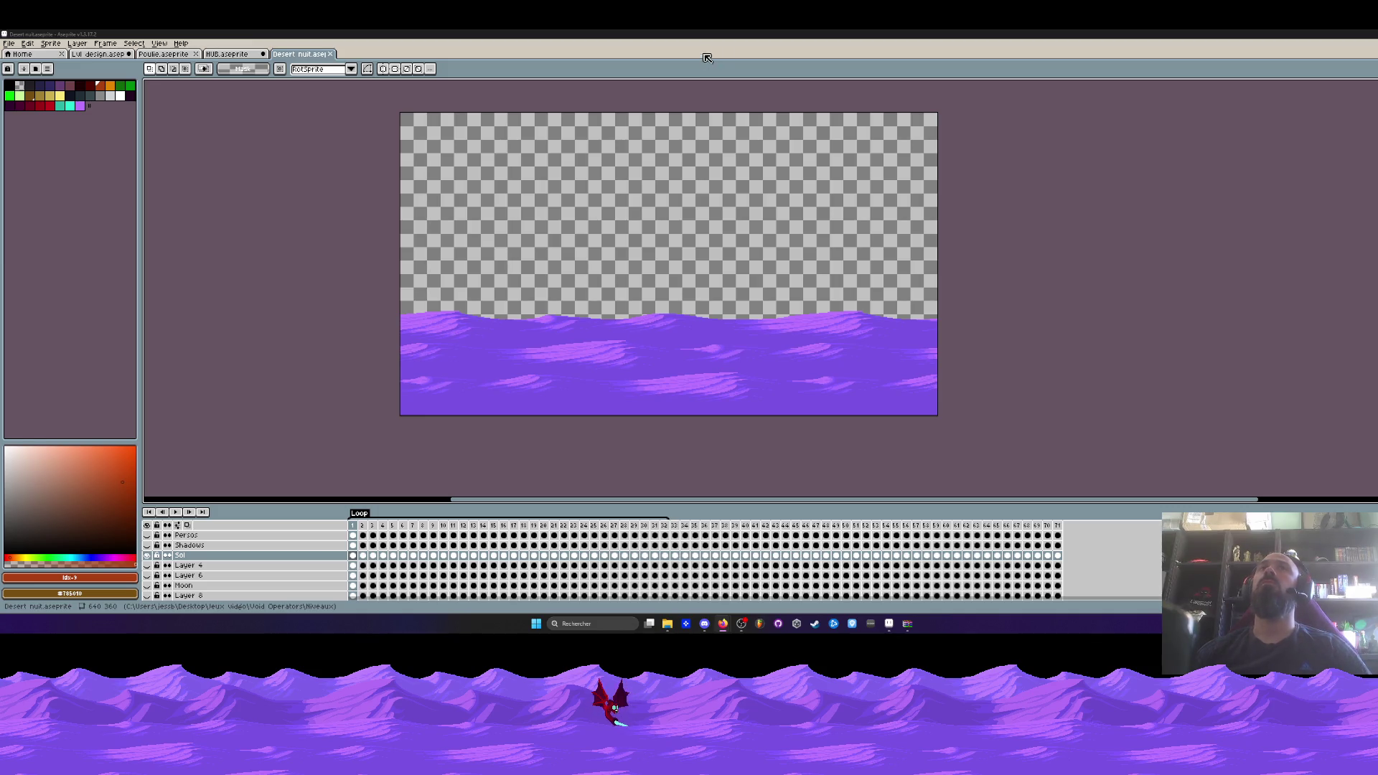
Move from the HUB and Desert nuit sprites to the Lvl design level.
click(238, 56)
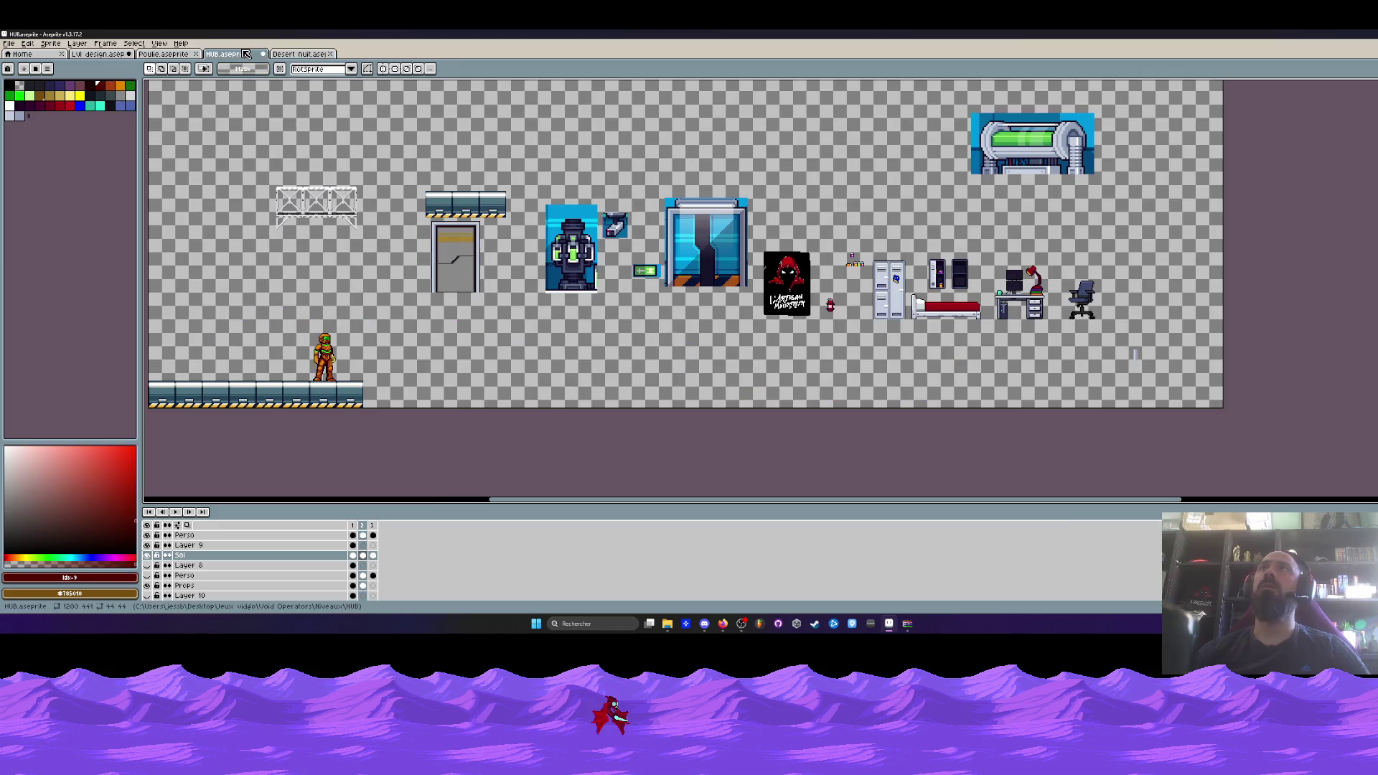
click(305, 55)
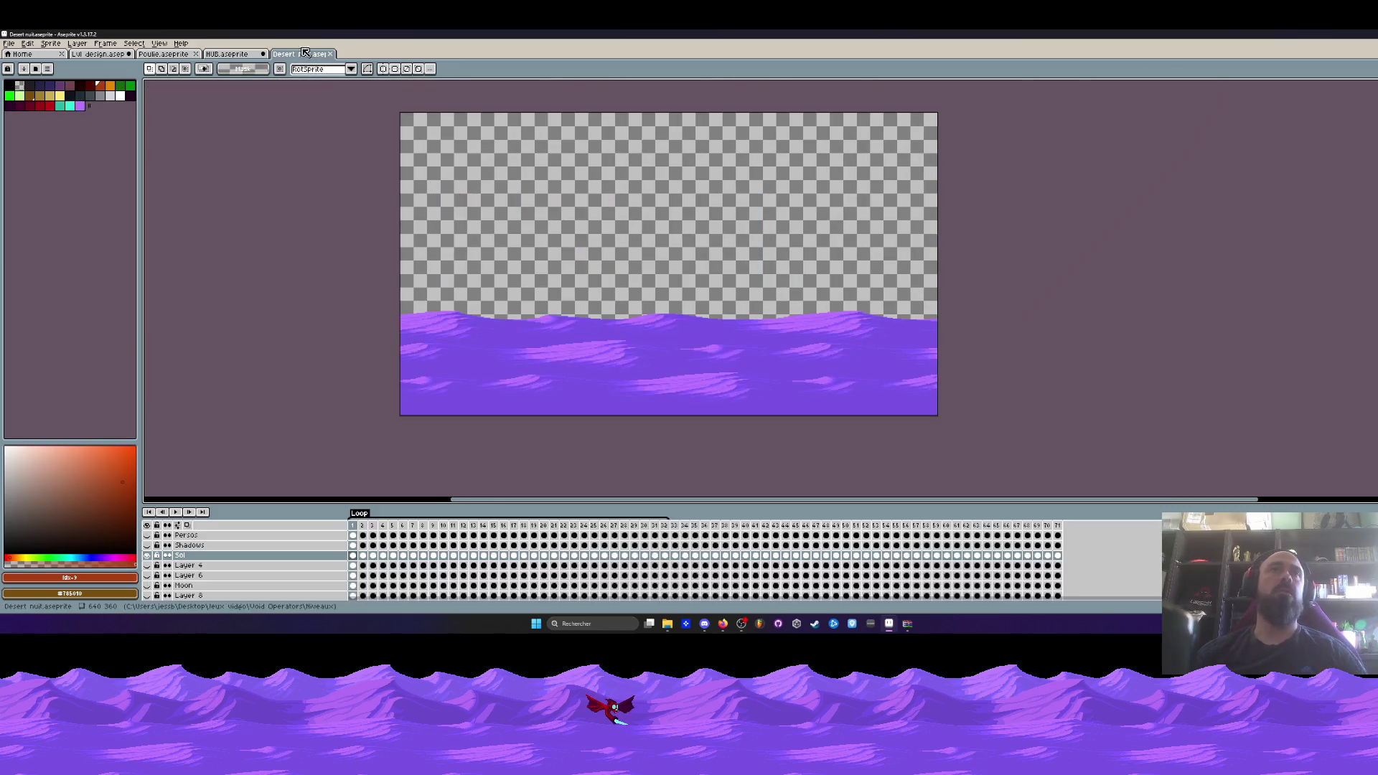
click(97, 54)
scroll(452, 278, down, 2)
scroll(452, 279, up, 2)
Move the lower pulley and its frame to hang beneath the upper pulley, and commit it.
drag(311, 251, 582, 475)
drag(450, 392, 636, 391)
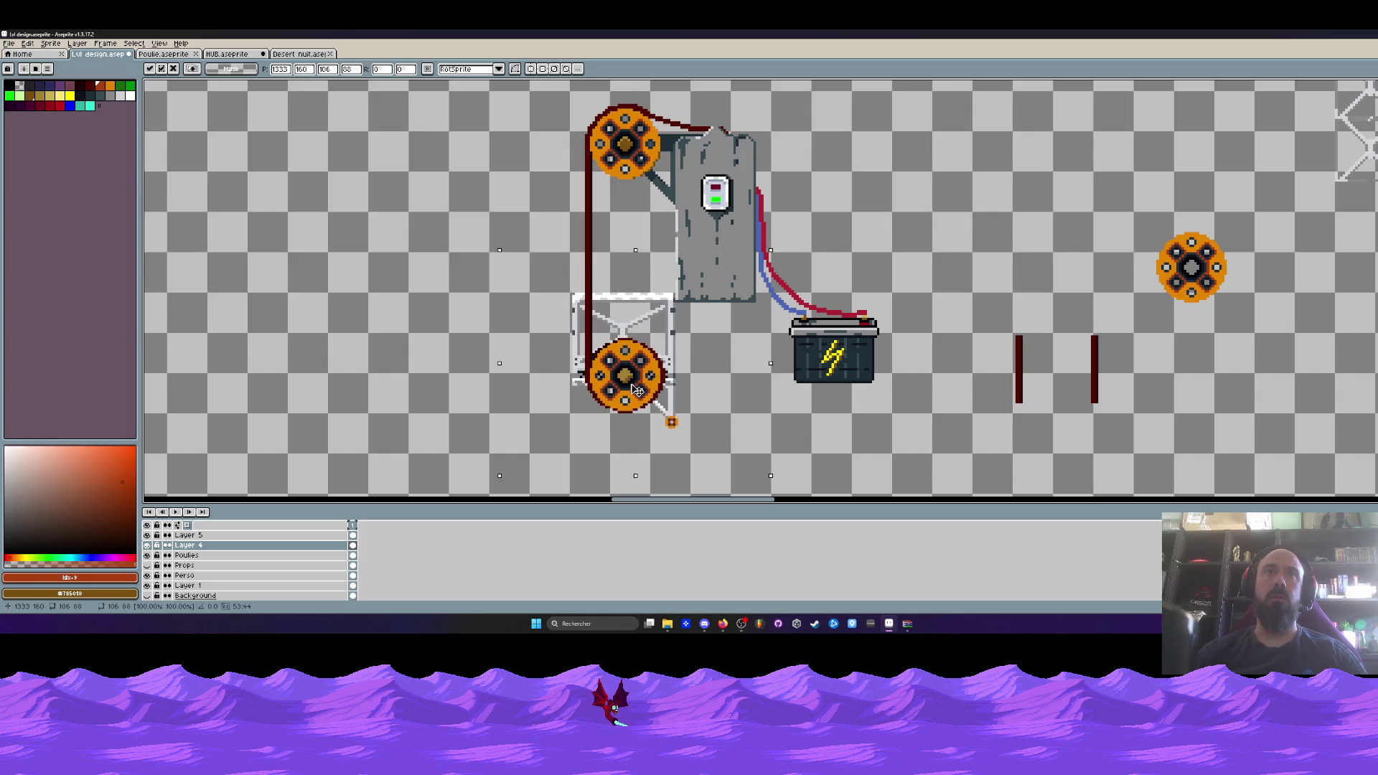
scroll(637, 391, down, 2)
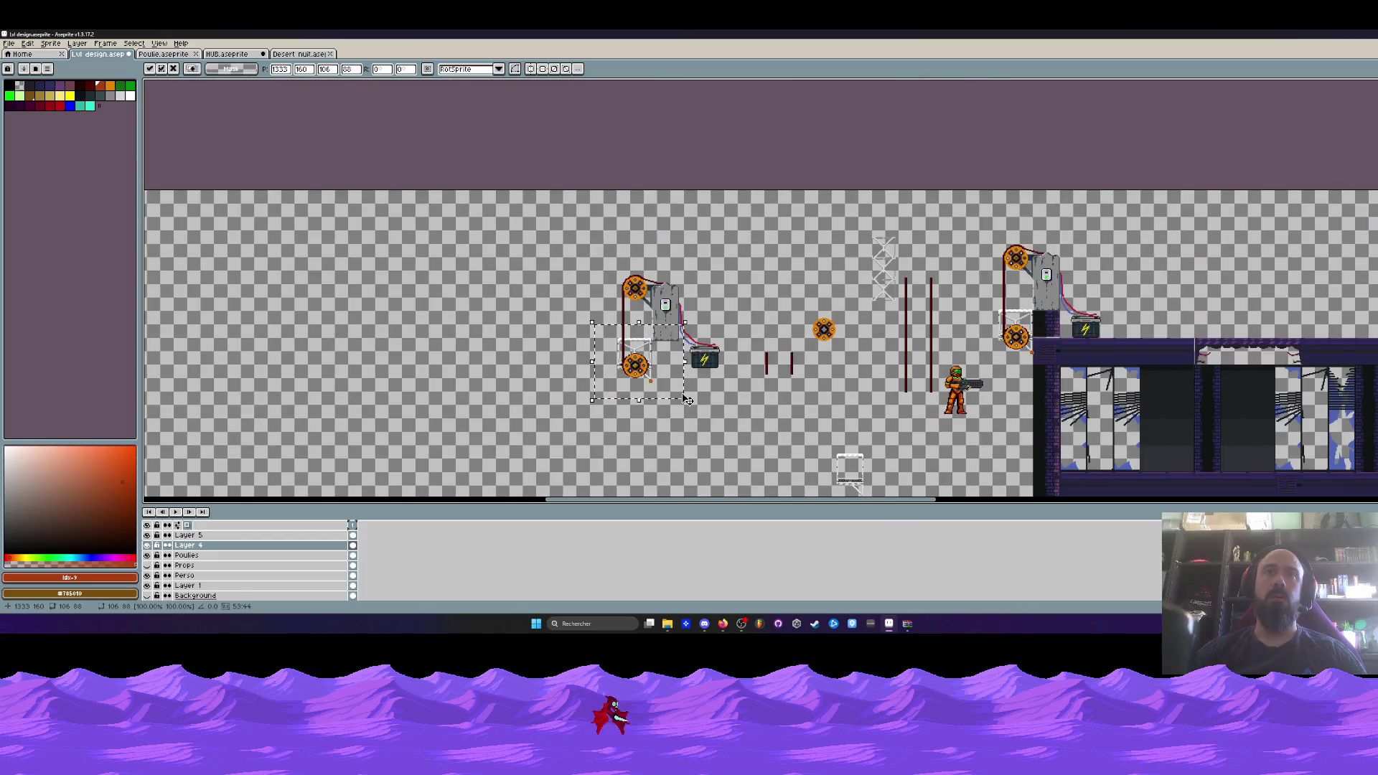
key(Return)
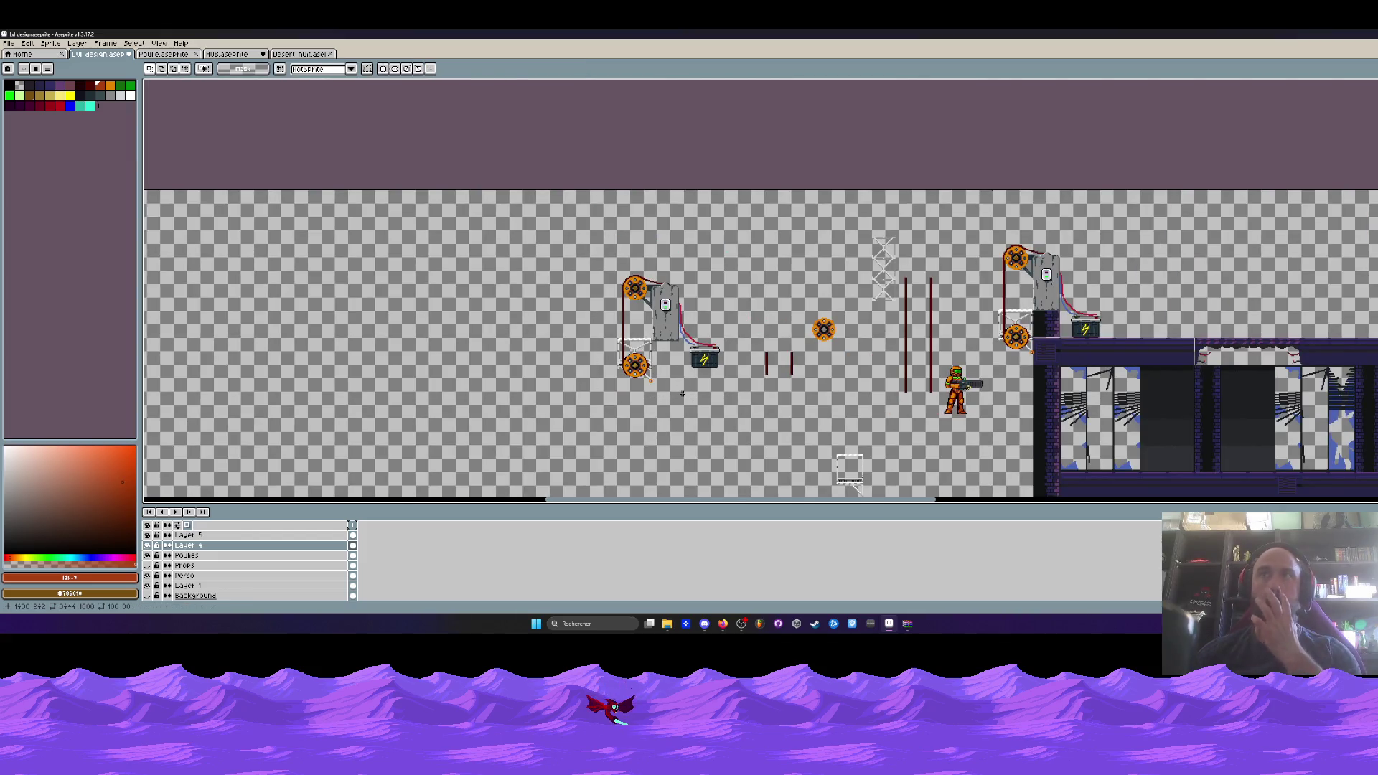
Pan to the right-hand generator and select the whole pulley generator machine.
scroll(910, 318, up, 2)
drag(910, 319, 698, 333)
mouse_move(643, 139)
mouse_down()
mouse_move(894, 386)
mouse_move(916, 429)
mouse_up()
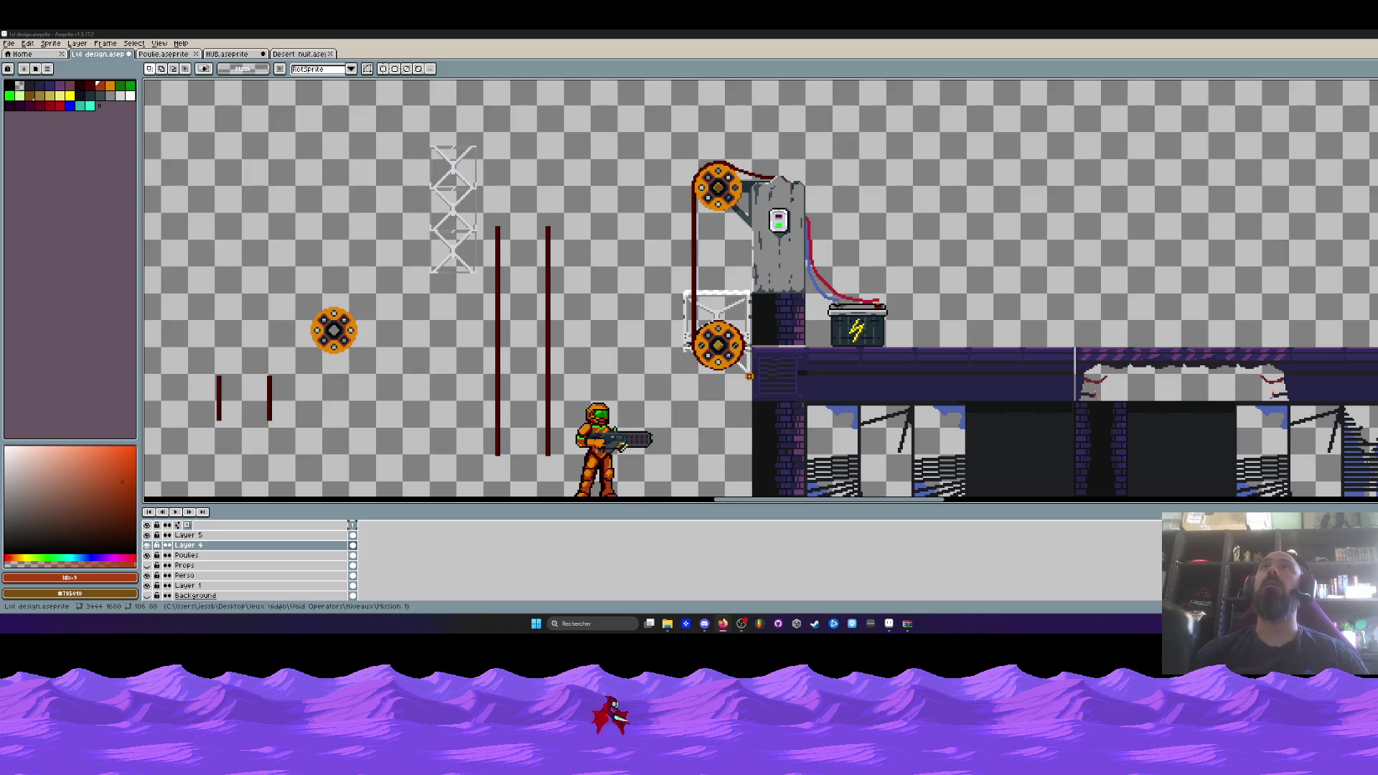
Close the Desert nuit, HUB and Poulie tabs, answering HUB's save prompt.
click(316, 53)
click(331, 54)
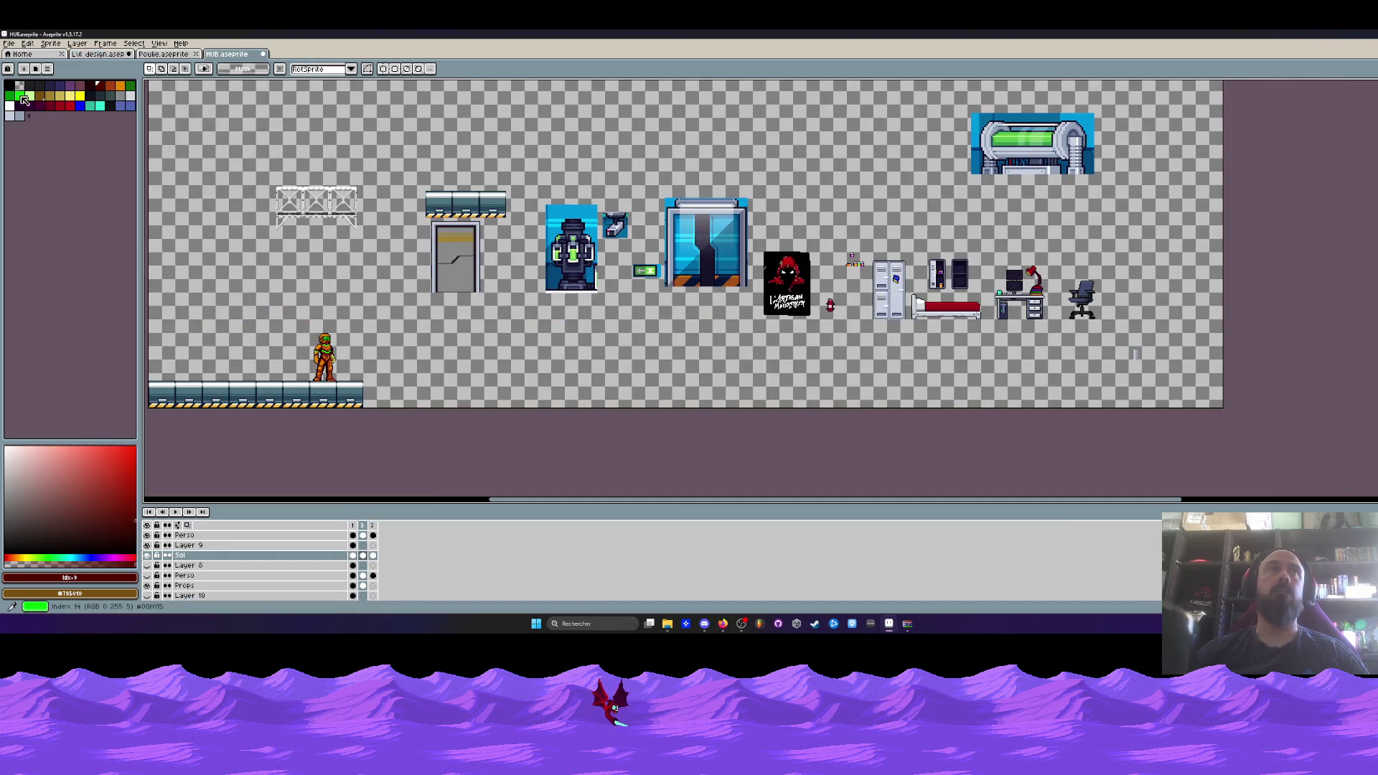
click(263, 54)
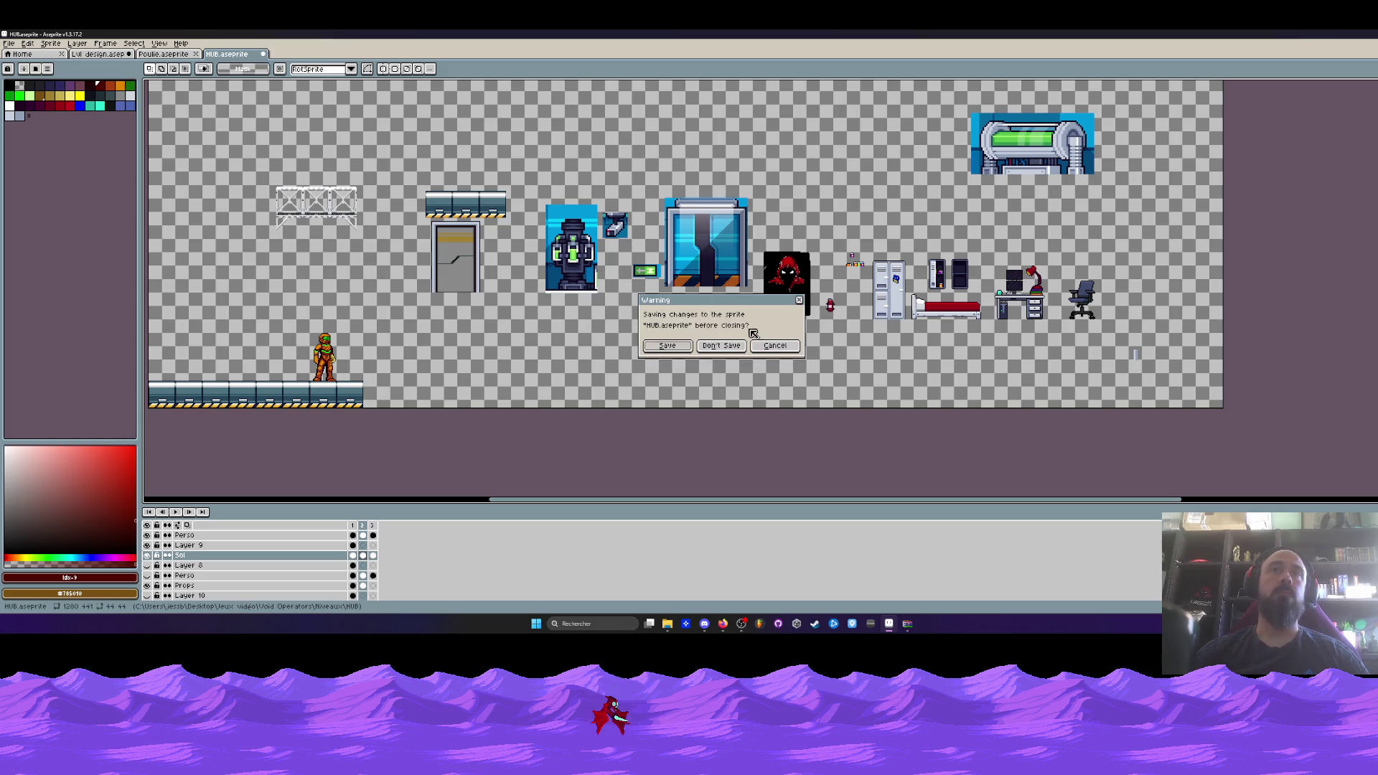
click(680, 346)
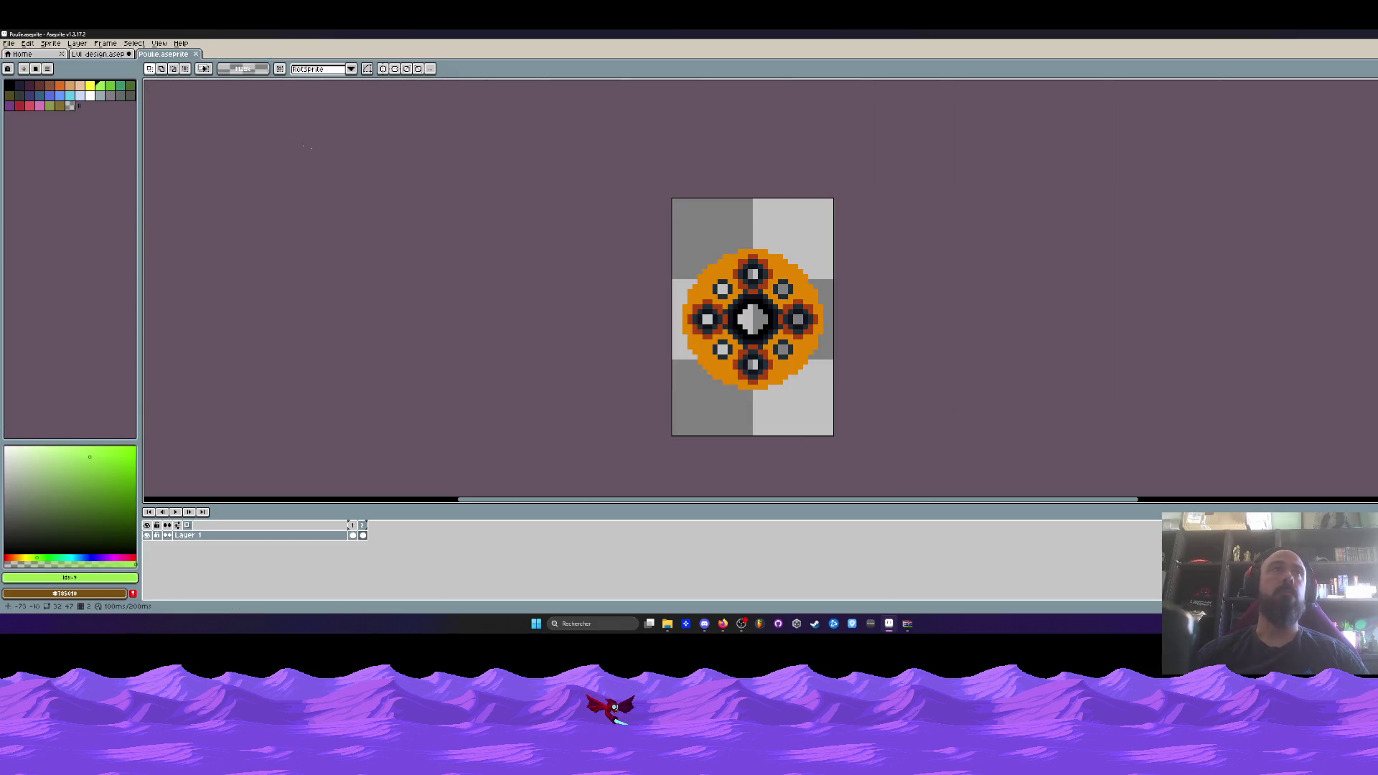
click(195, 54)
scroll(558, 276, up, 2)
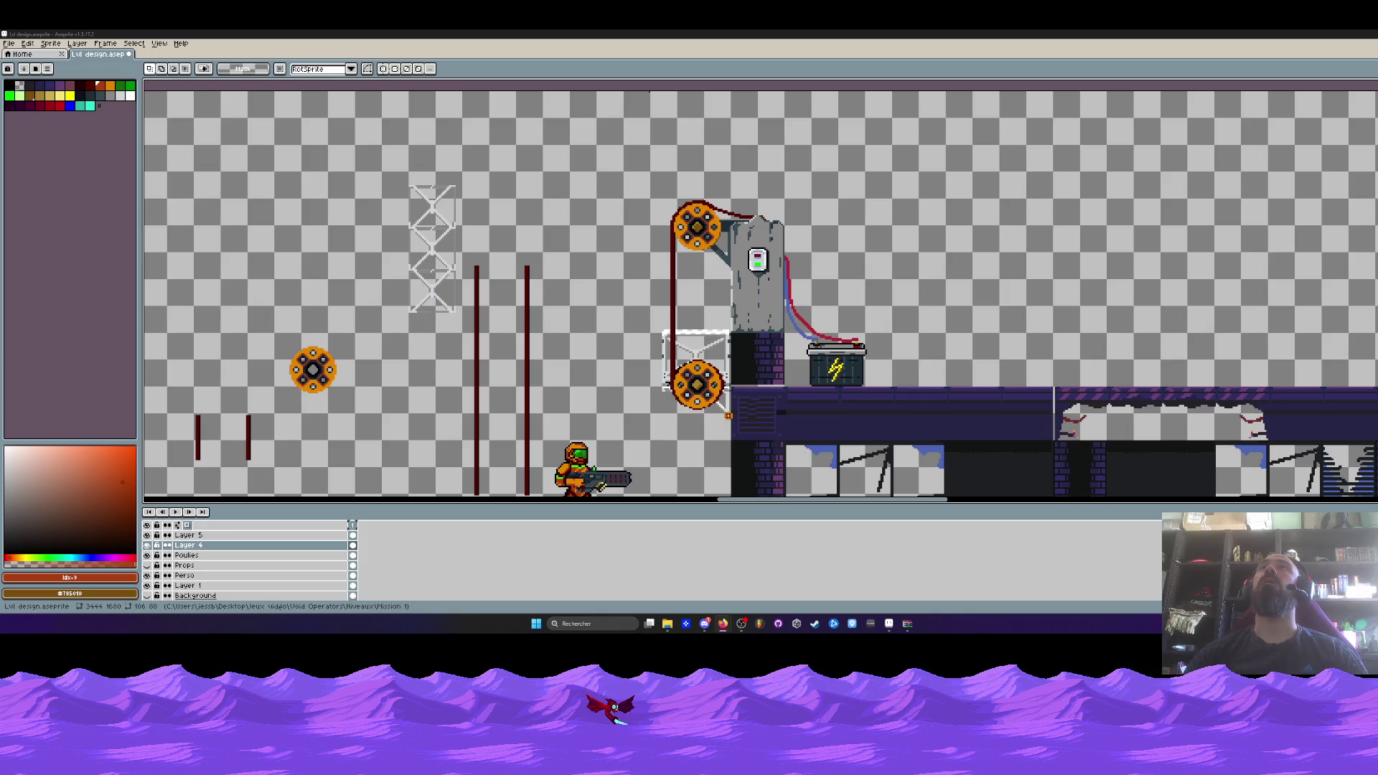
Minimize Aseprite with Super+Down to show the desktop and the Mission 1 folder.
scroll(704, 234, down, 2)
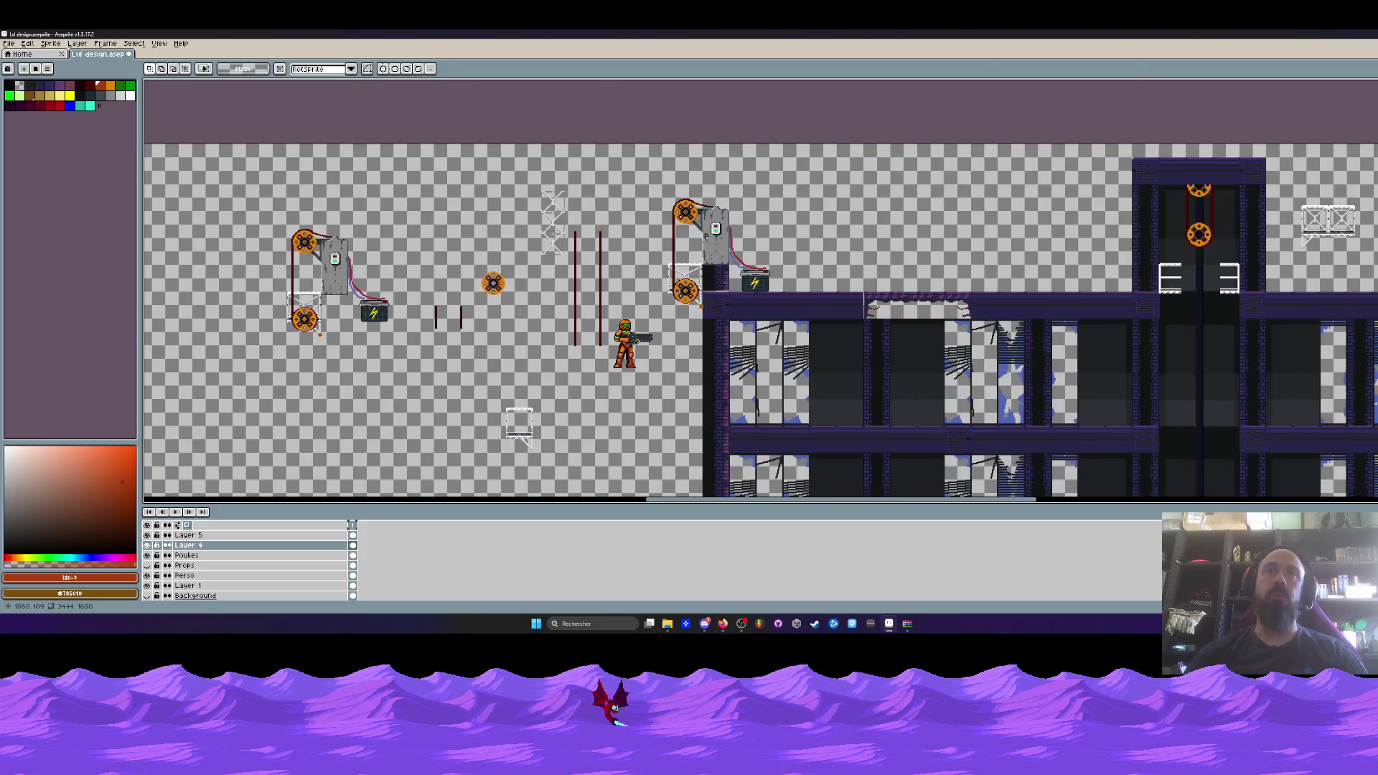
scroll(703, 233, up, 2)
scroll(704, 233, down, 2)
scroll(674, 233, up, 1)
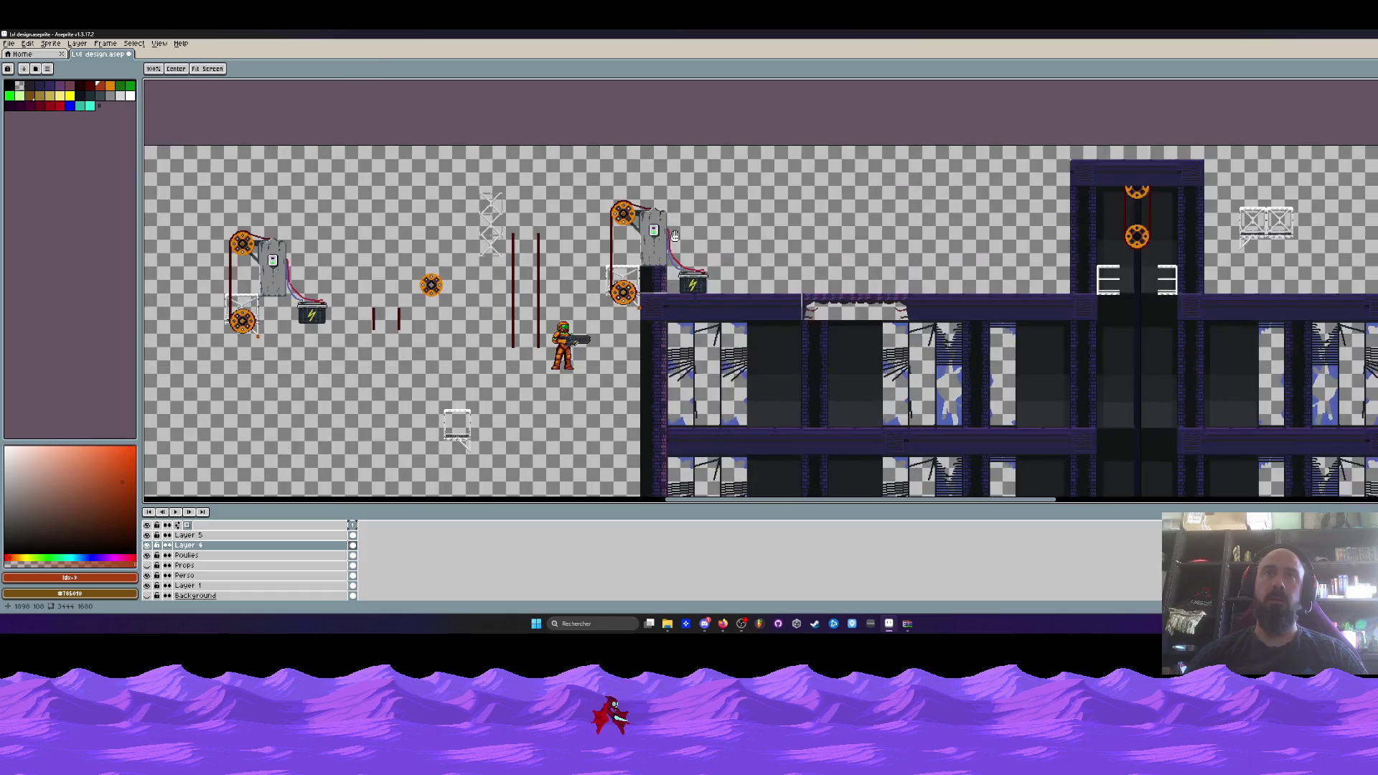
key(super+Down)
key(super+Down)
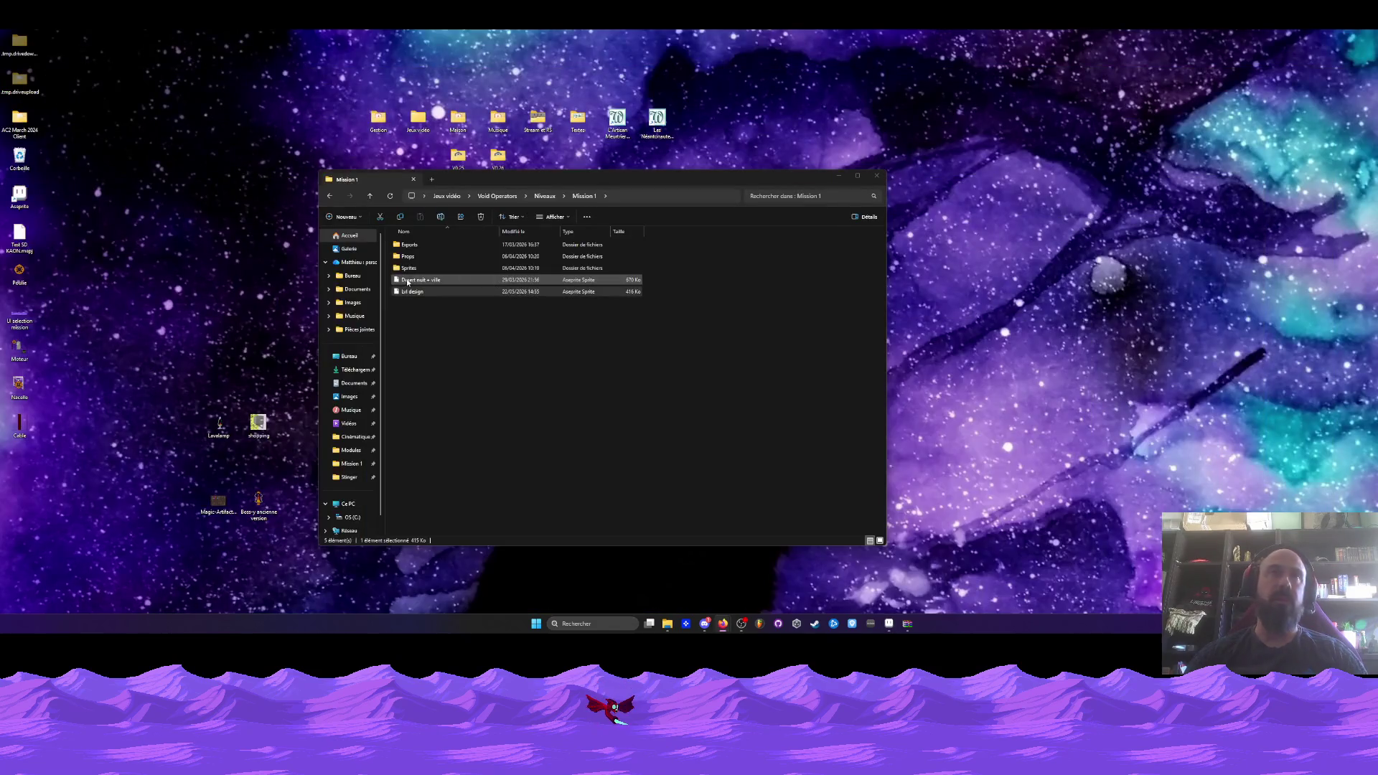
Copy the generator sprite file and paste a duplicate onto the desktop.
right_click(21, 350)
click(43, 361)
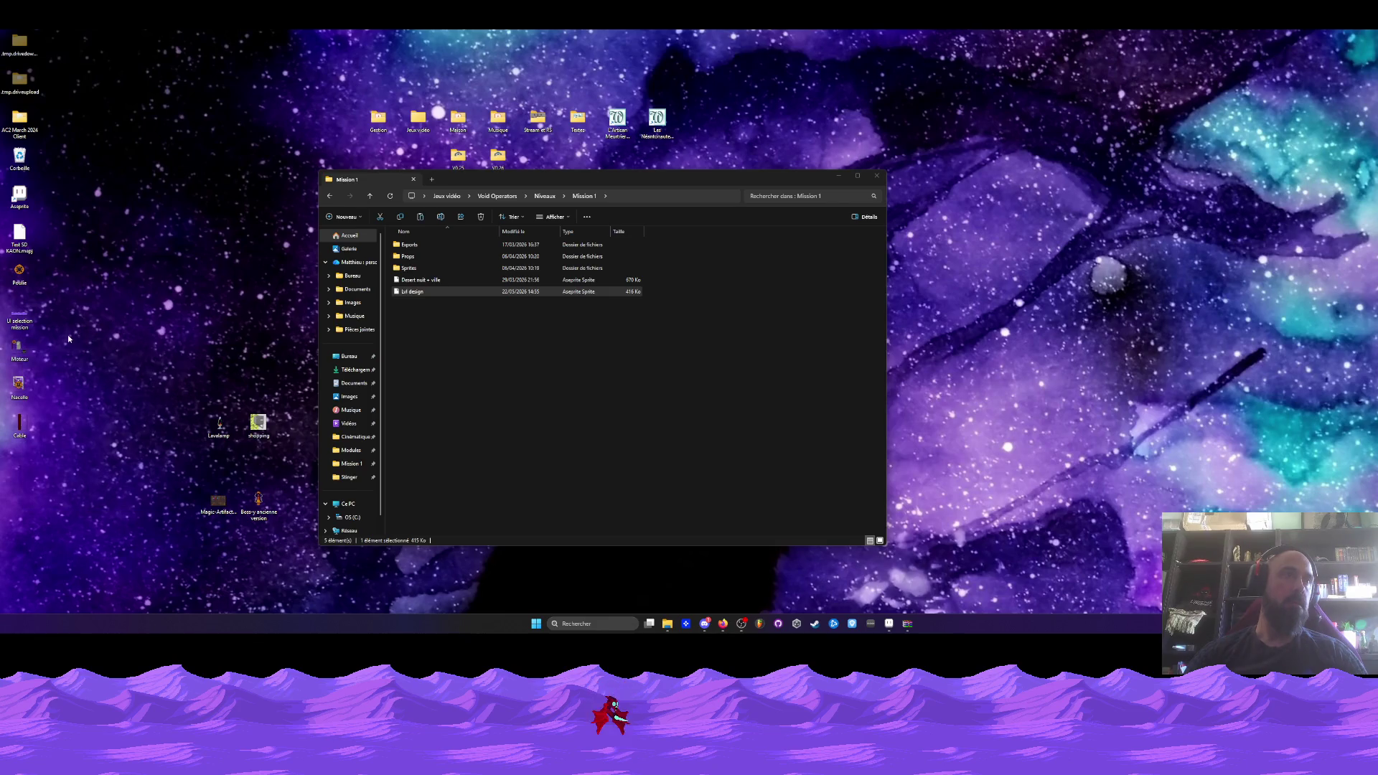
right_click(68, 338)
click(87, 348)
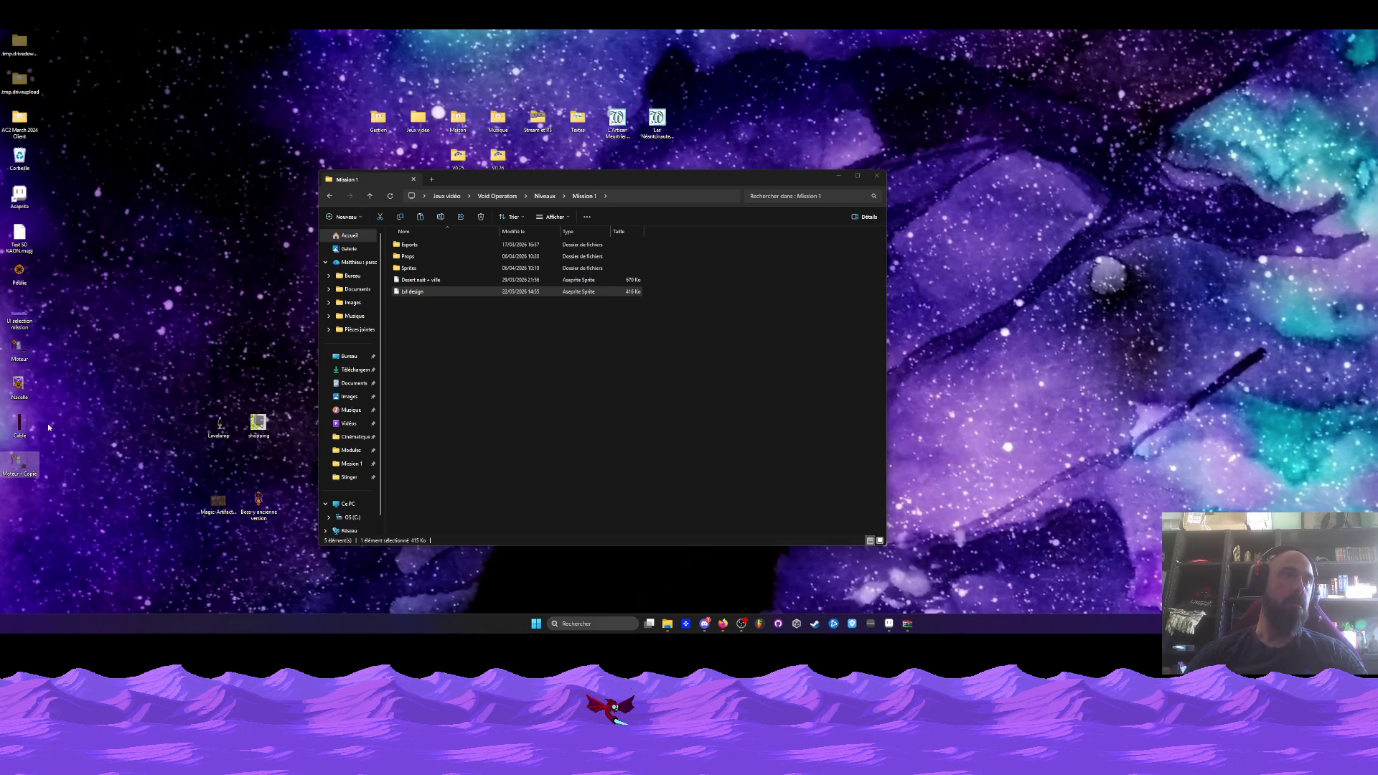
Rename the copy to 'Nacelle broken' and open it in Aseprite.
right_click(21, 466)
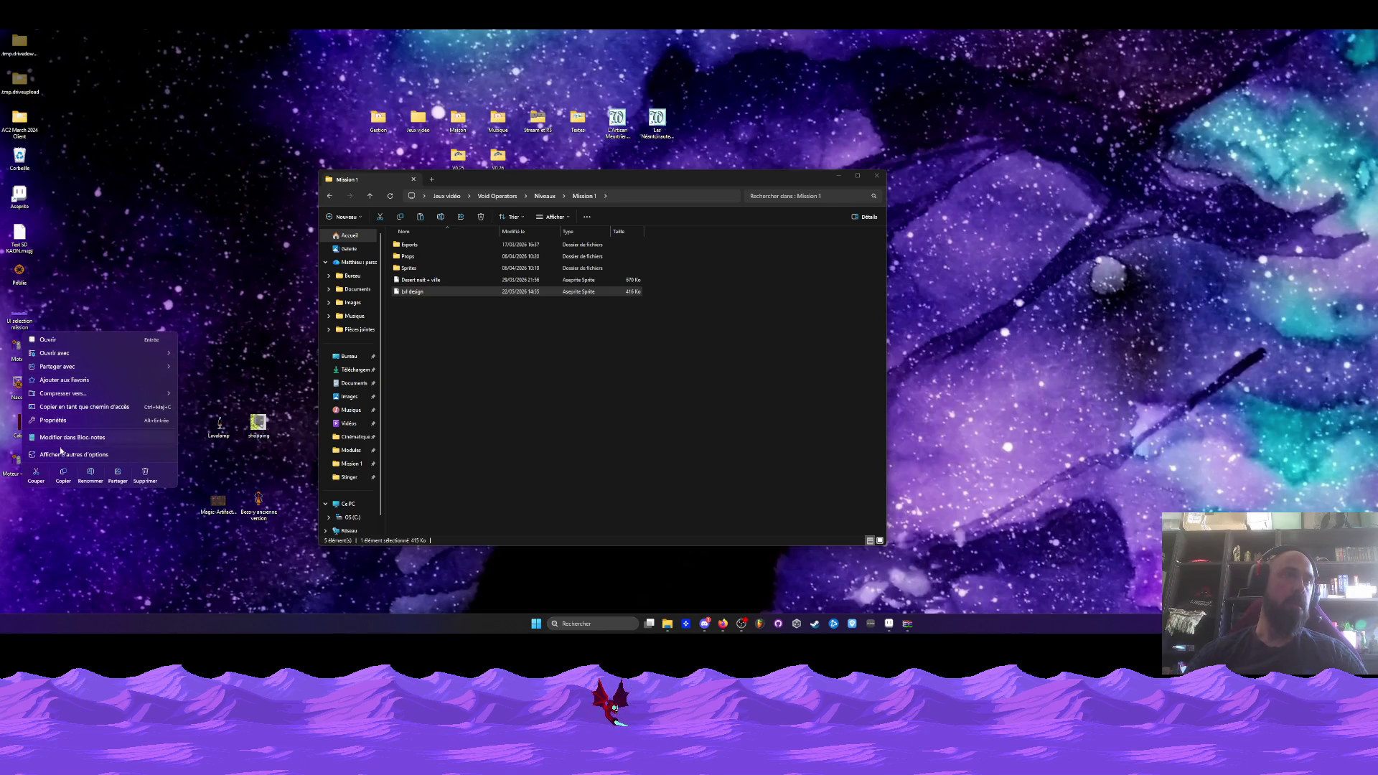
click(91, 474)
text(NAcelle broken)
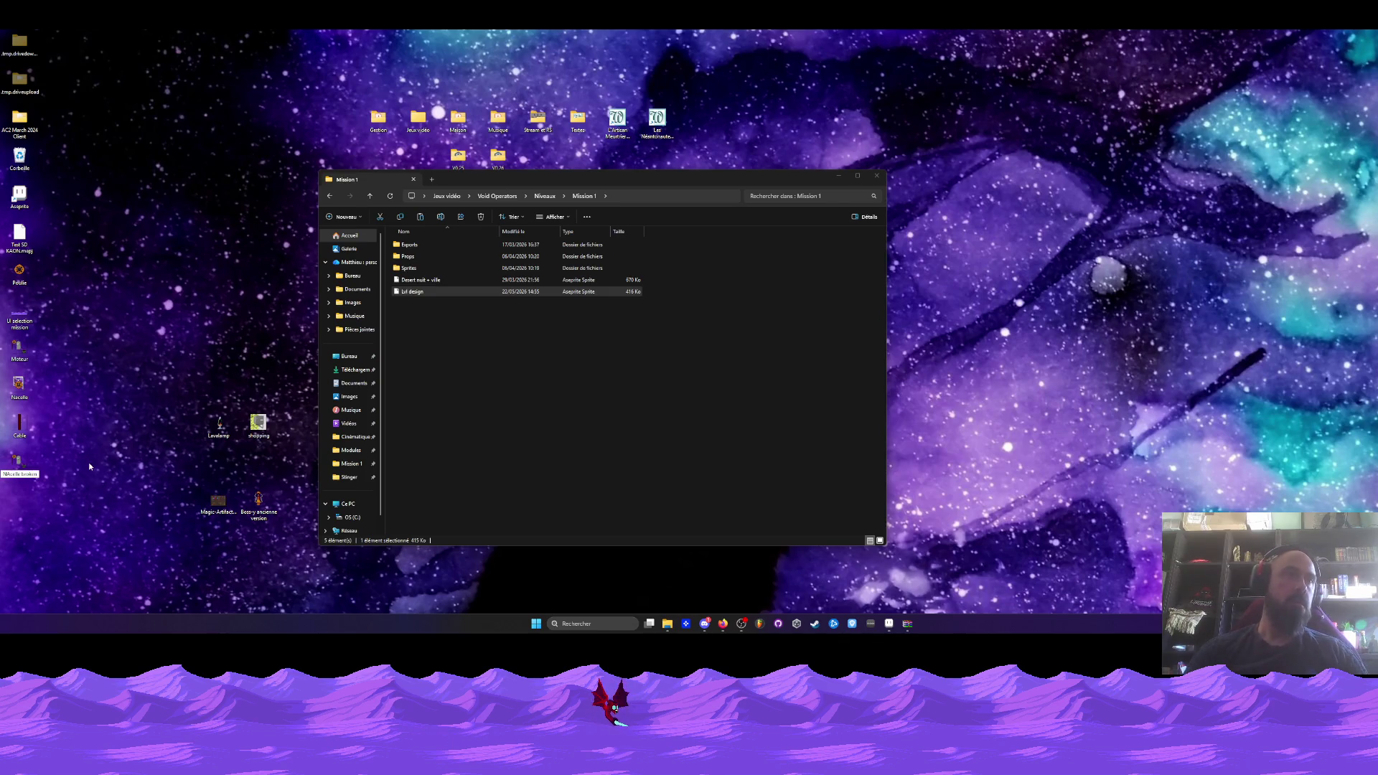
click(10, 473)
key(BackSpace)
text(a)
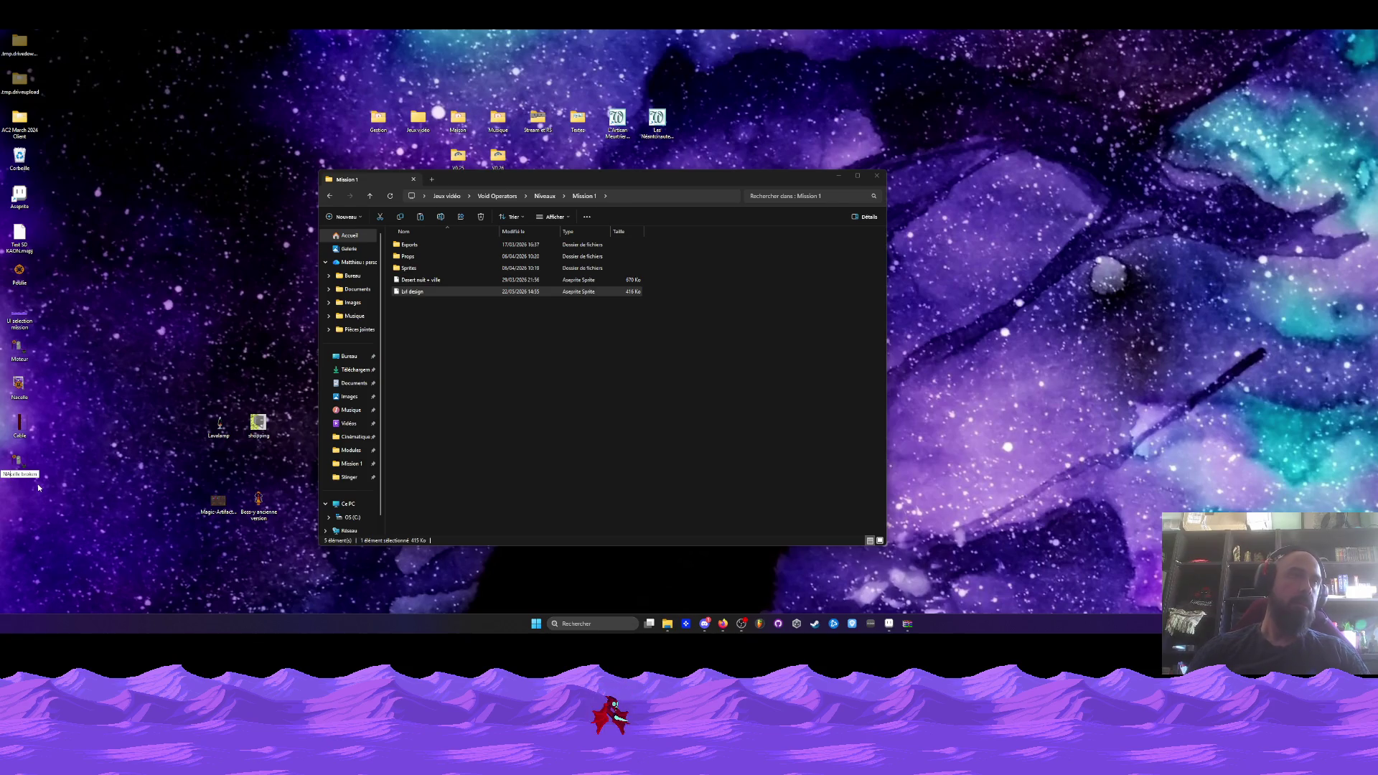
key(Return)
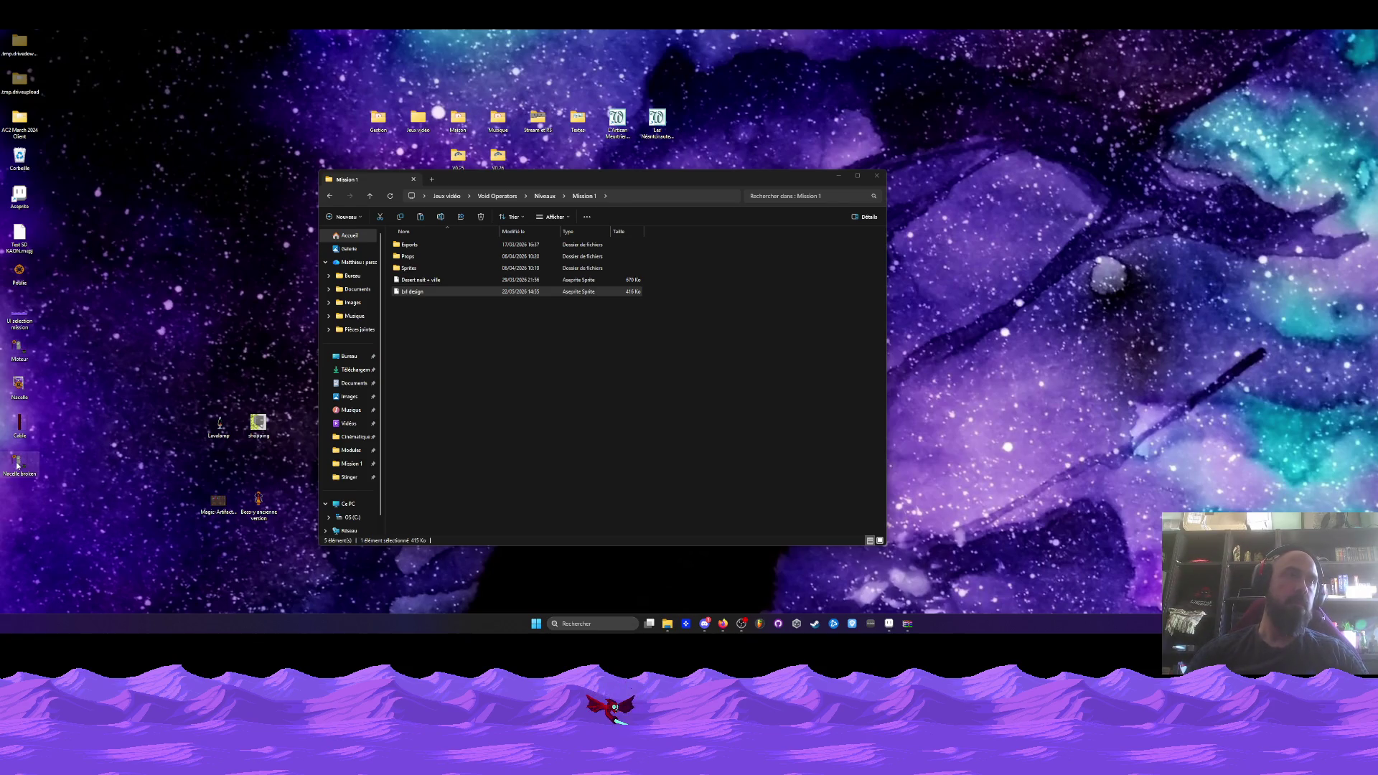
click(889, 623)
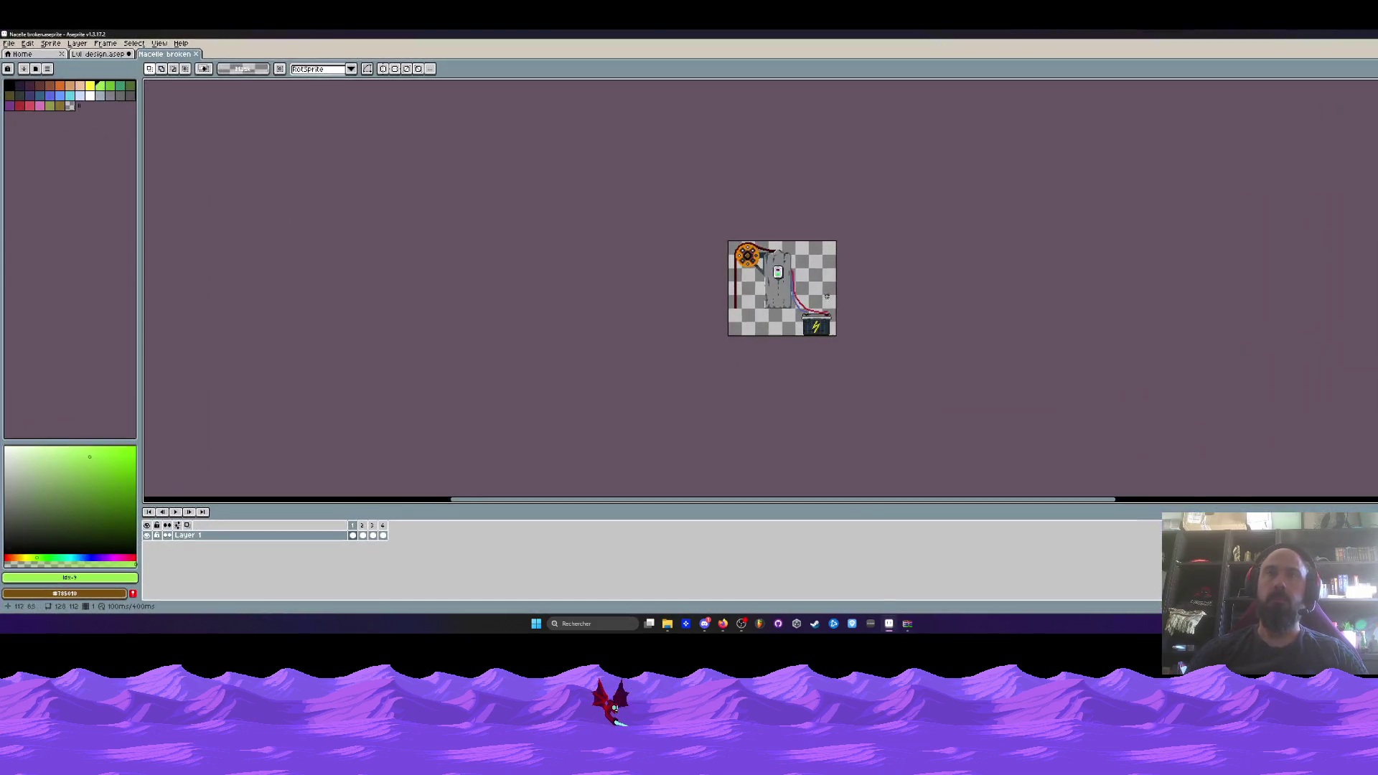
Select and delete the red cable's end and stray red pixels above the battery.
scroll(817, 291, up, 6)
mouse_move(773, 364)
mouse_down()
mouse_move(847, 413)
mouse_move(883, 418)
mouse_up()
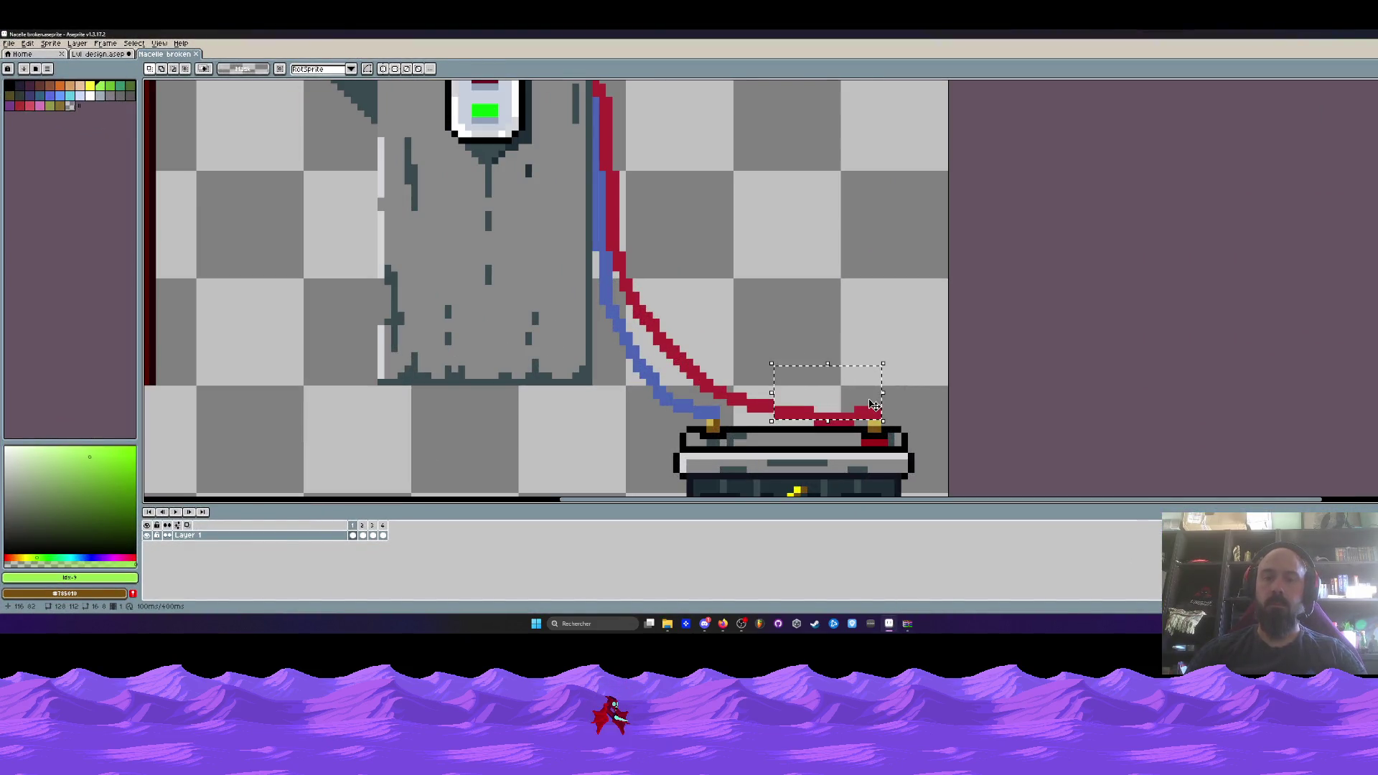
key(Delete)
scroll(856, 407, down, 1)
scroll(856, 407, up, 2)
drag(785, 351, 851, 376)
key(Delete)
mouse_move(676, 306)
mouse_down()
mouse_move(768, 366)
mouse_move(759, 356)
mouse_up()
click(669, 305)
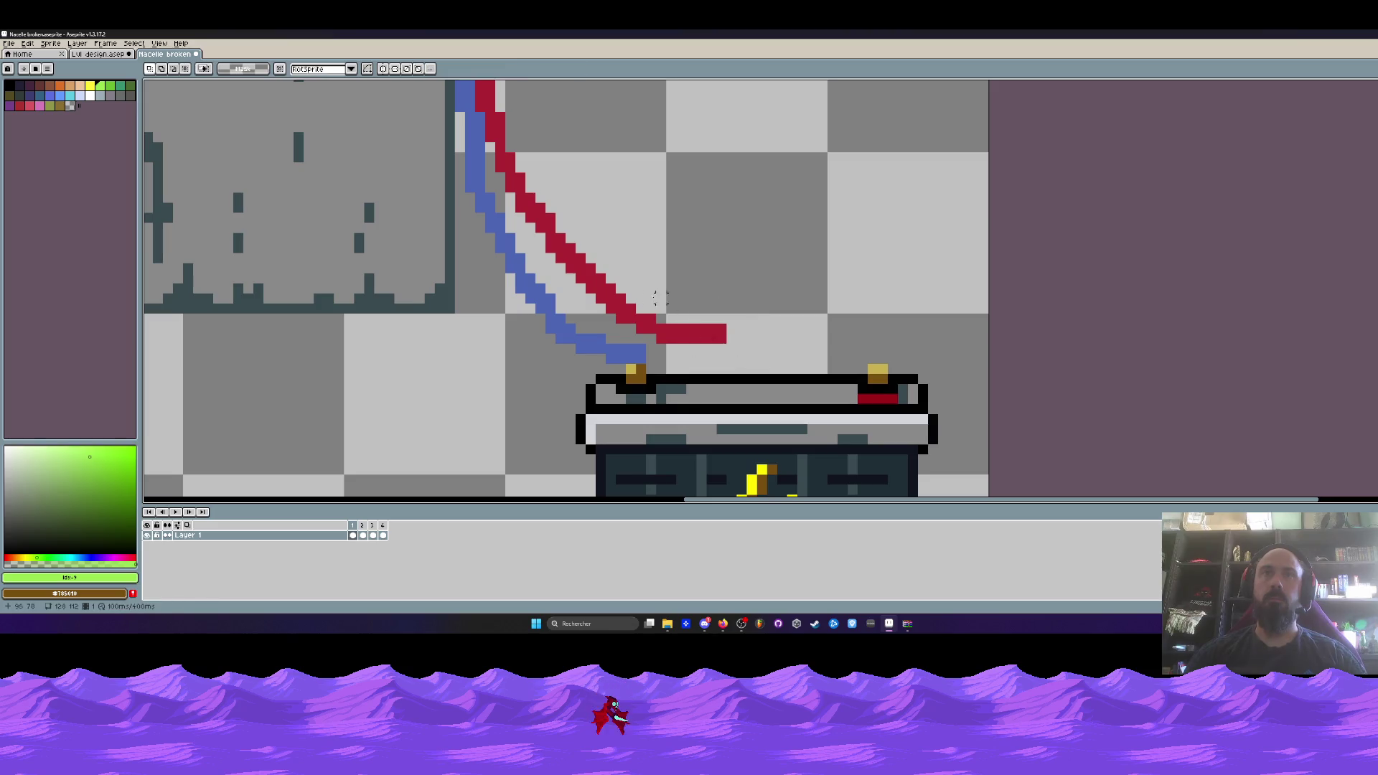
Erase a further length of the red cable and sample its red colour with the eyedropper.
mouse_move(561, 218)
mouse_down()
mouse_move(715, 319)
mouse_move(717, 300)
mouse_up()
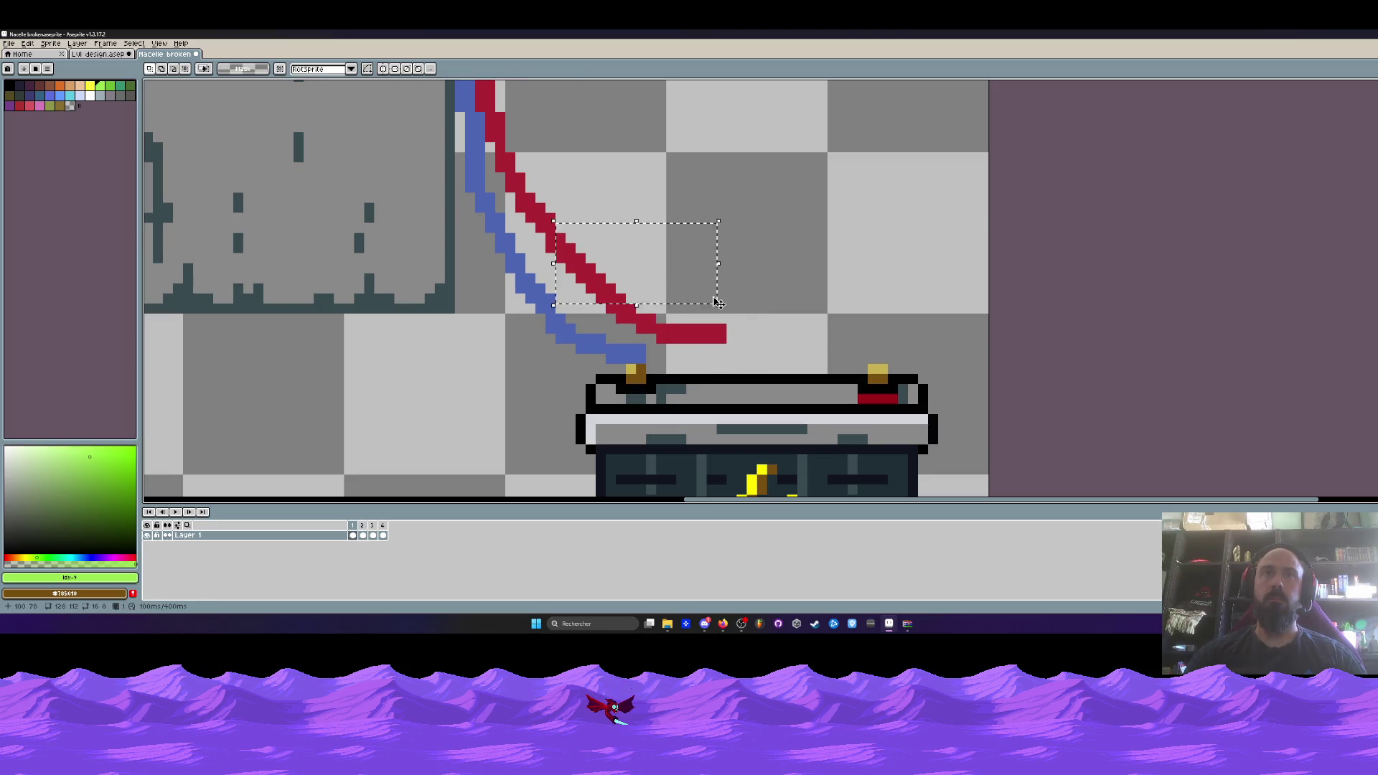
key(b)
drag(571, 215, 615, 289)
key(ctrl+z)
mouse_move(556, 247)
mouse_down()
mouse_move(607, 301)
mouse_move(704, 330)
mouse_move(628, 307)
mouse_up()
scroll(623, 303, up, 4)
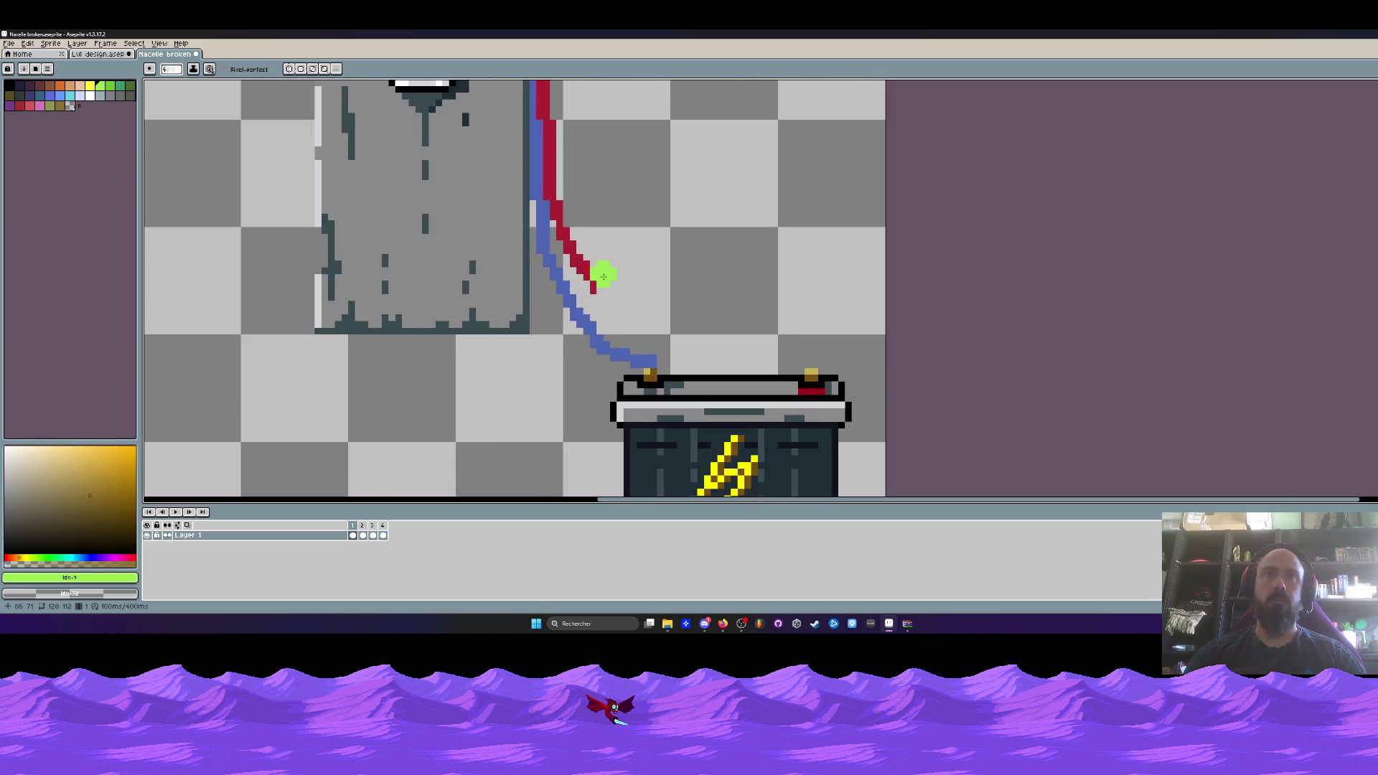
key(i)
click(589, 297)
scroll(588, 300, down, 3)
key(b)
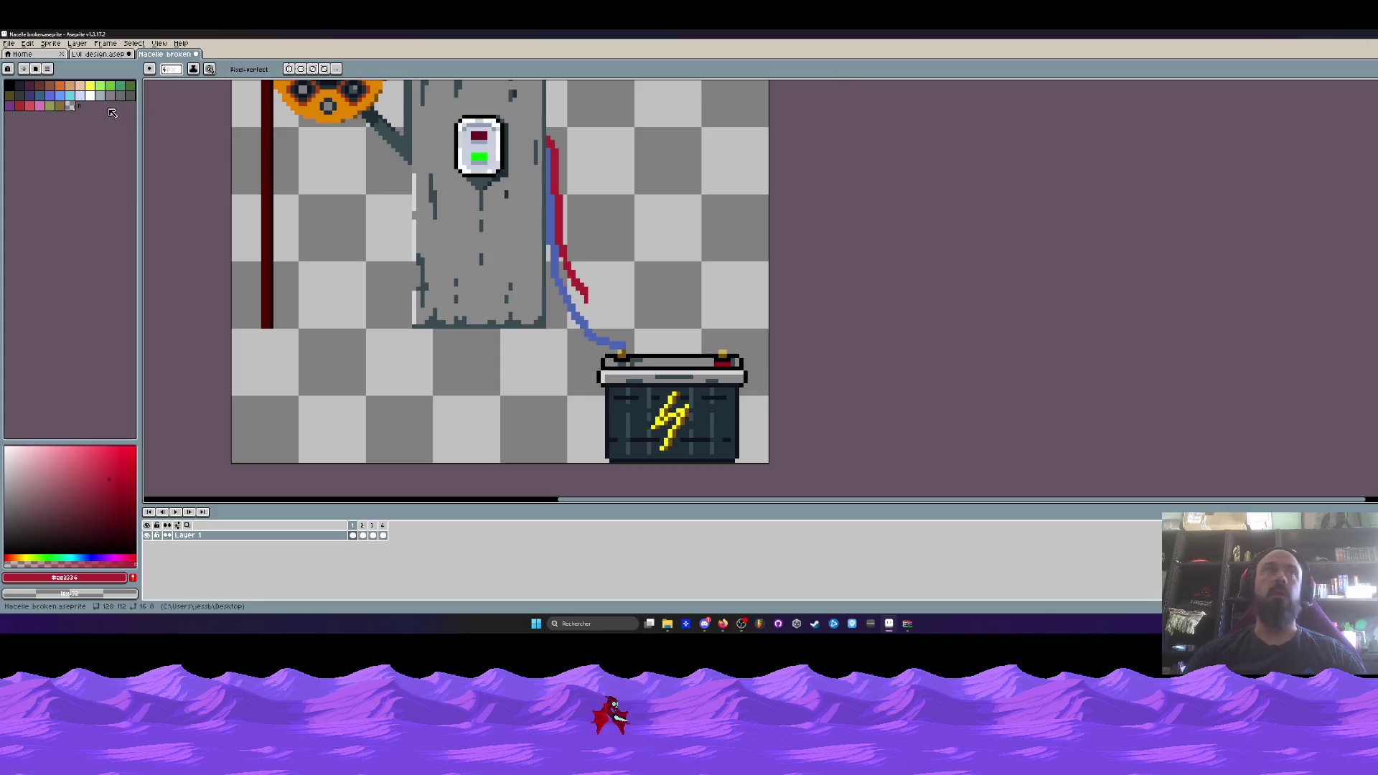
Switch to the Lvl design level and pan over to the pulleys and the character.
click(100, 55)
scroll(933, 317, up, 1)
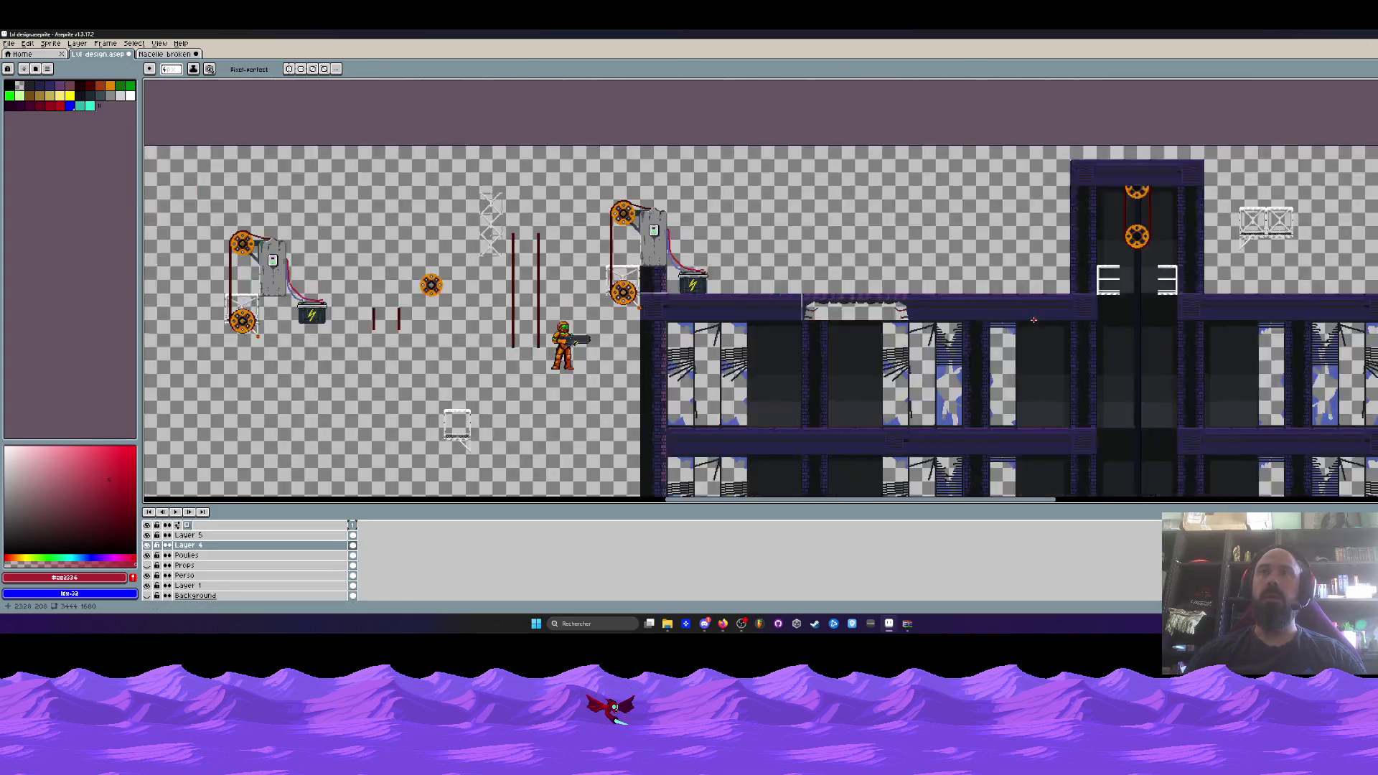
scroll(933, 317, down, 3)
mouse_move(933, 316)
mouse_down()
mouse_move(791, 232)
mouse_move(1033, 212)
mouse_up()
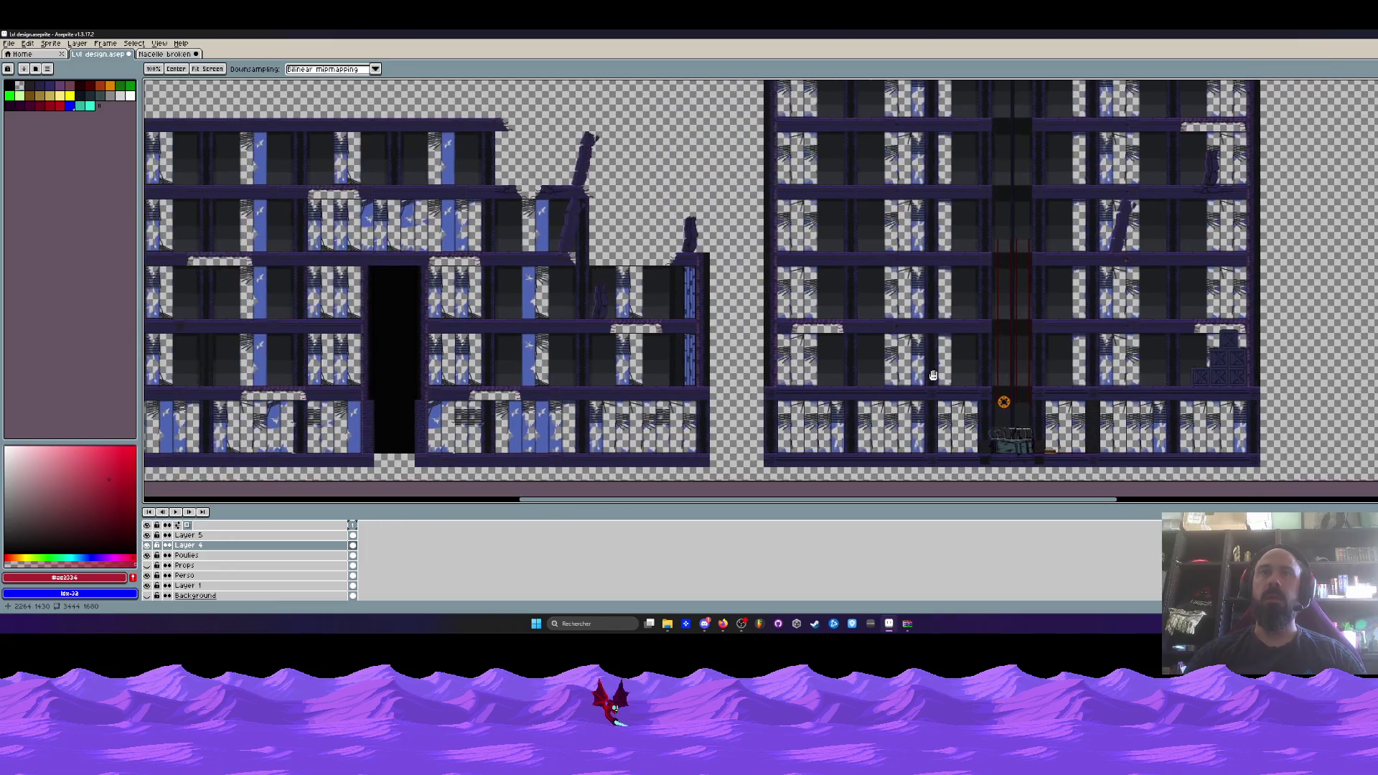
drag(658, 299, 667, 495)
drag(718, 272, 646, 459)
scroll(798, 276, up, 3)
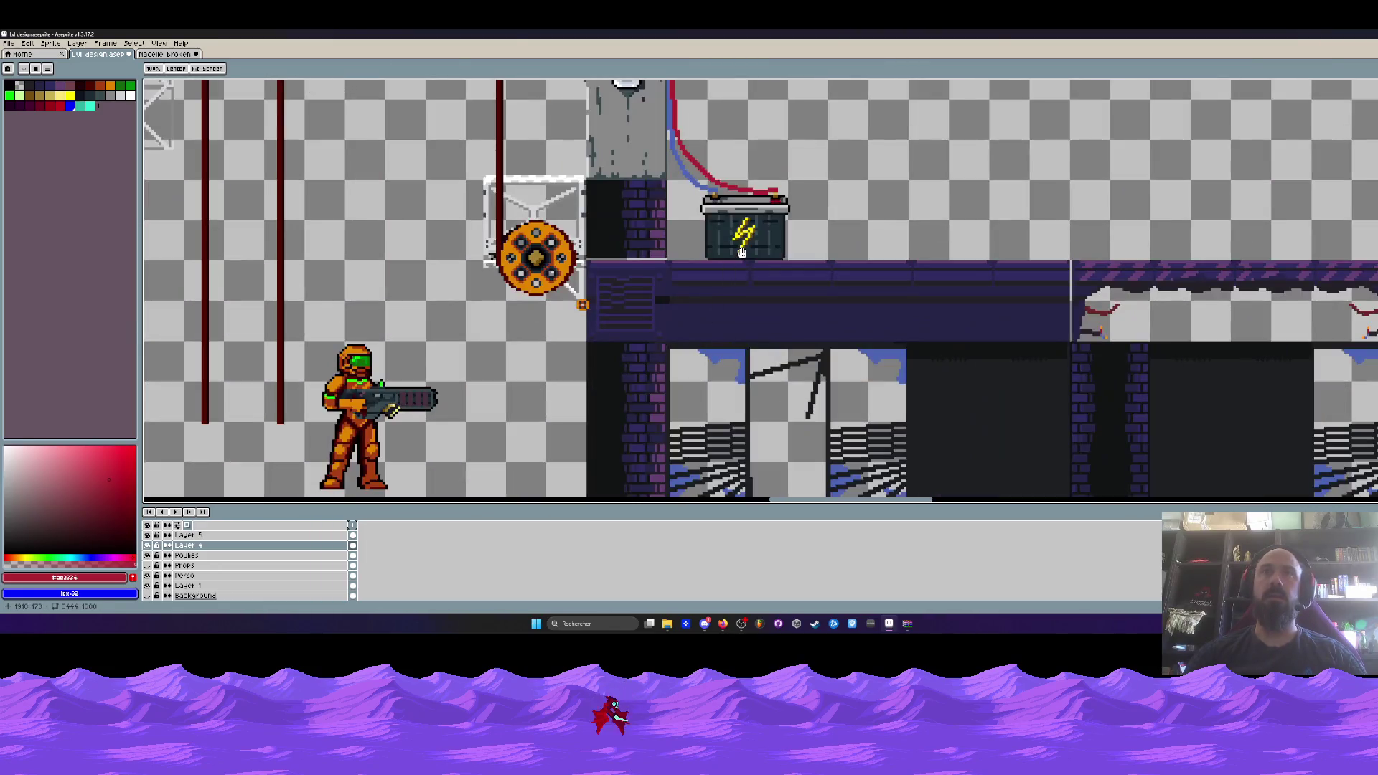
scroll(797, 276, down, 2)
drag(797, 277, 646, 298)
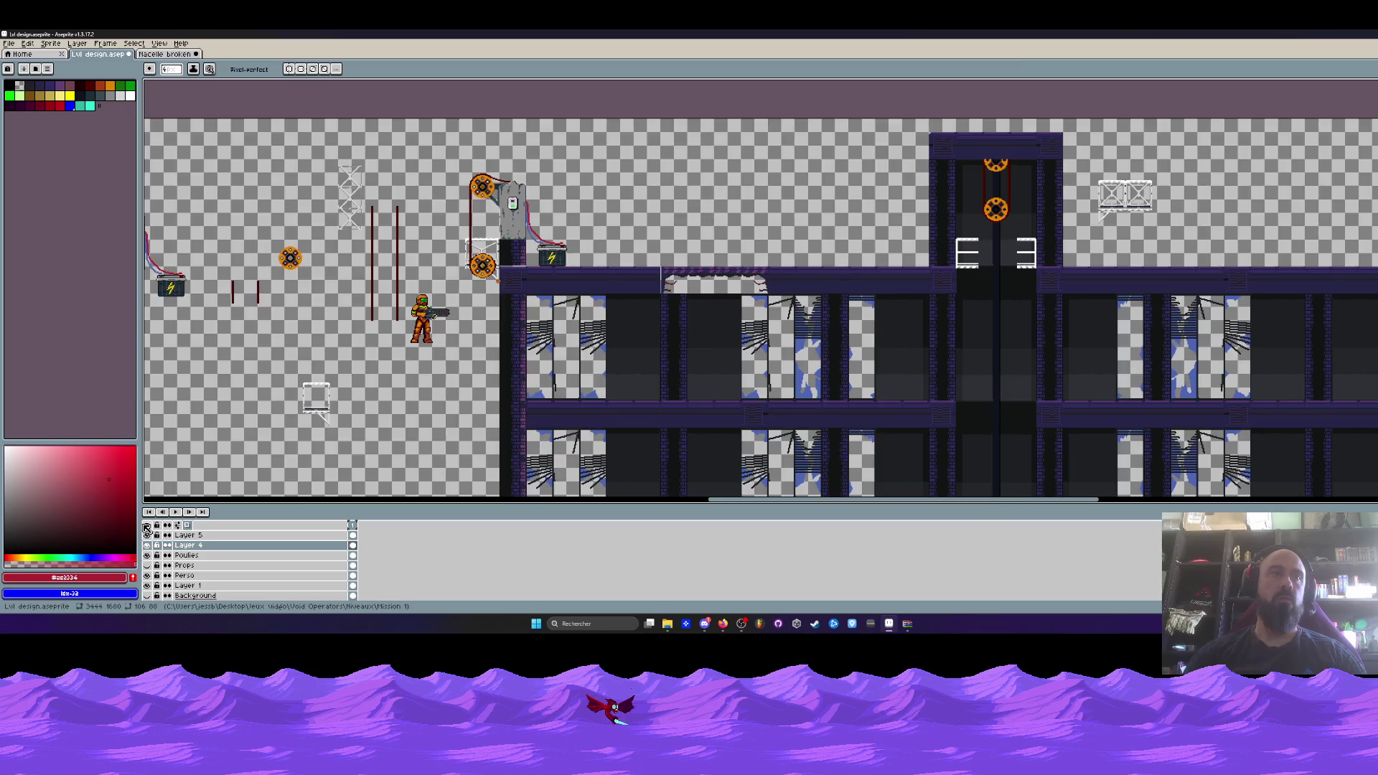
Make every level-design layer visible, including the cyan route arrows.
click(147, 526)
scroll(785, 226, down, 2)
scroll(784, 227, up, 3)
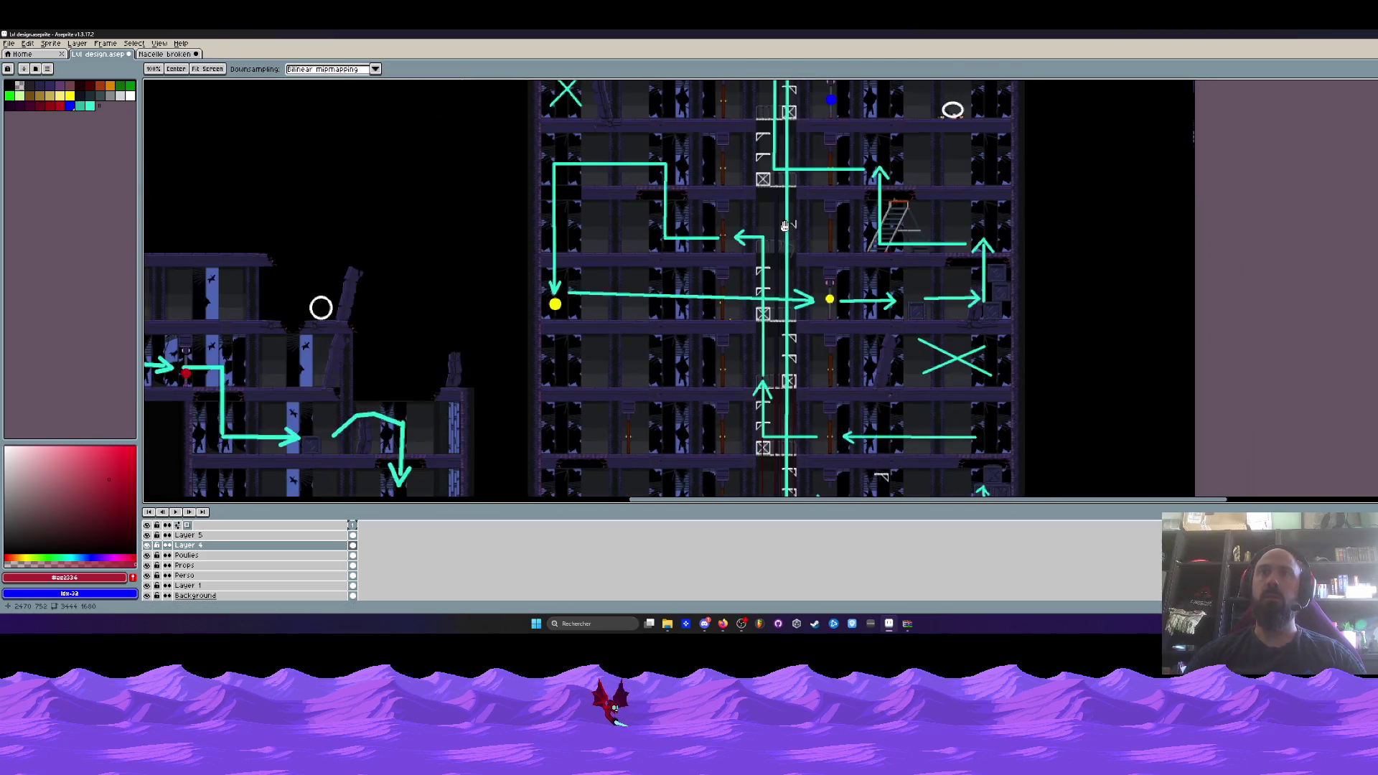
scroll(759, 225, down, 3)
scroll(370, 331, left, 2)
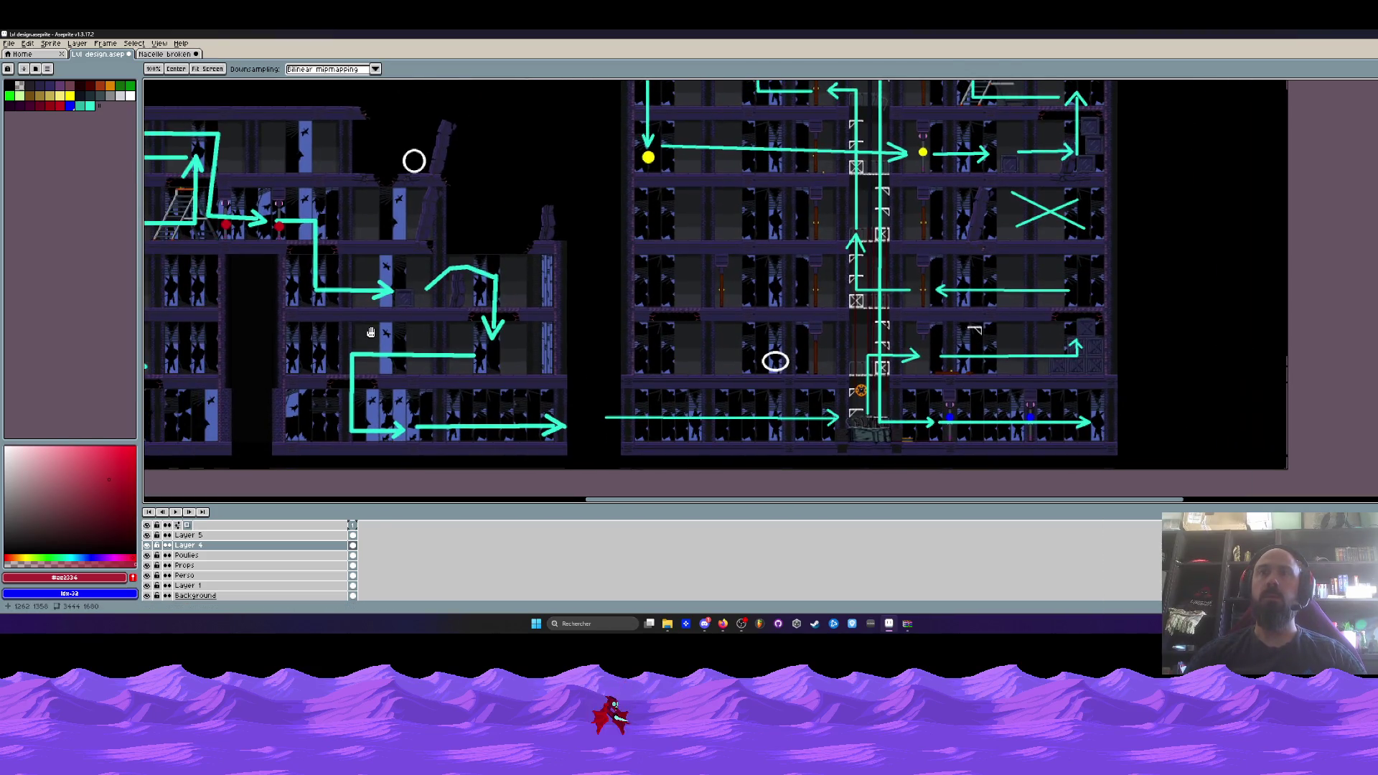
scroll(371, 332, left, 9)
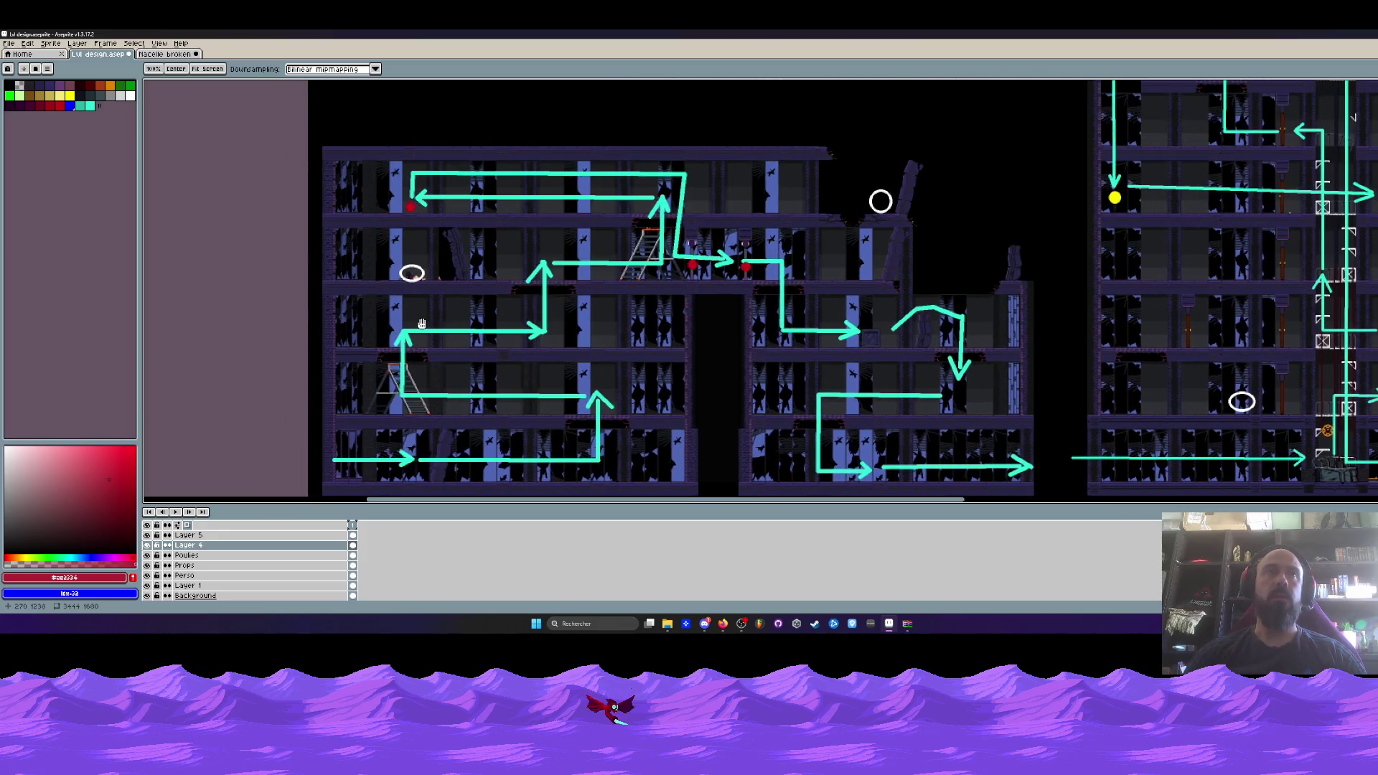
scroll(422, 324, down, 2)
scroll(466, 316, right, 5)
scroll(539, 308, up, 4)
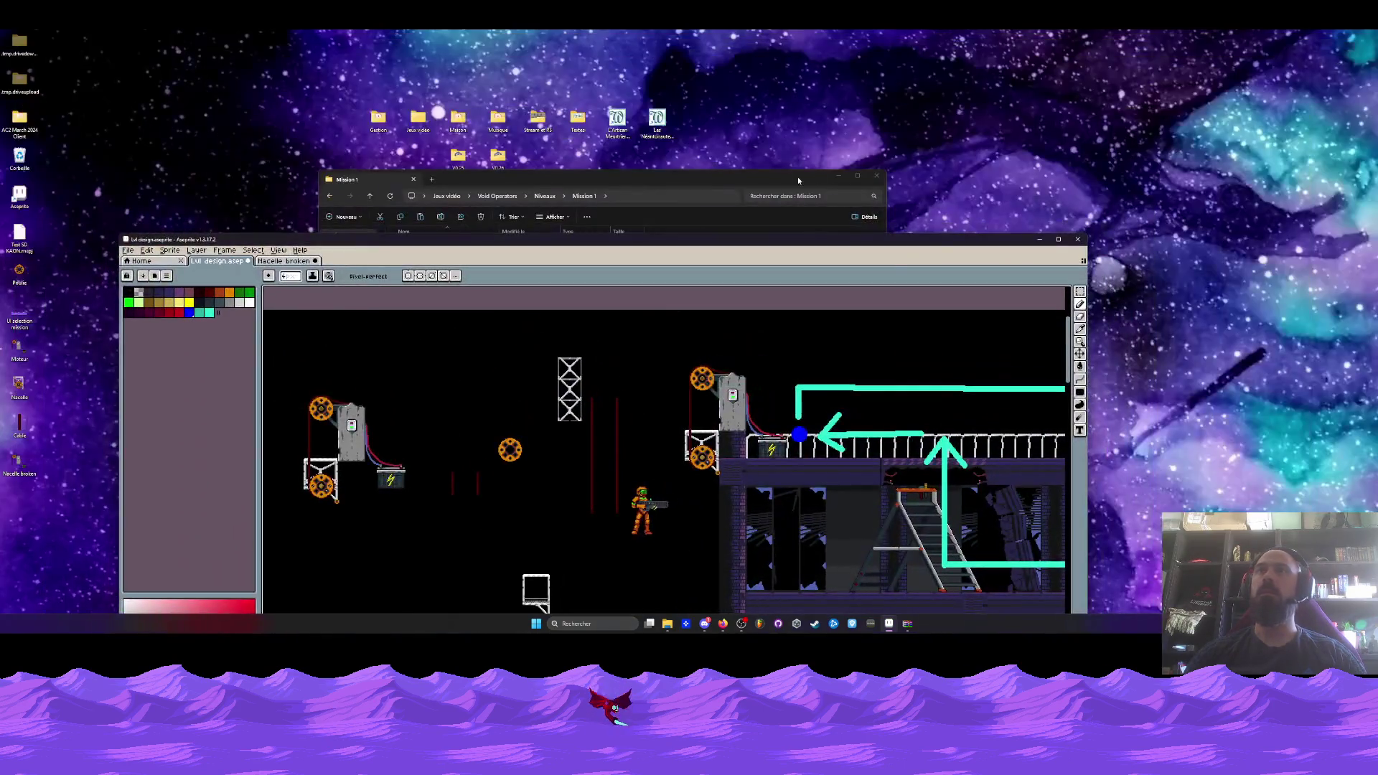
click(476, 291)
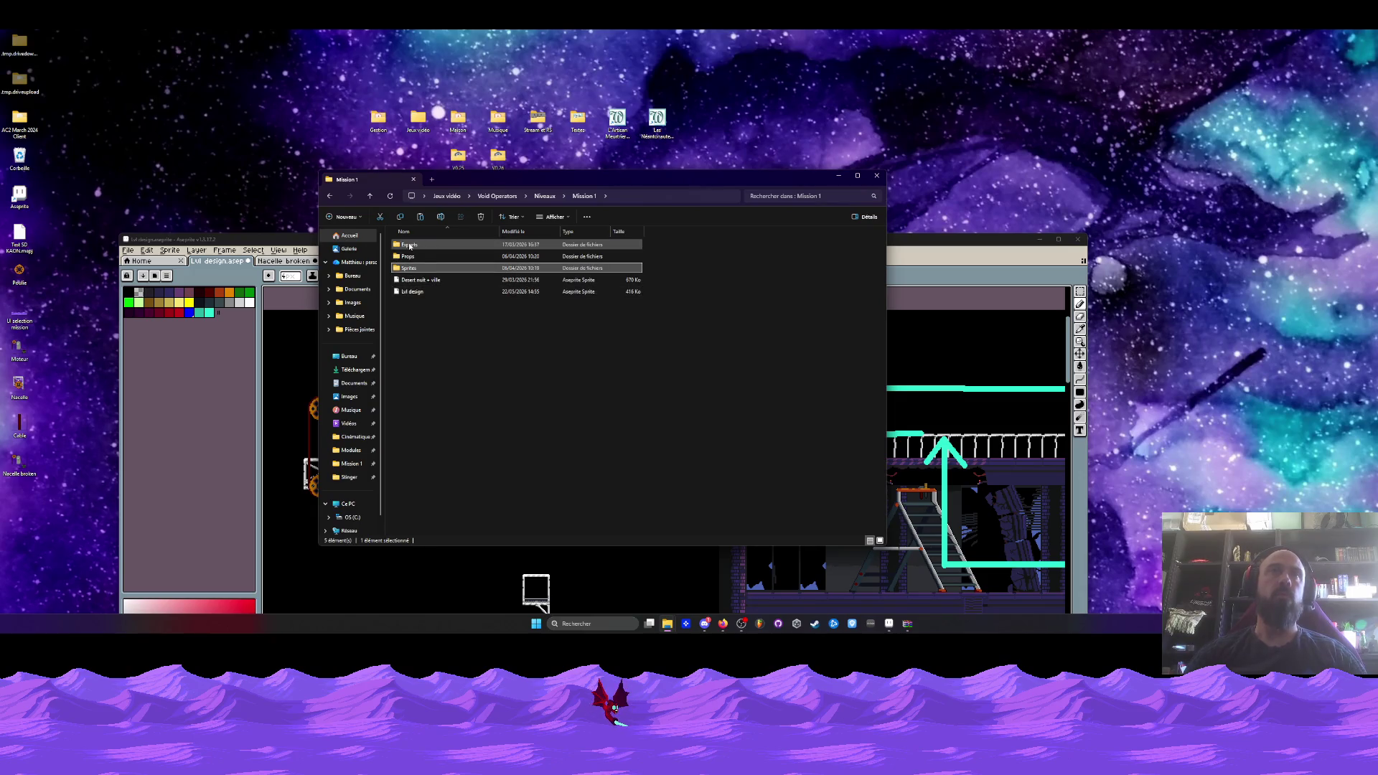
Rearrange the Aseprite and Mission 1 folder windows on screen.
mouse_move(900, 240)
mouse_down()
mouse_move(891, 55)
mouse_move(900, 194)
mouse_up()
click(370, 175)
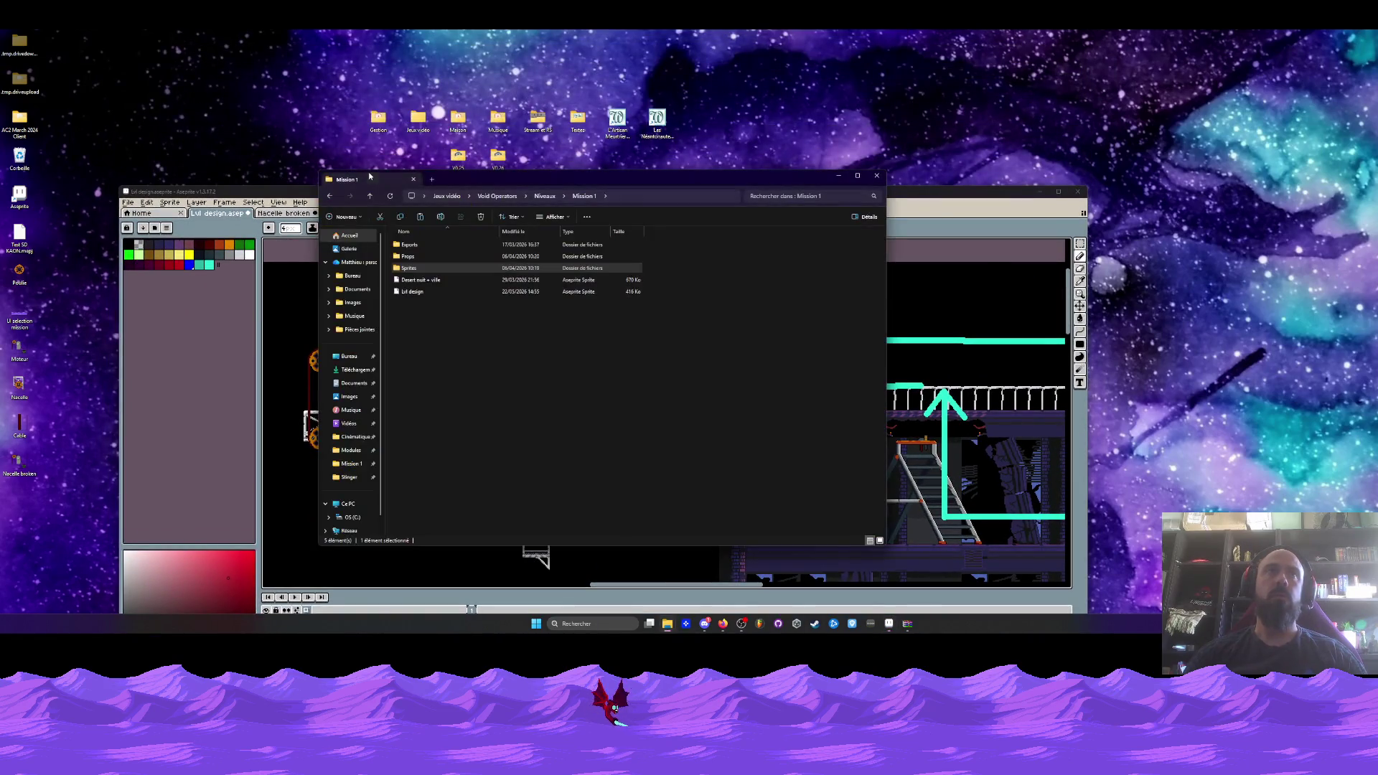
mouse_move(607, 179)
mouse_down()
mouse_move(699, 182)
mouse_move(708, 209)
mouse_up()
click(715, 201)
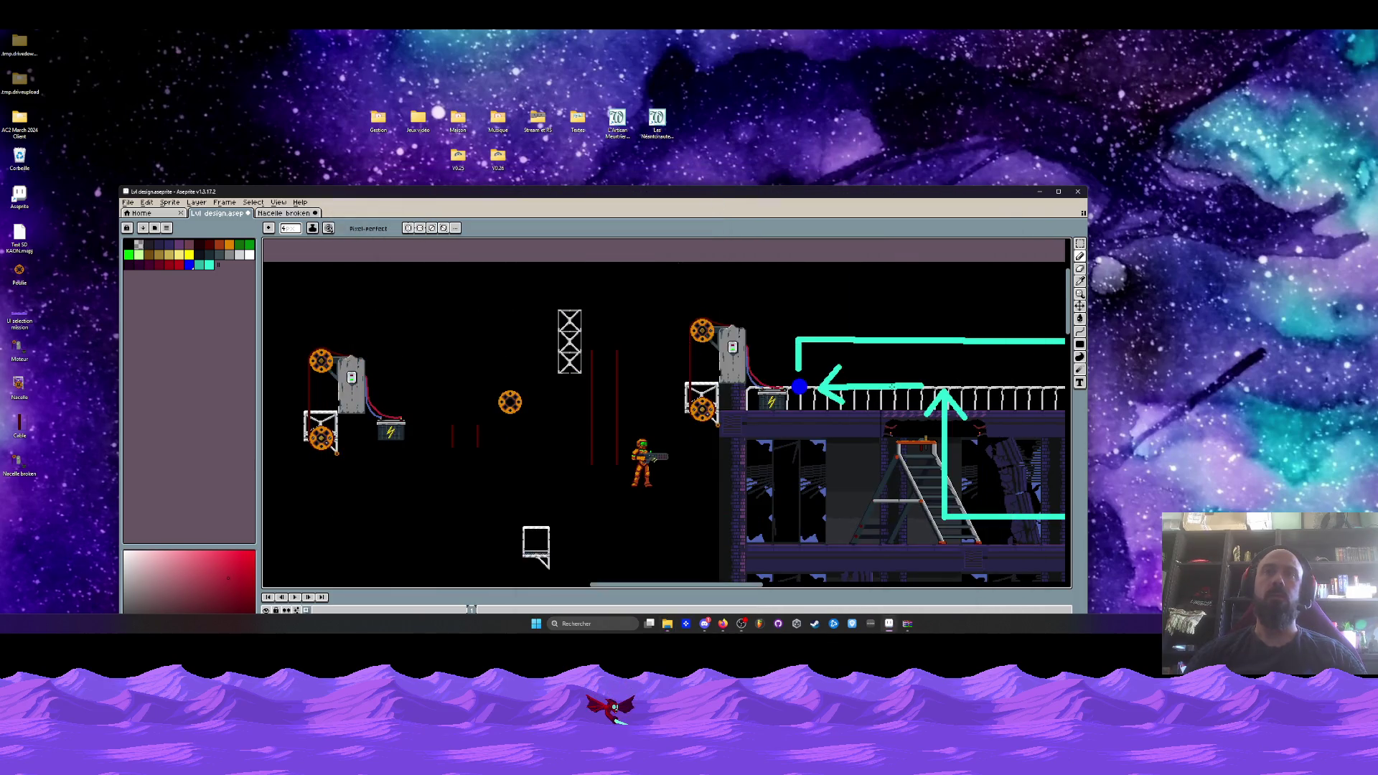
Minimize Aseprite from the taskbar and close the Mission 1 folder window.
click(888, 625)
click(888, 624)
click(888, 625)
click(939, 245)
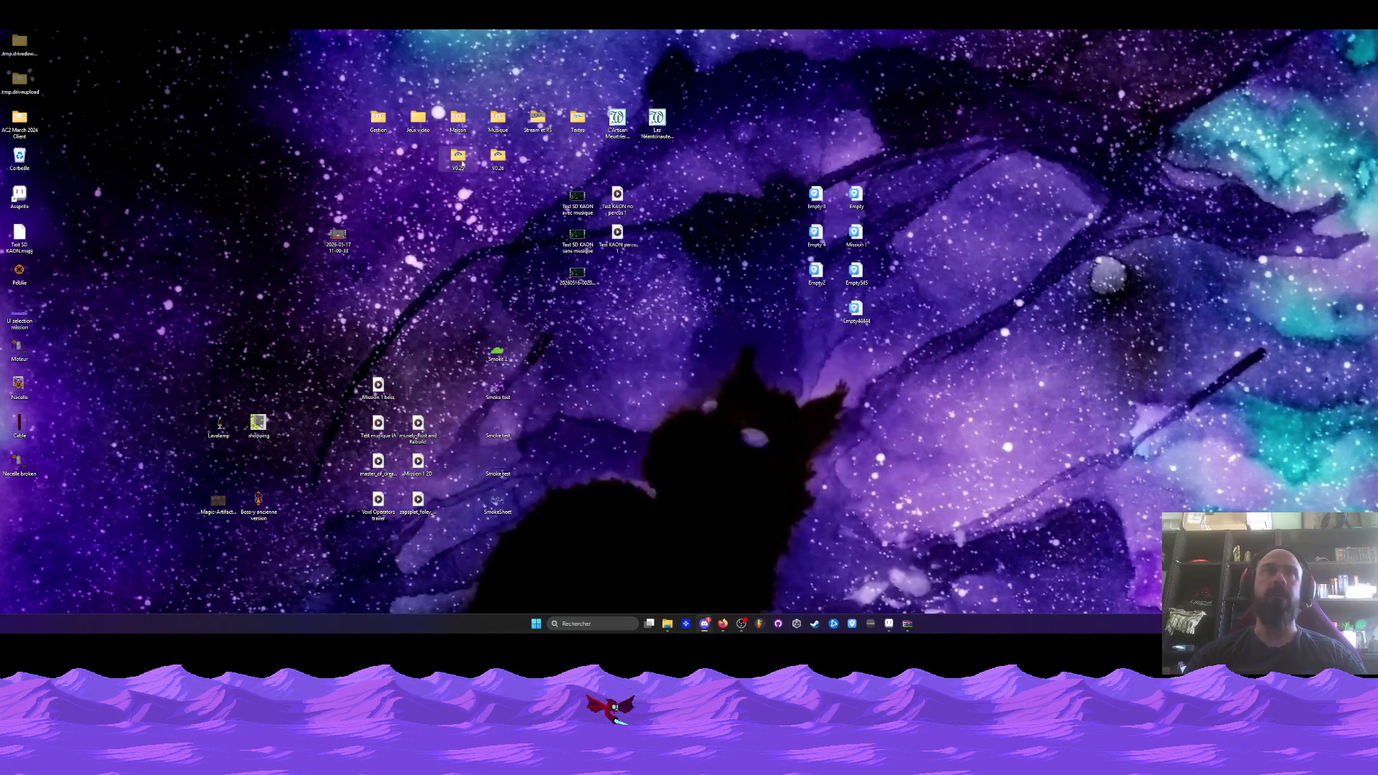
Open the V0.26 build folder, run VoidOperators, and start a Mission 1 level.
double_click(502, 158)
click(549, 380)
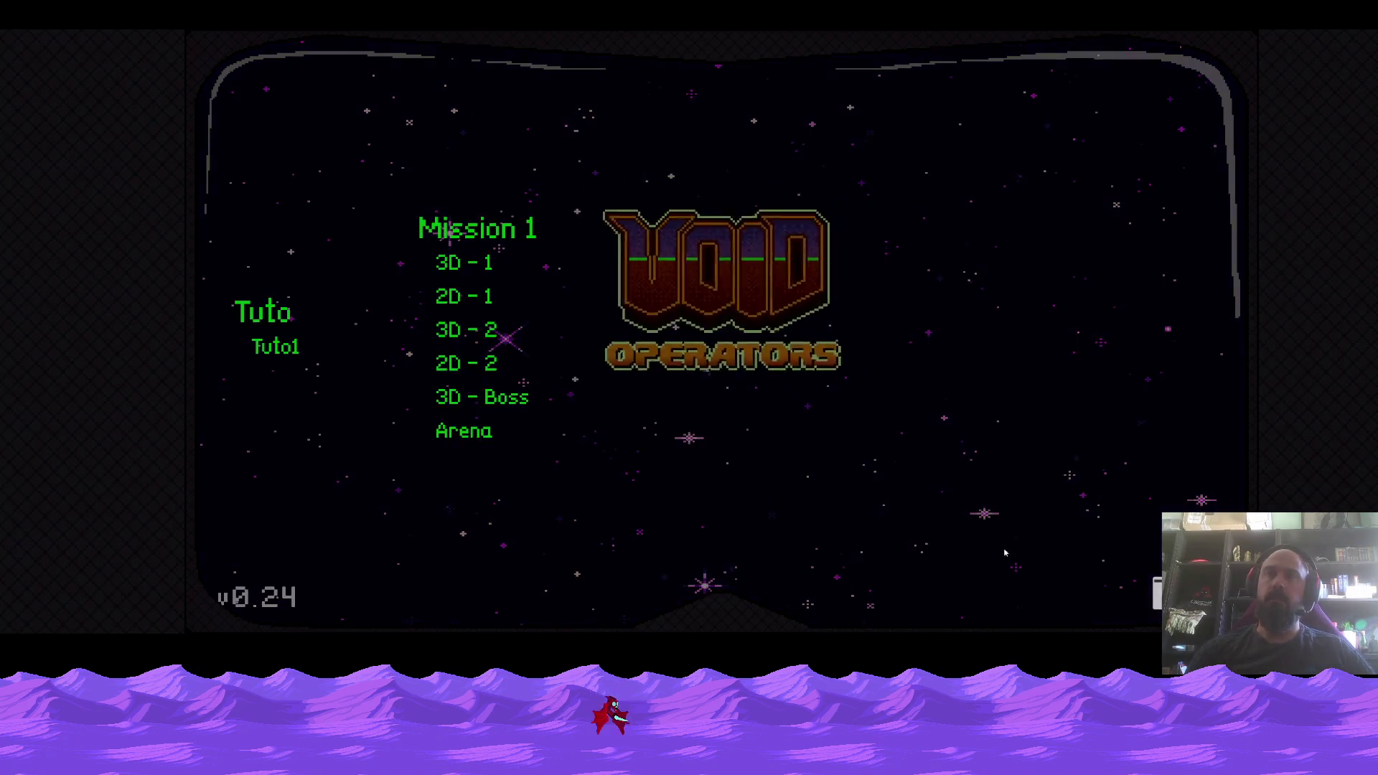
click(651, 400)
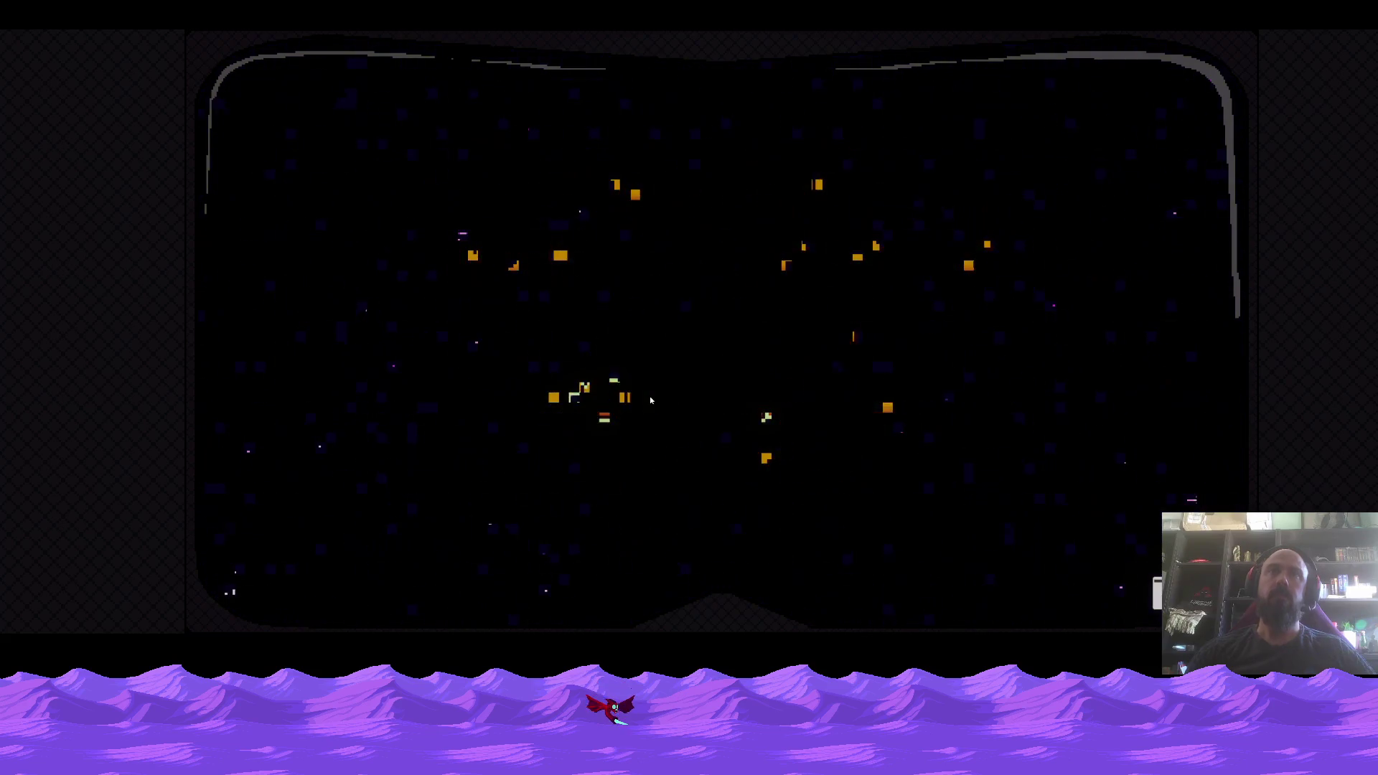
Blast the wall, climb the crates to the higher floor and shoot the red monster.
key(d)
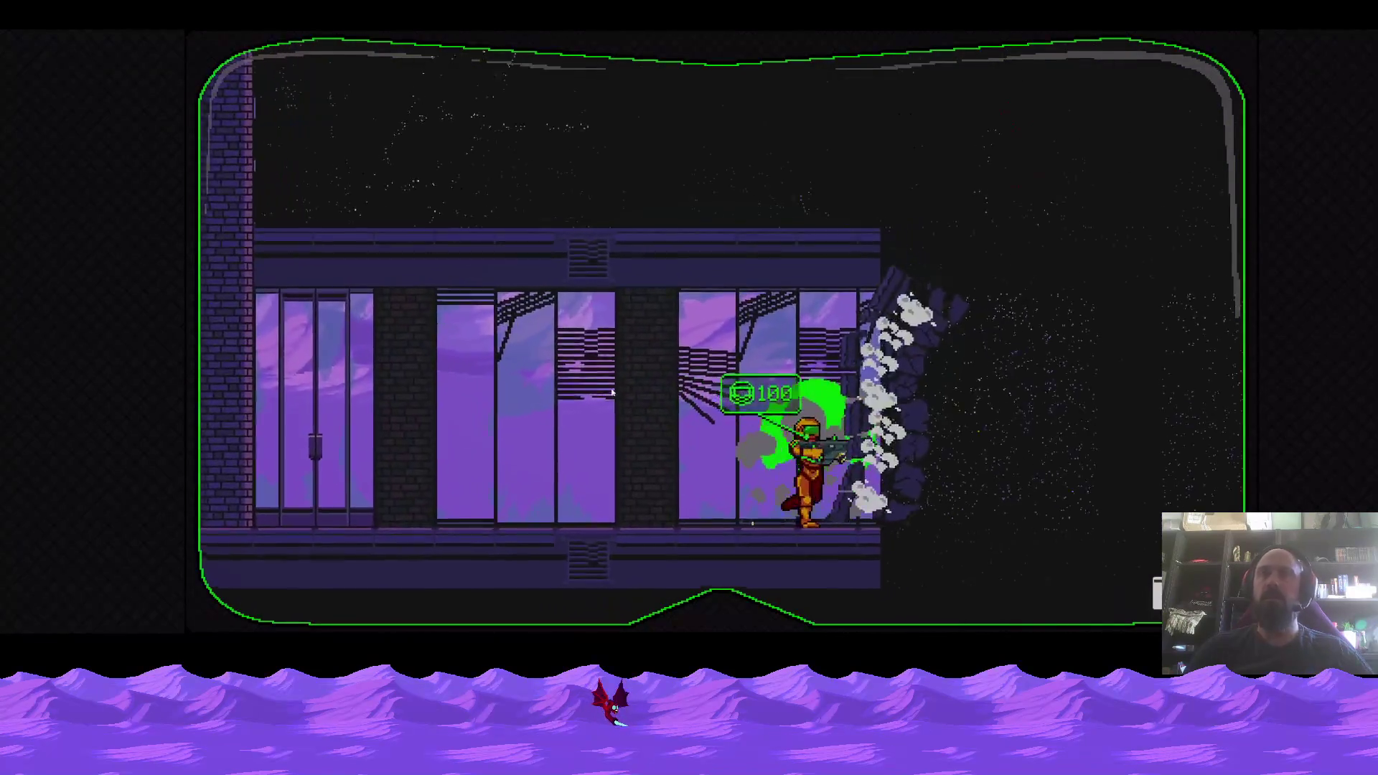
key(space)
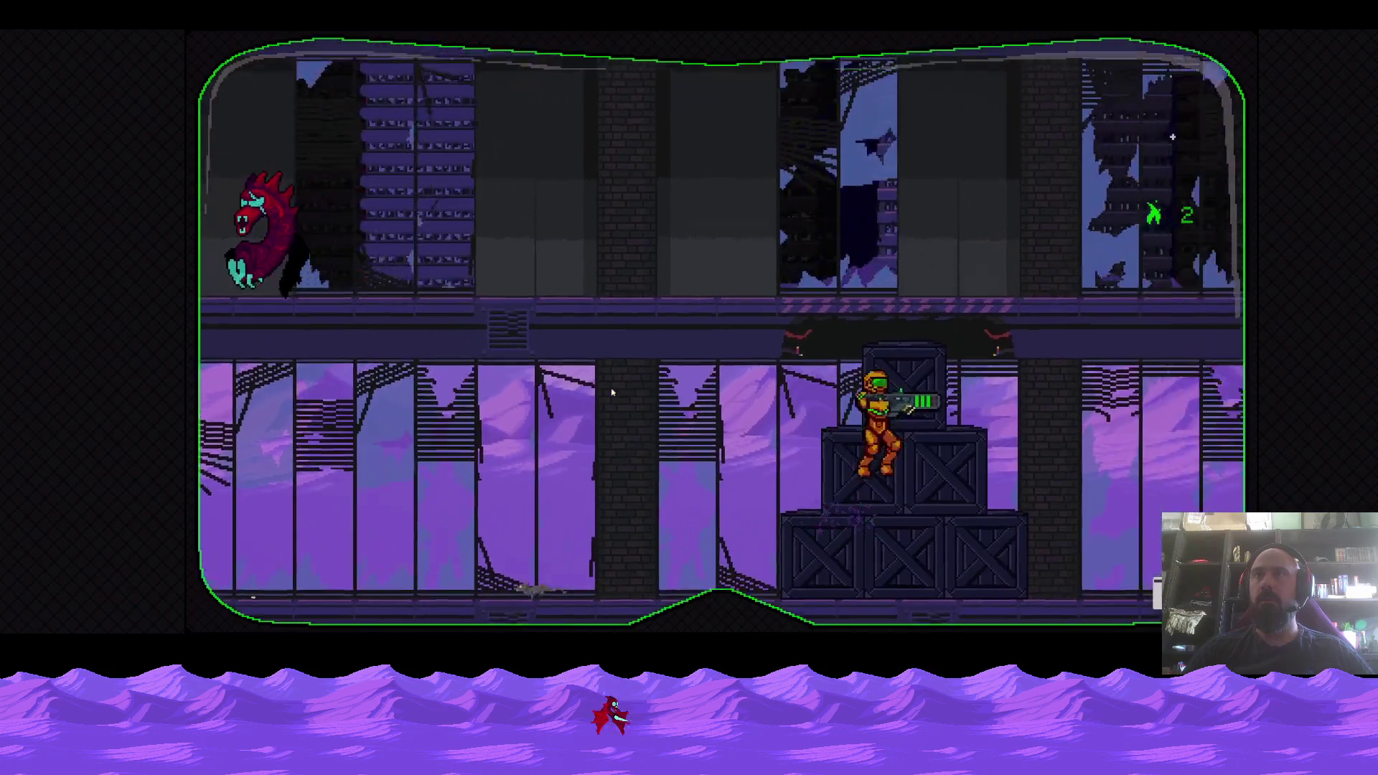
key(space)
key(a)
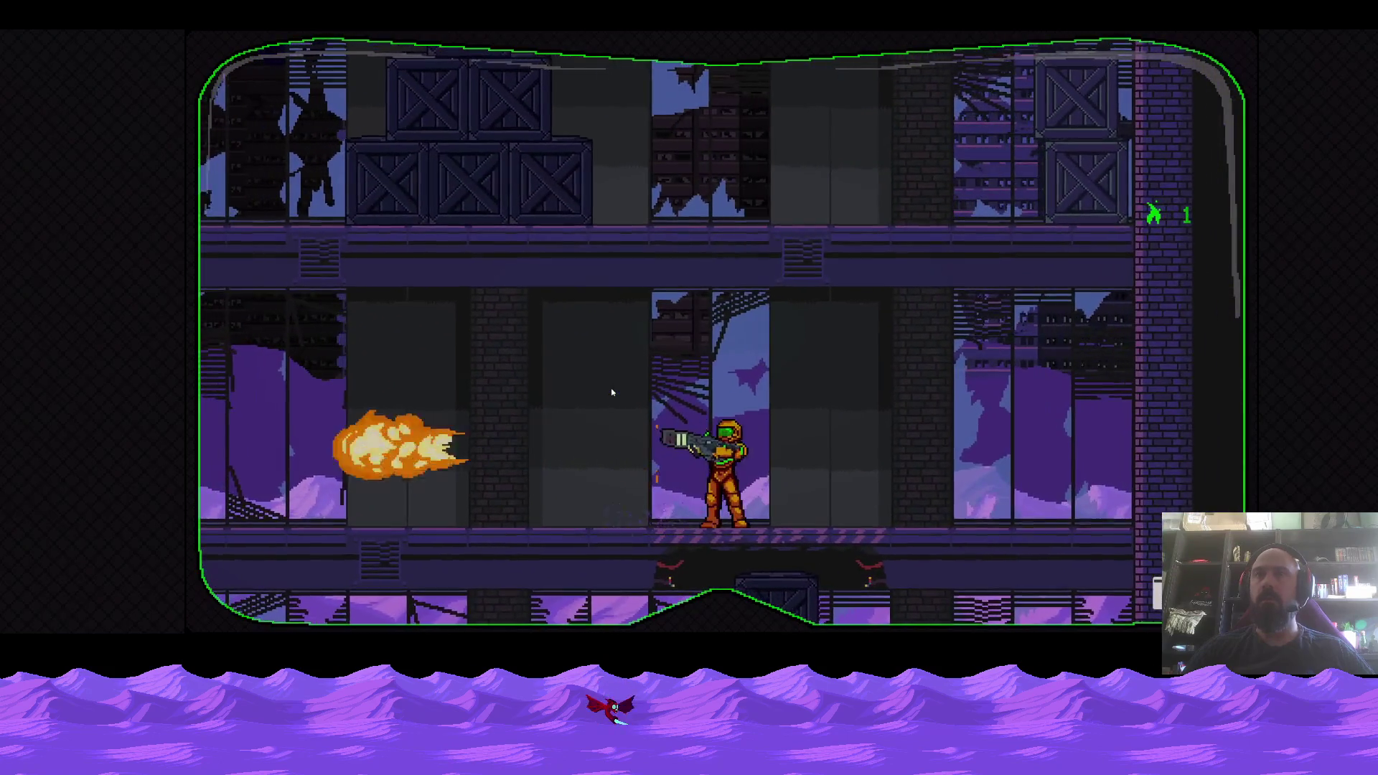
key(a)
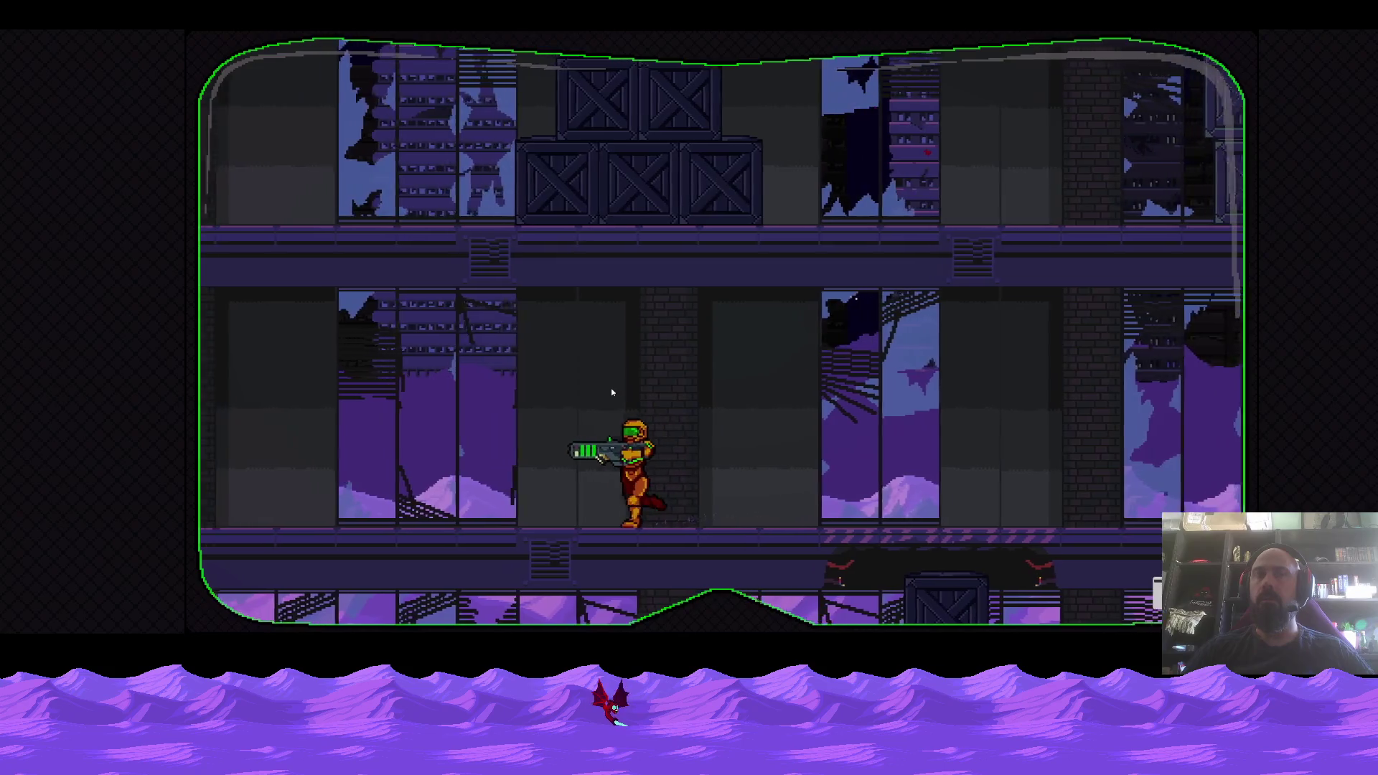
key(j)
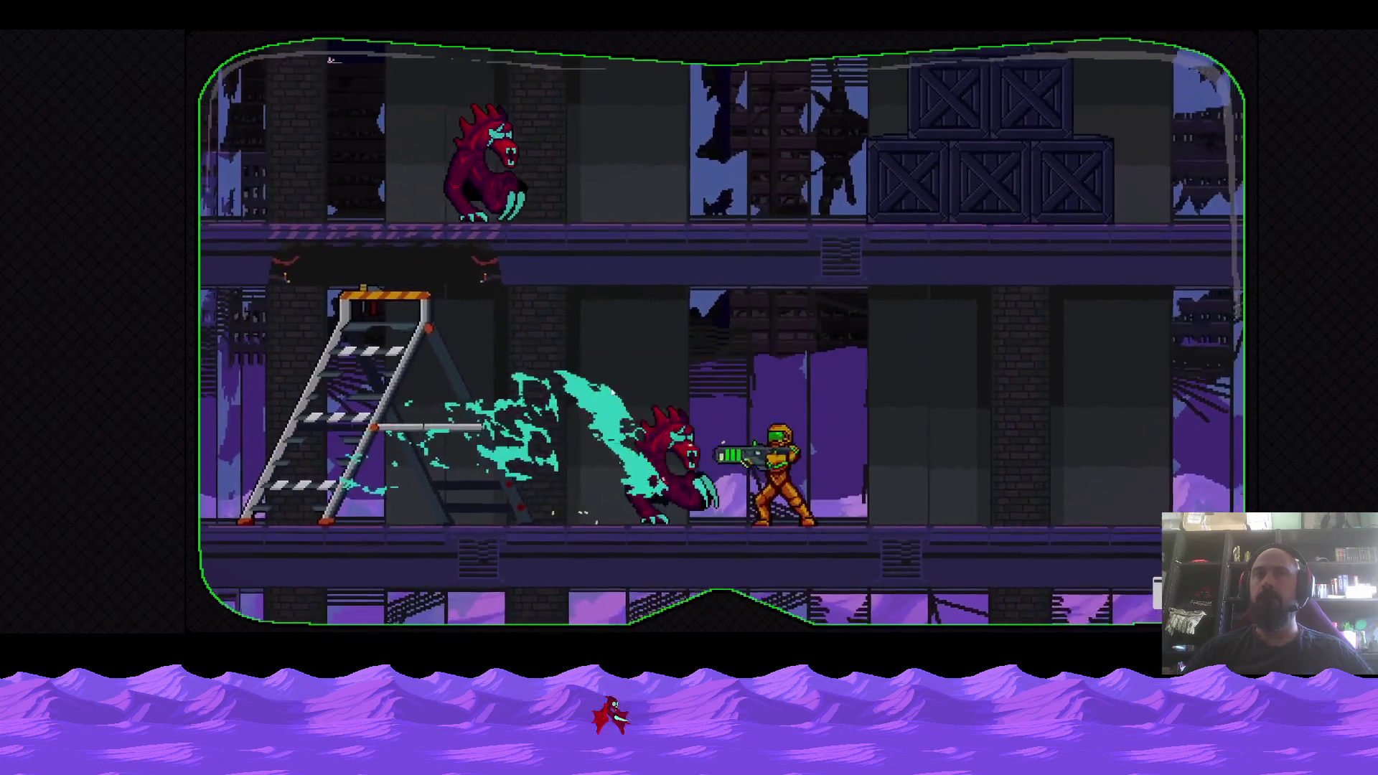
key(j)
key(a)
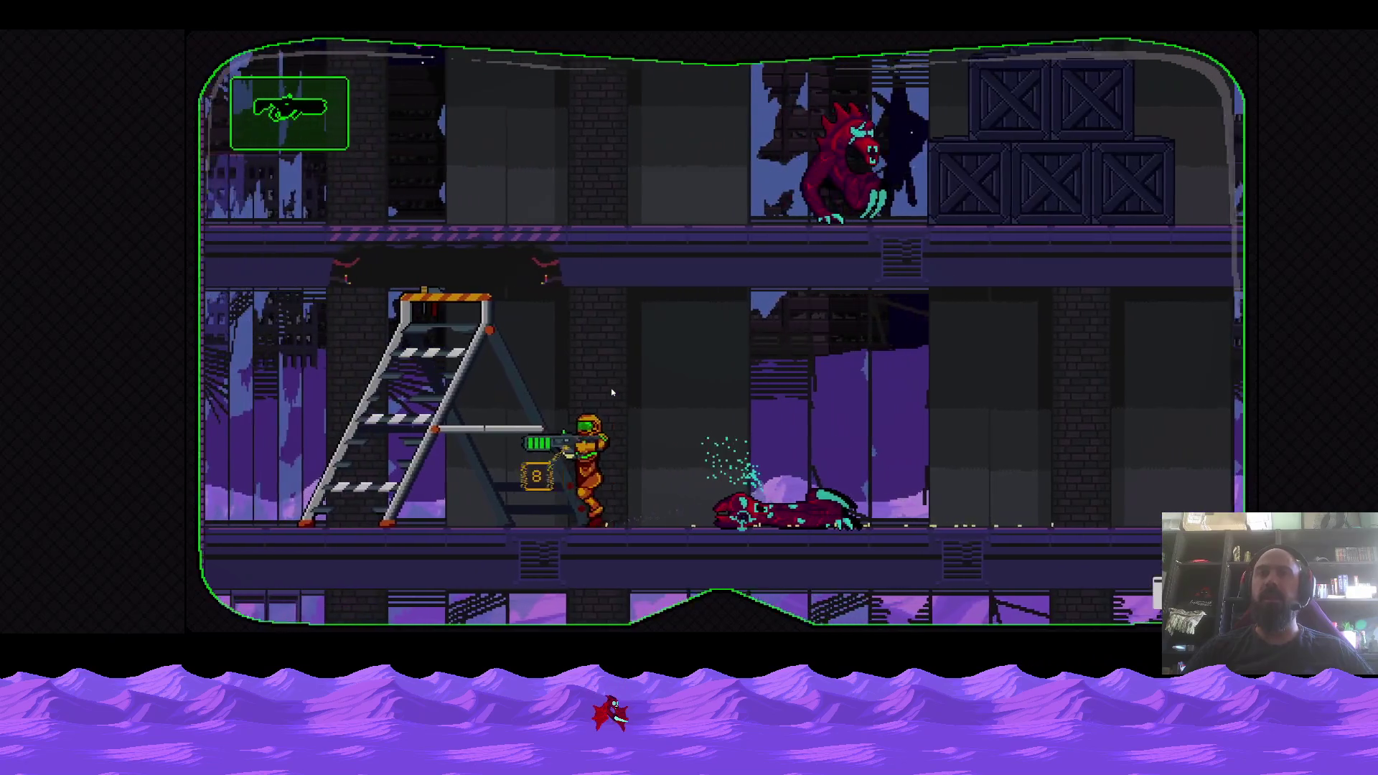
Climb the step-ladder, kill the white-cyan creature and spin-jump from the crates upward.
key(w)
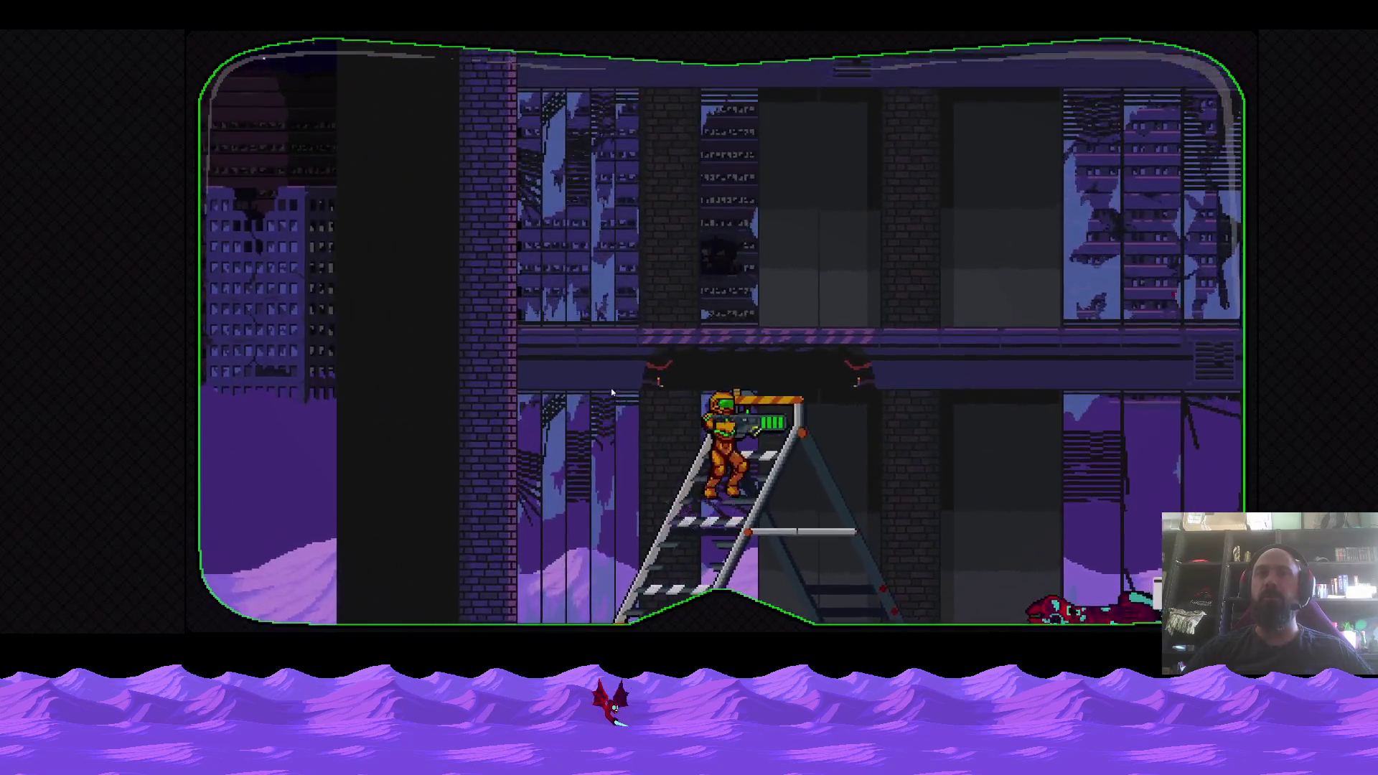
key(space)
key(j)
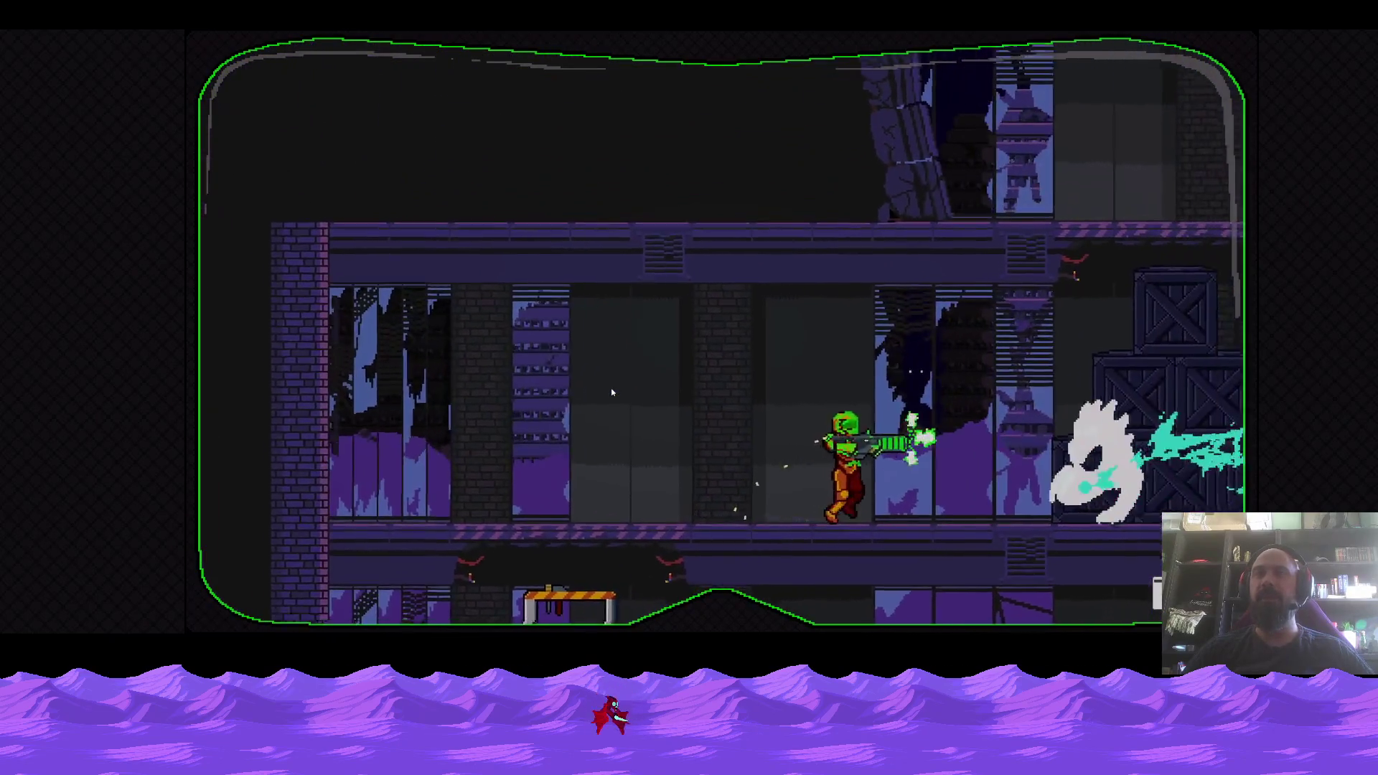
key(j)
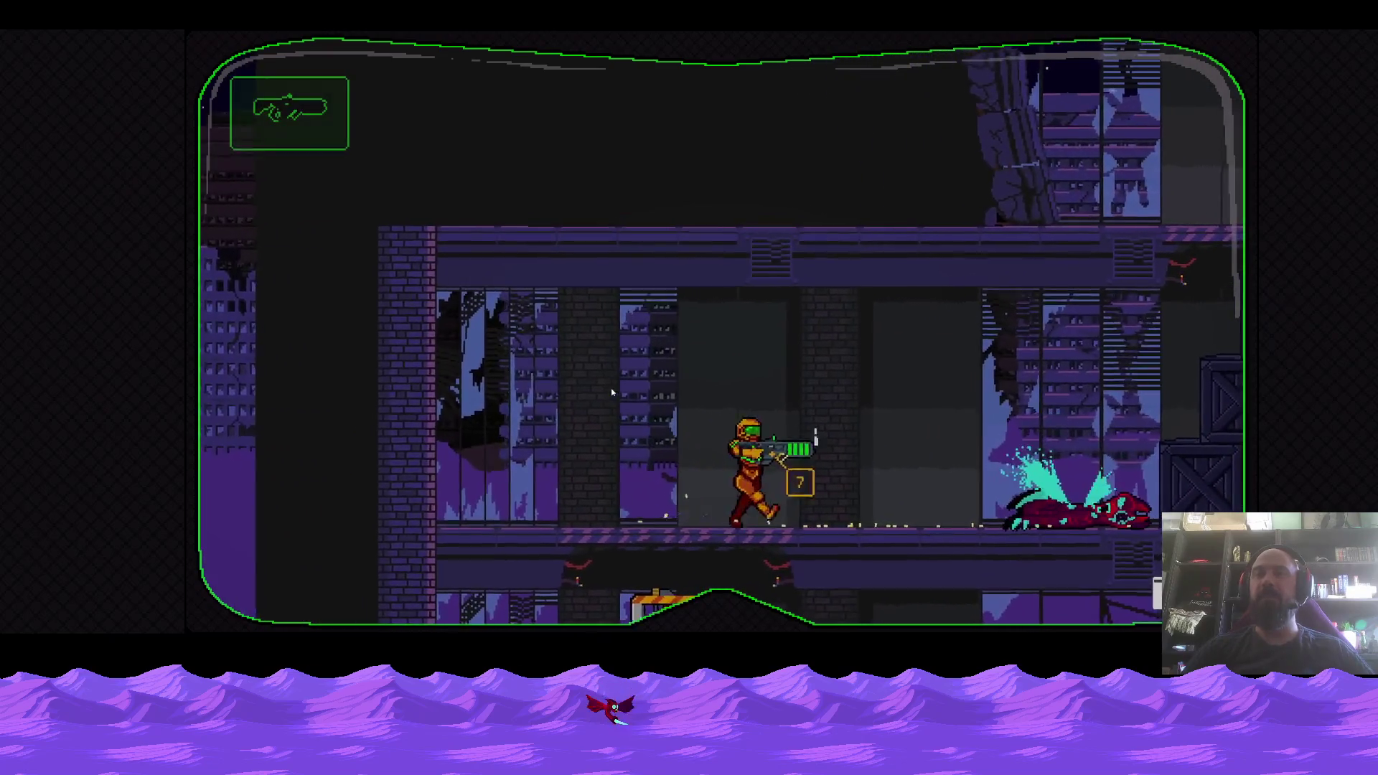
key(d)
key(space)
key(space)
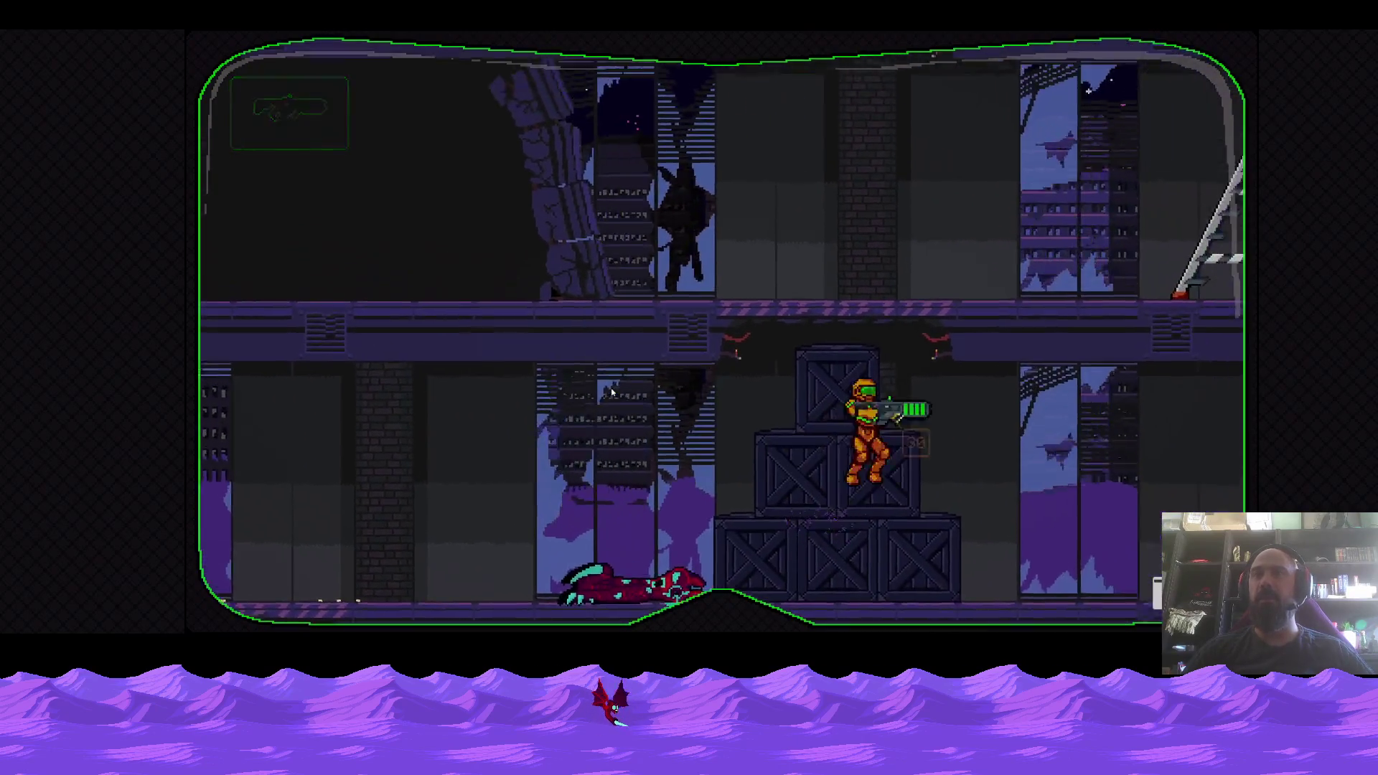
Drop down, return over the crate stack and climb the ladder to the upper floor.
key(d)
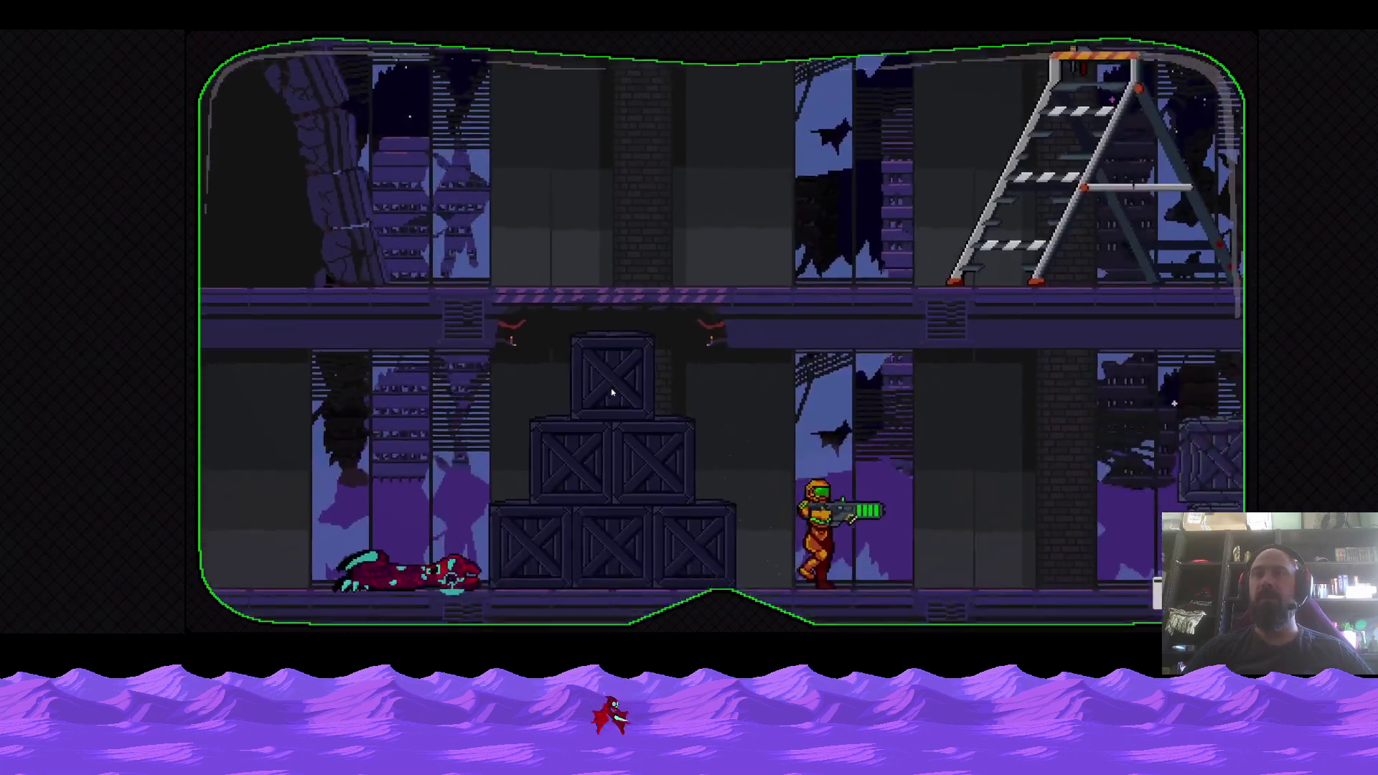
key(d)
key(a)
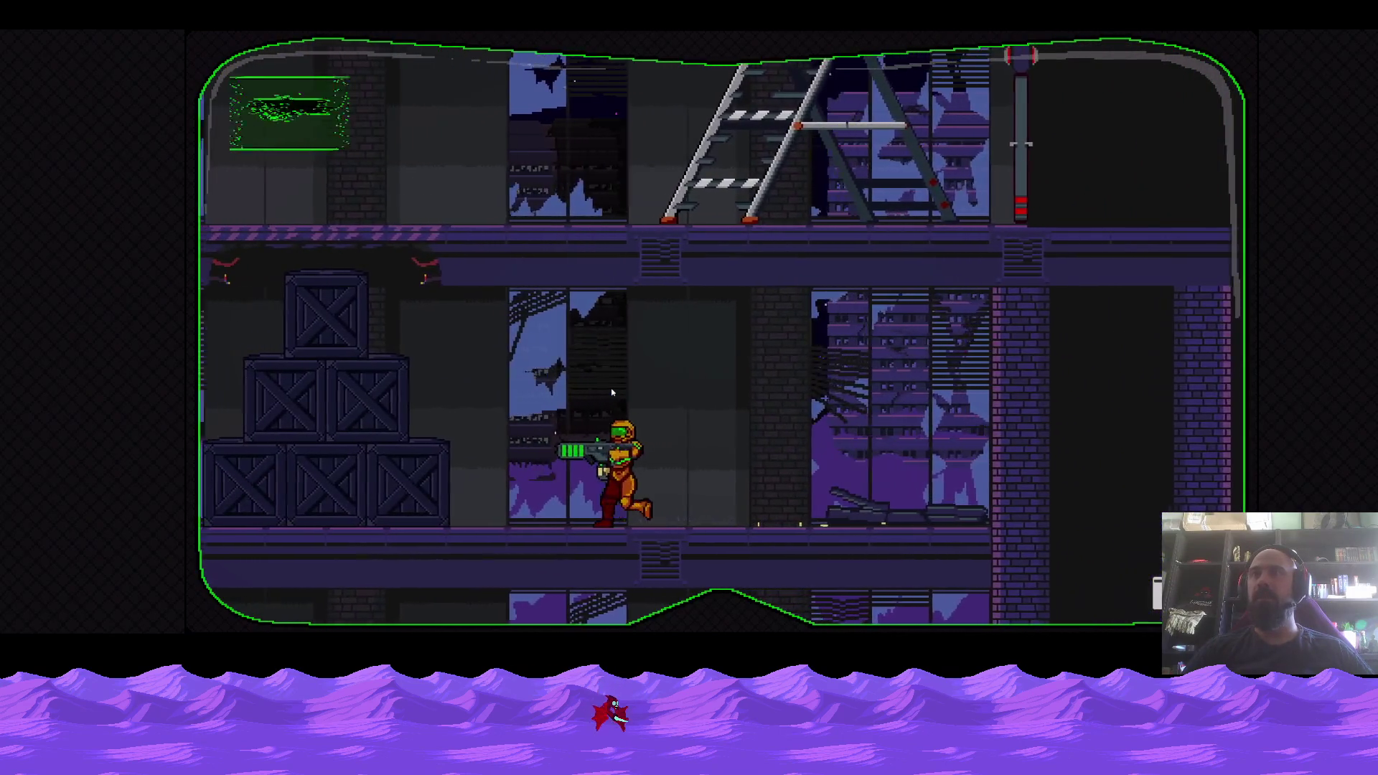
key(a)
key(space)
key(space)
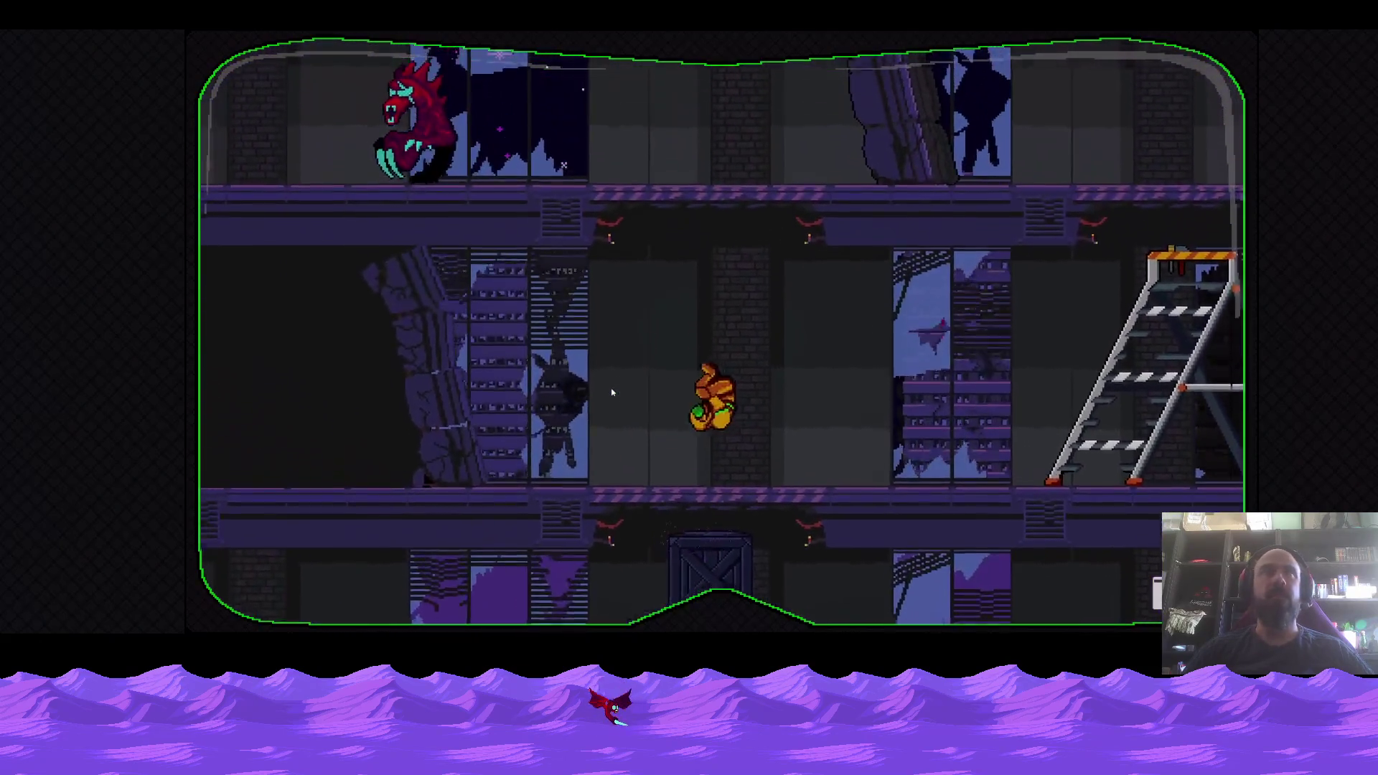
key(d)
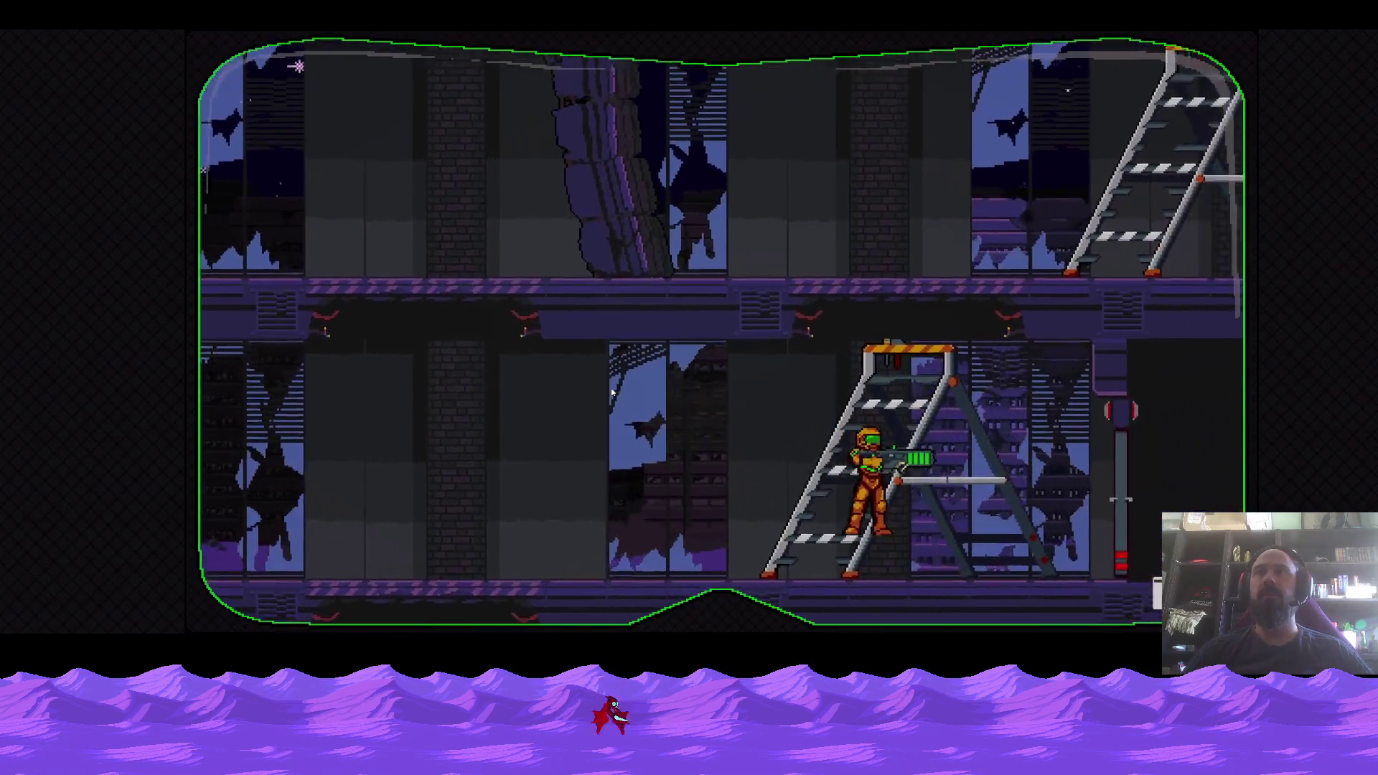
key(w)
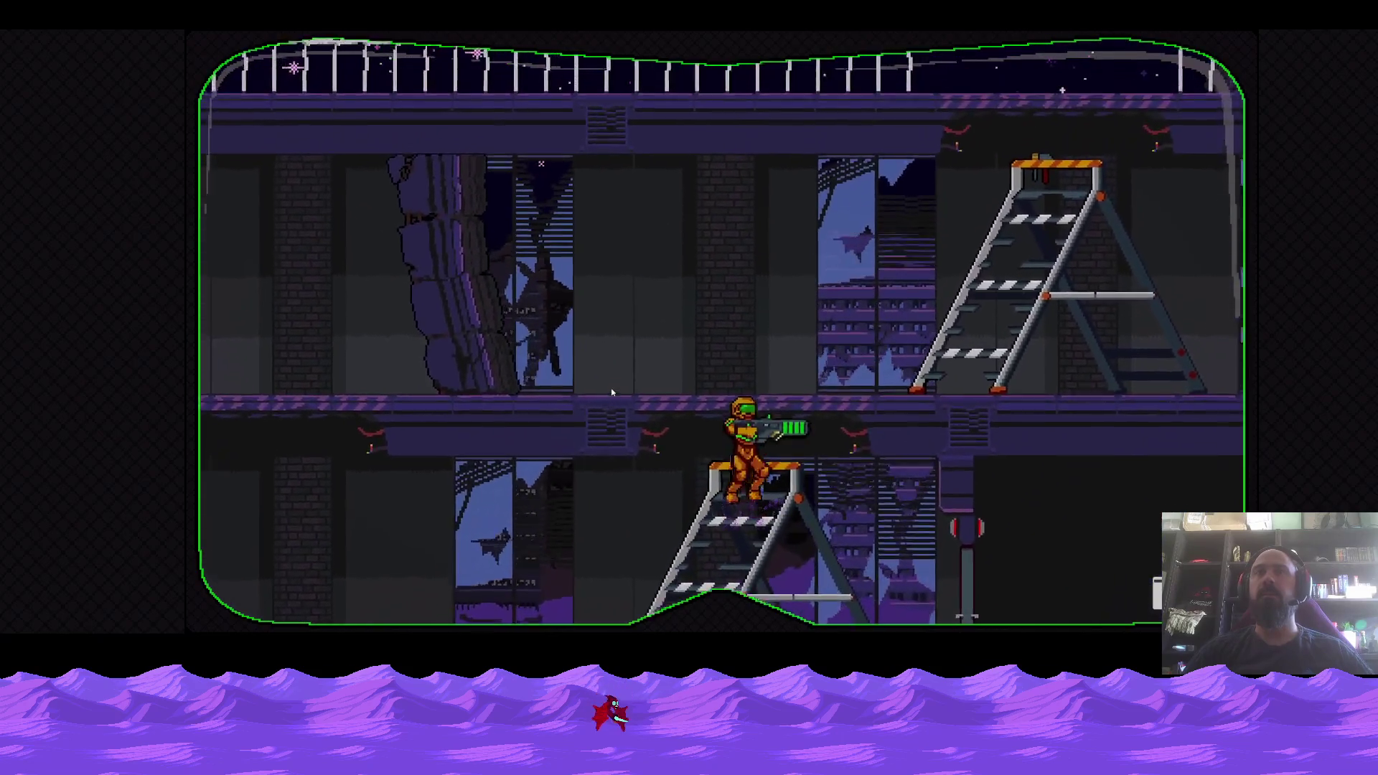
key(space)
Climb onto the upper walkway, then evade the leaping monster back down the ladder.
key(d)
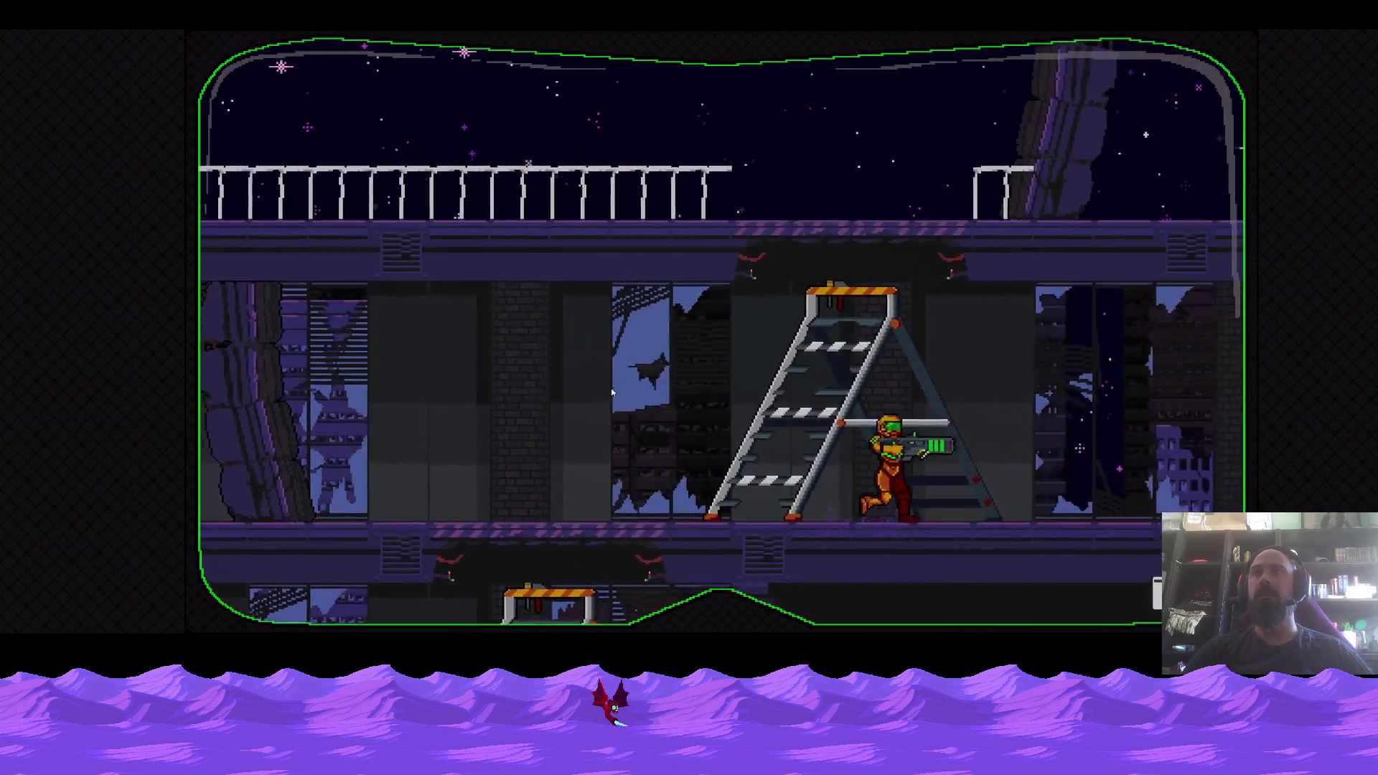
key(d)
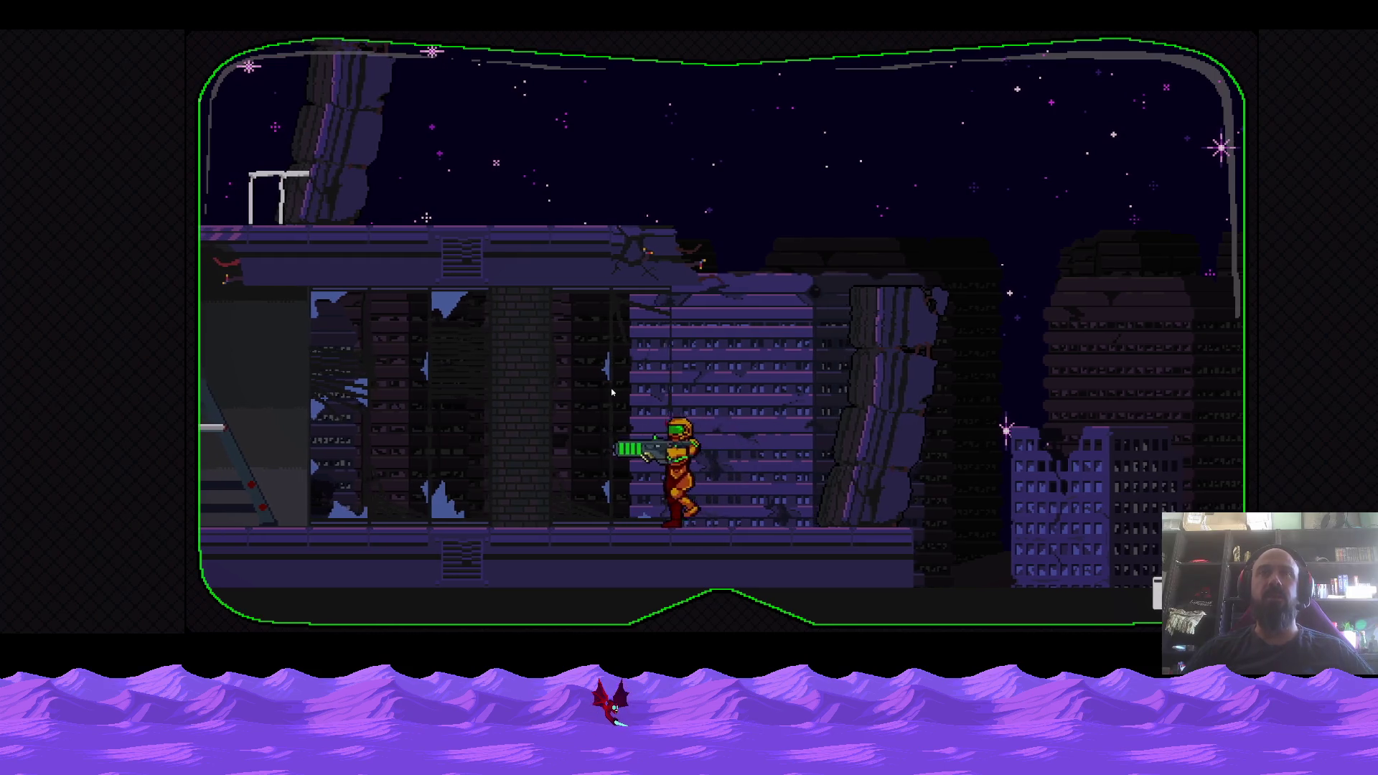
key(a)
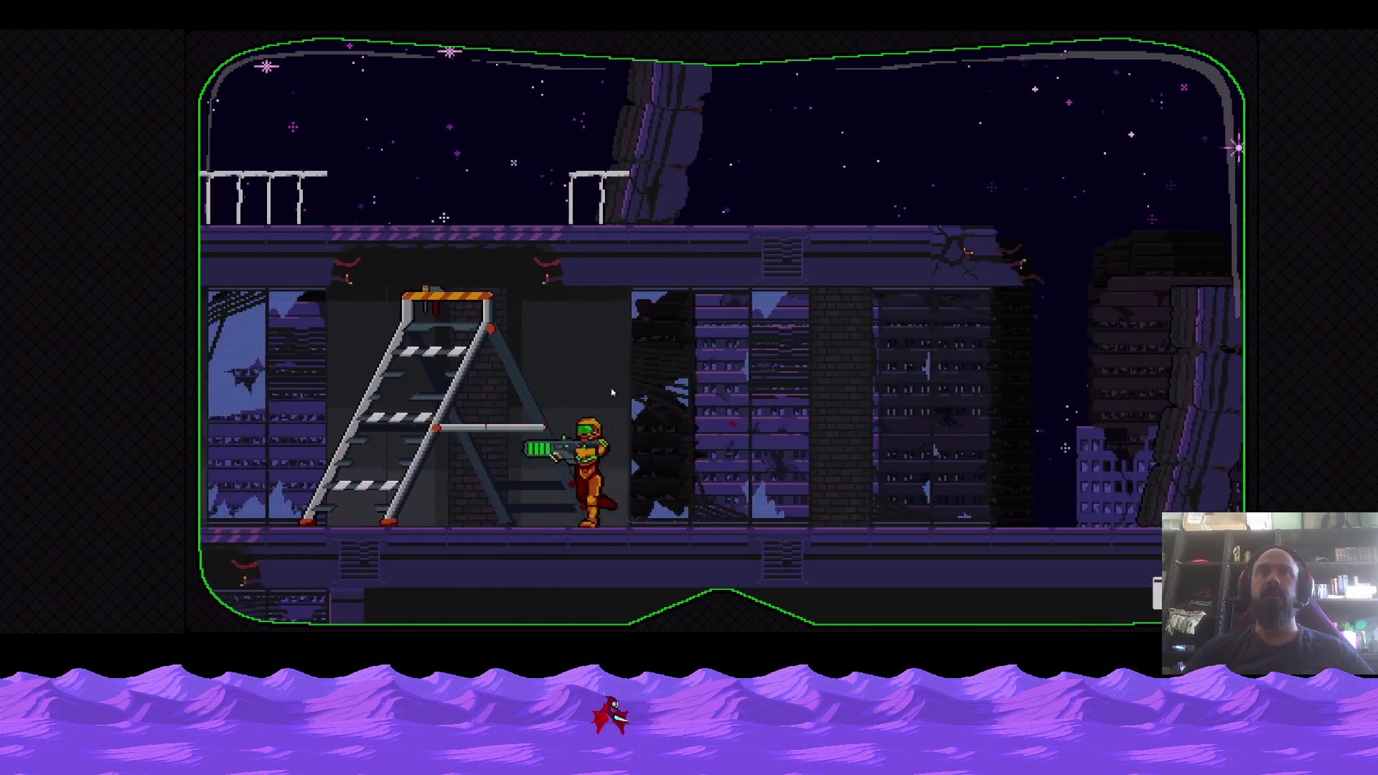
key(w)
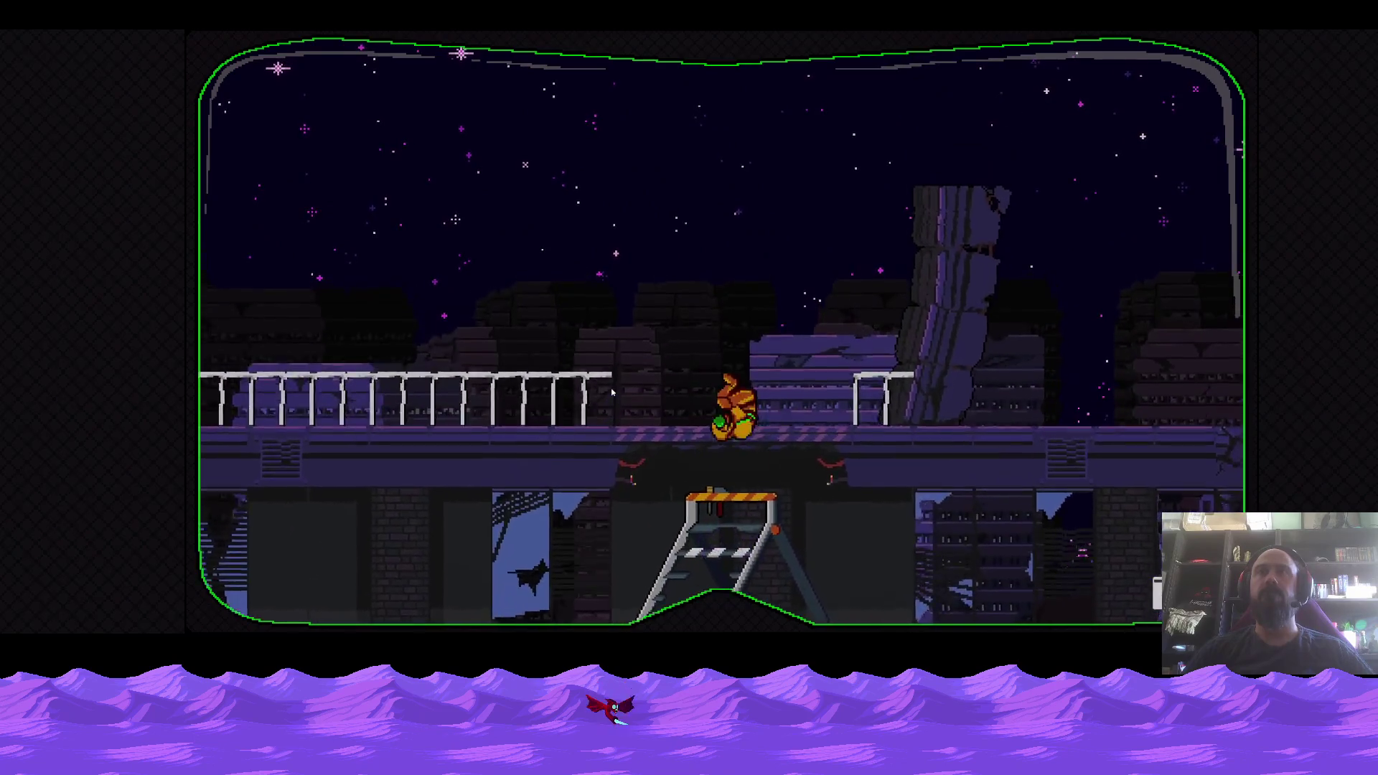
key(space)
key(a)
key(s)
key(d)
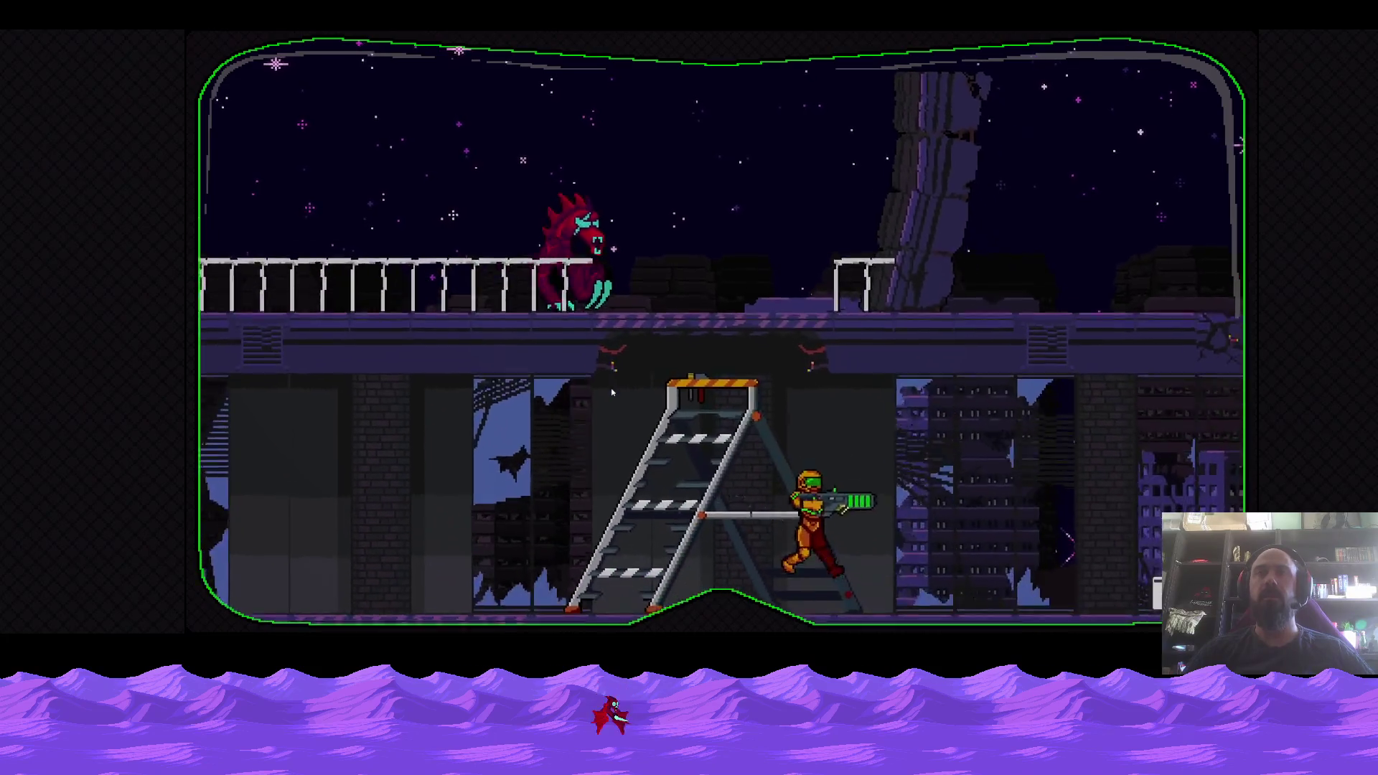
Climb down to the lower floor and back up the ladder to the upper floor.
key(a)
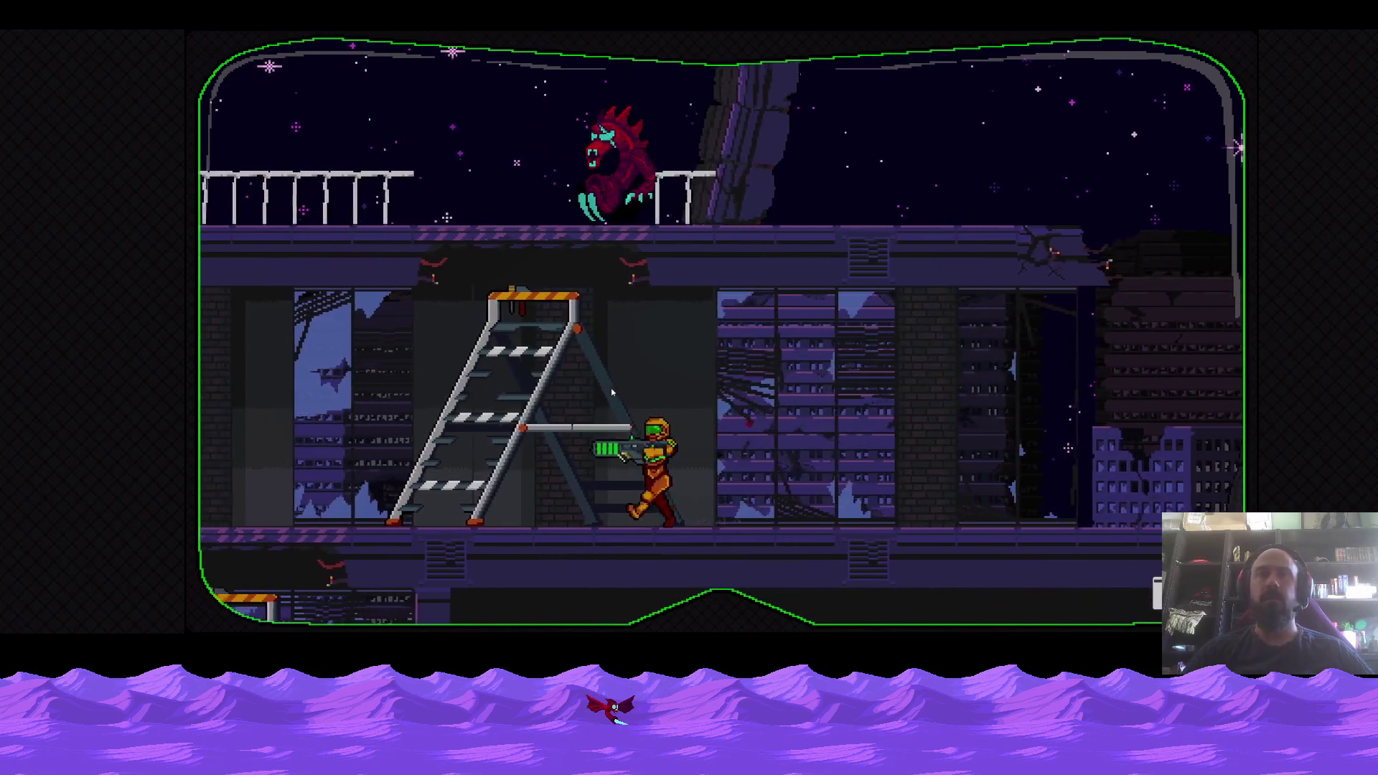
key(d)
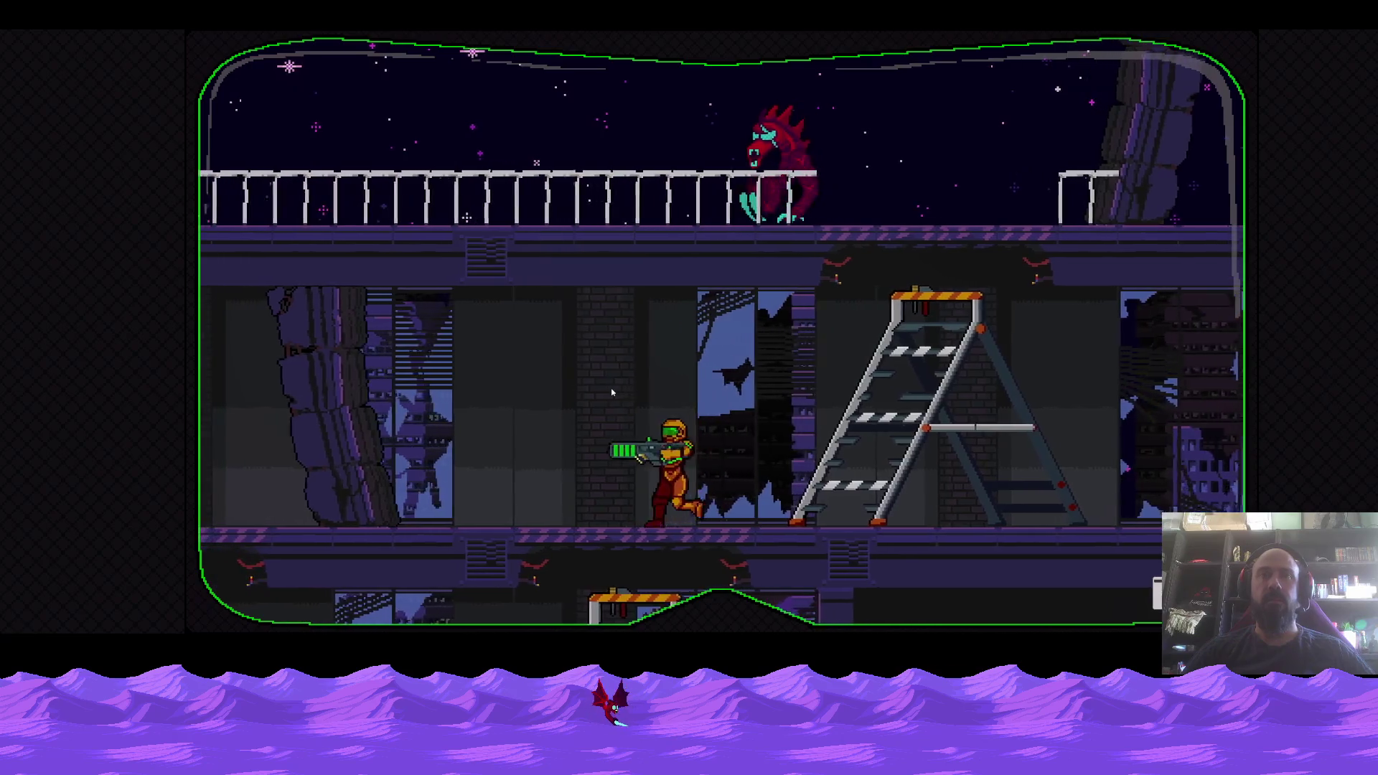
key(s)
key(a)
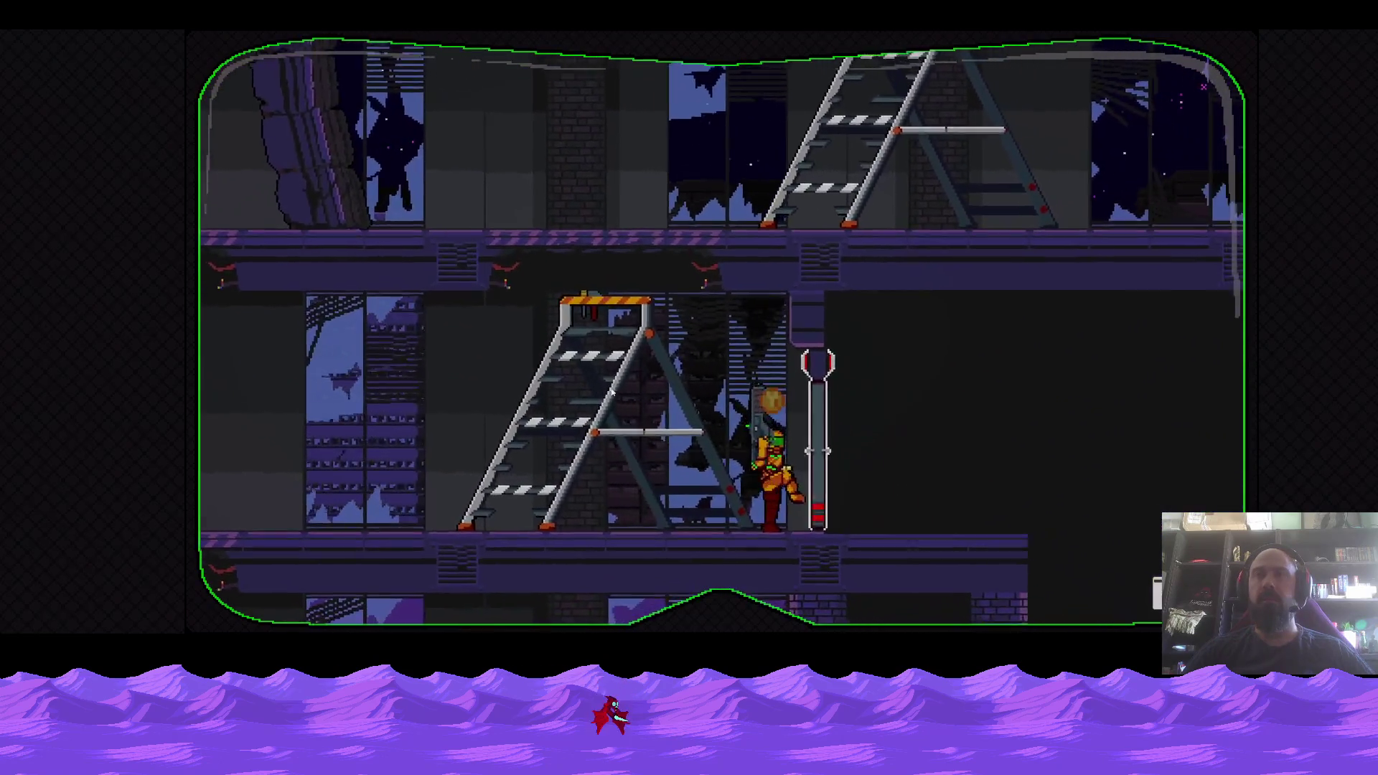
key(w)
key(d)
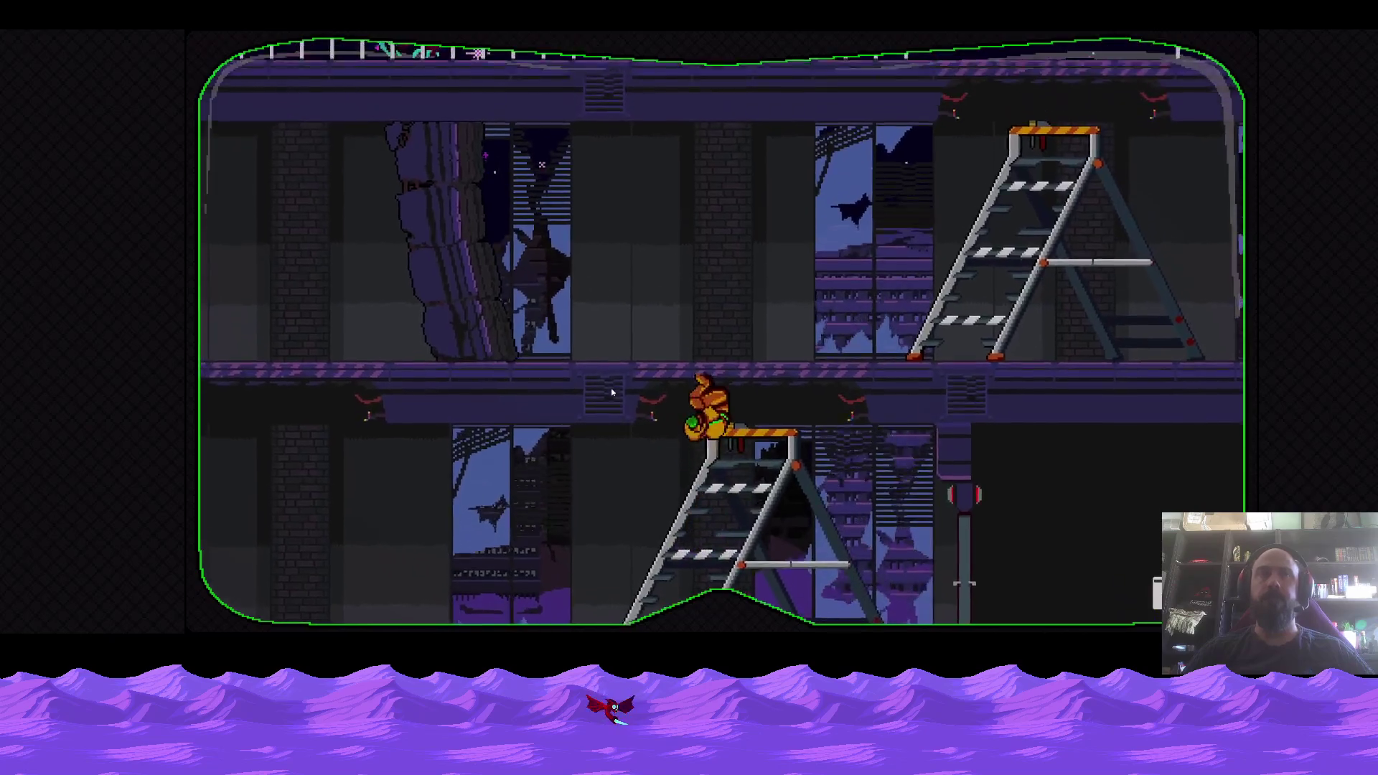
Climb to the rooftop, shoot the charging enemy and drop off the walkway.
key(w)
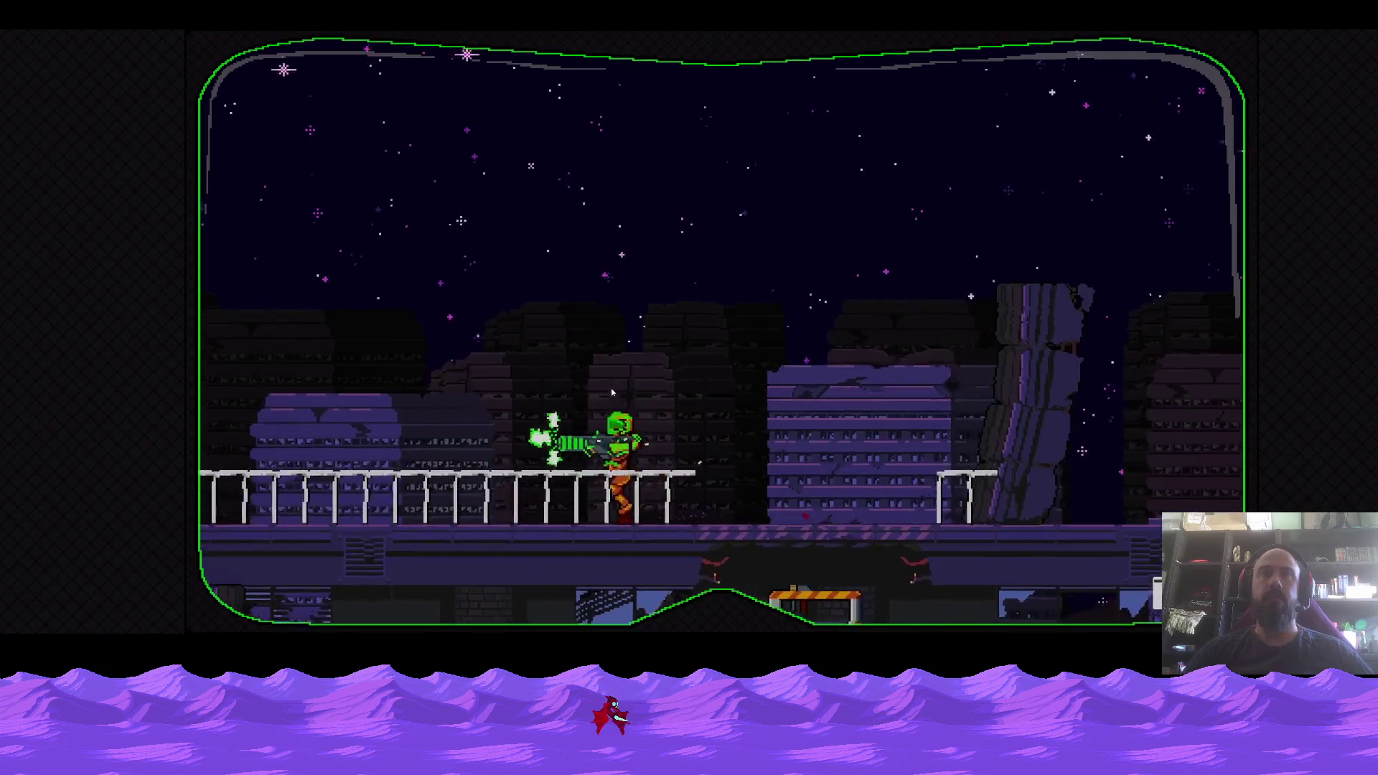
key(a)
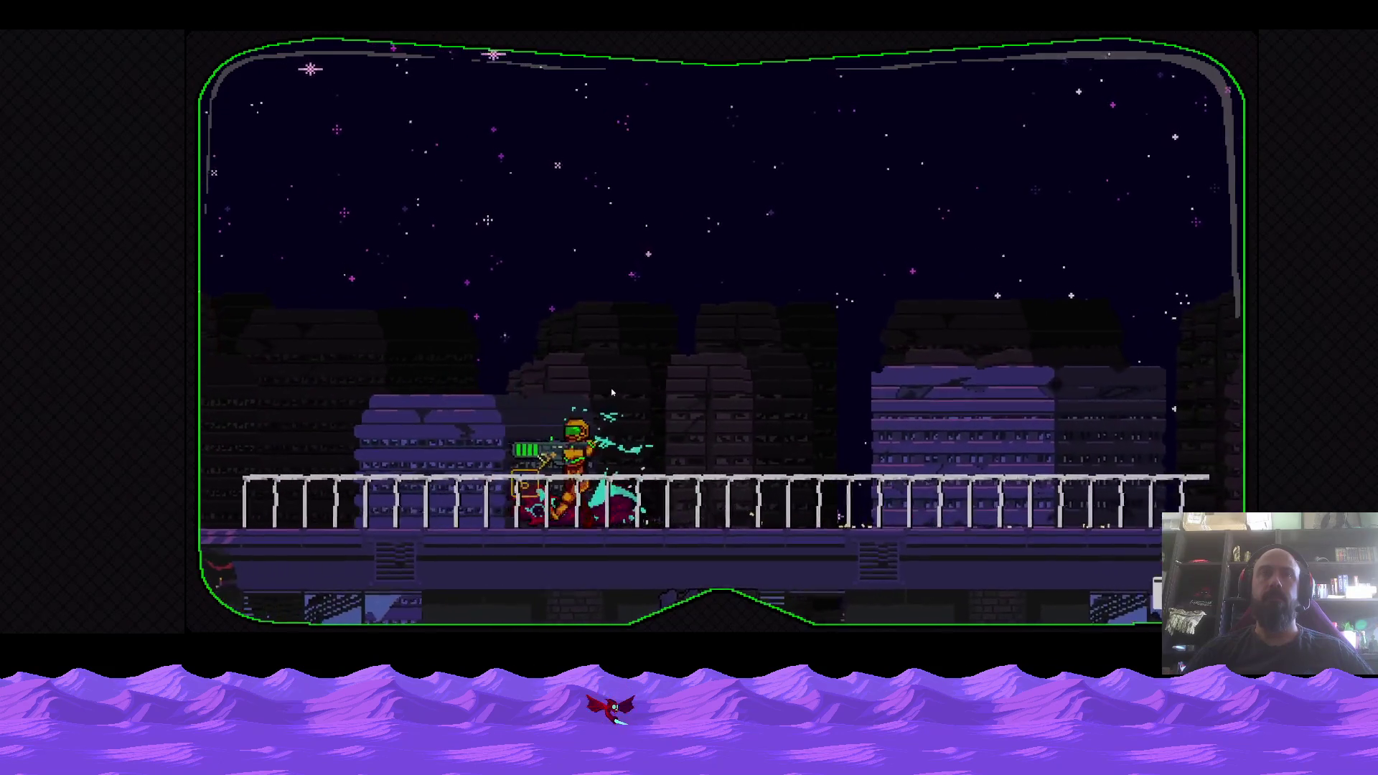
key(a)
key(d)
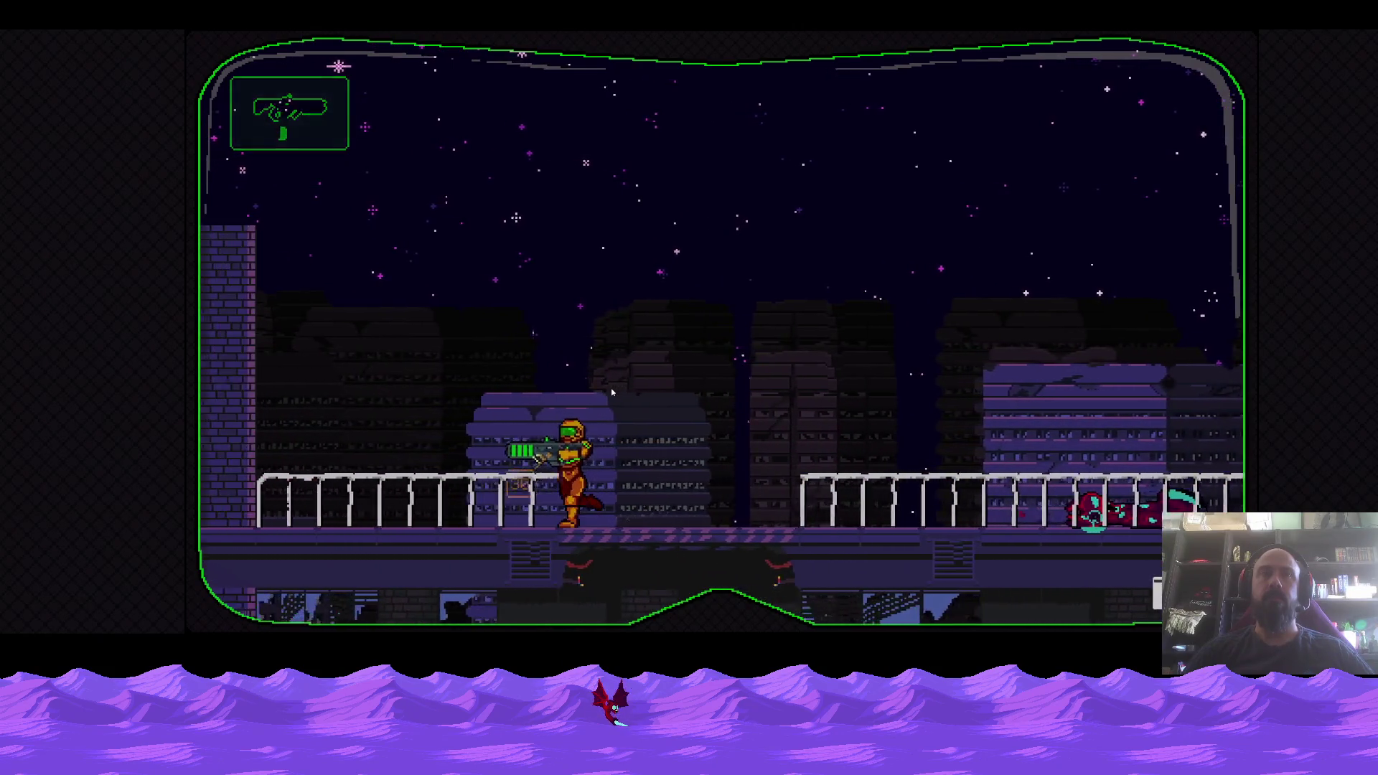
key(d)
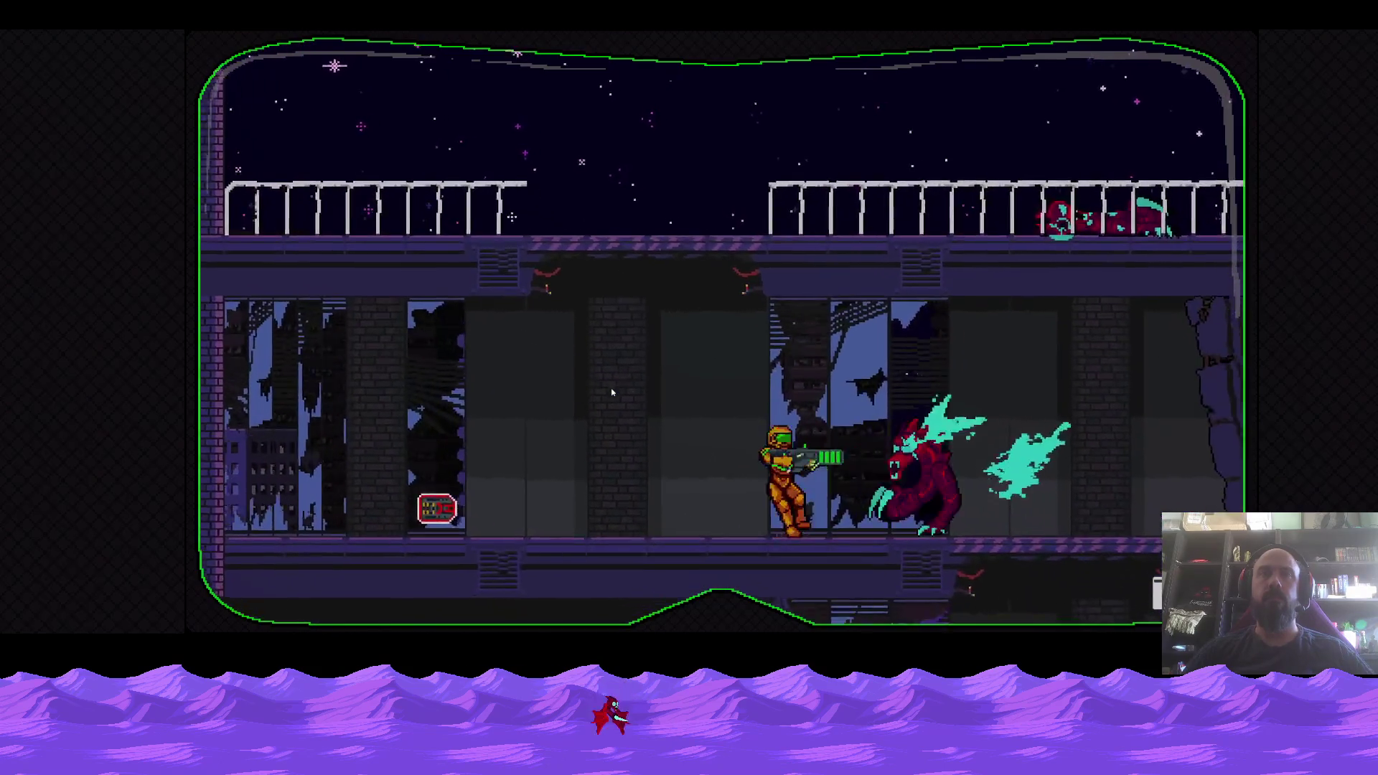